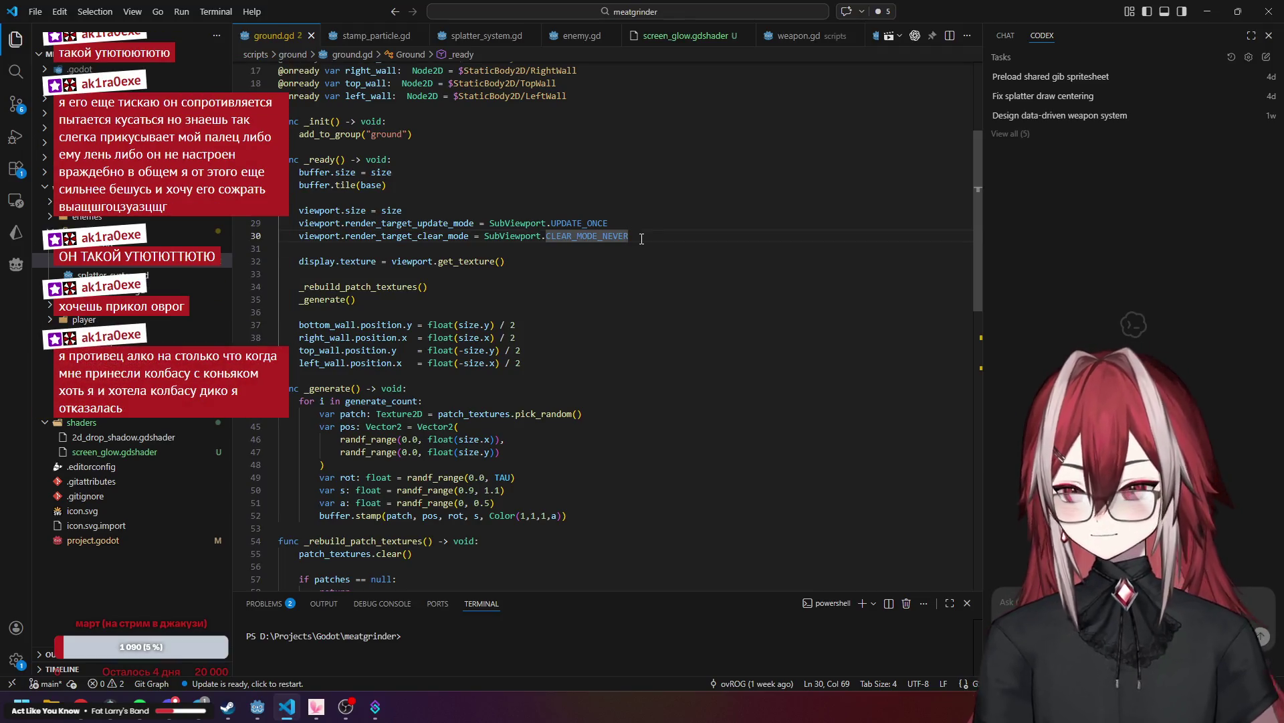
# Step: Open the ground scene and review the Renderer SubViewport's 512 × 512 size and render-target settings
pyautogui.hotkey('alt', 'Tab')
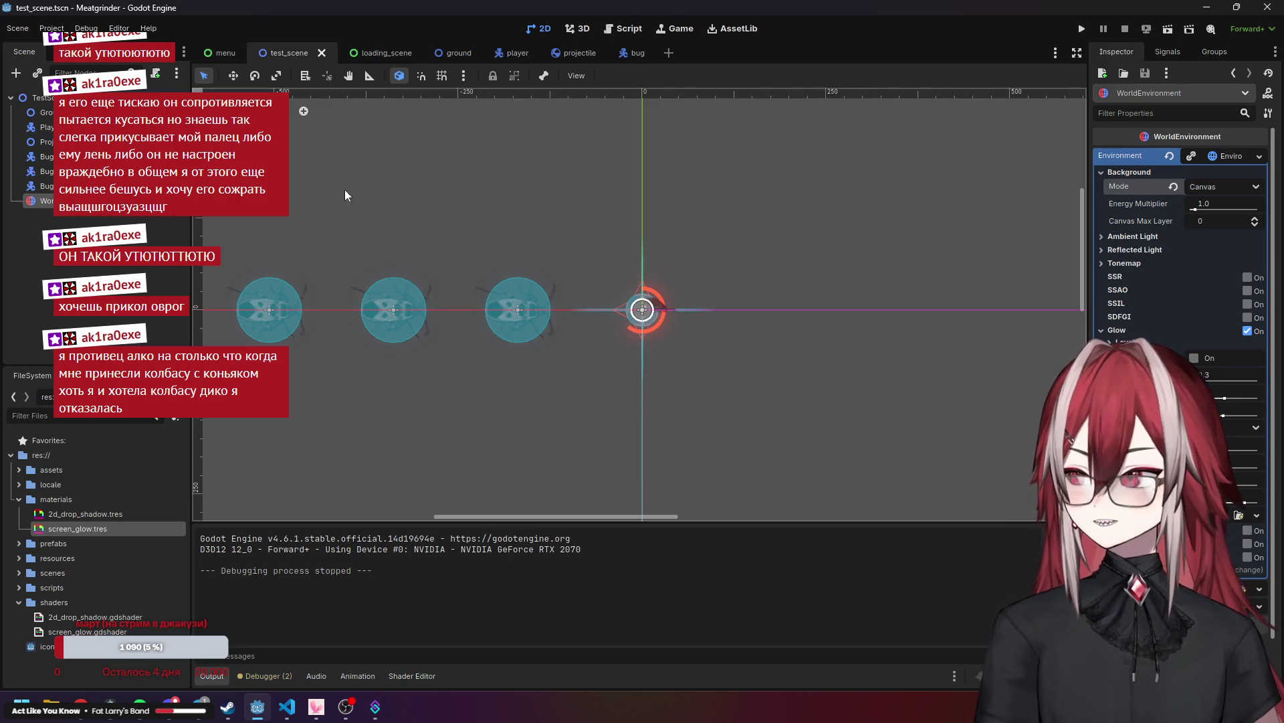
pyautogui.click(344, 190)
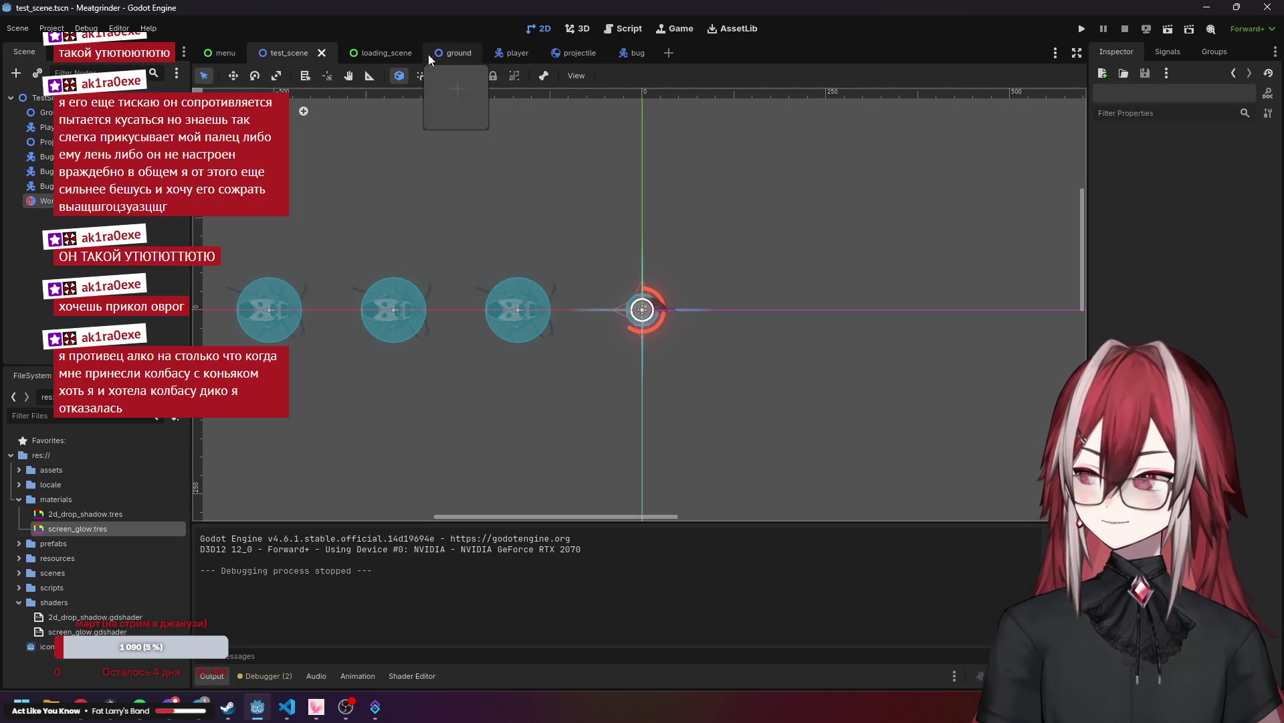
pyautogui.click(468, 53)
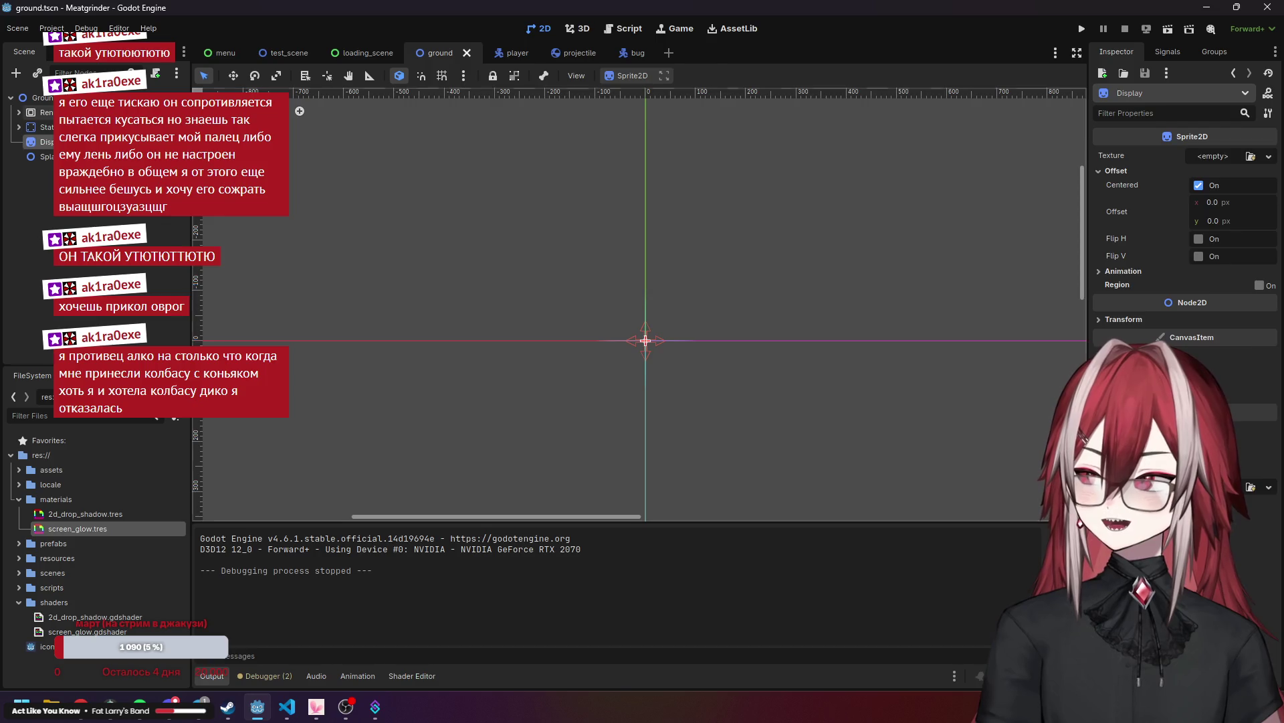
pyautogui.click(16, 114)
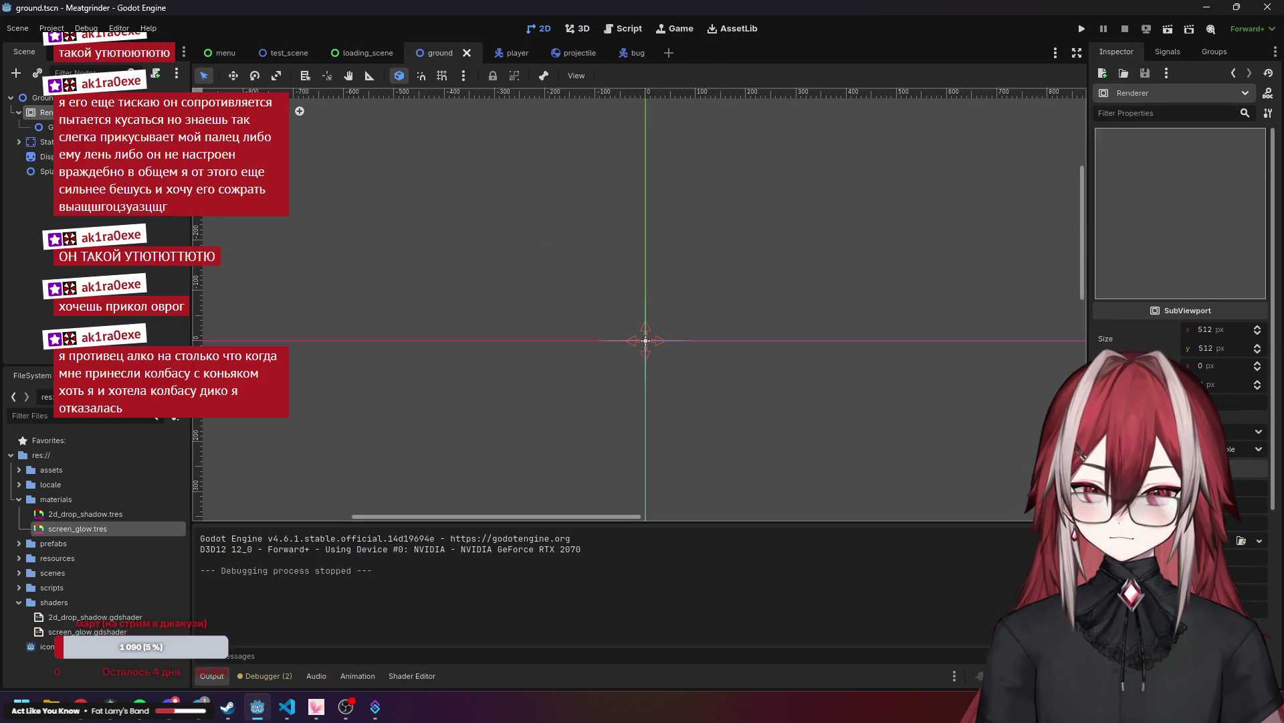
pyautogui.scroll(-2, 1181, 301)
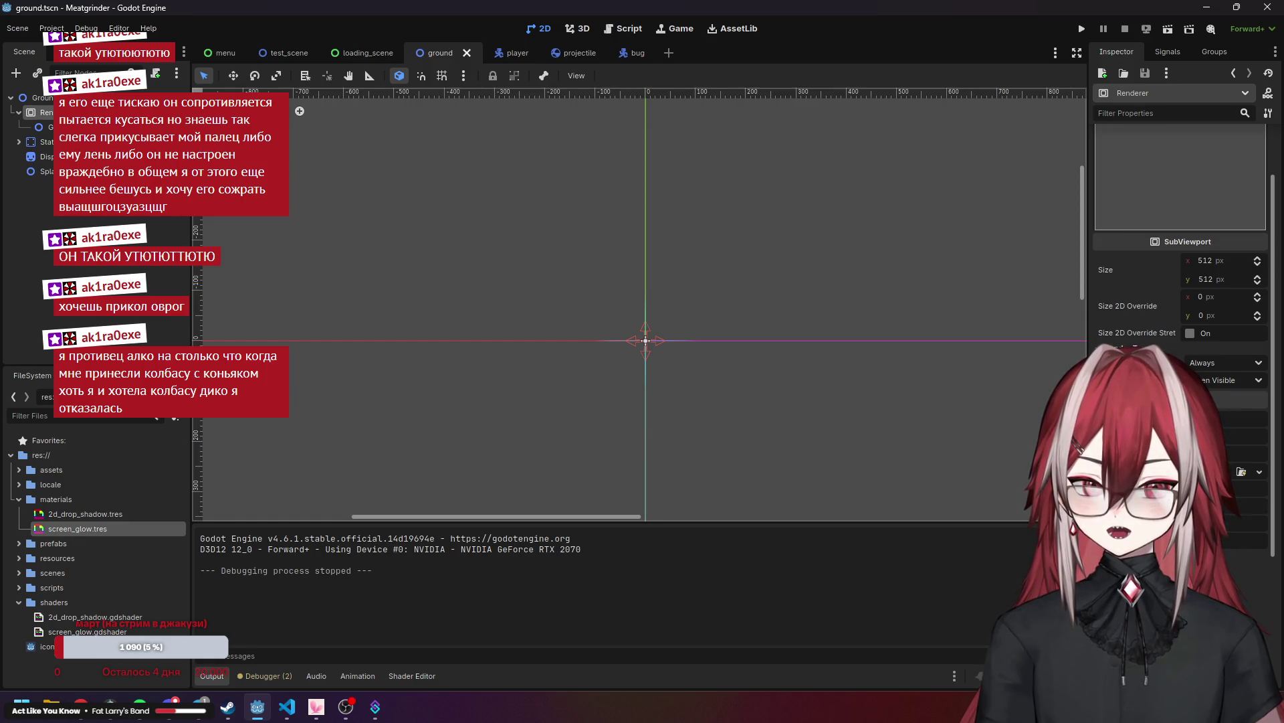
pyautogui.scroll(-4, 1180, 281)
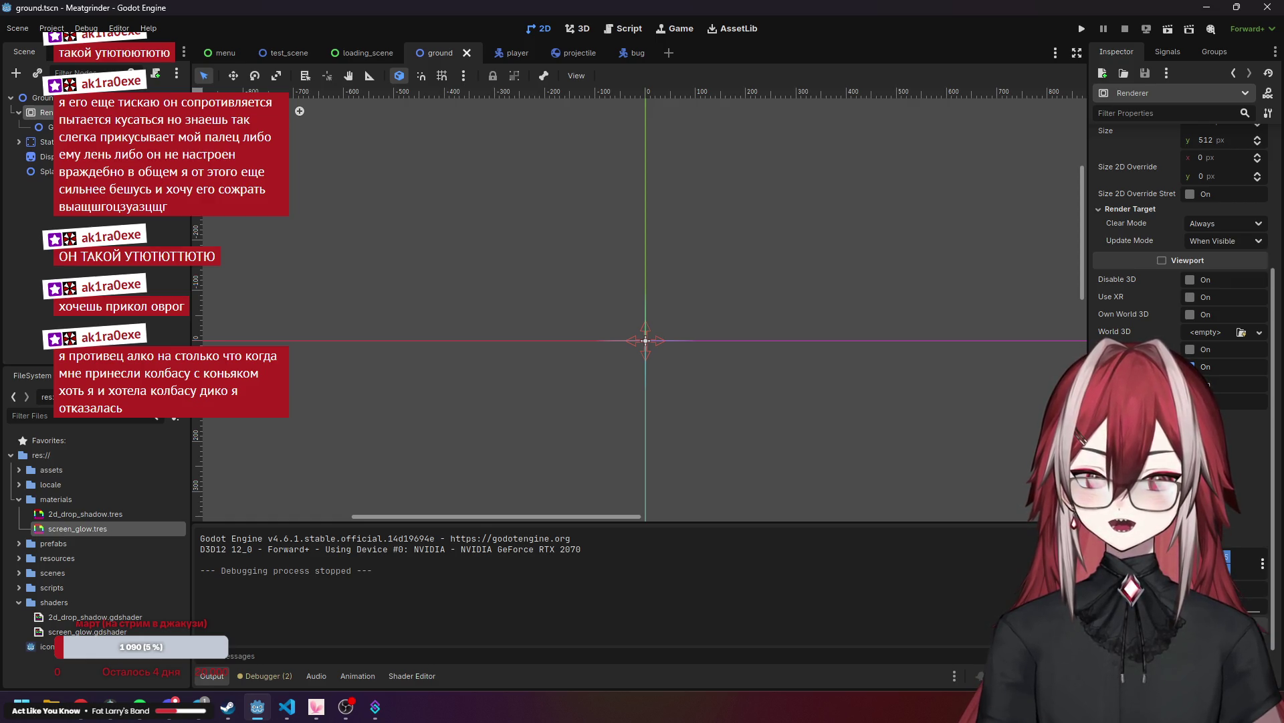
pyautogui.scroll(-2, 1181, 267)
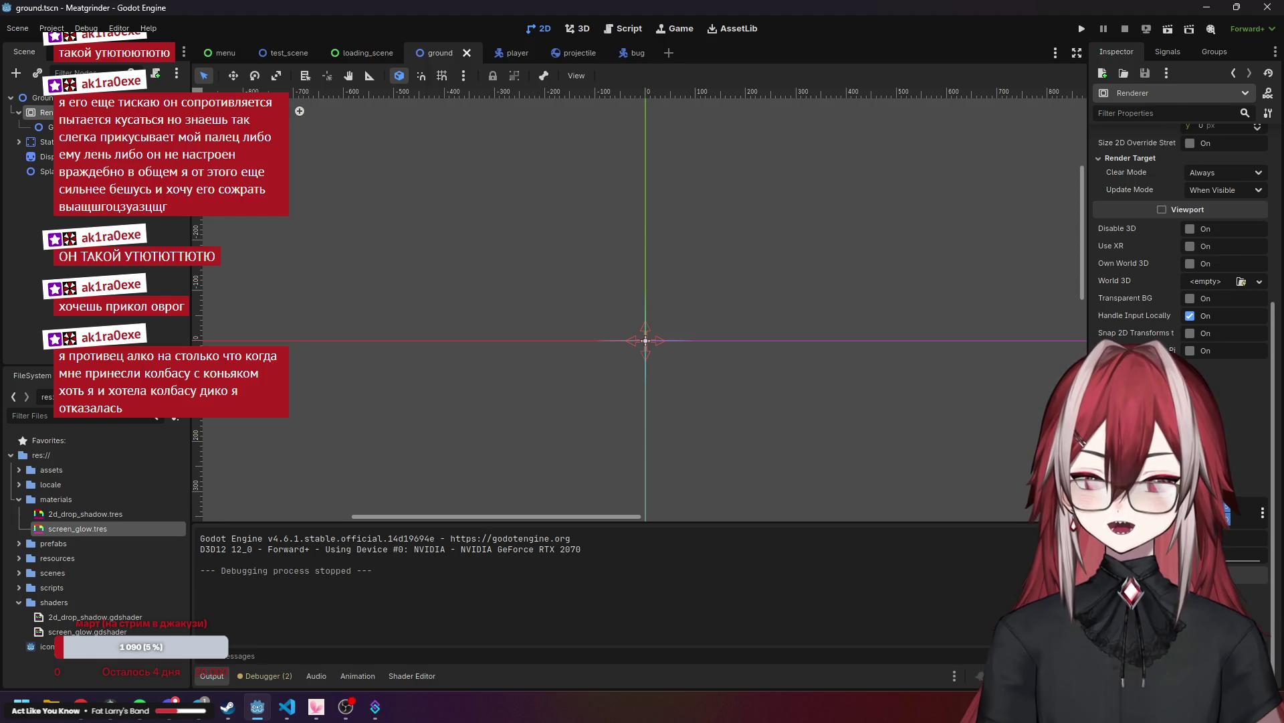
pyautogui.scroll(5, 1181, 267)
pyautogui.scroll(3, 1180, 268)
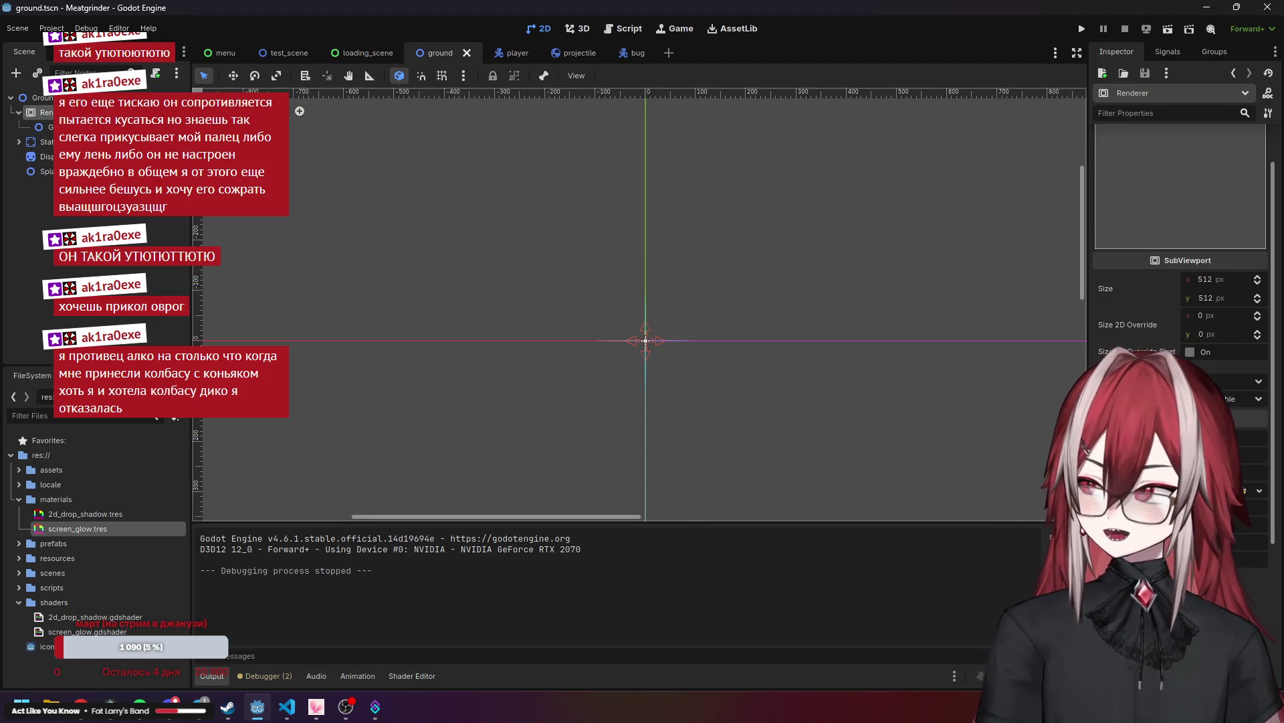
pyautogui.rightClick(87, 107)
# Step: Add a WorldEnvironment child node to the ground scene
pyautogui.click(120, 114)
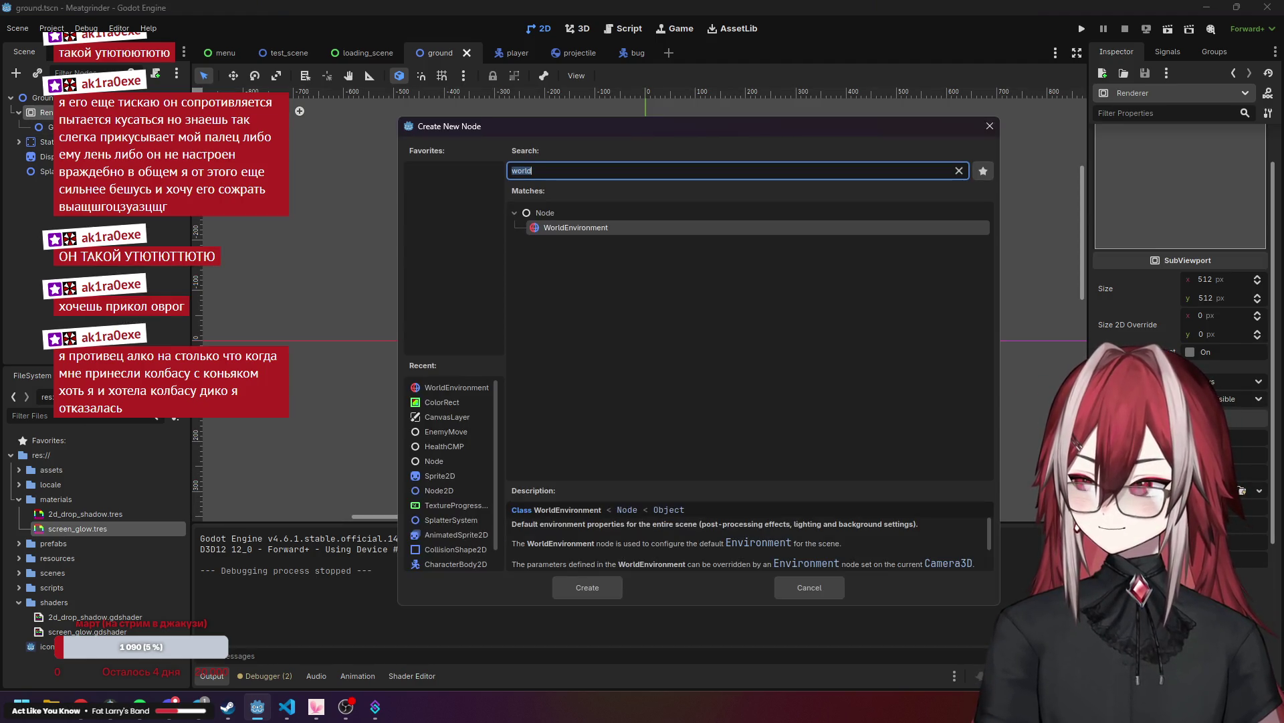
pyautogui.click(587, 587)
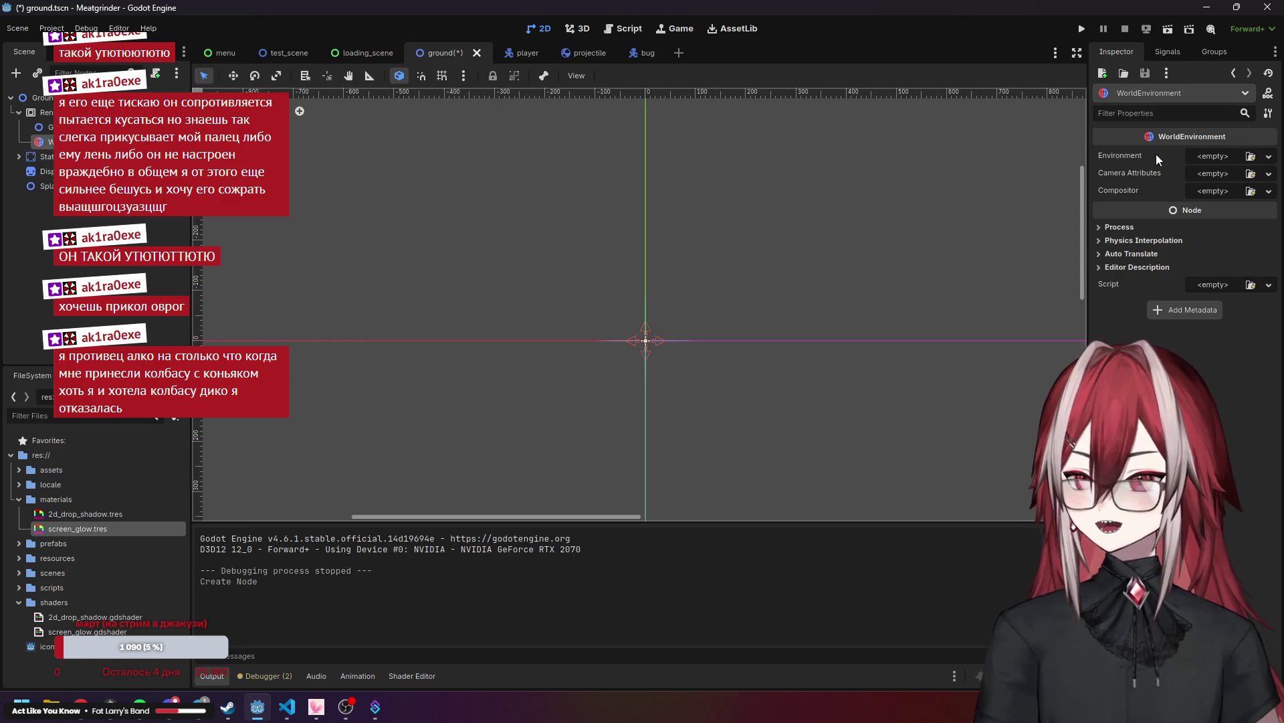
pyautogui.click(1249, 157)
pyautogui.click(892, 133)
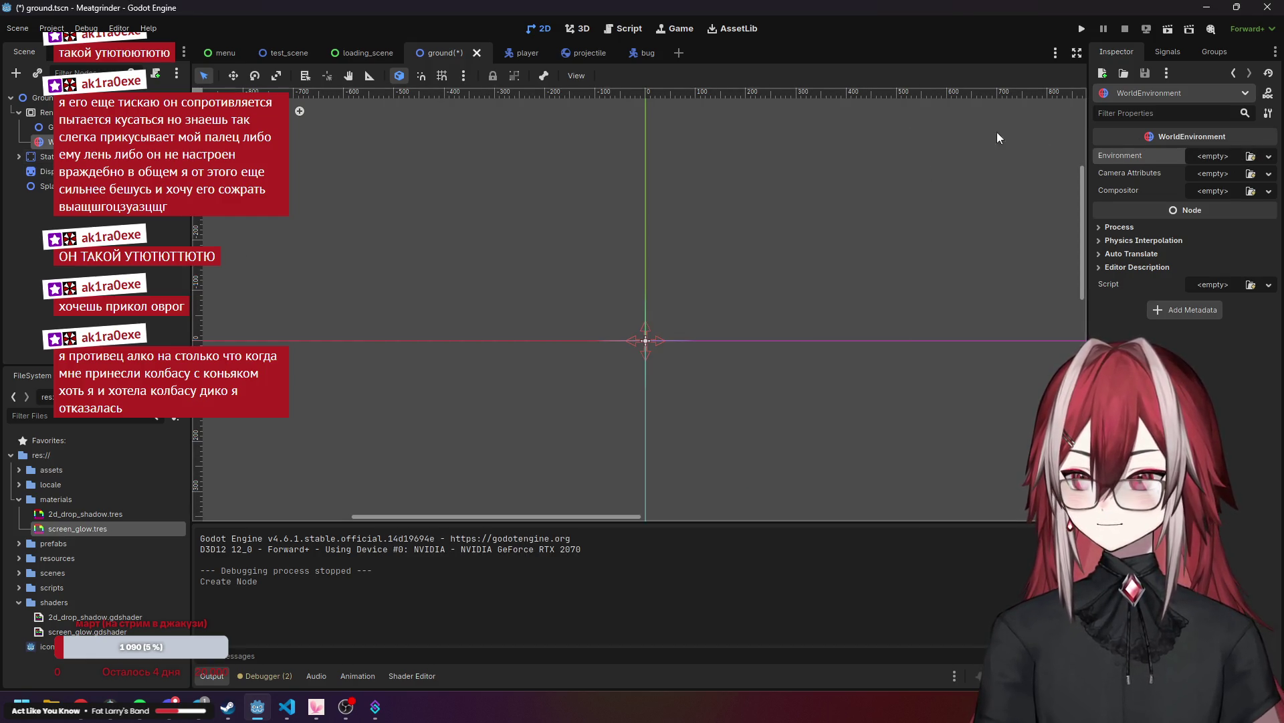
# Step: Give it a new Environment with Background Mode left on Clear Color, then run the project
pyautogui.click(1269, 157)
pyautogui.click(1231, 192)
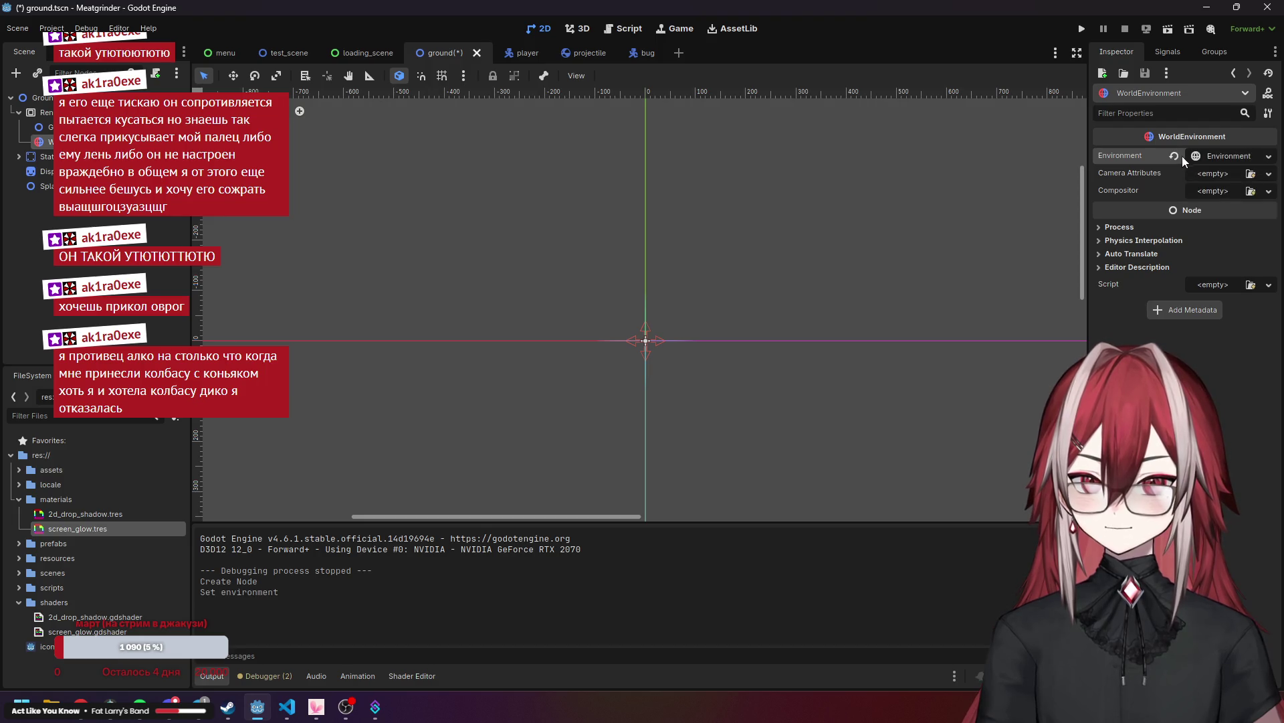
pyautogui.click(1218, 155)
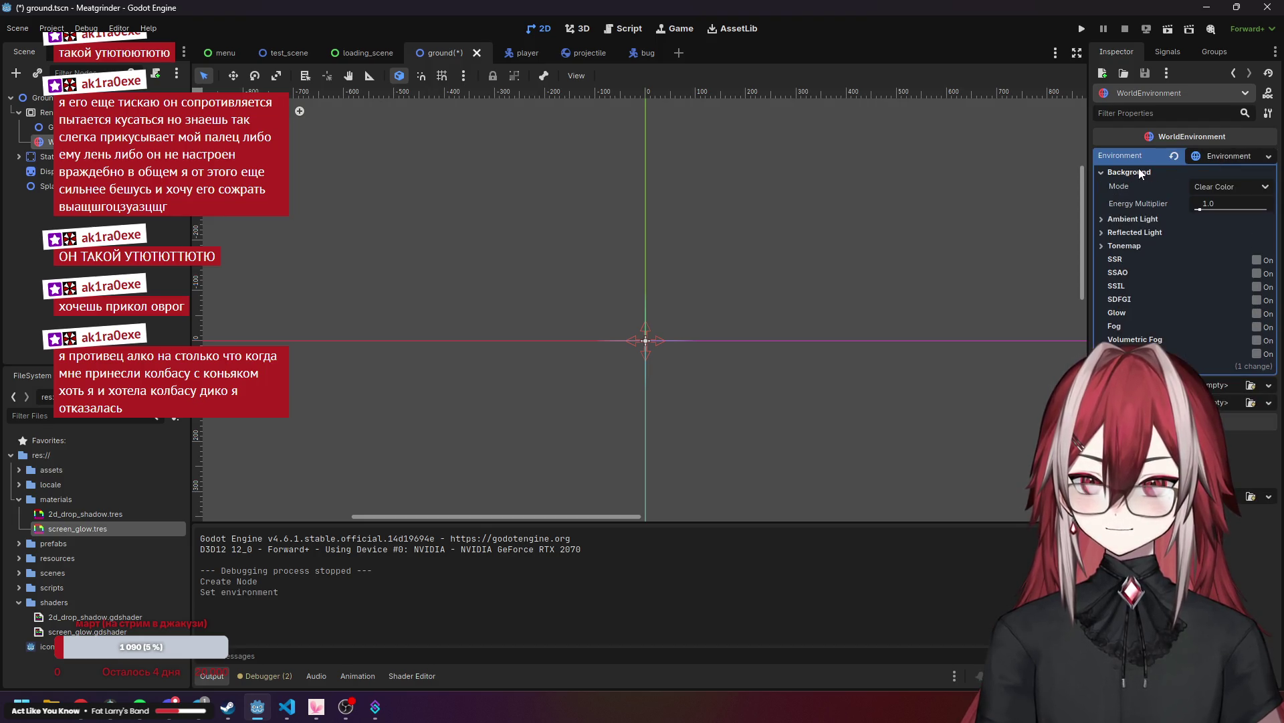
pyautogui.click(1230, 187)
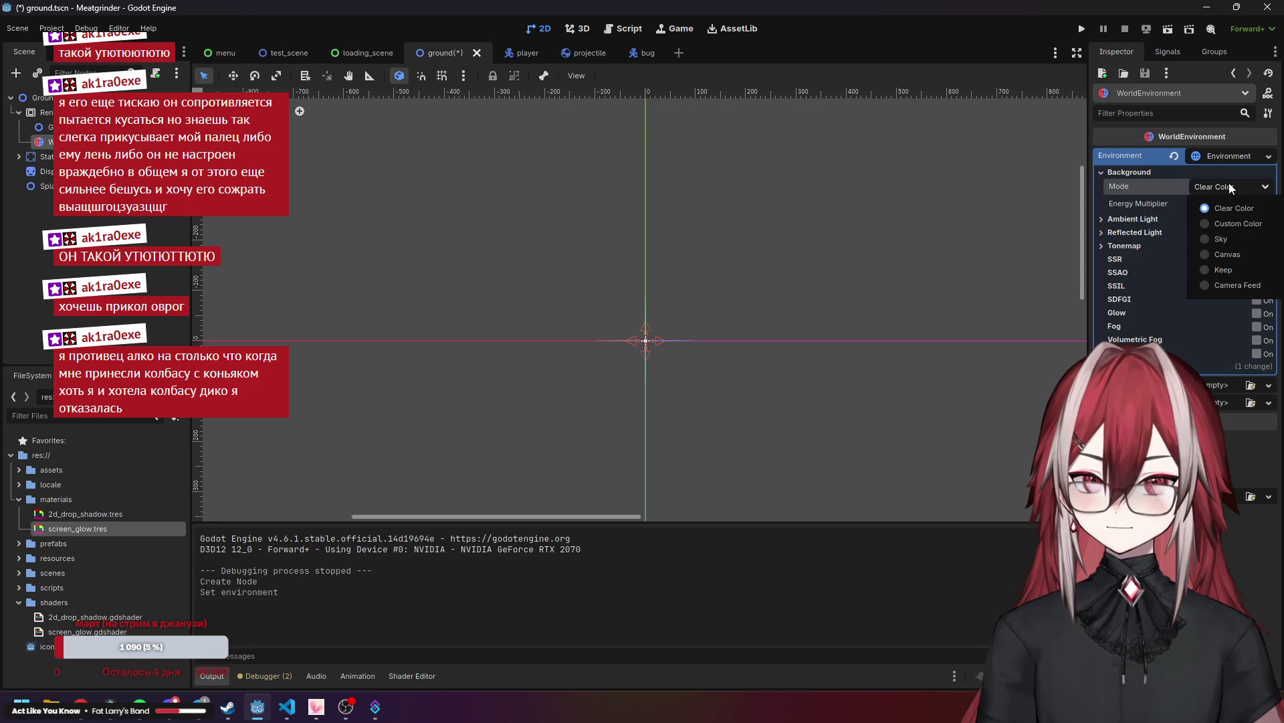
pyautogui.click(1229, 187)
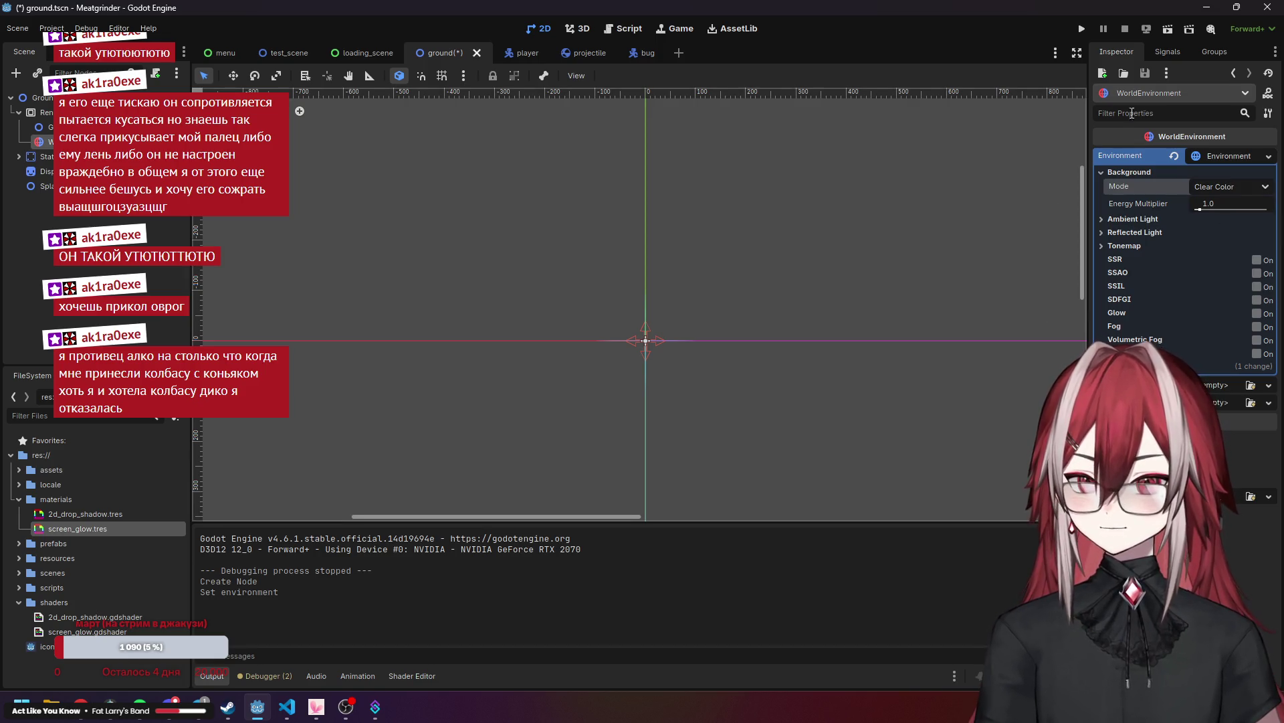
pyautogui.click(1083, 29)
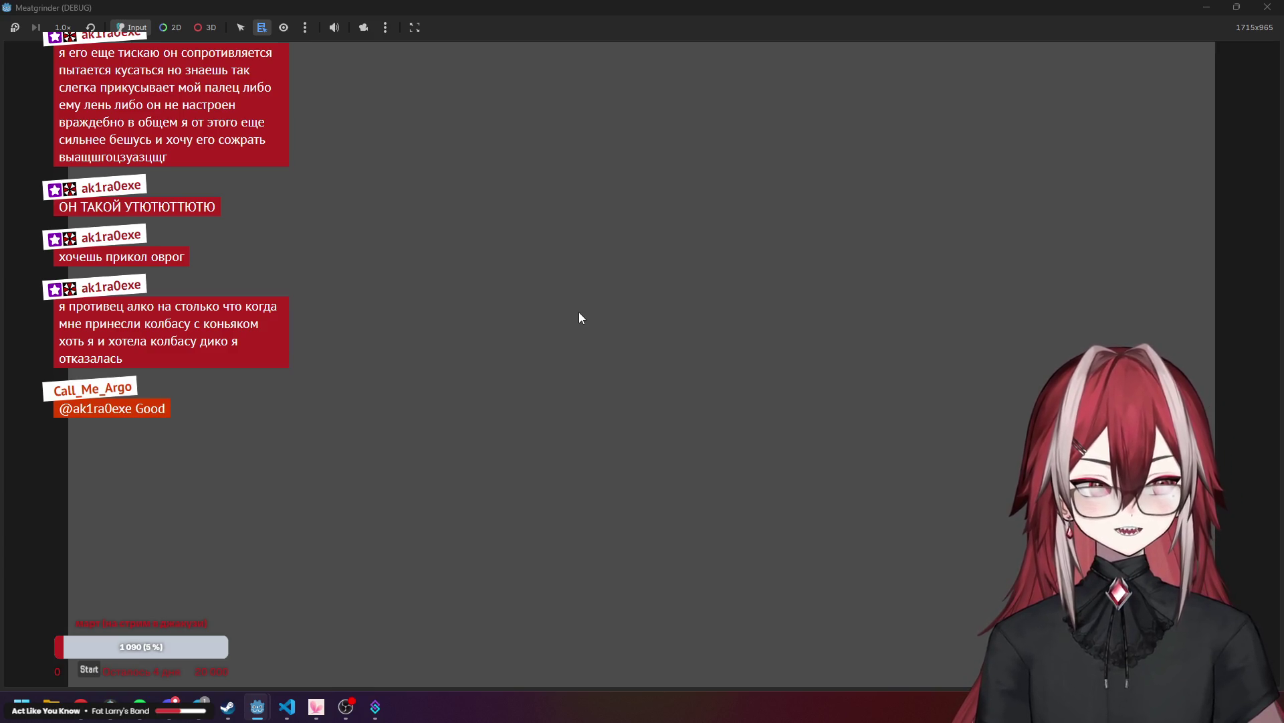
# Step: Start Meatgrinder, shoot the approaching beetles, and stop the run with F8
pyautogui.click(91, 670)
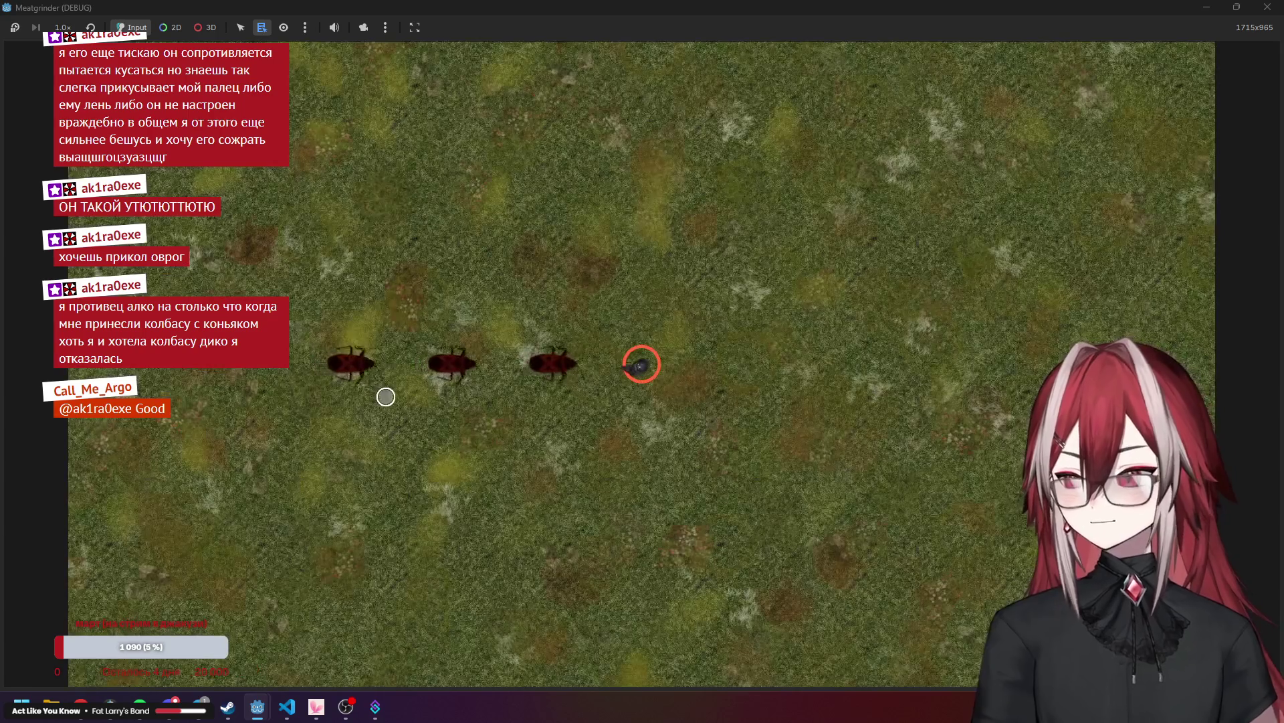
pyautogui.moveTo(373, 383); pyautogui.dragTo(355, 367)
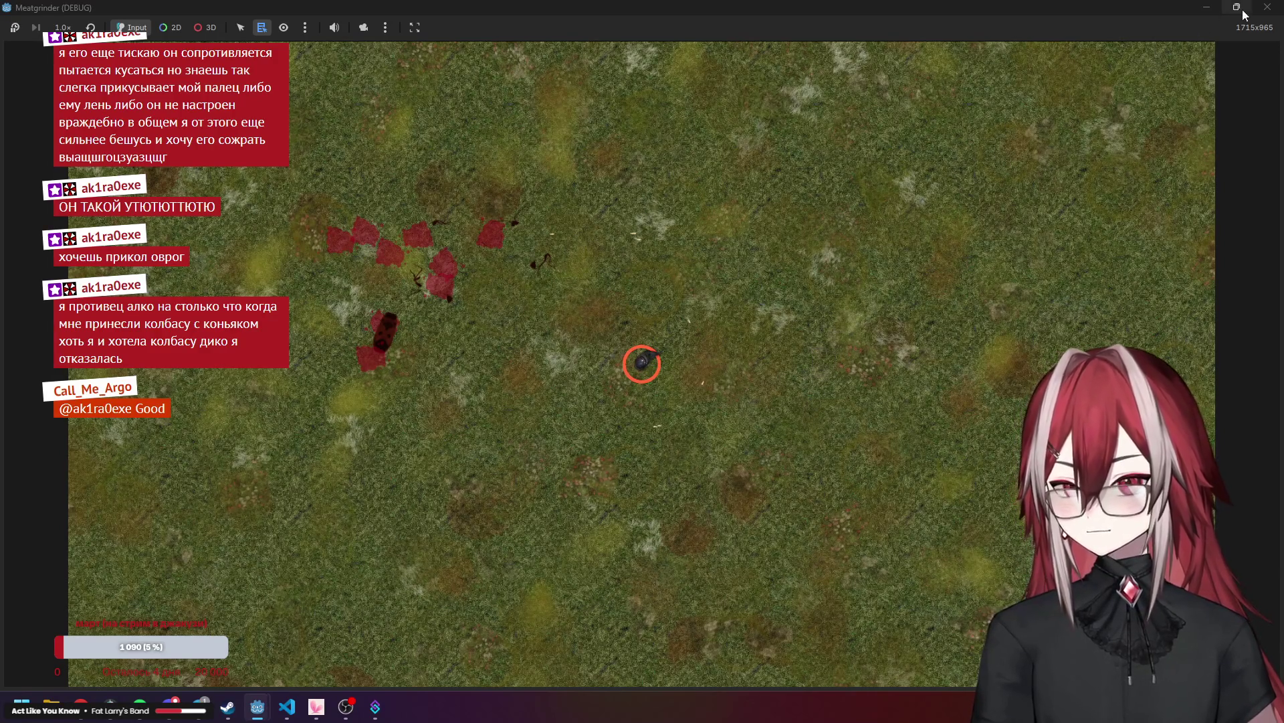
pyautogui.press('F8')
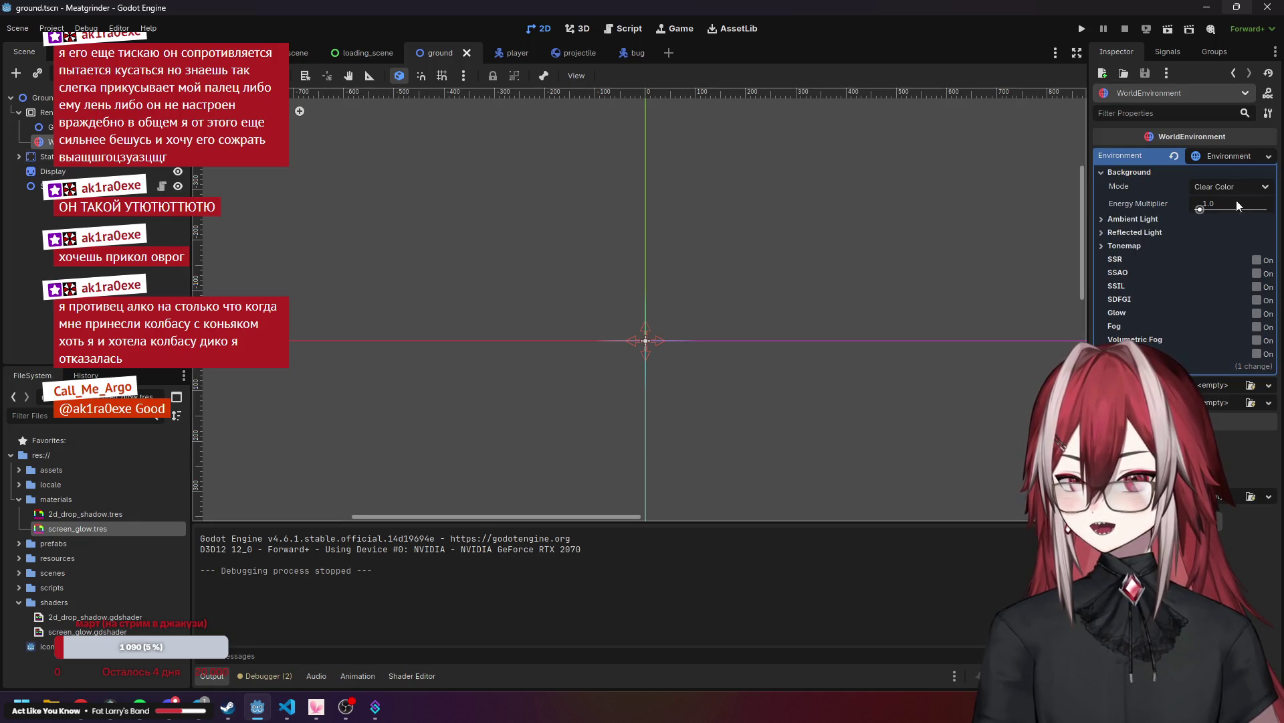
# Step: Switch the Environment background mode to Canvas and test-play the game
pyautogui.click(1252, 187)
pyautogui.click(1225, 248)
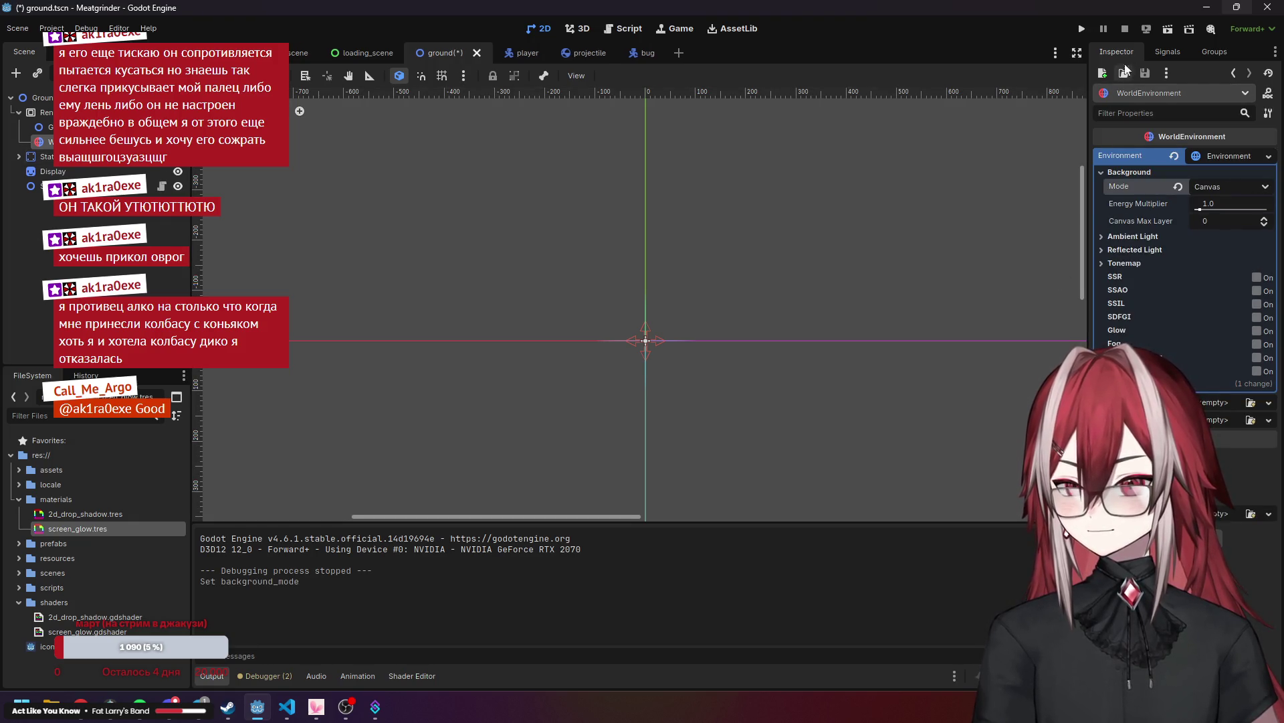
pyautogui.click(1084, 28)
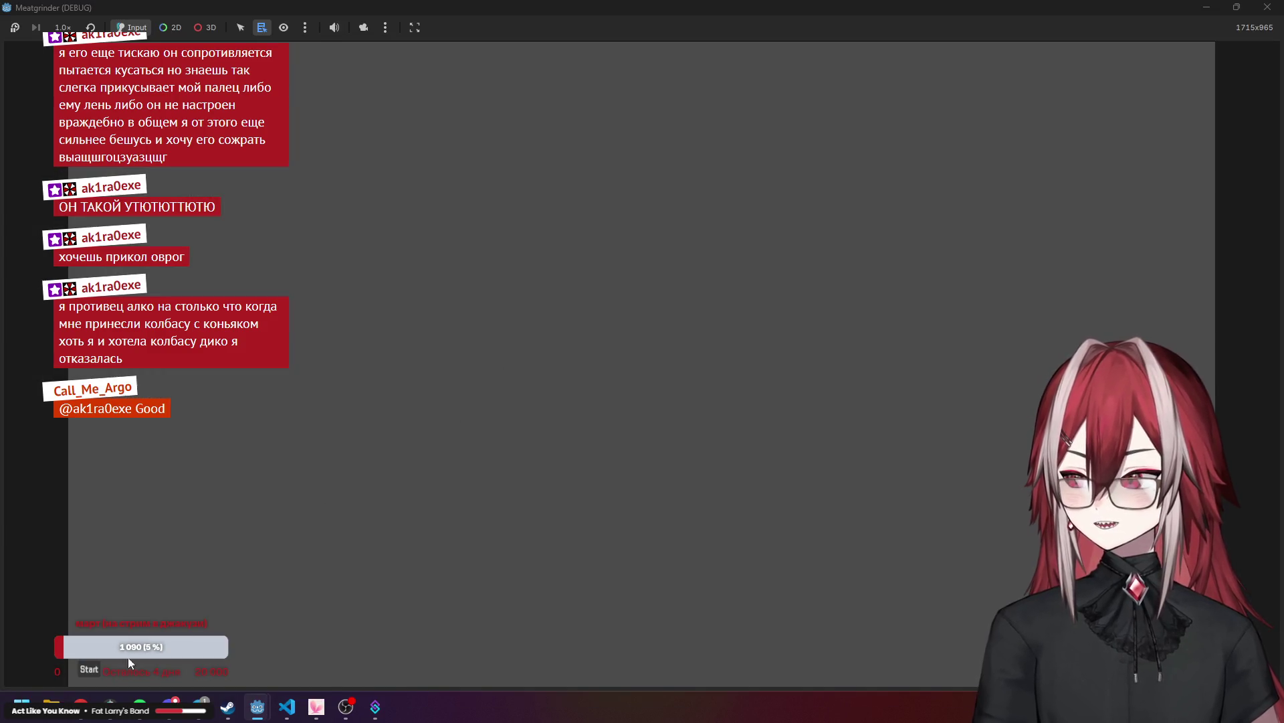
pyautogui.click(89, 668)
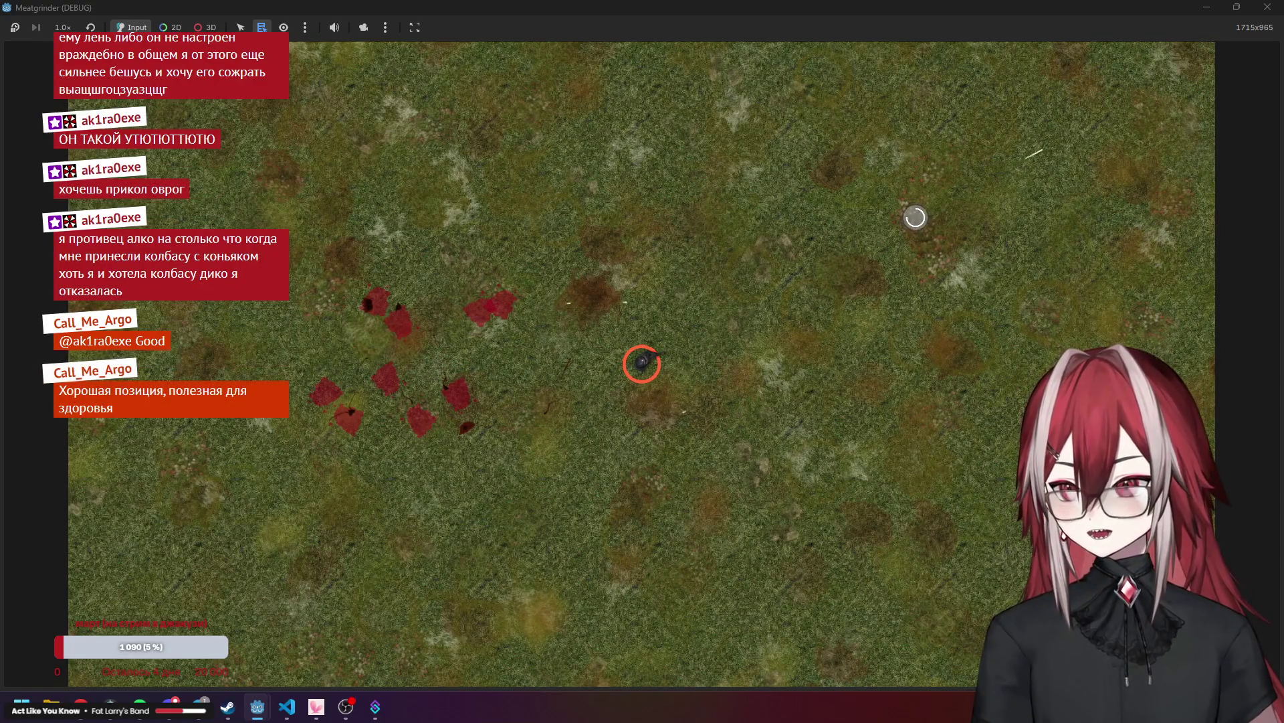
pyautogui.click(1267, 8)
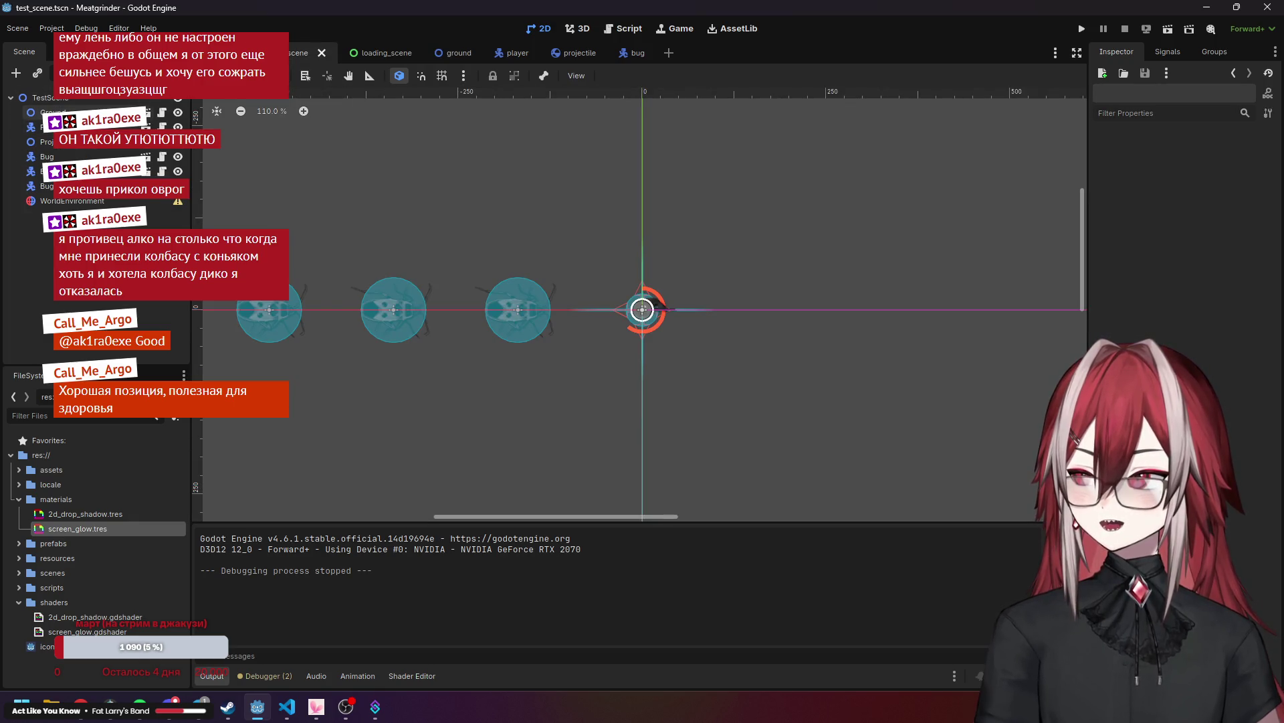
# Step: Run the game again with F5, start it, and close the window
pyautogui.press('F5')
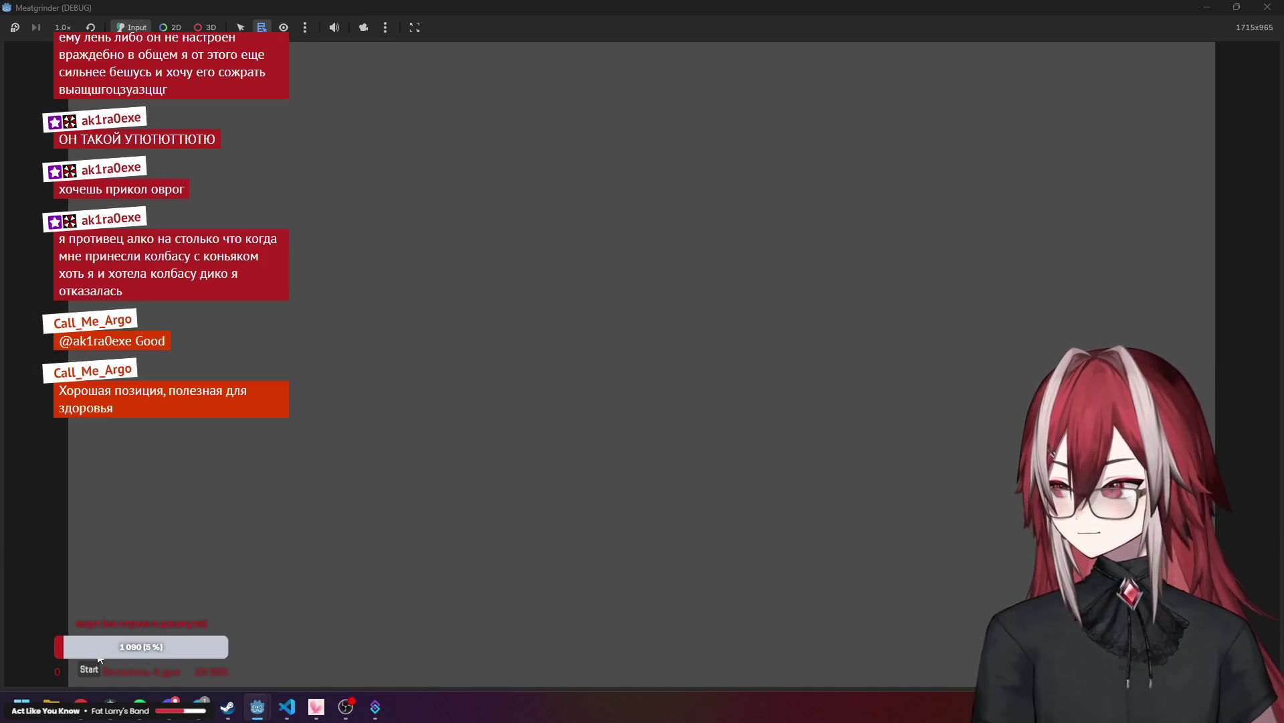
pyautogui.click(99, 669)
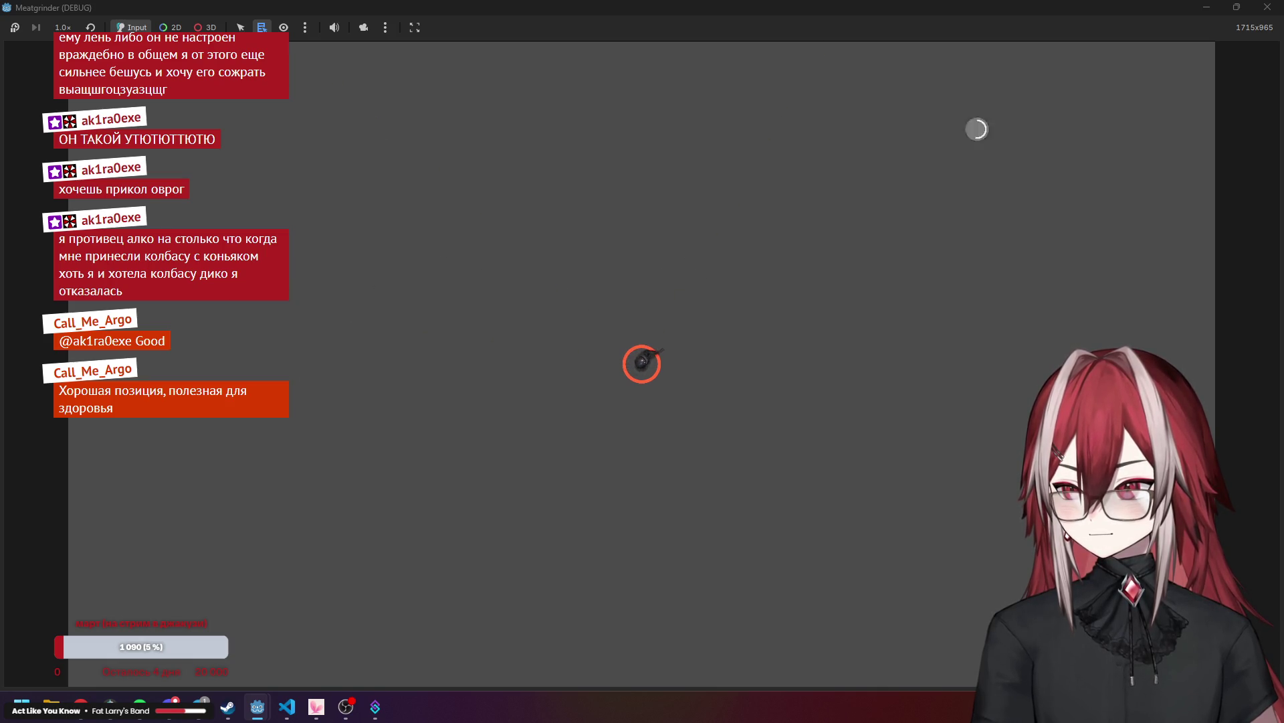
pyautogui.click(1279, 12)
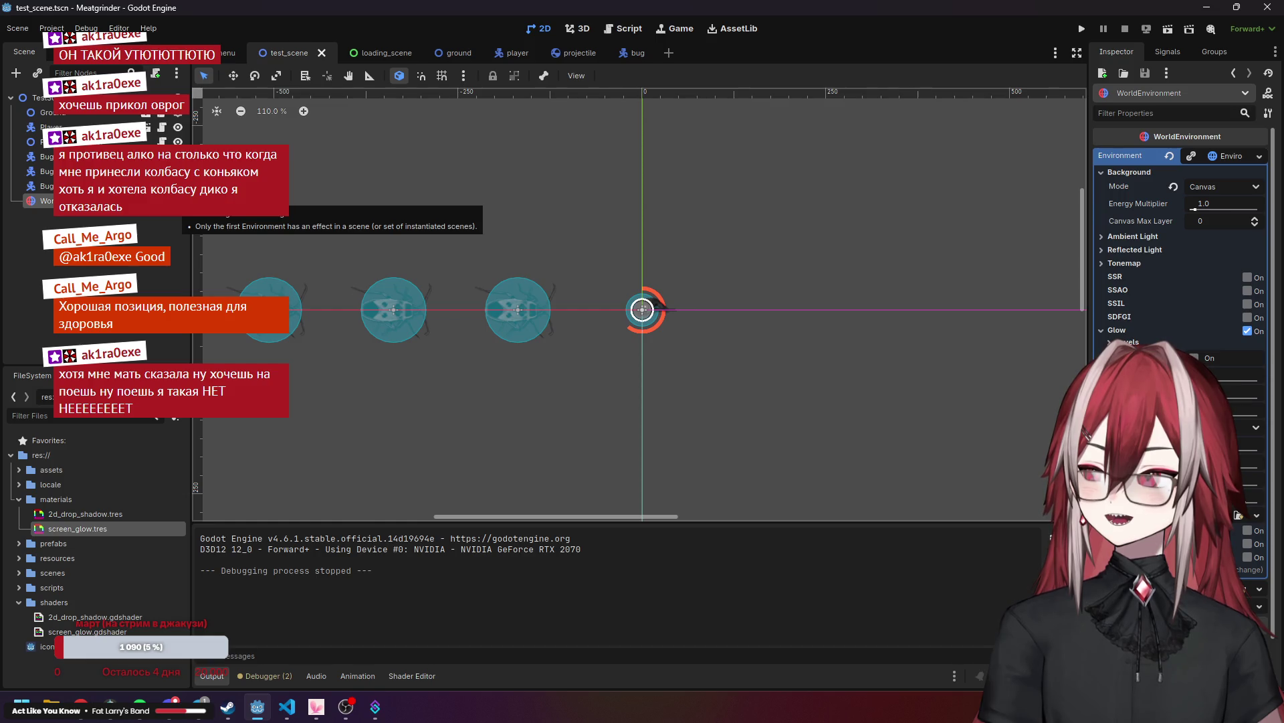
# Step: Delete the WorldEnvironment node from the ground scene
pyautogui.click(443, 52)
pyautogui.rightClick(95, 139)
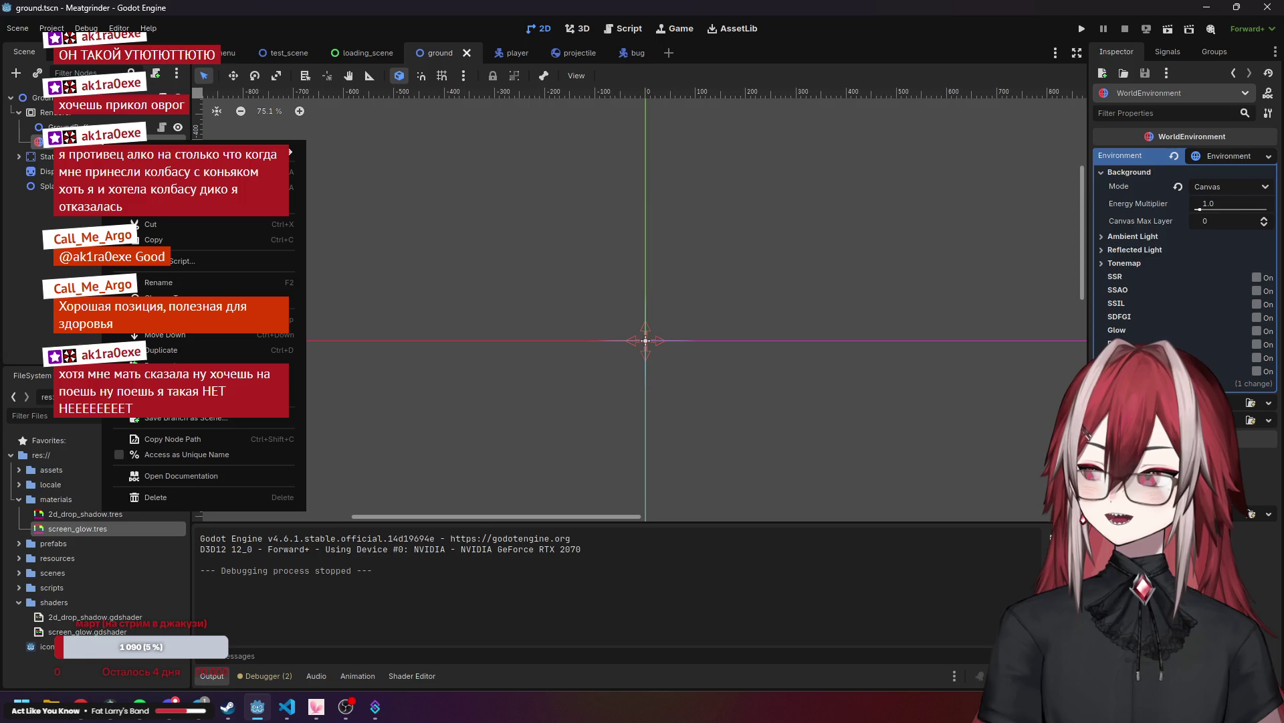
pyautogui.click(157, 500)
pyautogui.click(602, 372)
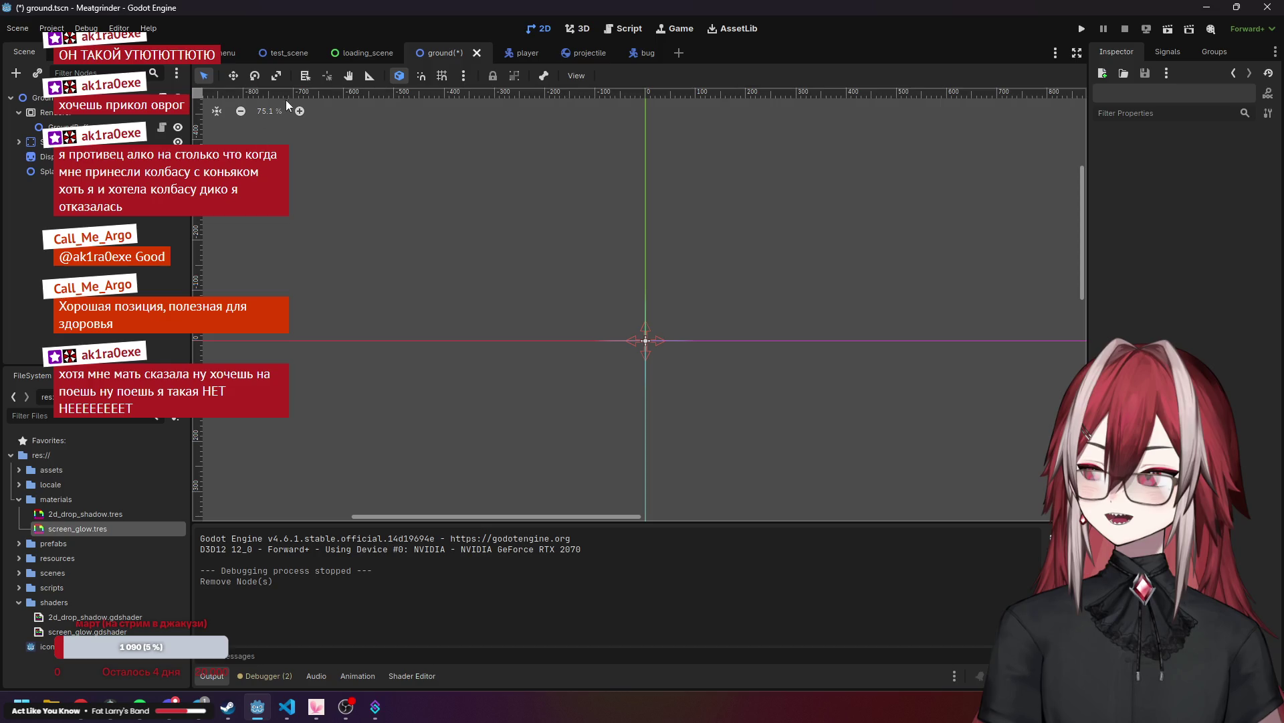
# Step: Toggle a node's visibility in test_scene, then return to the ground scene
pyautogui.click(287, 53)
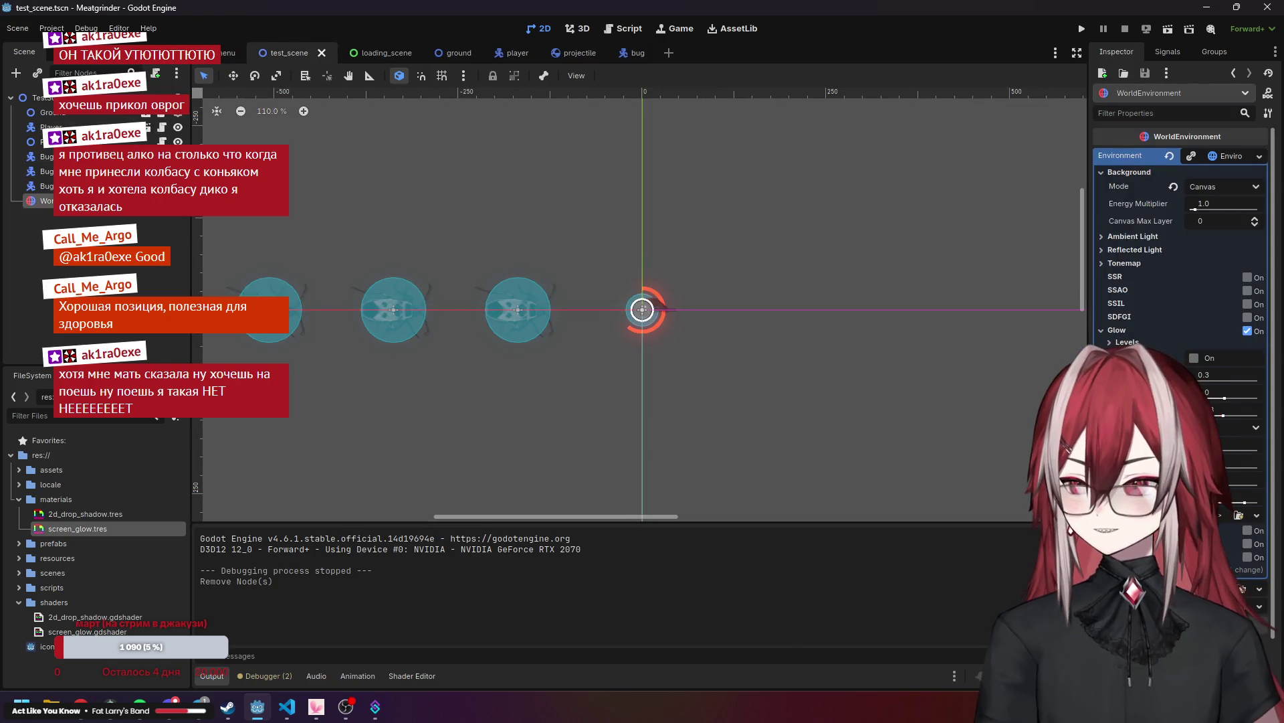
pyautogui.click(178, 113)
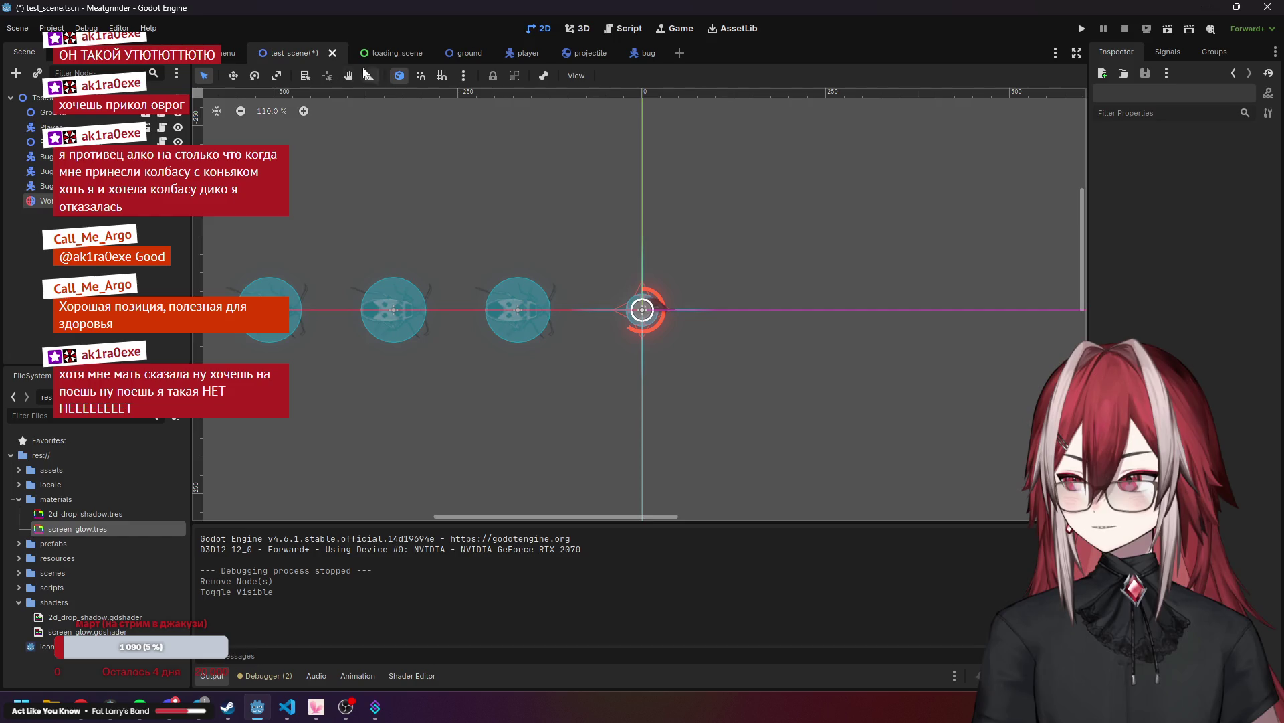
pyautogui.click(379, 54)
pyautogui.click(284, 53)
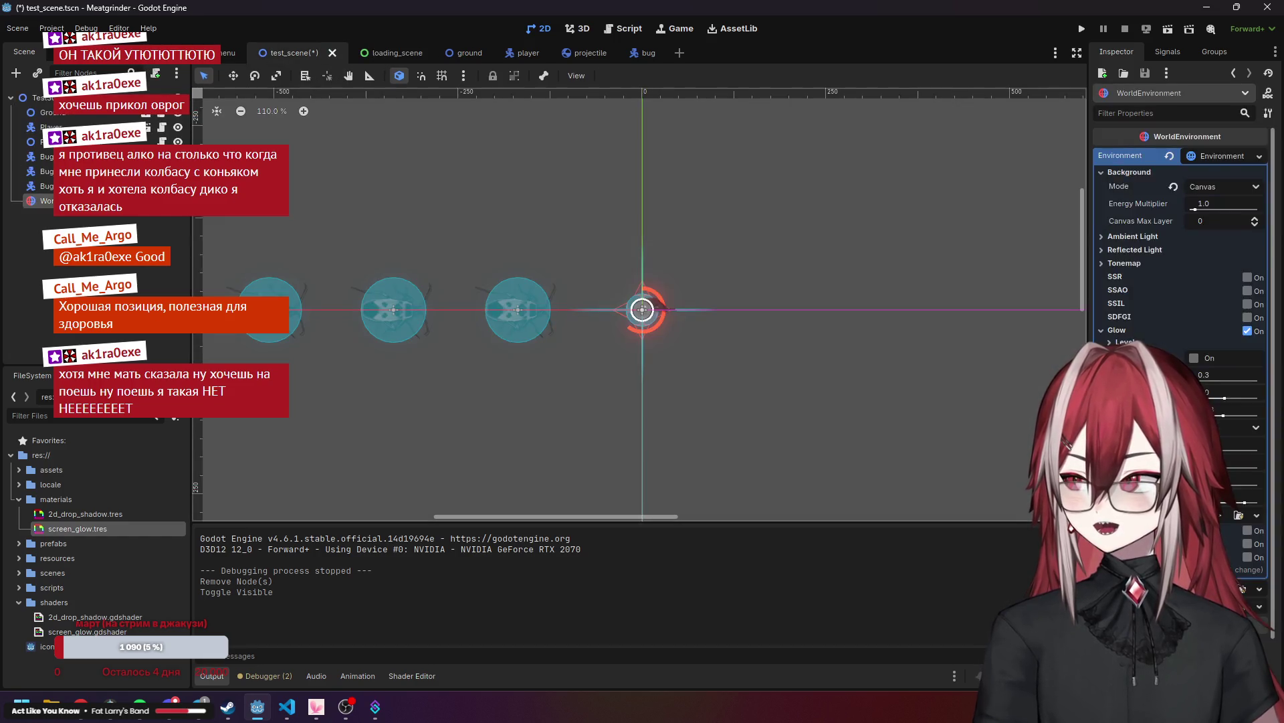
pyautogui.click(442, 53)
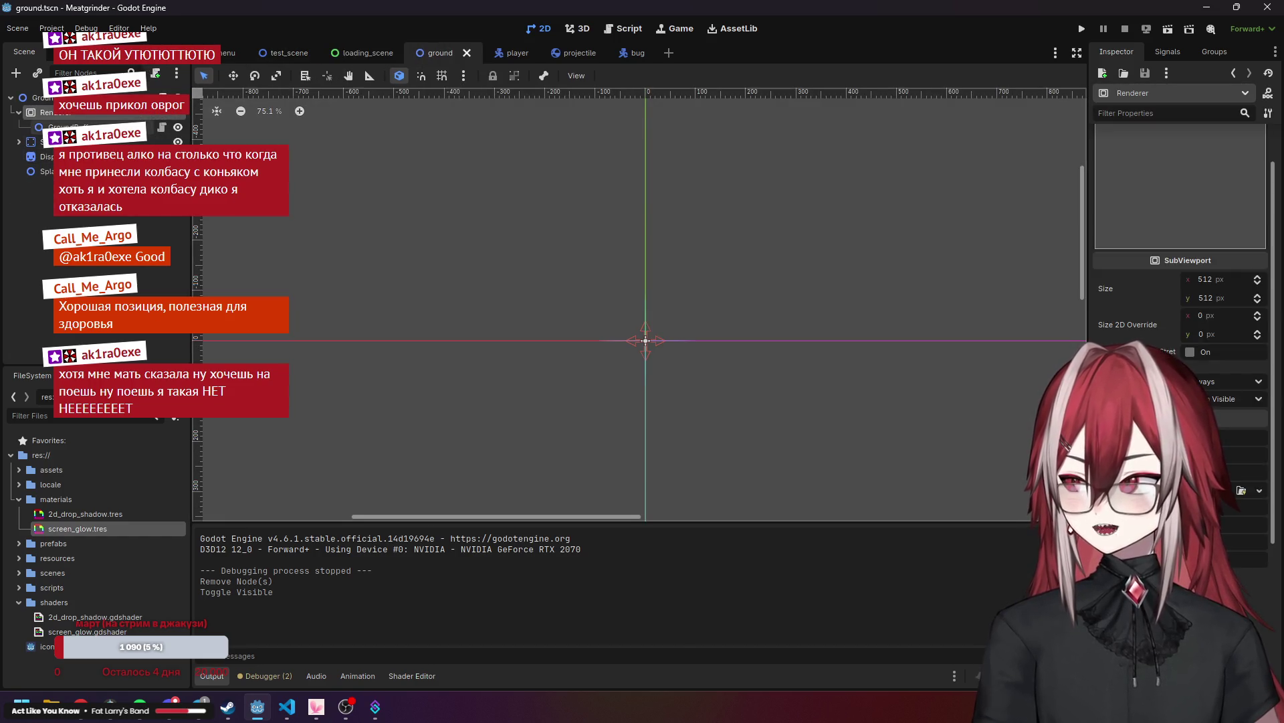
# Step: Enable Own World 3D on the Renderer SubViewport and save the ground scene
pyautogui.click(90, 127)
pyautogui.click(90, 115)
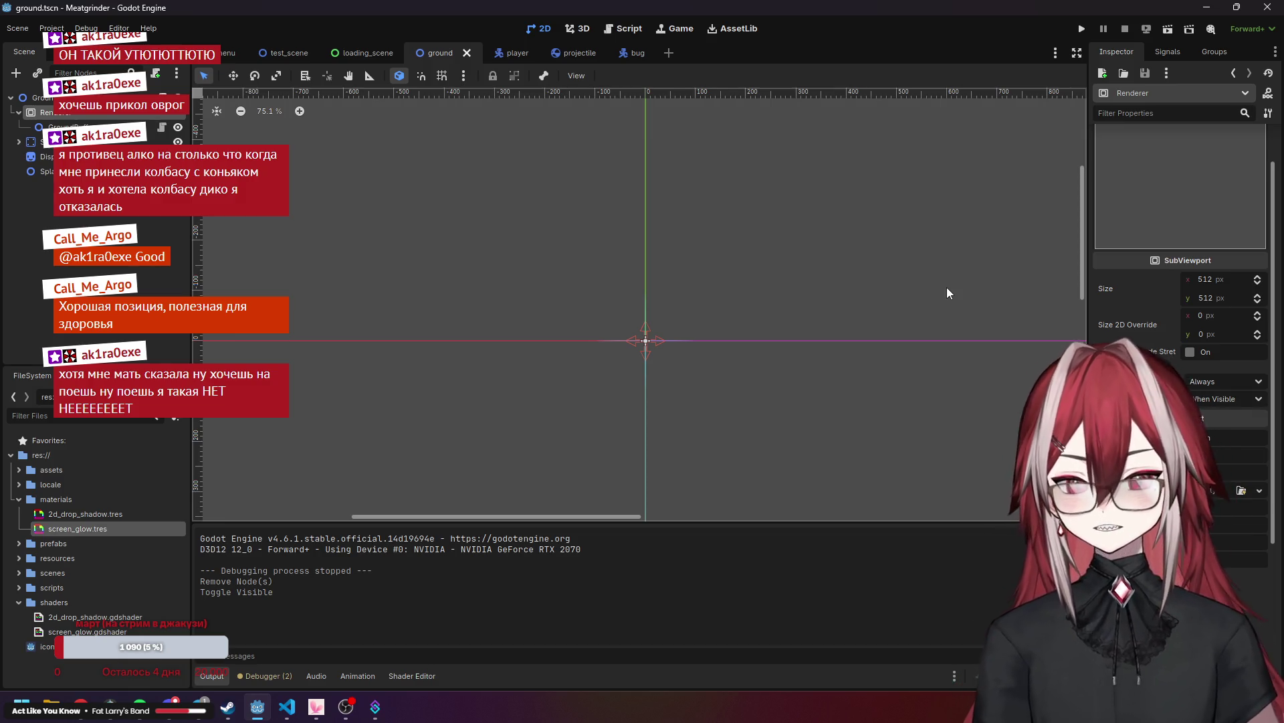
pyautogui.scroll(-3, 1187, 337)
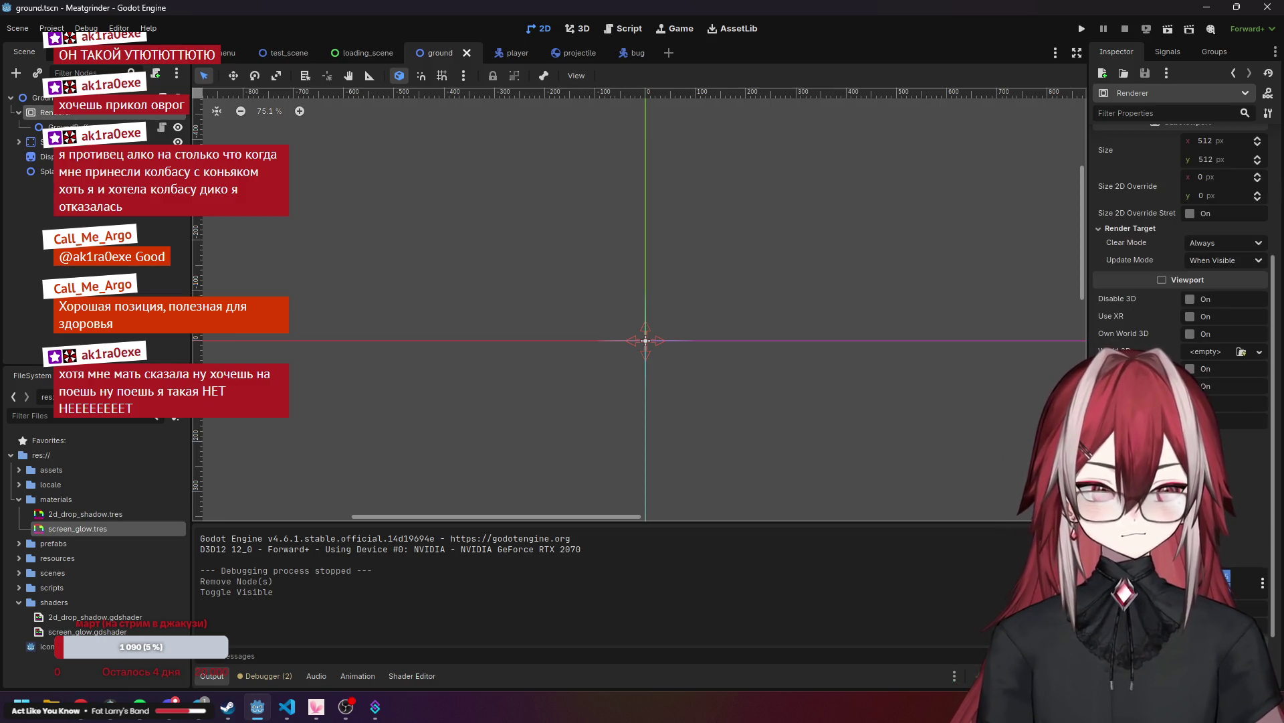
pyautogui.click(1189, 334)
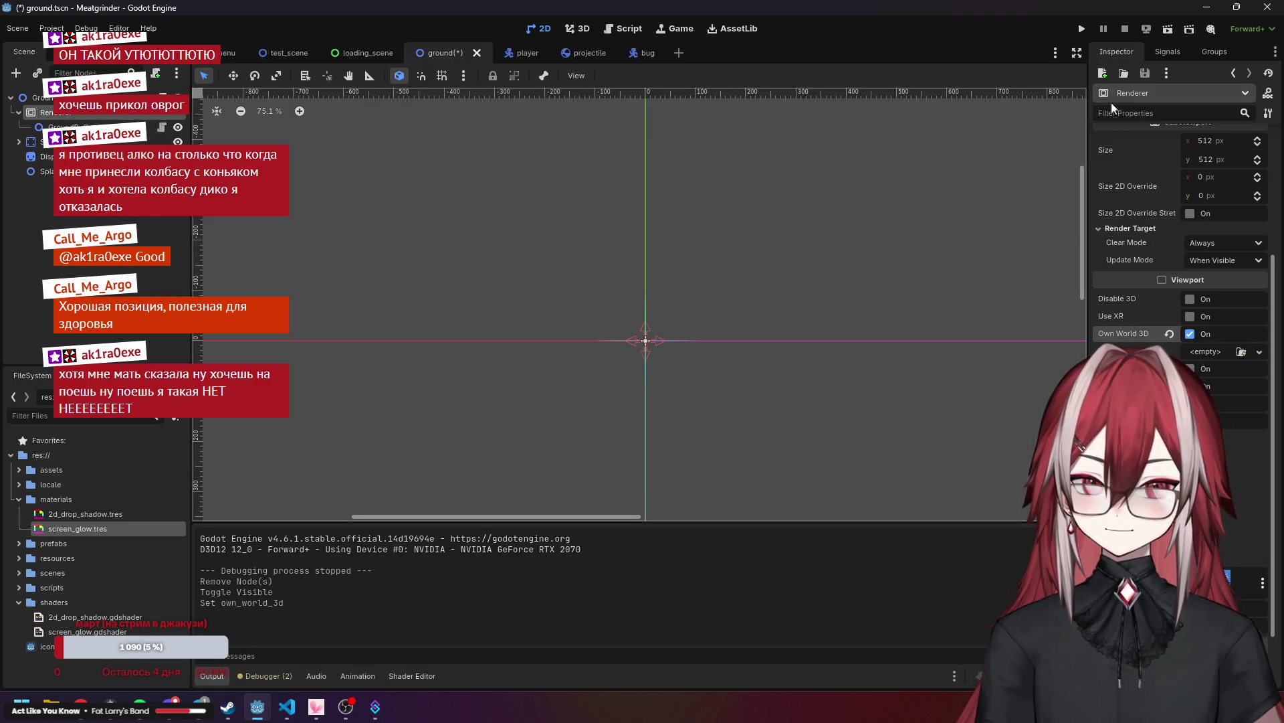
pyautogui.click(1083, 30)
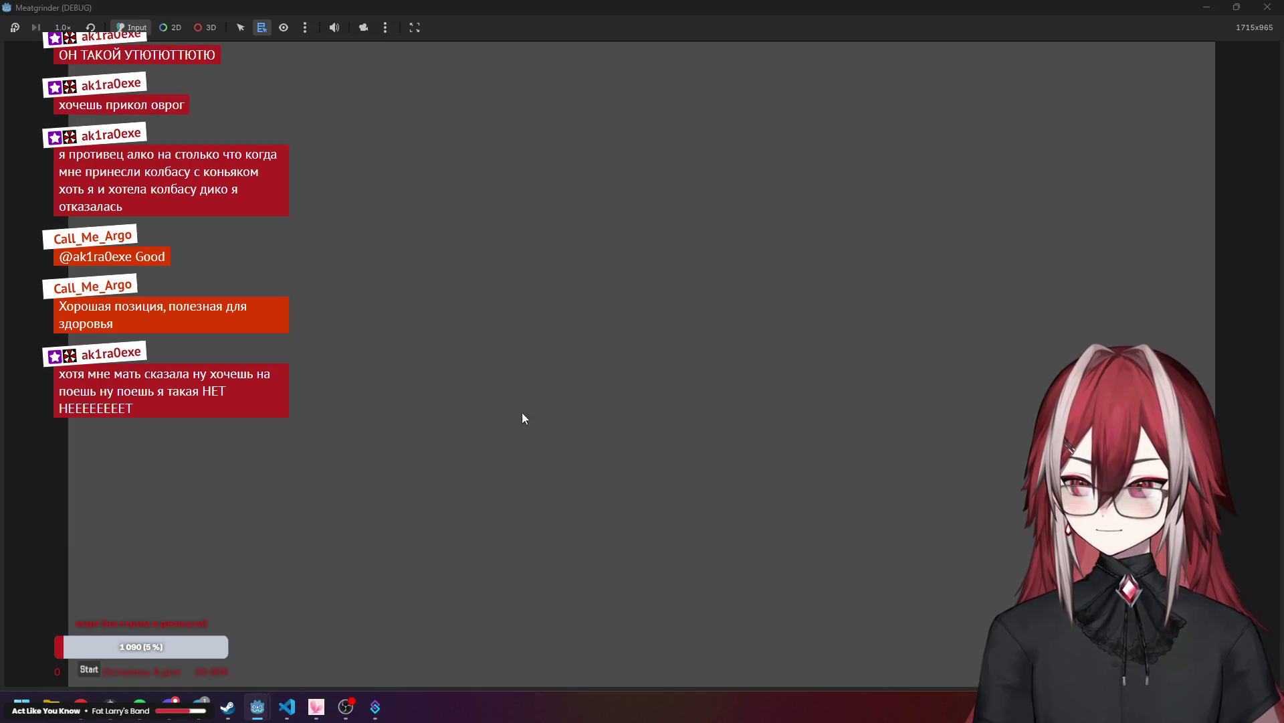
# Step: Move the player around the grass map with the WASD keys
pyautogui.press('d')
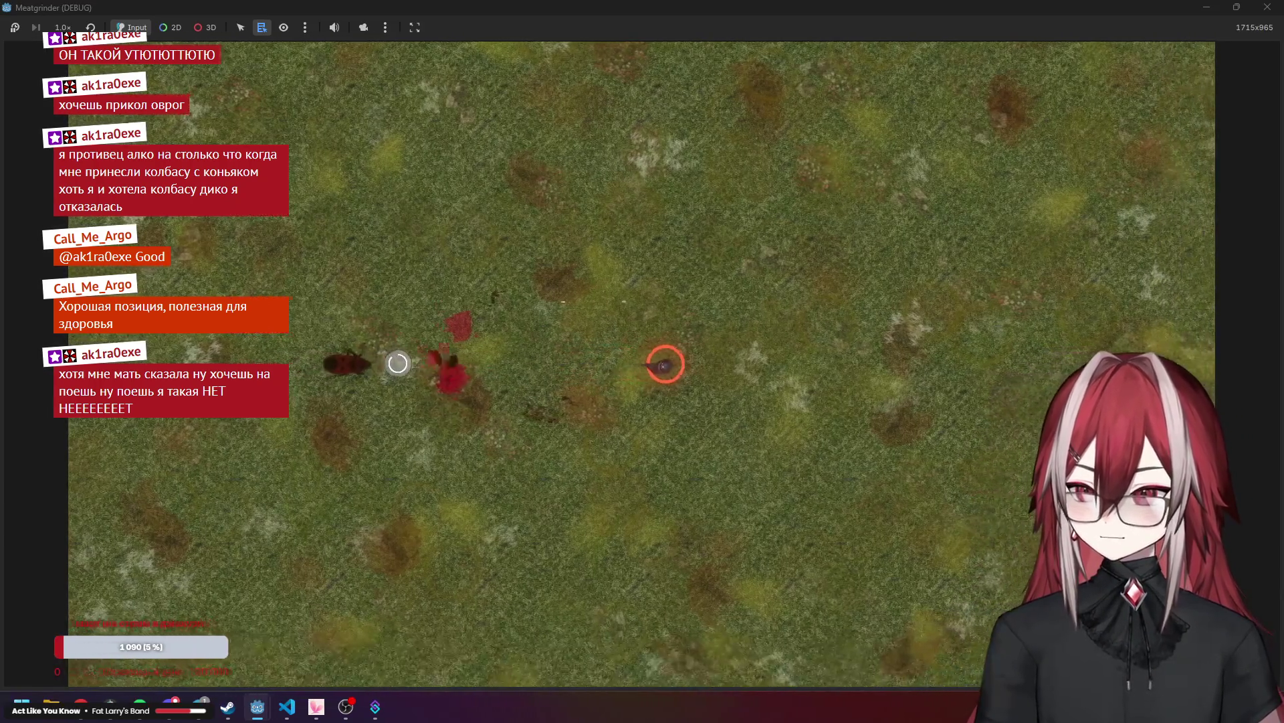
pyautogui.press('s')
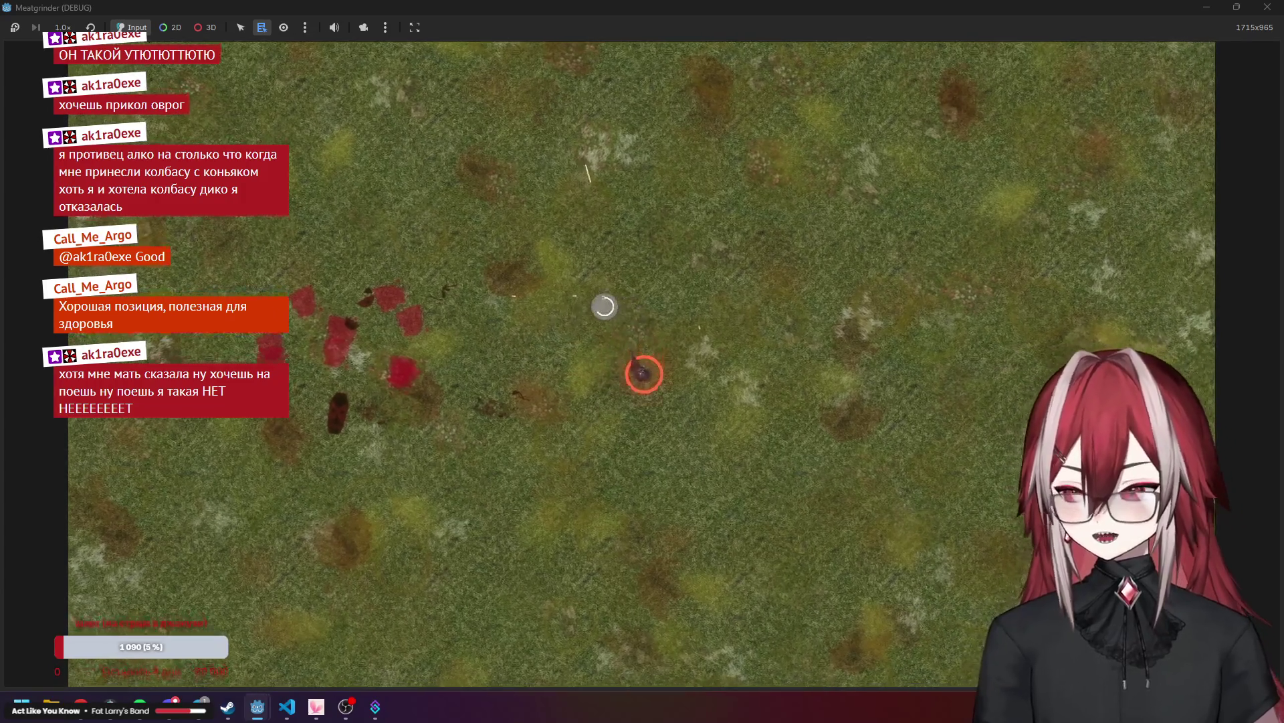
pyautogui.press('w')
pyautogui.press('a')
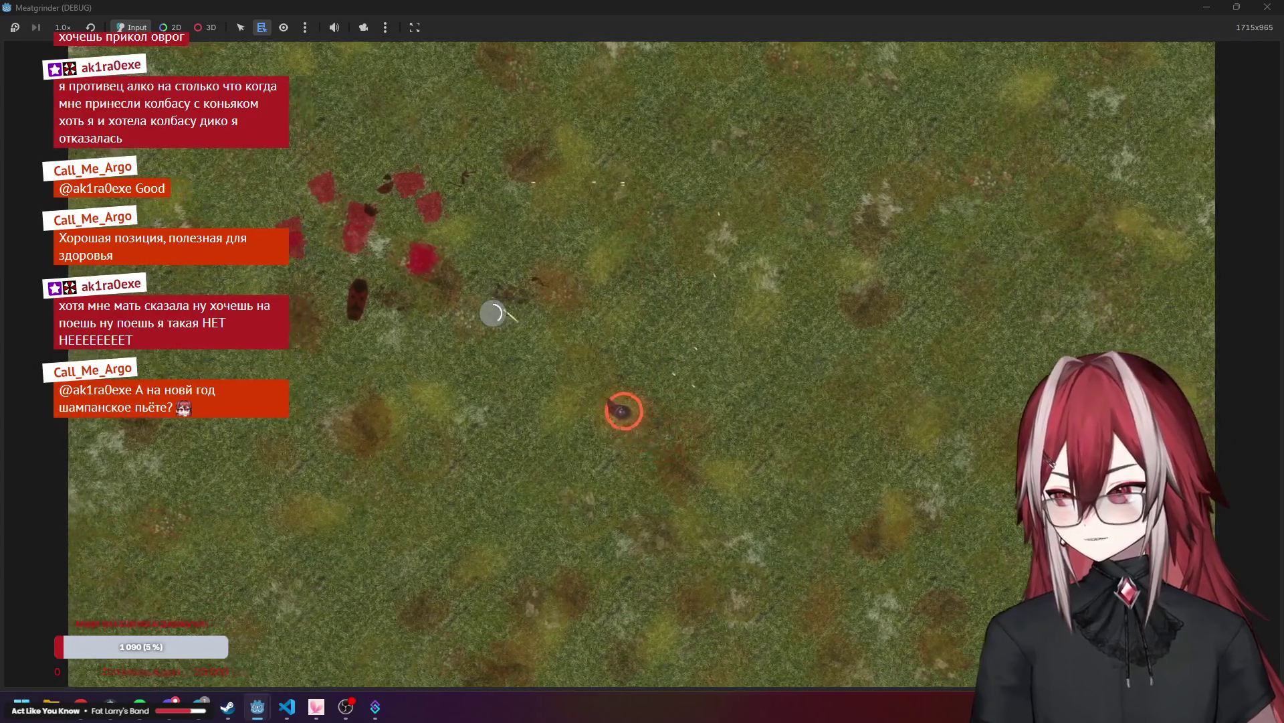
pyautogui.press('w')
pyautogui.press('a')
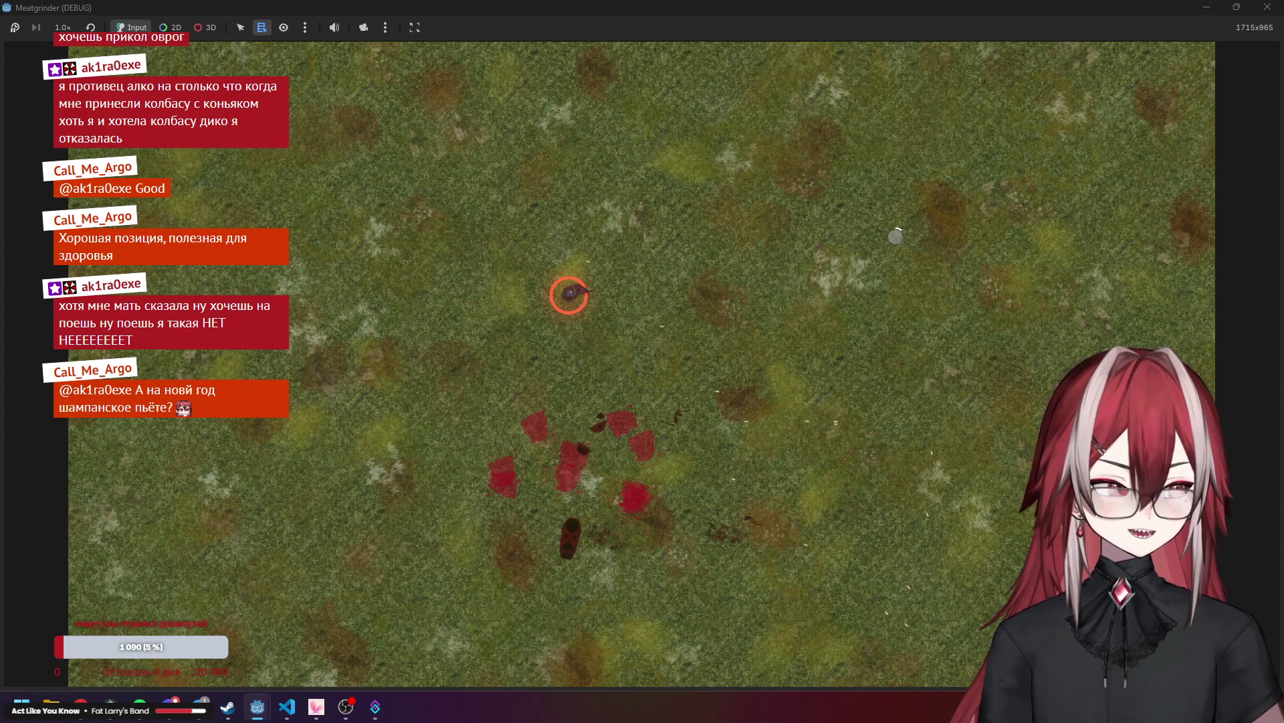
# Step: Fire at the bugs while moving, then close the game window
pyautogui.click(670, 233)
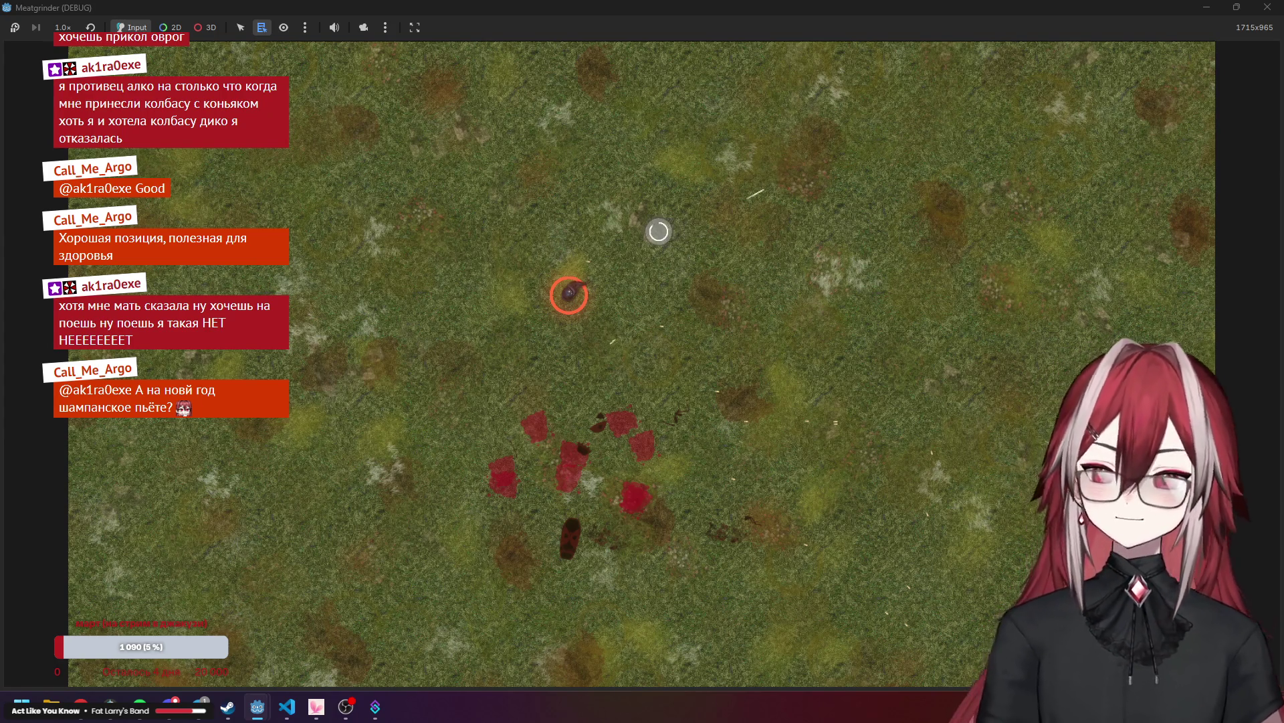
pyautogui.press('d')
pyautogui.click(549, 212)
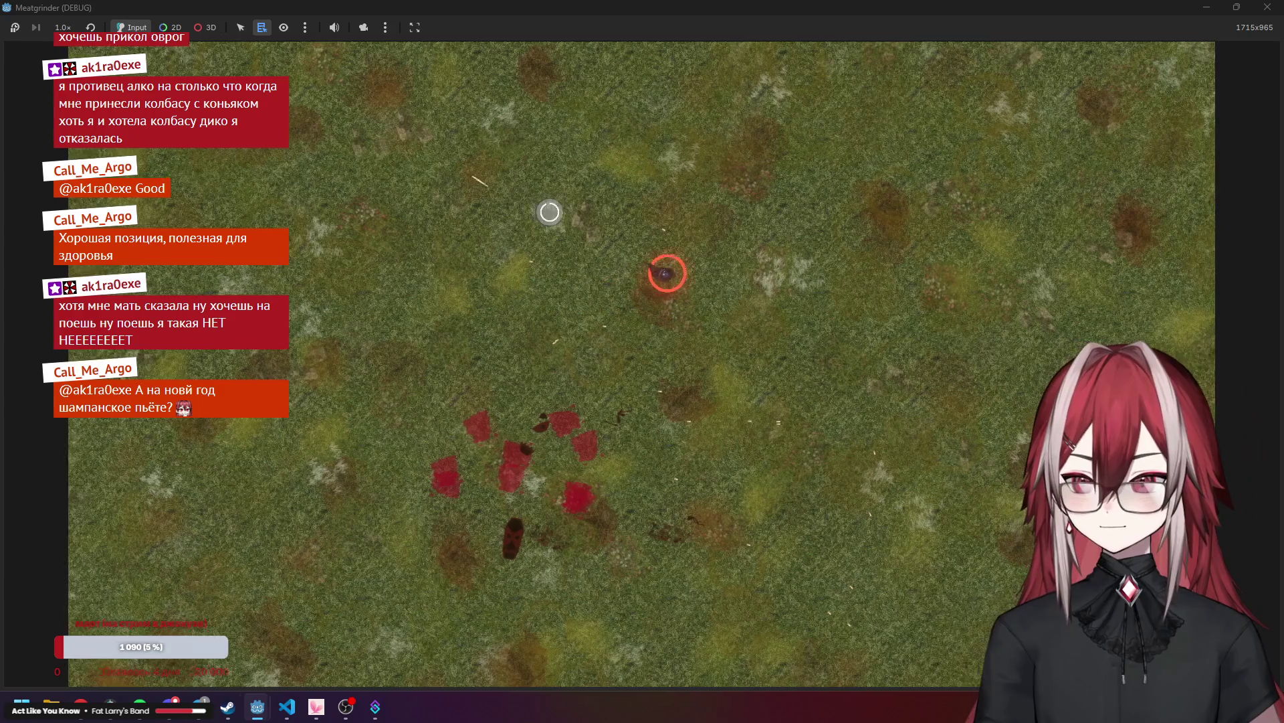
pyautogui.press('s')
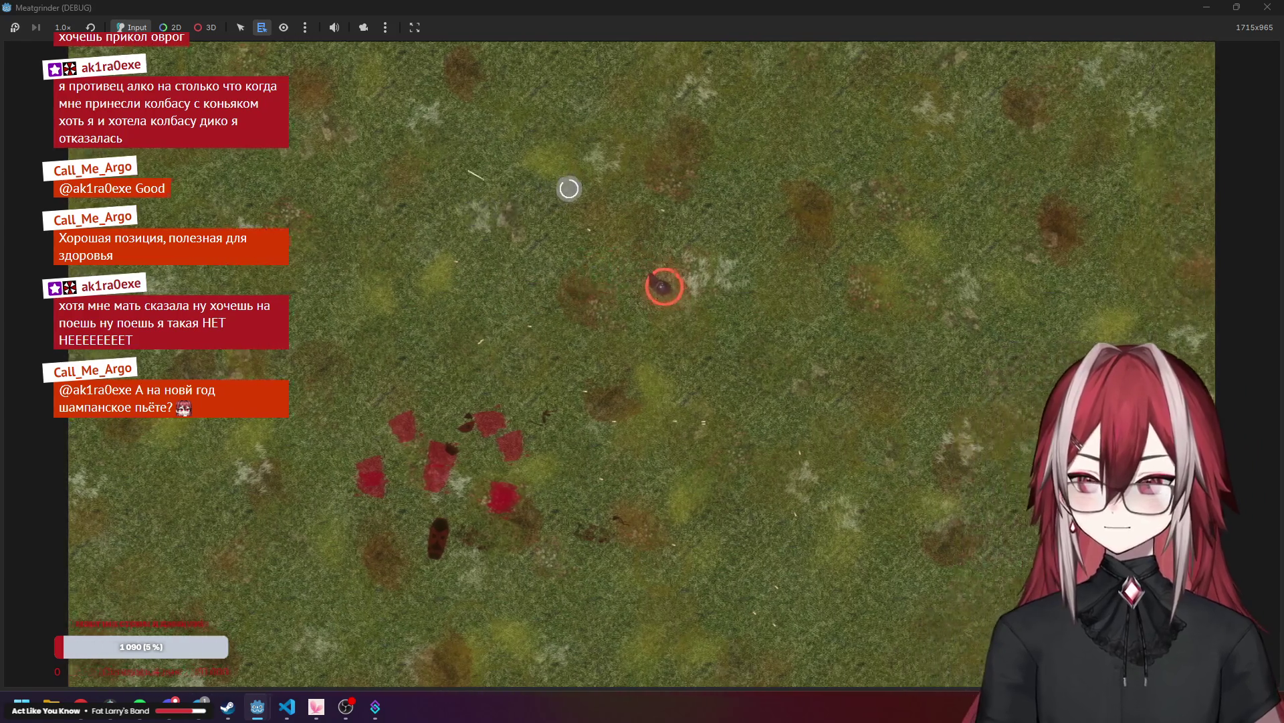
pyautogui.click(676, 234)
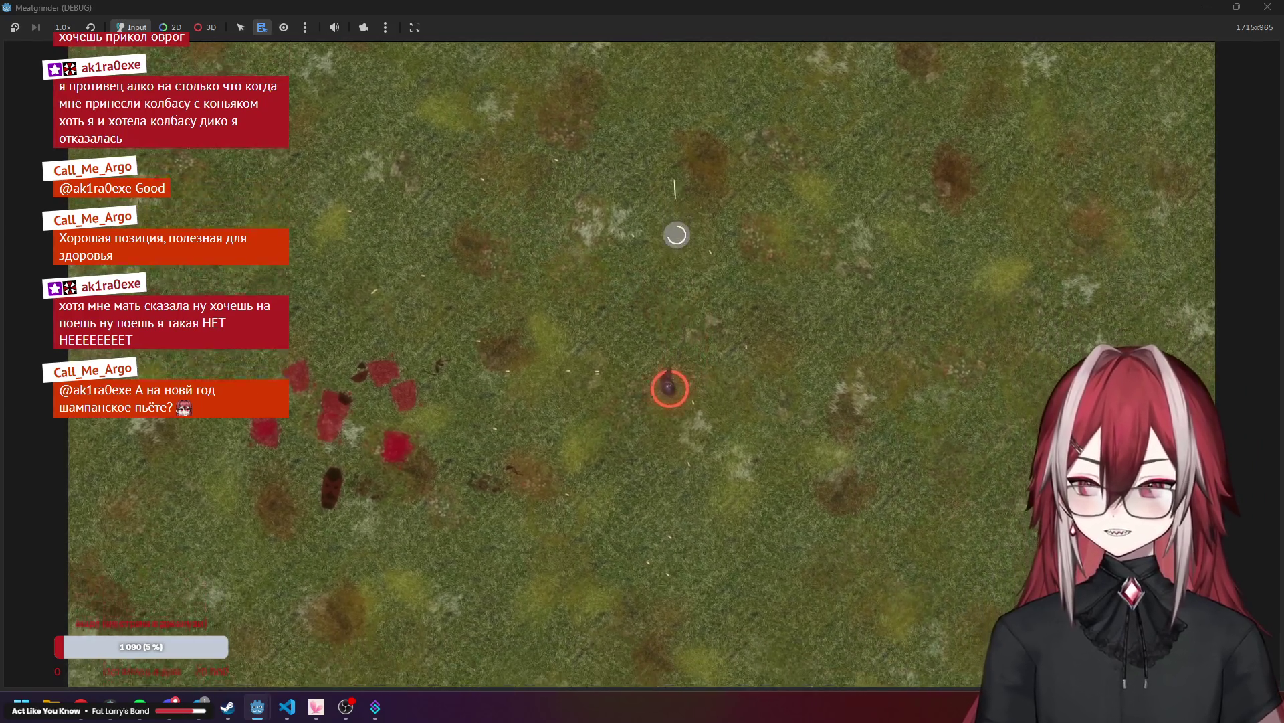
pyautogui.press('a')
pyautogui.press('s')
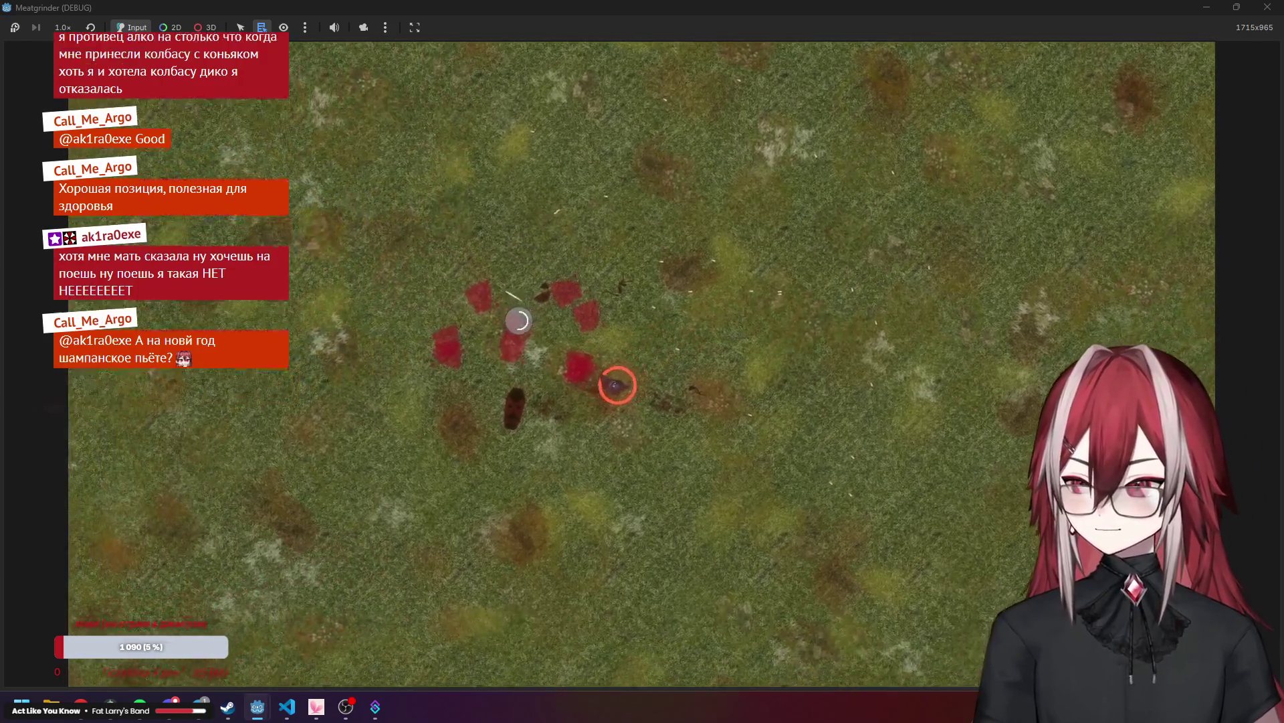
pyautogui.click(563, 292)
pyautogui.press('a')
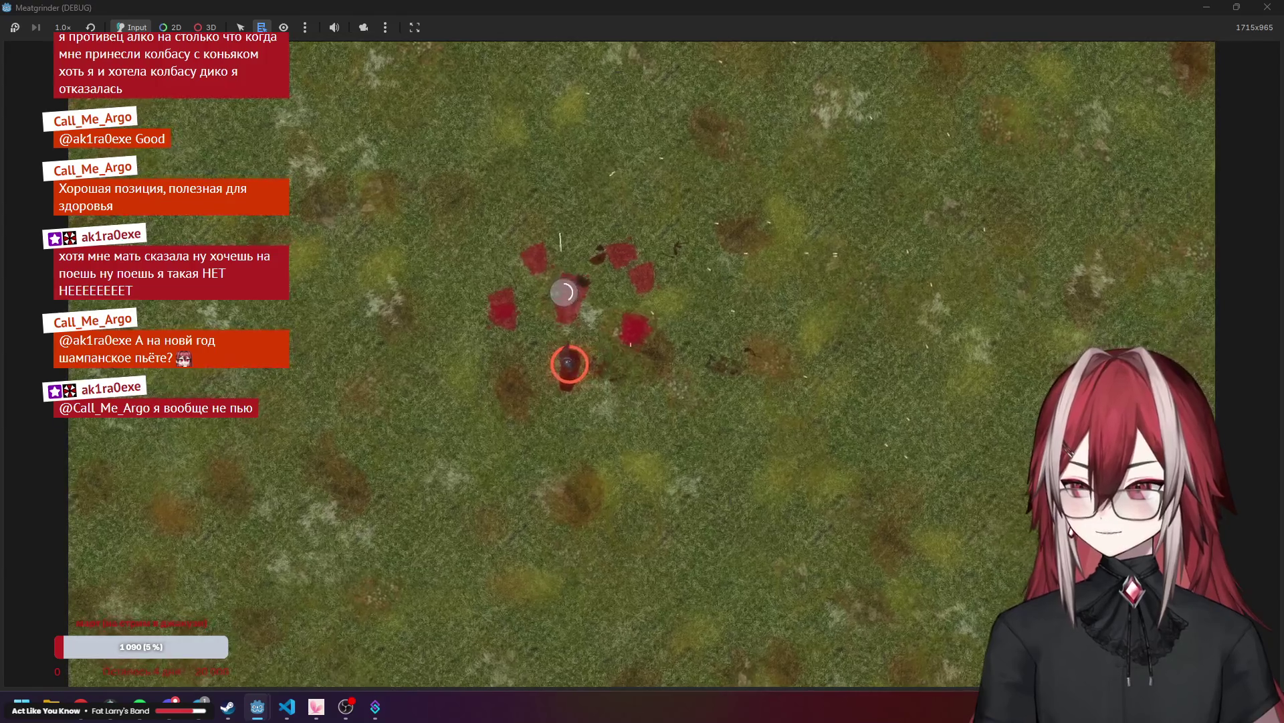
pyautogui.click(671, 318)
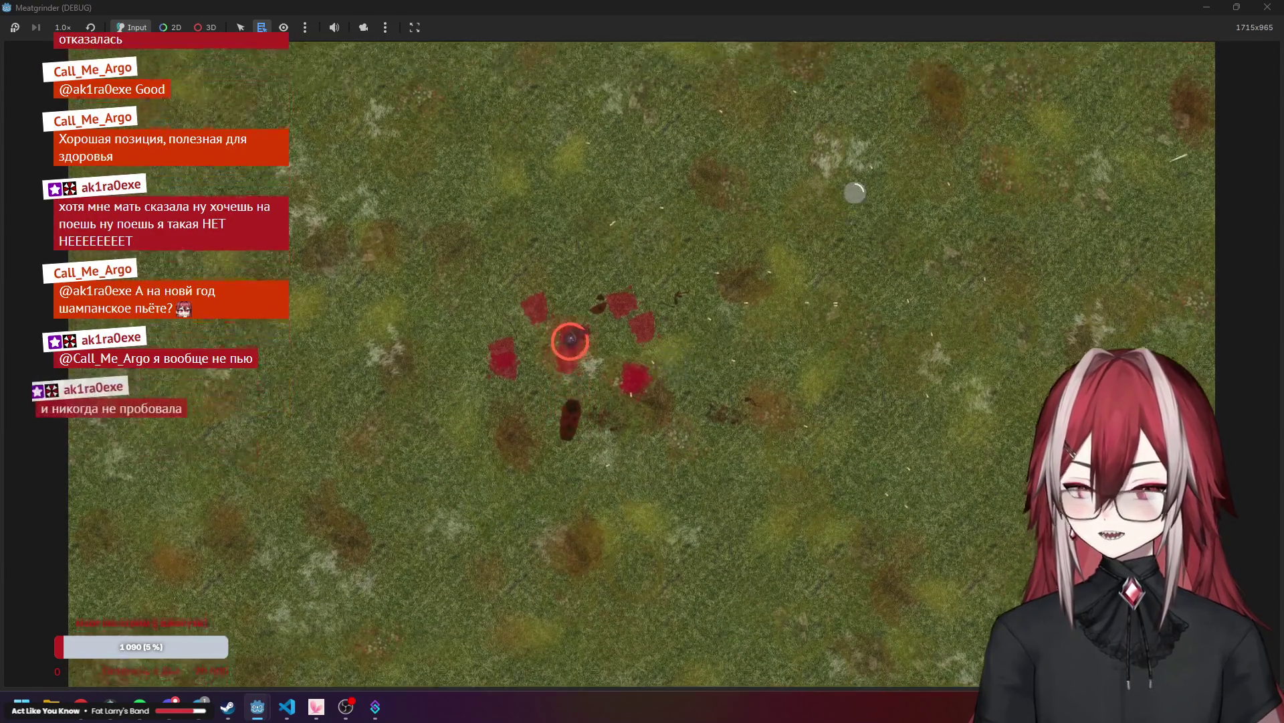
pyautogui.click(1259, 12)
pyautogui.click(1259, 15)
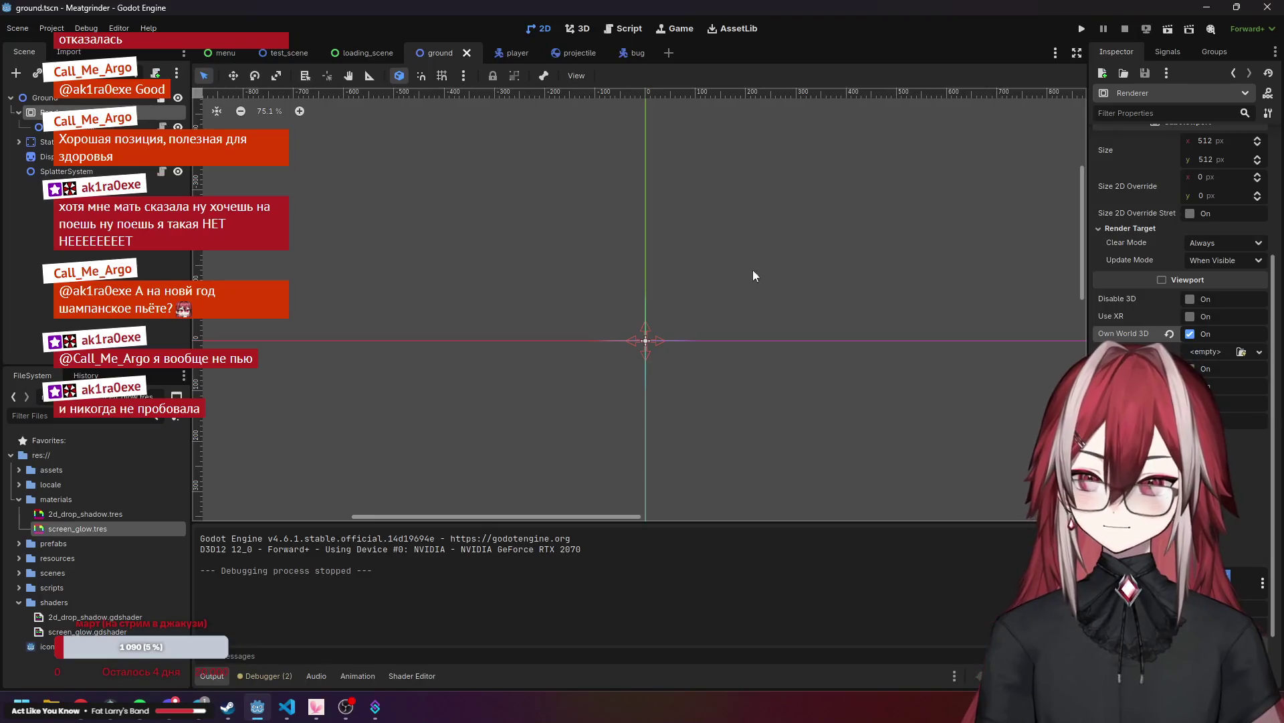
# Step: Set the player HpBar's progress tint to overbright orange Color(1.825, 0.408, 0.221)
pyautogui.click(515, 55)
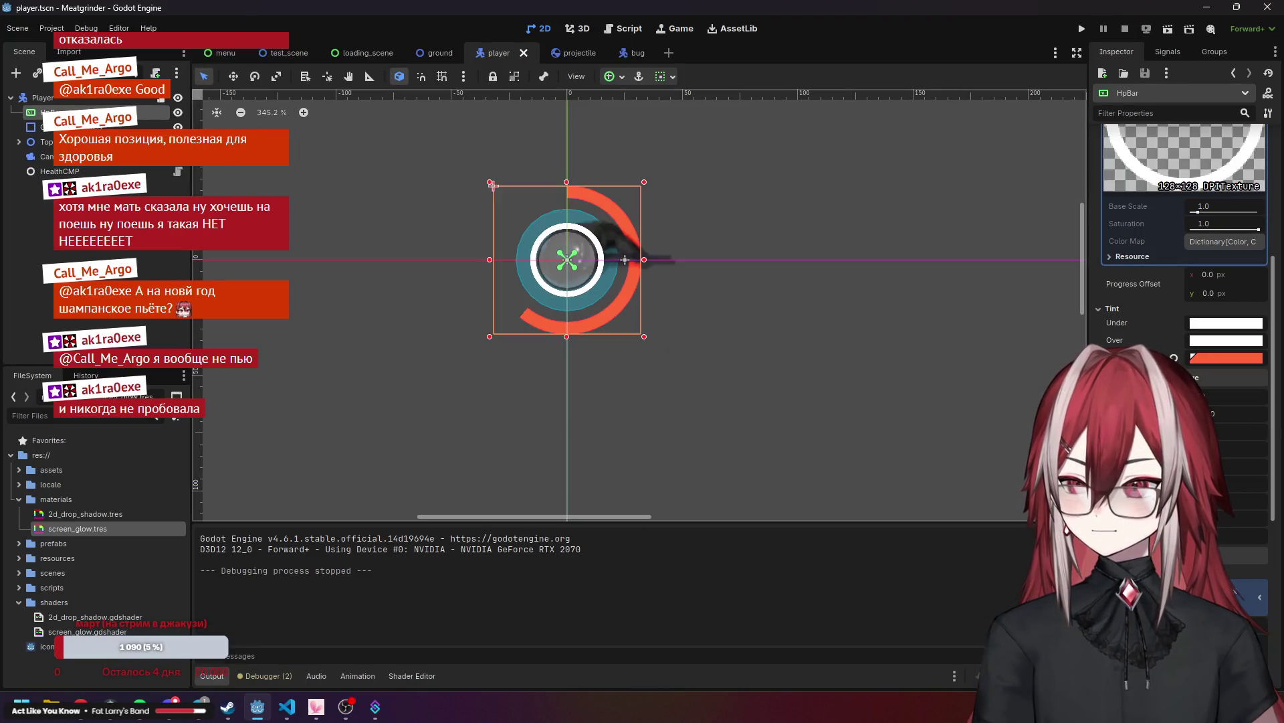
pyautogui.click(1216, 352)
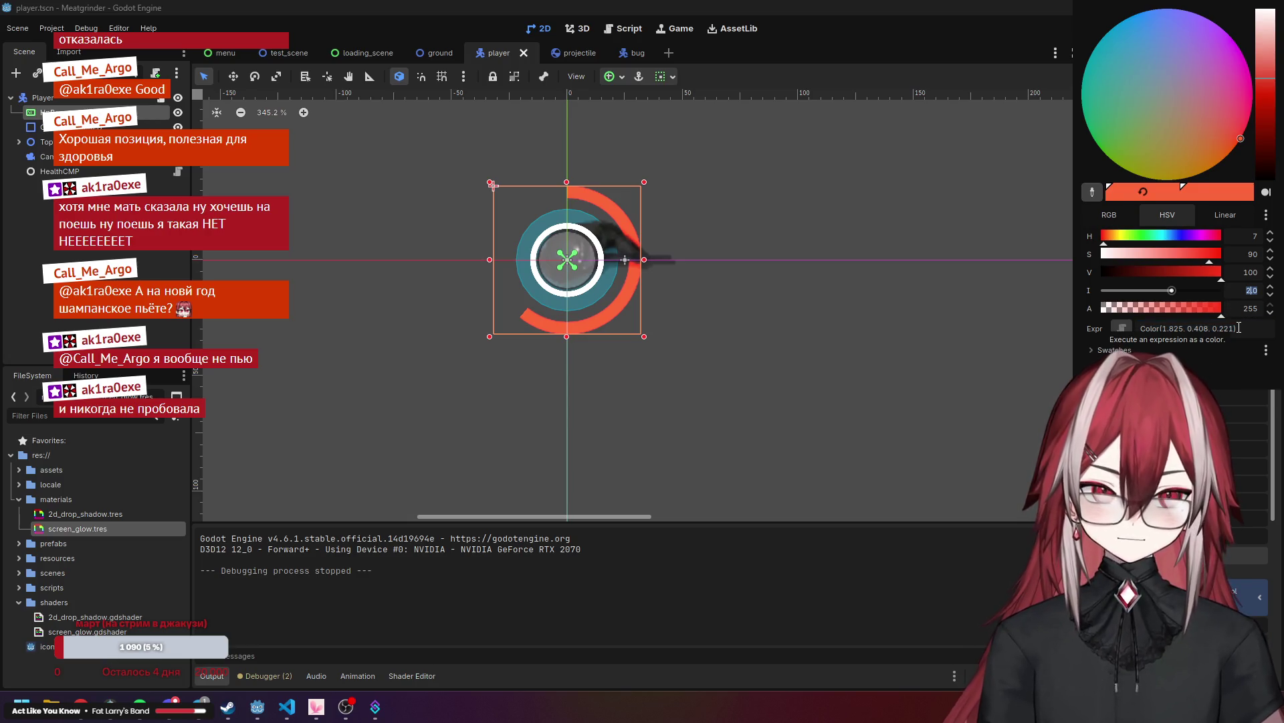
pyautogui.click(509, 163)
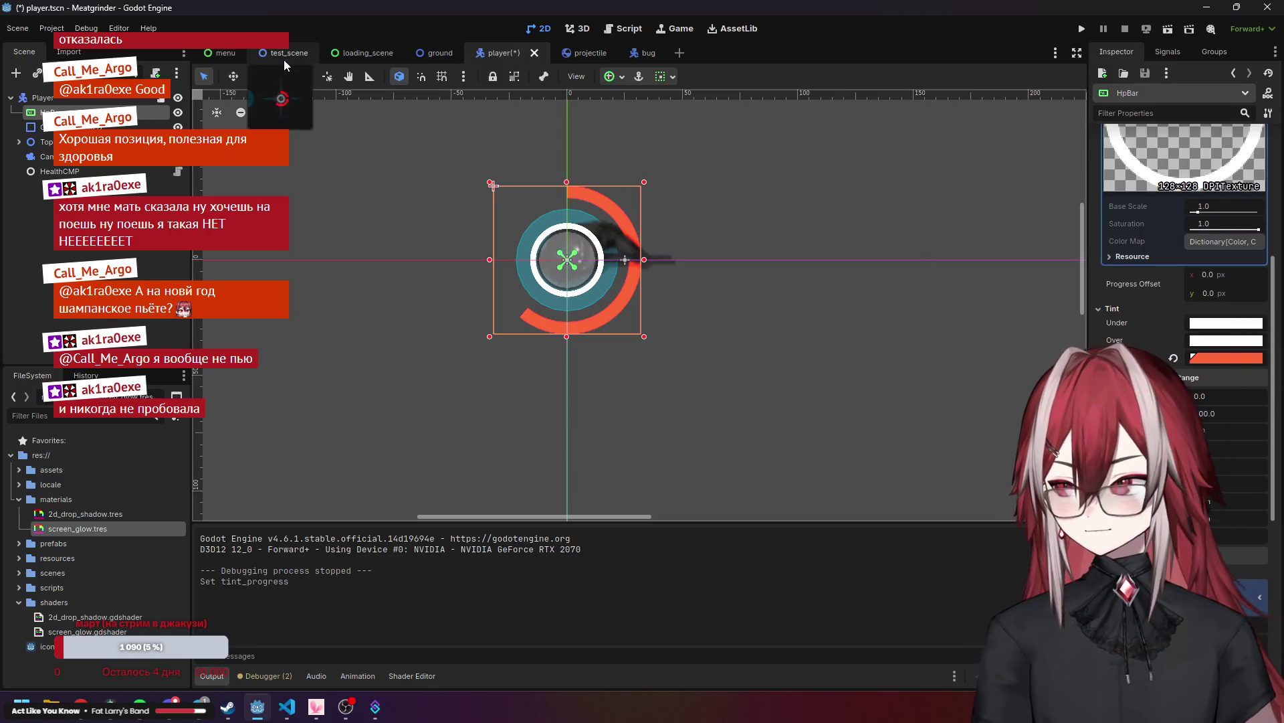
pyautogui.click(284, 58)
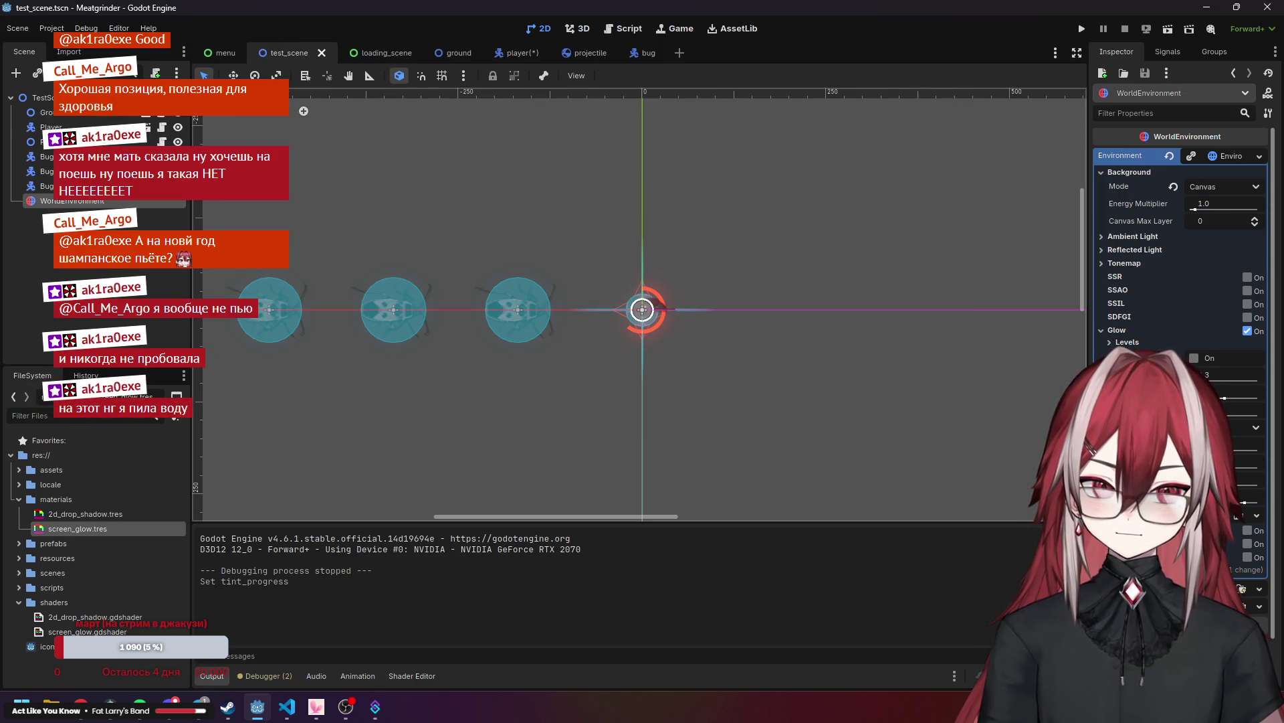
# Step: Adjust test_scene's glow bloom, lower Glow Intensity to 0.77, and run the game
pyautogui.click(1214, 380)
pyautogui.click(1214, 415)
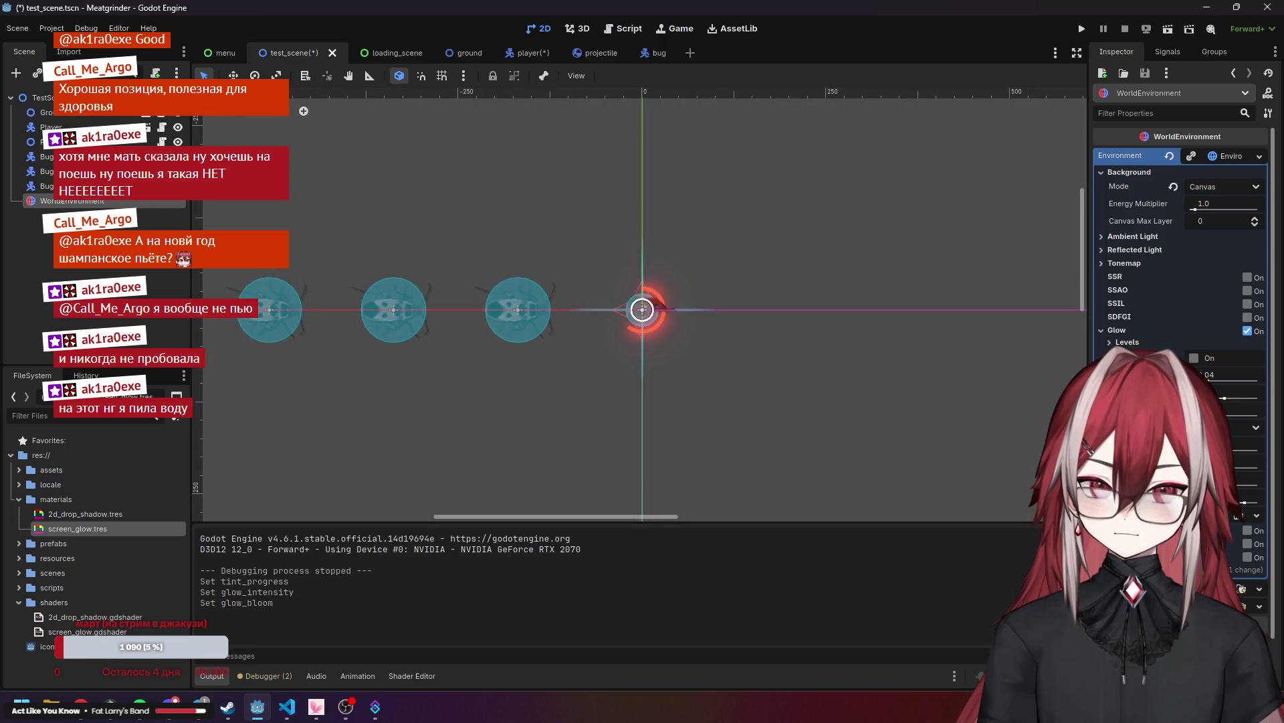
pyautogui.click(1215, 414)
pyautogui.moveTo(1235, 383); pyautogui.dragTo(1197, 383)
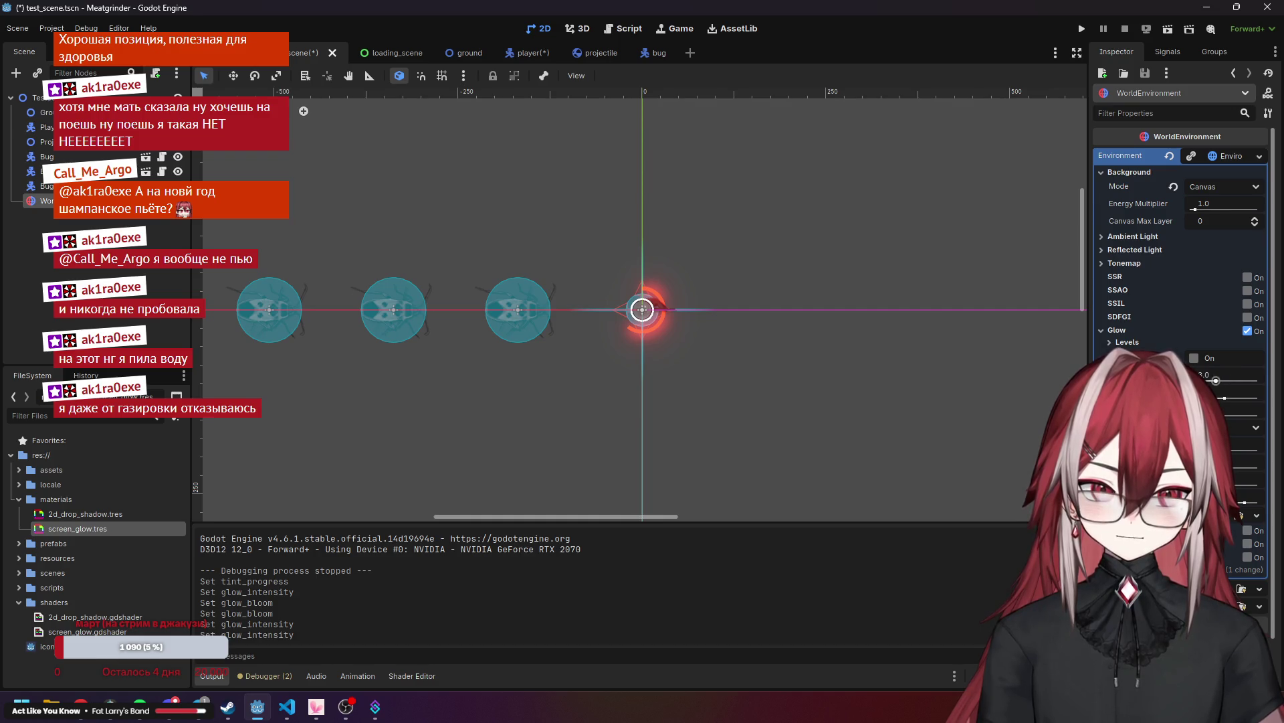
pyautogui.click(1082, 30)
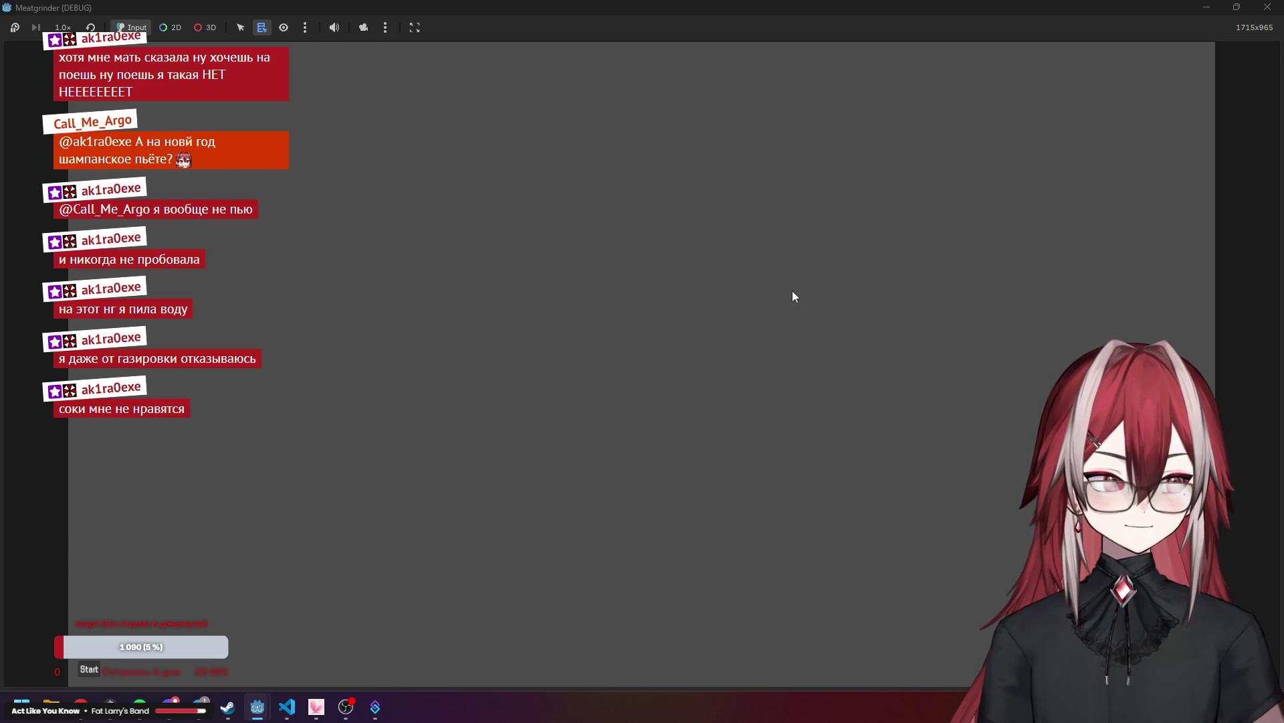
# Step: Play the game to check the glow, shooting bugs and moving around, then close it
pyautogui.click(89, 669)
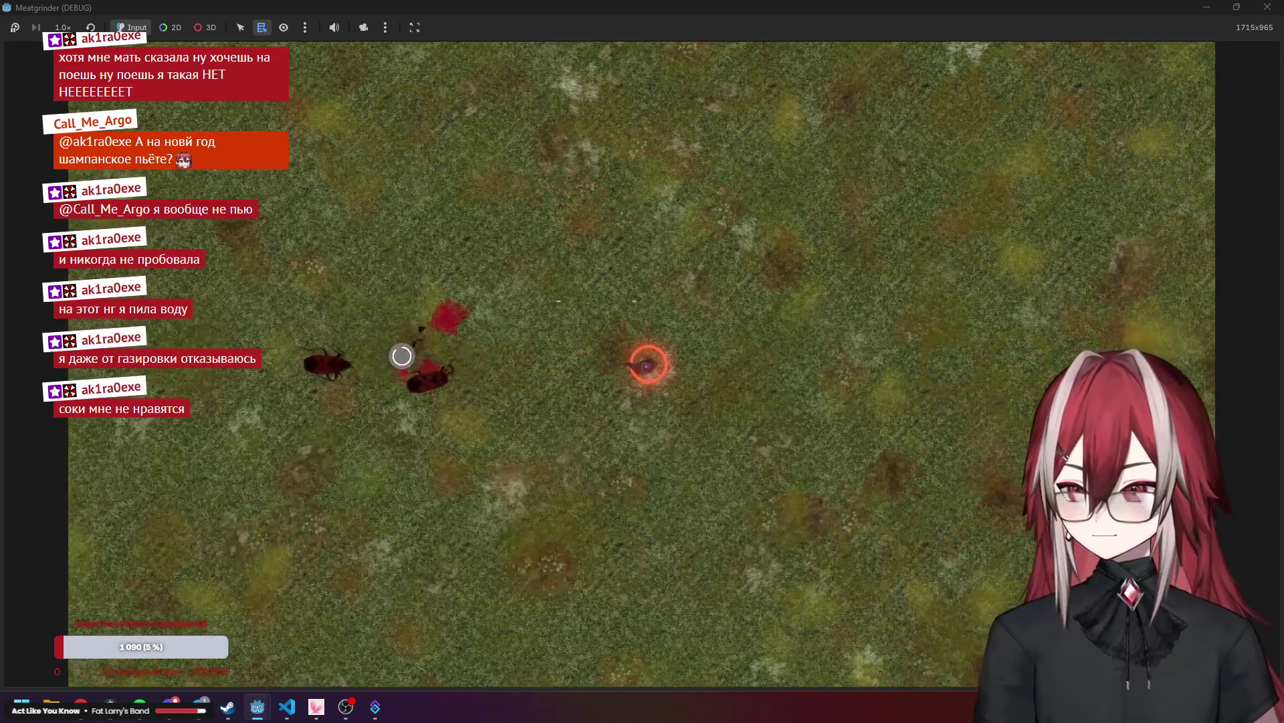
pyautogui.moveTo(401, 356)
pyautogui.mouseDown()
pyautogui.moveTo(385, 341)
pyautogui.moveTo(410, 307)
pyautogui.moveTo(493, 278)
pyautogui.moveTo(719, 245)
pyautogui.moveTo(874, 361)
pyautogui.moveTo(809, 264)
pyautogui.moveTo(596, 254)
pyautogui.moveTo(545, 289)
pyautogui.moveTo(616, 238)
pyautogui.moveTo(696, 267)
pyautogui.moveTo(853, 439)
pyautogui.moveTo(716, 442)
pyautogui.moveTo(749, 367)
pyautogui.moveTo(598, 243)
pyautogui.mouseUp()
pyautogui.press('w')
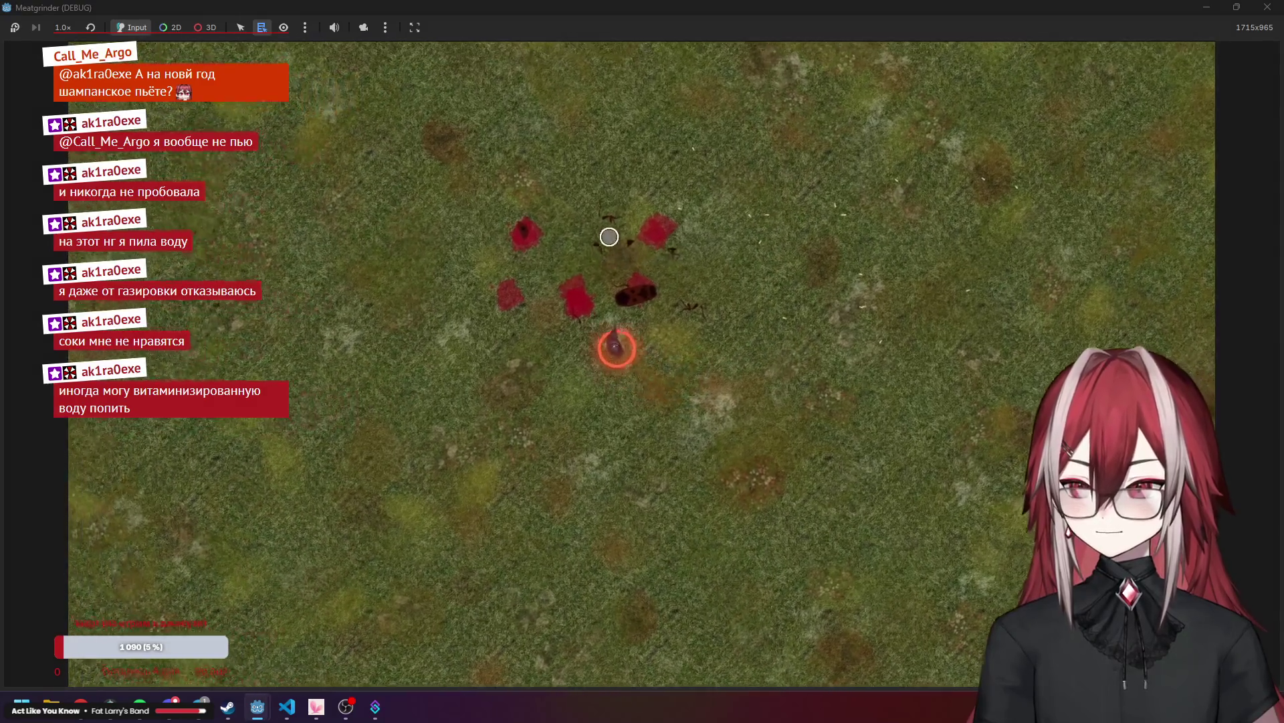
pyautogui.press('s')
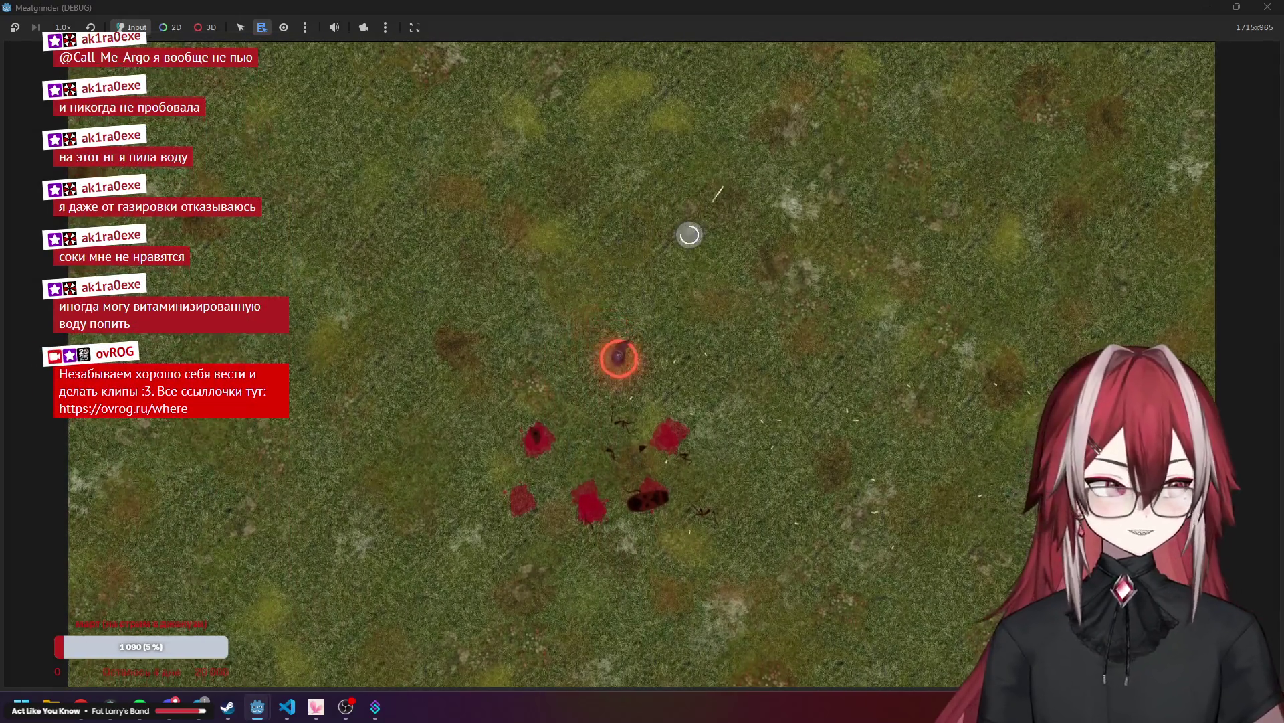
pyautogui.press('a')
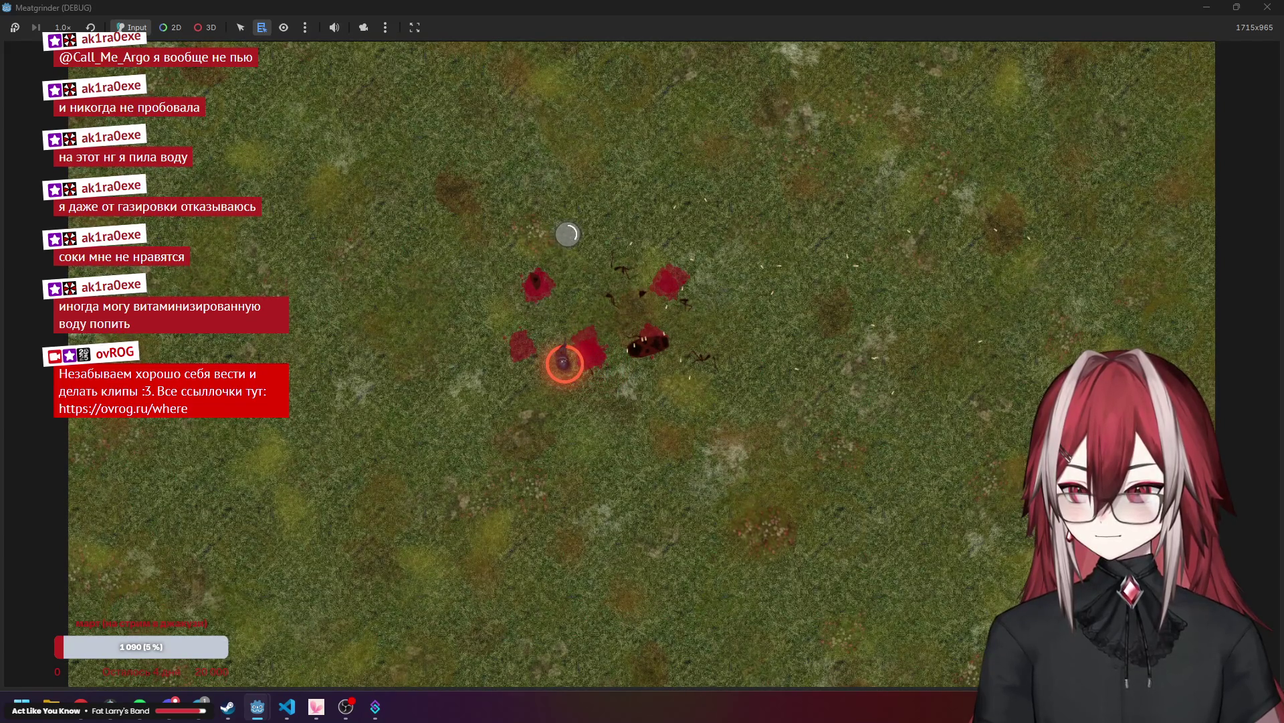
pyautogui.press('s')
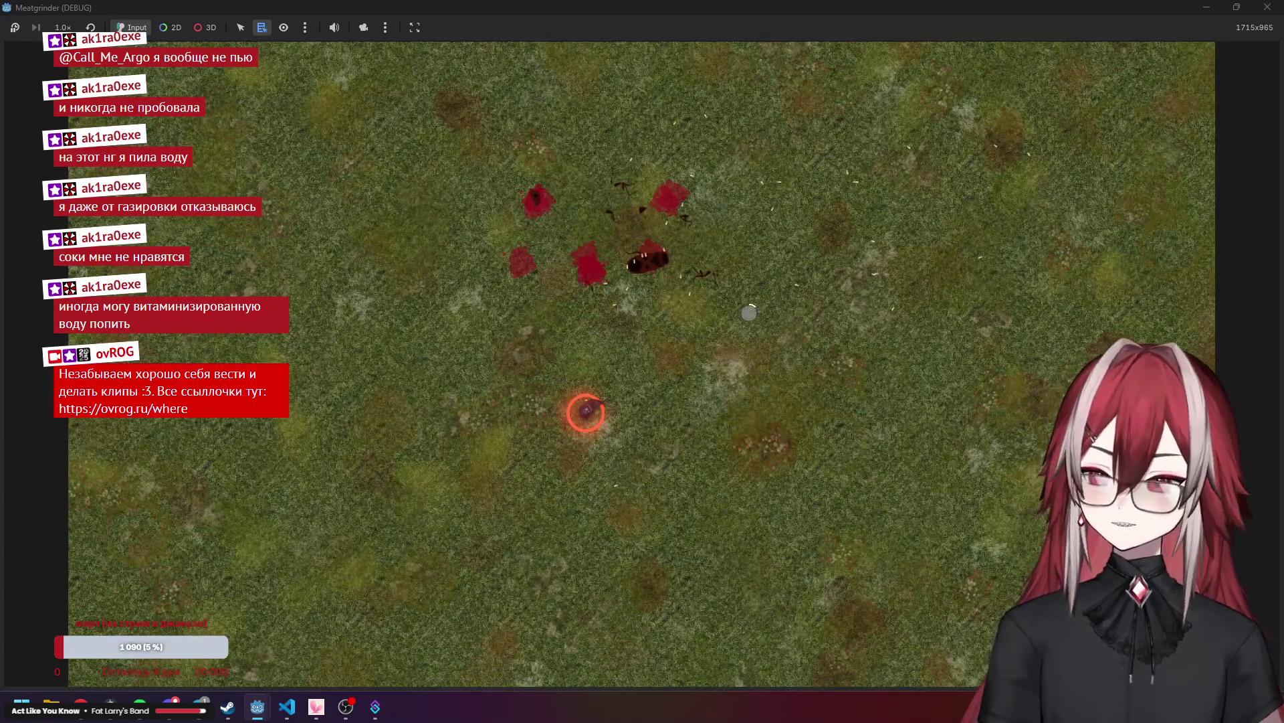
pyautogui.click(1268, 7)
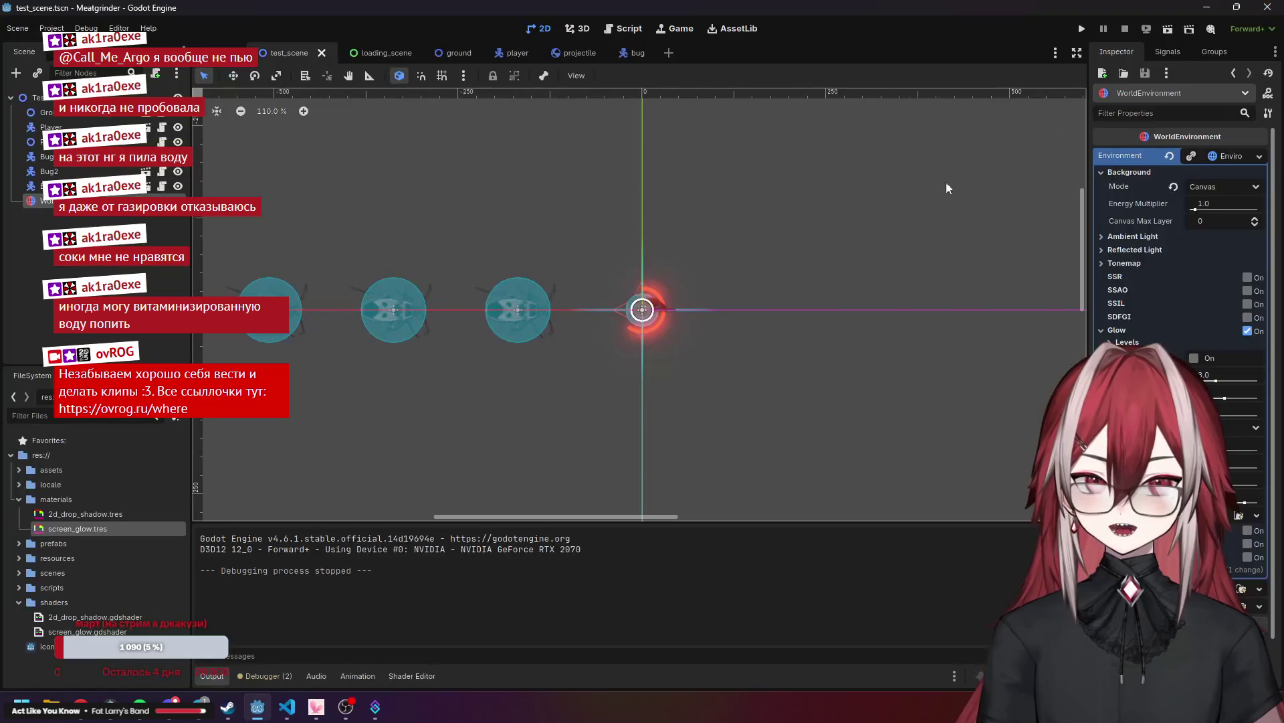
# Step: Deselect WorldEnvironment and bring up the Environment and post-processing docs in the browser
pyautogui.scroll(-5, 725, 407)
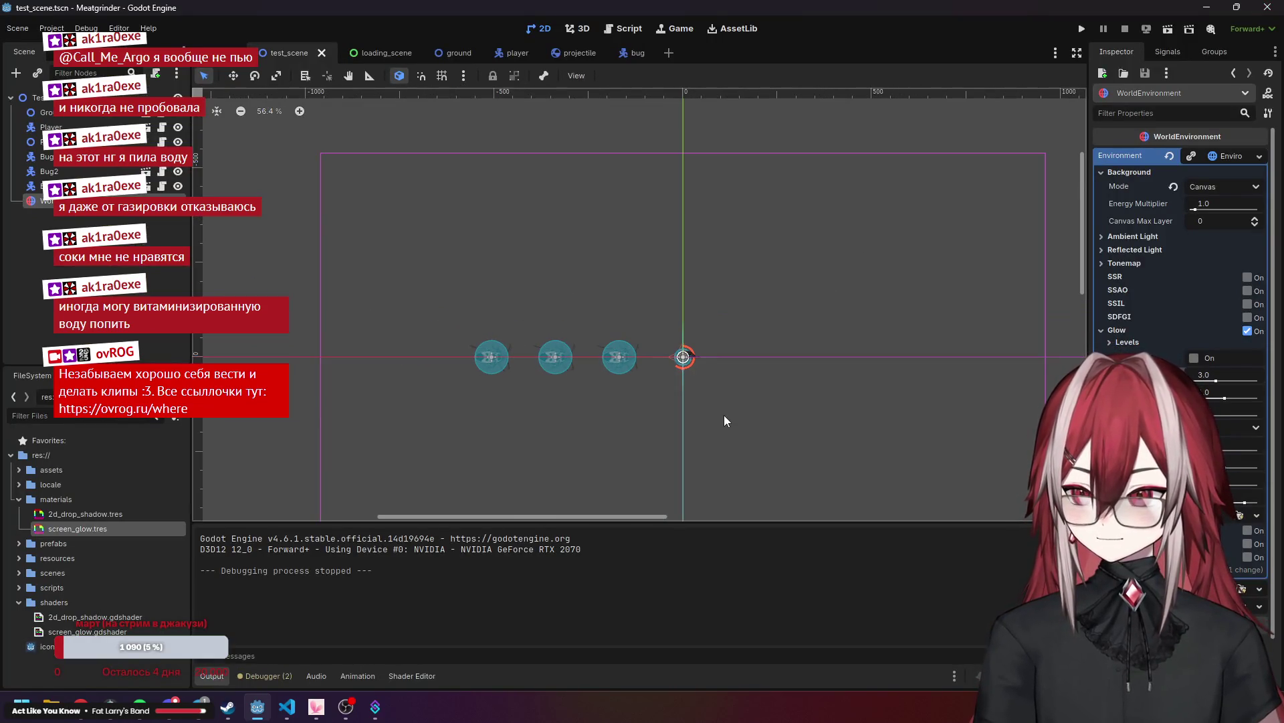
pyautogui.click(478, 338)
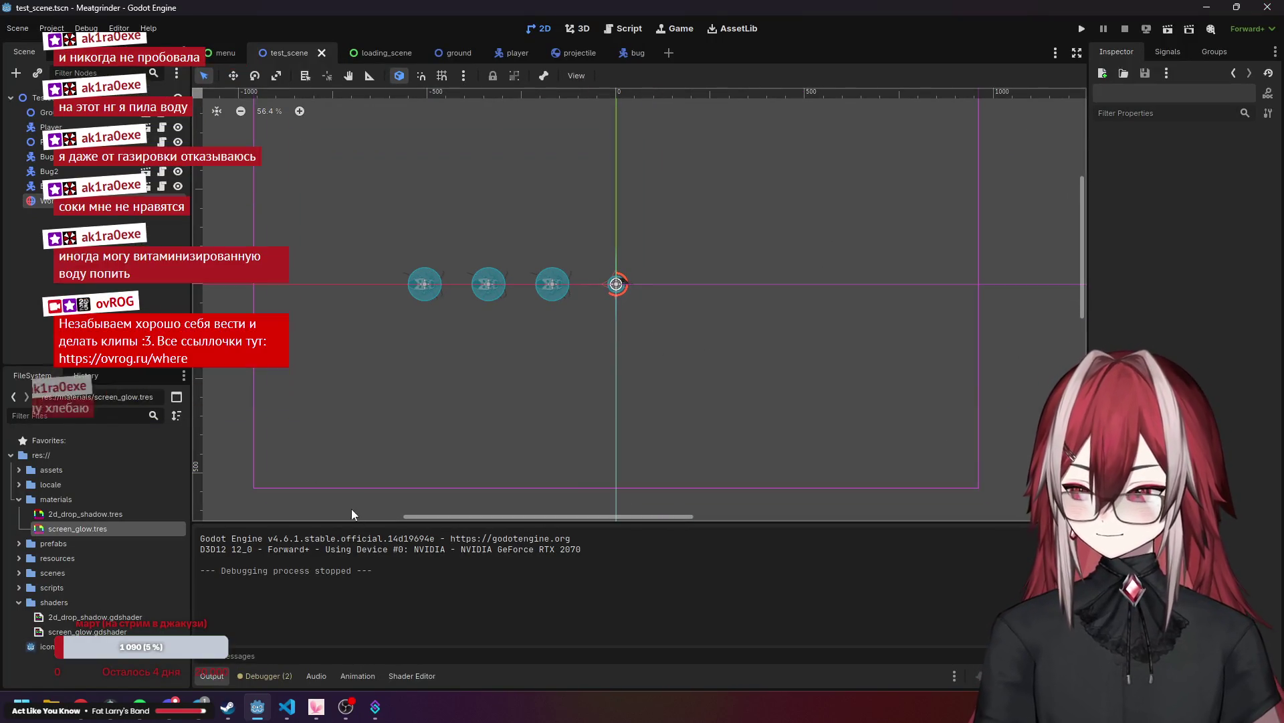
pyautogui.click(79, 706)
pyautogui.click(905, 8)
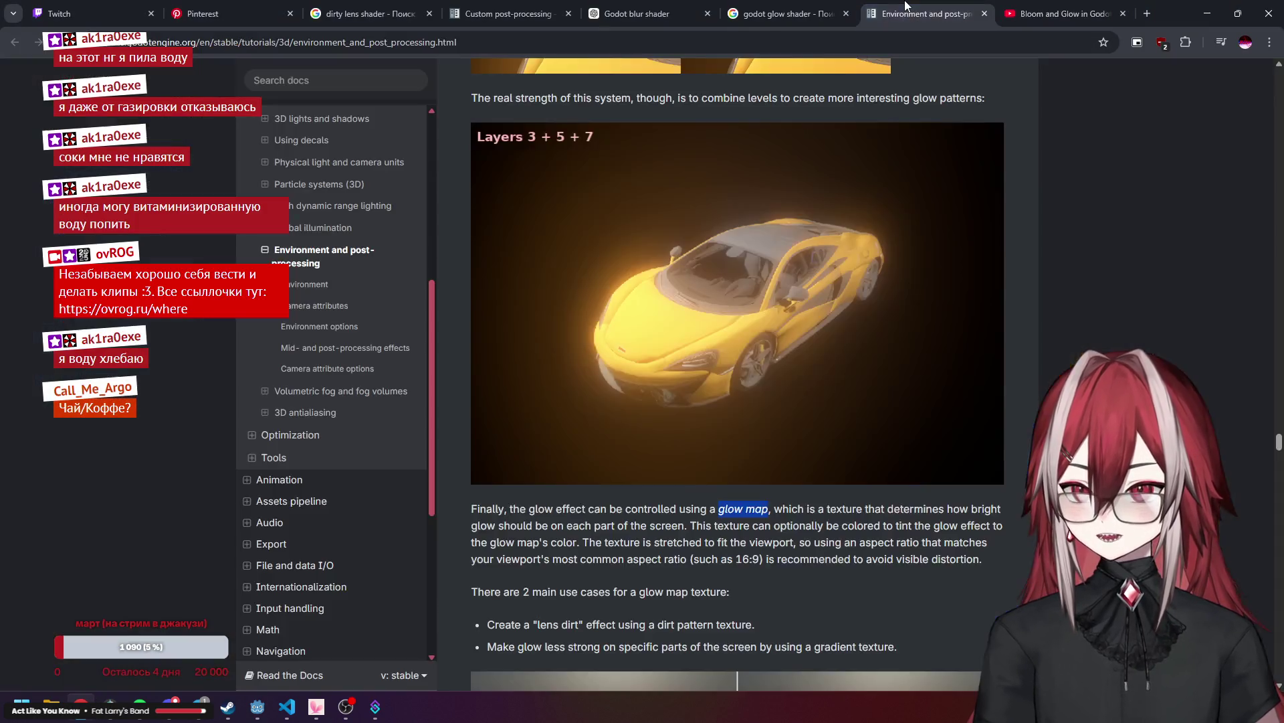
# Step: Read and highlight the lens dirt bullet in the glow documentation
pyautogui.scroll(-12, 733, 337)
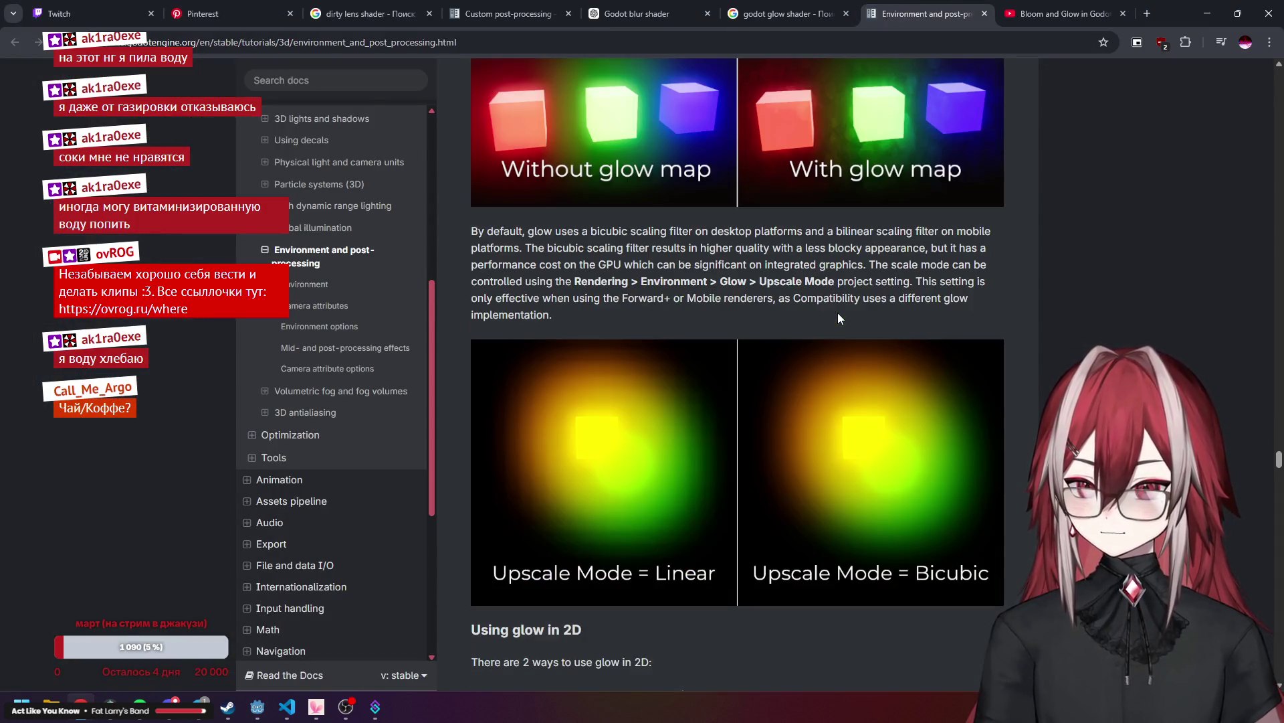
pyautogui.scroll(1, 838, 312)
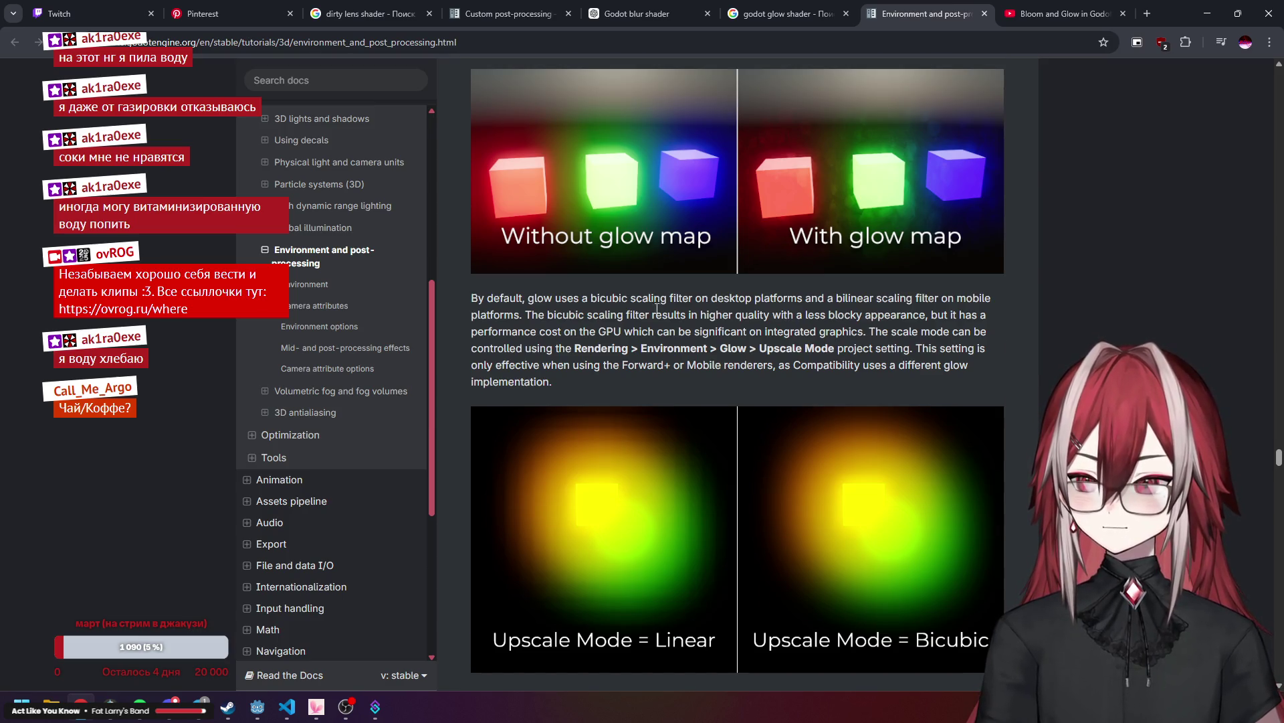
pyautogui.scroll(5, 652, 309)
pyautogui.moveTo(526, 356); pyautogui.dragTo(743, 367)
pyautogui.click(659, 381)
pyautogui.moveTo(632, 361); pyautogui.dragTo(753, 361)
pyautogui.moveTo(569, 379); pyautogui.dragTo(682, 379)
# Step: Scroll through the glow map and 2D glow sections, then return to the Godot editor
pyautogui.scroll(-8, 649, 354)
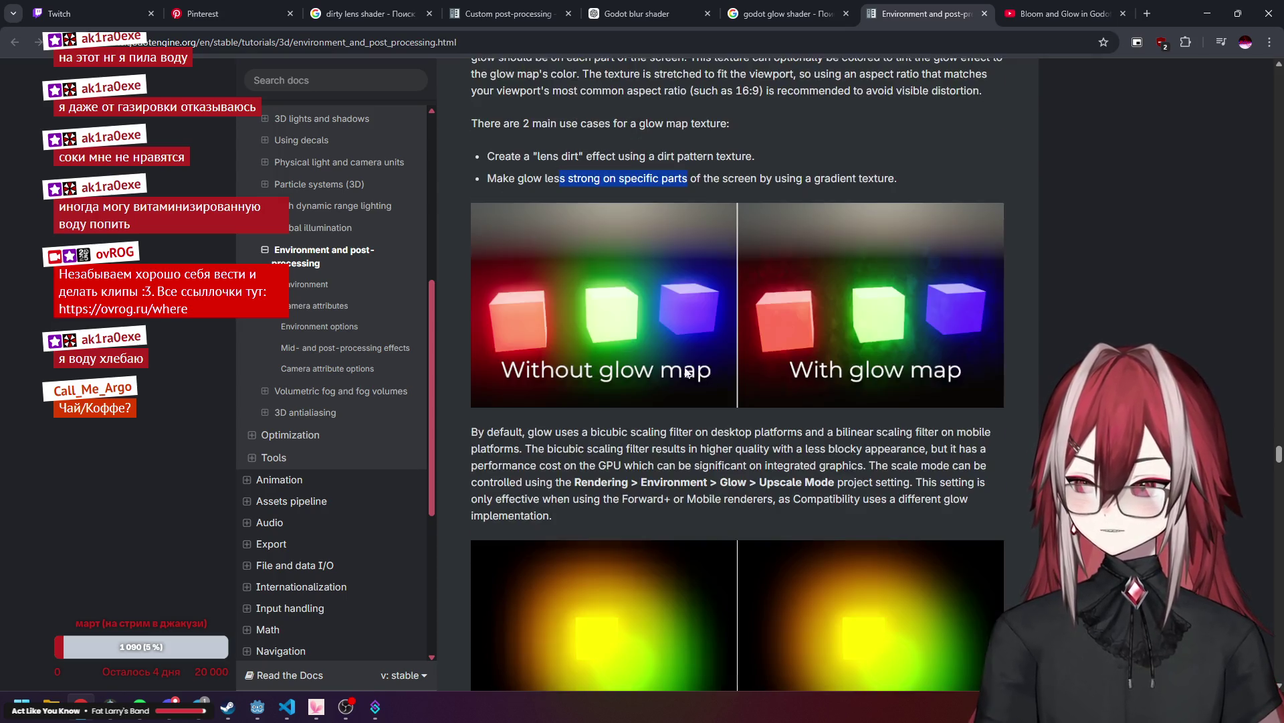
pyautogui.scroll(-15, 652, 339)
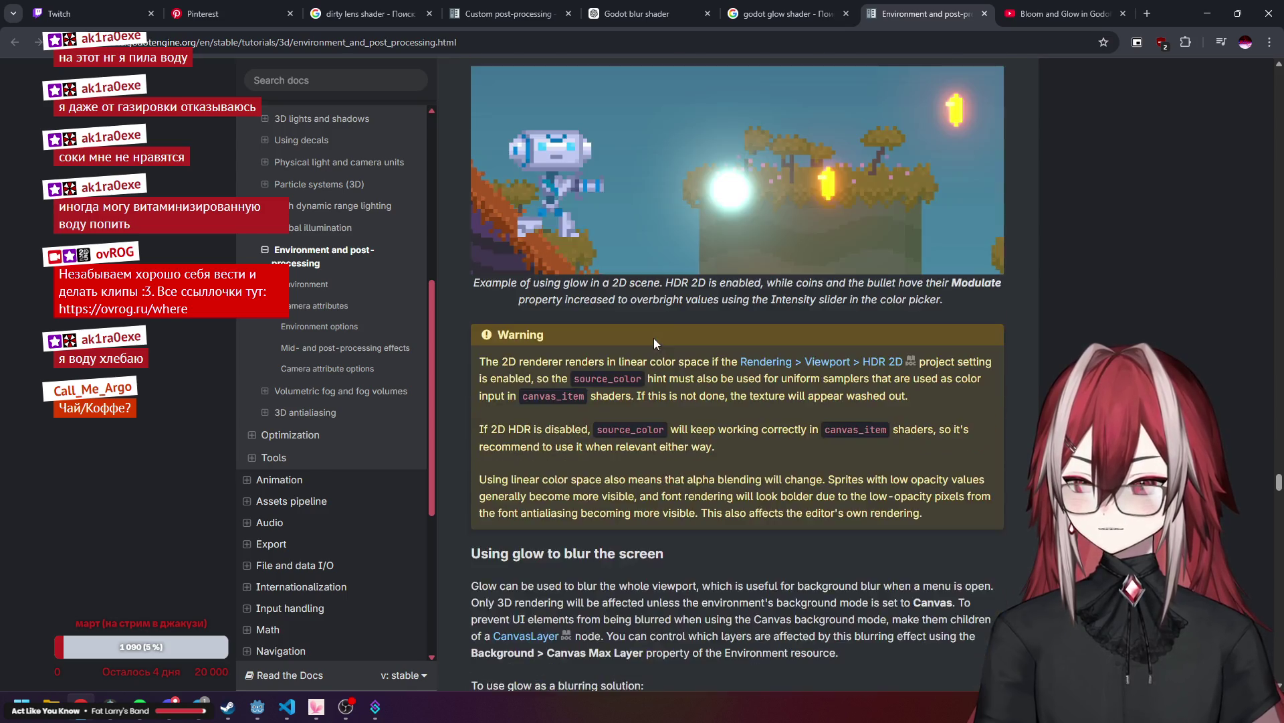
pyautogui.scroll(-3, 656, 337)
pyautogui.scroll(12, 655, 338)
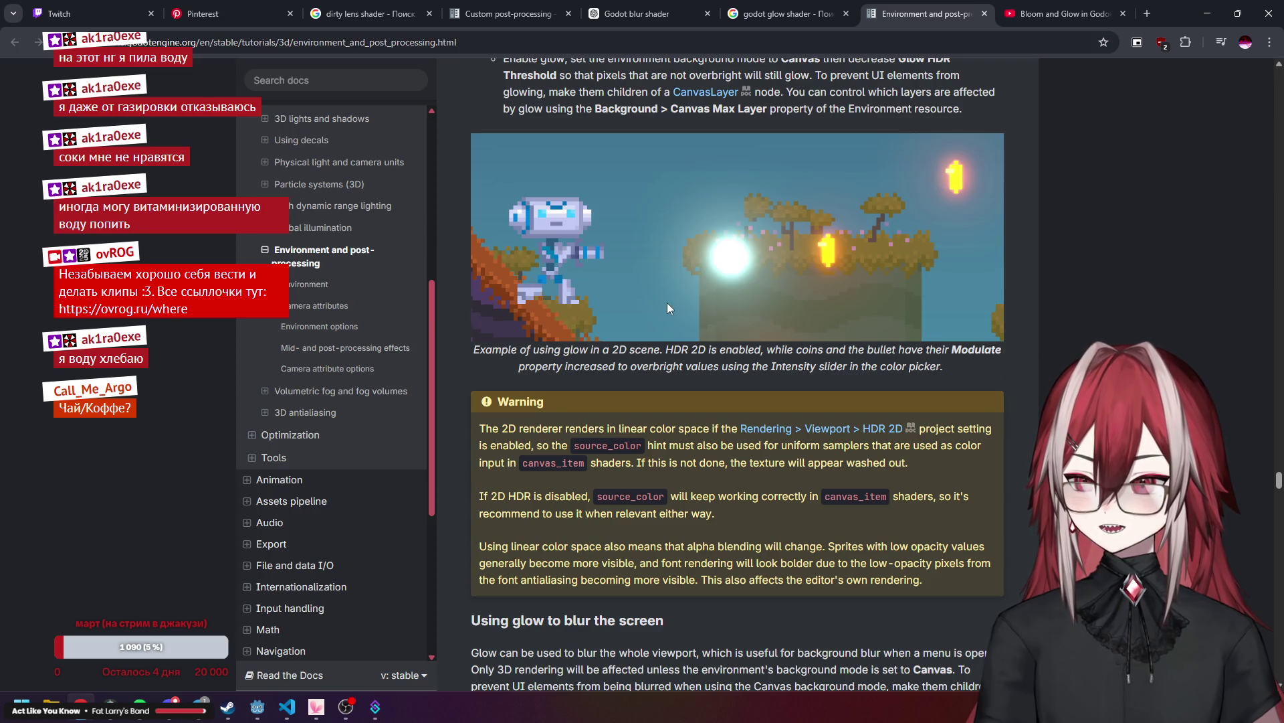
pyautogui.scroll(9, 668, 307)
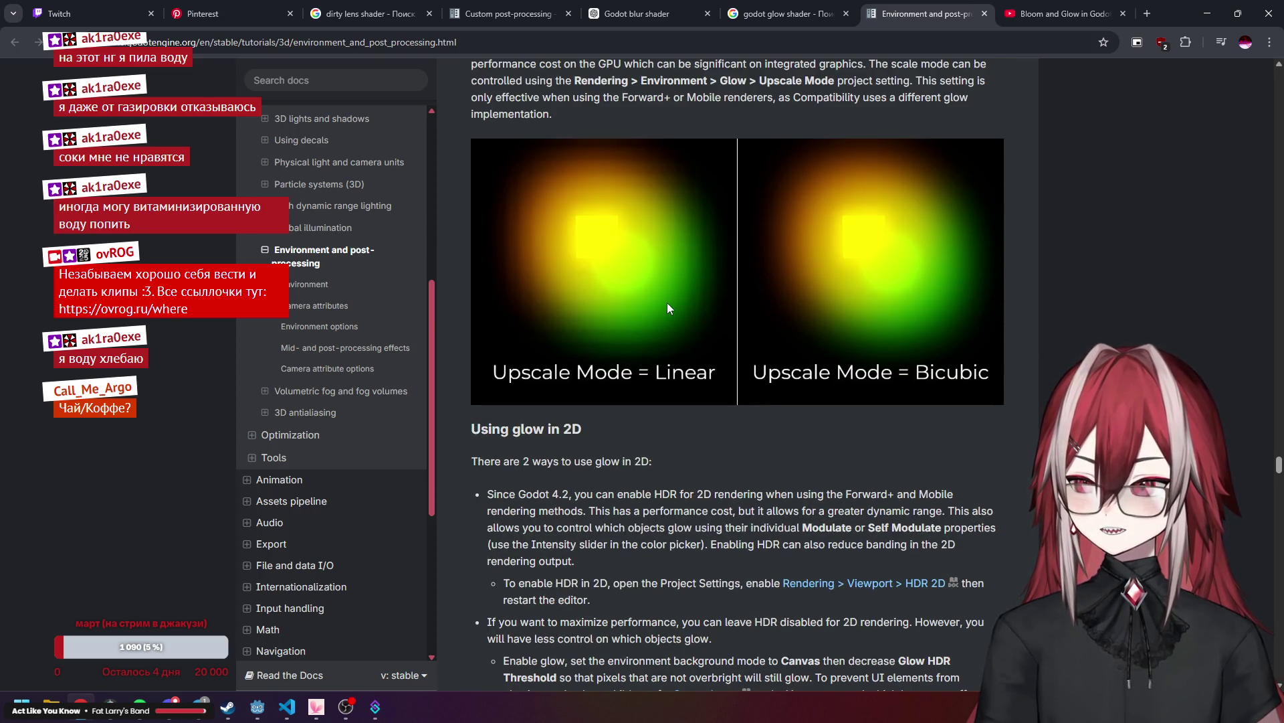
pyautogui.scroll(-2, 668, 308)
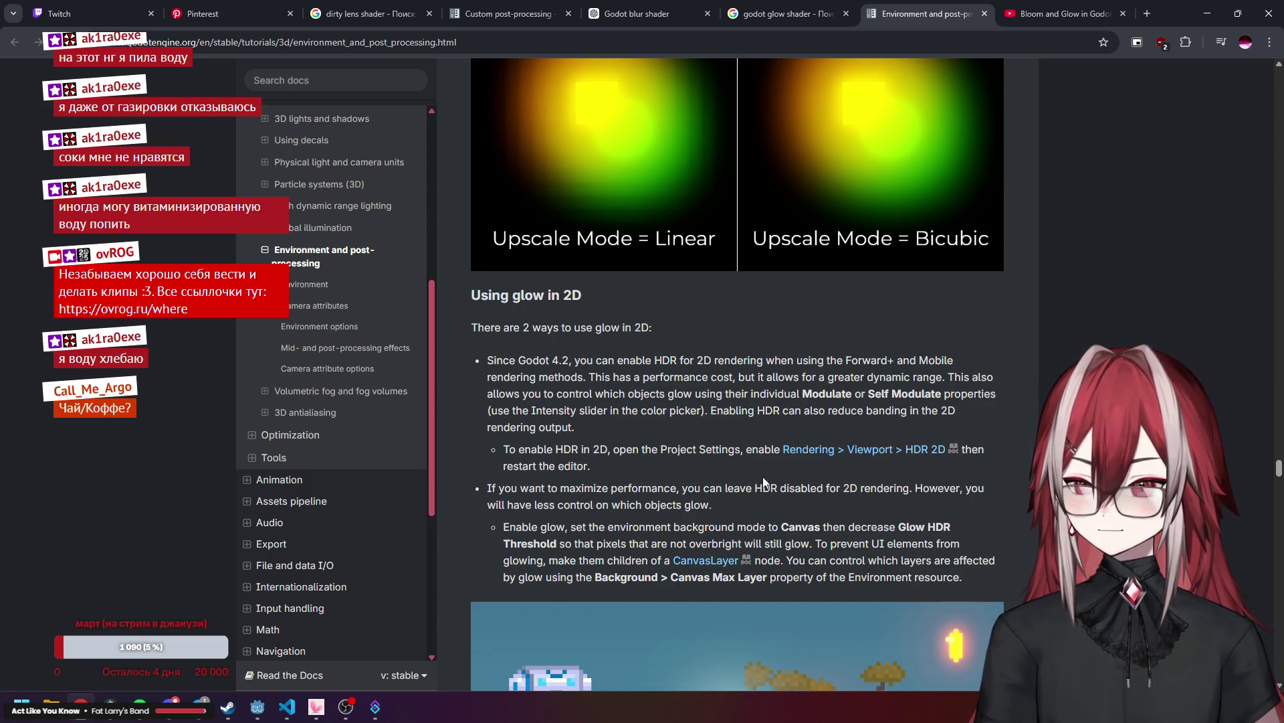
pyautogui.scroll(-2, 763, 476)
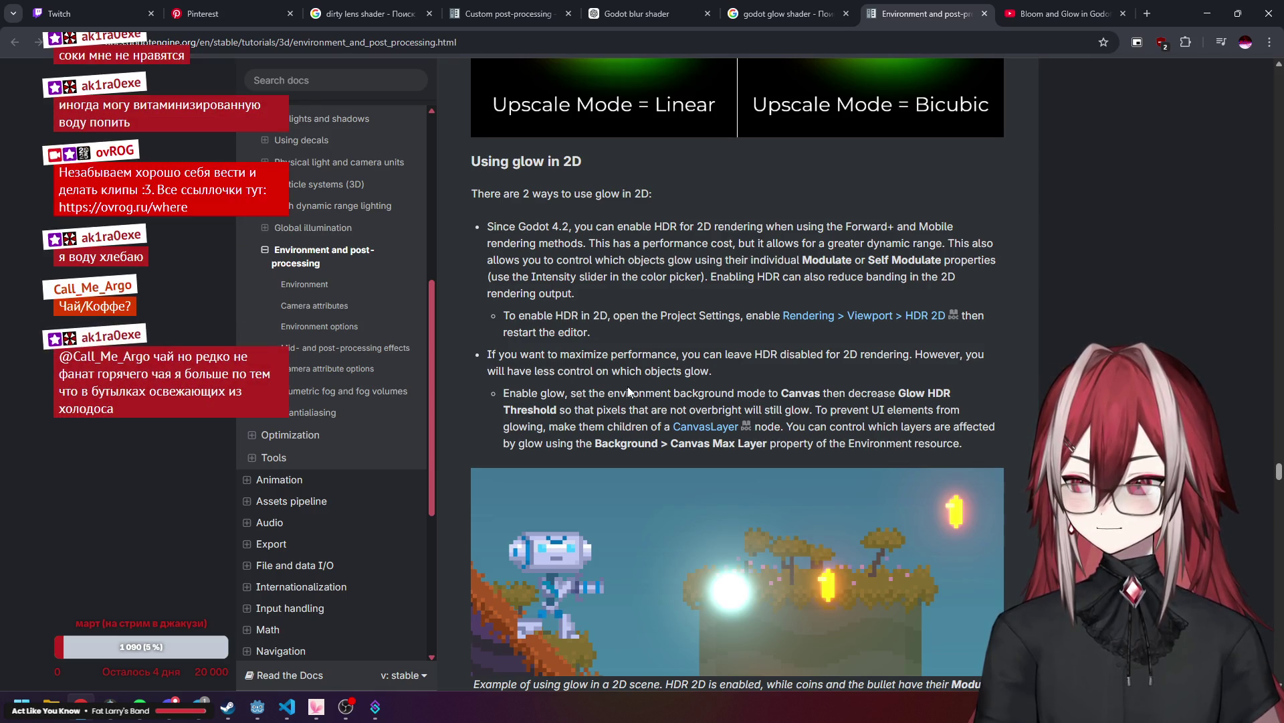
pyautogui.scroll(-2, 681, 388)
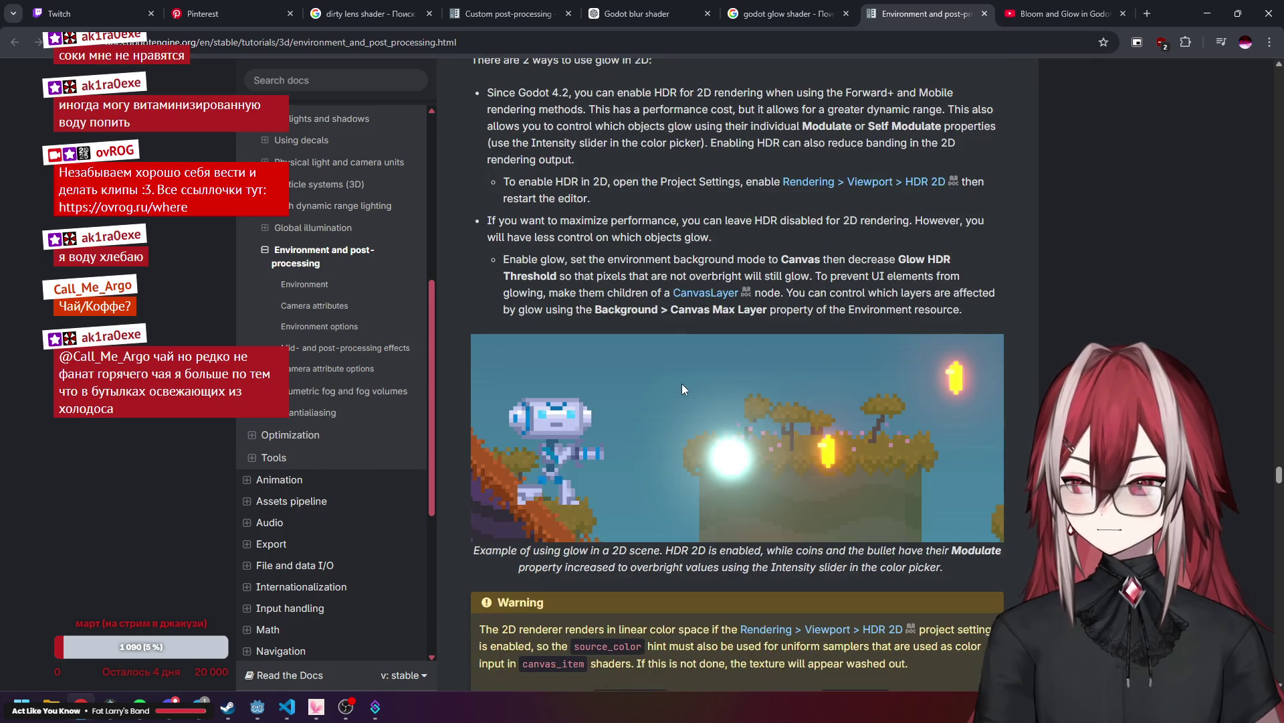
pyautogui.scroll(-3, 671, 321)
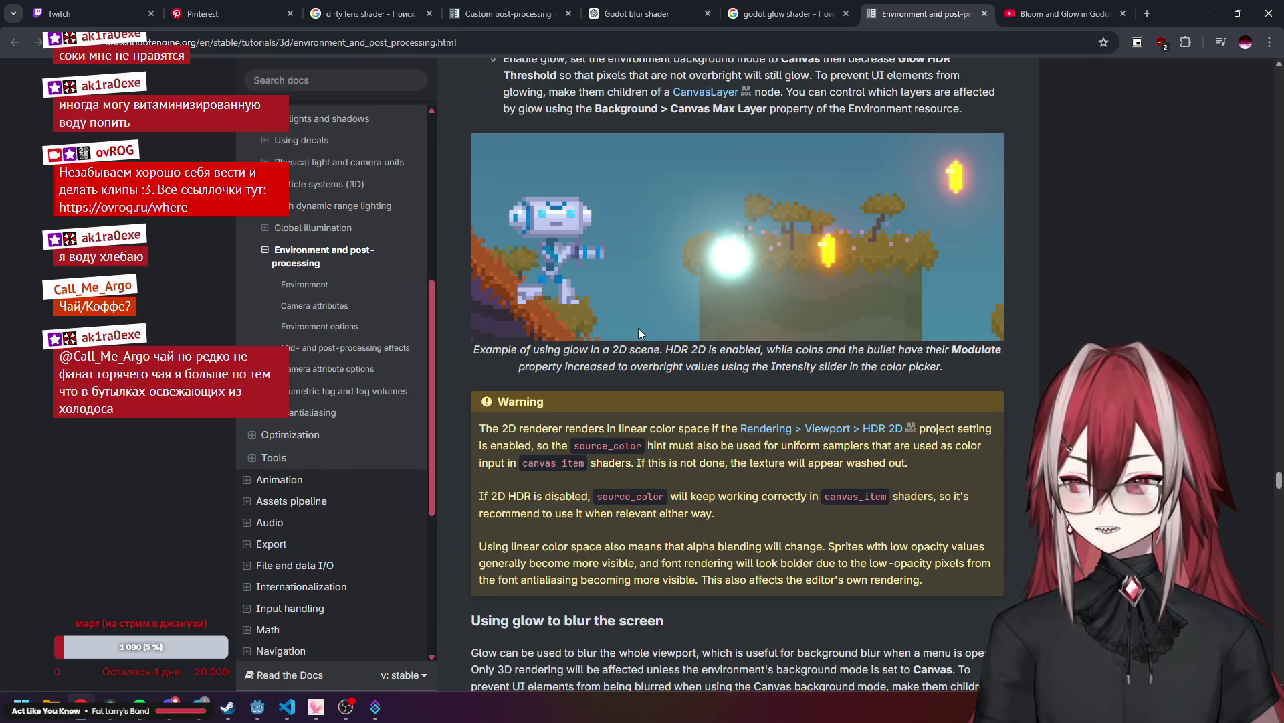
pyautogui.scroll(-3, 638, 329)
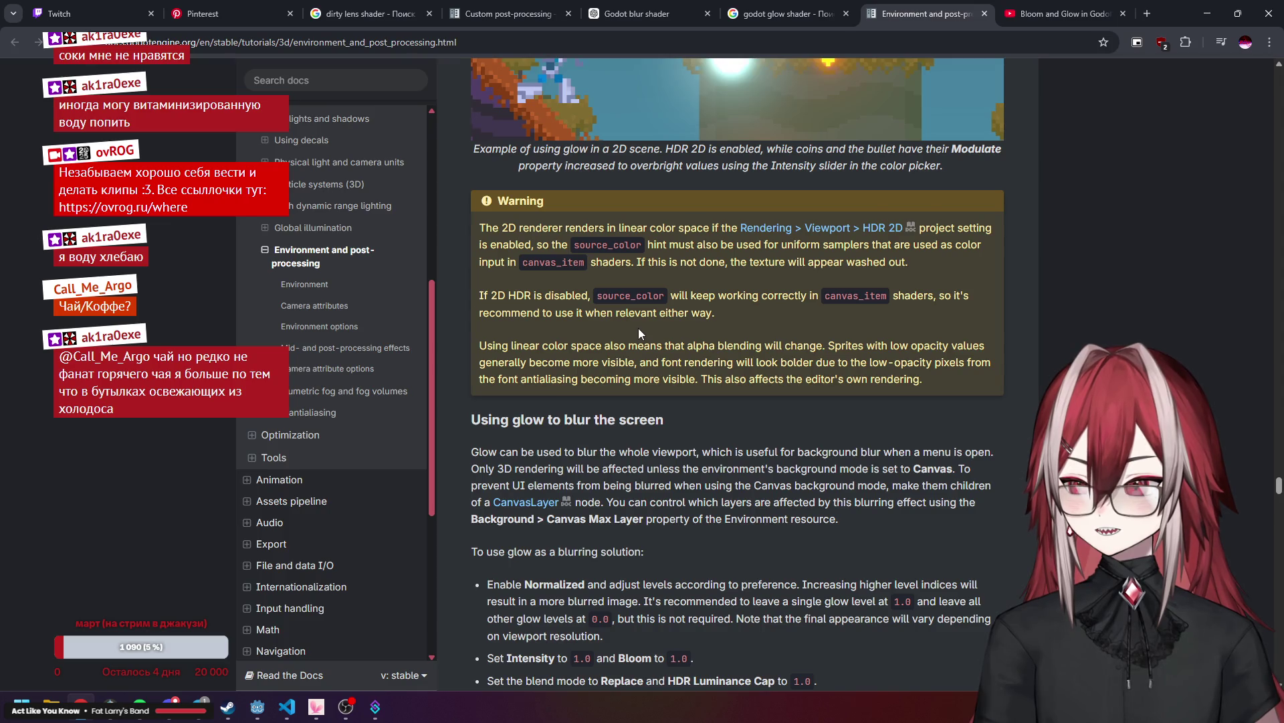
pyautogui.scroll(-10, 638, 328)
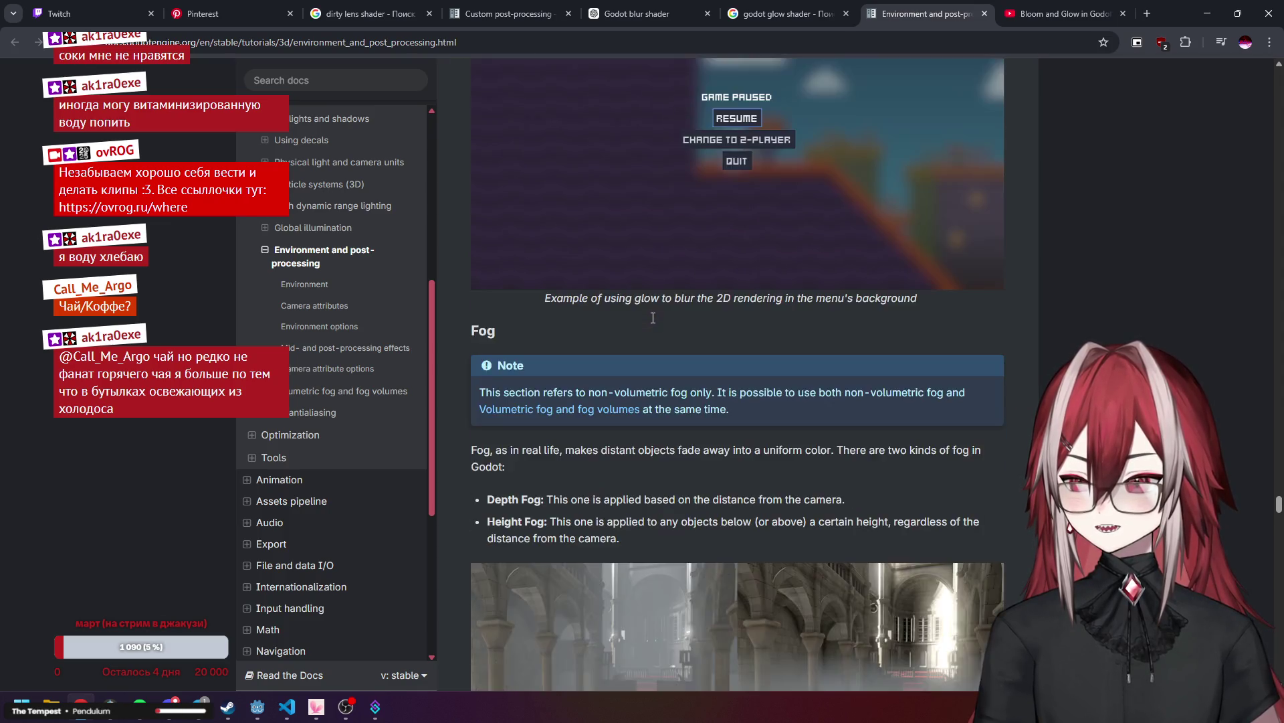
pyautogui.scroll(-4, 653, 317)
pyautogui.scroll(15, 652, 316)
pyautogui.scroll(9, 652, 315)
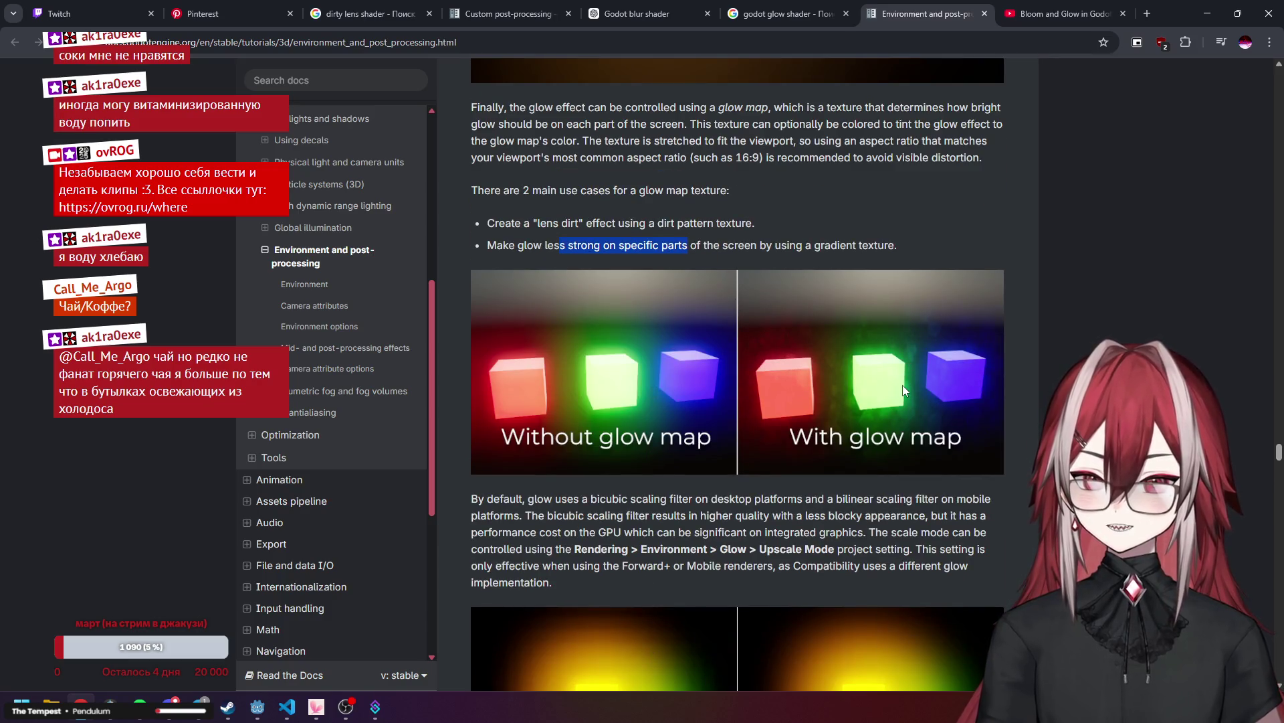
pyautogui.scroll(1, 903, 390)
pyautogui.click(824, 293)
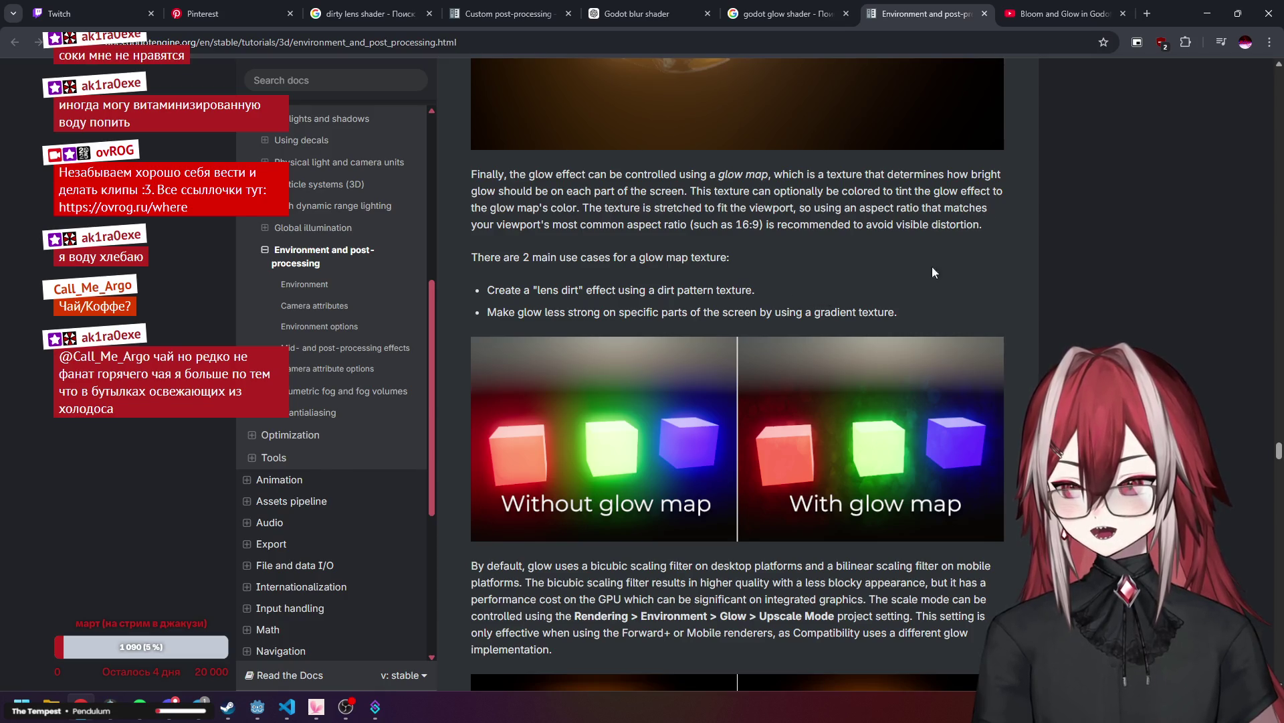
pyautogui.hotkey('alt', 'Tab')
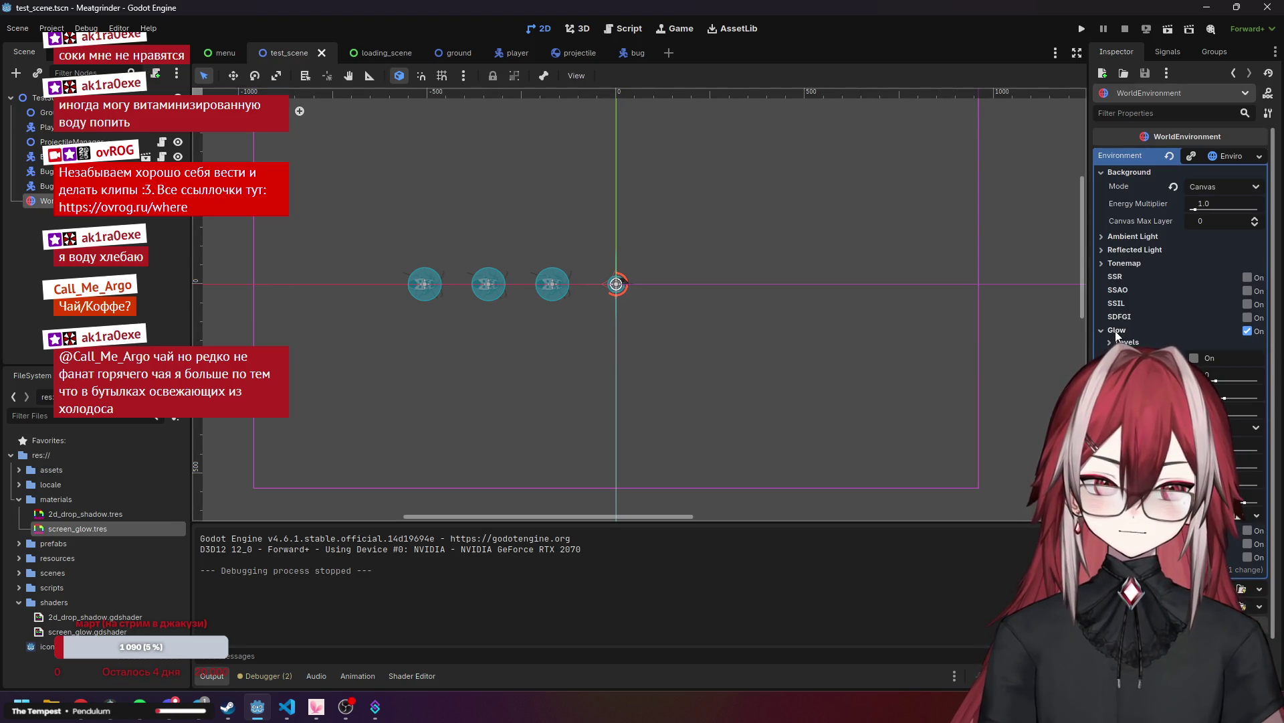
# Step: Check a glow dropdown on the WorldEnvironment, then minimize the Godot editor
pyautogui.click(1257, 517)
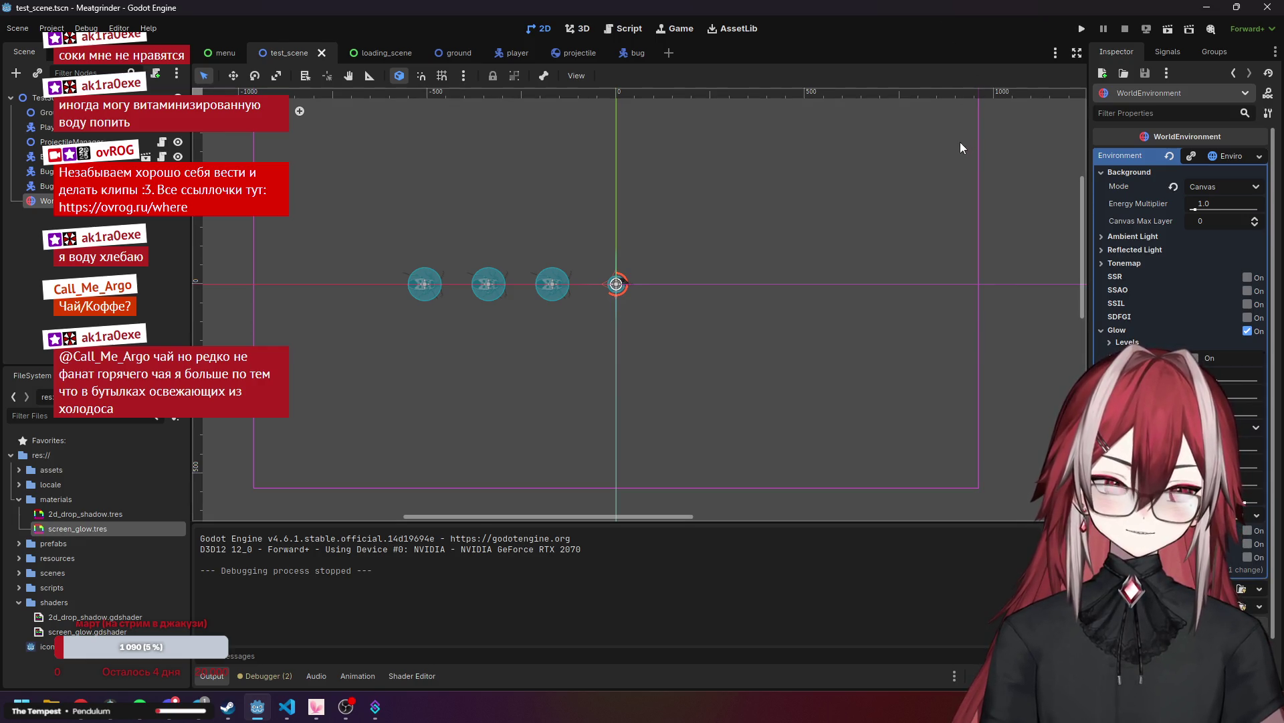
pyautogui.click(1198, 8)
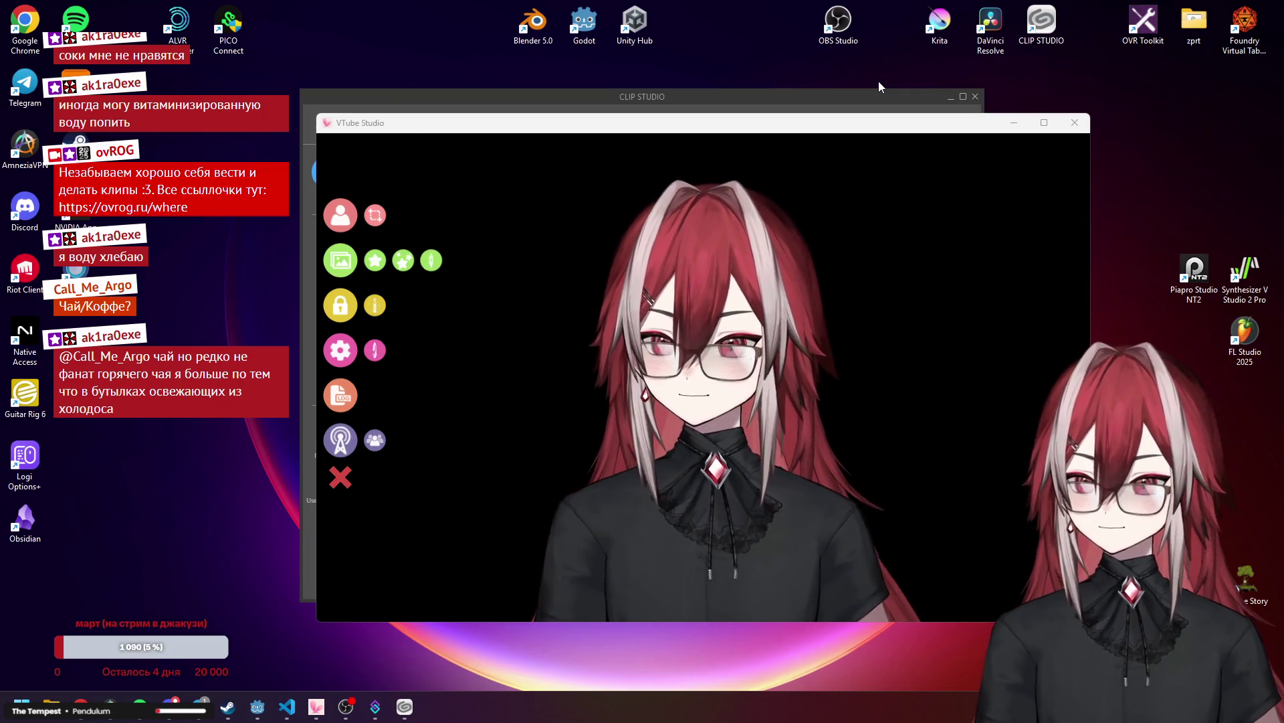
# Step: Launch Clip Studio Paint for drawing from the CLIP STUDIO launcher
pyautogui.click(770, 101)
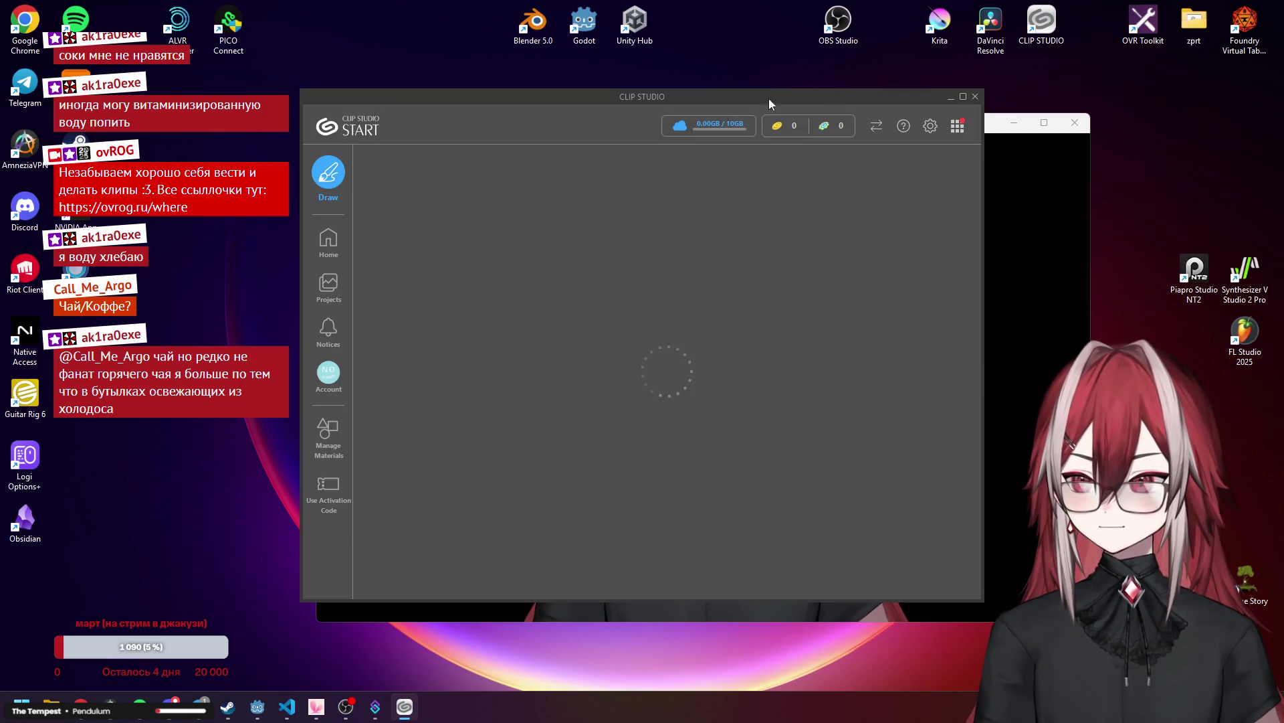
pyautogui.click(323, 180)
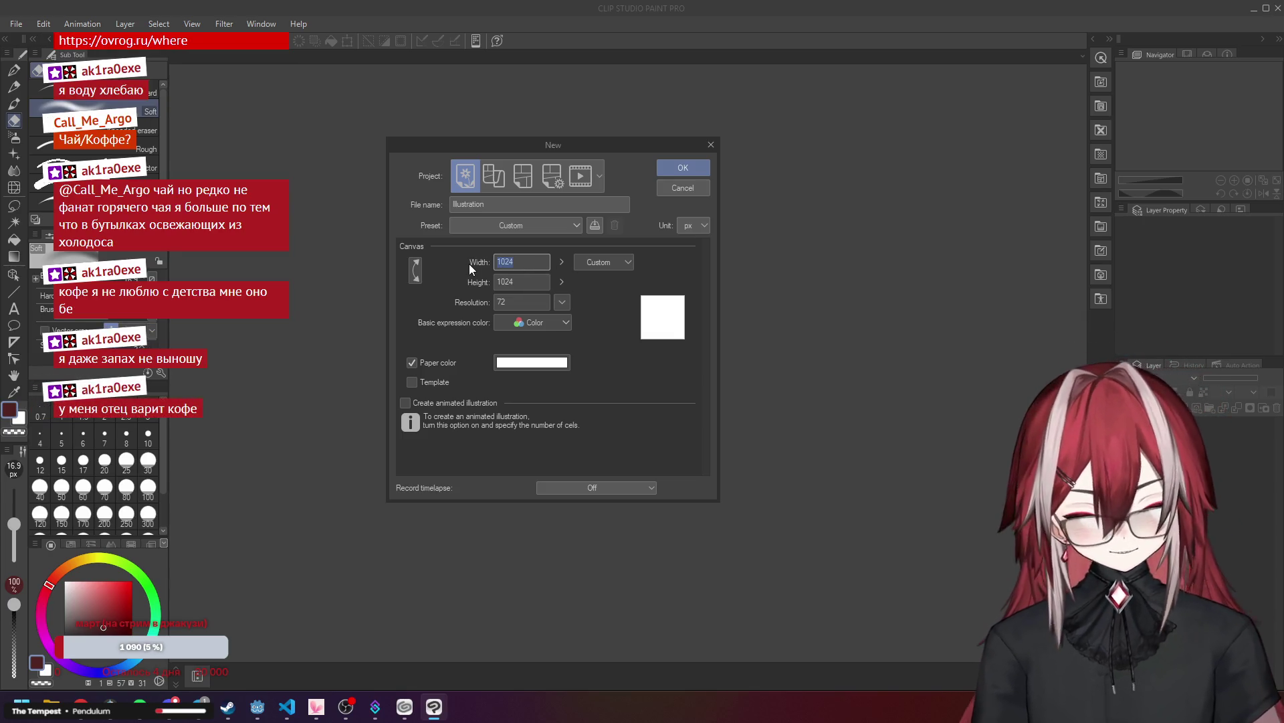
# Step: Create a 1920 × 1080 Illustration canvas, then return to the Chrome glow docs
pyautogui.write('1920')
pyautogui.doubleClick(523, 278)
pyautogui.write('1080')
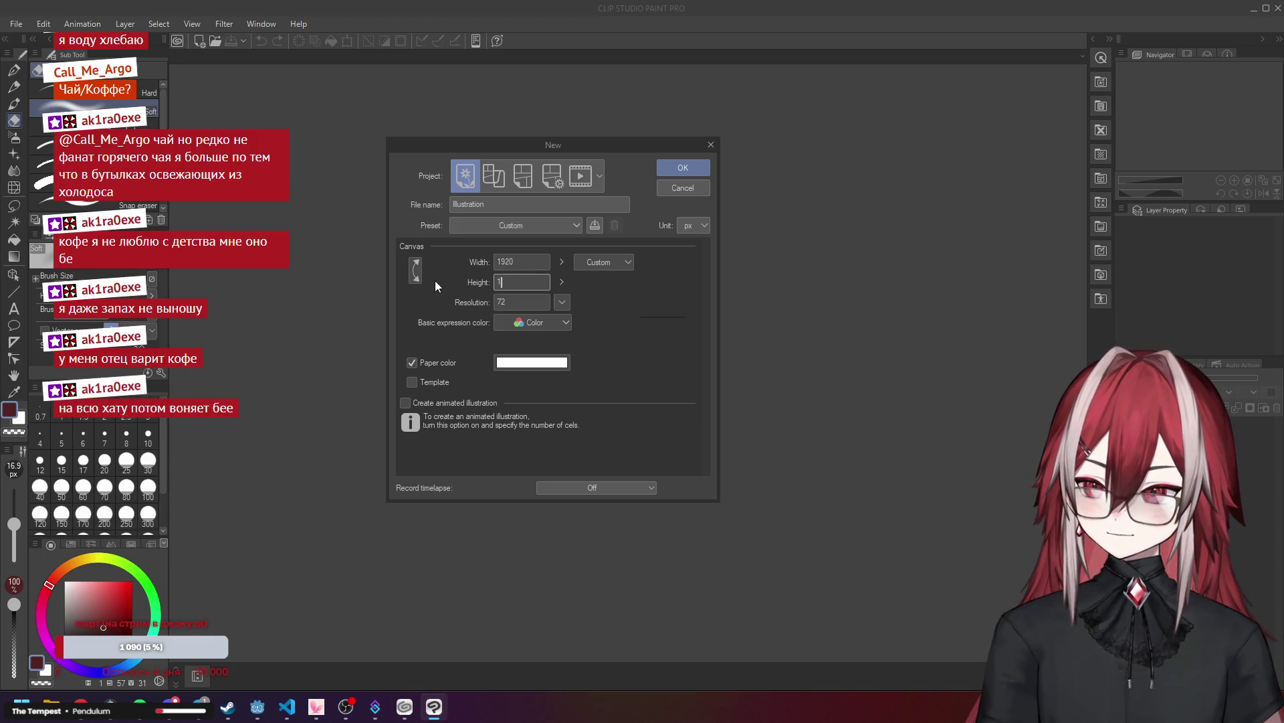
pyautogui.click(693, 170)
pyautogui.scroll(-1, 687, 205)
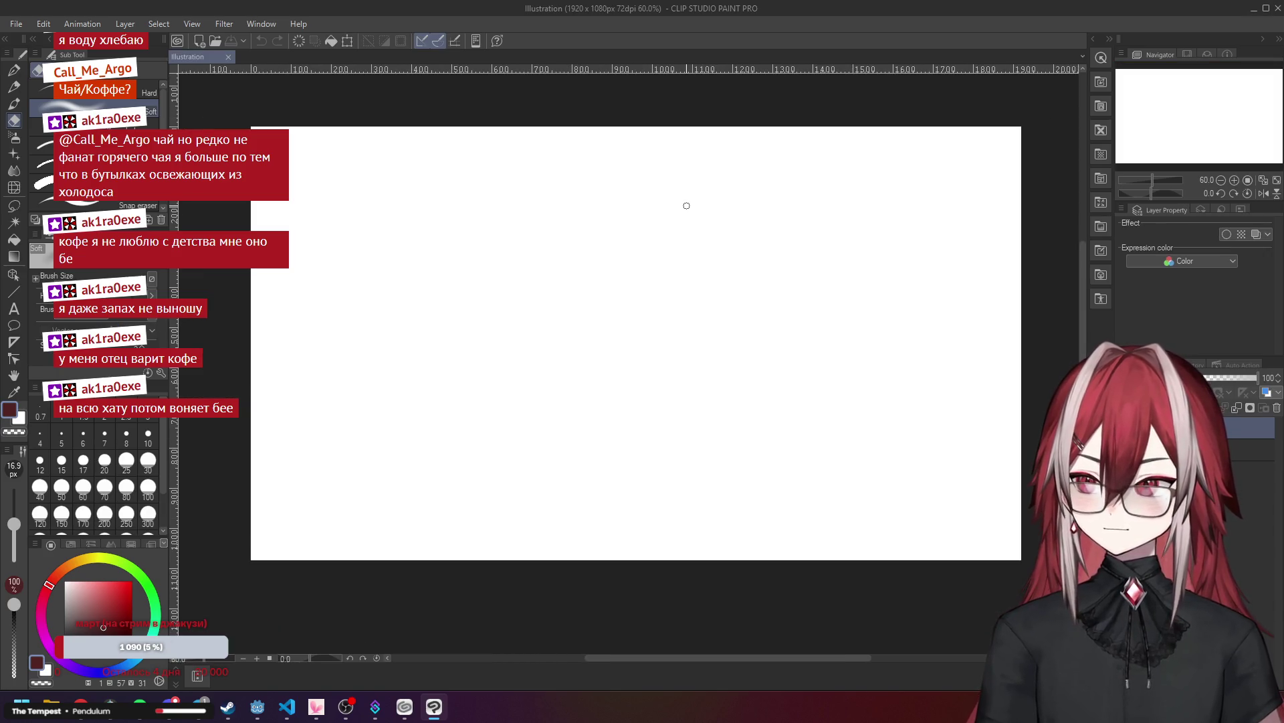
pyautogui.hotkey('alt', 'Tab')
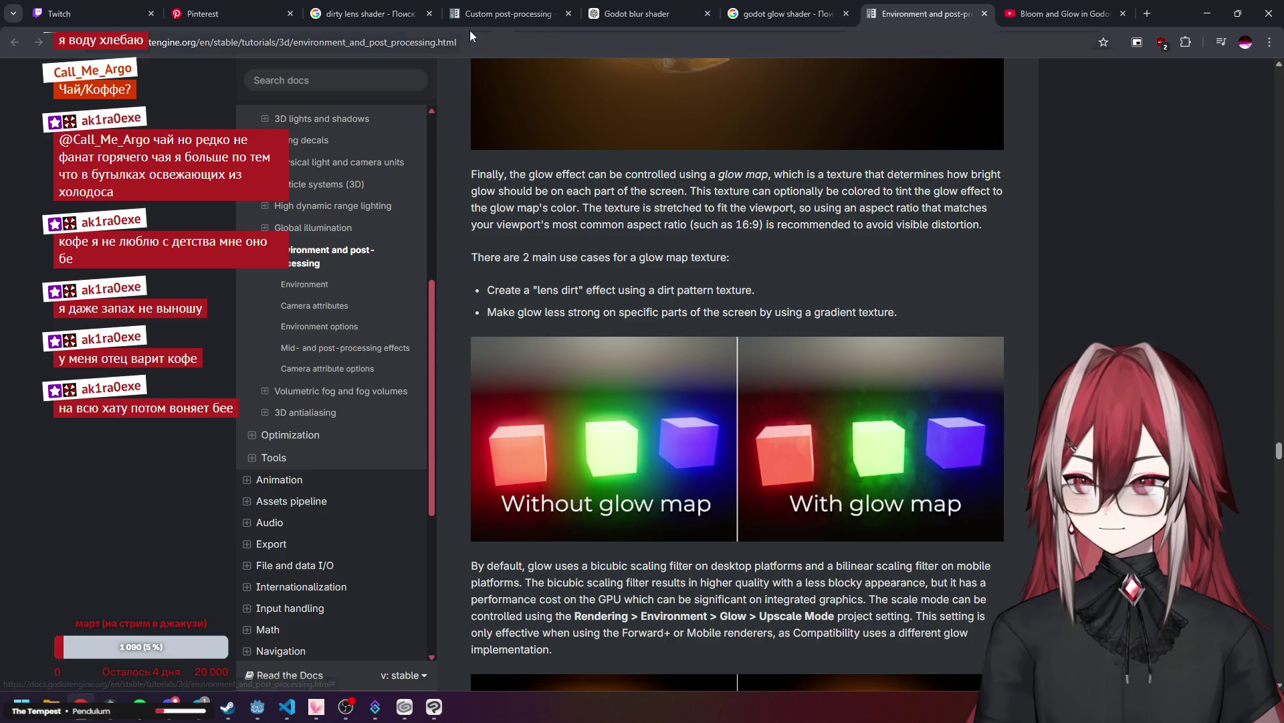
# Step: View the map HUD pin on the Pinterest reference board, then go back to the board
pyautogui.click(200, 14)
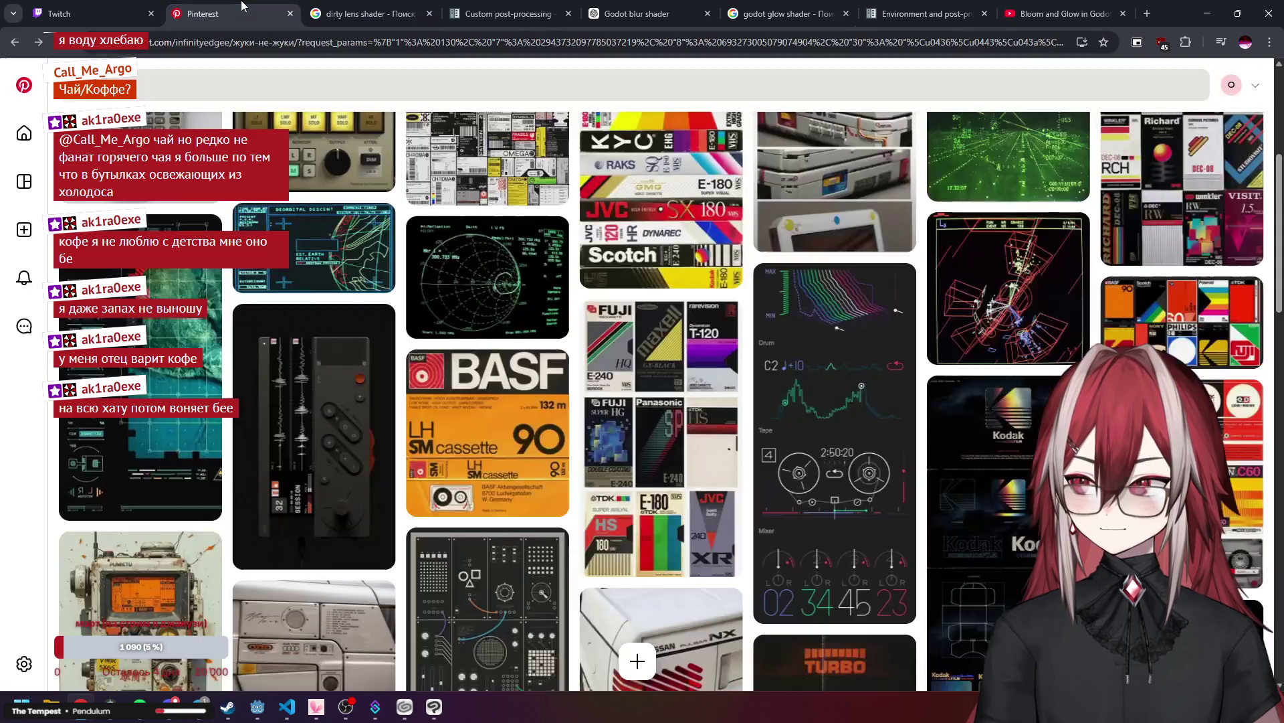
pyautogui.click(195, 319)
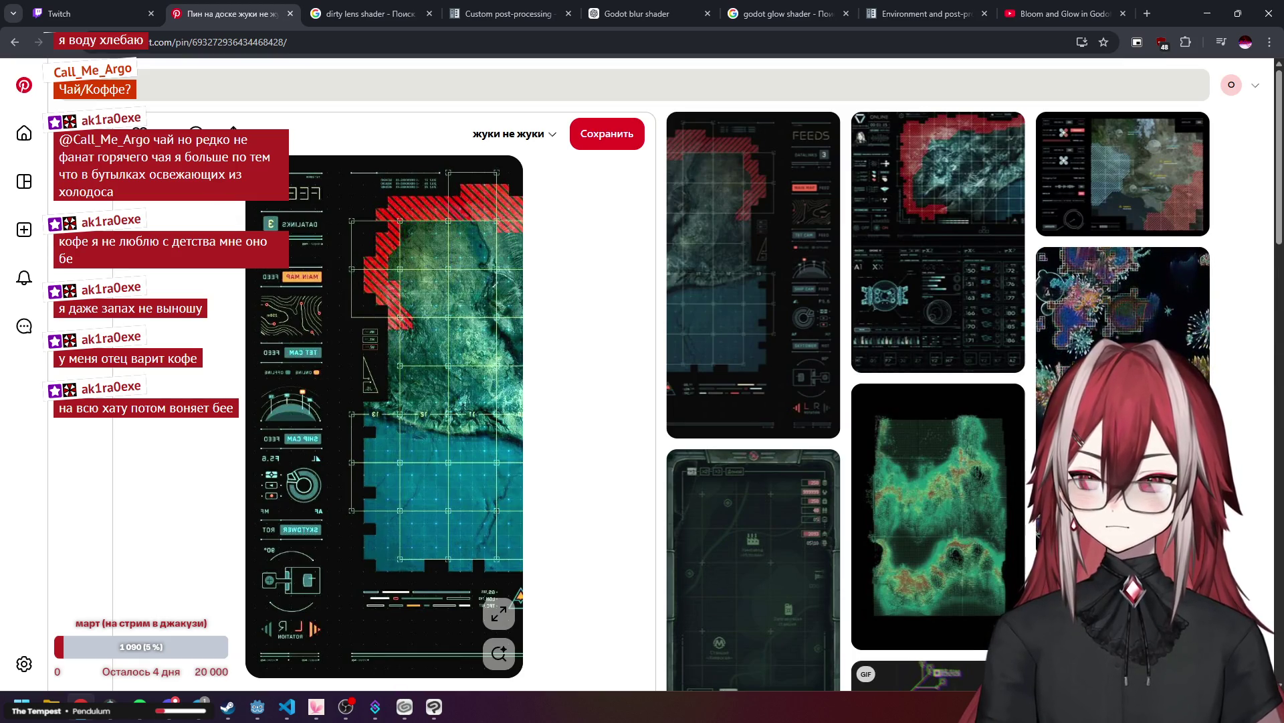
pyautogui.hotkey('alt', 'Left')
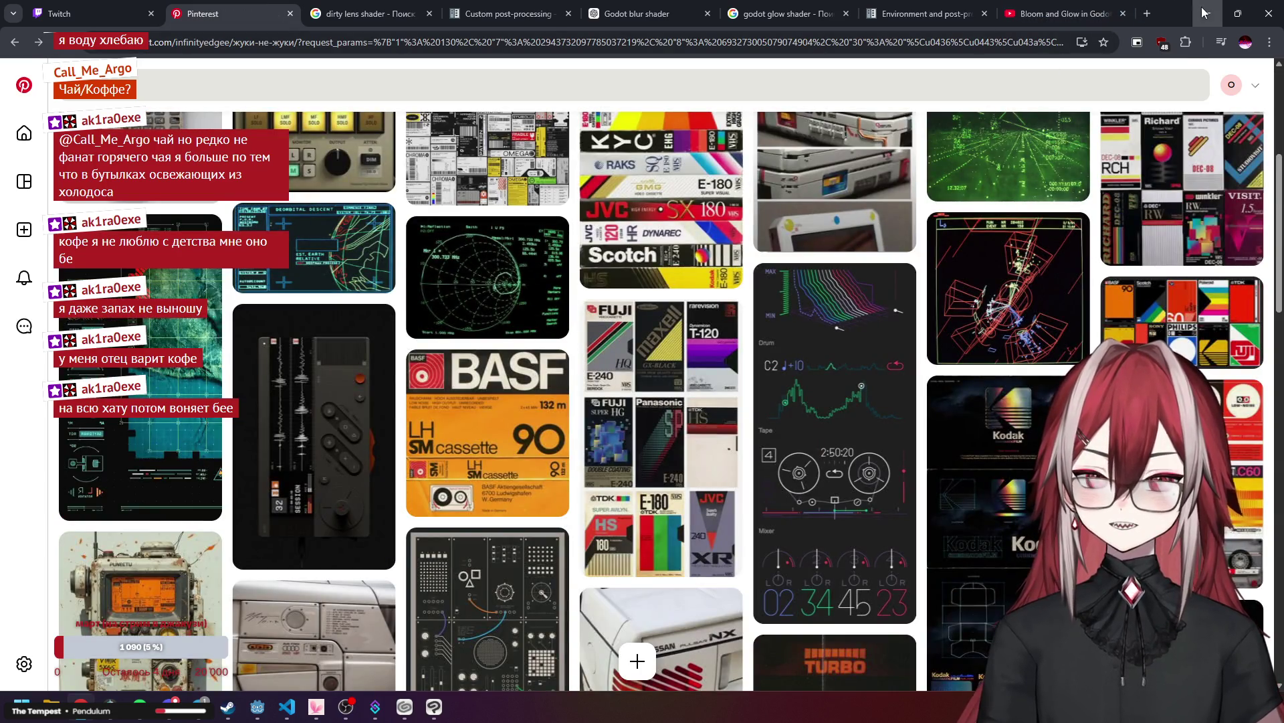
# Step: Minimize the browser and open File Explorer
pyautogui.click(1202, 12)
pyautogui.hotkey('alt', 'Tab')
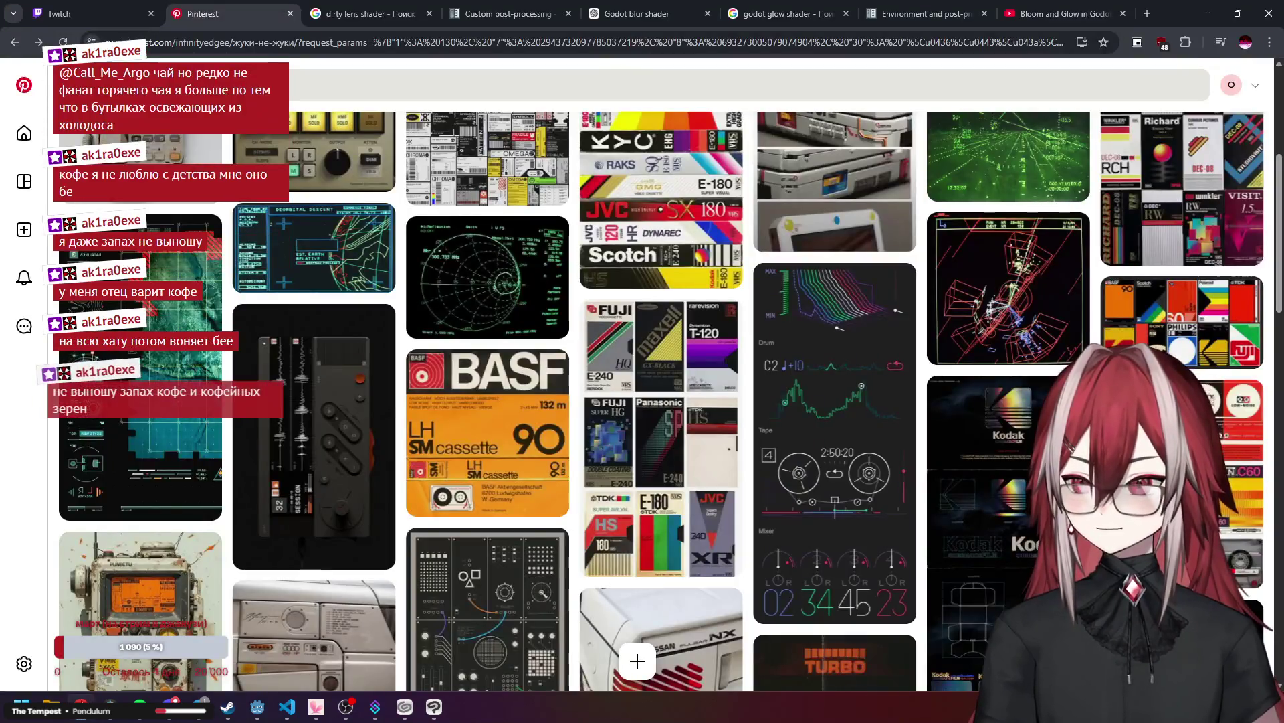
pyautogui.hotkey('alt', 'Tab')
pyautogui.press('super+e')
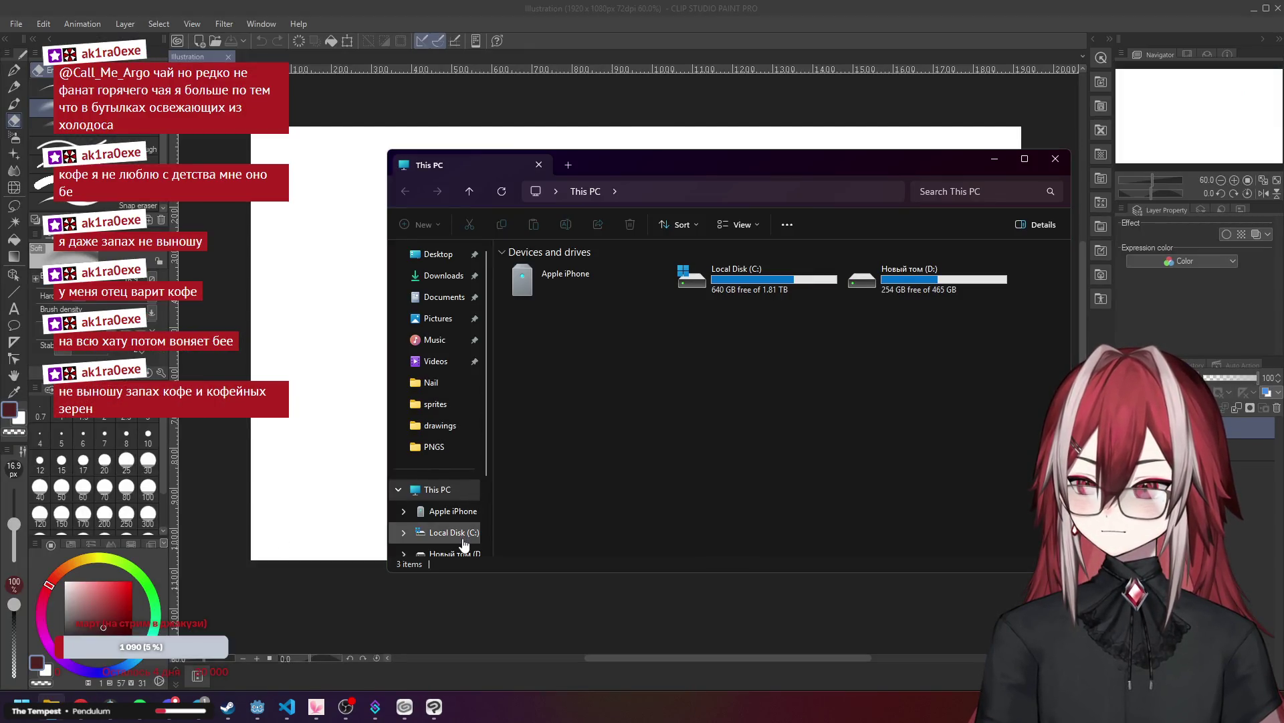
# Step: Navigate File Explorer to the D:\Streaming\overlays folder
pyautogui.click(462, 545)
pyautogui.click(452, 485)
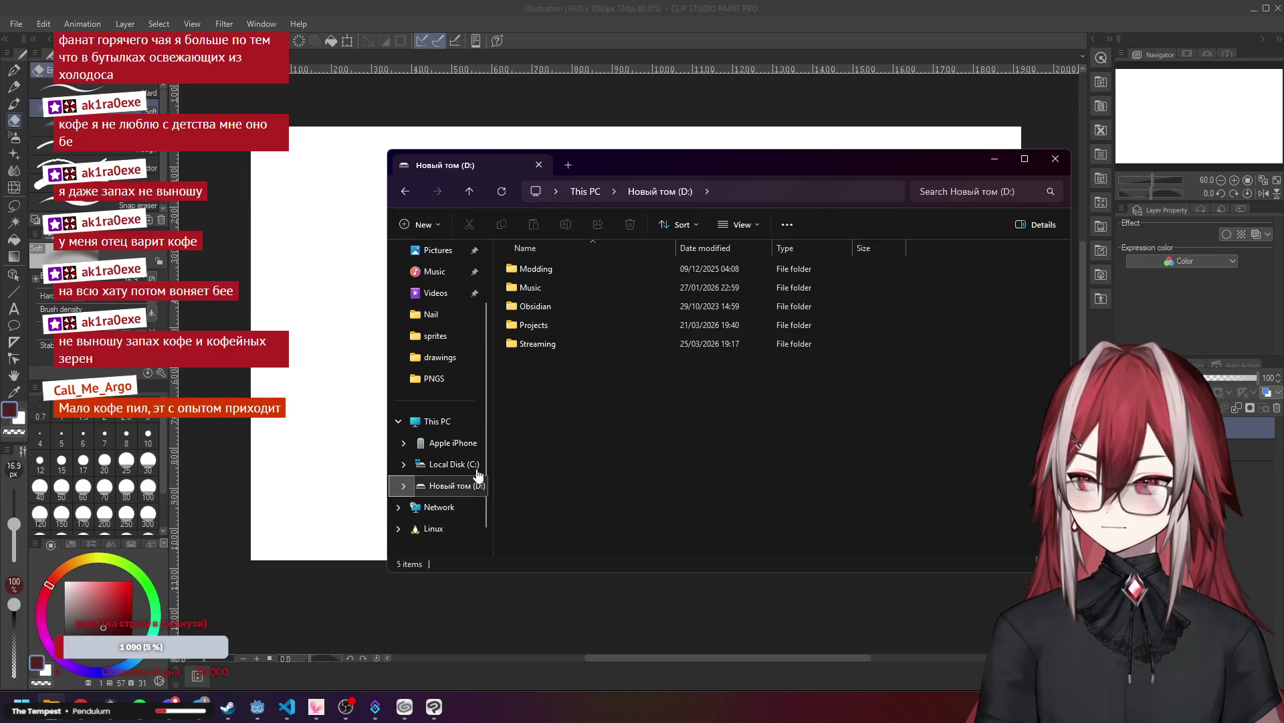
pyautogui.doubleClick(546, 343)
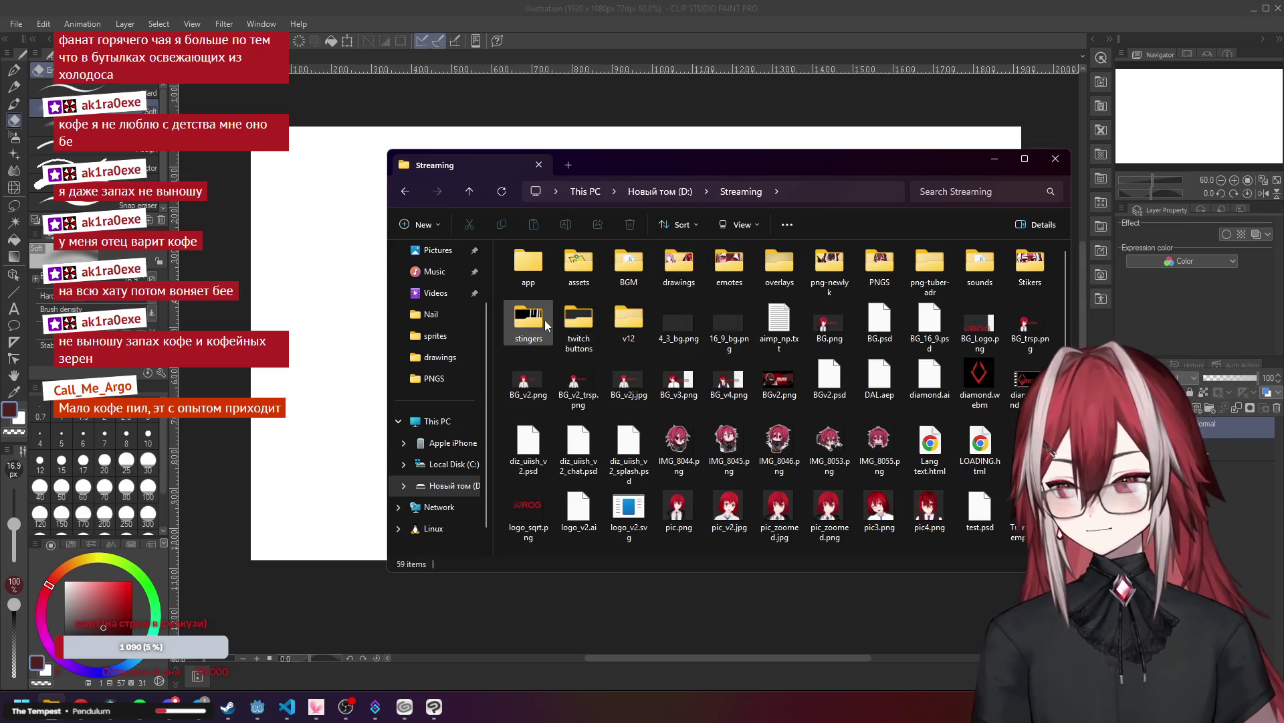
pyautogui.doubleClick(787, 271)
# Step: Drag rgbpixgrid.png onto the Clip Studio canvas as a layer and minimize Explorer
pyautogui.click(536, 293)
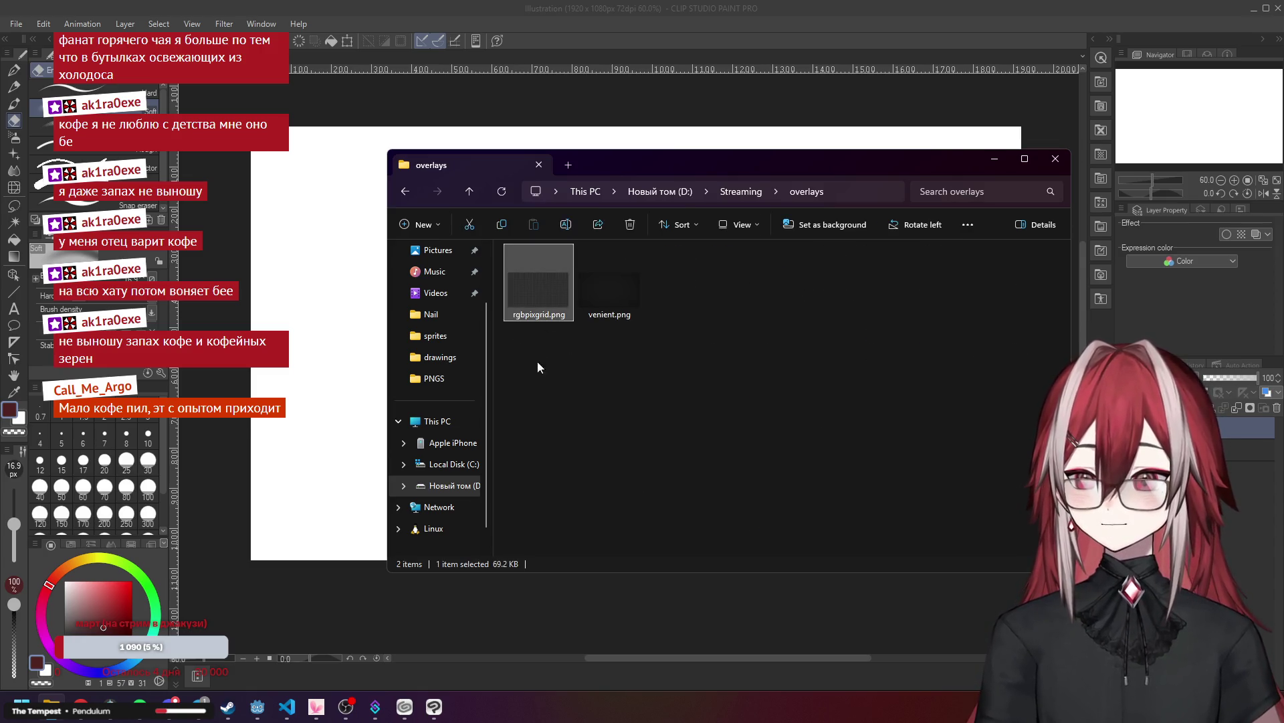
pyautogui.moveTo(348, 261); pyautogui.dragTo(343, 259)
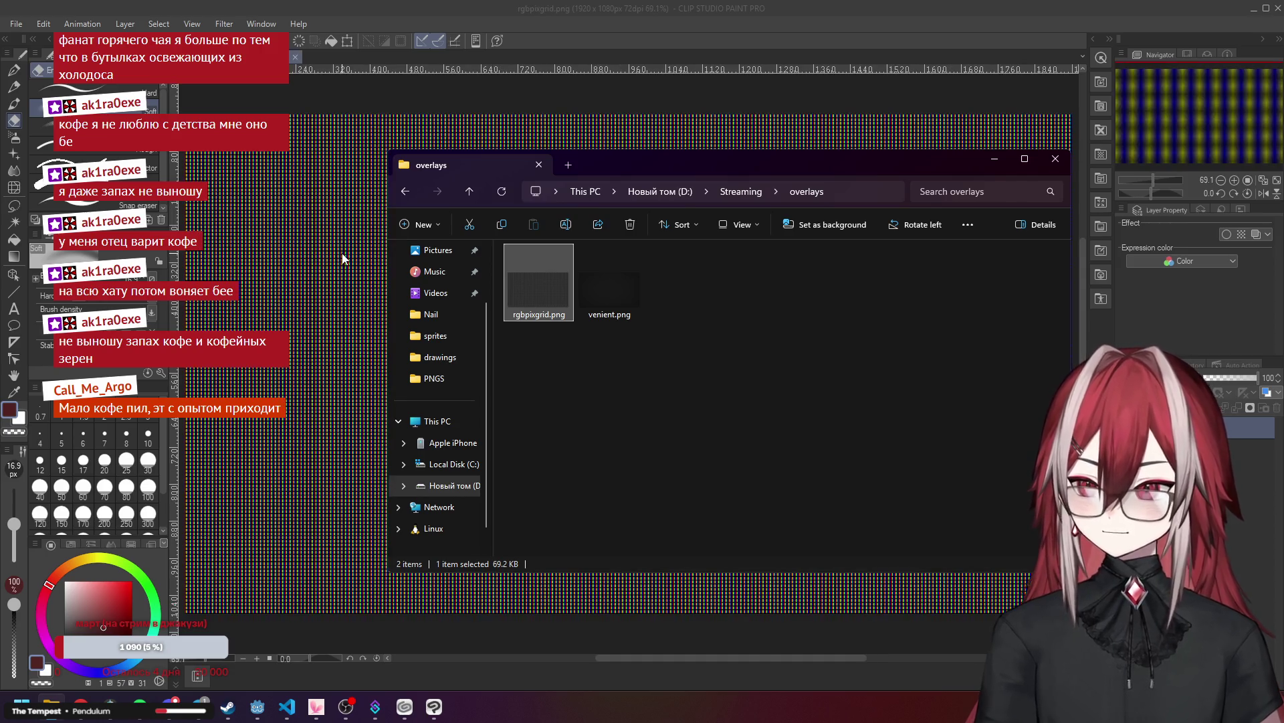
pyautogui.click(295, 56)
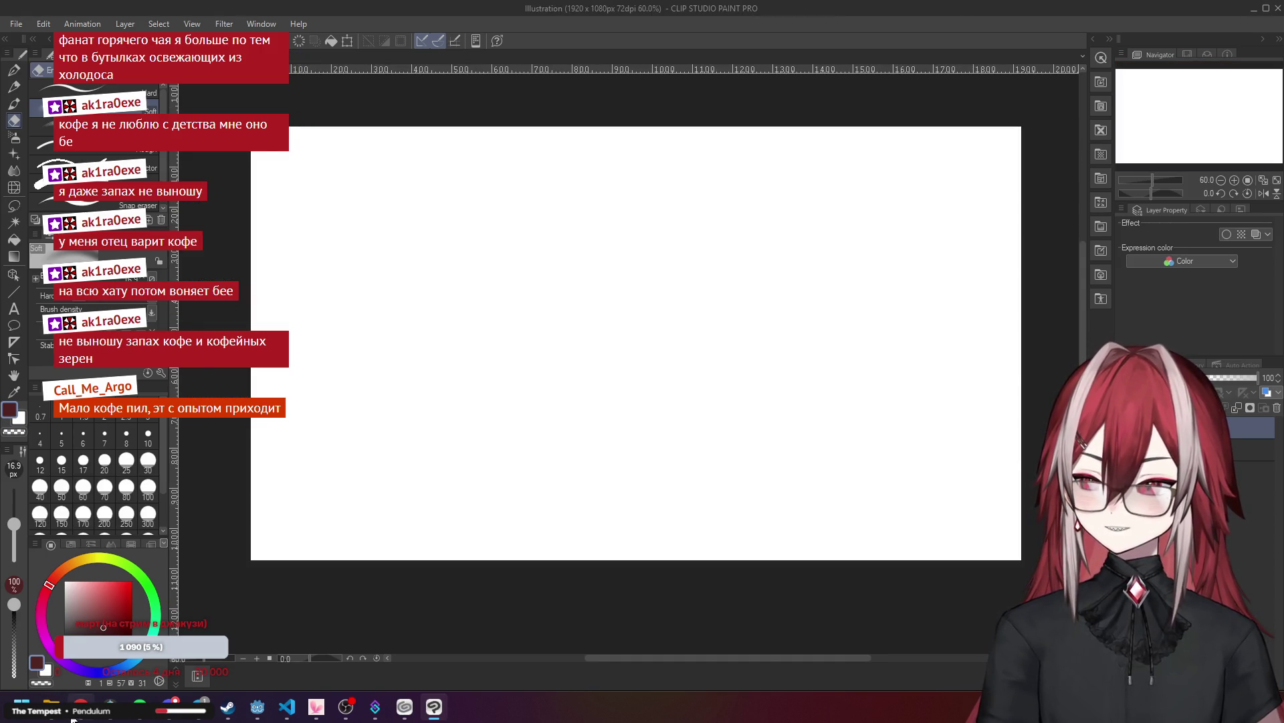
pyautogui.click(61, 716)
pyautogui.moveTo(507, 287)
pyautogui.mouseDown()
pyautogui.moveTo(956, 344)
pyautogui.moveTo(971, 138)
pyautogui.mouseUp()
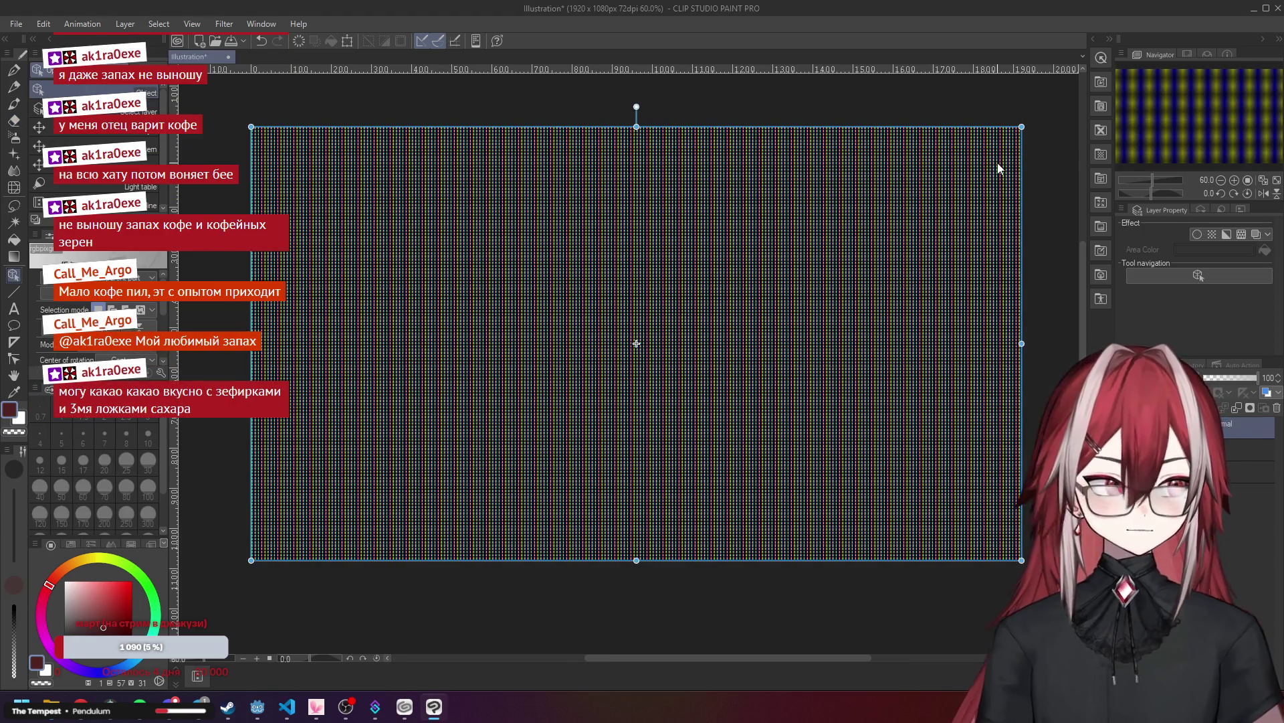
pyautogui.click(995, 160)
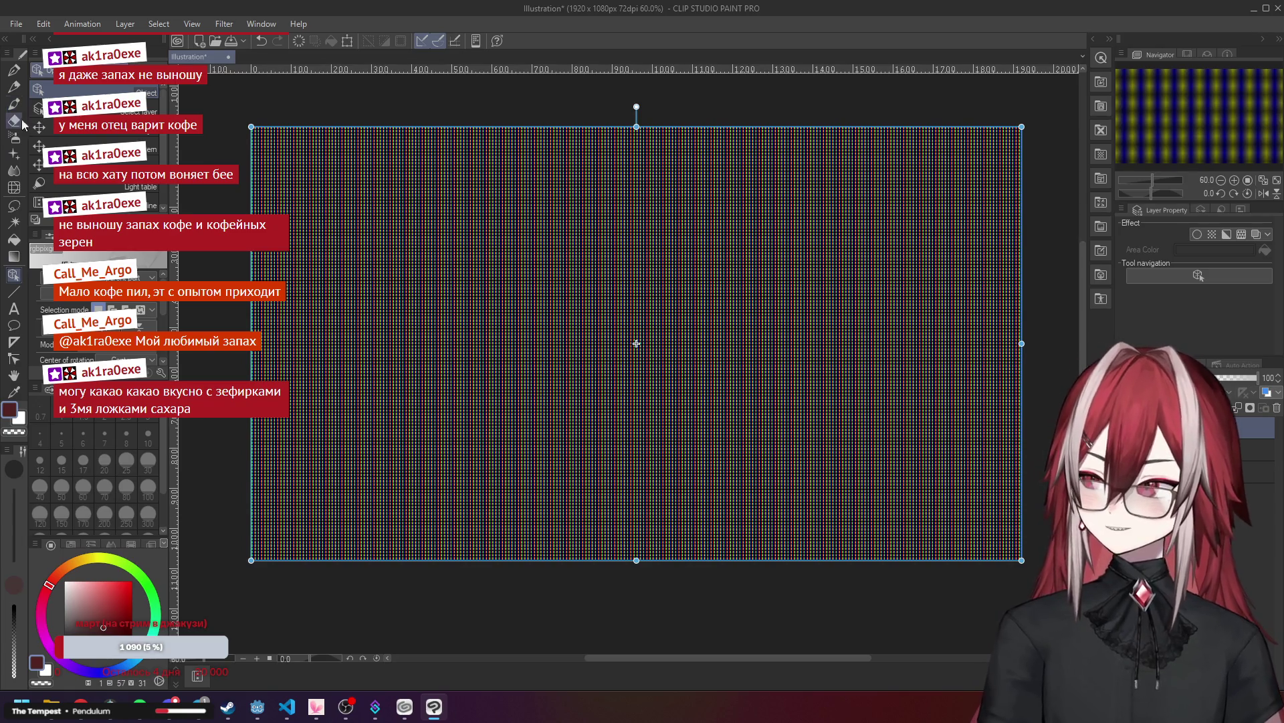
# Step: Commit the grid placement with the Lasso tool and zoom in and out to inspect the subpixel pattern
pyautogui.click(13, 205)
pyautogui.scroll(5, 272, 187)
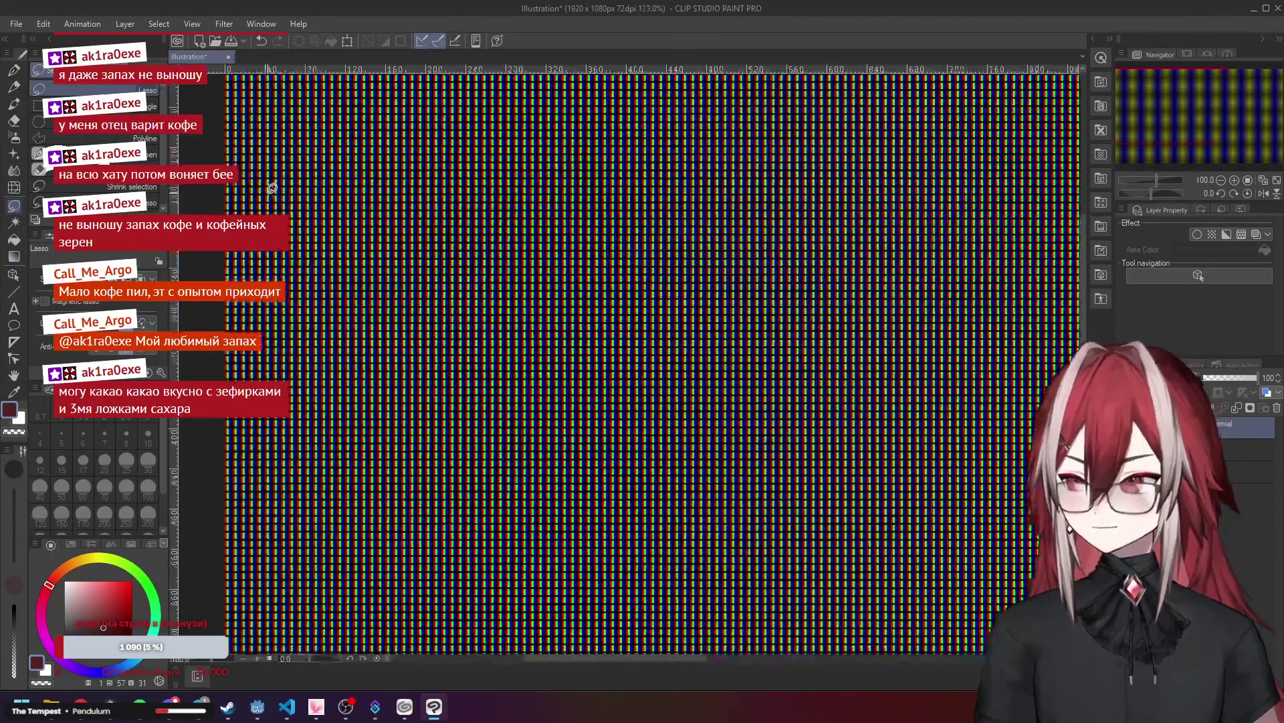
pyautogui.scroll(-3, 453, 218)
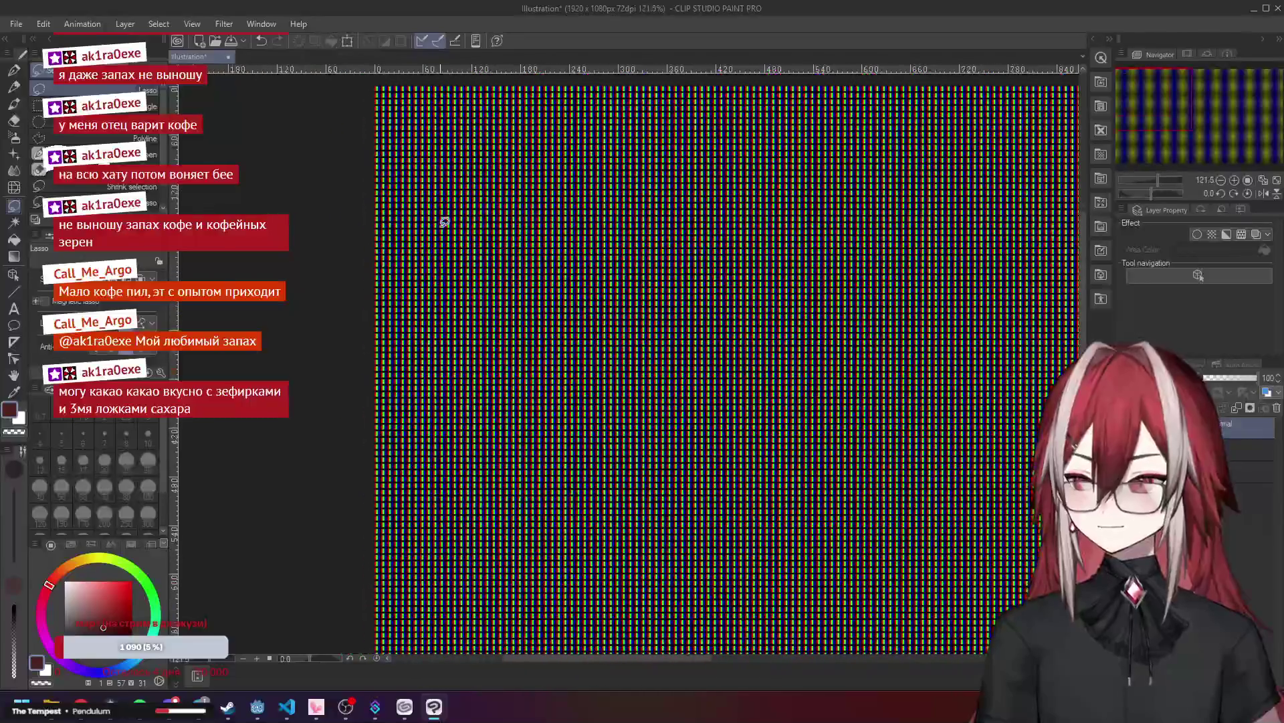
pyautogui.scroll(4, 445, 222)
pyautogui.scroll(10, 444, 222)
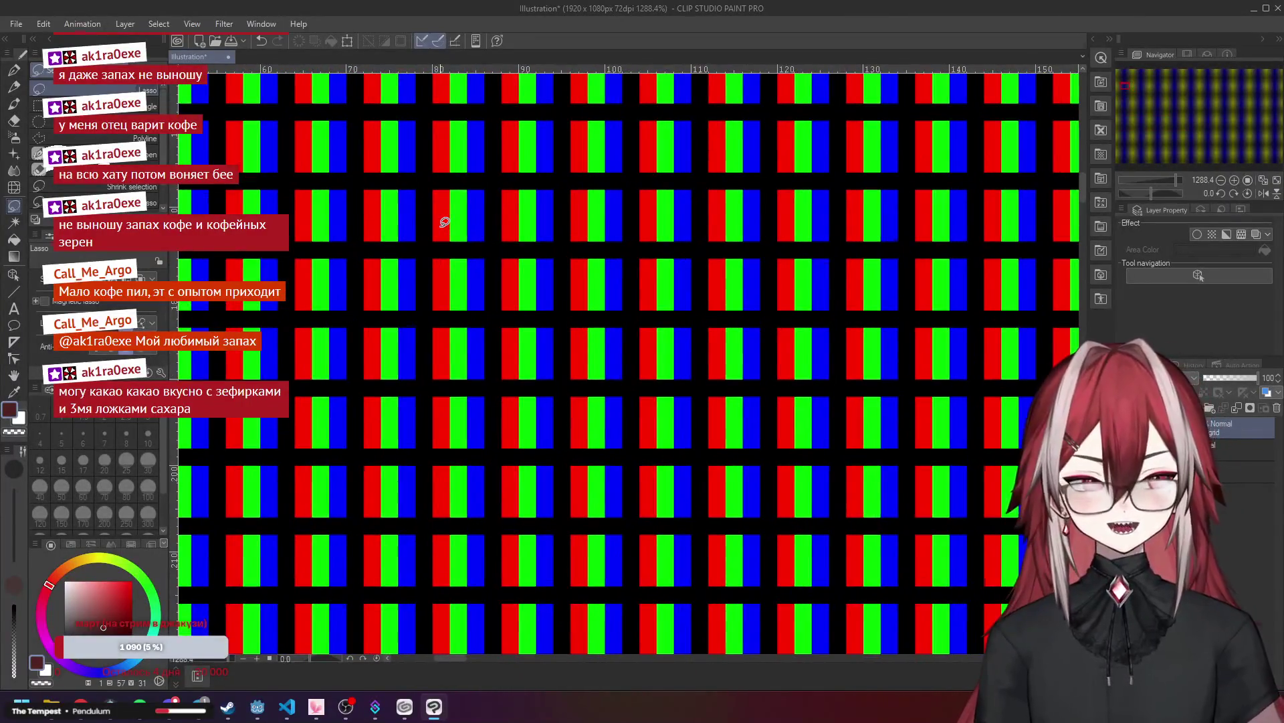
pyautogui.scroll(-8, 445, 222)
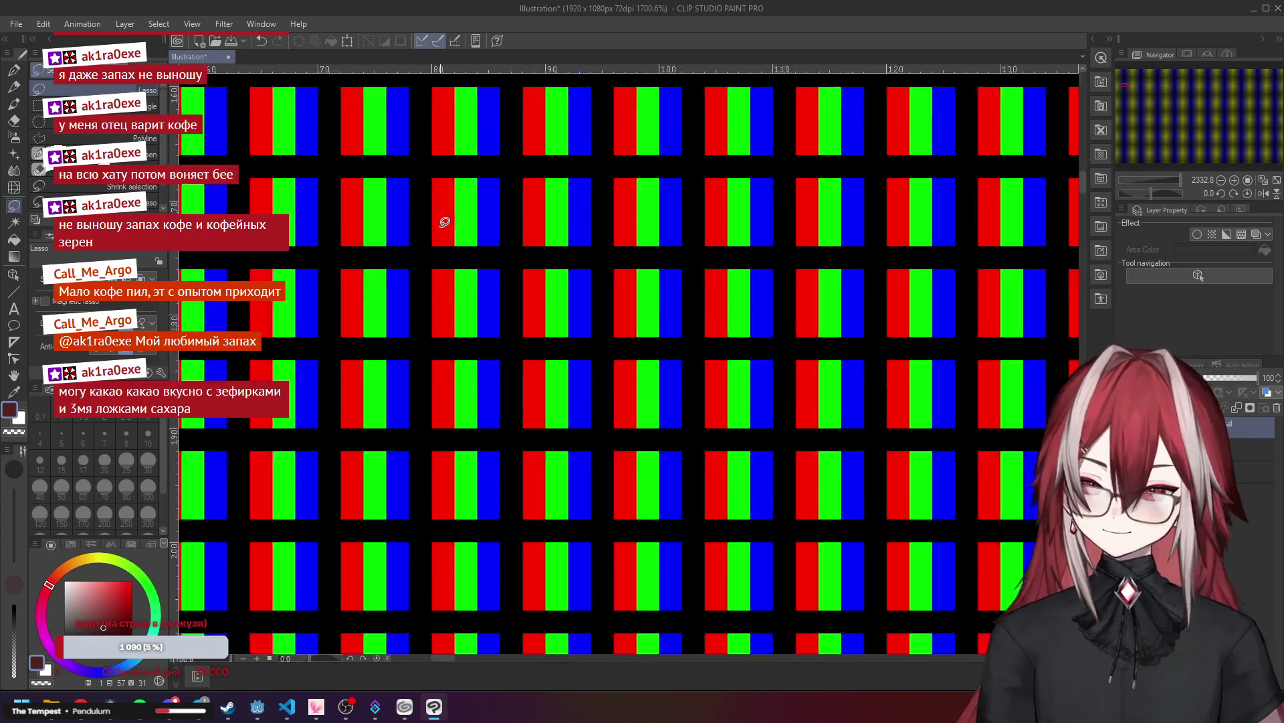
pyautogui.scroll(-10, 444, 222)
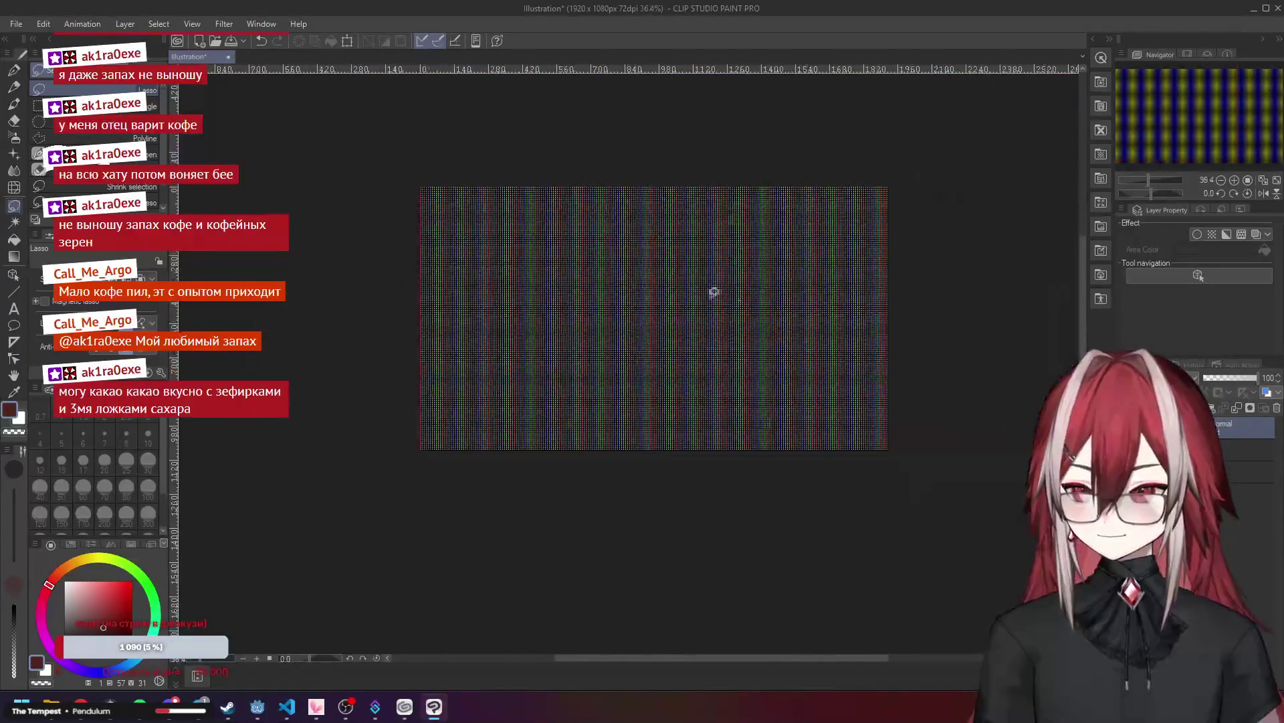
pyautogui.scroll(3, 666, 322)
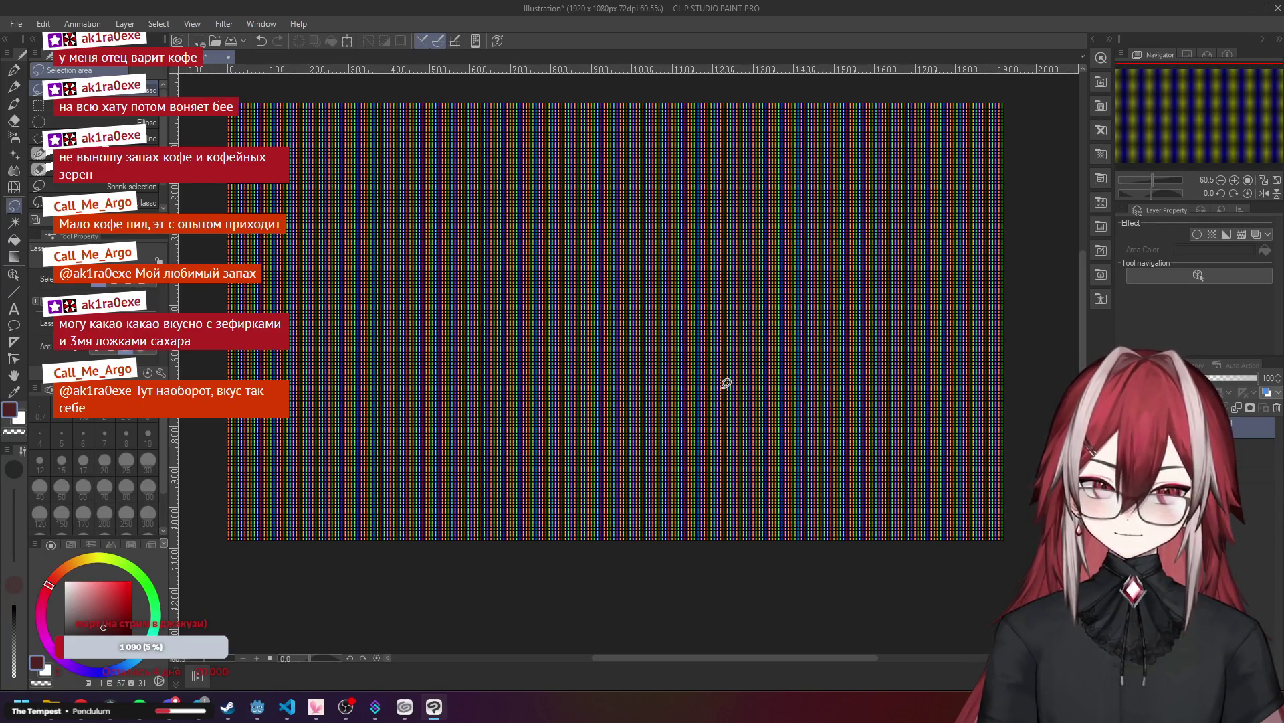
pyautogui.scroll(5, 726, 383)
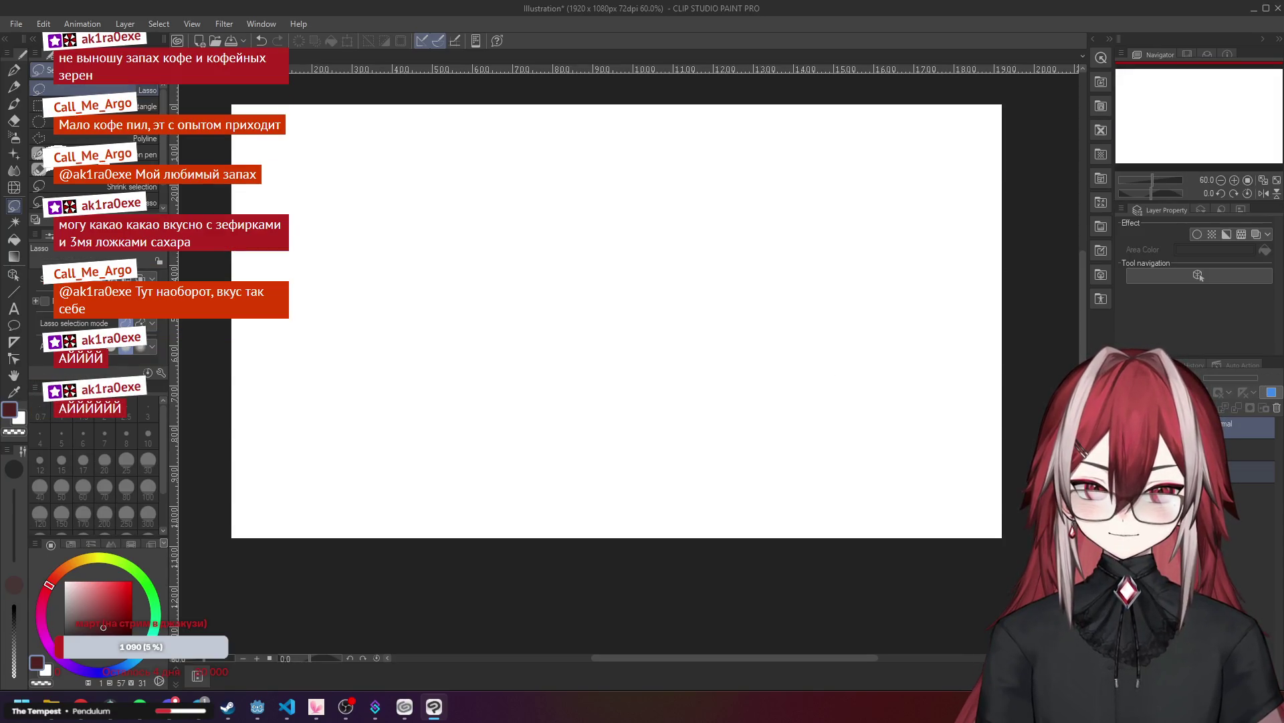
pyautogui.hotkey('alt', 'Tab')
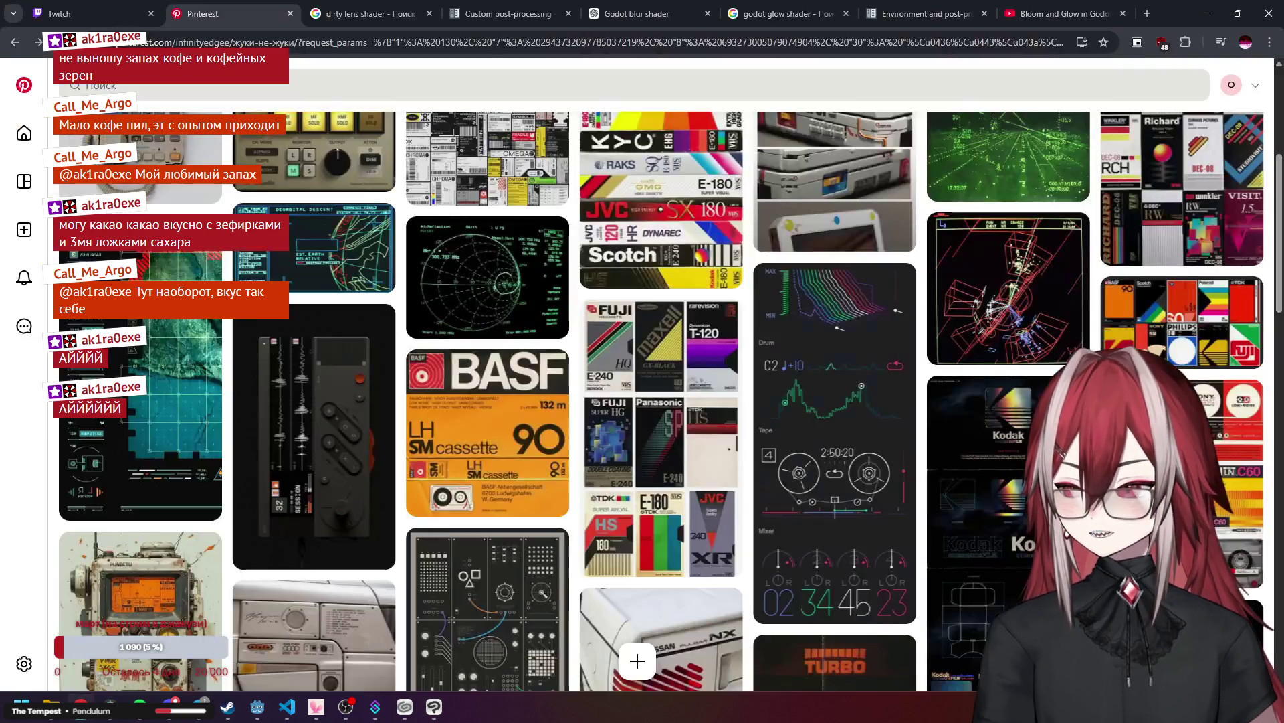
# Step: Search images for 'lens dirt' in a new tab and preview several results
pyautogui.click(1146, 12)
pyautogui.write('lens dirt')
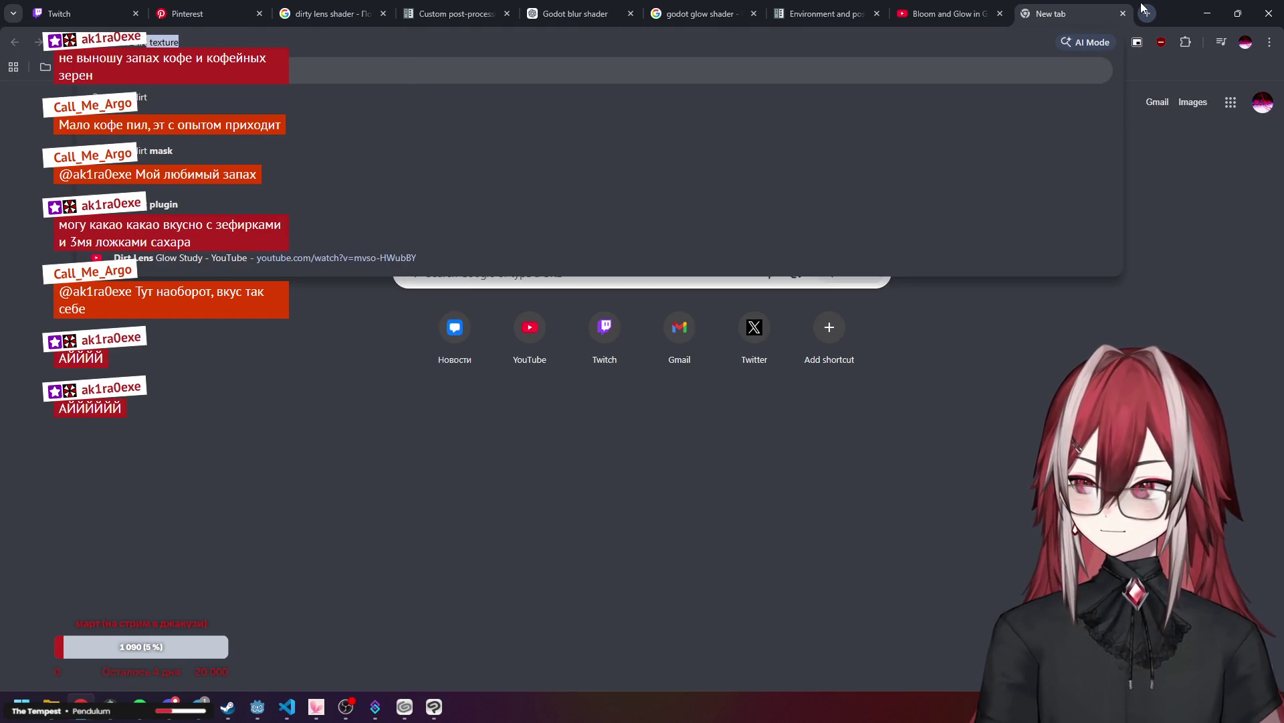
pyautogui.press('Return')
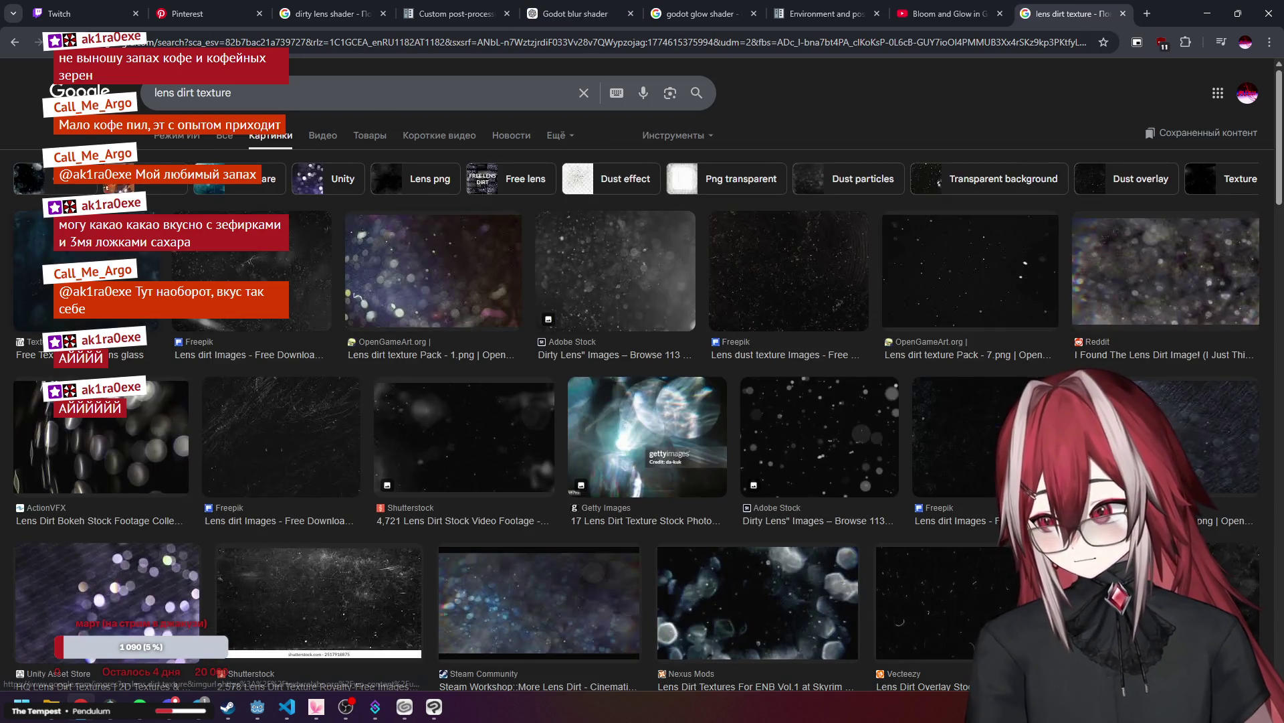
pyautogui.click(297, 429)
pyautogui.click(335, 314)
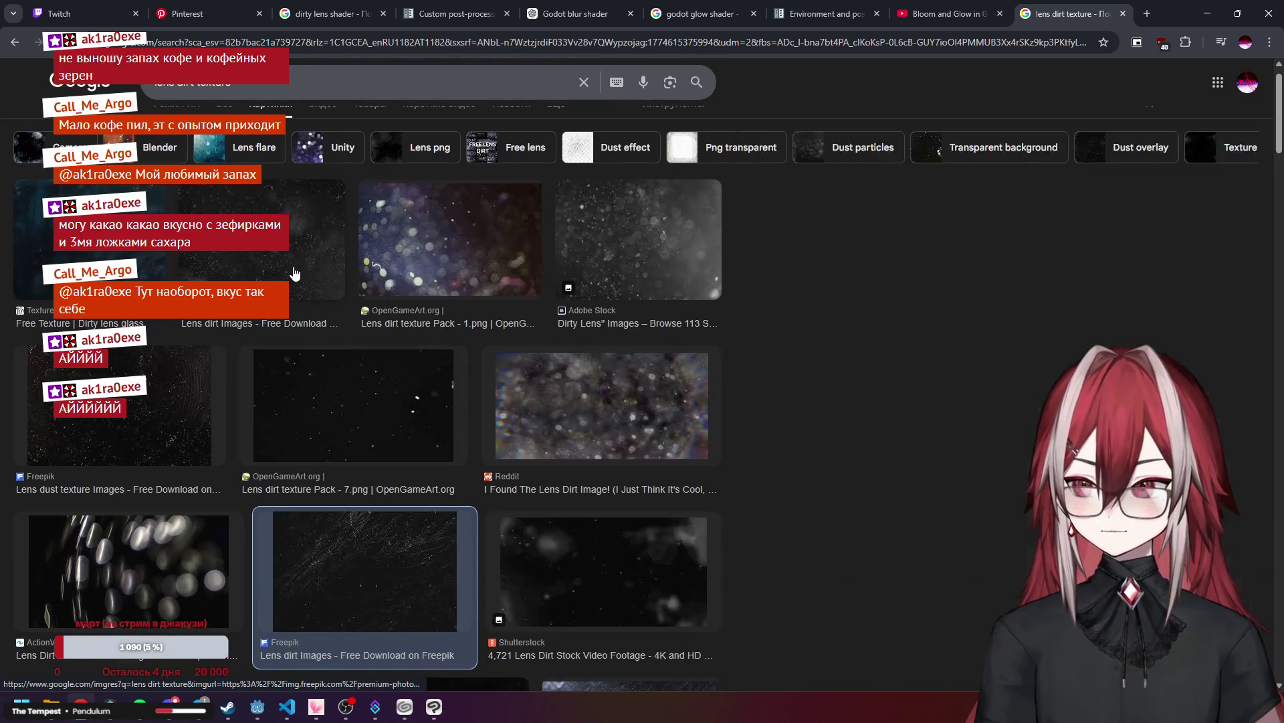
pyautogui.click(575, 401)
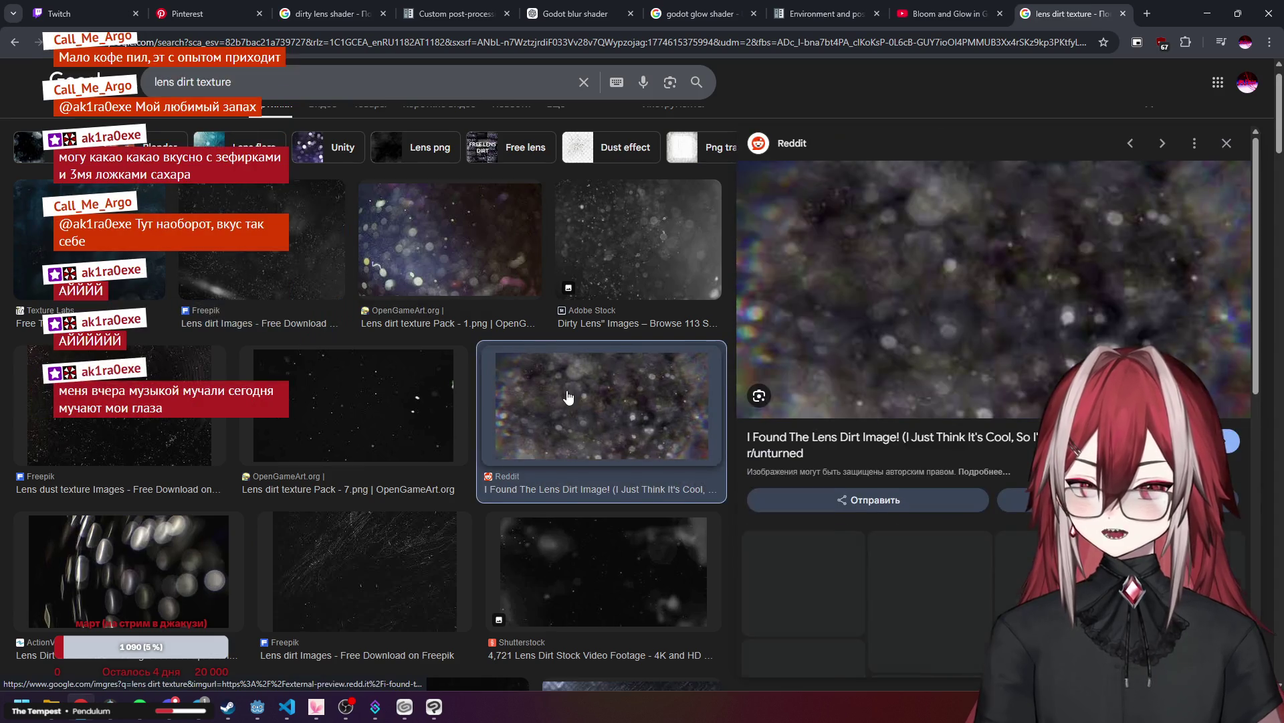
pyautogui.scroll(-2, 401, 395)
pyautogui.click(318, 412)
pyautogui.scroll(-3, 568, 372)
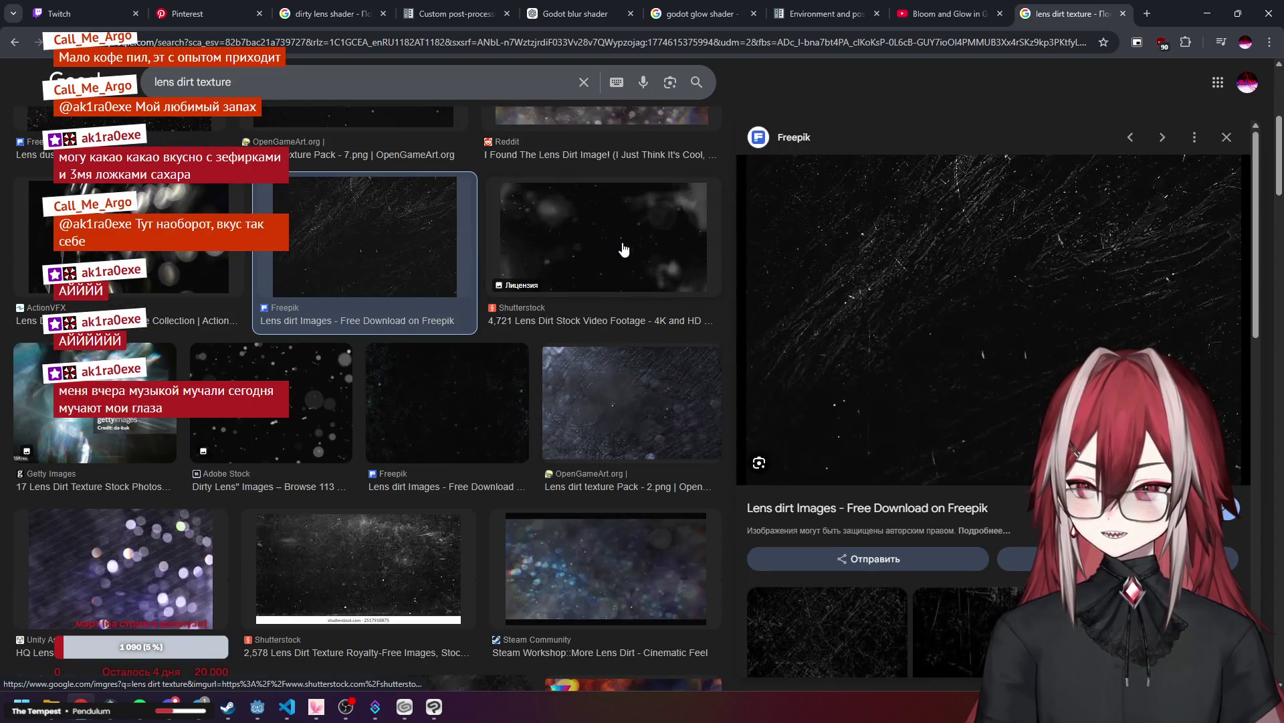
pyautogui.click(624, 249)
pyautogui.scroll(5, 623, 248)
# Step: Try a 'screen dirt texture' search, then return to the lens dirt results
pyautogui.moveTo(175, 93); pyautogui.dragTo(132, 94)
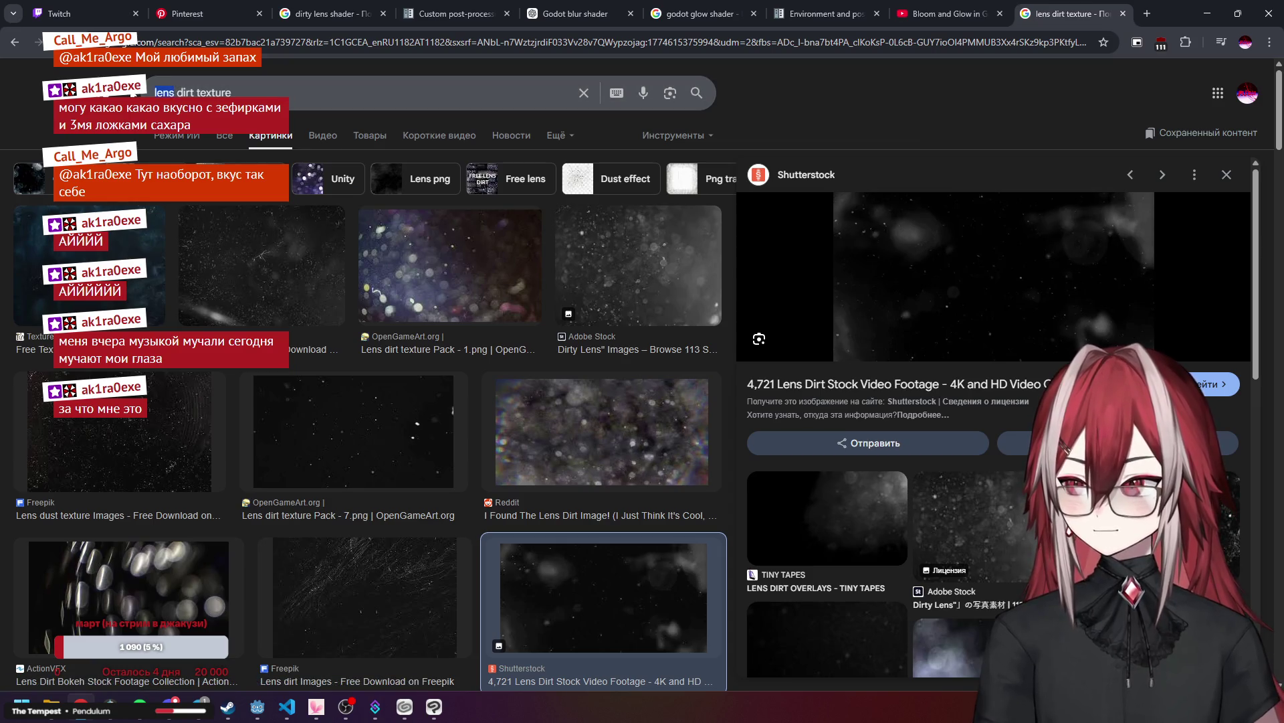
pyautogui.write('screen')
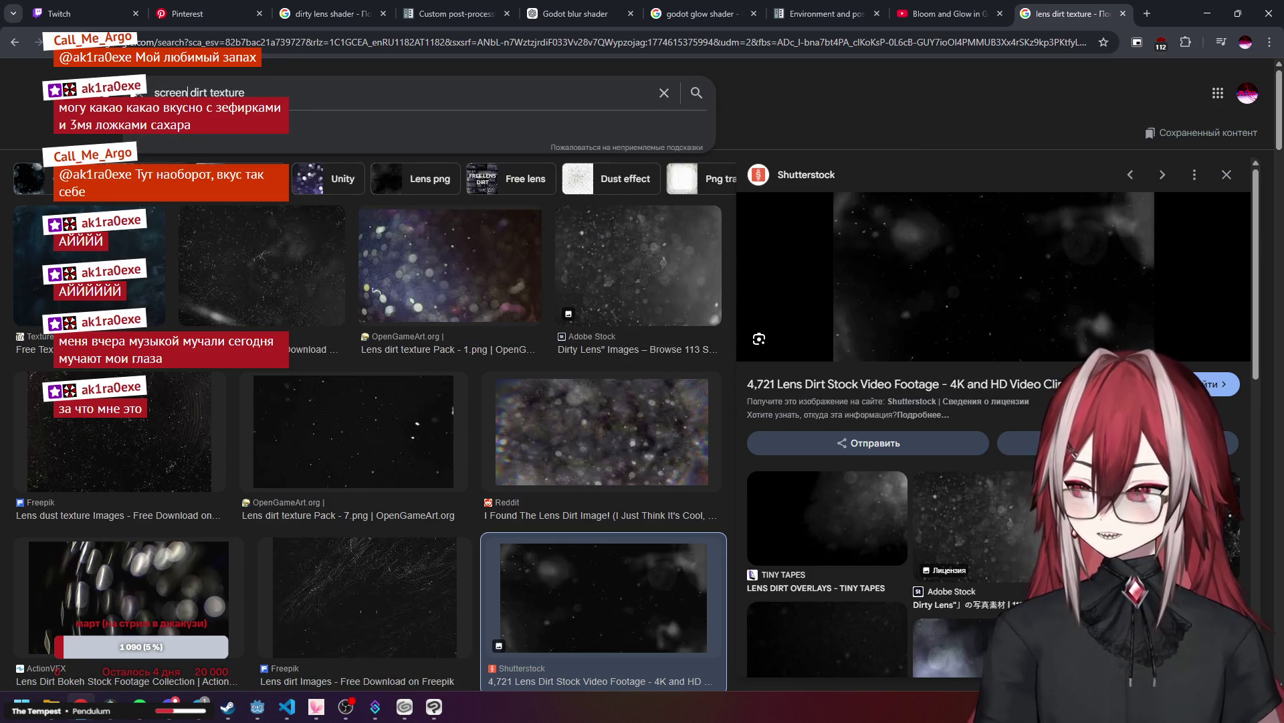
pyautogui.press('Return')
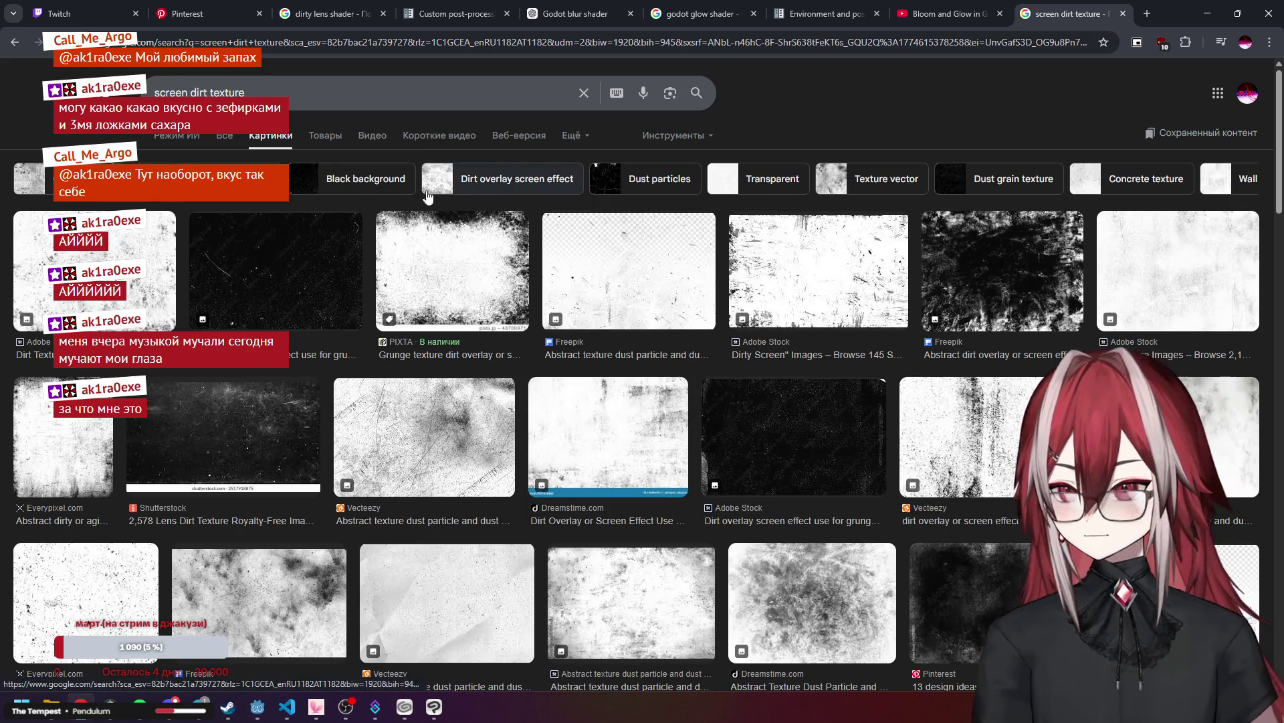
pyautogui.scroll(-8, 644, 325)
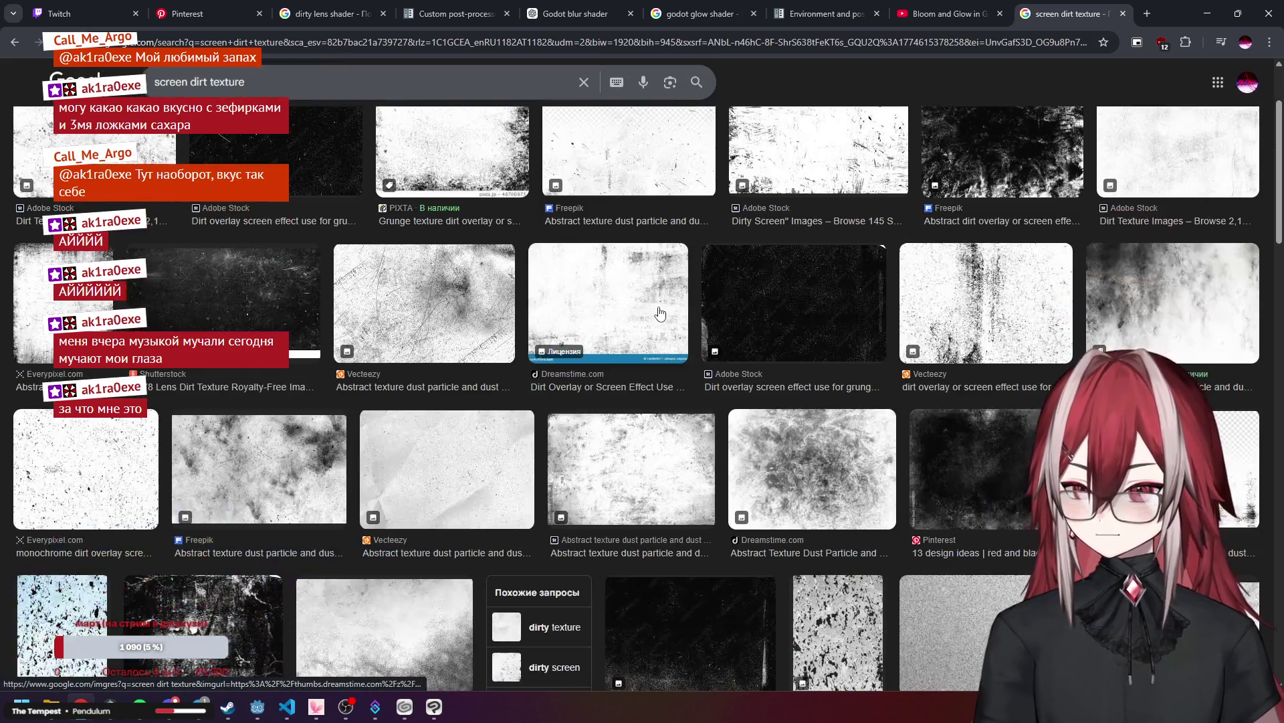
pyautogui.scroll(-3, 659, 312)
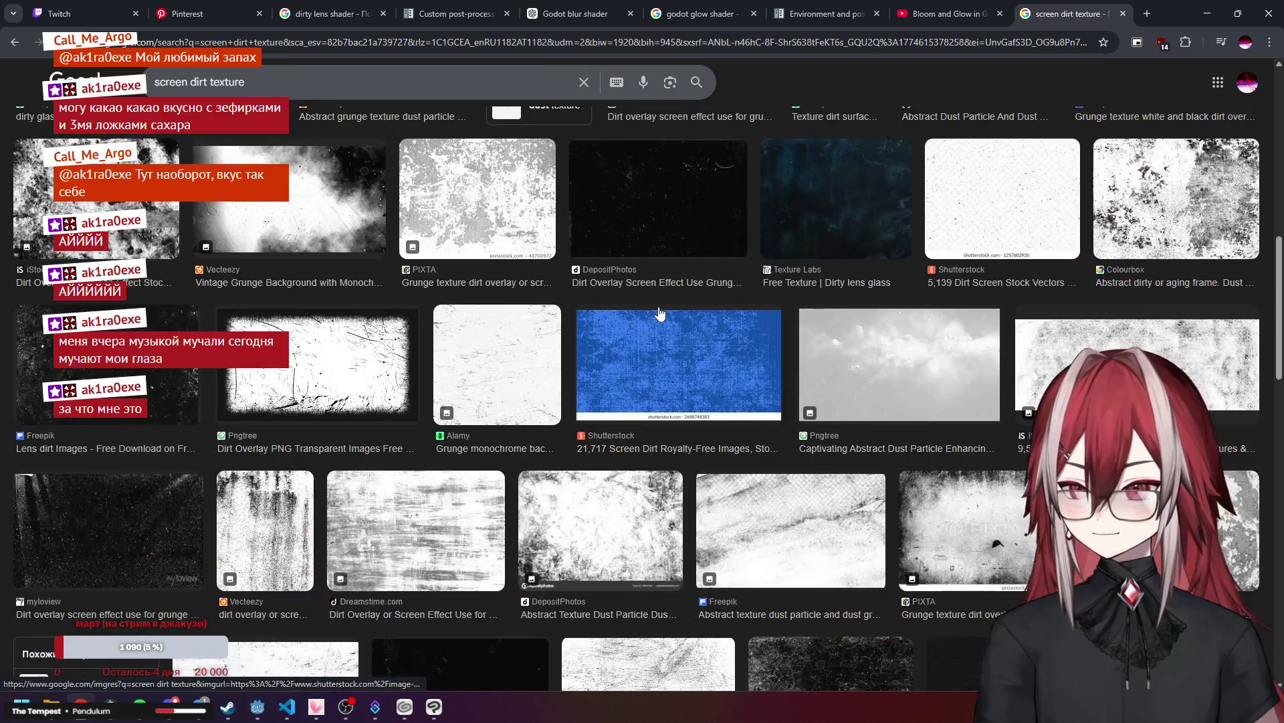
pyautogui.hotkey('alt', 'Left')
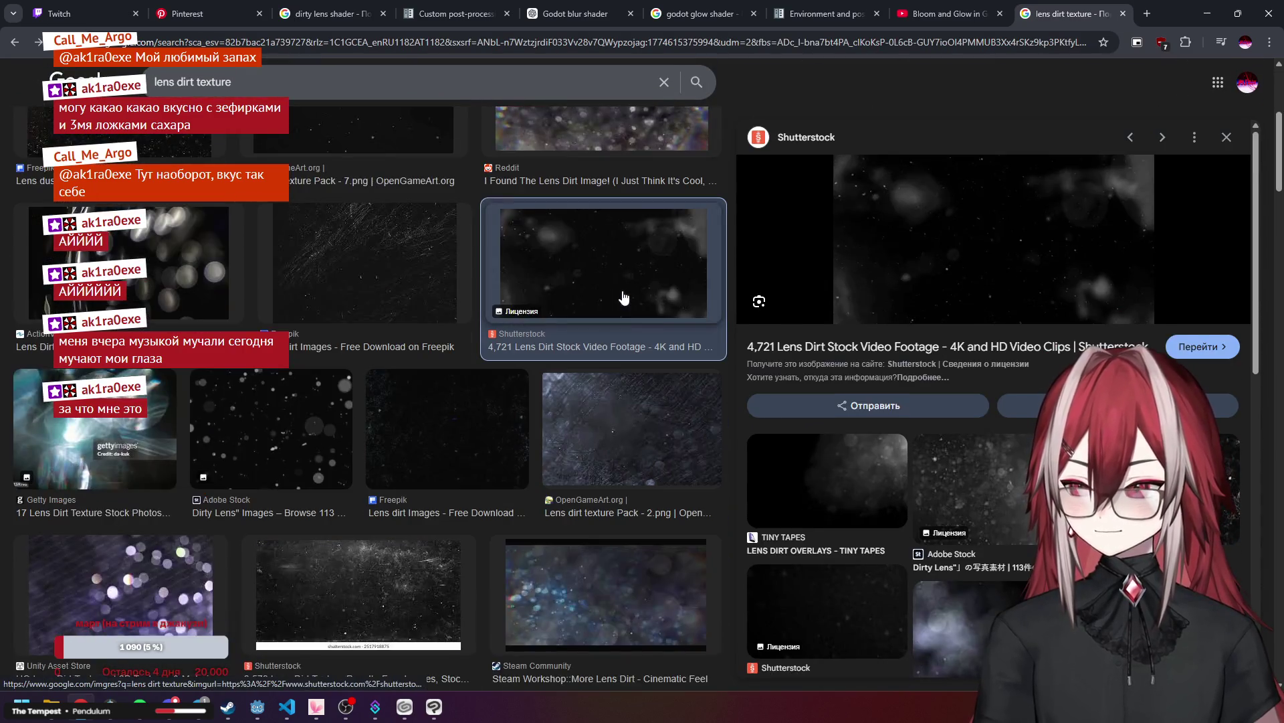
# Step: Filter results to Large size and open the OpenGameArt 2.png texture preview
pyautogui.click(460, 428)
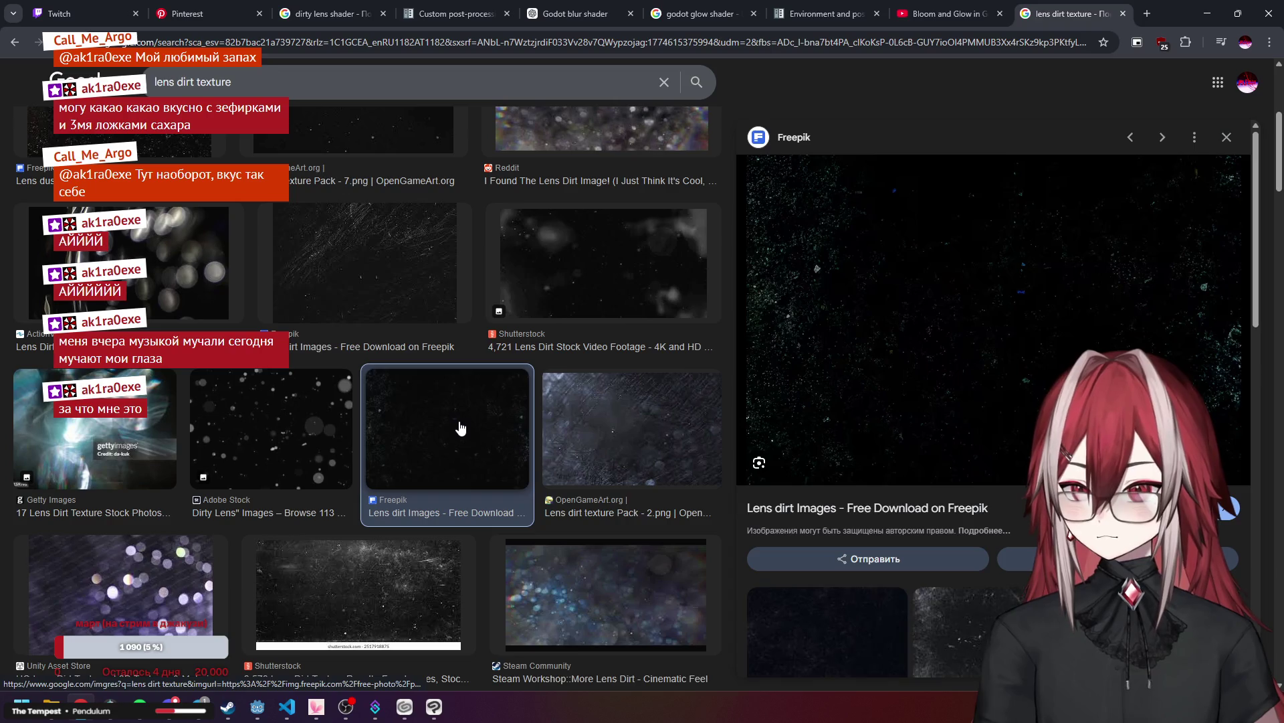
pyautogui.scroll(-2, 465, 420)
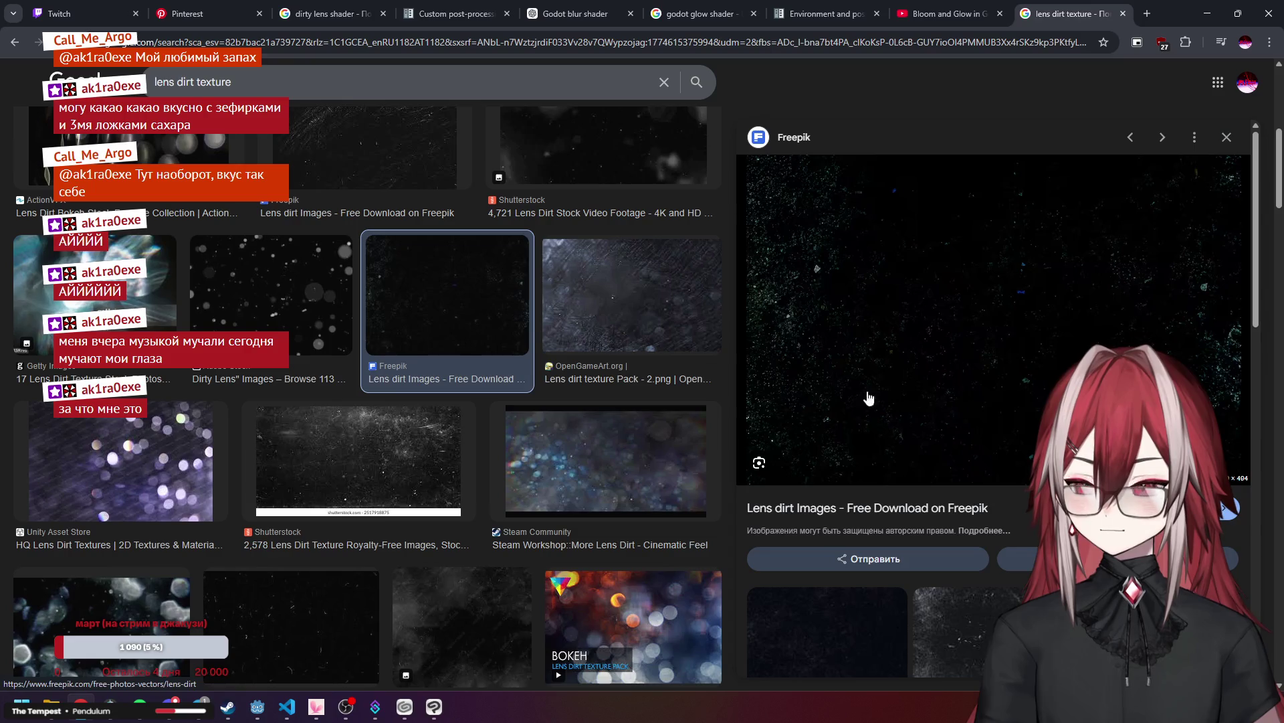
pyautogui.click(357, 459)
pyautogui.scroll(7, 372, 437)
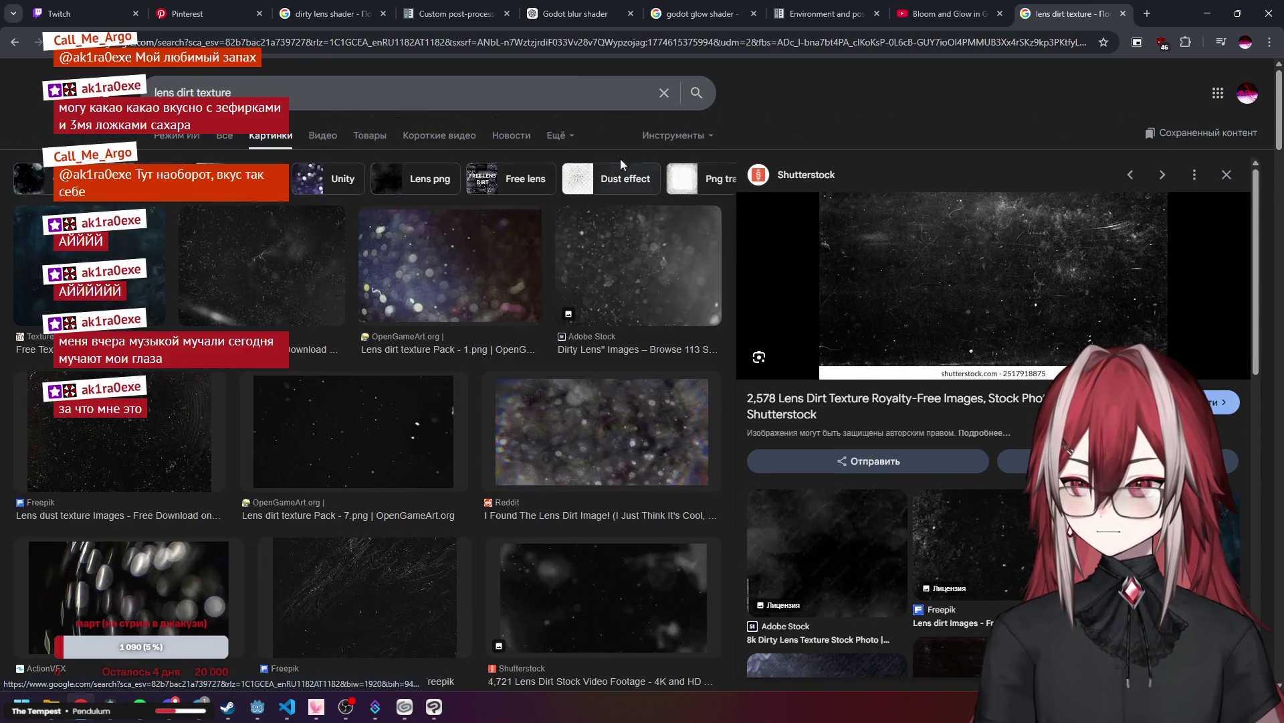
pyautogui.click(677, 135)
pyautogui.moveTo(674, 176)
pyautogui.click(908, 185)
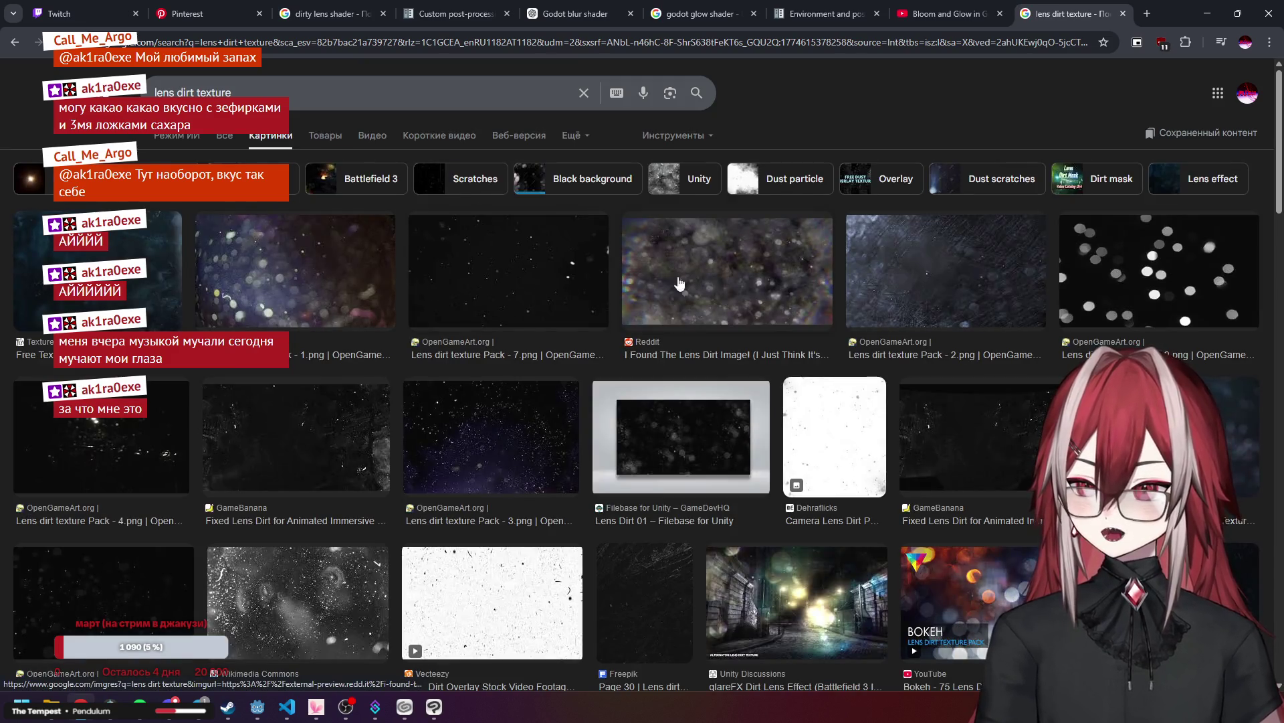
pyautogui.click(801, 268)
pyautogui.click(299, 434)
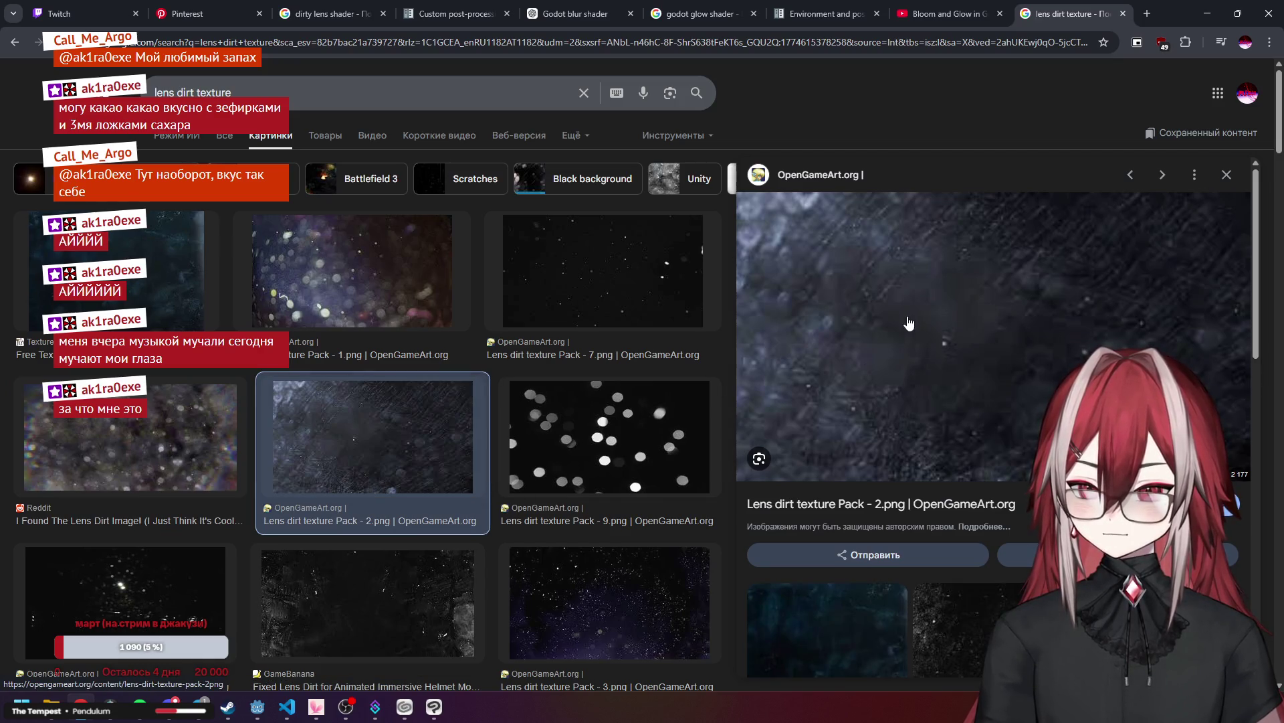
# Step: View the texture image in its own tab, close it, and compare other previews
pyautogui.rightClick(908, 323)
pyautogui.click(983, 499)
pyautogui.click(1079, 17)
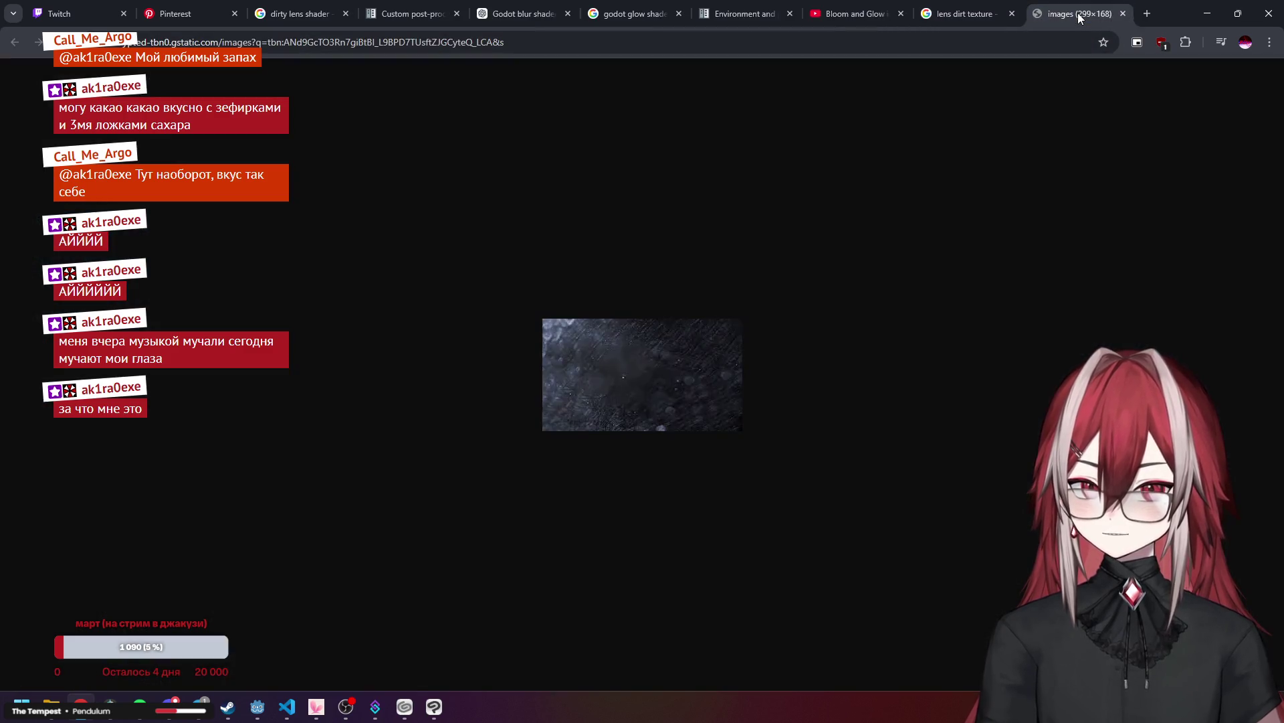
pyautogui.middleClick(1079, 18)
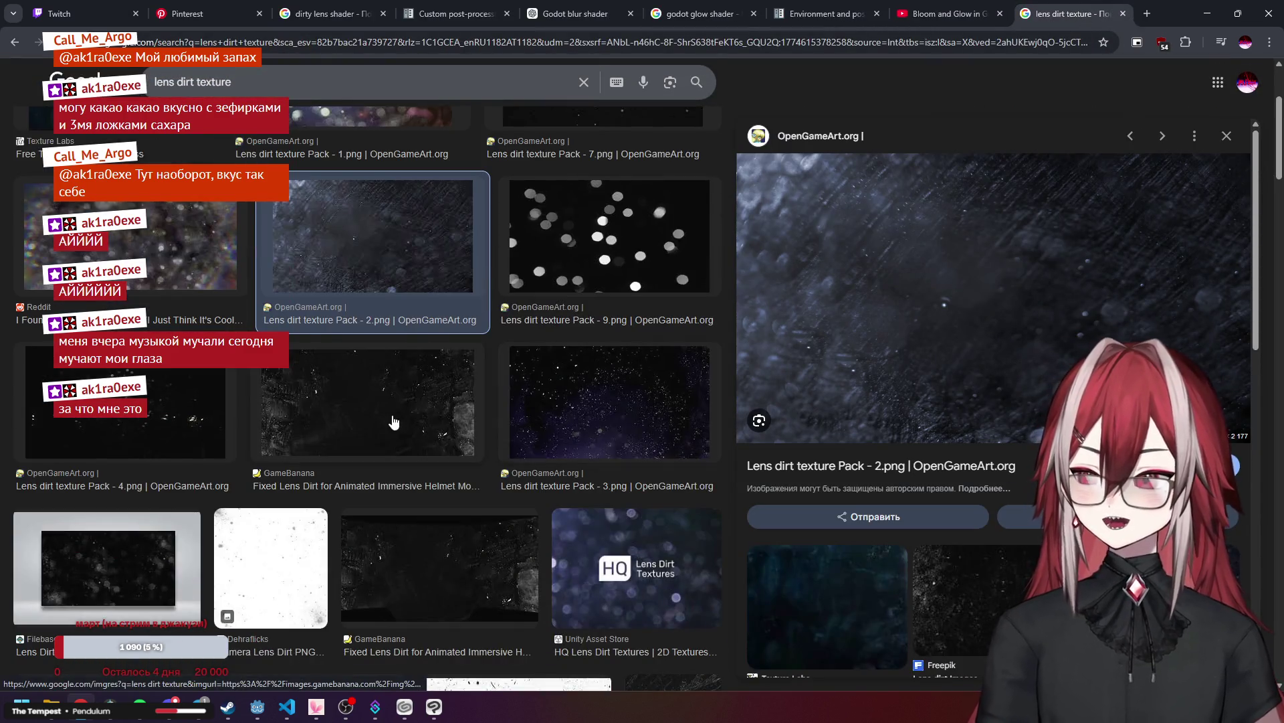
pyautogui.click(393, 422)
pyautogui.click(365, 211)
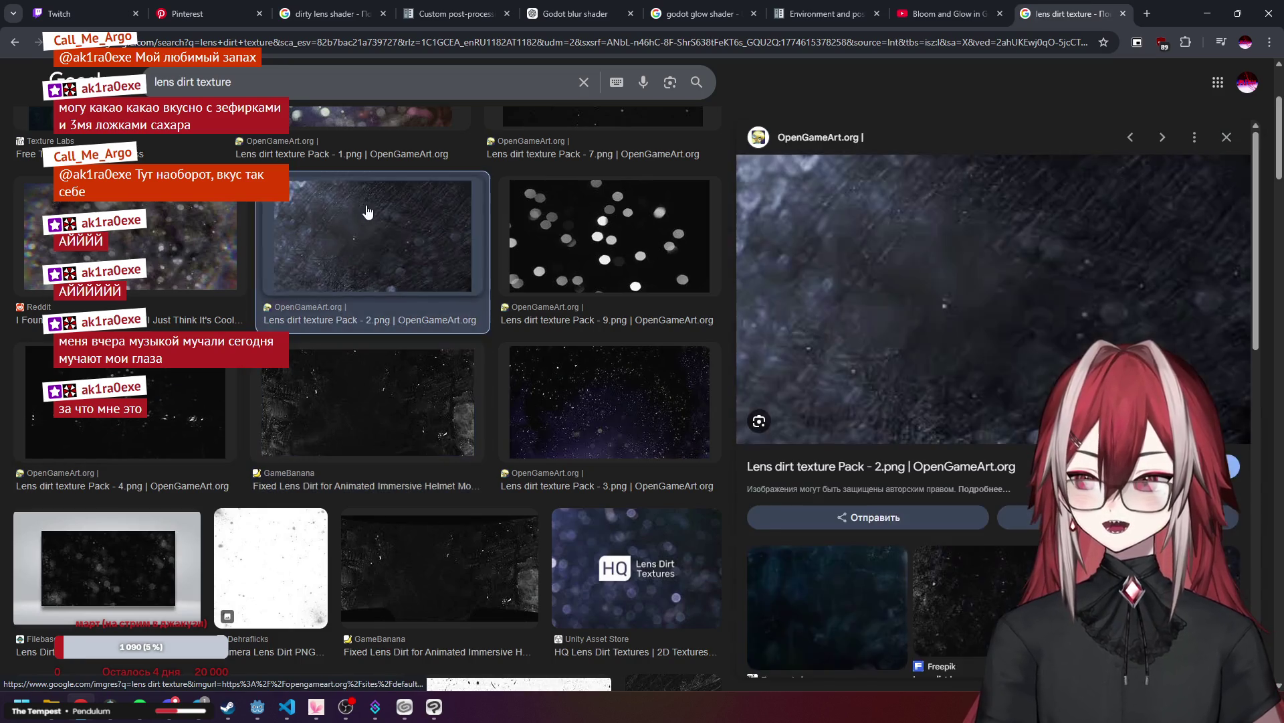
# Step: Open the OpenGameArt texture pack page and save 2.png into Downloads
pyautogui.click(818, 467)
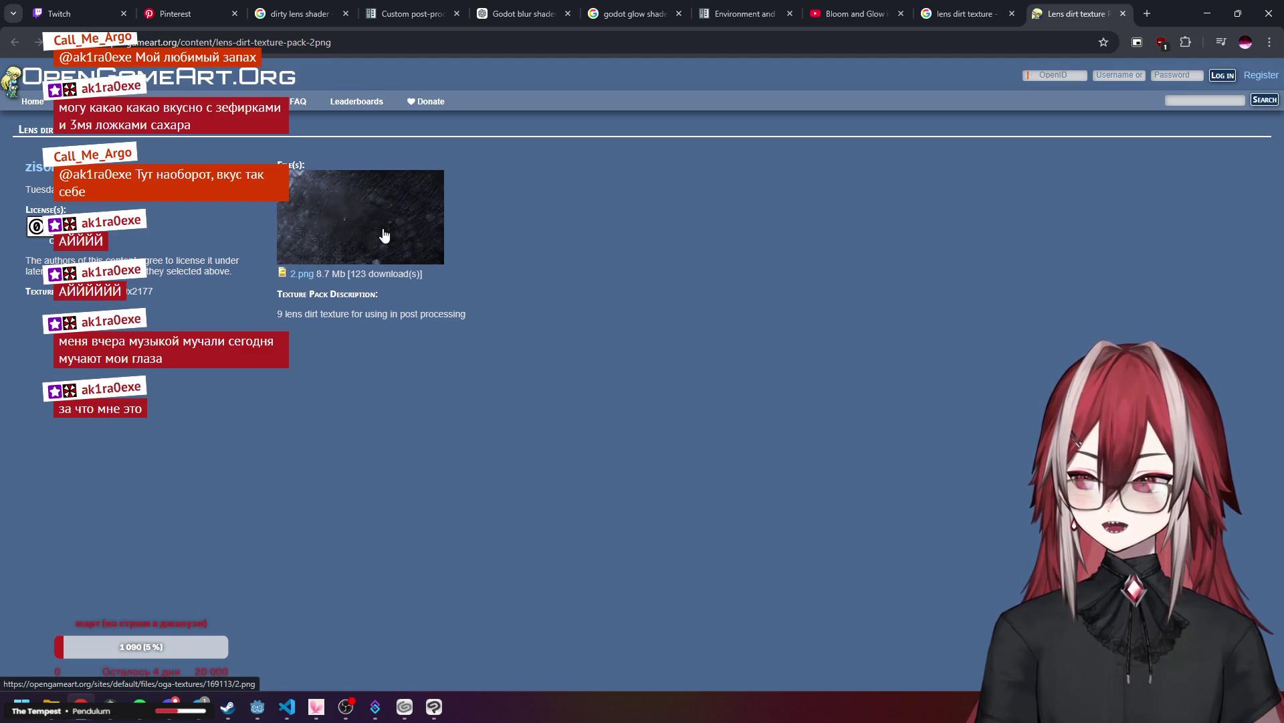
pyautogui.click(377, 282)
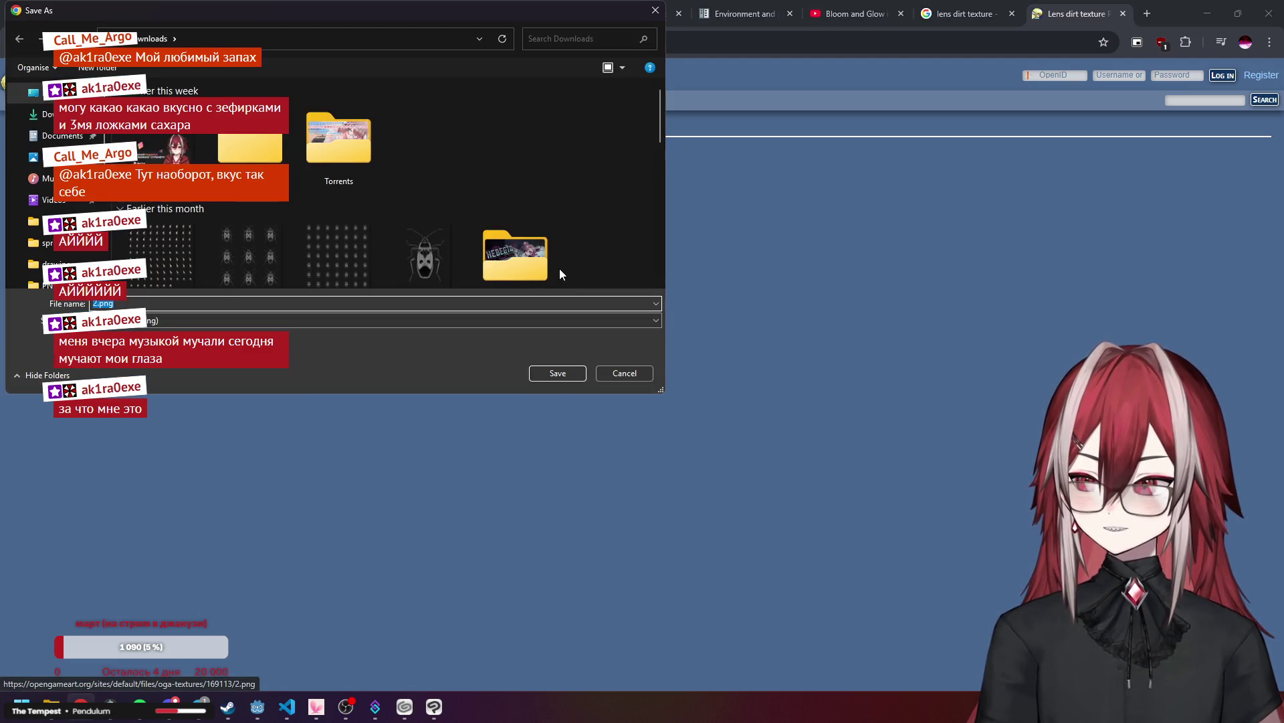
pyautogui.click(557, 373)
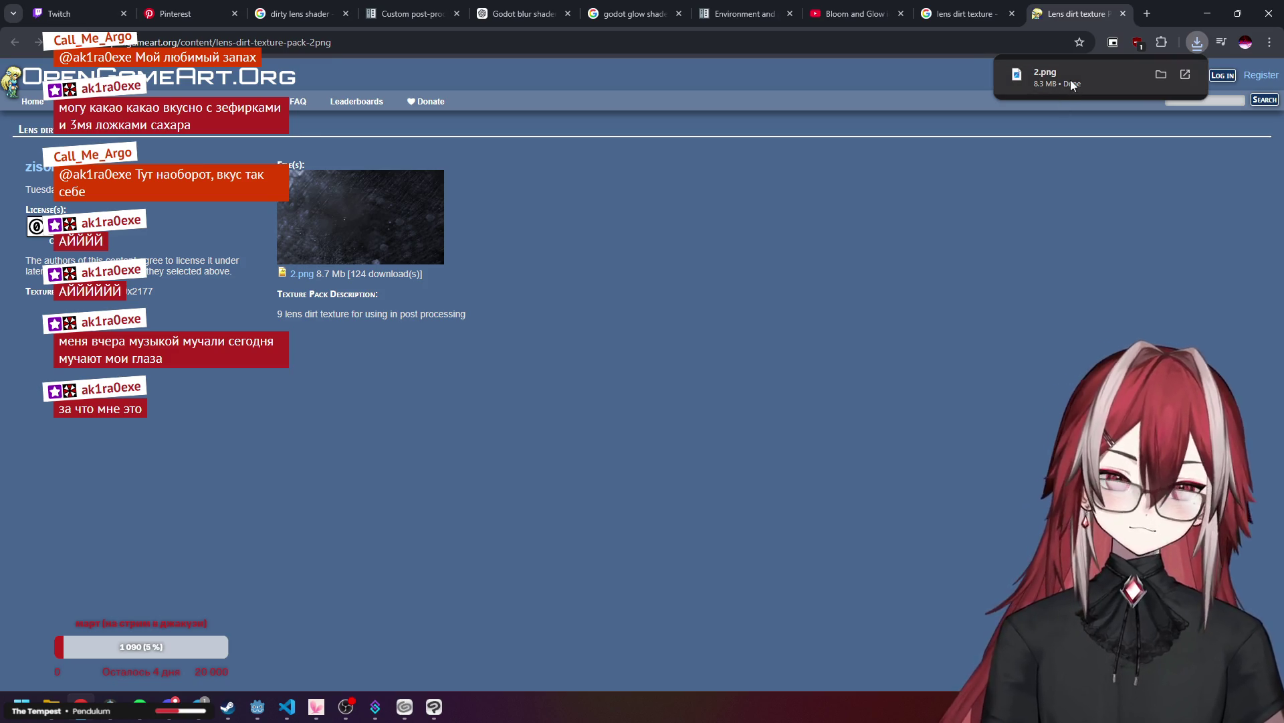
# Step: Close the 2.png document and paste the lens dirt texture onto the Illustration canvas
pyautogui.click(441, 707)
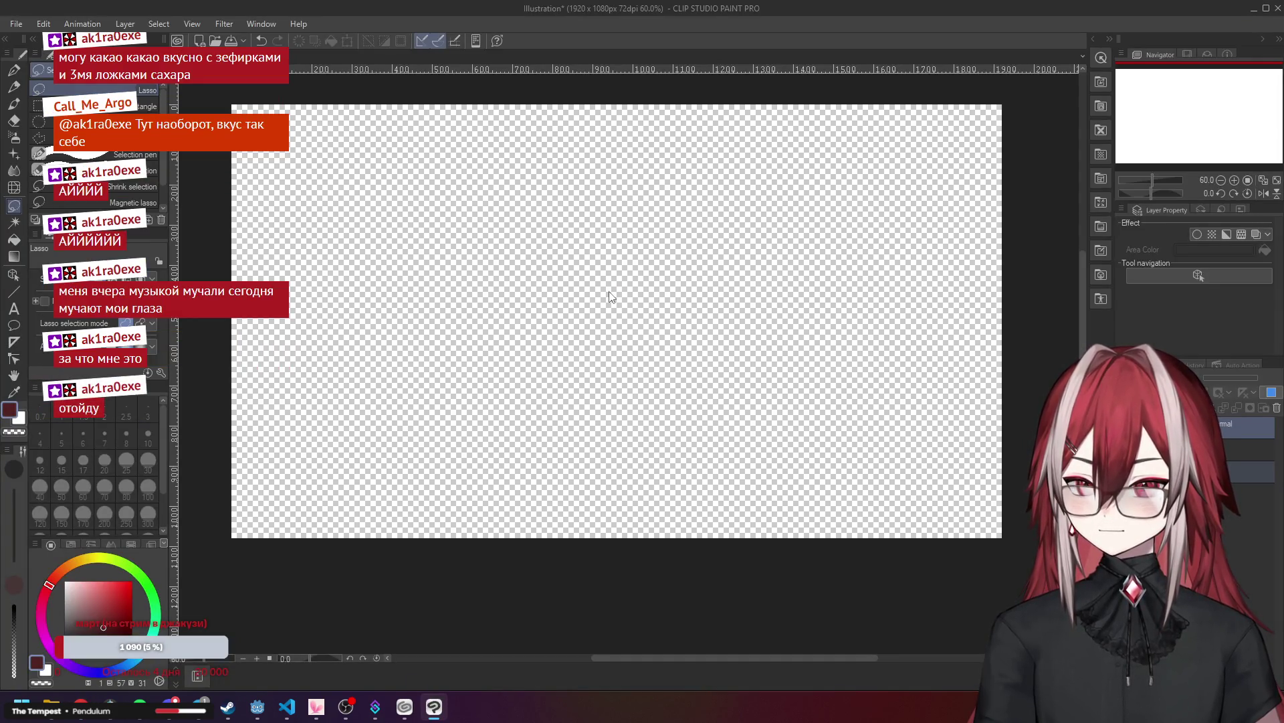
pyautogui.scroll(-2, 599, 323)
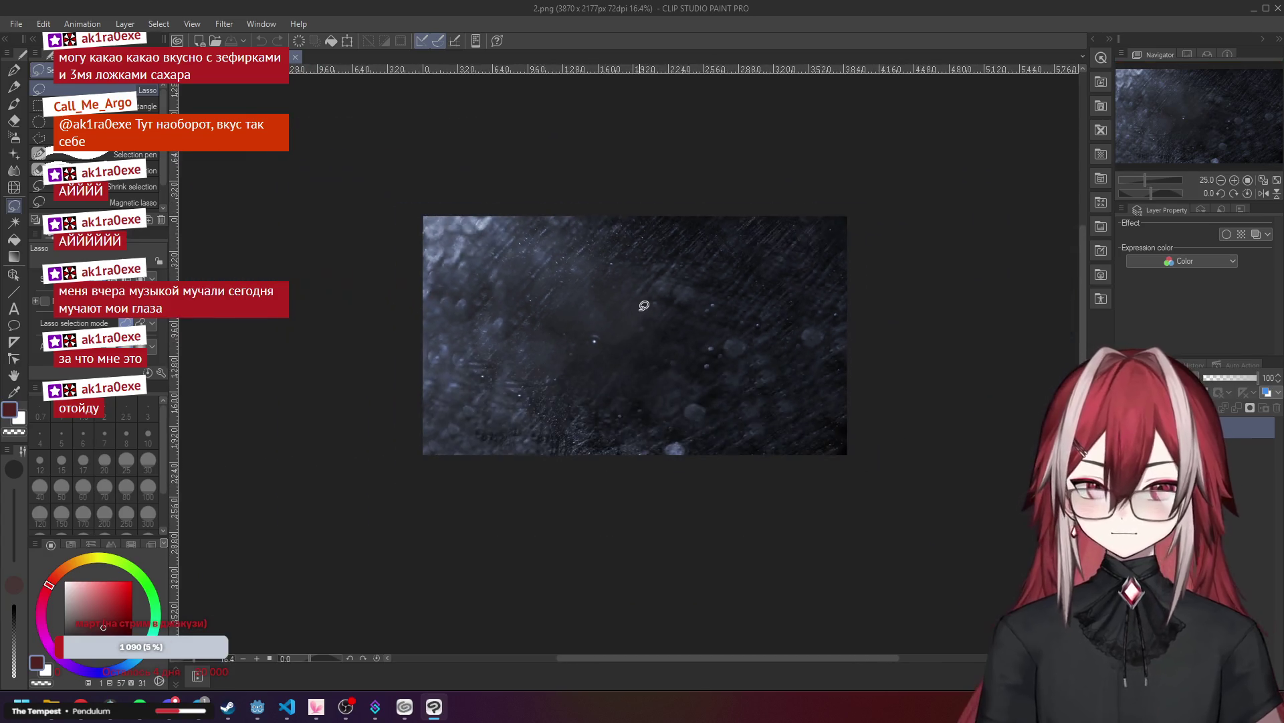
pyautogui.click(296, 57)
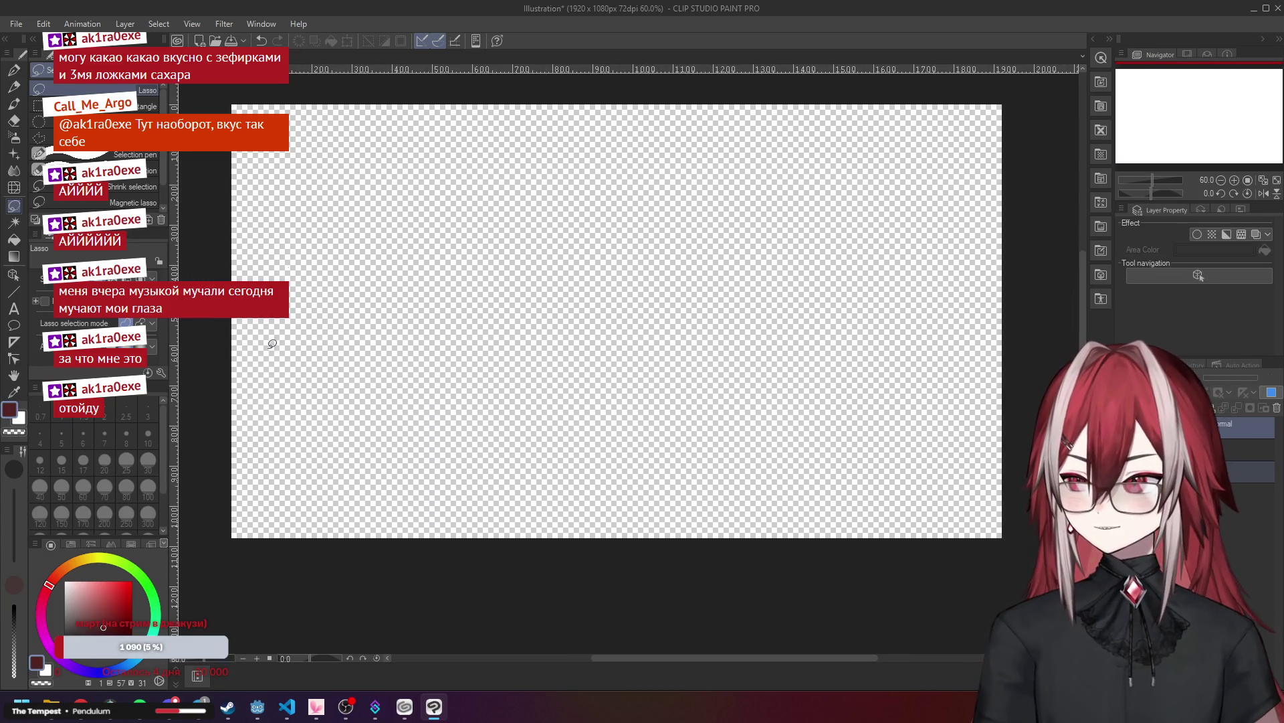
pyautogui.click(52, 704)
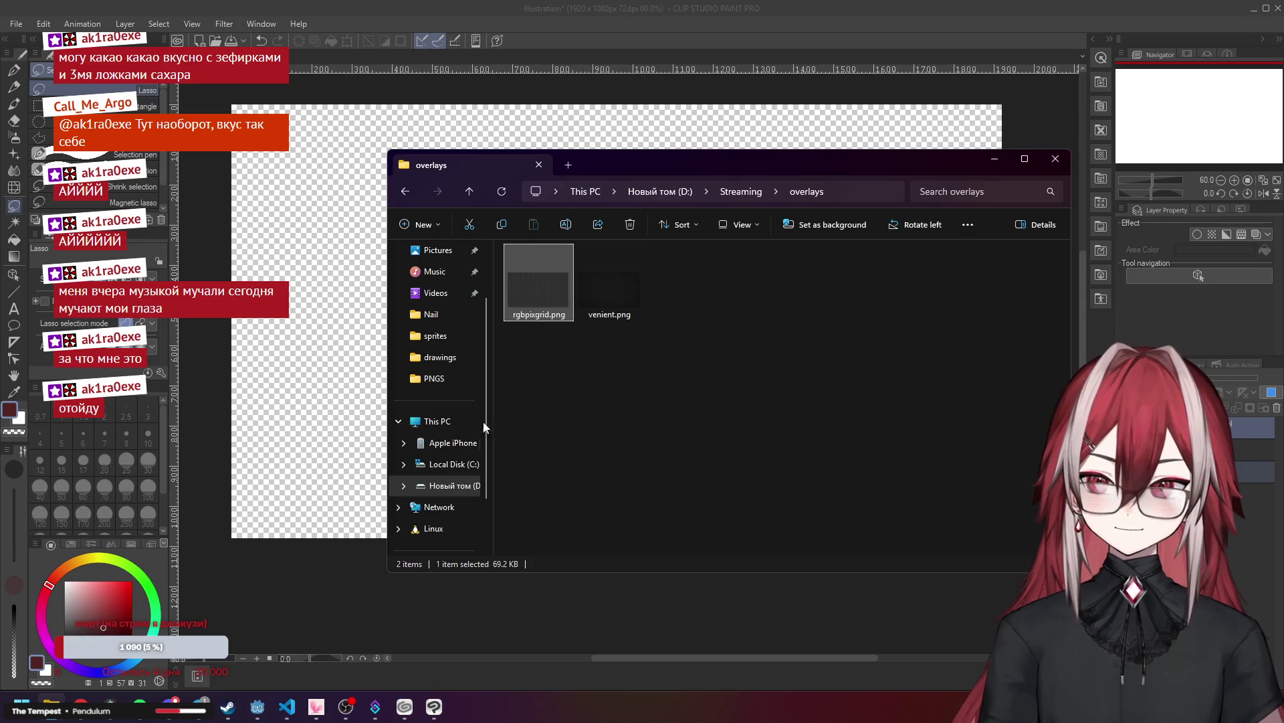
pyautogui.click(1055, 158)
pyautogui.hotkey('alt', 'Tab')
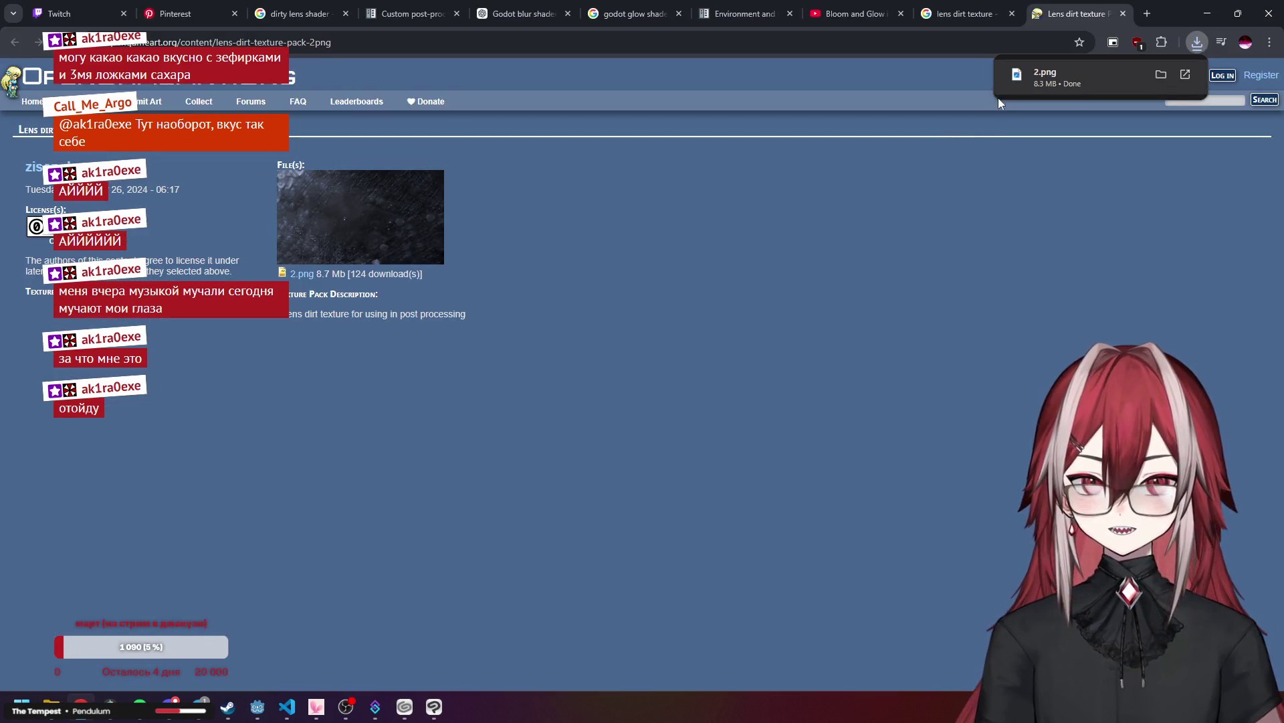
pyautogui.click(435, 709)
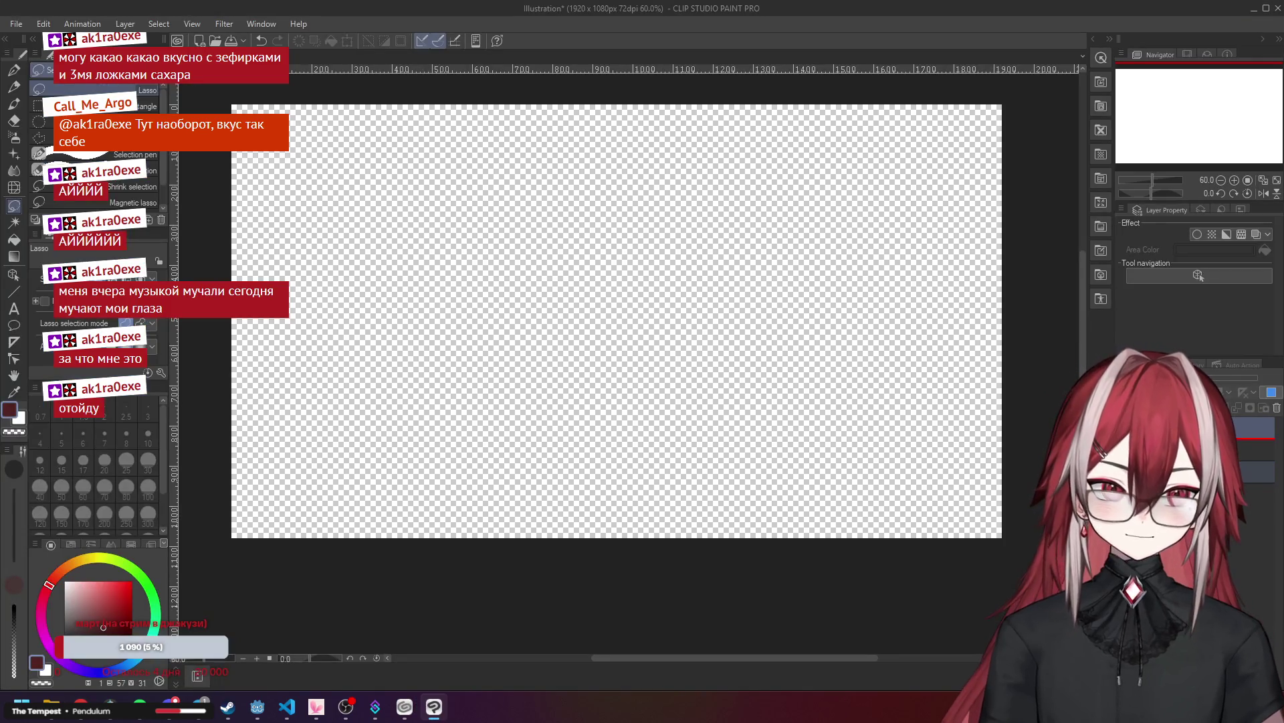
pyautogui.hotkey('ctrl', 'v')
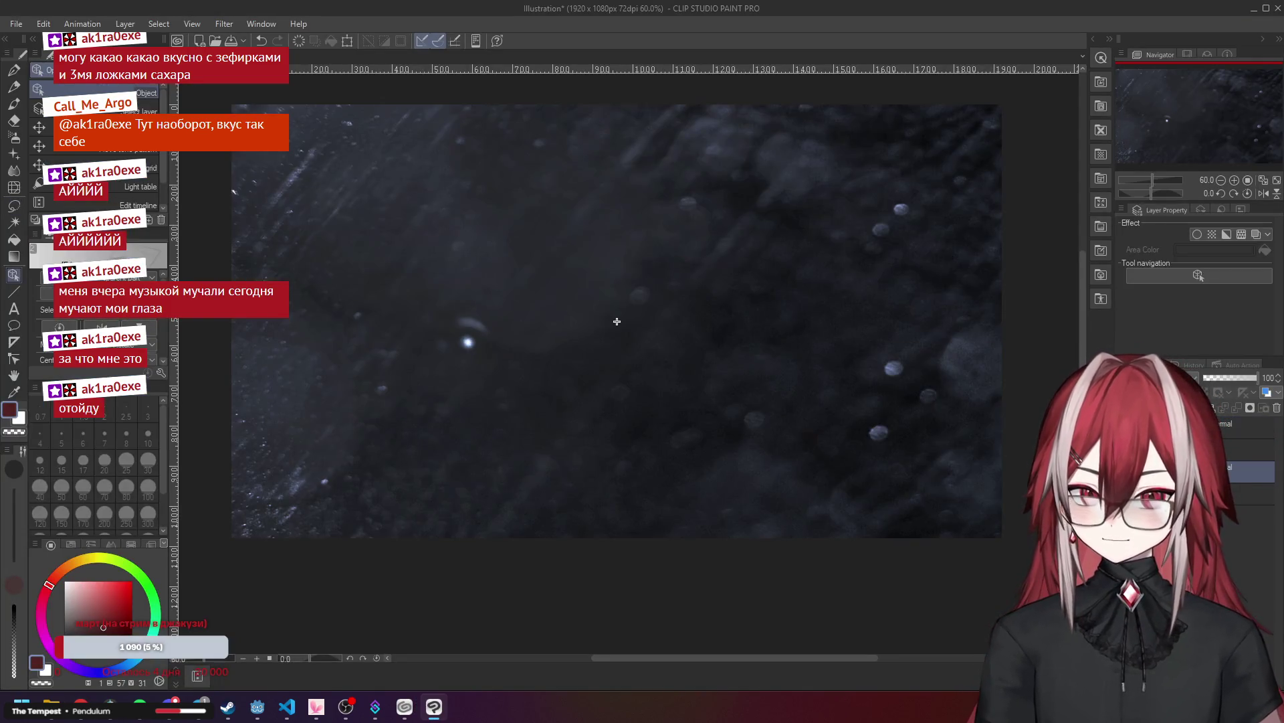
# Step: Resize the pasted lens dirt texture from its top and bottom edges to fit the canvas
pyautogui.scroll(-2, 816, 367)
pyautogui.hotkey('ctrl', 't')
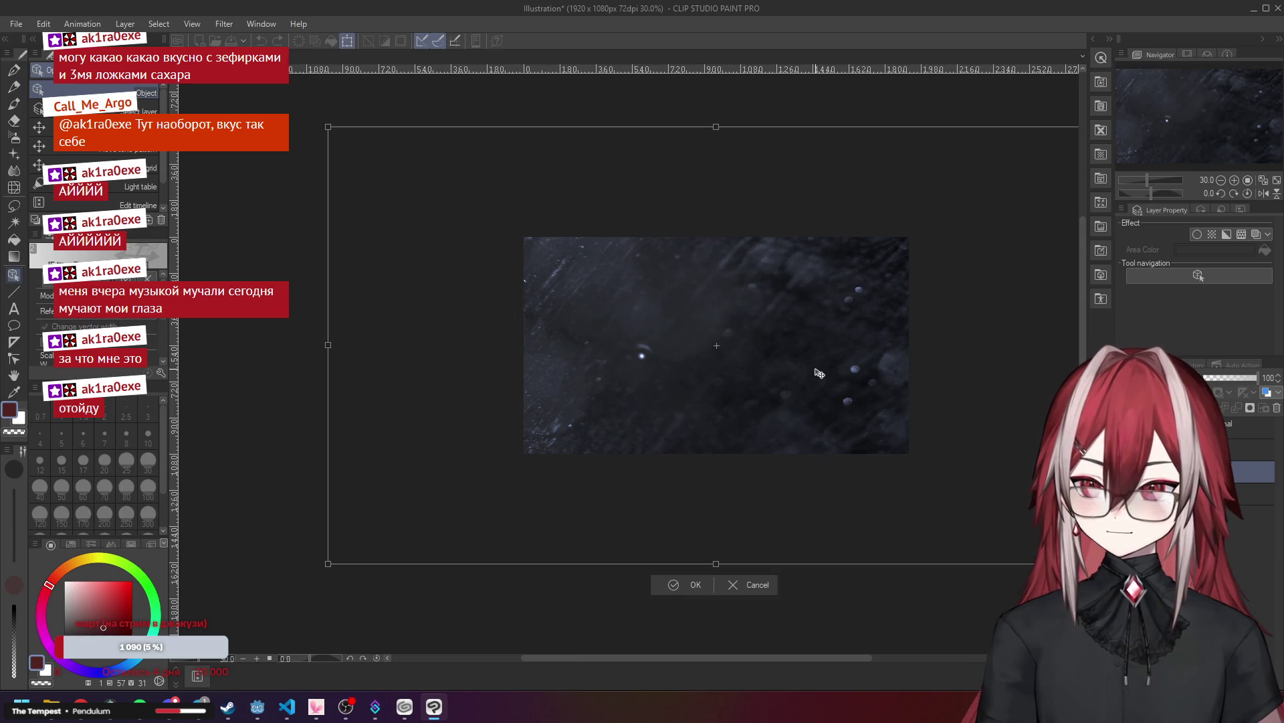
pyautogui.moveTo(714, 124); pyautogui.dragTo(724, 235)
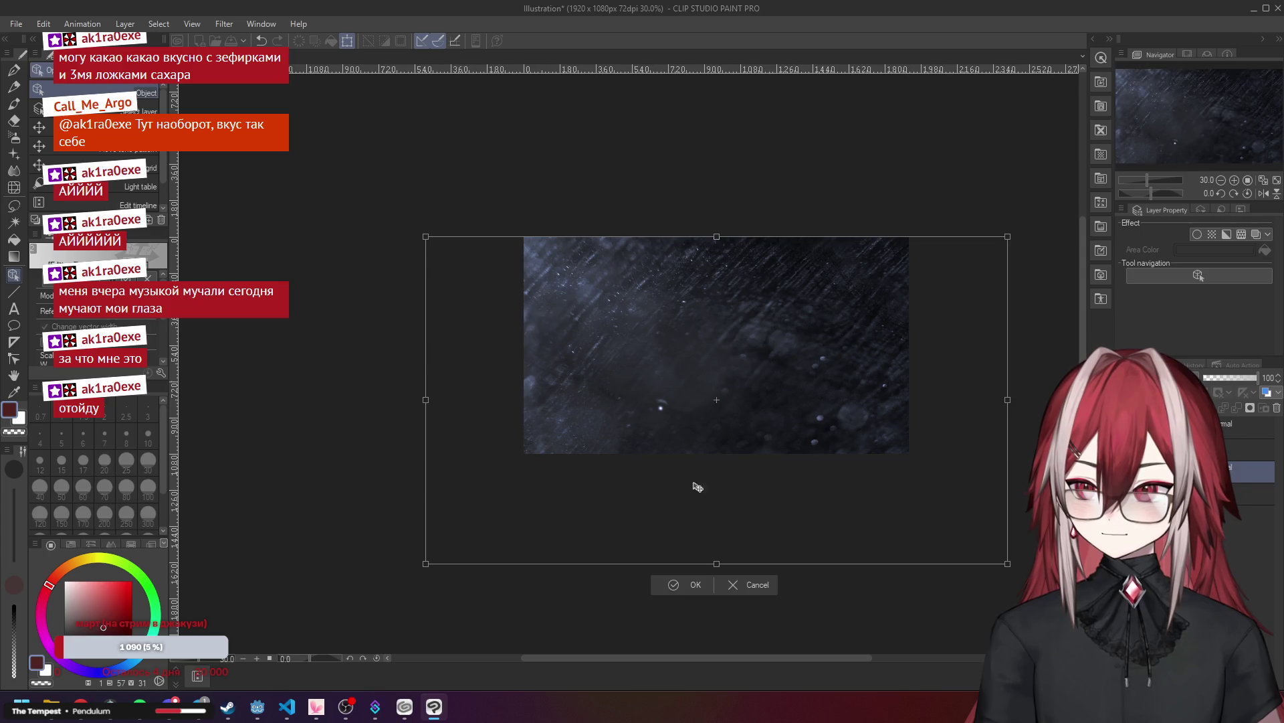
pyautogui.moveTo(714, 562)
pyautogui.mouseDown()
pyautogui.moveTo(716, 479)
pyautogui.moveTo(740, 457)
pyautogui.mouseUp()
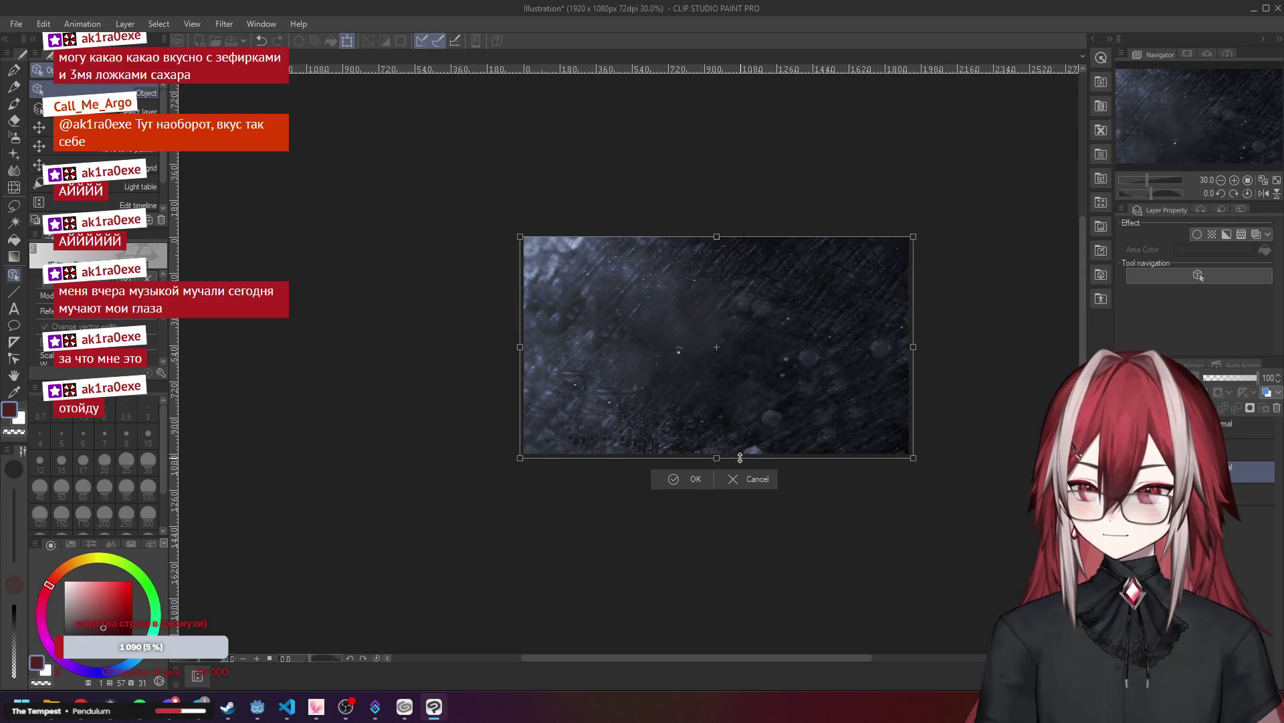
pyautogui.scroll(5, 742, 457)
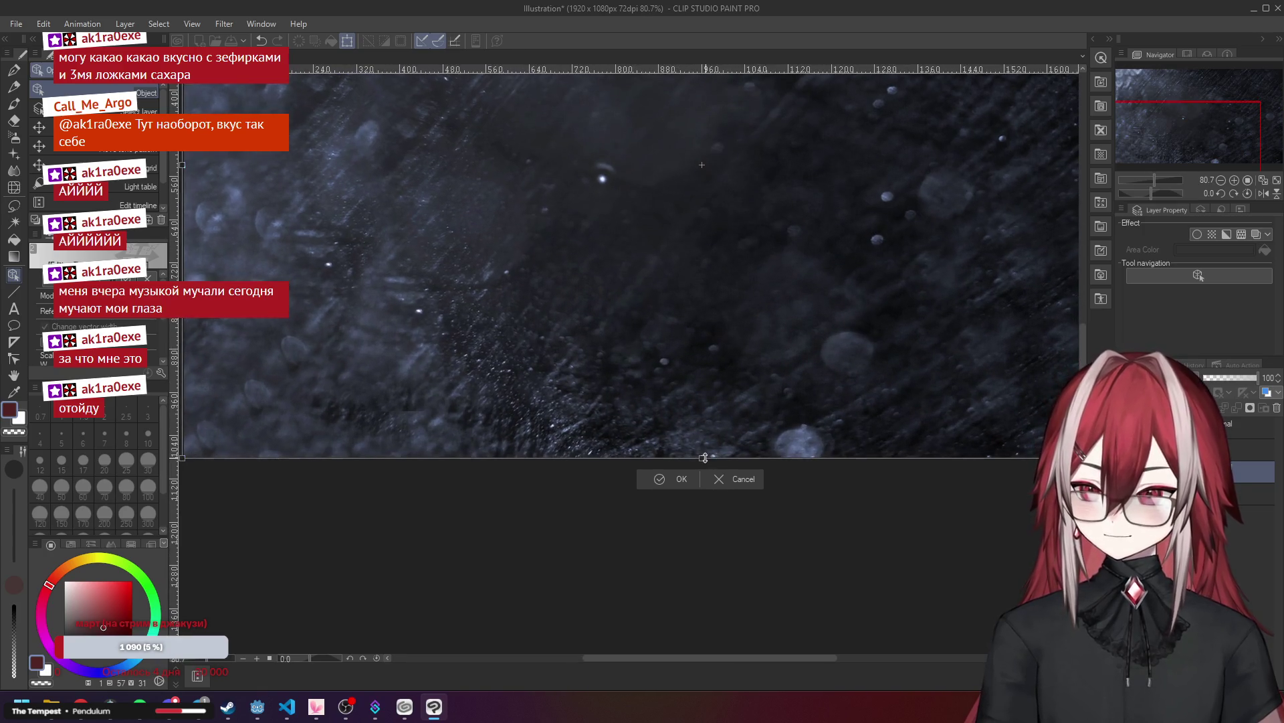
pyautogui.scroll(-5, 680, 207)
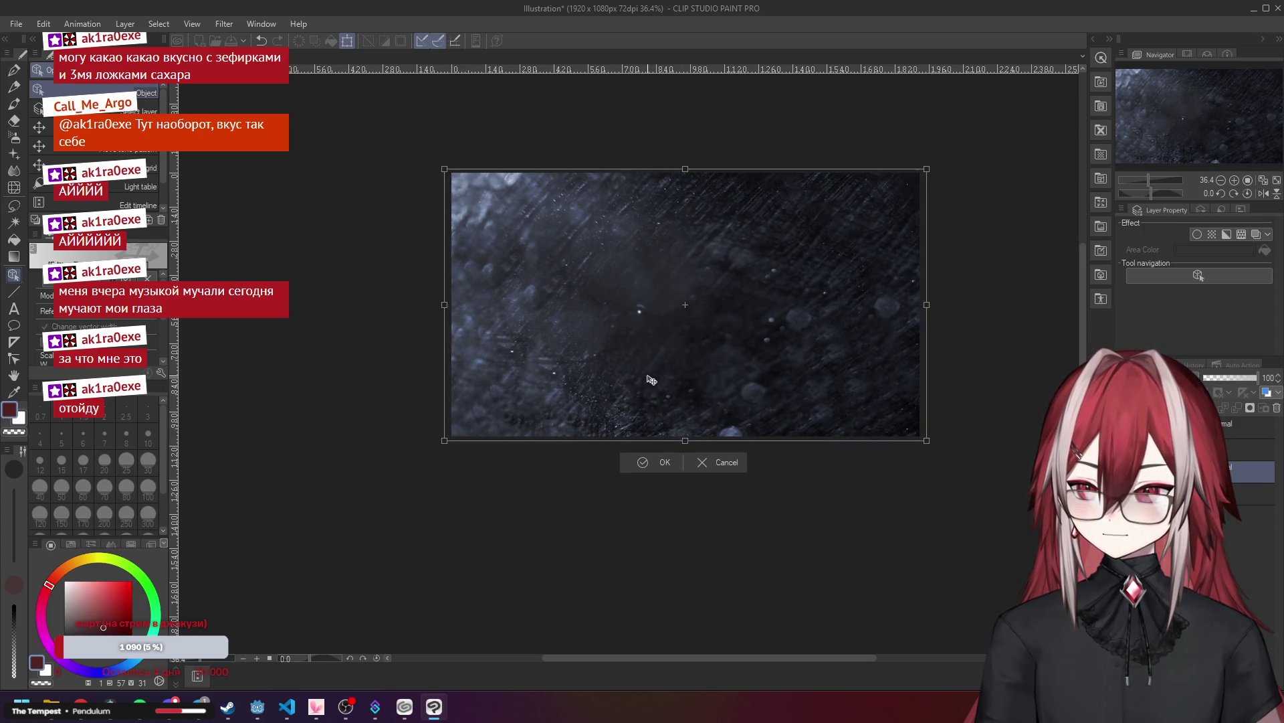
pyautogui.scroll(2, 656, 376)
pyautogui.click(649, 486)
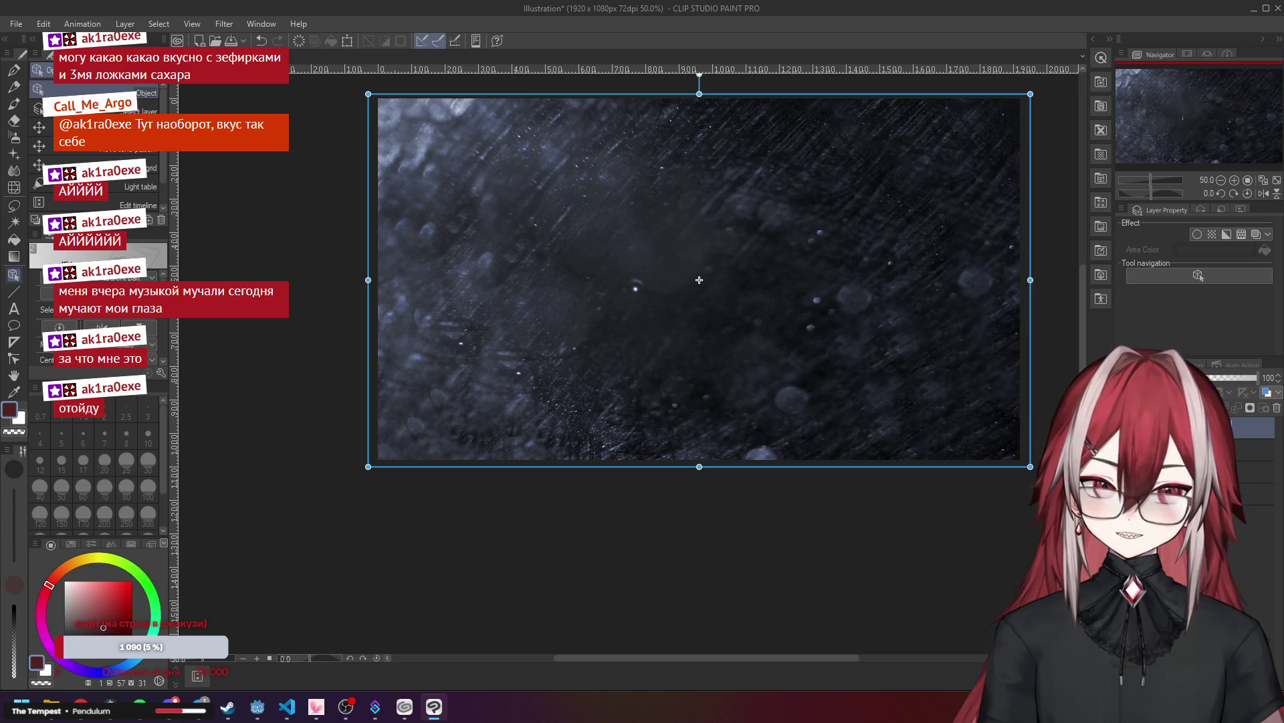
pyautogui.click(1178, 378)
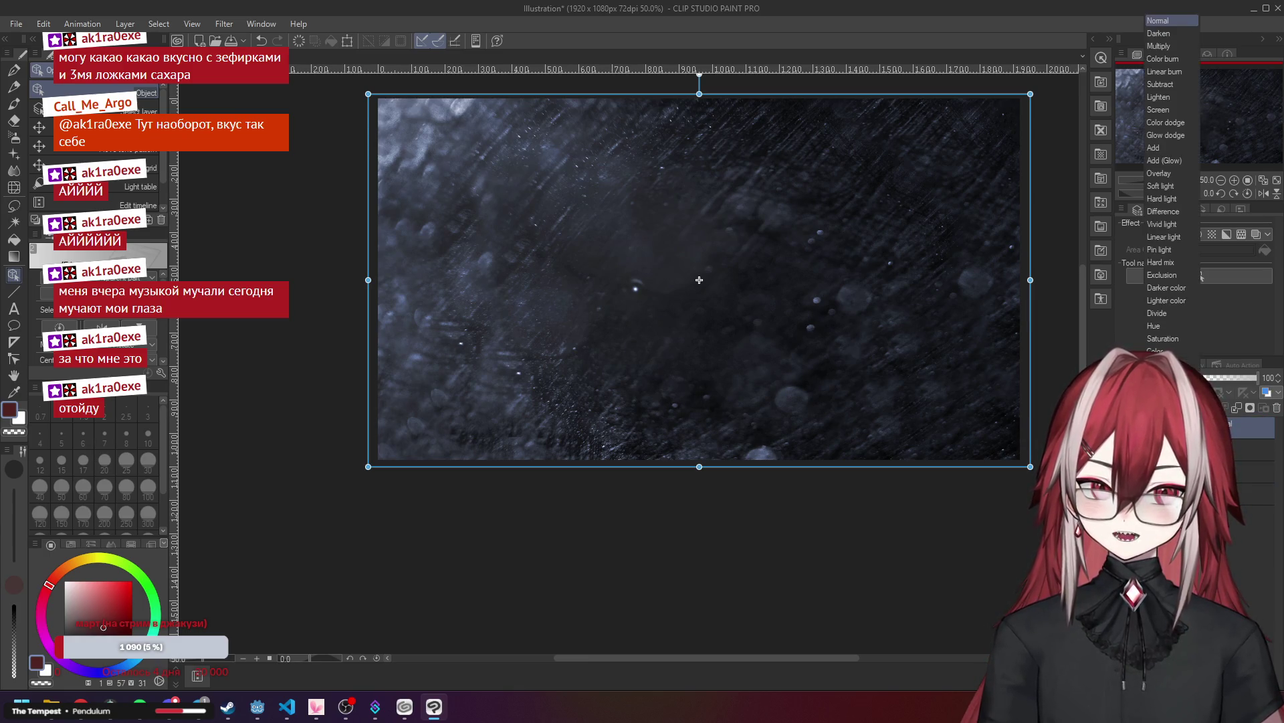
# Step: Try Overlay and Add (Glow) on the lens-dirt layer, then settle on Screen blending
pyautogui.click(1180, 174)
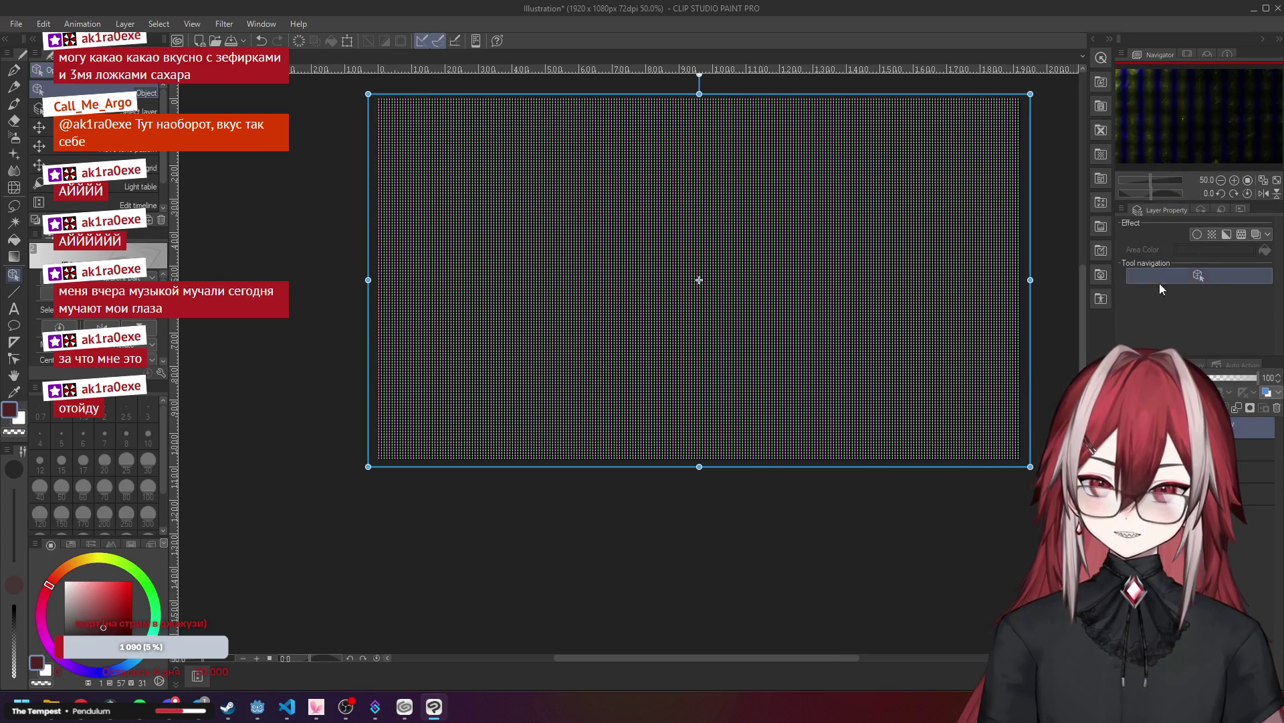
pyautogui.click(1177, 377)
pyautogui.click(1158, 160)
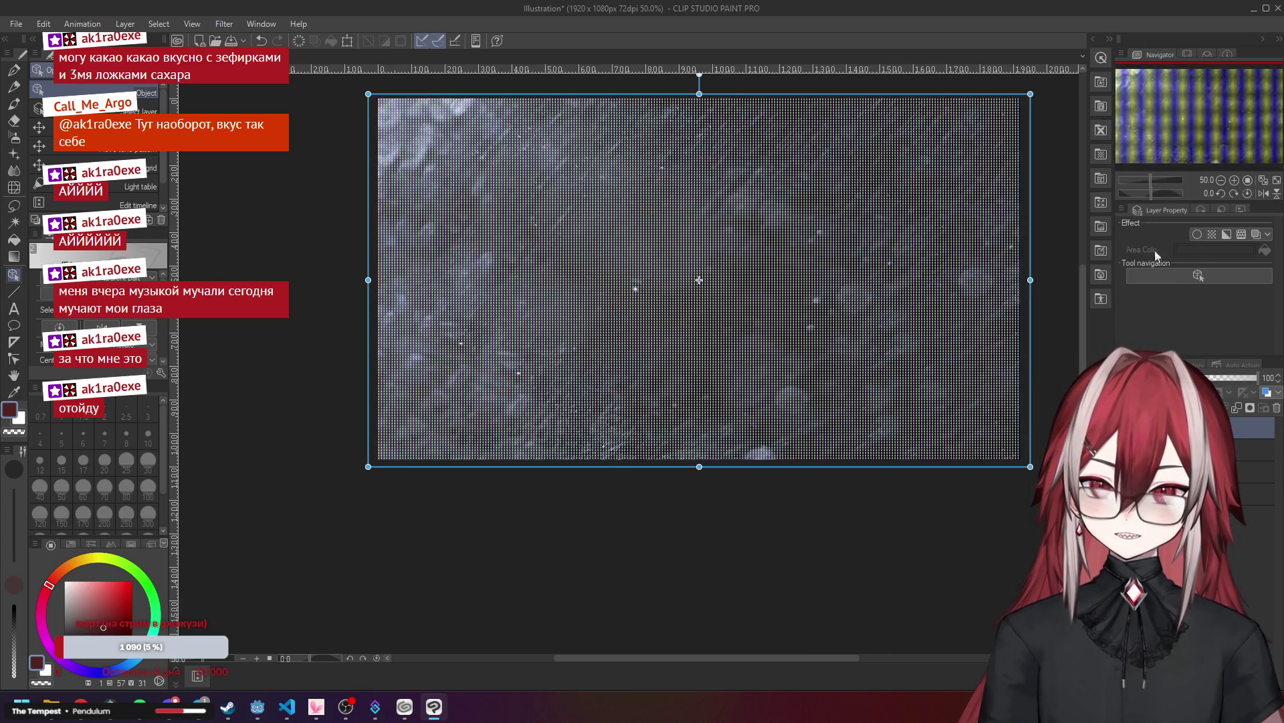
pyautogui.click(1178, 377)
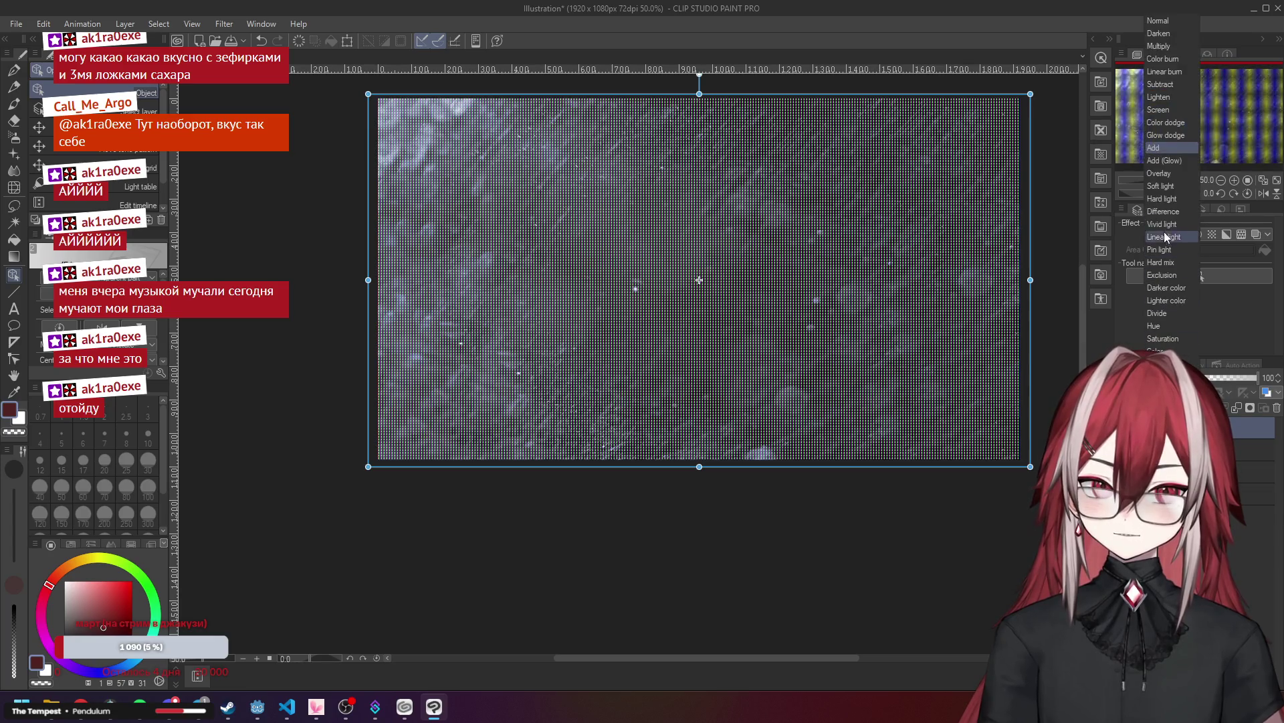
pyautogui.click(1180, 123)
pyautogui.scroll(-4, 809, 314)
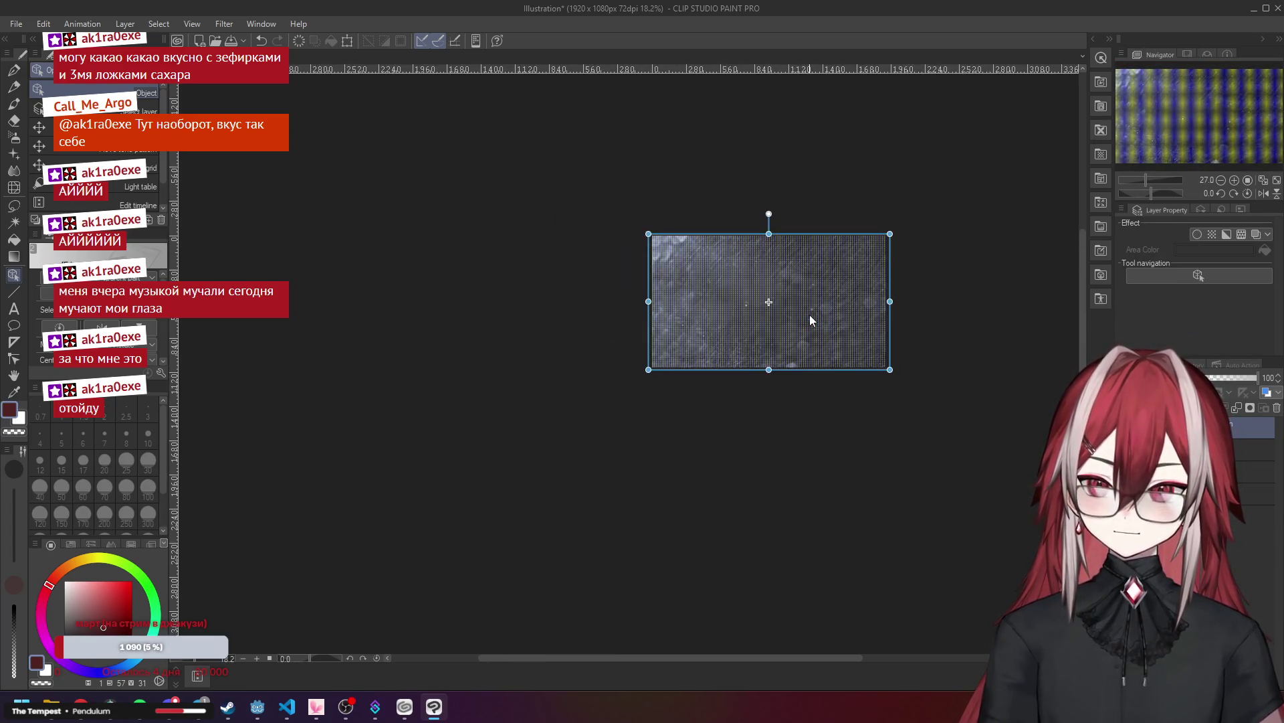
pyautogui.scroll(5, 809, 314)
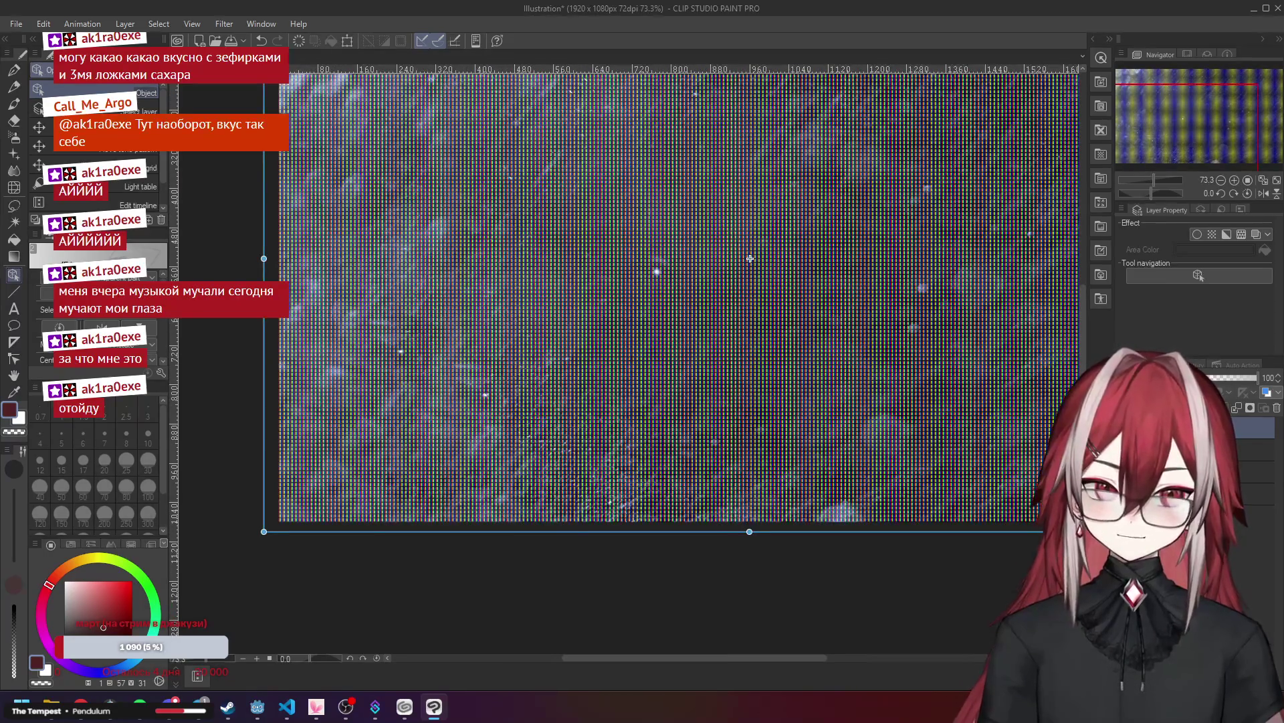
# Step: Fade the RGB pixel-grid layer's opacity down to about 7%
pyautogui.moveTo(1255, 378); pyautogui.dragTo(1191, 377)
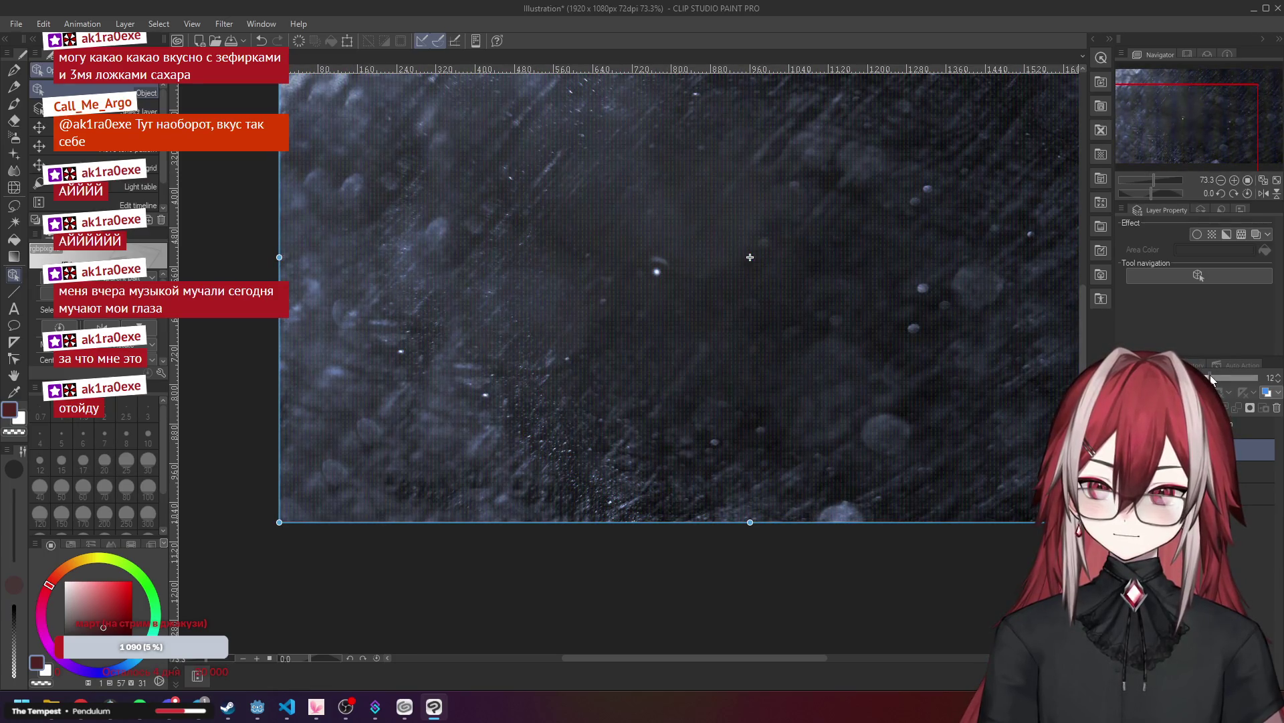
pyautogui.moveTo(1211, 376); pyautogui.dragTo(1209, 375)
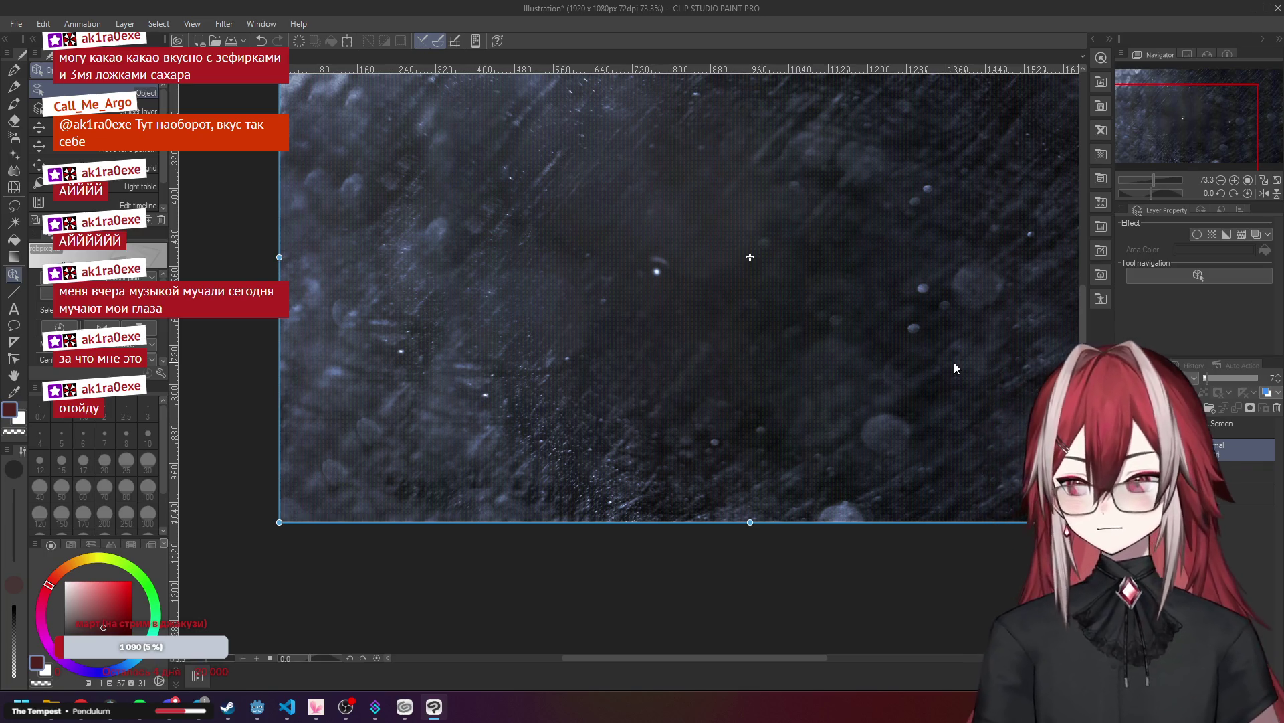
pyautogui.scroll(1, 756, 289)
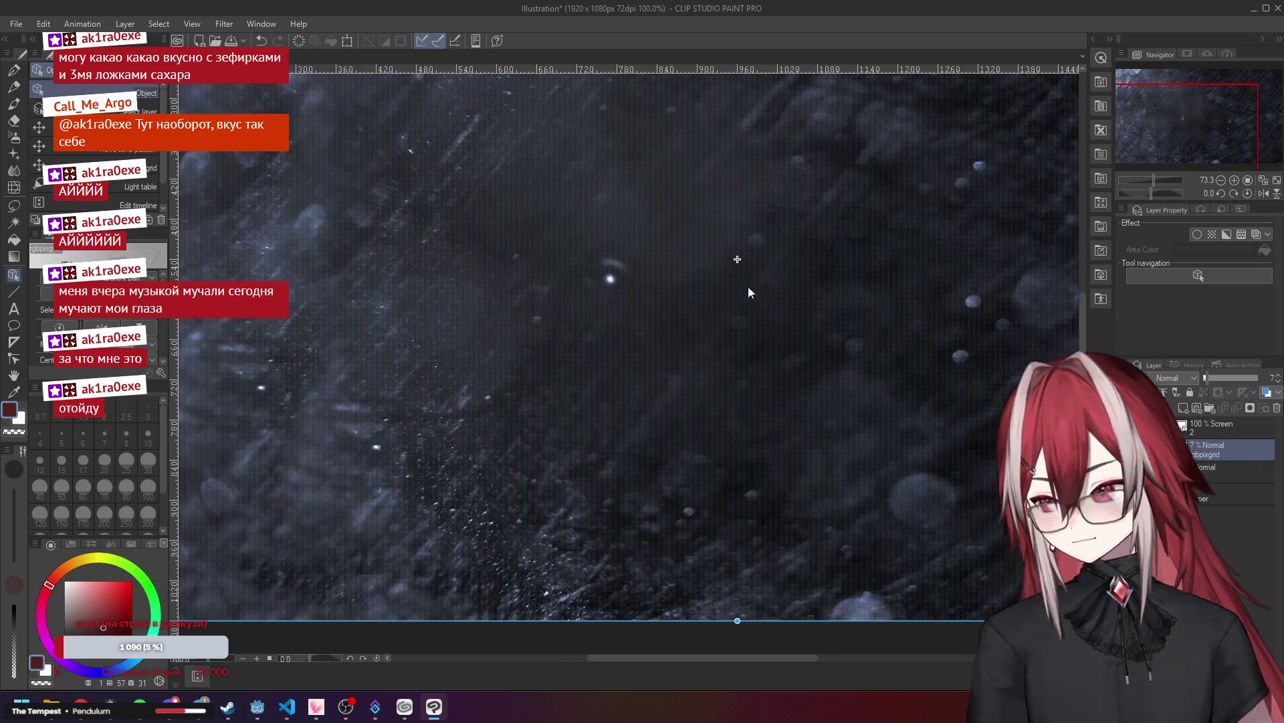
pyautogui.scroll(3, 749, 292)
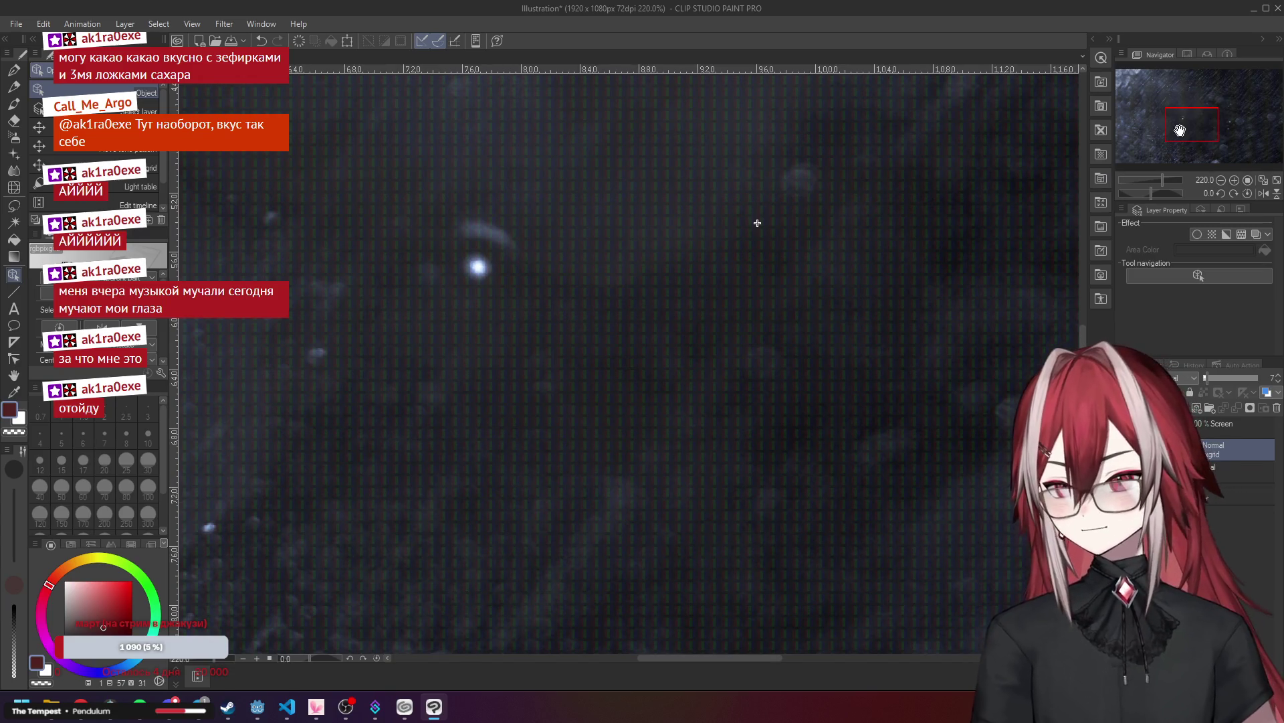
pyautogui.scroll(-5, 709, 295)
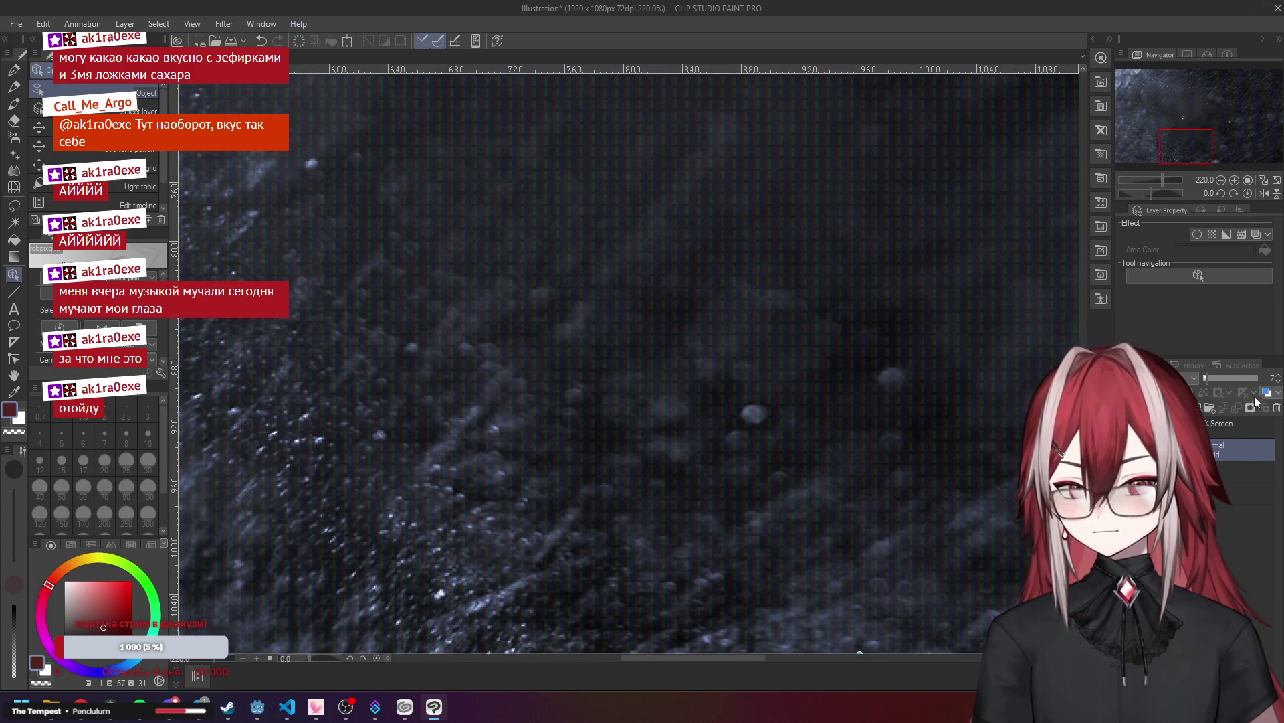
# Step: Zoom out, commit the texture's transform, and finish transforming the pixgrid layer
pyautogui.moveTo(1197, 154); pyautogui.dragTo(1154, 179)
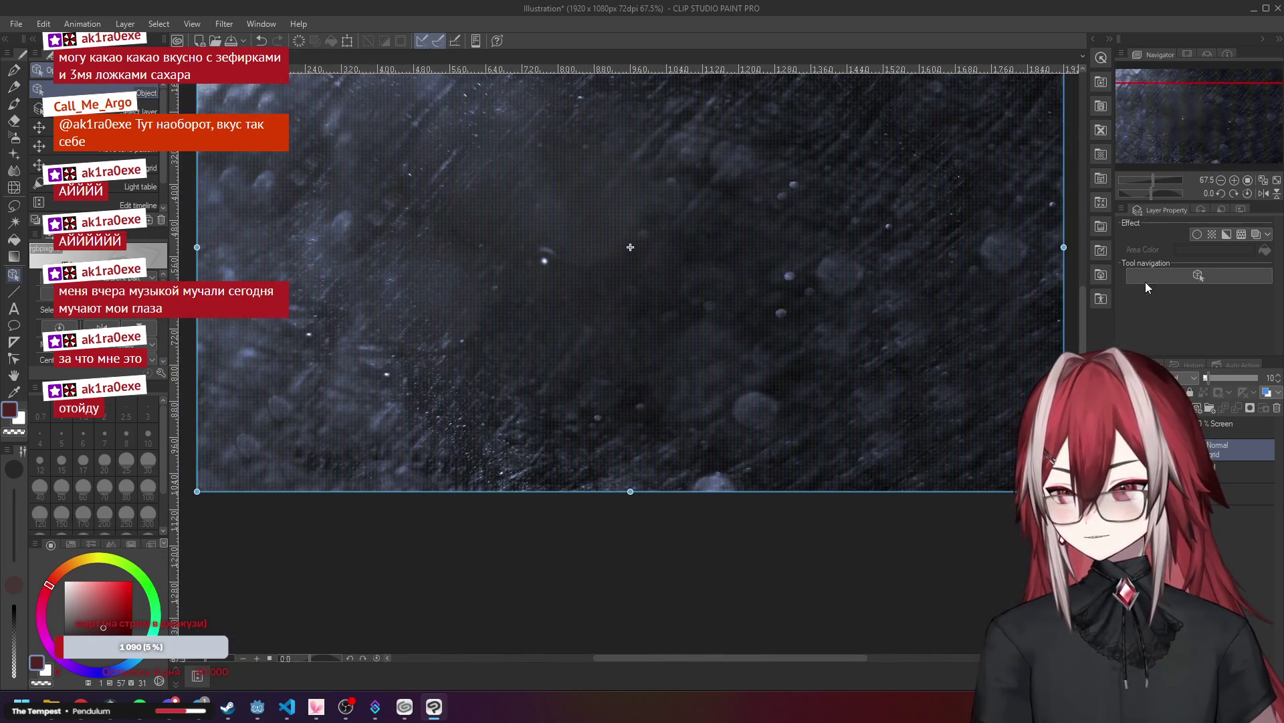
pyautogui.press('Return')
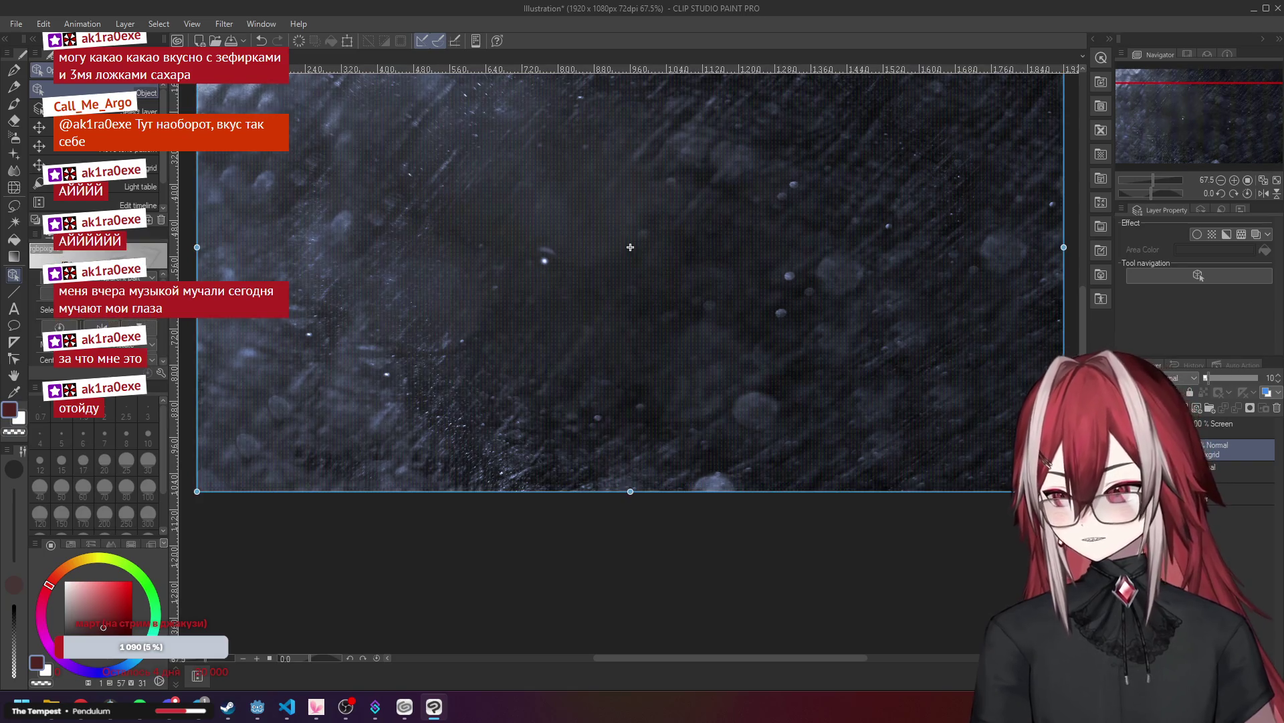
pyautogui.hotkey('ctrl', 'z')
pyautogui.moveTo(1195, 99); pyautogui.dragTo(1191, 114)
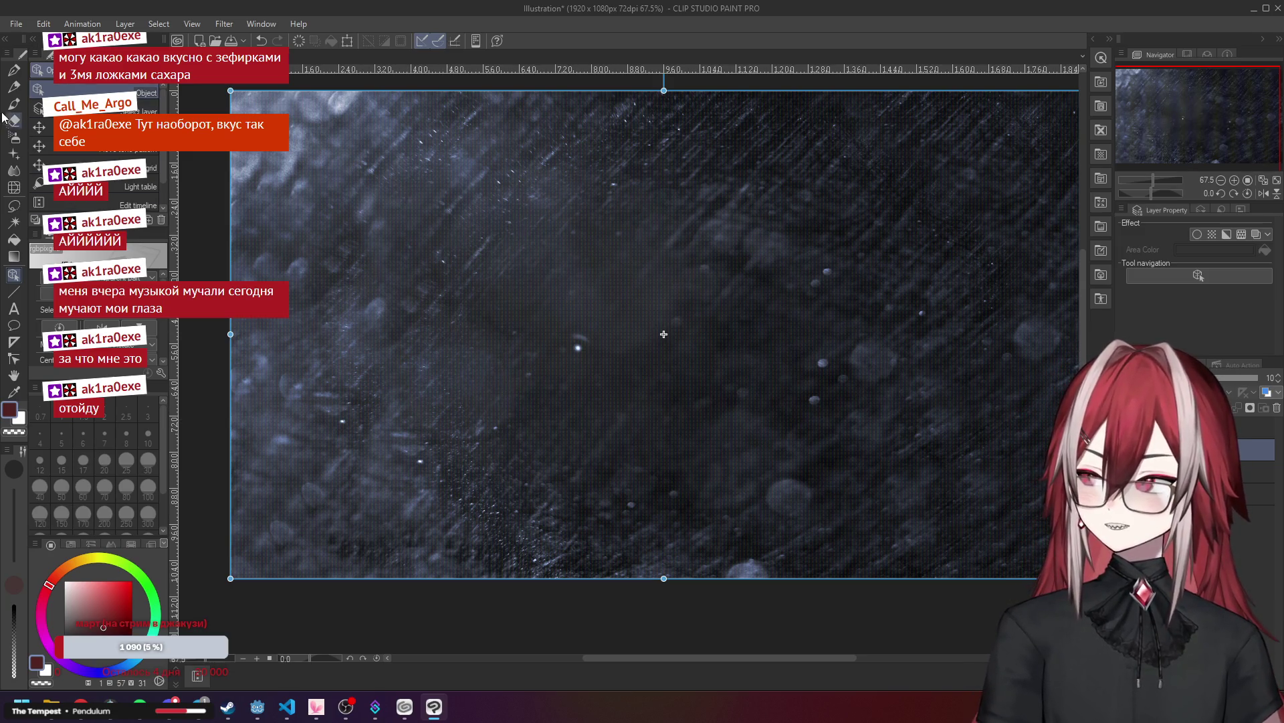
pyautogui.click(13, 206)
# Step: Start a Save As with PNG chosen as the file format
pyautogui.click(15, 24)
pyautogui.click(60, 158)
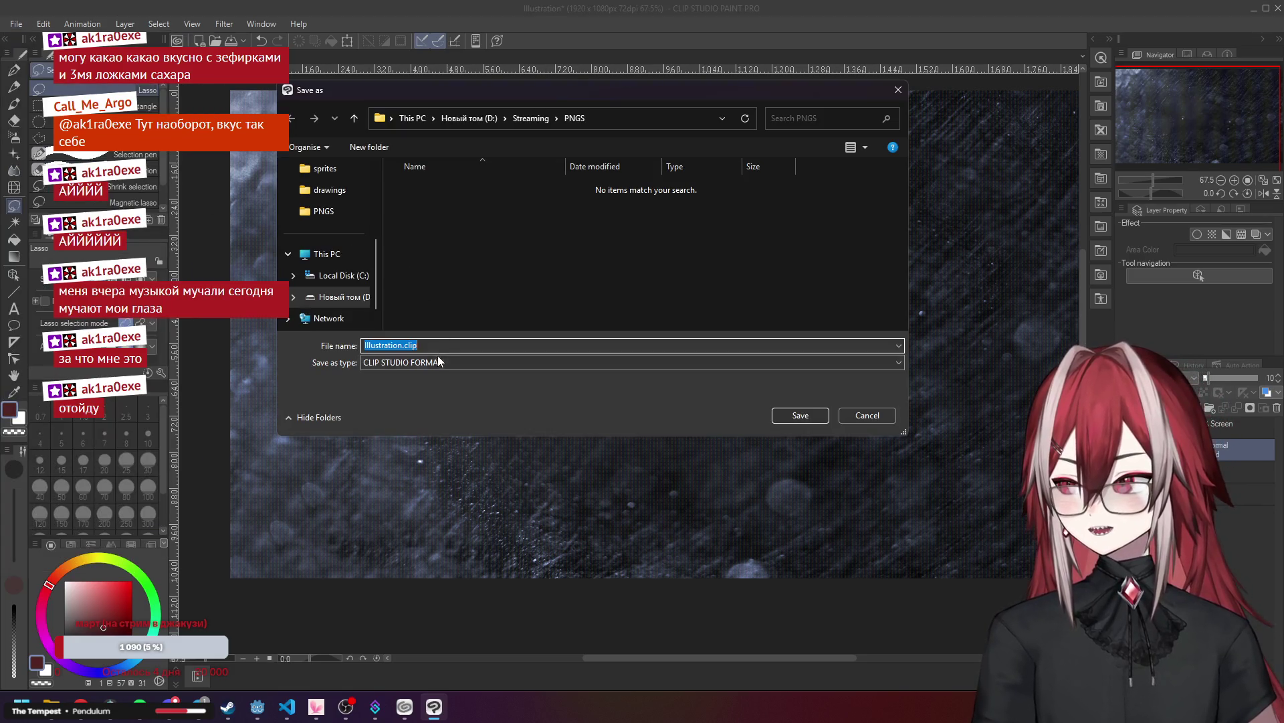
pyautogui.click(434, 361)
pyautogui.click(416, 411)
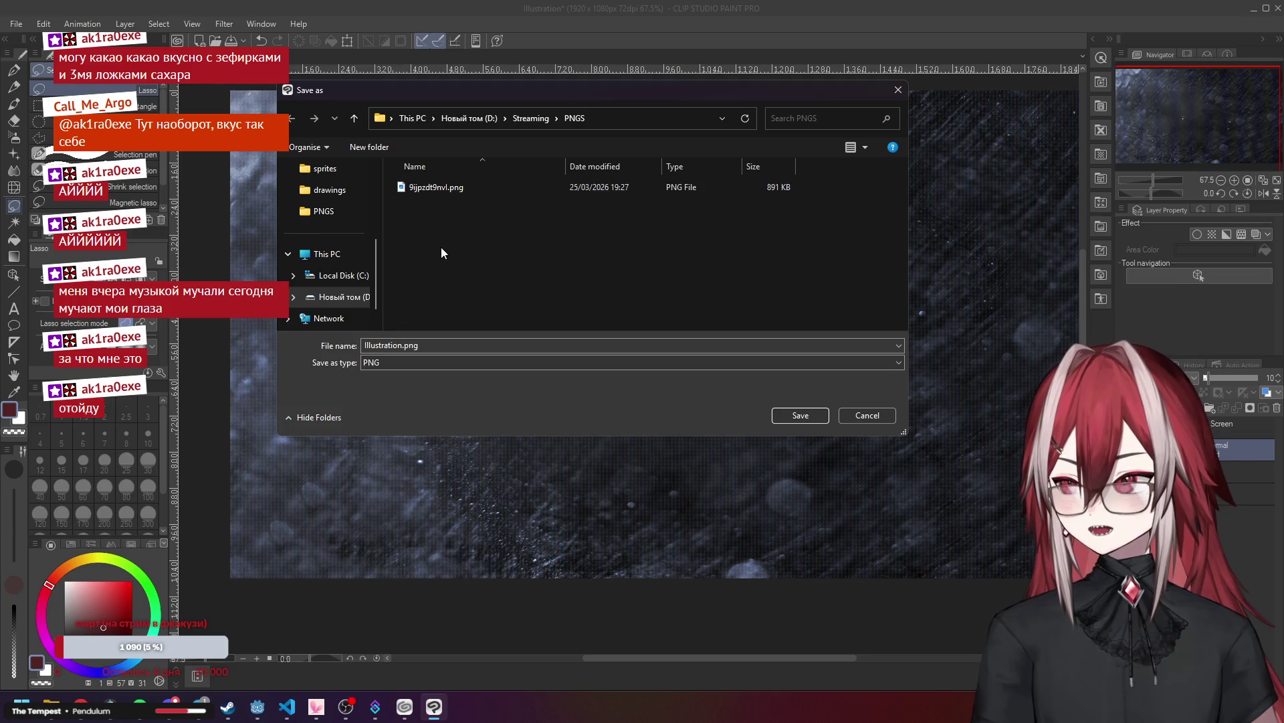
# Step: Navigate to the meatgrinder project's assets\textures folder
pyautogui.scroll(-1, 338, 277)
pyautogui.scroll(2, 334, 283)
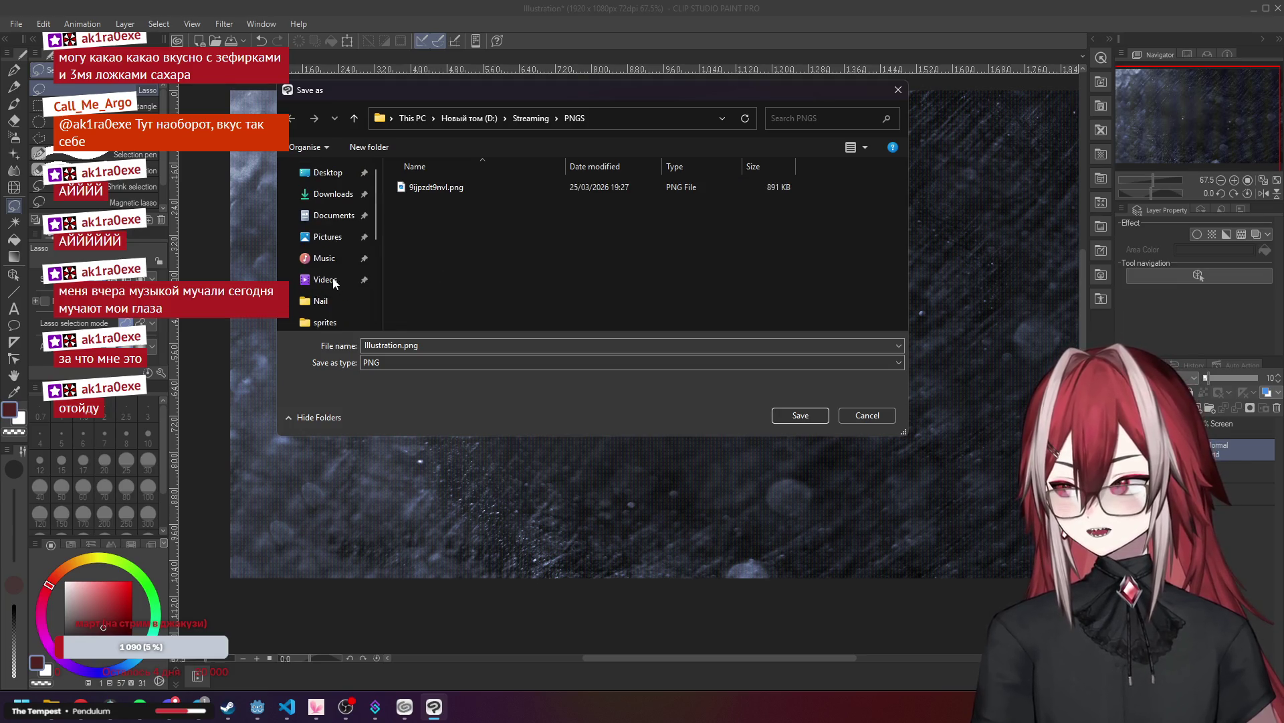
pyautogui.click(349, 257)
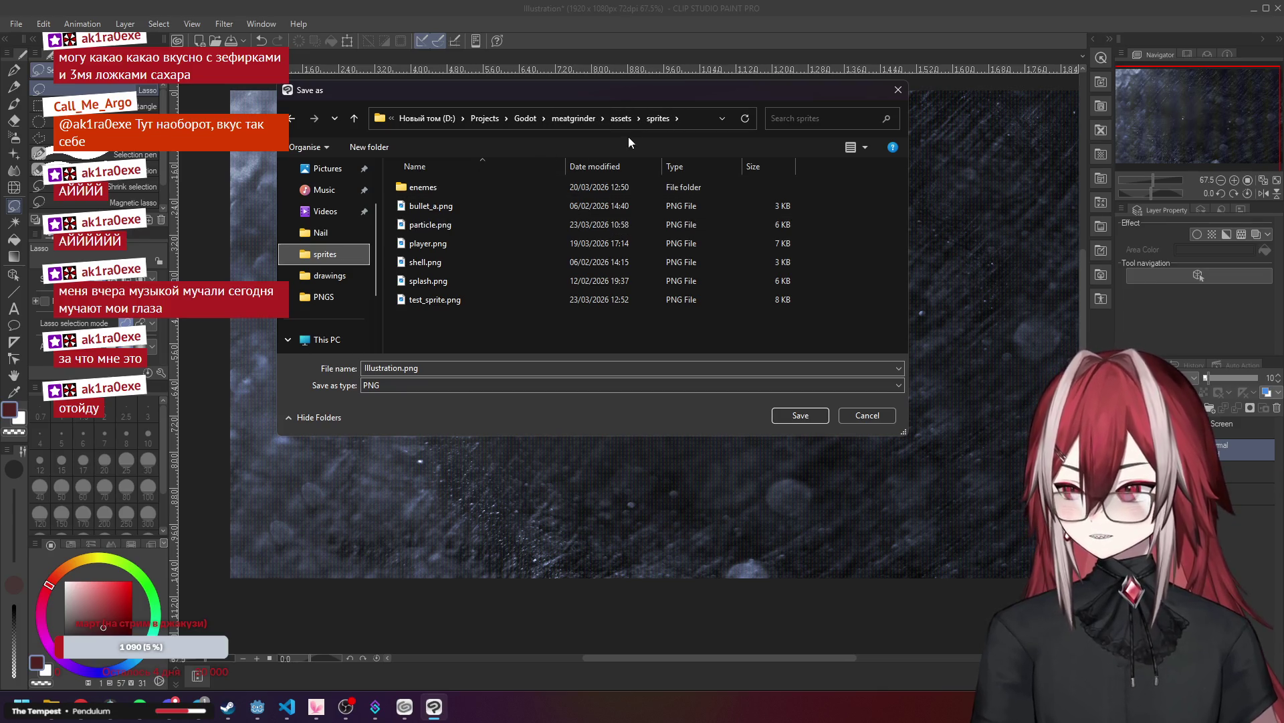
pyautogui.click(573, 118)
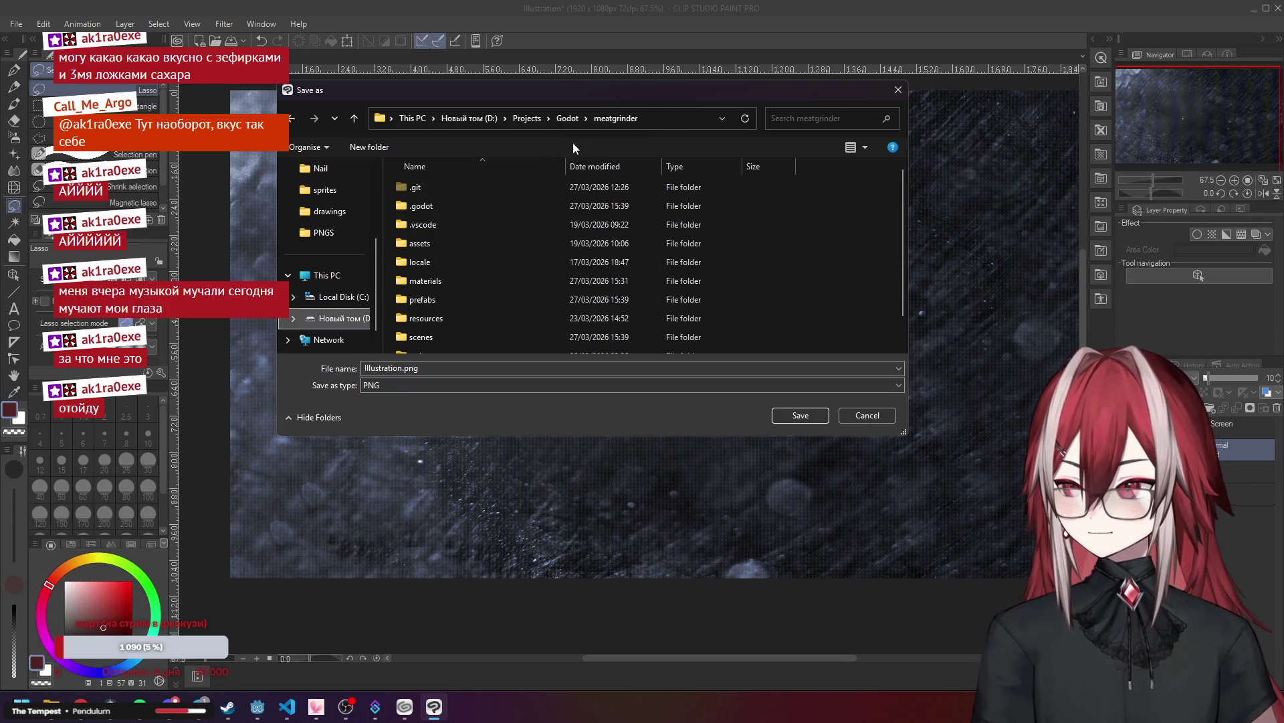
pyautogui.doubleClick(424, 246)
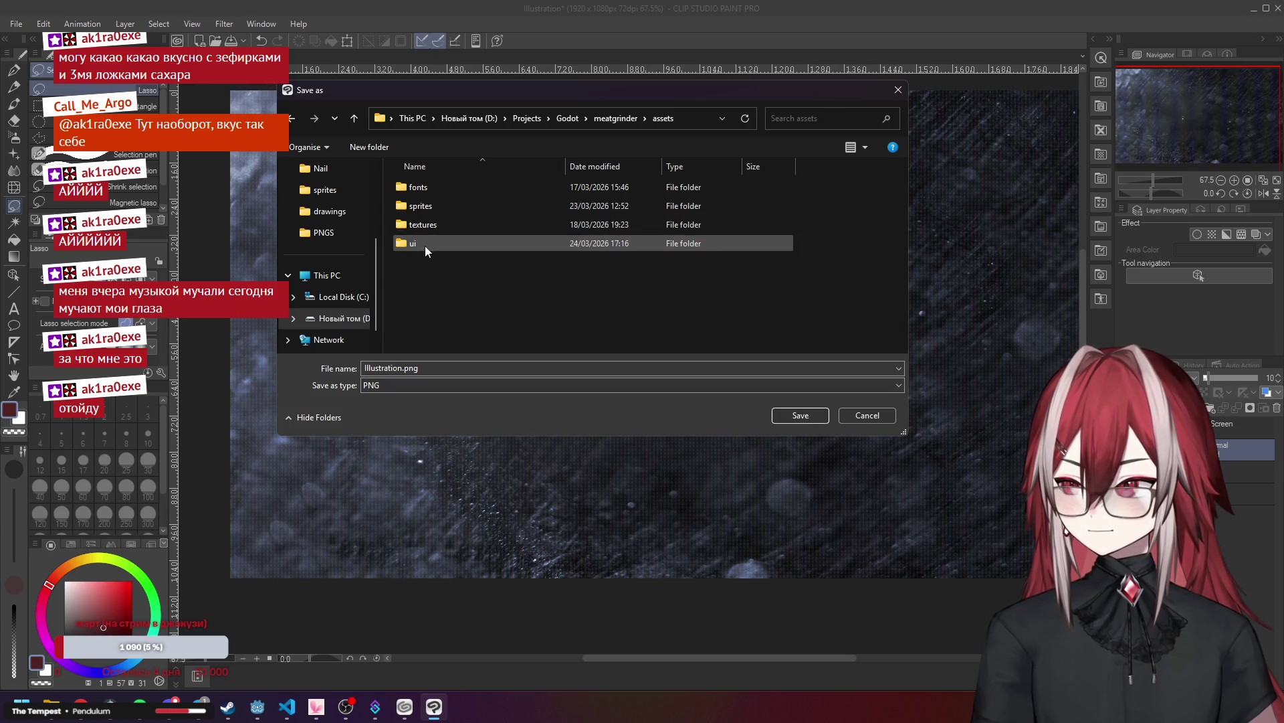
pyautogui.doubleClick(432, 226)
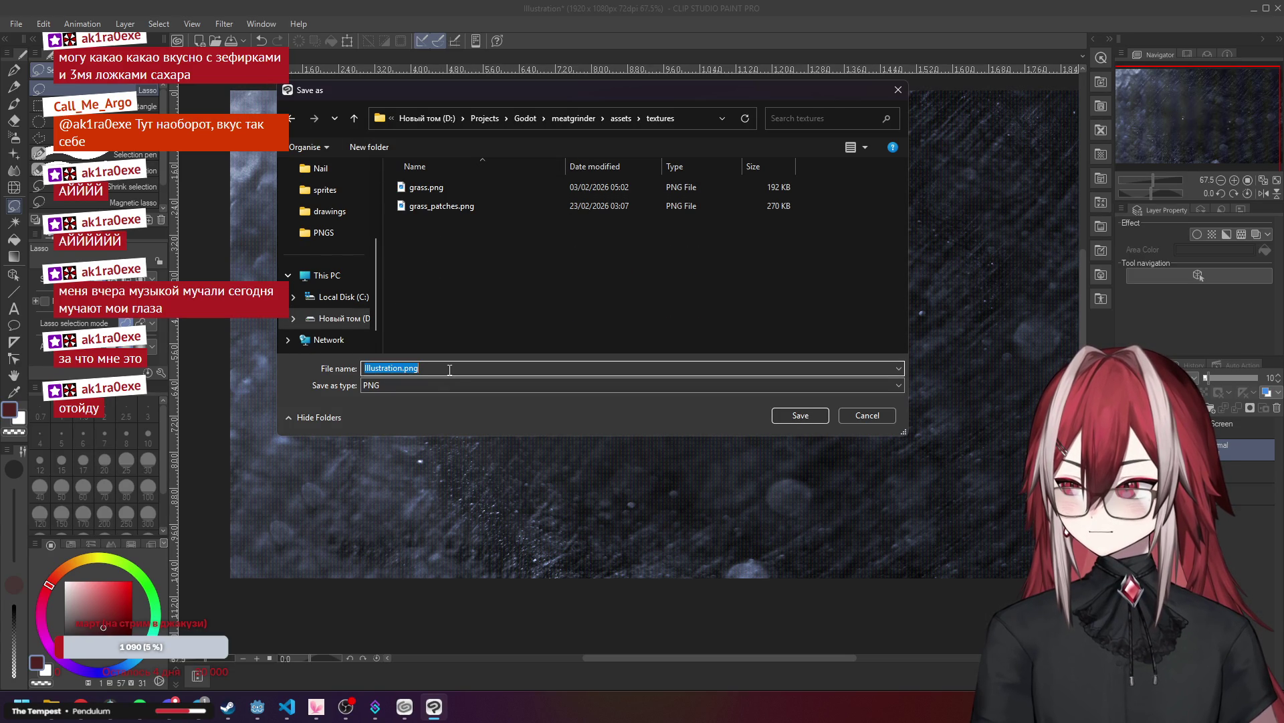
# Step: Save the image as glow_mask.png, accepting the loss of layer information
pyautogui.write('glow_mask')
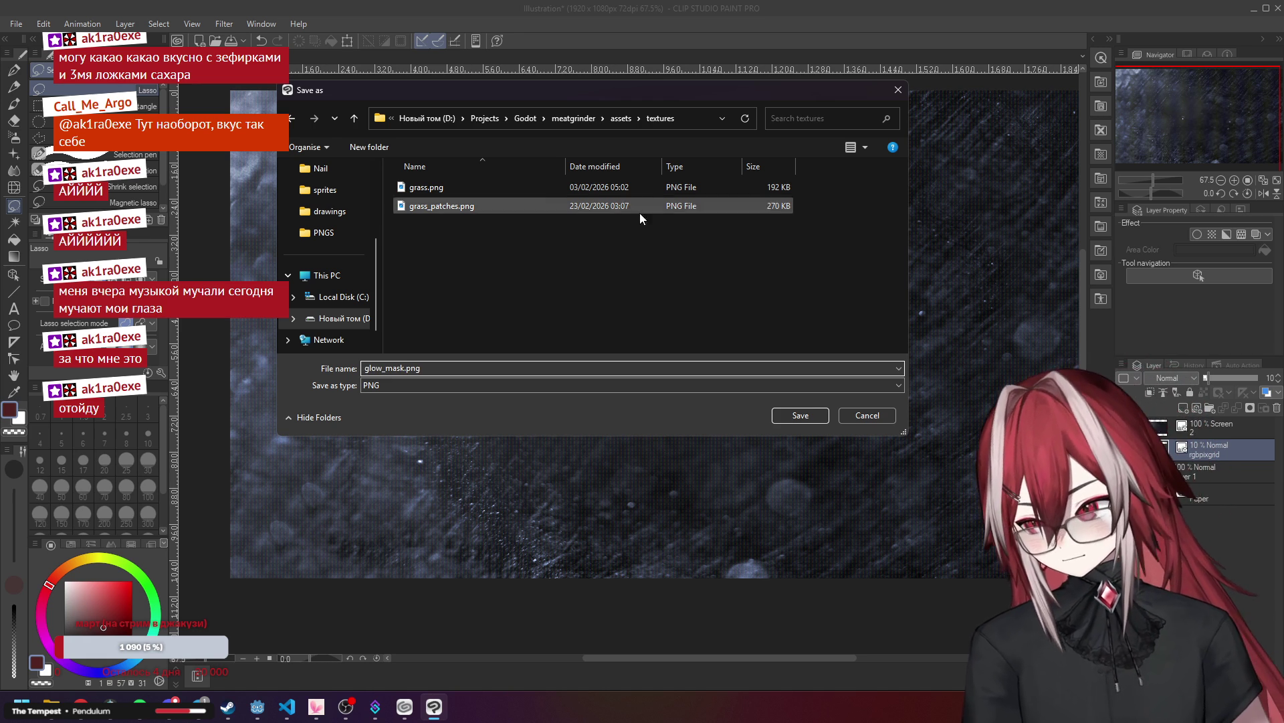
pyautogui.hotkey('ctrl', 'a')
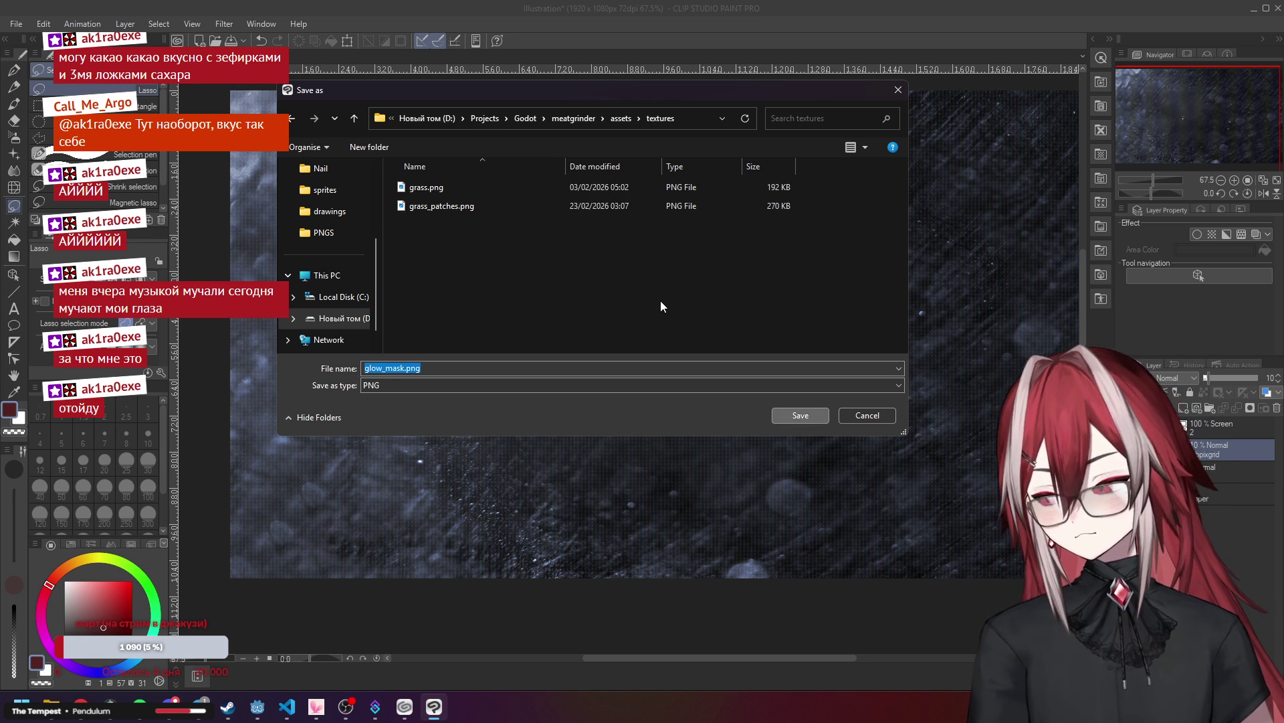
pyautogui.press('Return')
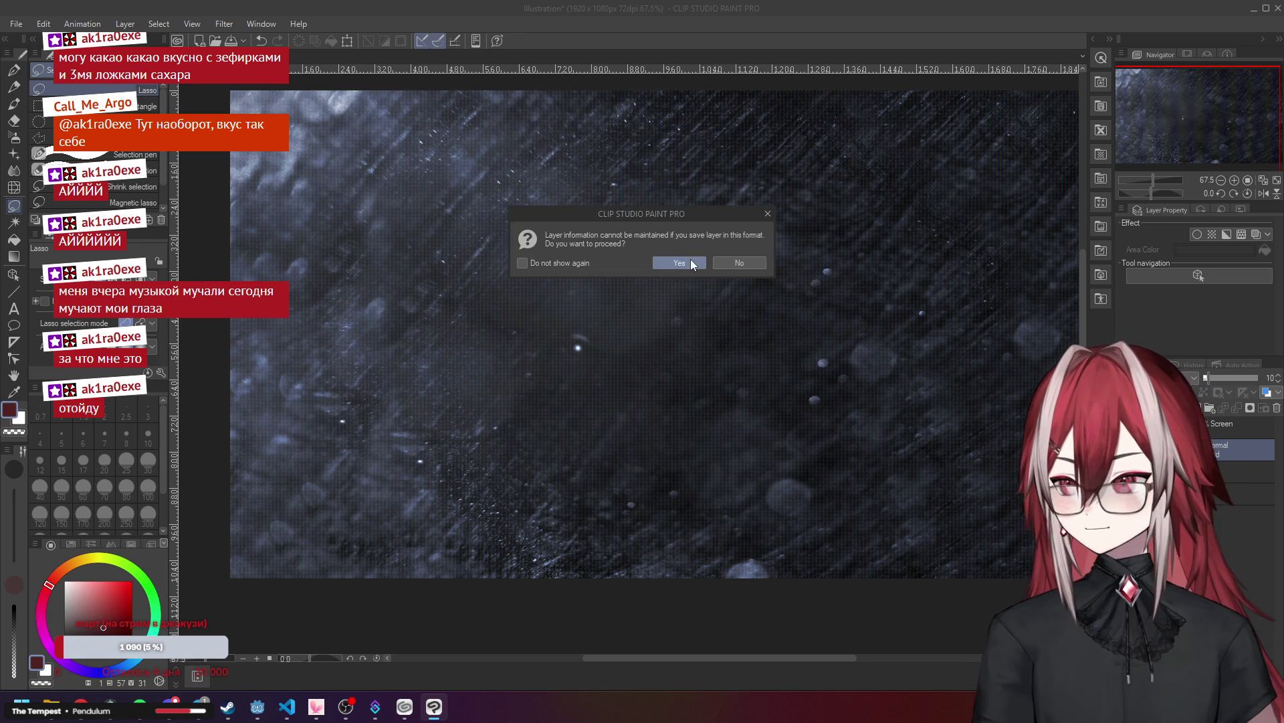
pyautogui.click(689, 259)
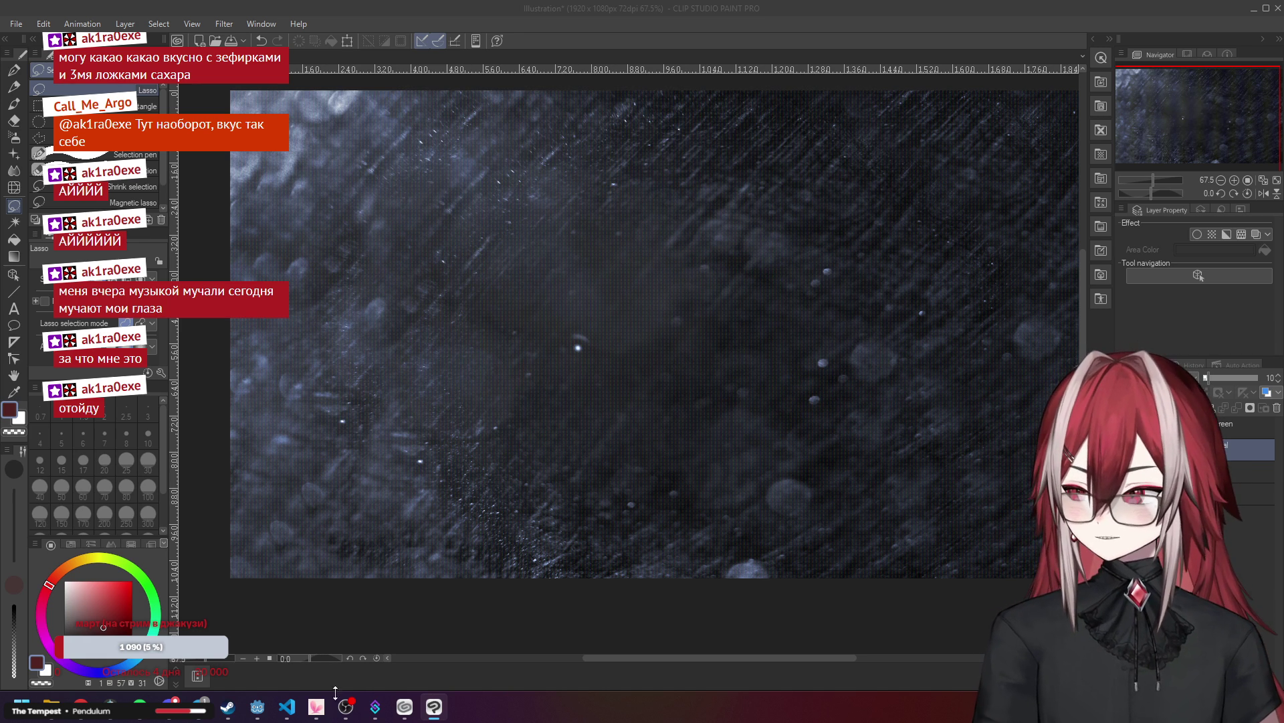
# Step: Back in Godot, assign the new glow_mask texture as the WorldEnvironment's Glow Map
pyautogui.moveTo(375, 708)
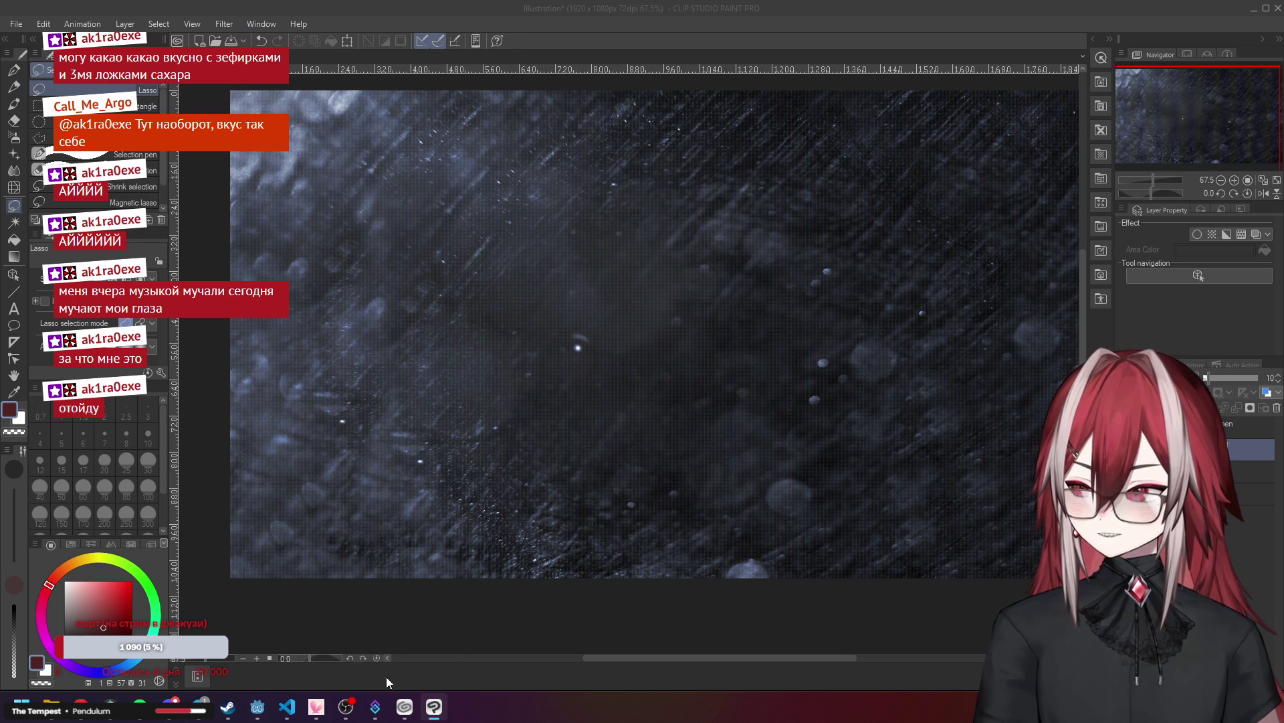
pyautogui.click(257, 707)
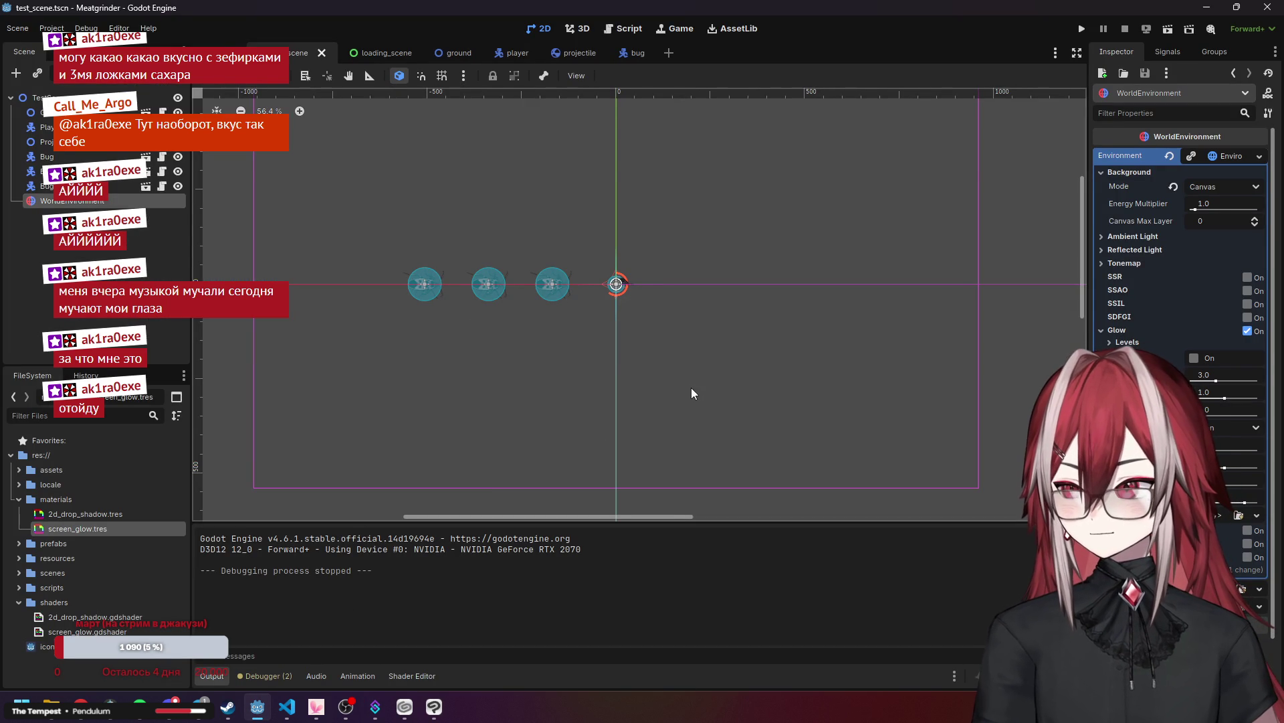
pyautogui.click(1243, 519)
pyautogui.doubleClick(700, 299)
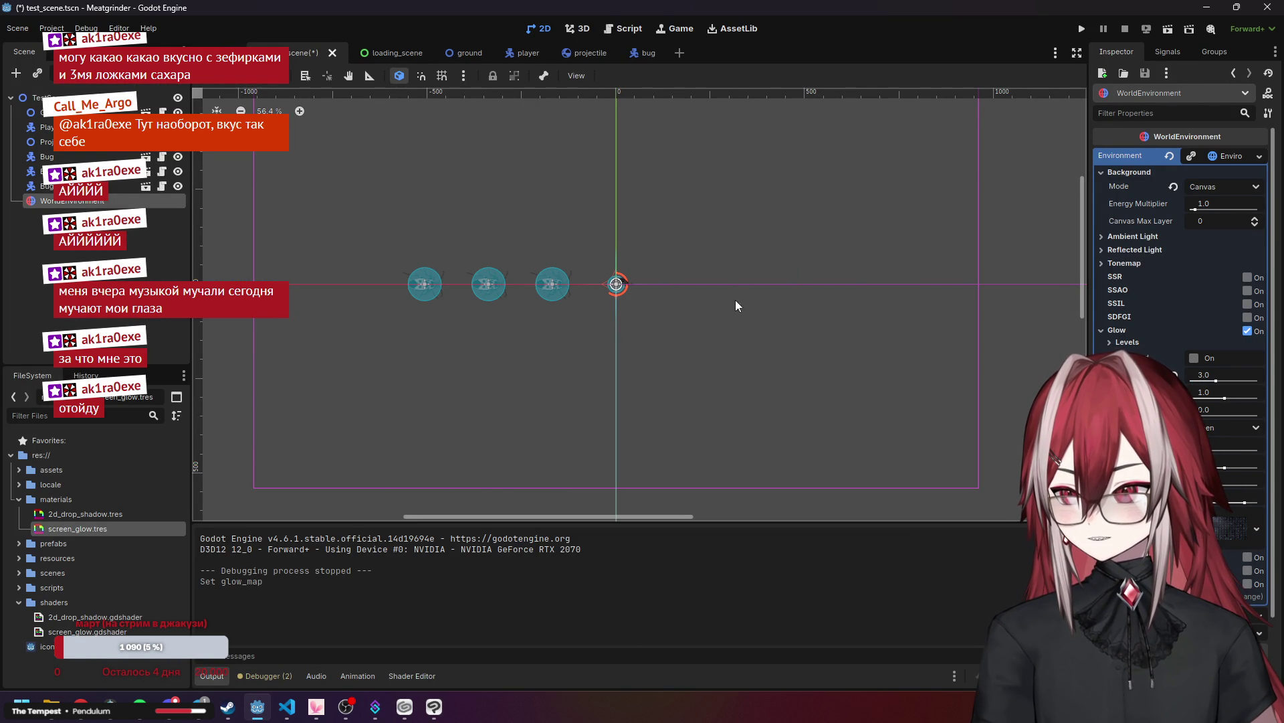
# Step: Zoom and centre the viewport on the glow, then run the project
pyautogui.scroll(6, 582, 276)
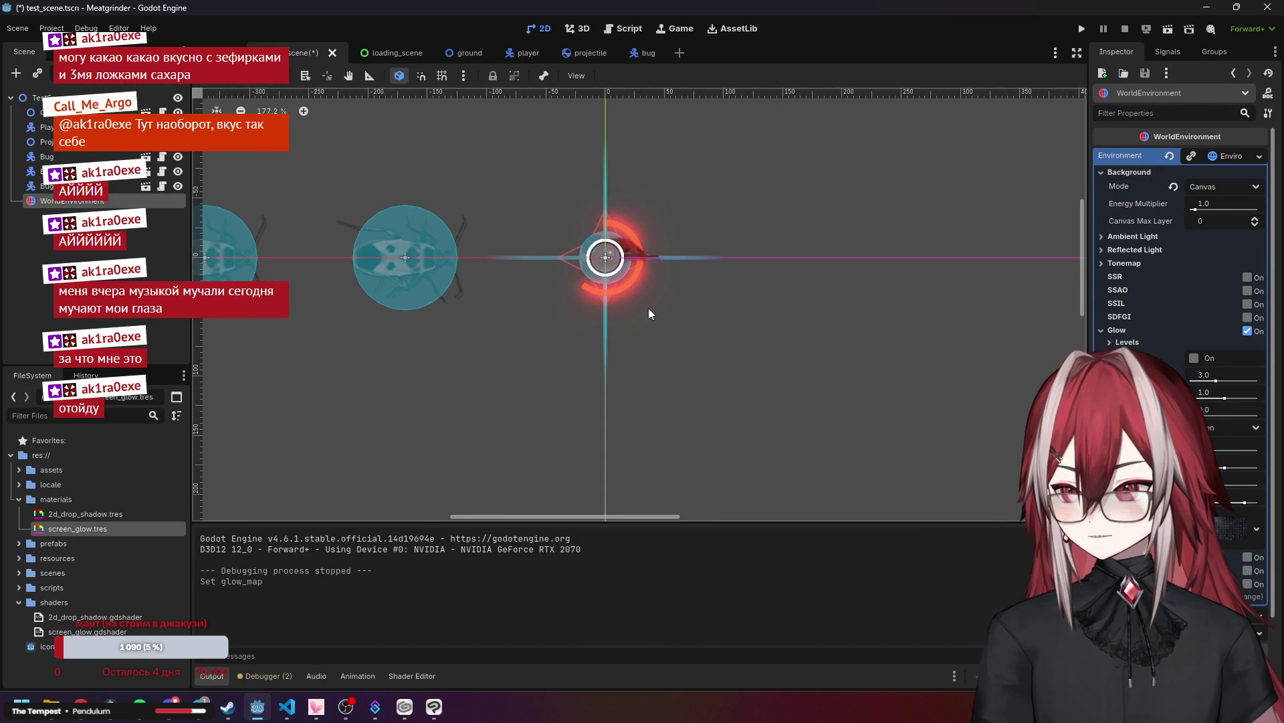
pyautogui.scroll(12, 623, 269)
pyautogui.moveTo(729, 308)
pyautogui.mouseDown()
pyautogui.moveTo(763, 319)
pyautogui.moveTo(696, 299)
pyautogui.moveTo(649, 255)
pyautogui.moveTo(765, 355)
pyautogui.moveTo(975, 402)
pyautogui.moveTo(941, 341)
pyautogui.moveTo(837, 273)
pyautogui.moveTo(694, 344)
pyautogui.moveTo(952, 355)
pyautogui.moveTo(920, 279)
pyautogui.moveTo(1021, 339)
pyautogui.moveTo(869, 287)
pyautogui.moveTo(890, 365)
pyautogui.moveTo(830, 338)
pyautogui.mouseUp()
pyautogui.scroll(-6, 760, 324)
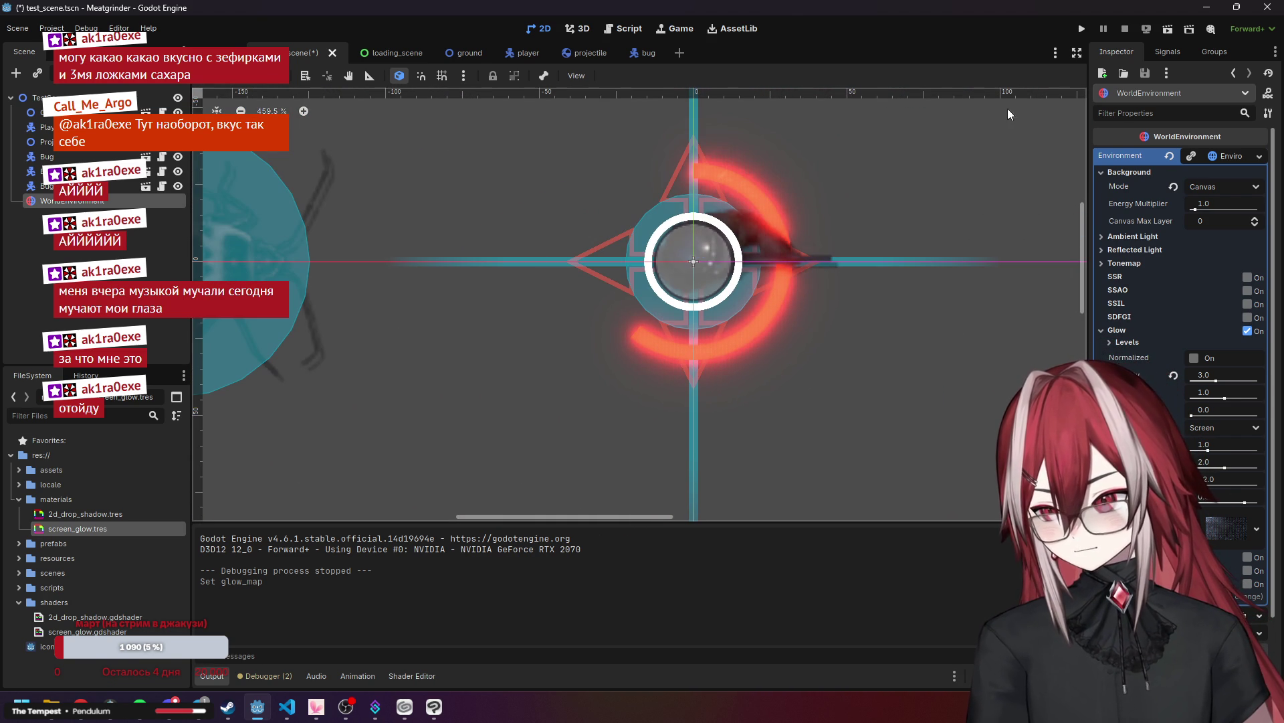
pyautogui.click(1090, 27)
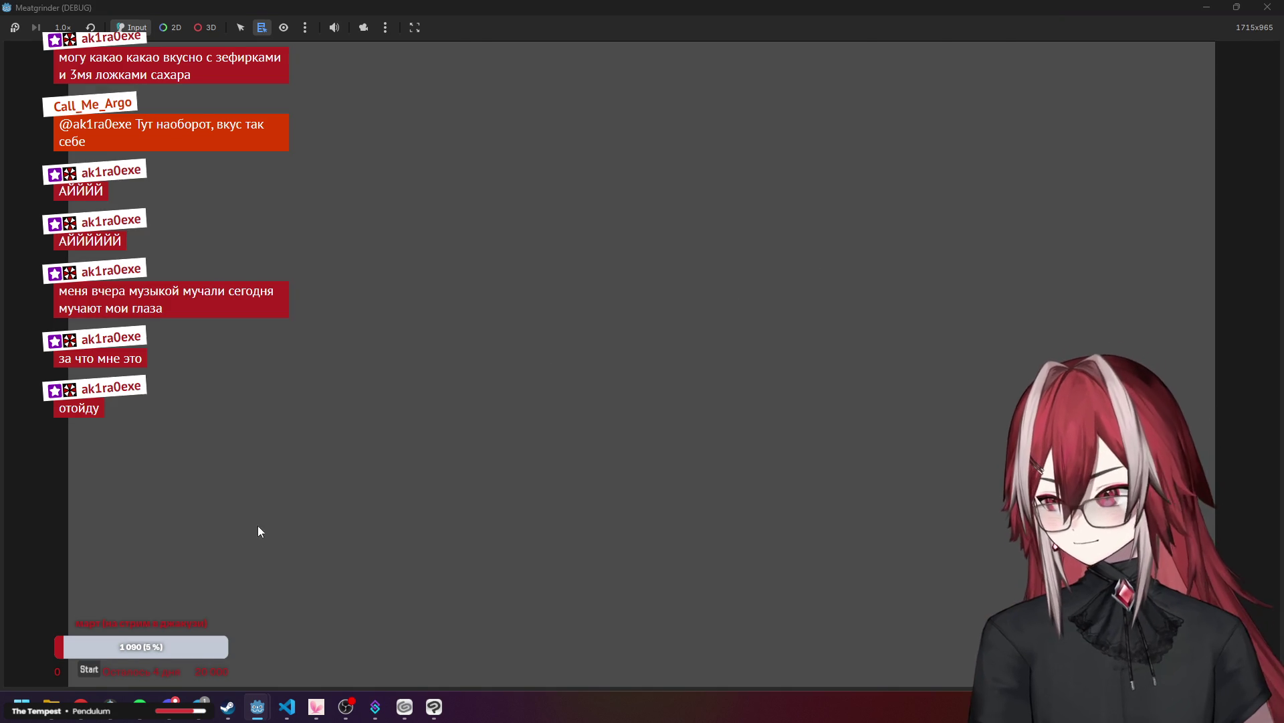
# Step: Start the game, move the player down and right with S and D, then close it
pyautogui.click(89, 669)
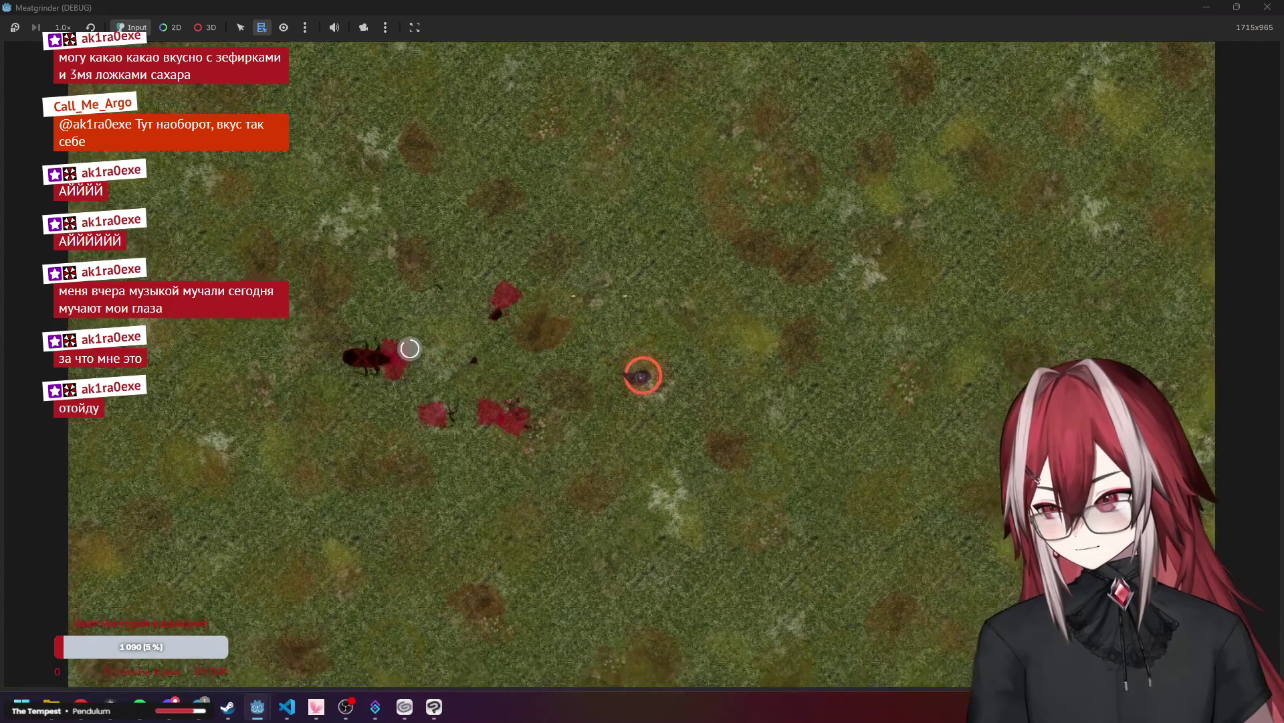
pyautogui.press('s')
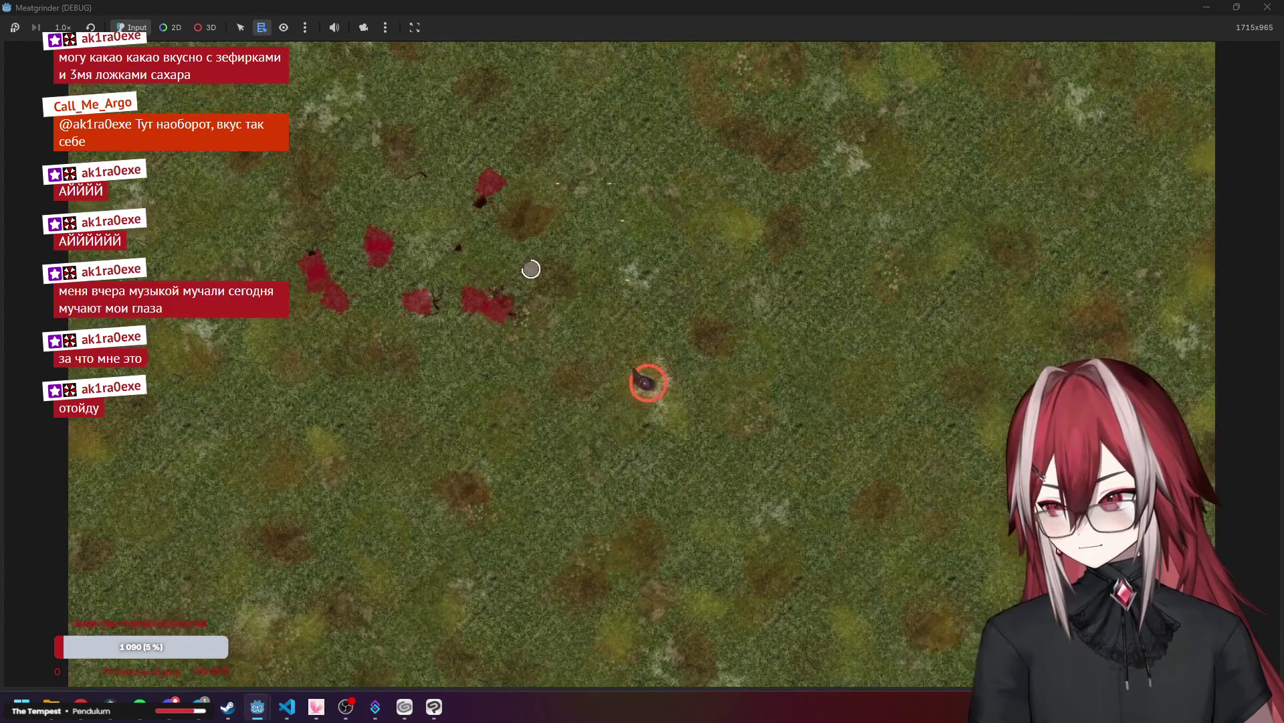
pyautogui.press('d')
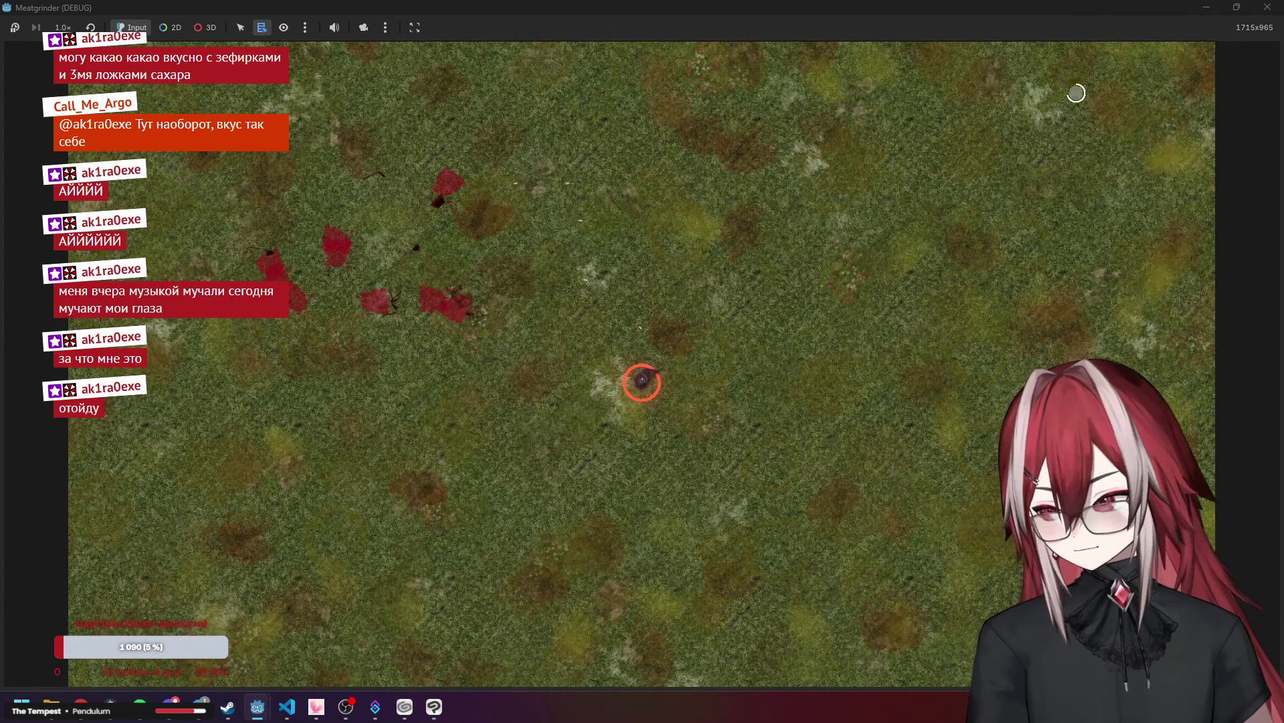
pyautogui.click(1268, 7)
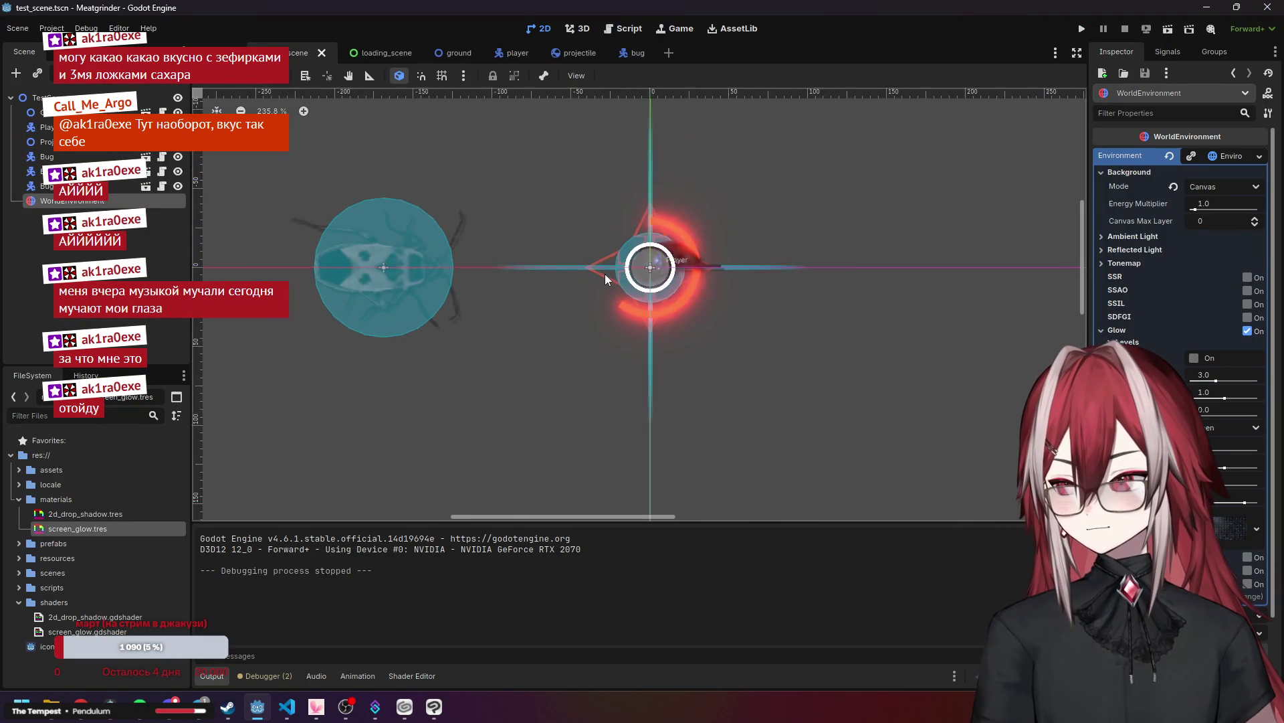
# Step: Select WorldEnvironment, collapse Glow, and toggle colour Adjustments on and back off
pyautogui.scroll(-4, 543, 350)
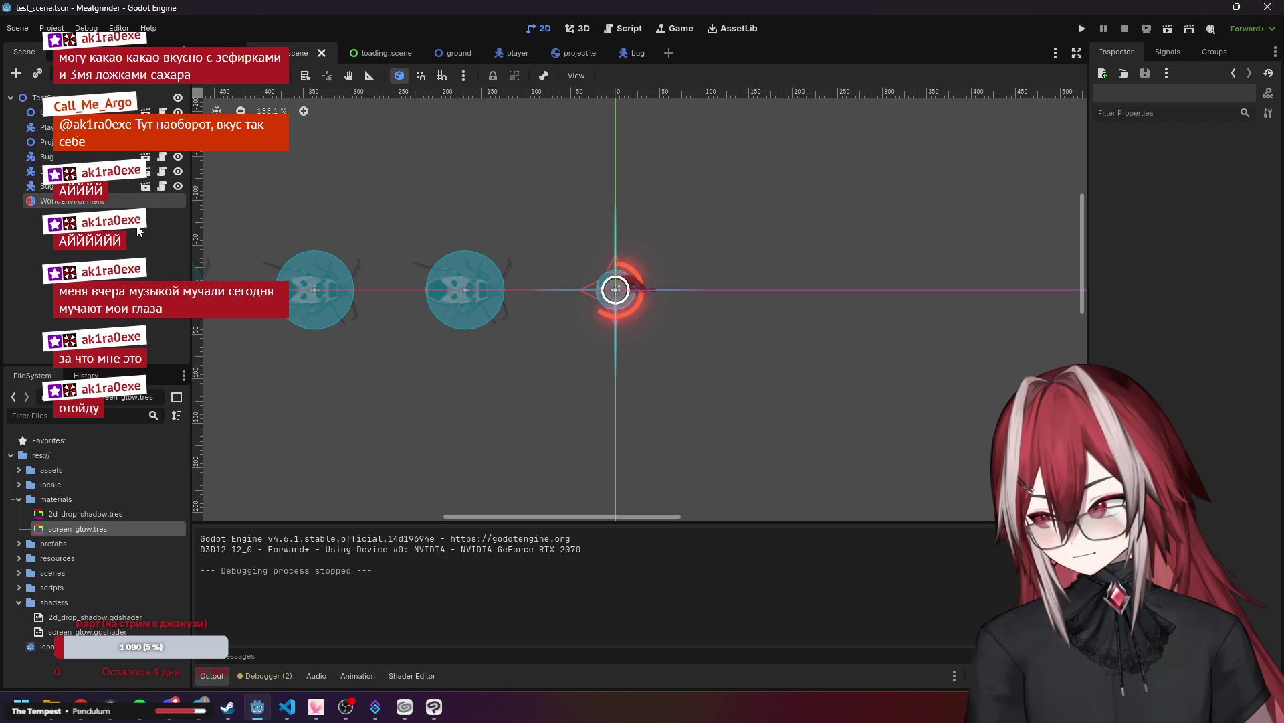
pyautogui.scroll(-5, 645, 248)
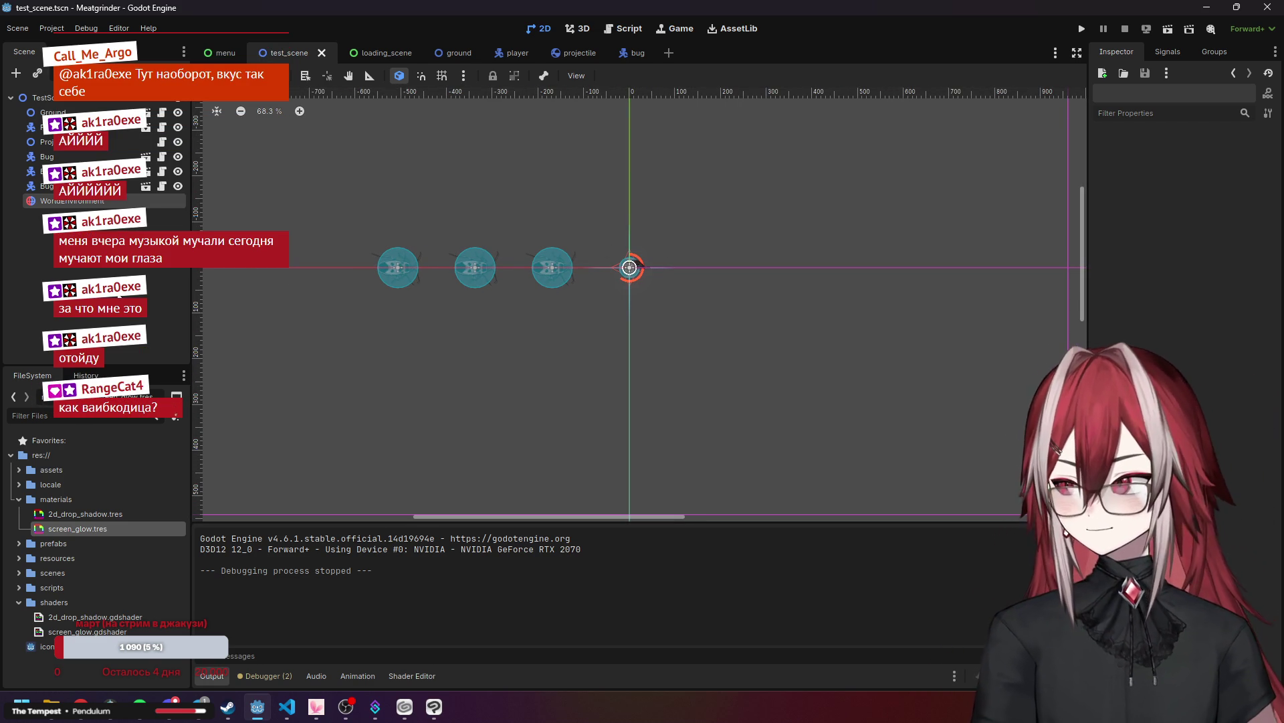
pyautogui.click(72, 201)
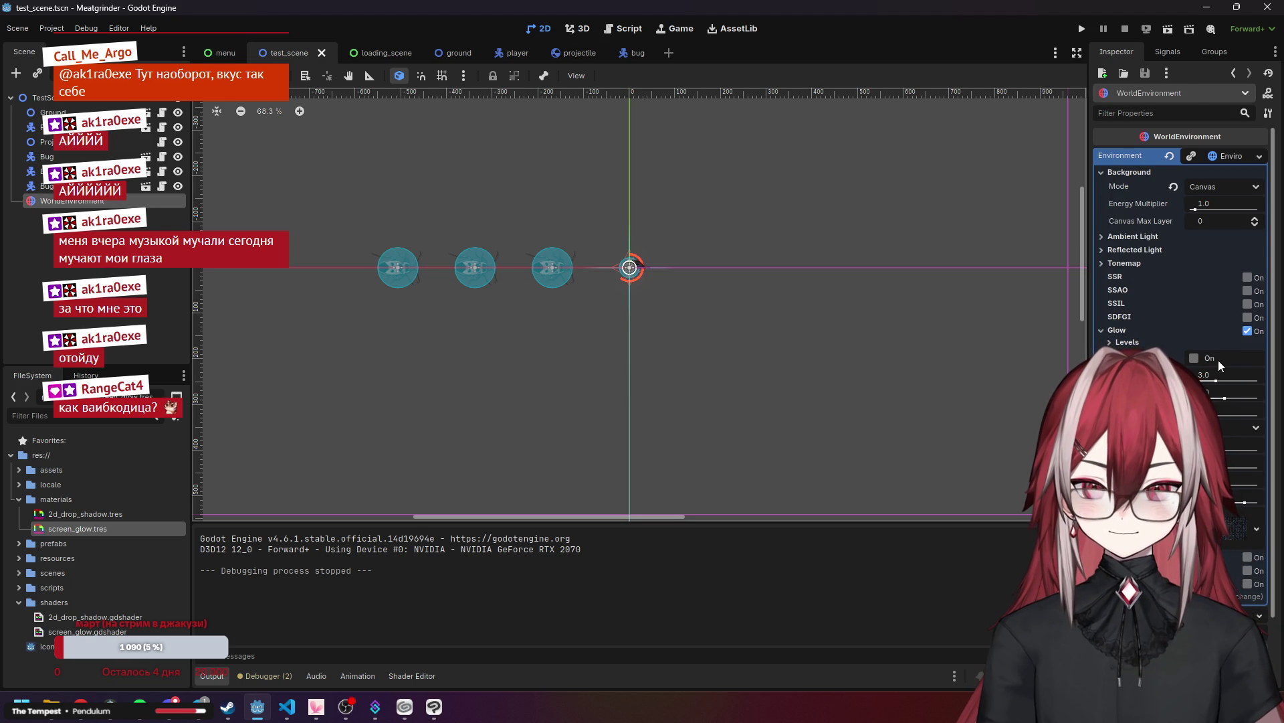
pyautogui.click(1124, 332)
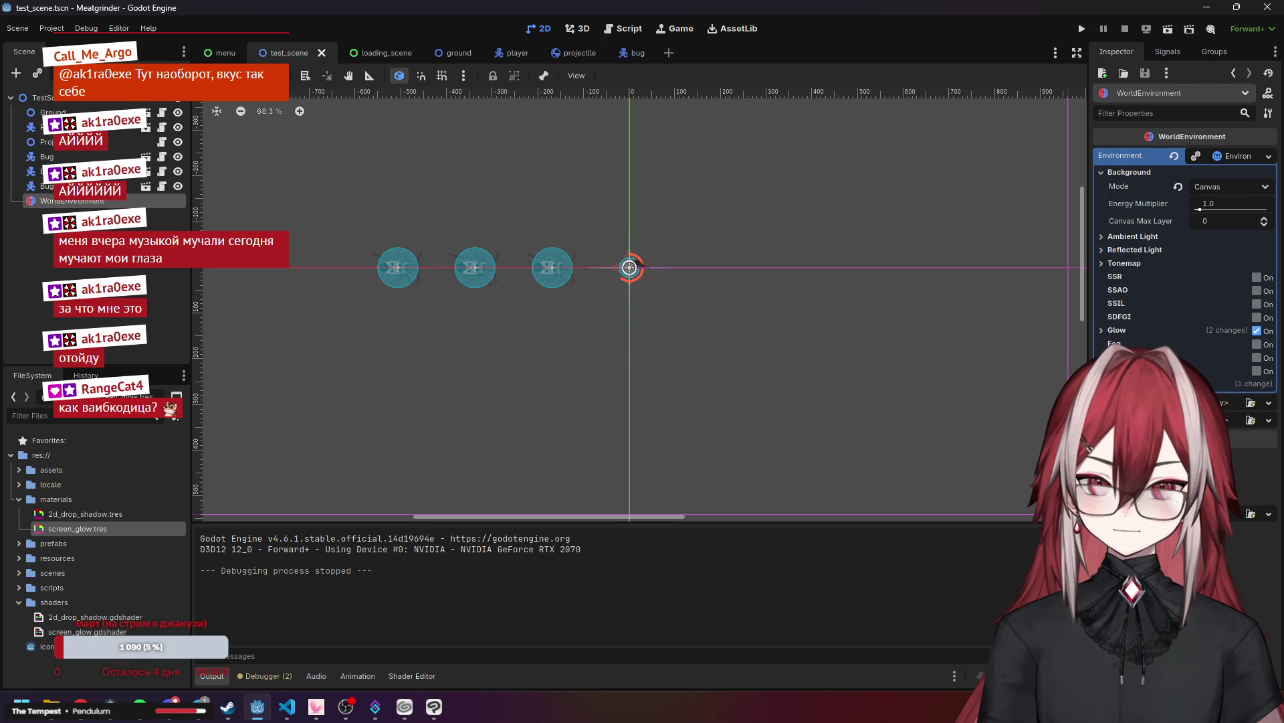
pyautogui.click(1256, 372)
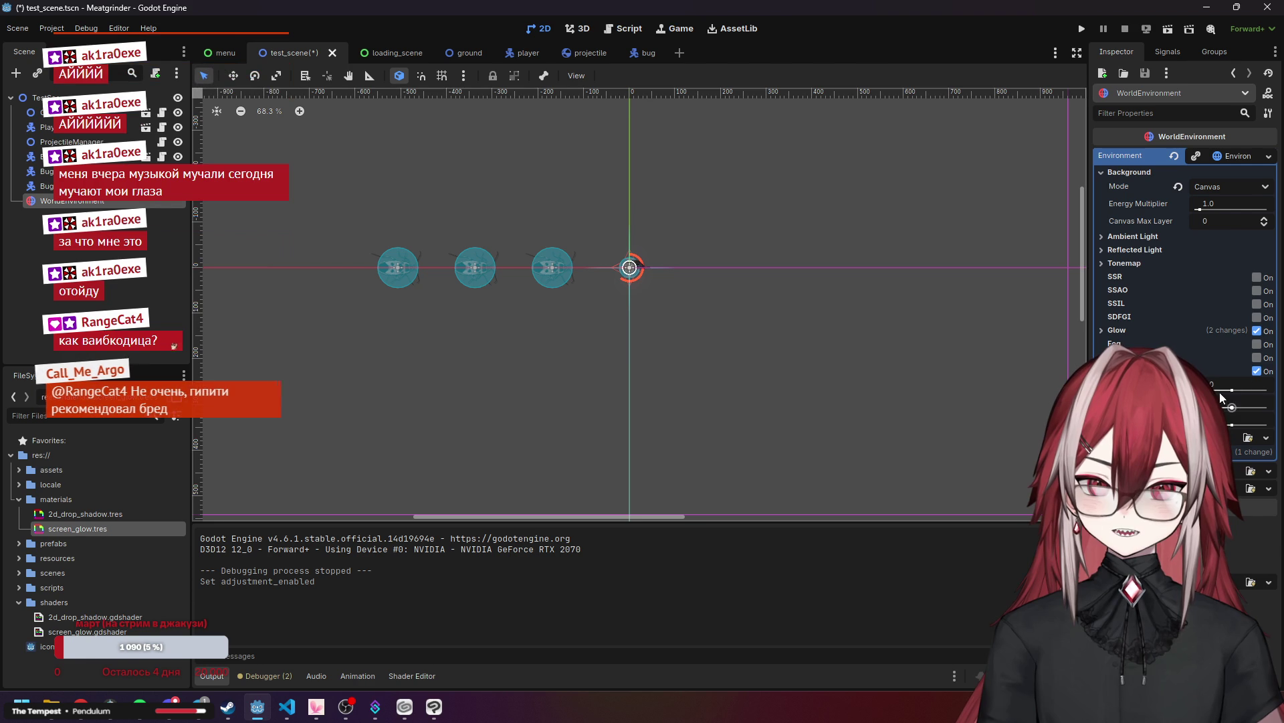
pyautogui.click(1256, 371)
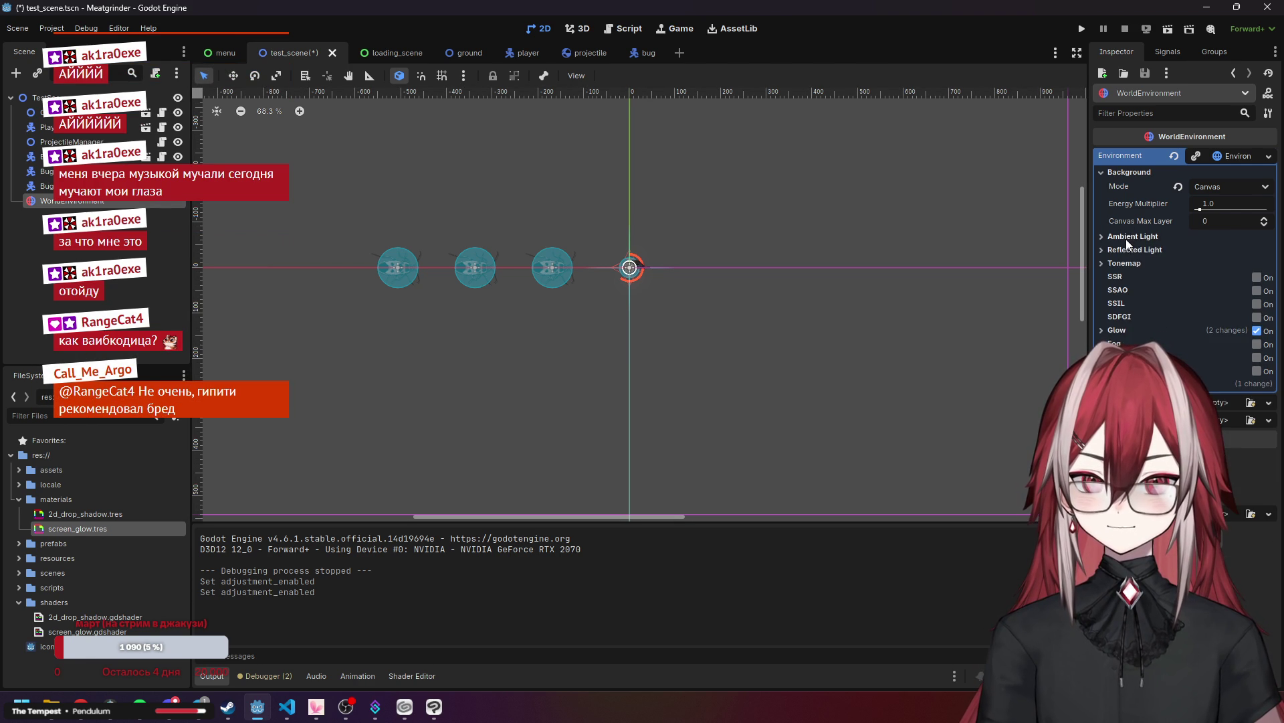
# Step: Look through the Background and ambient light sections, then set Tonemap Exposure to 0.3
pyautogui.click(1126, 174)
pyautogui.click(1126, 174)
pyautogui.click(1126, 174)
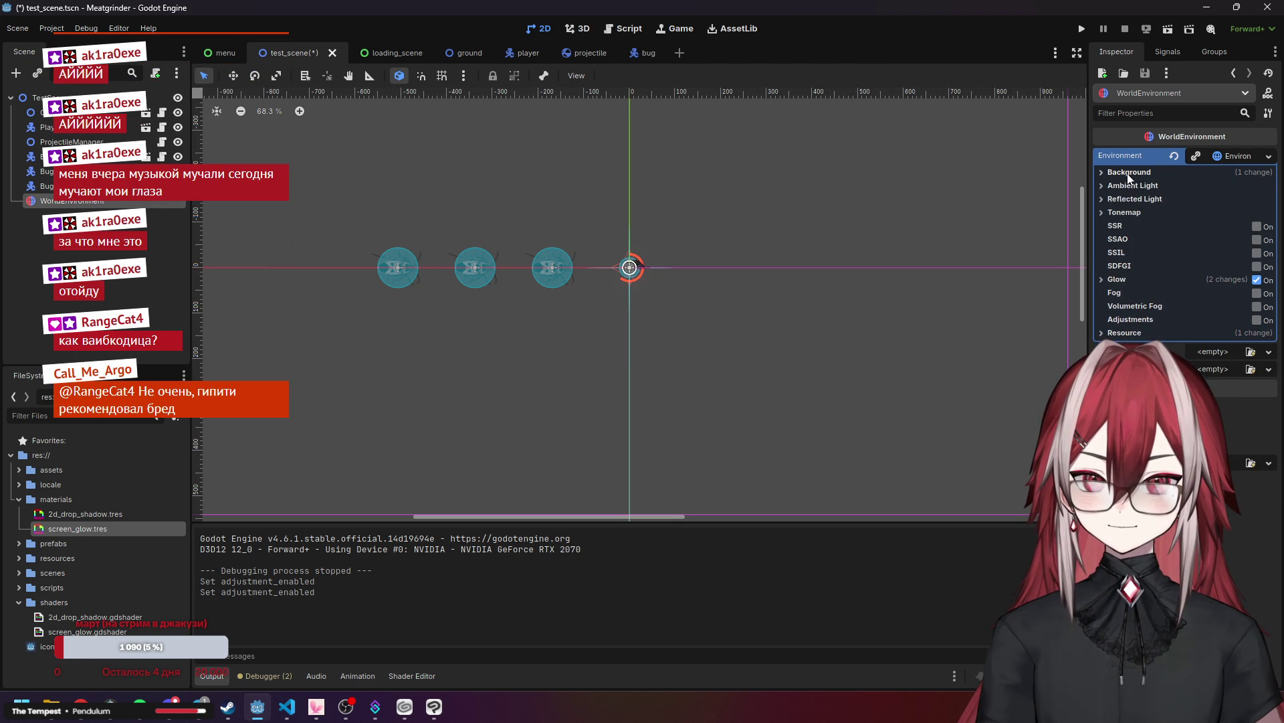
pyautogui.click(1131, 186)
pyautogui.click(1131, 186)
pyautogui.click(1135, 200)
pyautogui.click(1136, 200)
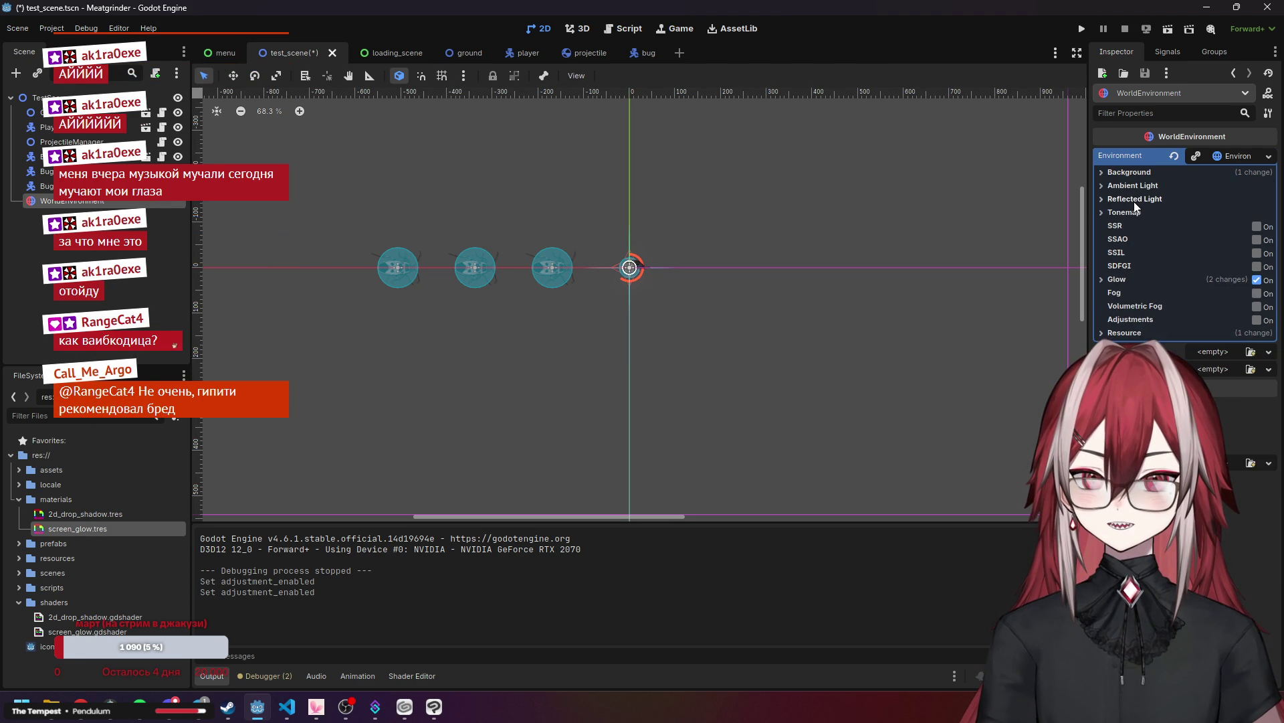
pyautogui.click(1135, 210)
pyautogui.click(1136, 210)
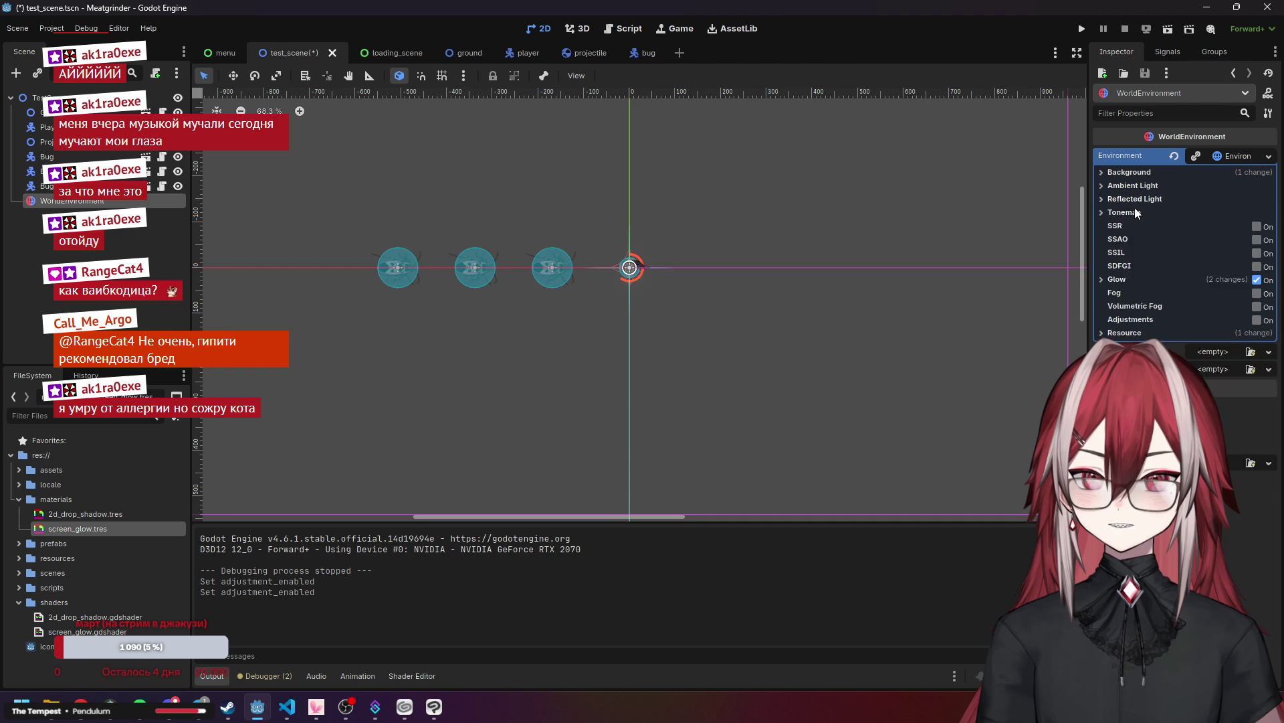
pyautogui.click(1135, 210)
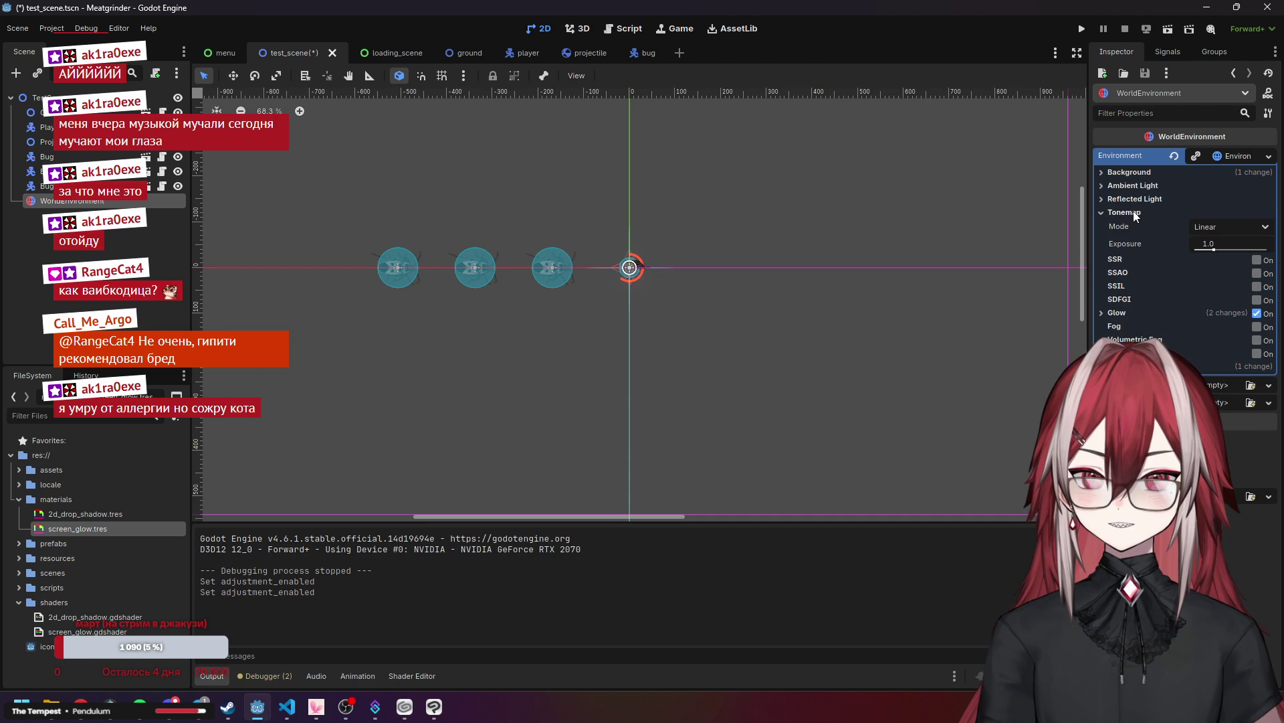
pyautogui.click(1213, 248)
pyautogui.write('0.3')
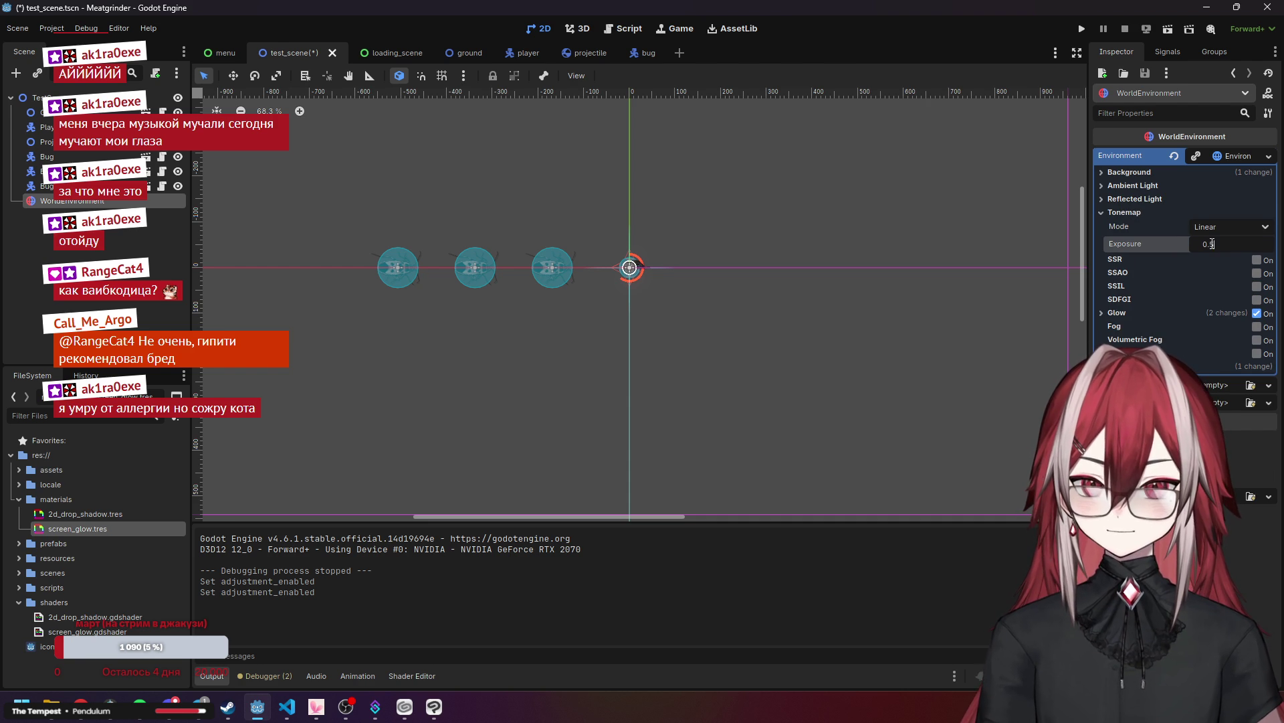
pyautogui.press('Return')
# Step: Test-run the game, move the player right, and close it
pyautogui.click(1082, 30)
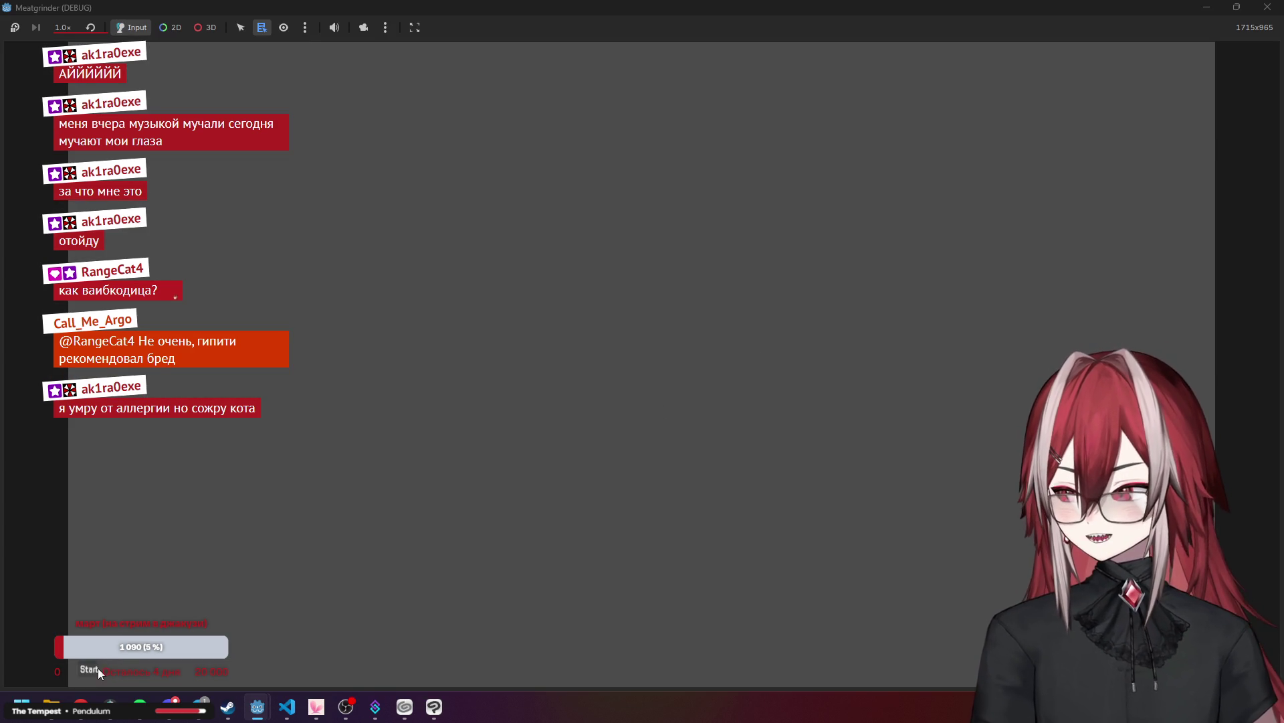
pyautogui.press('d')
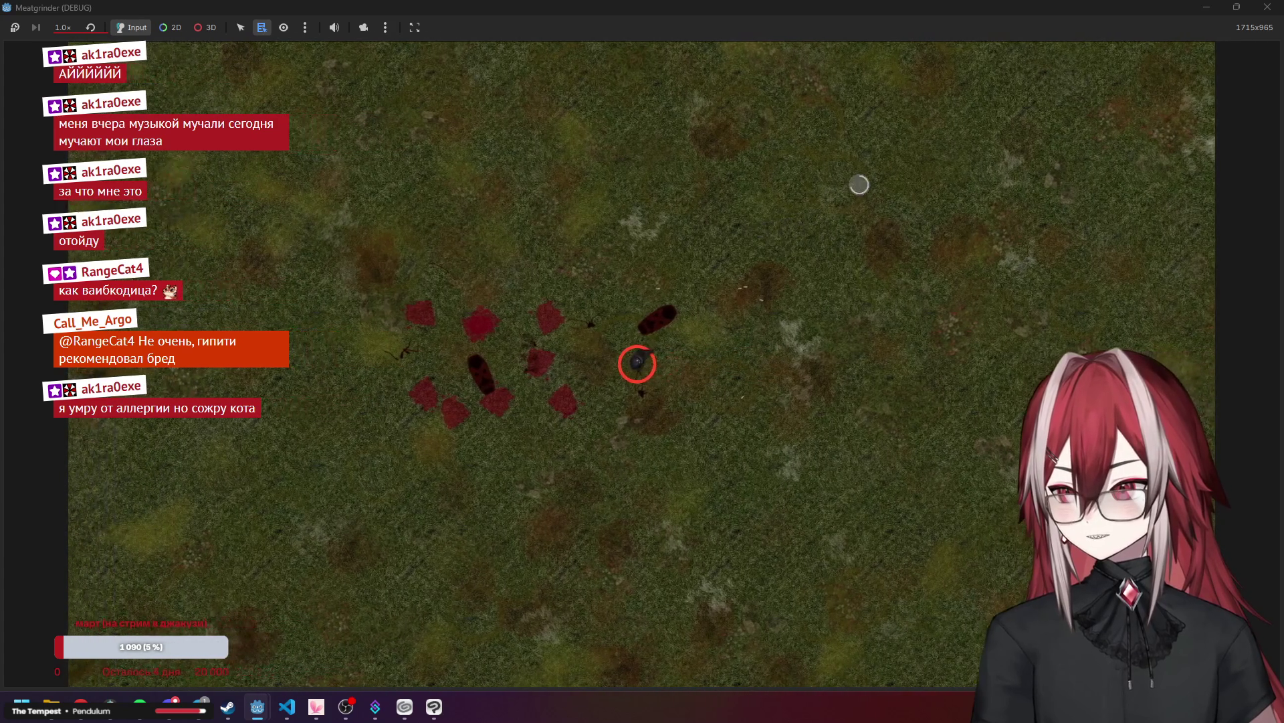
pyautogui.click(1270, 11)
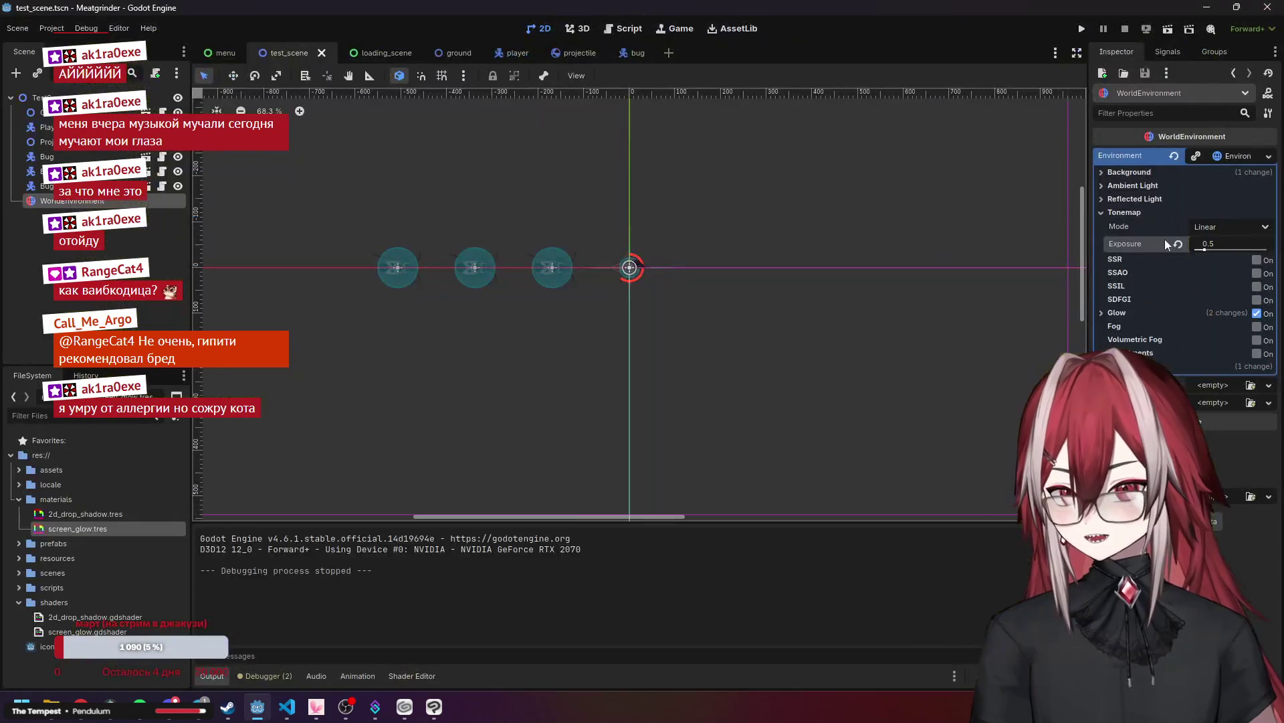
# Step: Try Filmic then ACES tonemapping with exposure 0.5 and test-run with F5
pyautogui.press('Return')
pyautogui.click(1214, 226)
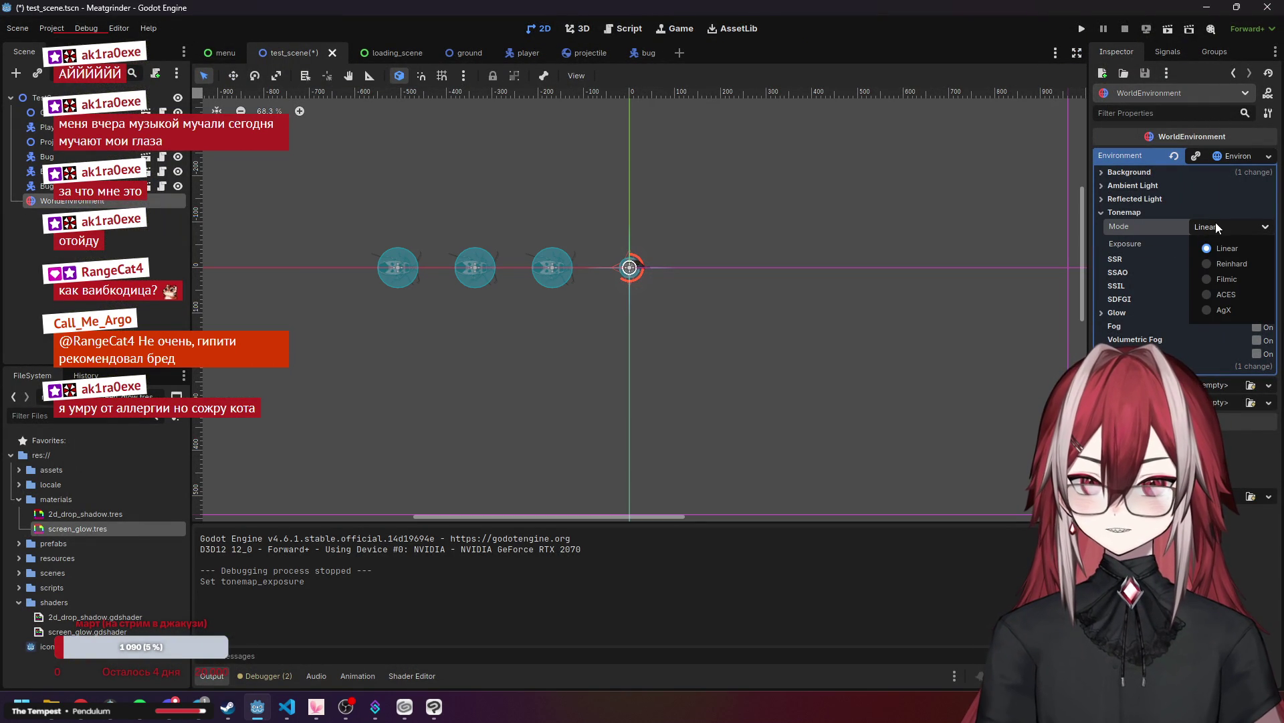
pyautogui.click(1243, 276)
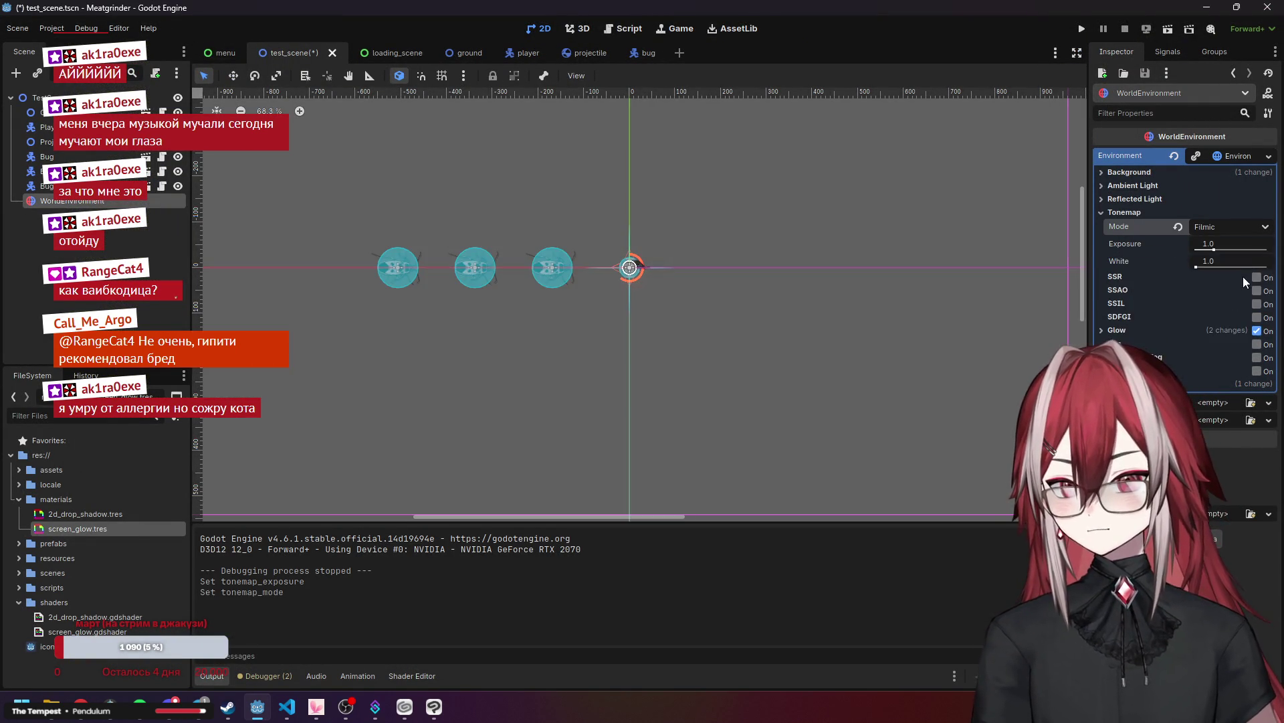
pyautogui.click(1225, 227)
pyautogui.click(1239, 293)
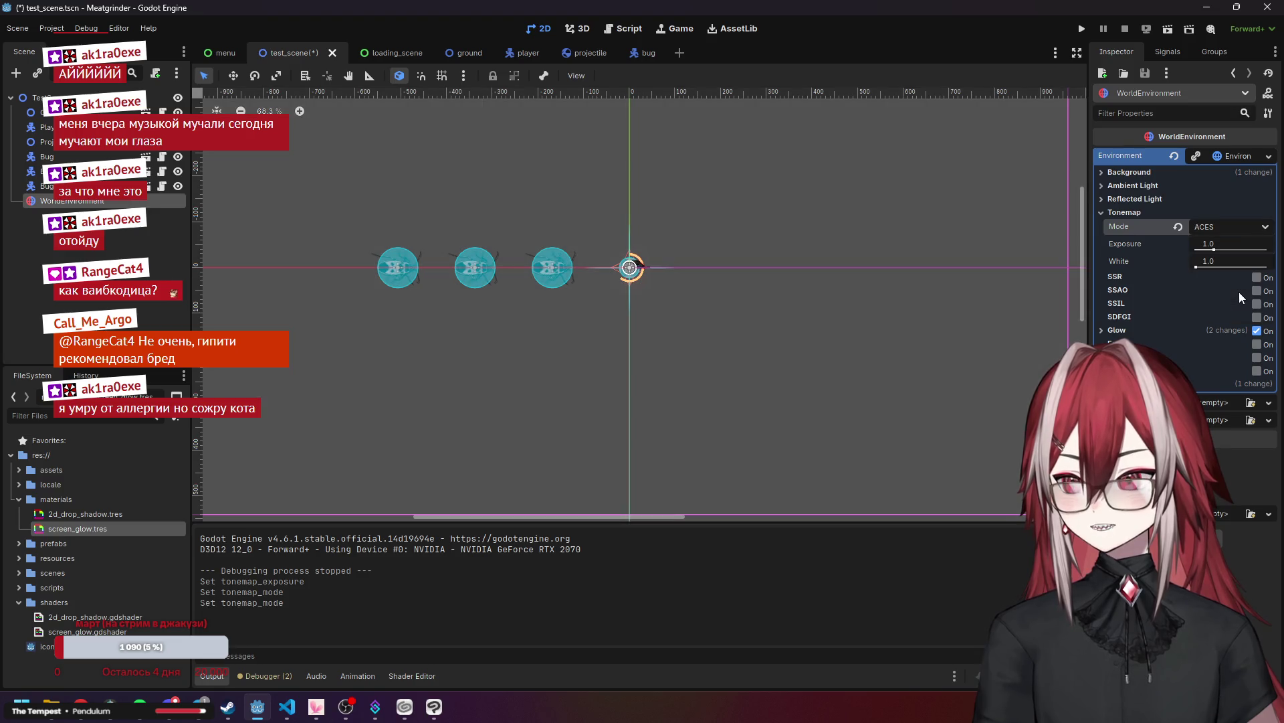
pyautogui.click(1234, 243)
pyautogui.write('0.5')
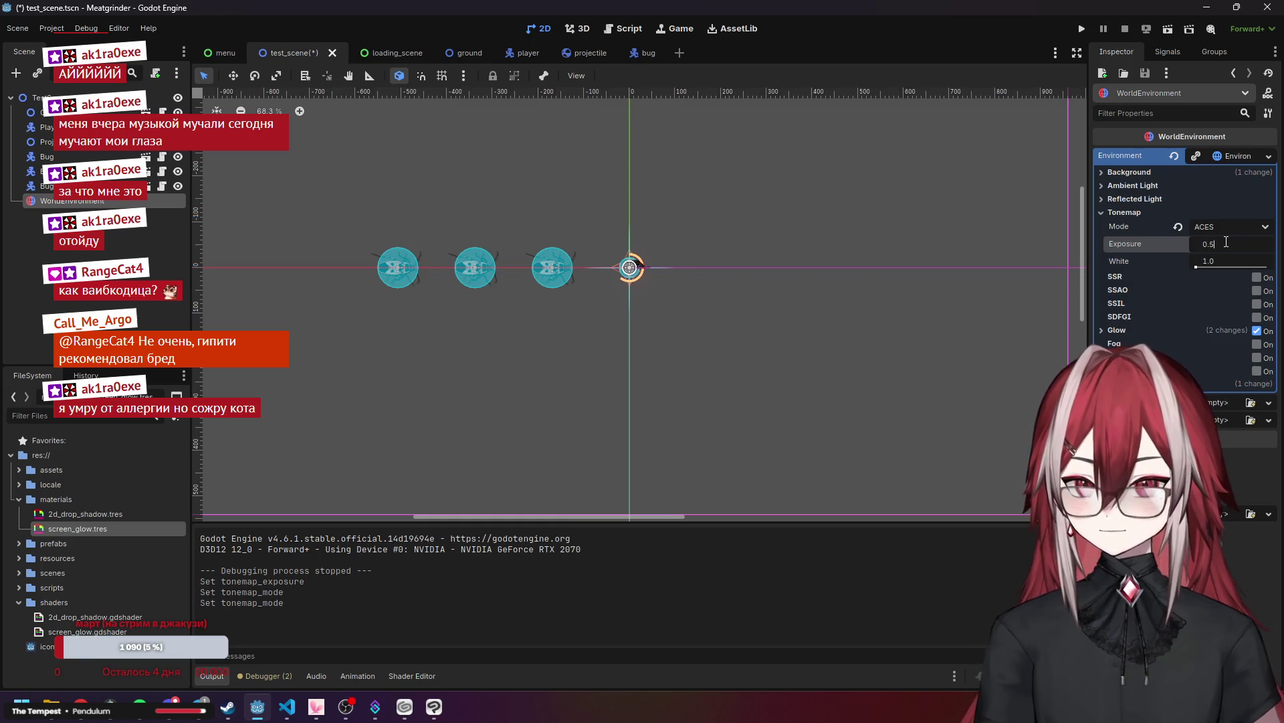
pyautogui.press('Return')
pyautogui.press('F5')
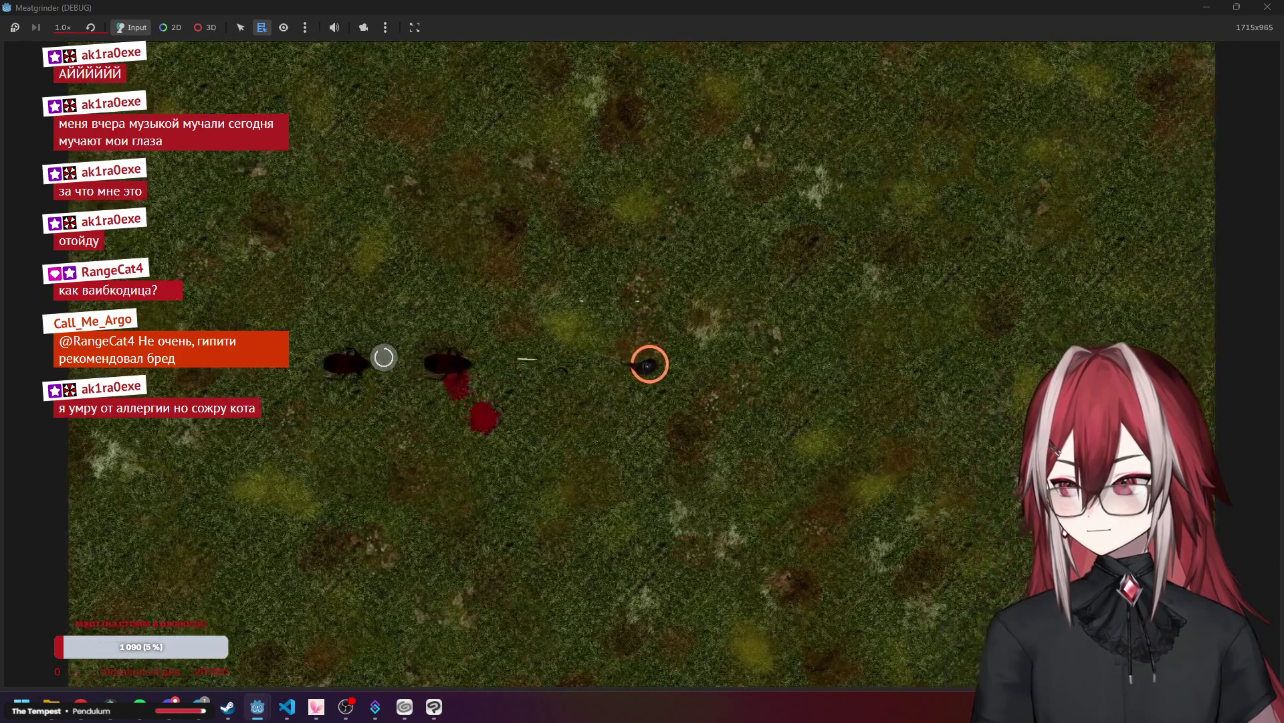
# Step: Stop the game, use Linear tonemap at exposure 1.0, raise glow bloom to 0.25, and rerun
pyautogui.press('F8')
pyautogui.click(1212, 225)
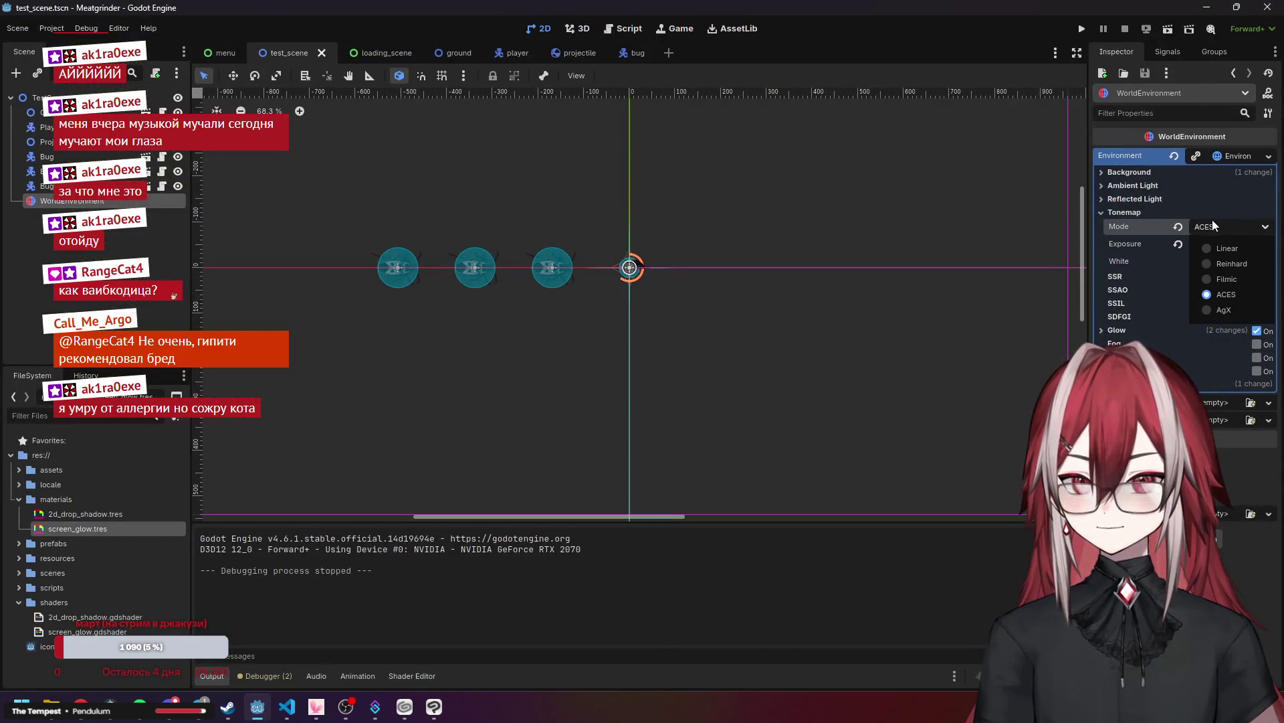
pyautogui.click(1212, 249)
pyautogui.click(1178, 244)
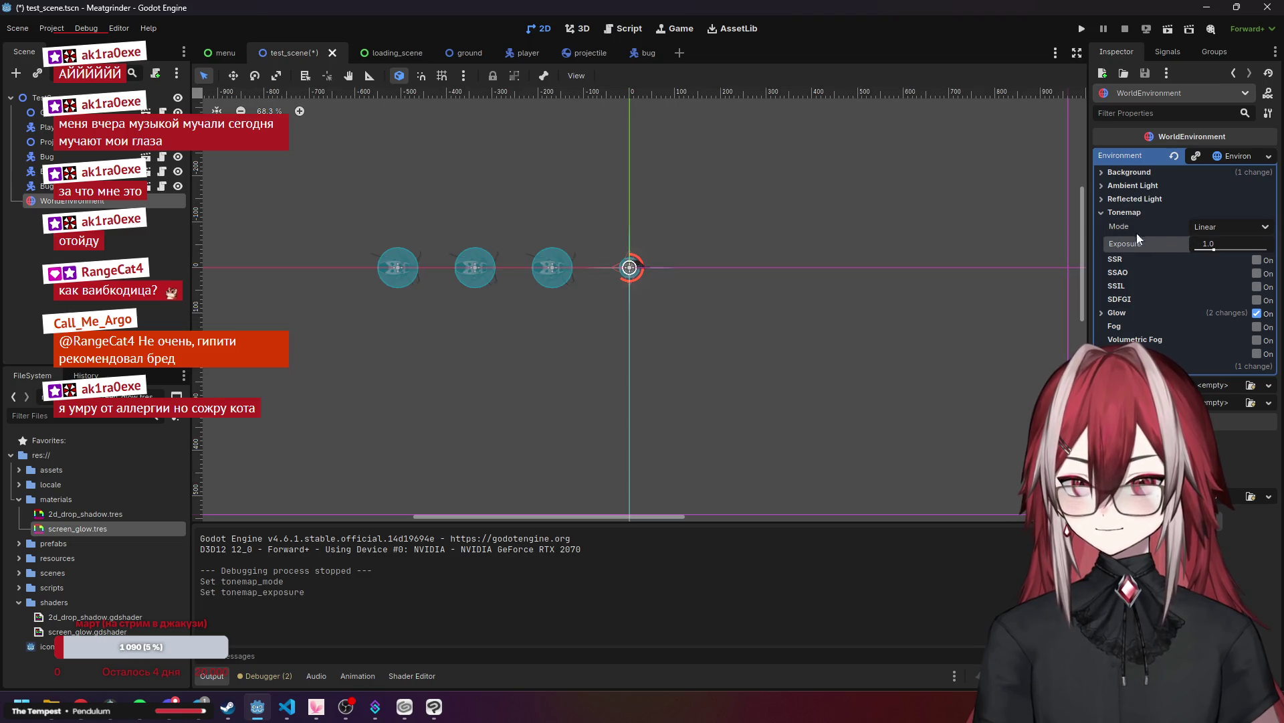
pyautogui.click(1102, 214)
pyautogui.click(1119, 279)
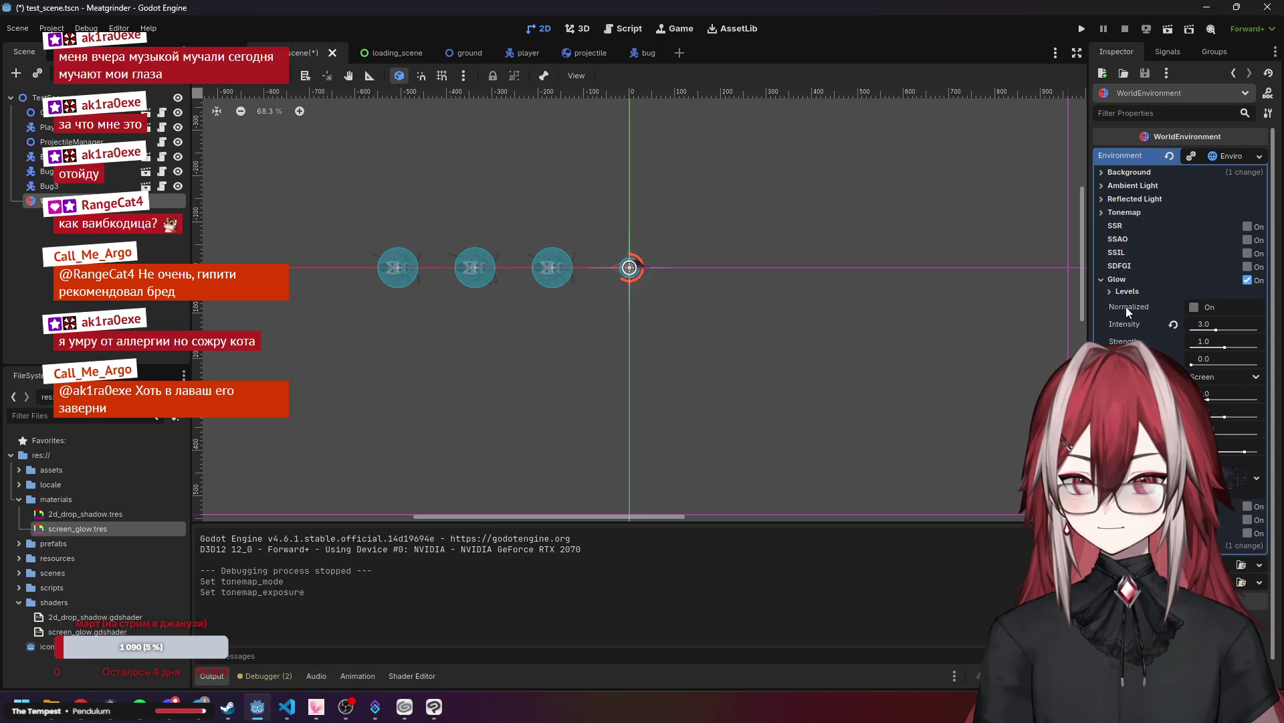
pyautogui.moveTo(1191, 366)
pyautogui.mouseDown()
pyautogui.moveTo(1237, 366)
pyautogui.moveTo(1209, 372)
pyautogui.mouseUp()
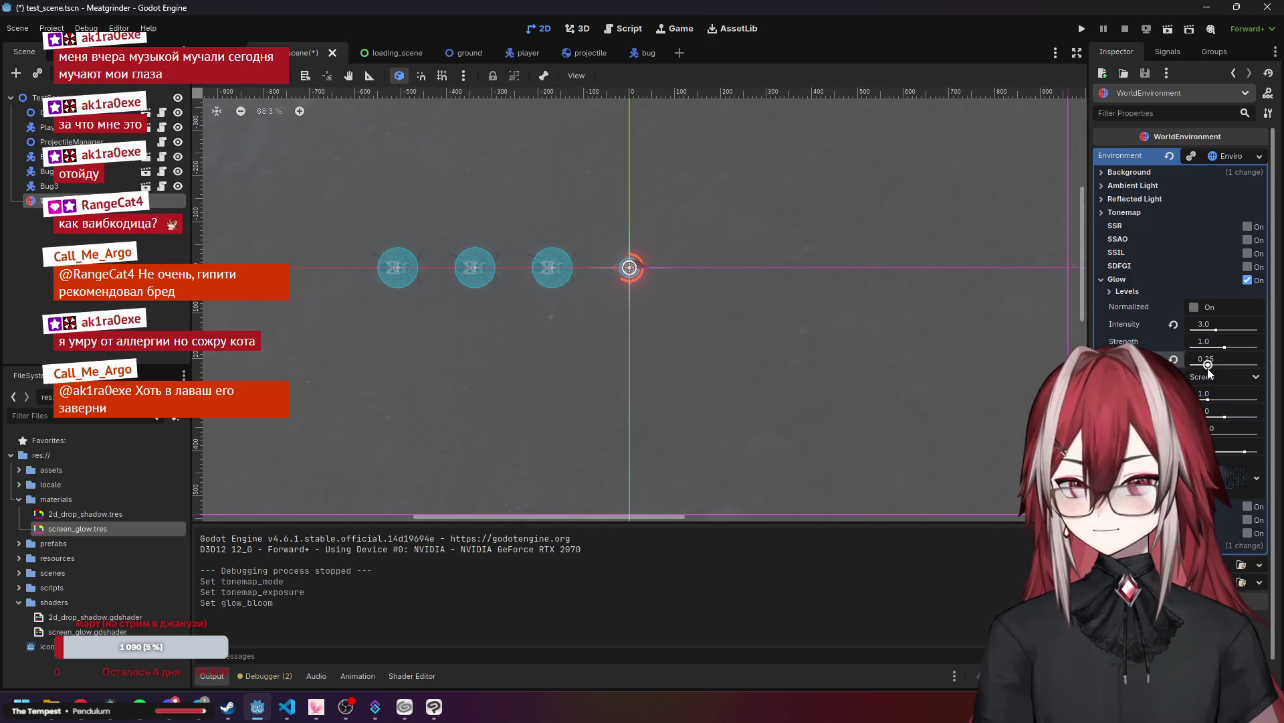
pyautogui.click(1082, 28)
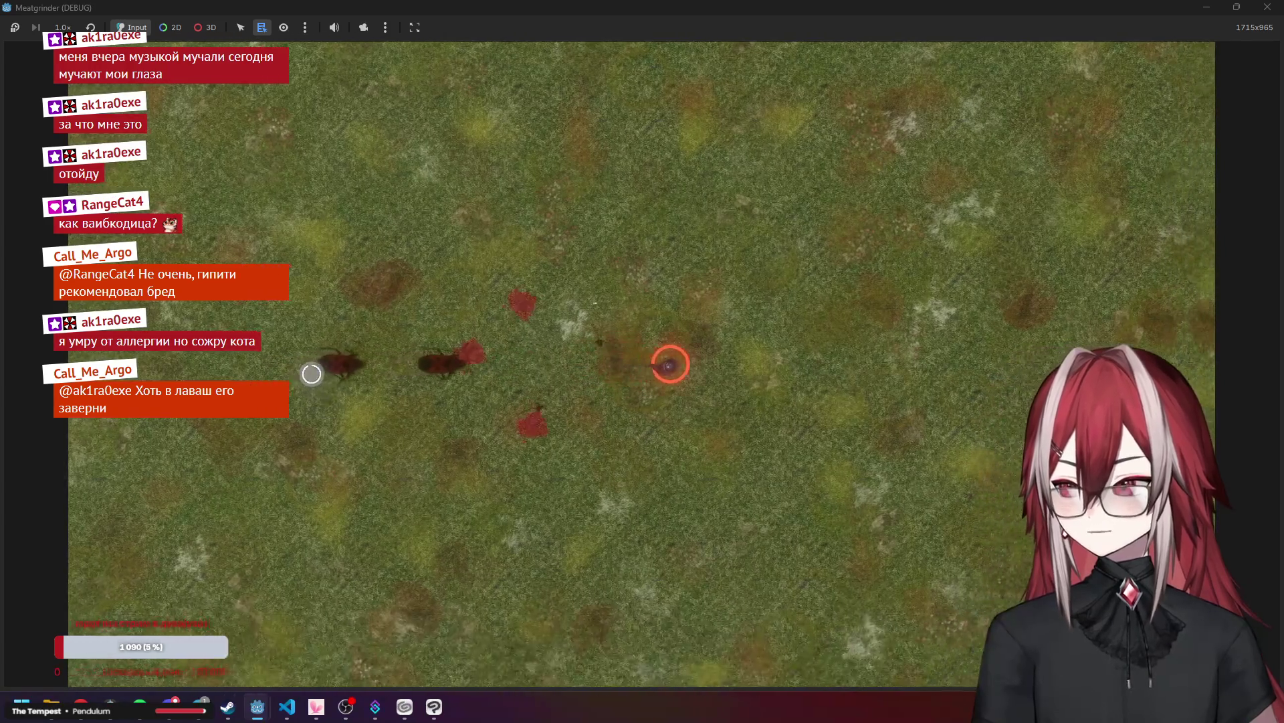
# Step: Drive the player around the grass map with WASD to check the glow, then close the game
pyautogui.press('w')
pyautogui.press('d')
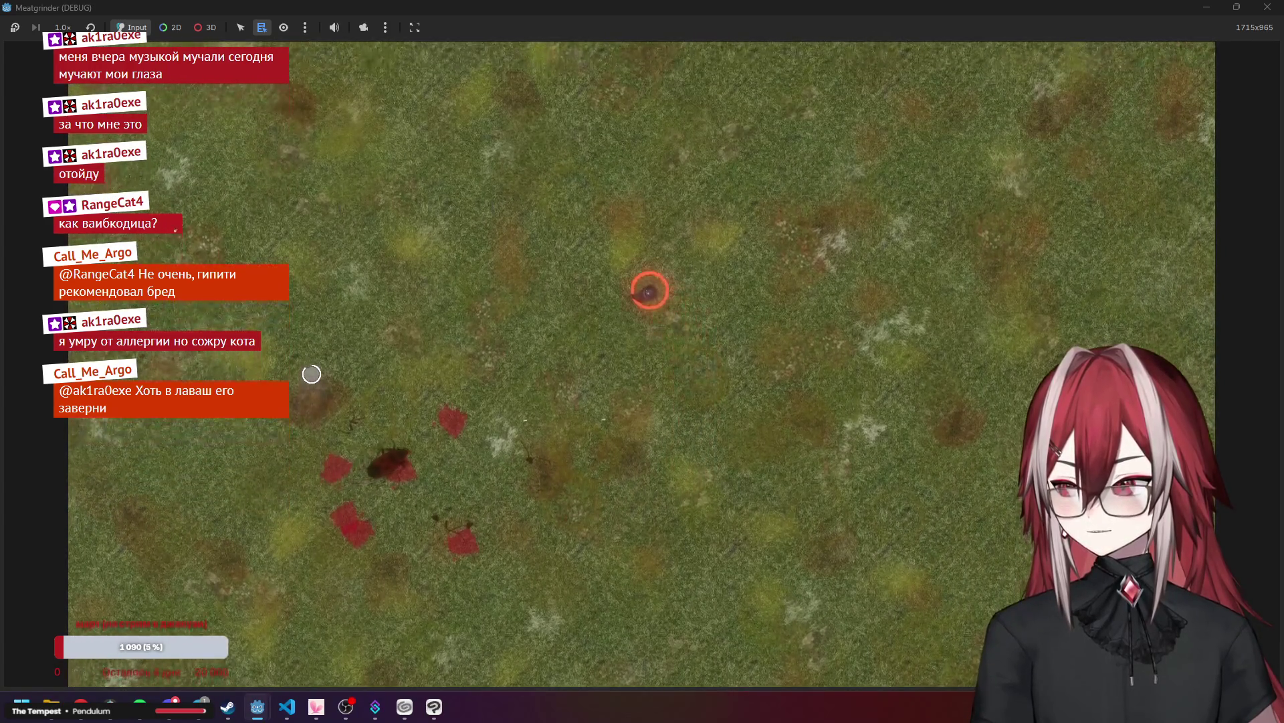
pyautogui.press('s')
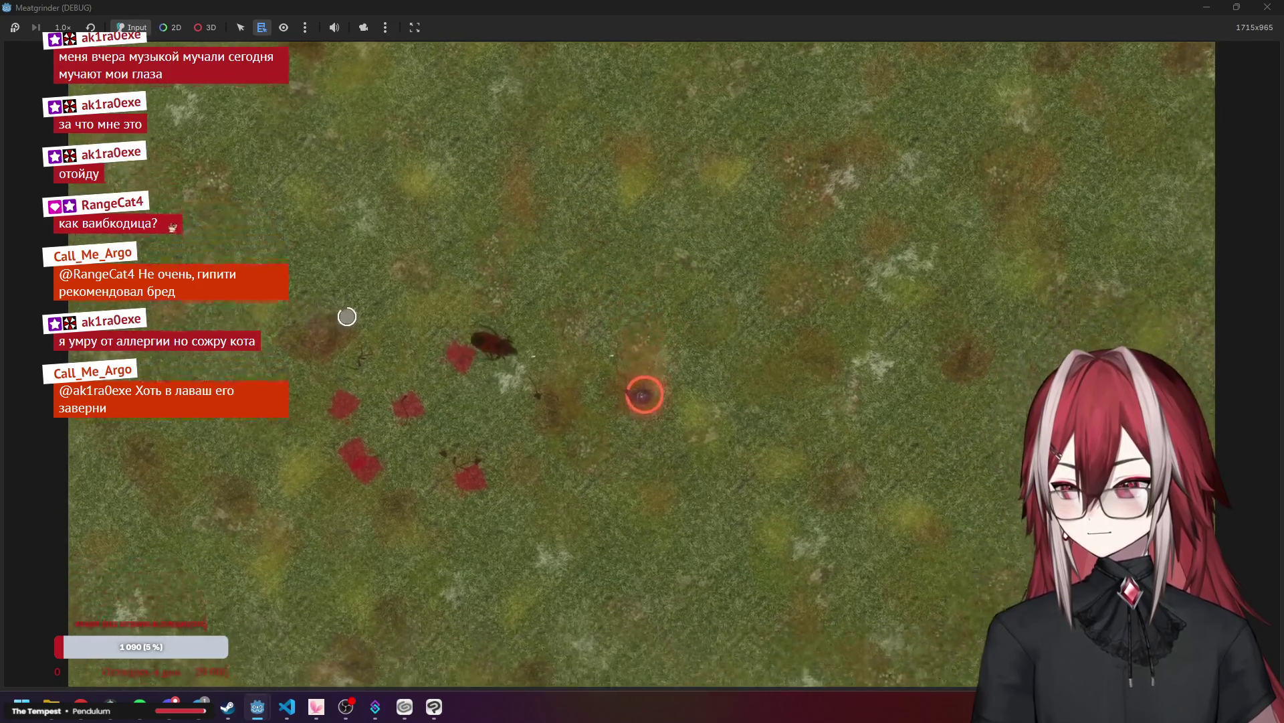
pyautogui.press('s')
pyautogui.press('a')
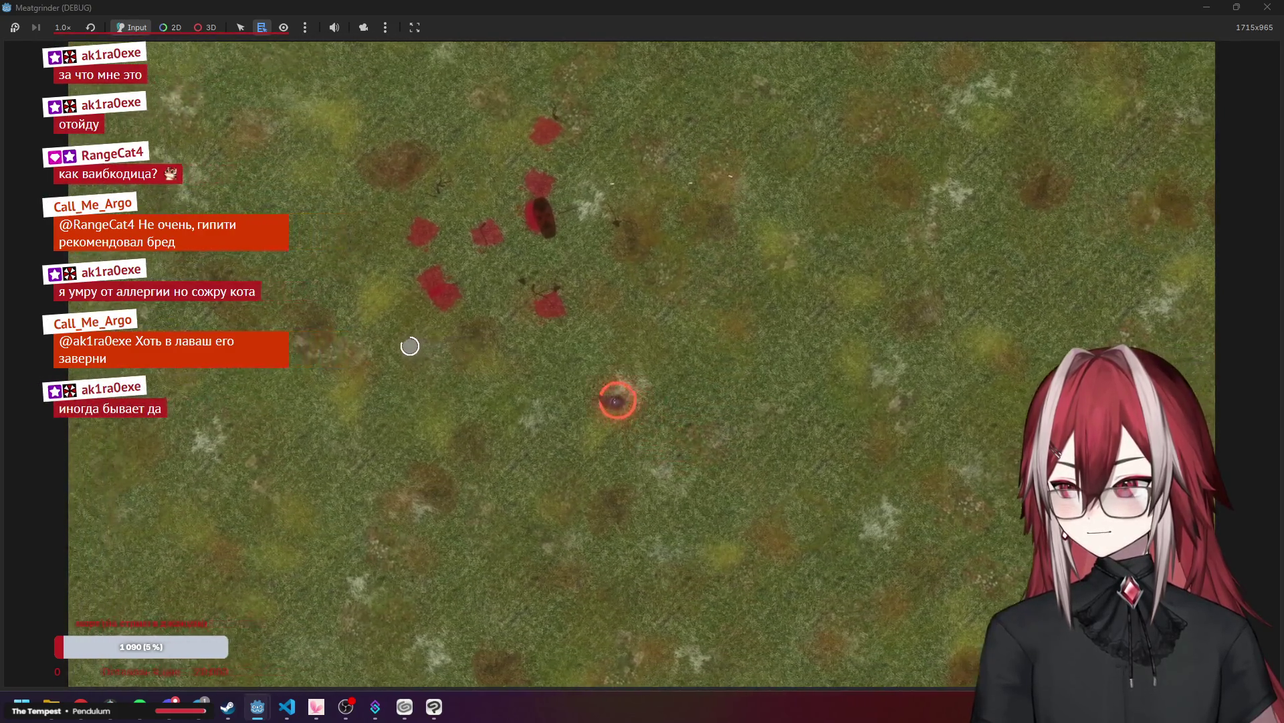
pyautogui.press('a')
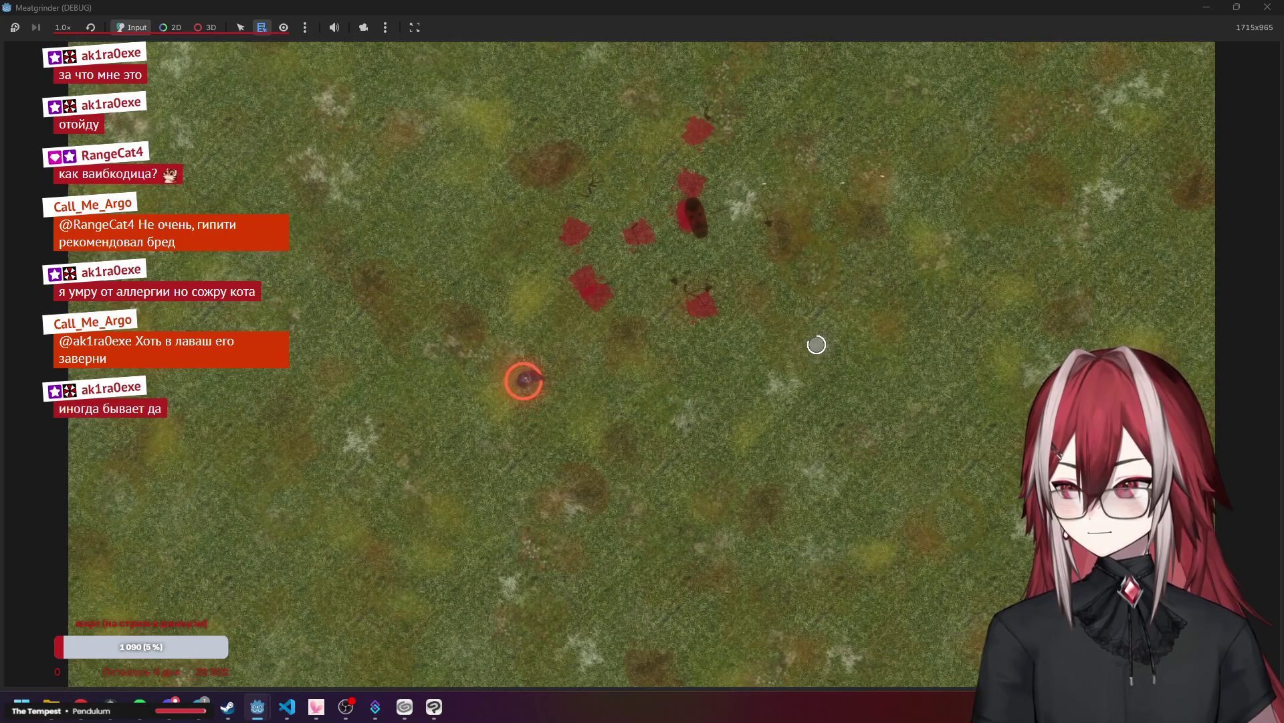
pyautogui.press('d')
pyautogui.press('s')
pyautogui.press('a')
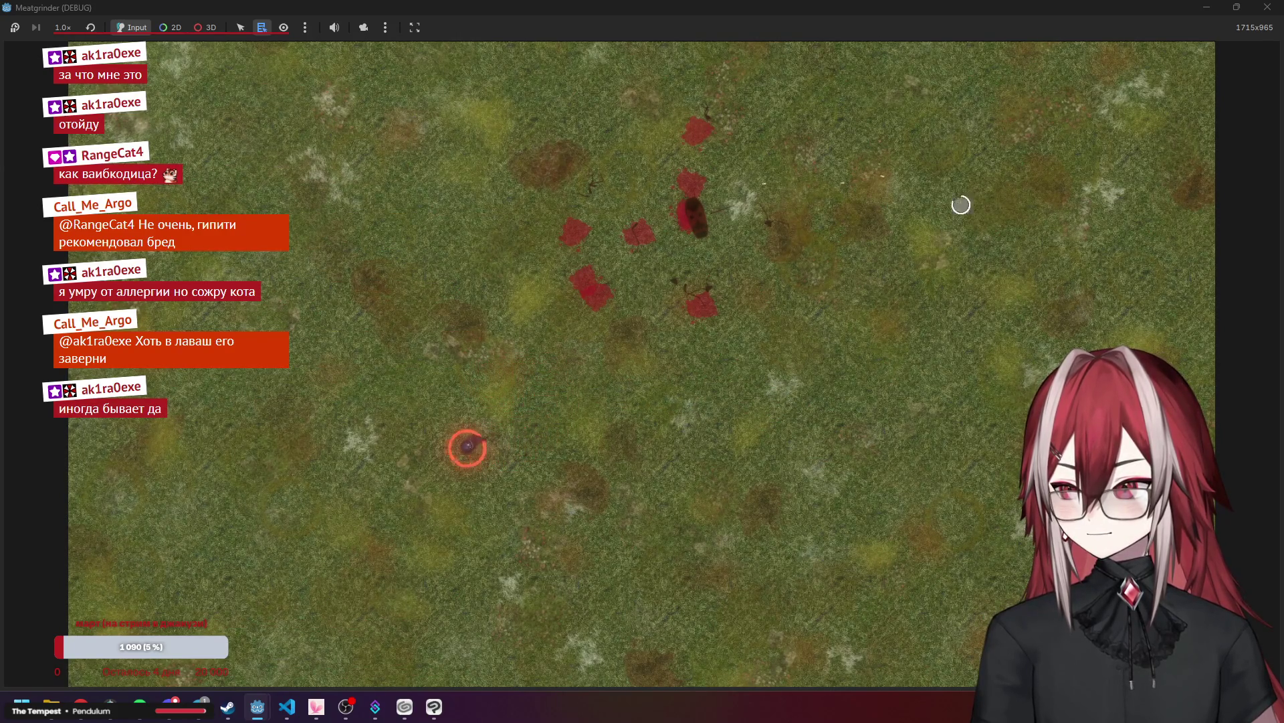
pyautogui.click(1267, 7)
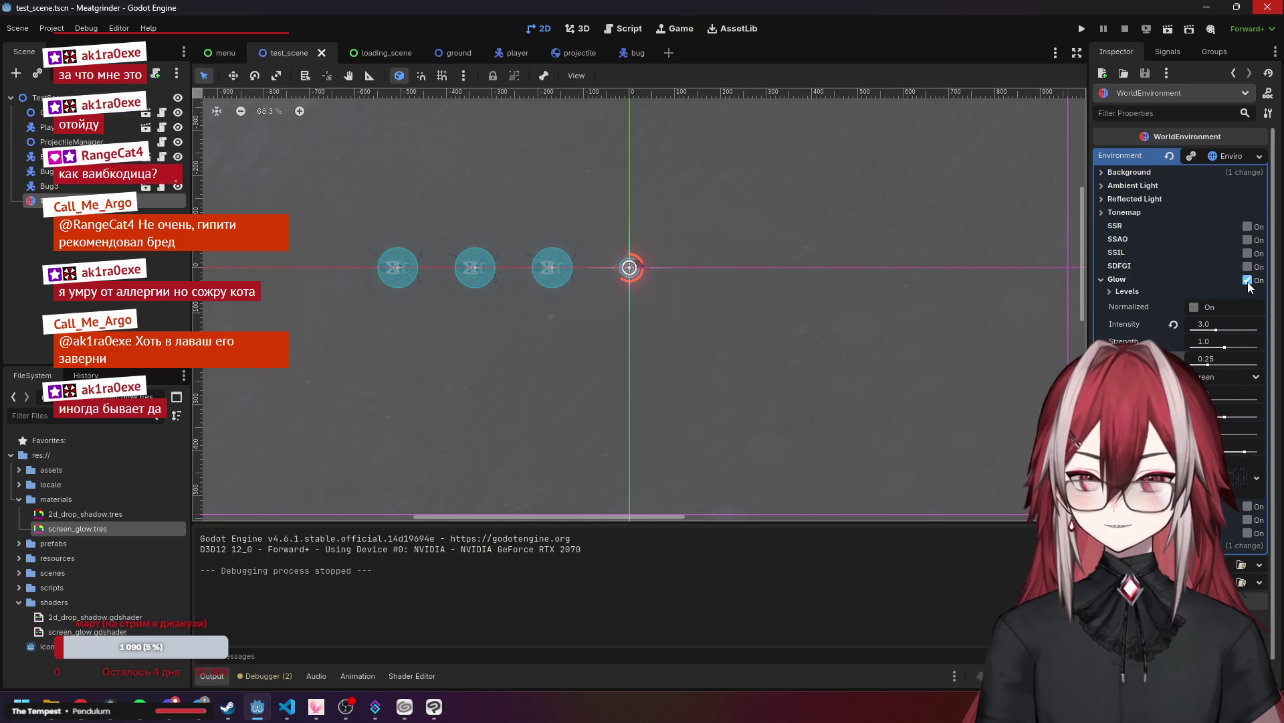
# Step: Toggle glow off and back on, and drag glow bloom back to 0.0
pyautogui.click(1247, 281)
pyautogui.click(1257, 282)
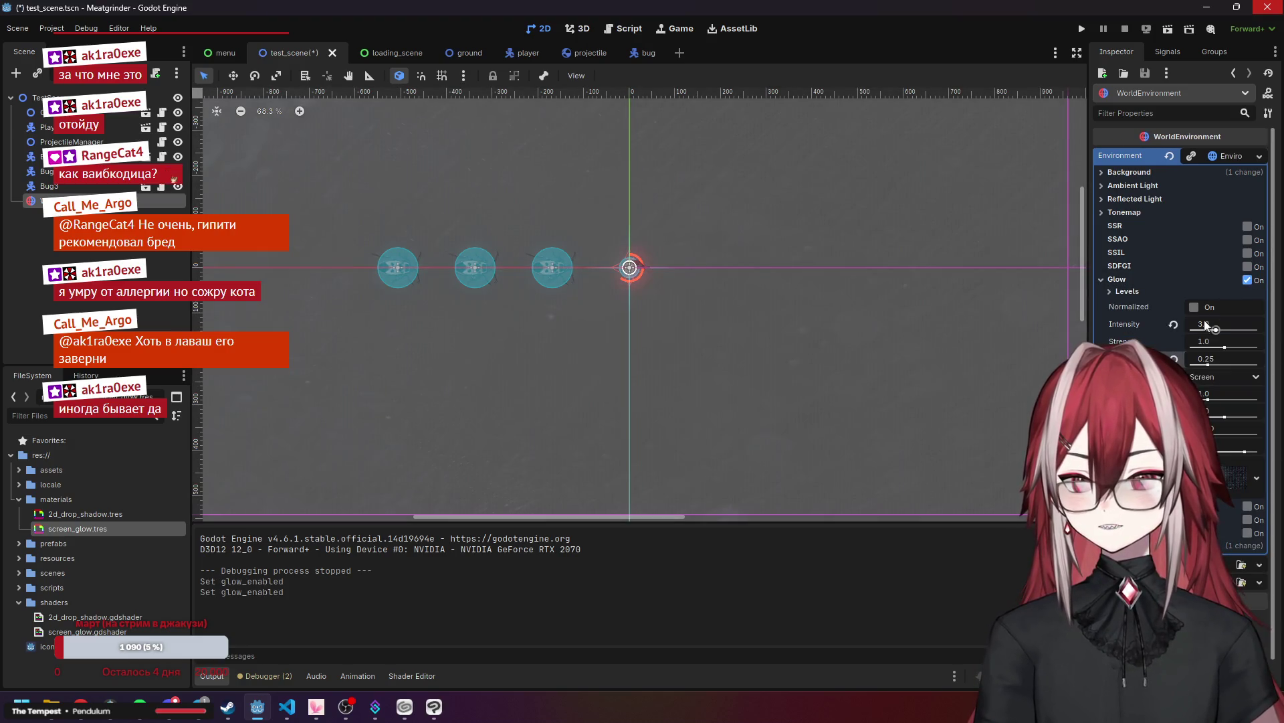
pyautogui.moveTo(1208, 363); pyautogui.dragTo(1191, 364)
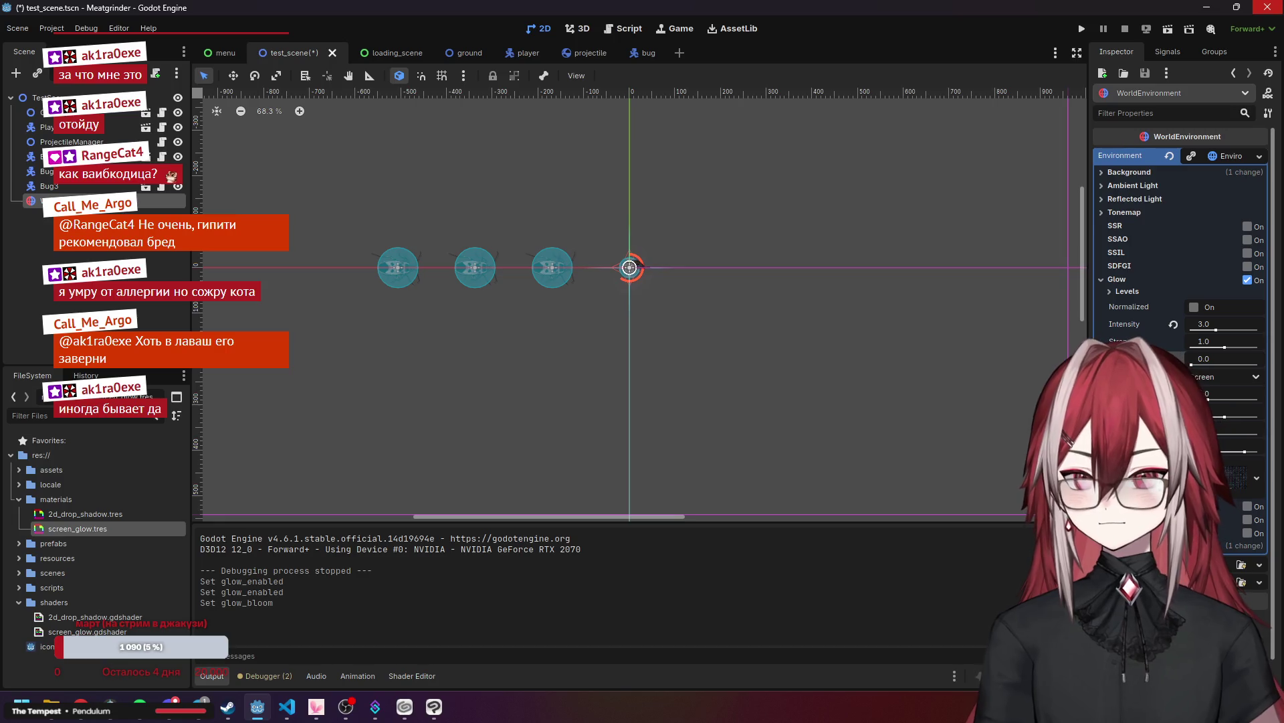
pyautogui.scroll(-4, 724, 268)
# Step: Select the Ground node, check ground.gd in the code editor, then bring up the browser's lens dirt results
pyautogui.click(513, 252)
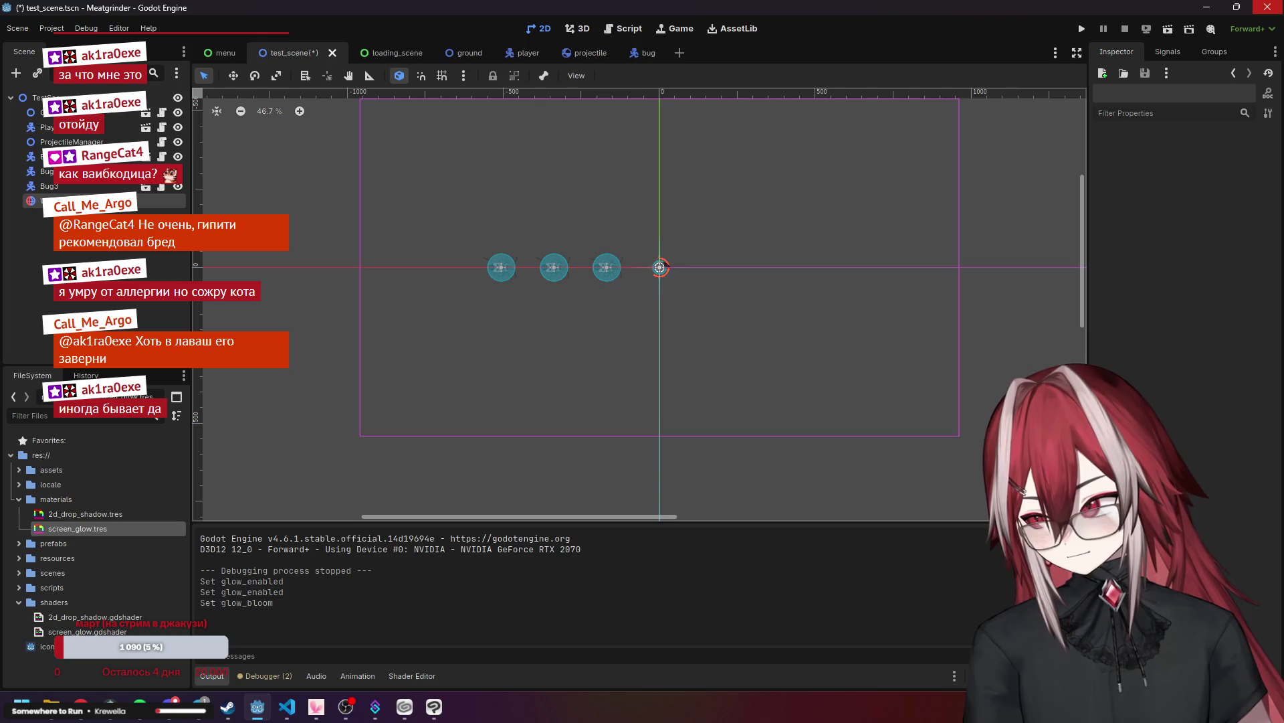
pyautogui.click(83, 112)
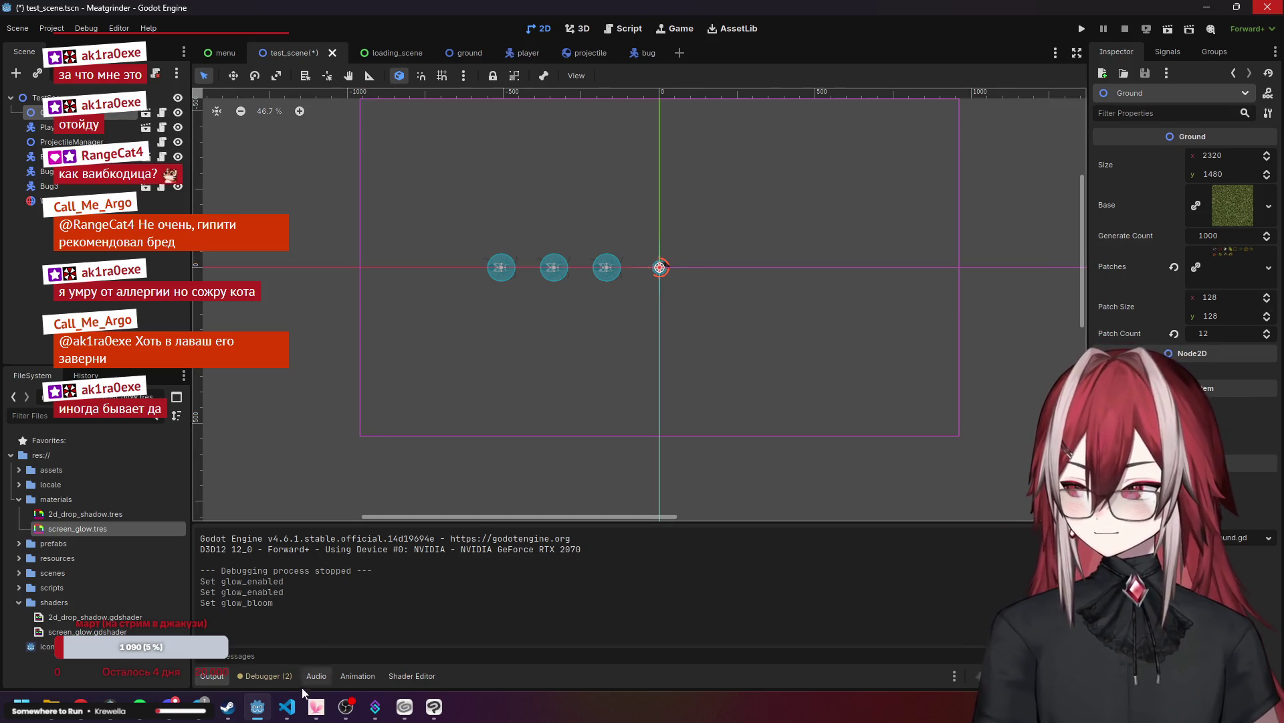
pyautogui.click(287, 707)
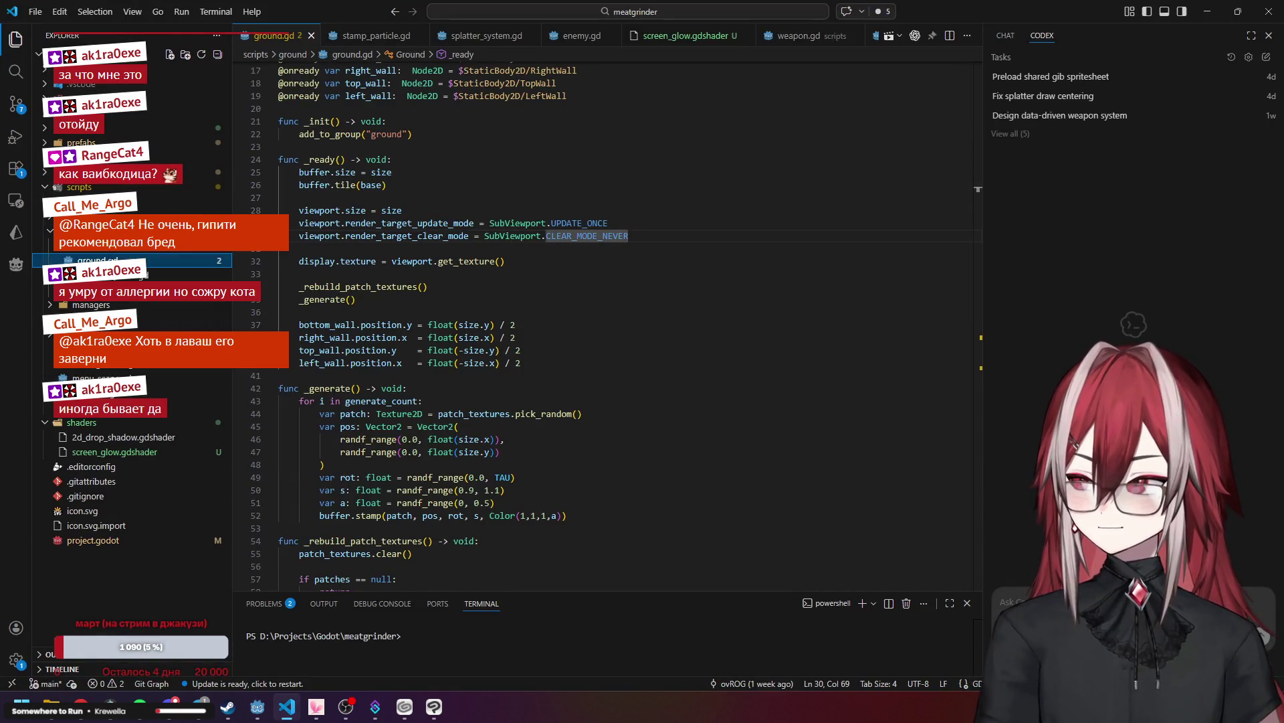
pyautogui.click(320, 198)
pyautogui.scroll(5, 527, 149)
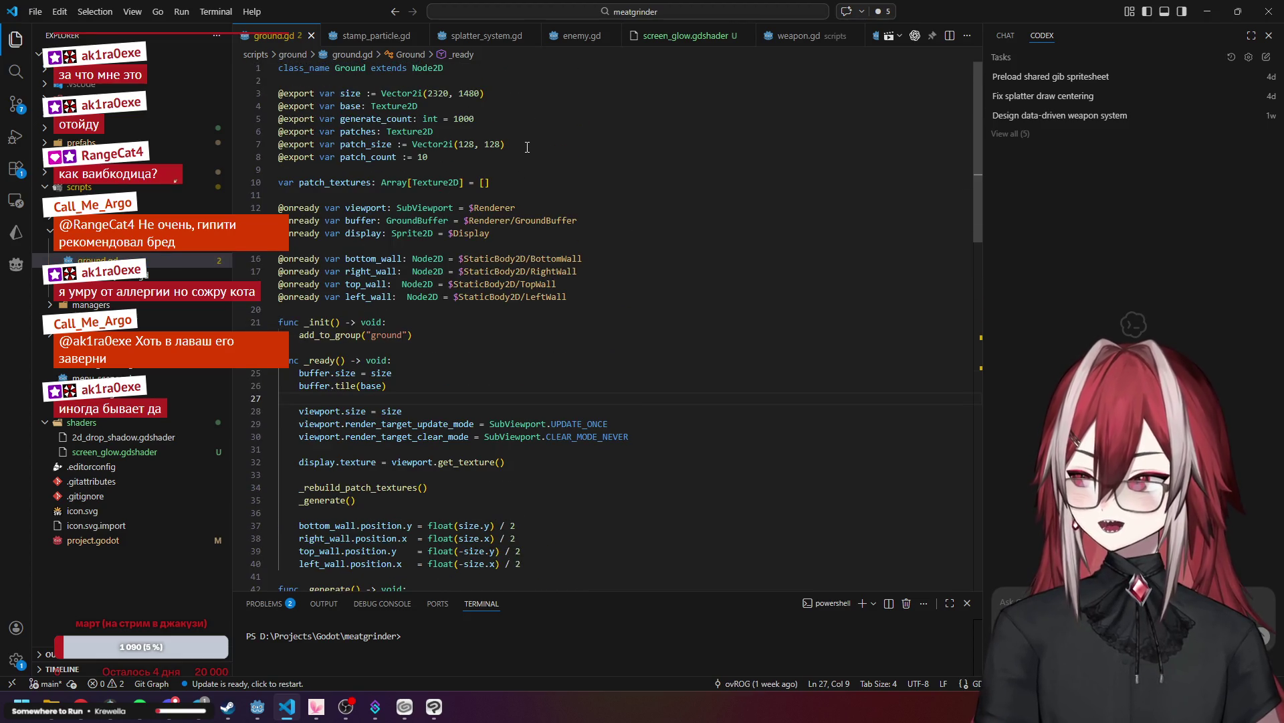
pyautogui.click(81, 706)
pyautogui.click(1049, 14)
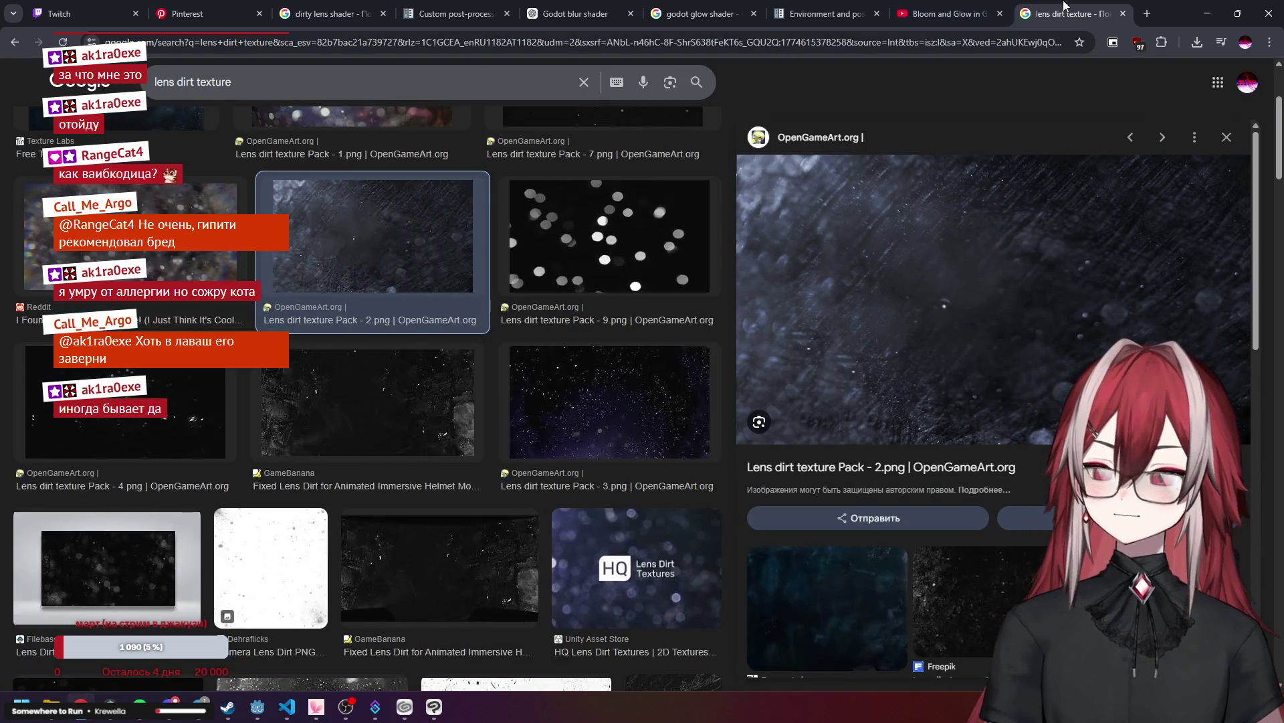
# Step: Search Google for 'godot tool' in a new tab and open the Godot Docs 'Running code in the editor' page
pyautogui.click(1140, 17)
pyautogui.write('godot glow shader')
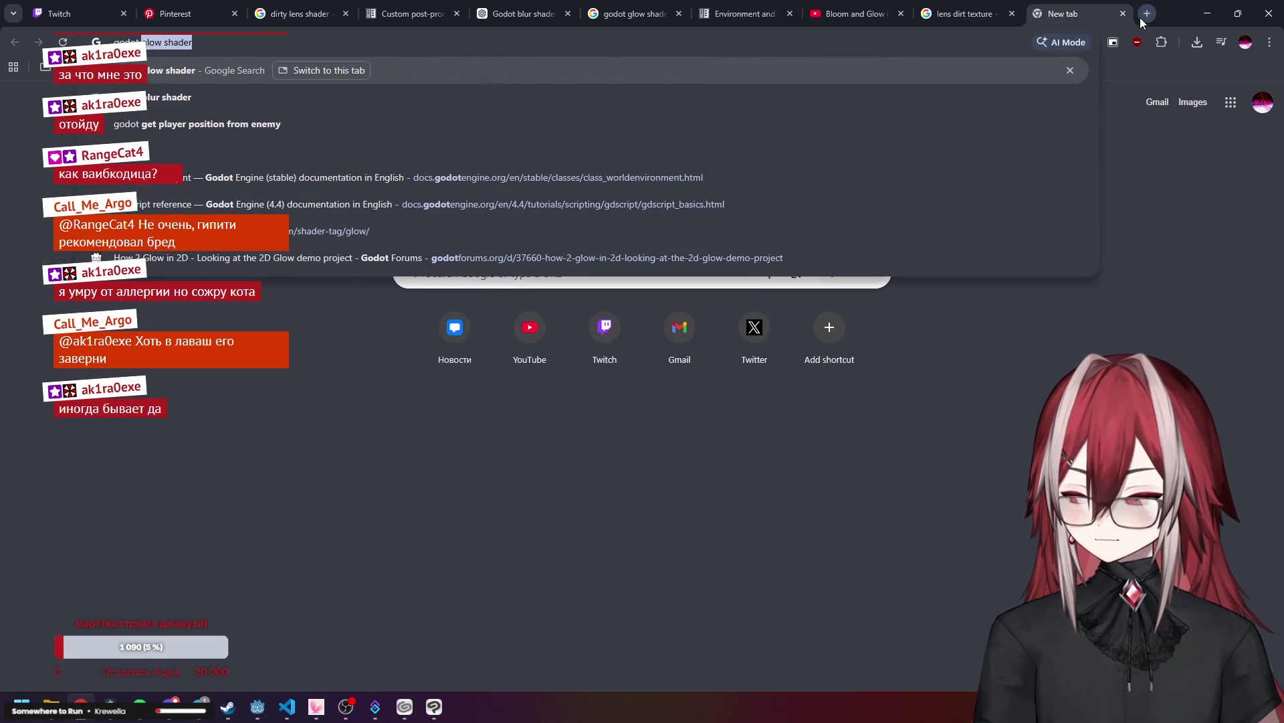
pyautogui.press('BackSpace')
pyautogui.write('tool')
pyautogui.press('Return')
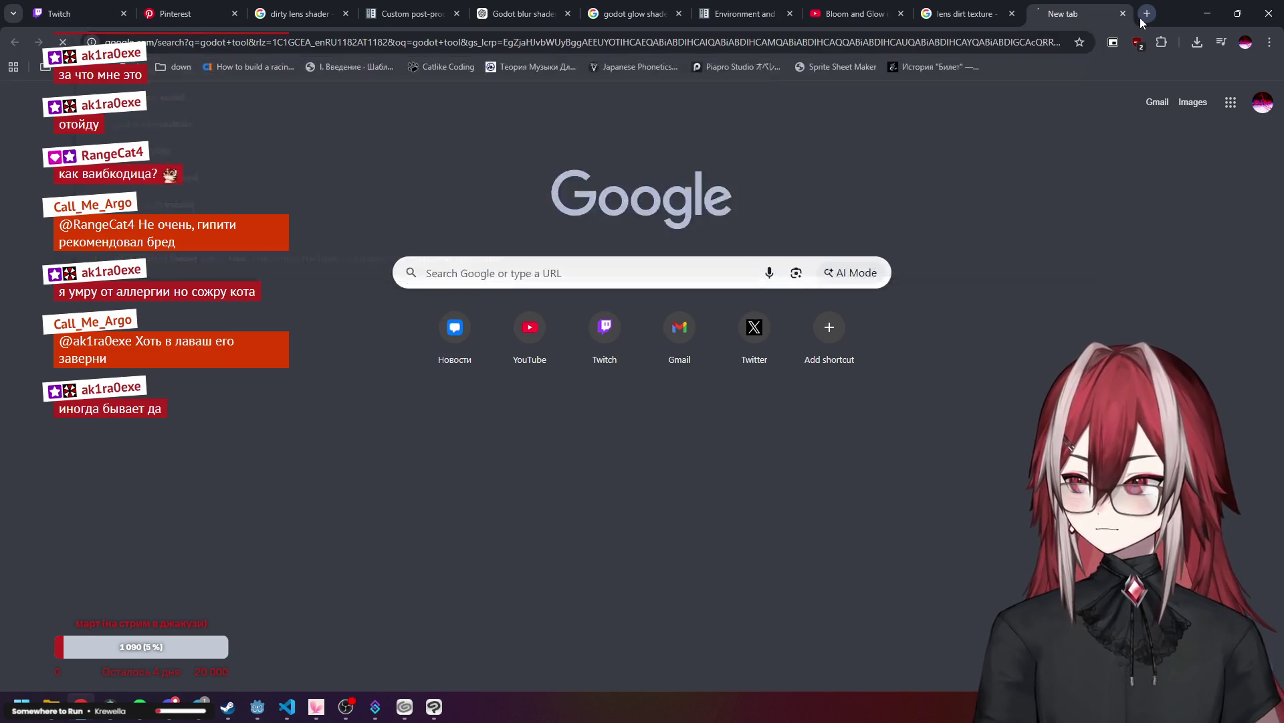
pyautogui.click(338, 208)
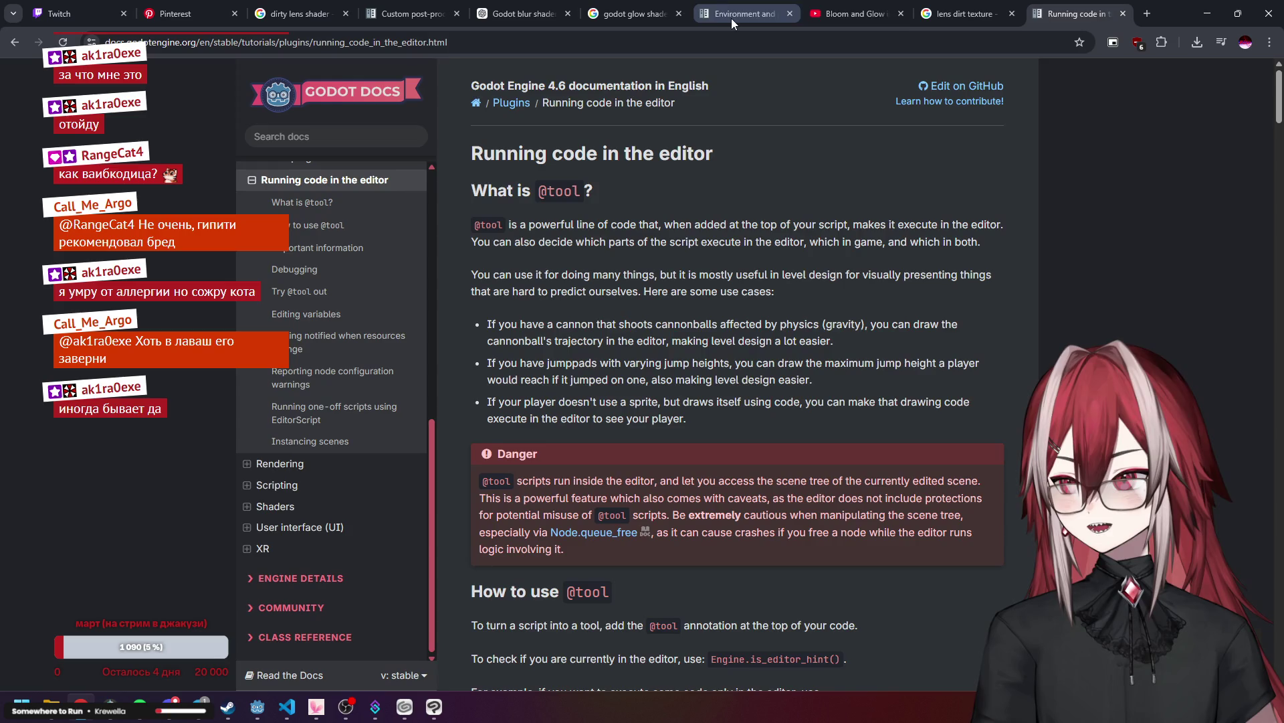
# Step: Close the six old glow, blur, post-processing, environment and dirty lens research tabs
pyautogui.middleClick(819, 19)
pyautogui.middleClick(743, 19)
pyautogui.middleClick(635, 18)
pyautogui.middleClick(522, 18)
pyautogui.middleClick(408, 18)
pyautogui.middleClick(342, 21)
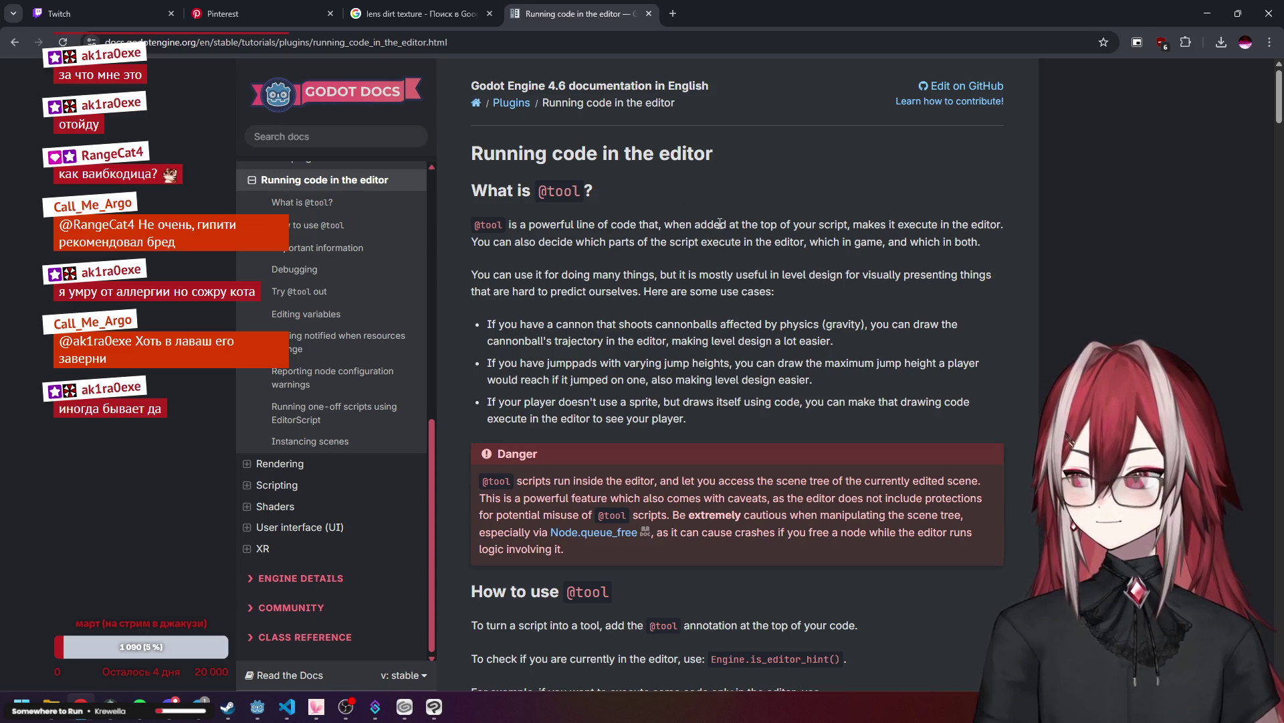
pyautogui.scroll(-7, 687, 293)
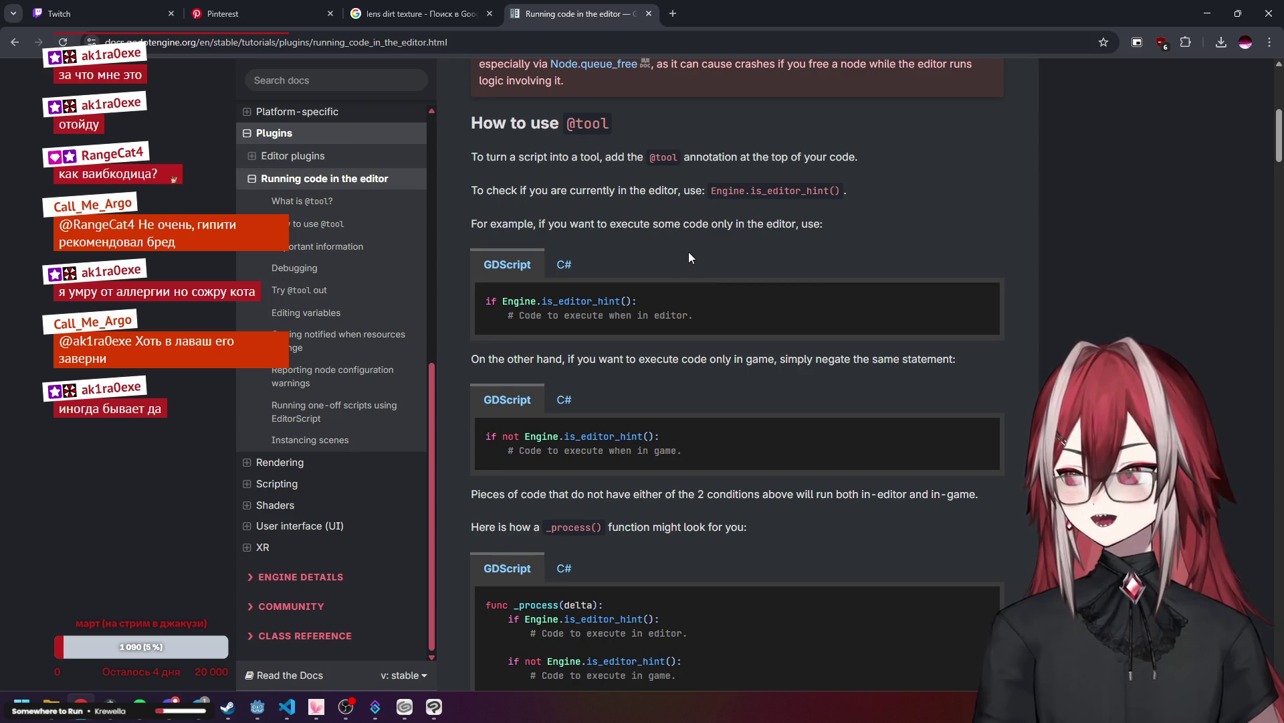
pyautogui.scroll(-1, 689, 252)
pyautogui.scroll(-1, 681, 450)
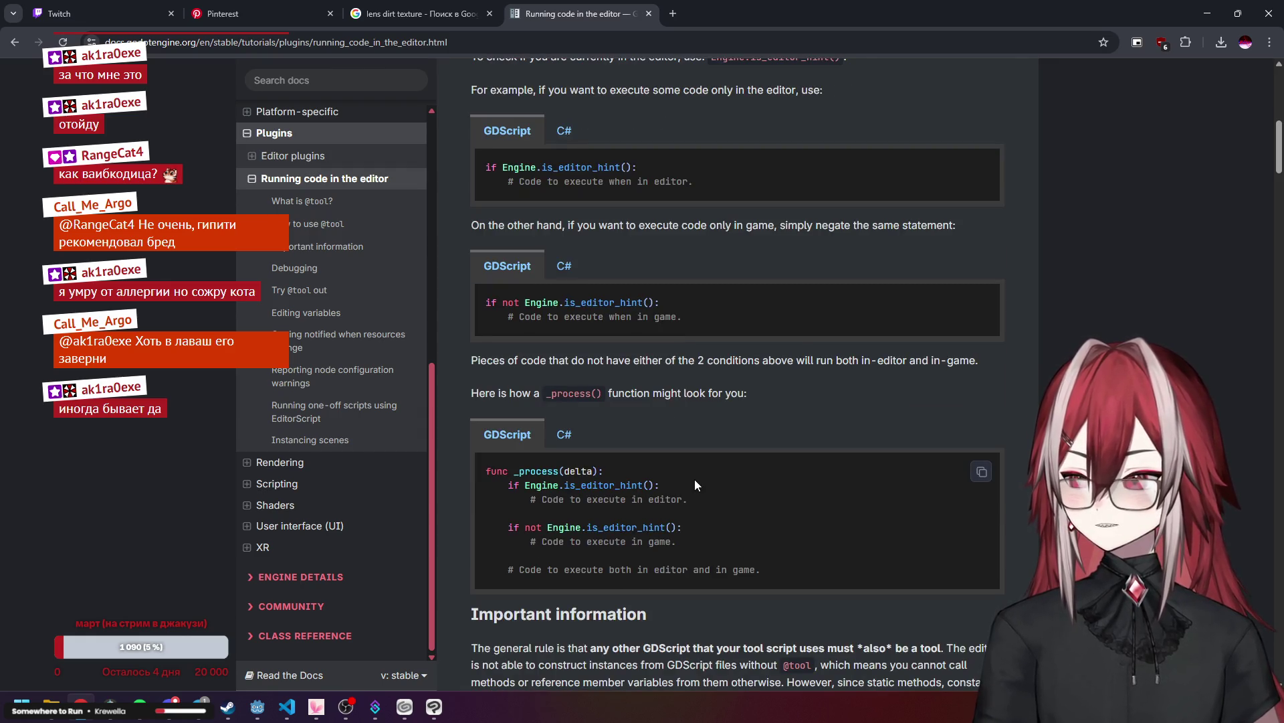
pyautogui.scroll(-12, 724, 464)
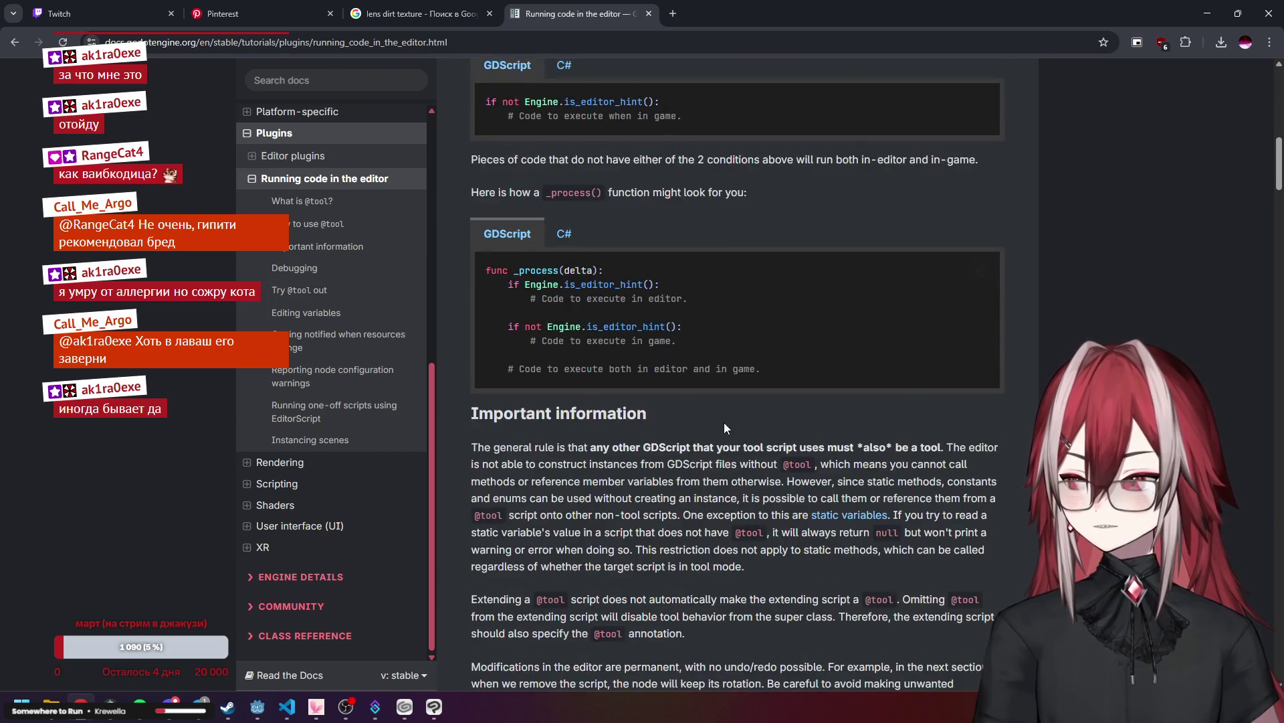
pyautogui.scroll(-4, 725, 418)
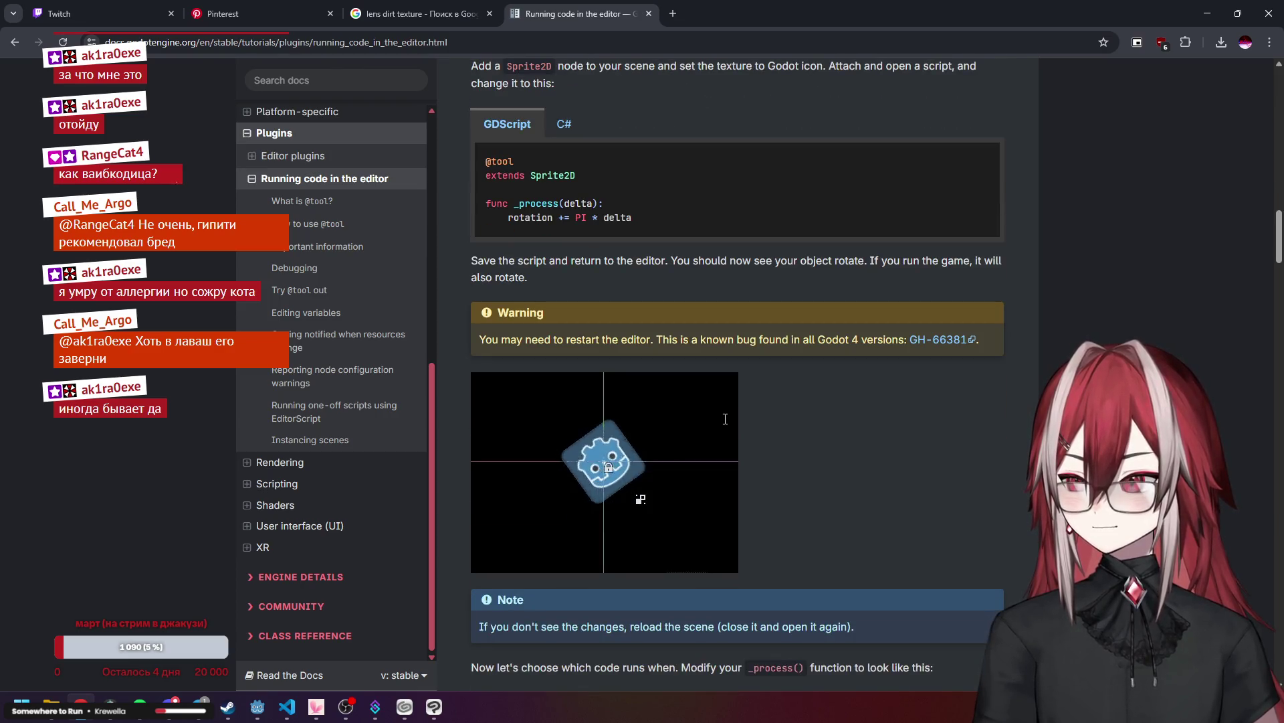
pyautogui.scroll(16, 724, 418)
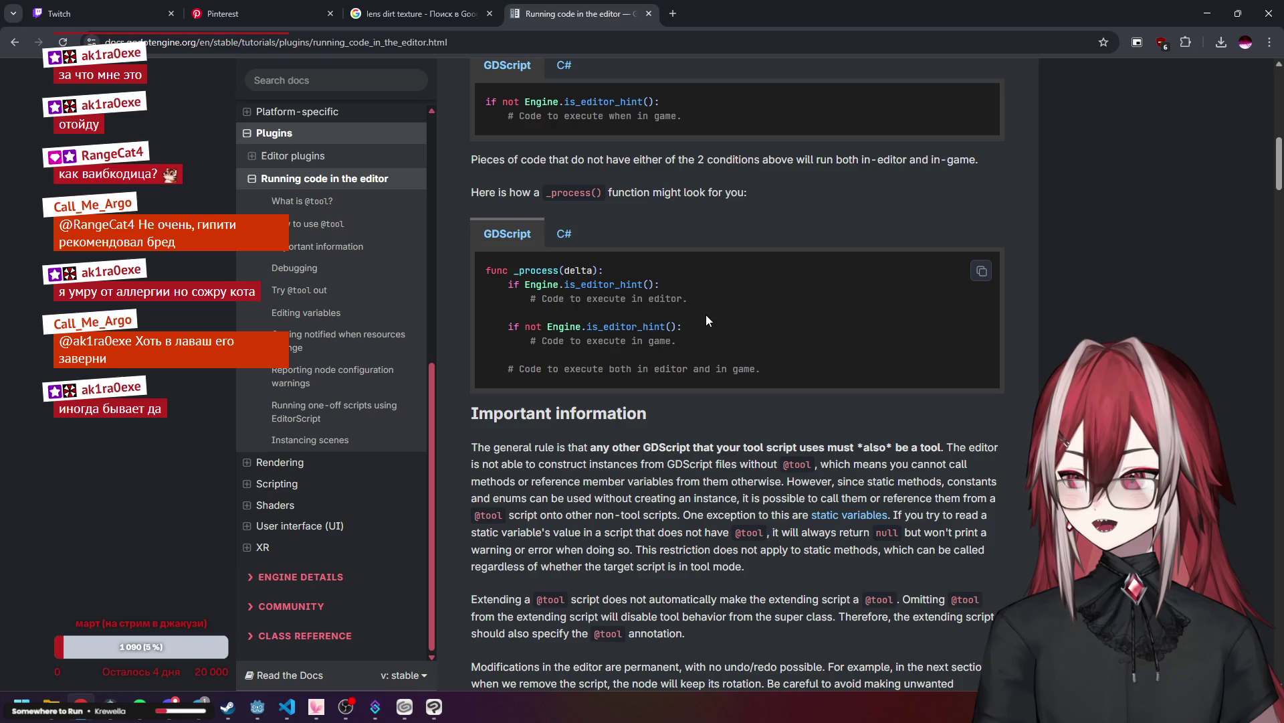
pyautogui.moveTo(777, 362); pyautogui.dragTo(564, 369)
pyautogui.click(756, 348)
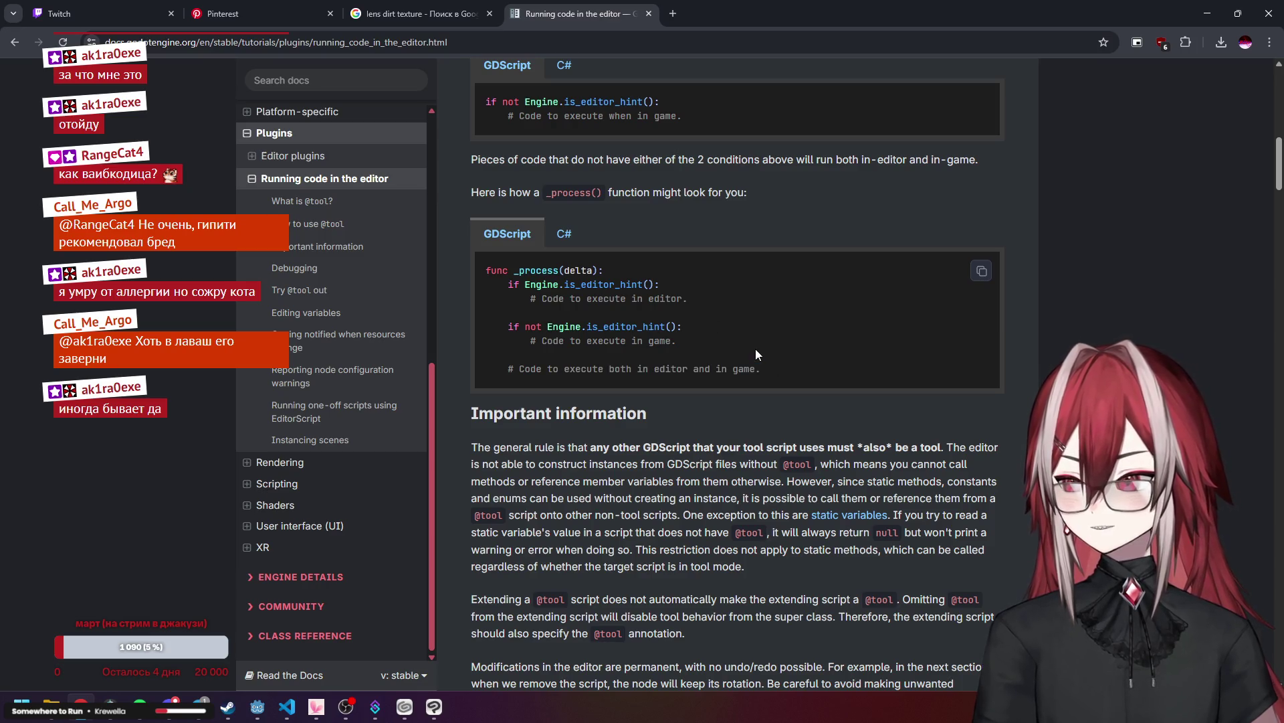
pyautogui.scroll(8, 756, 348)
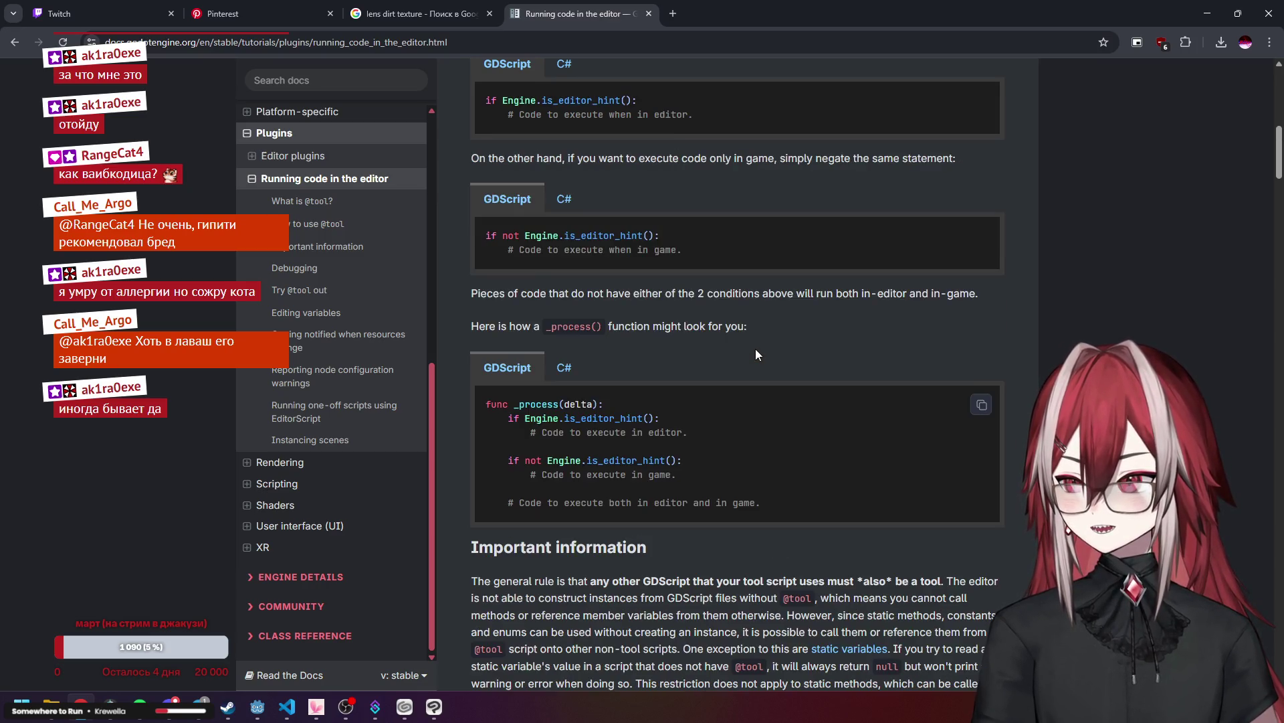
pyautogui.scroll(3, 590, 266)
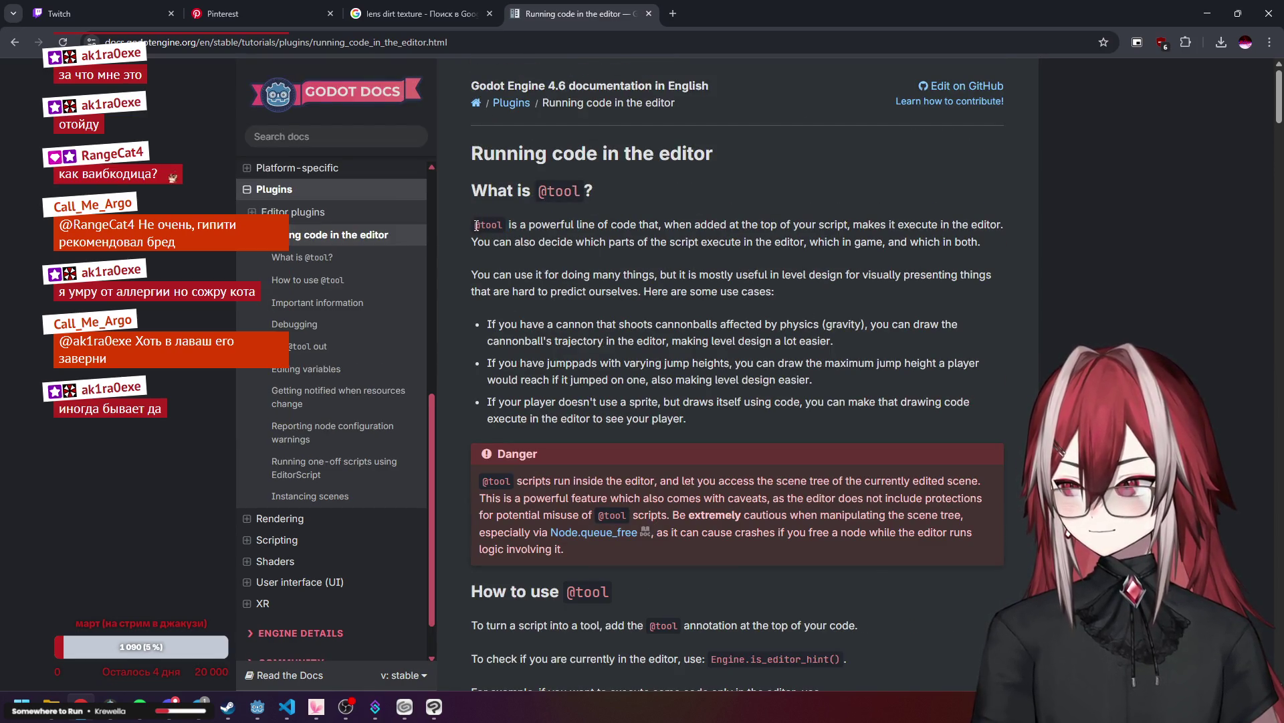
pyautogui.moveTo(473, 225); pyautogui.dragTo(493, 226)
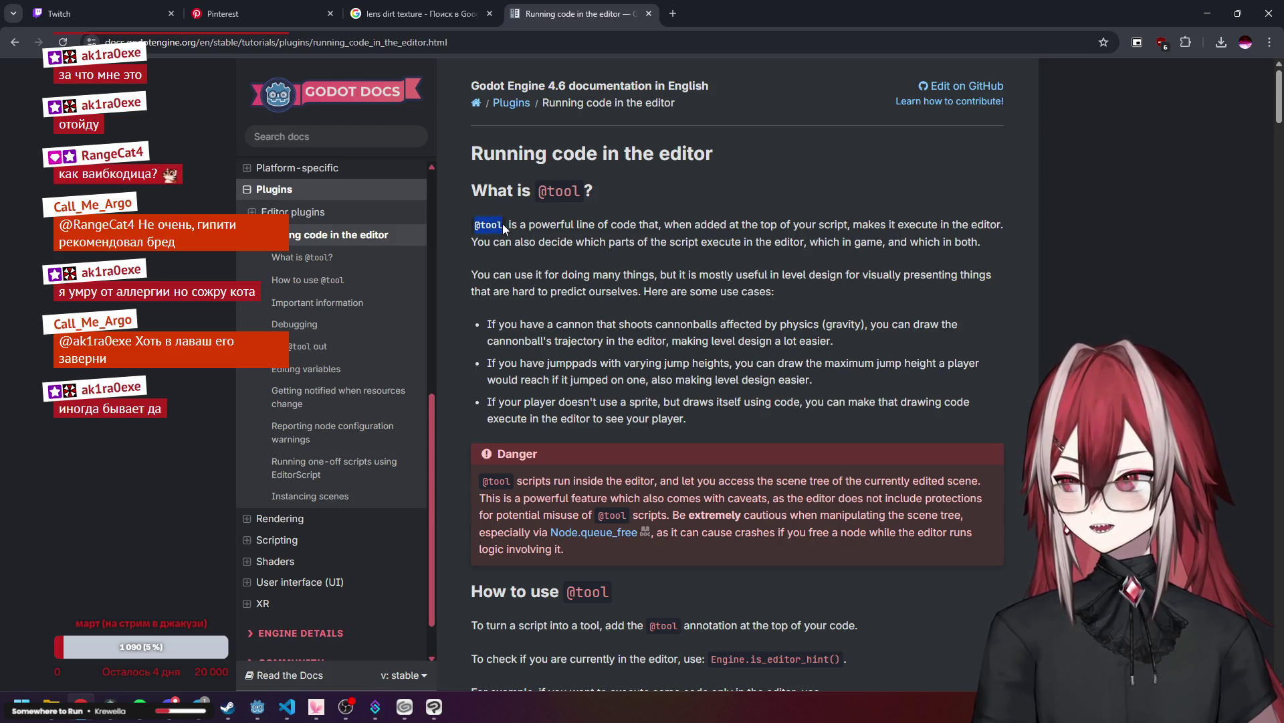
pyautogui.click(287, 706)
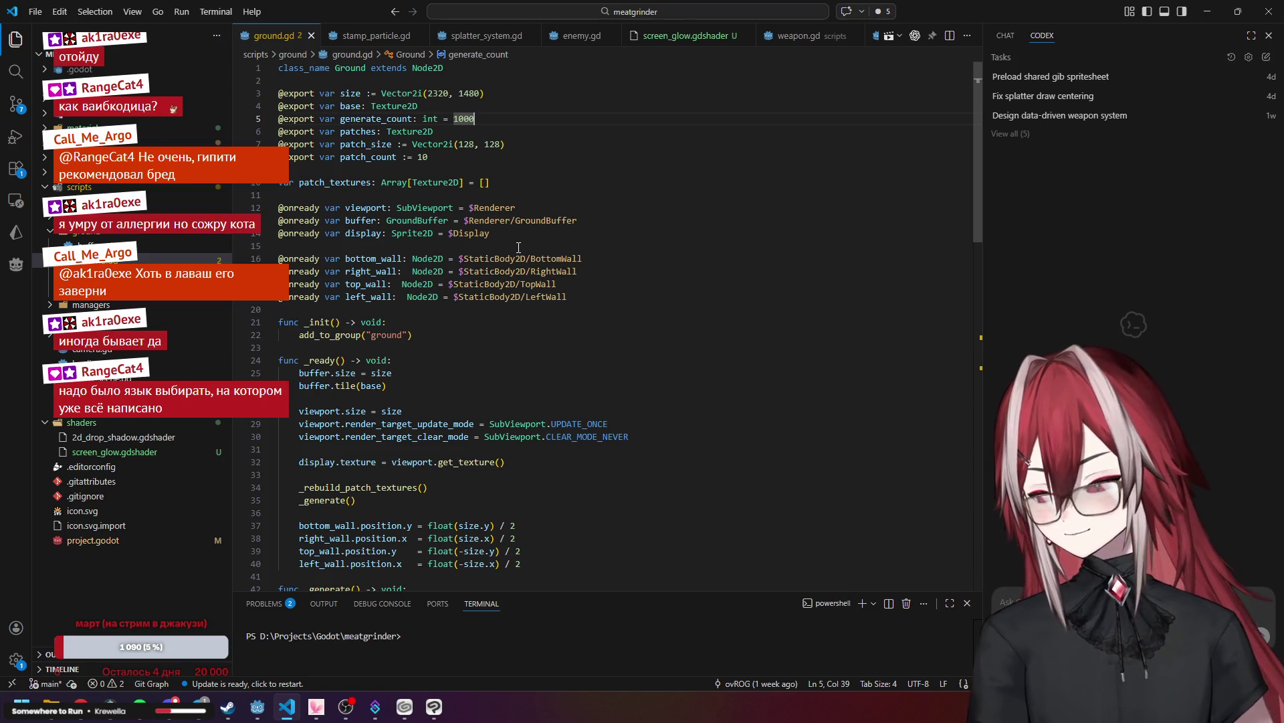
pyautogui.click(282, 69)
pyautogui.press('Return')
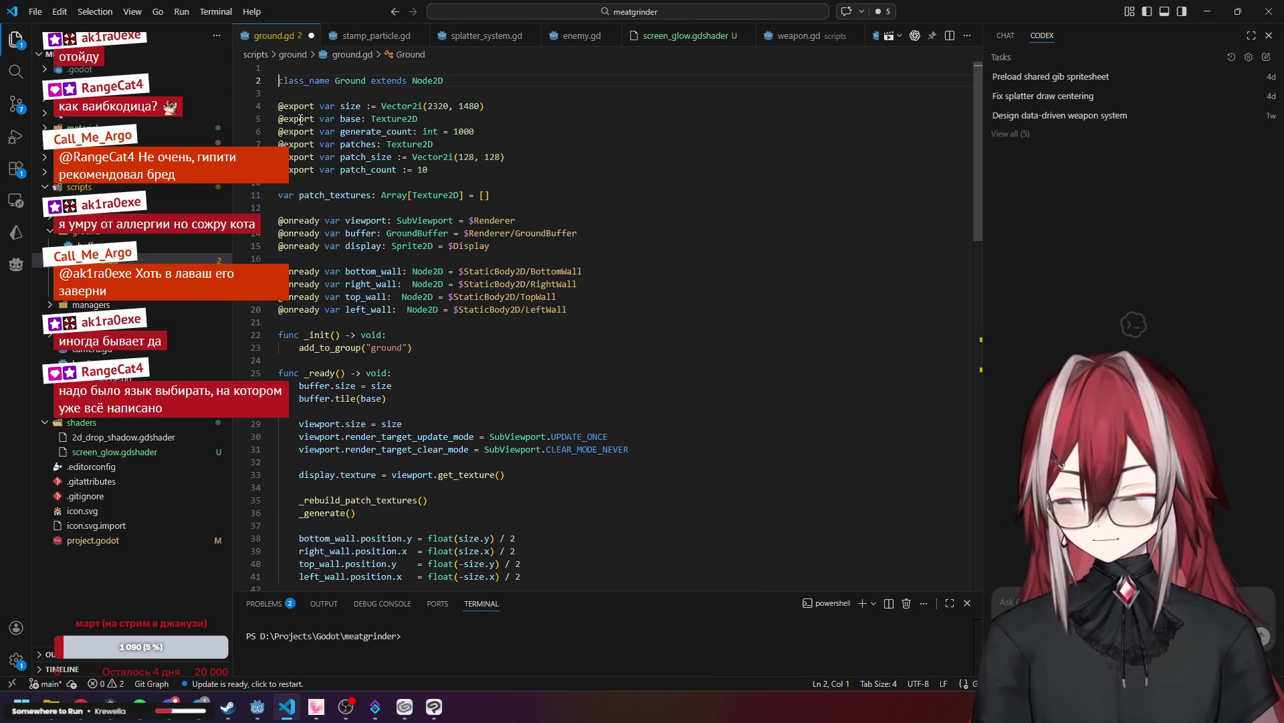
pyautogui.write('@tool')
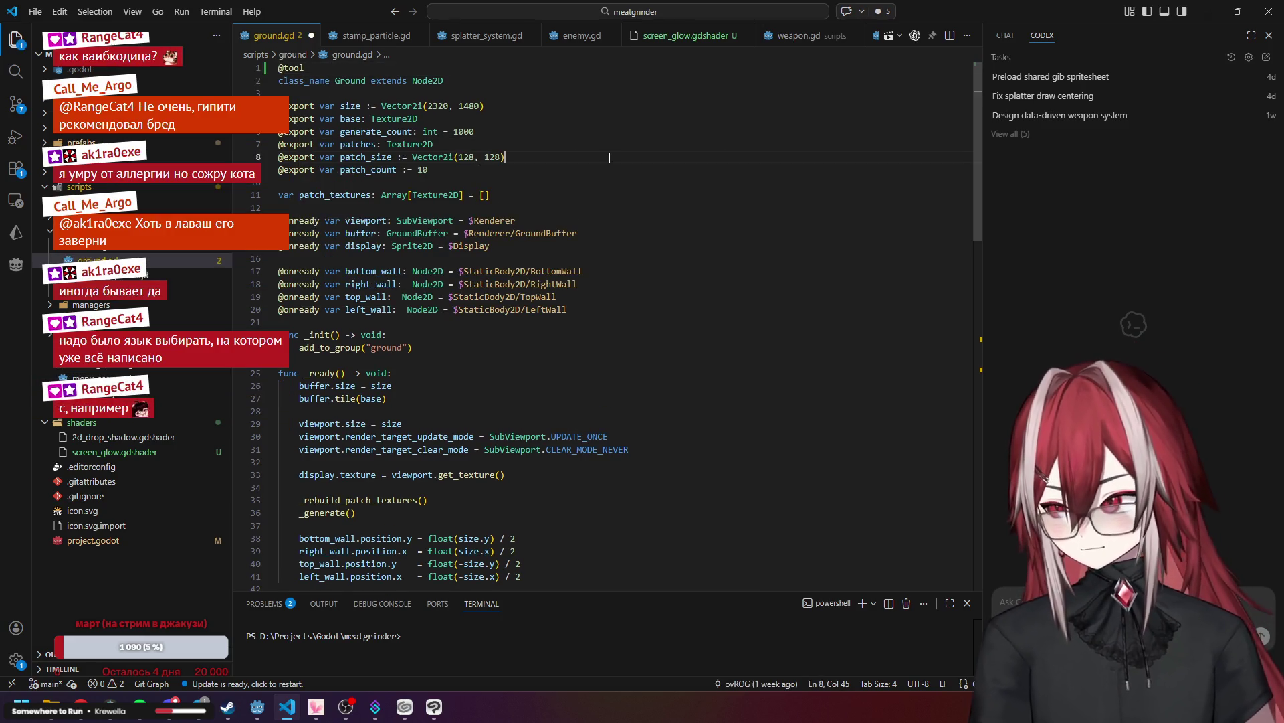
pyautogui.click(258, 707)
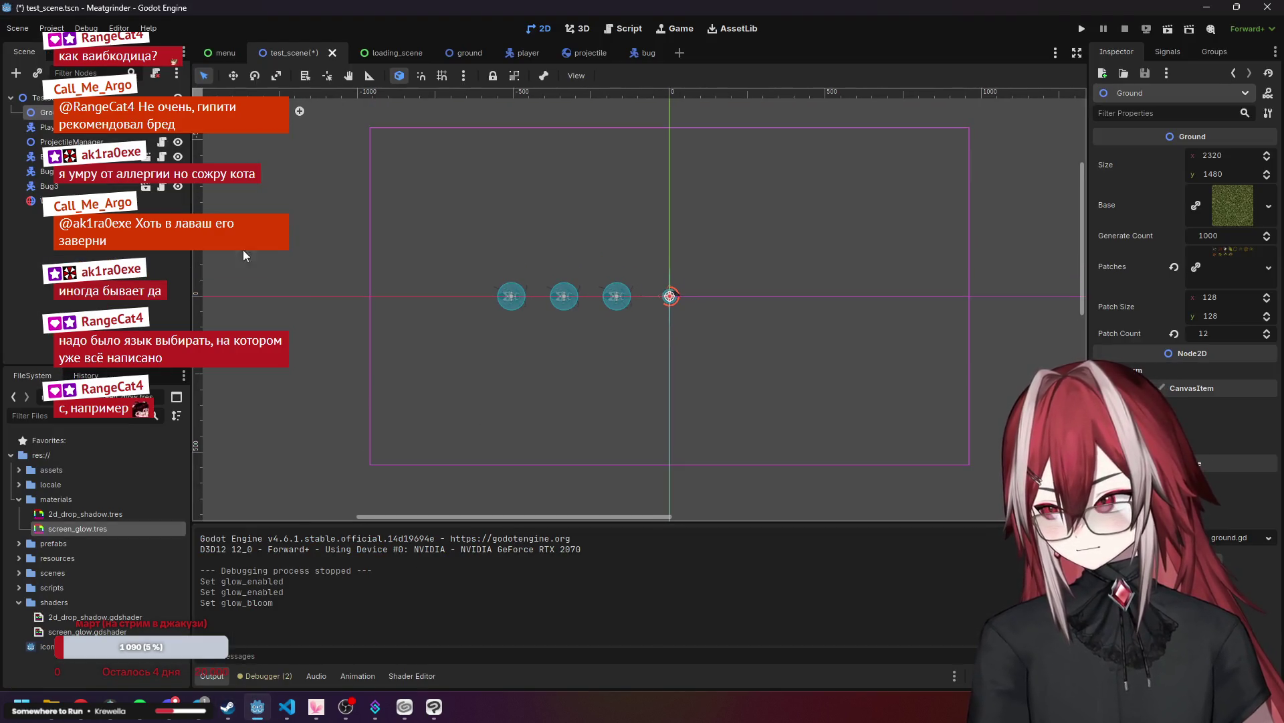
pyautogui.click(287, 708)
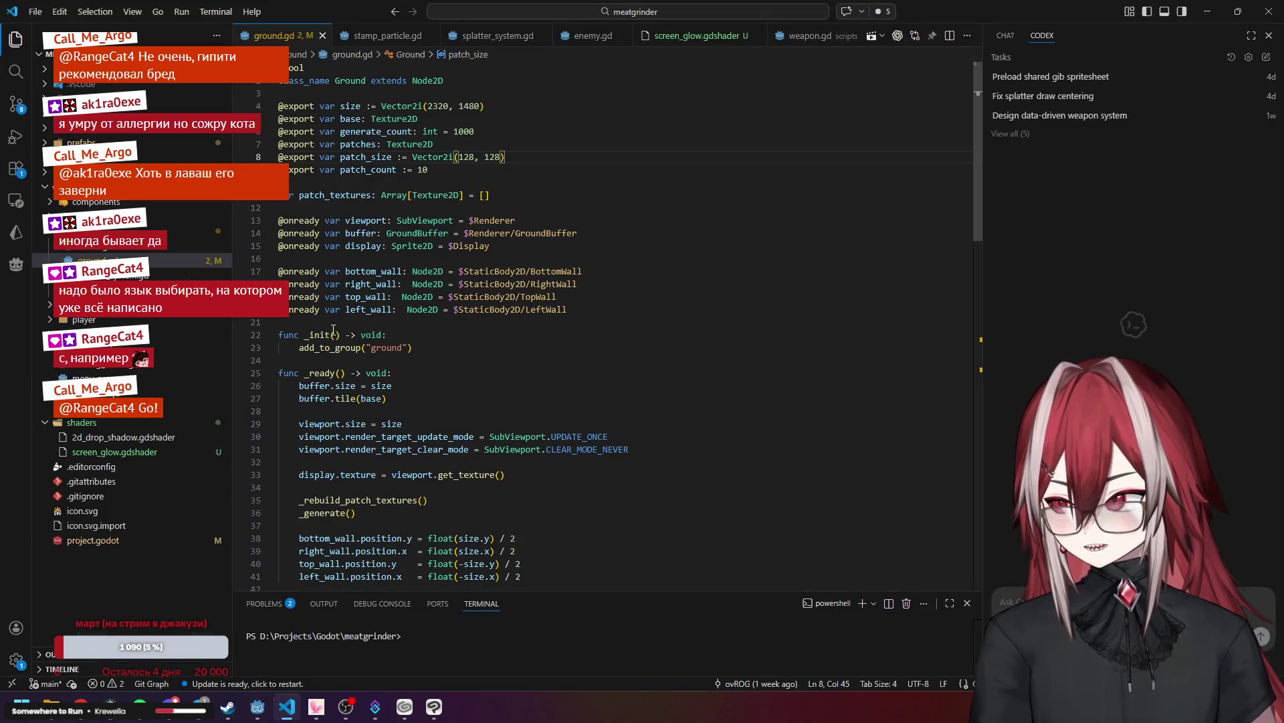
pyautogui.press('Left')
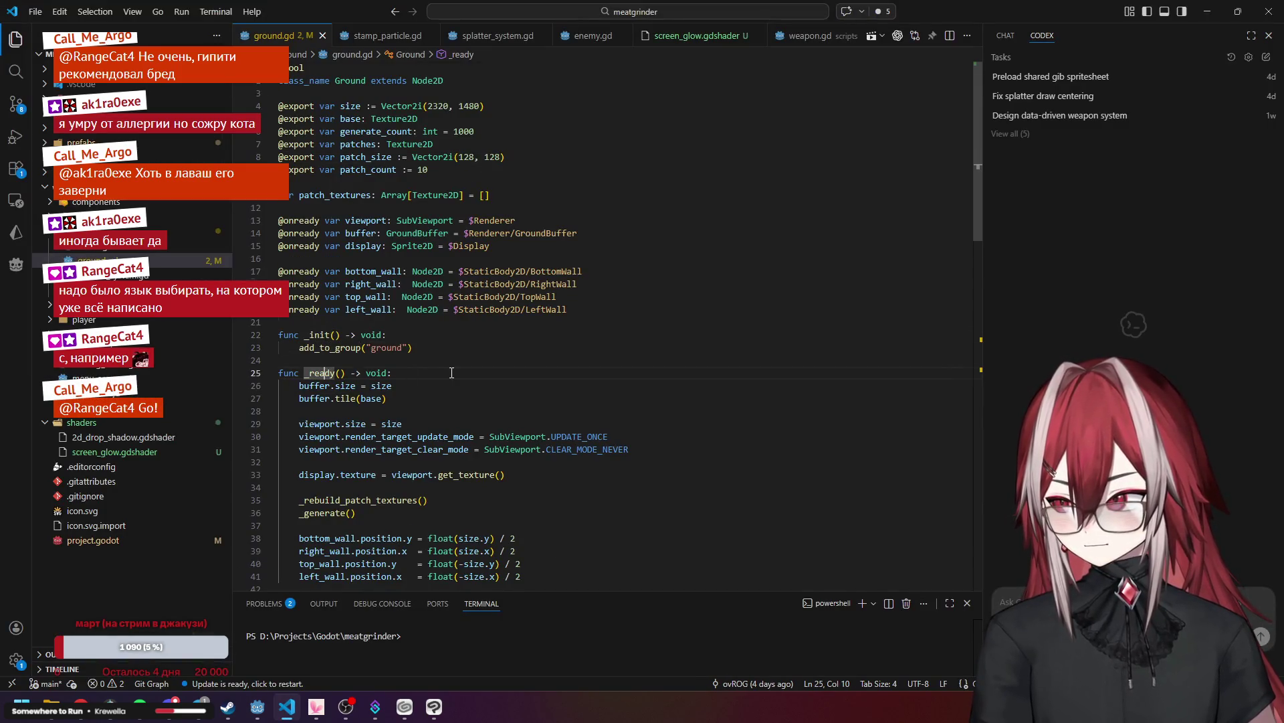
pyautogui.scroll(-3, 443, 362)
pyautogui.click(329, 421)
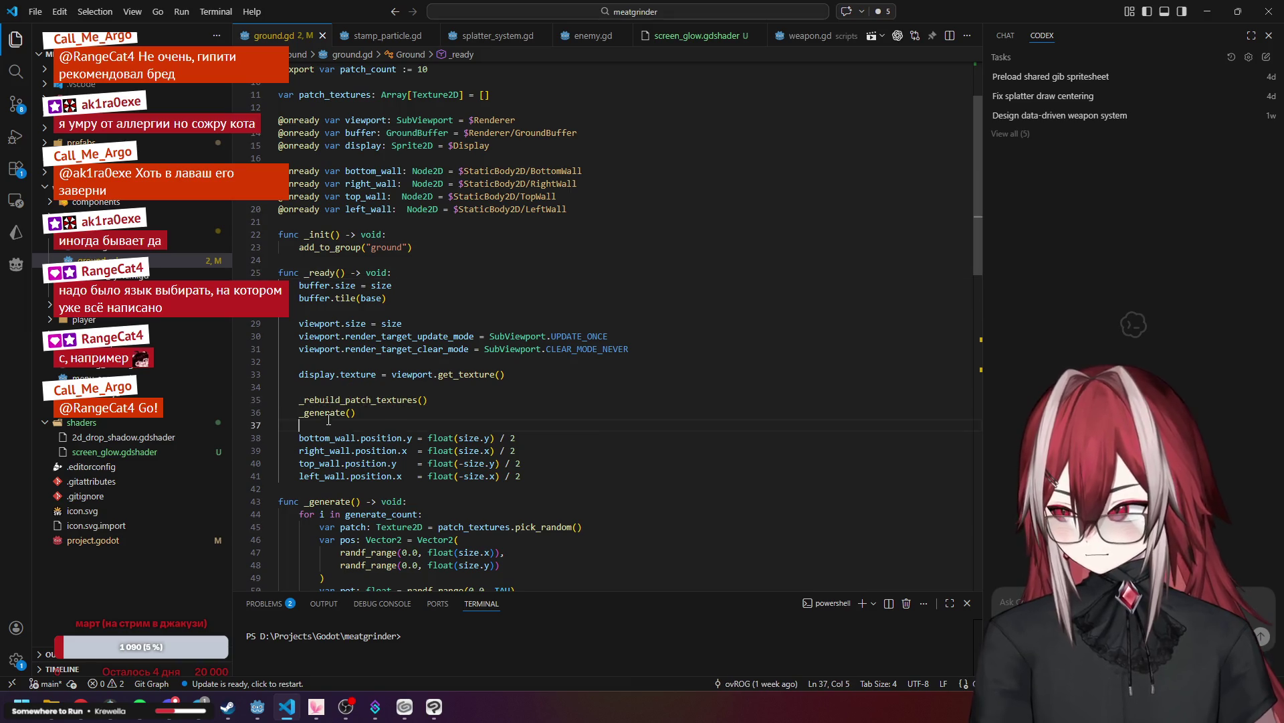
pyautogui.click(174, 245)
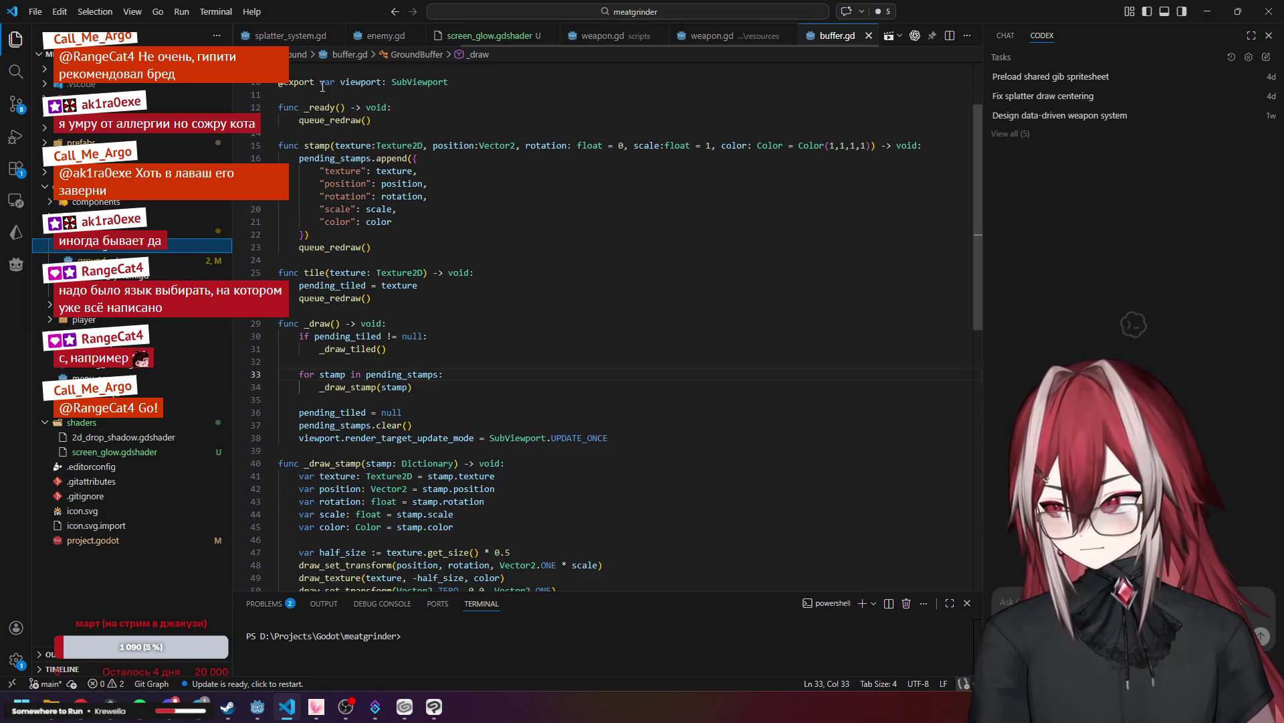
pyautogui.scroll(3, 293, 83)
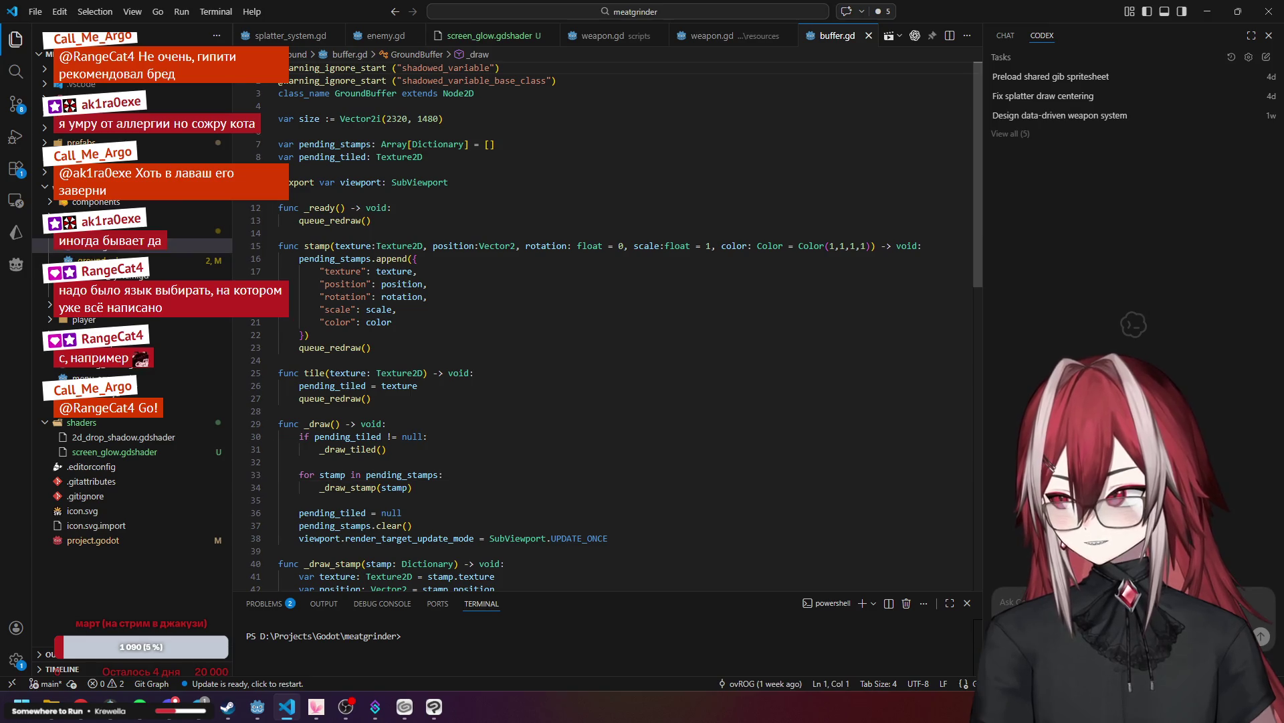
pyautogui.press('Return')
pyautogui.click(643, 186)
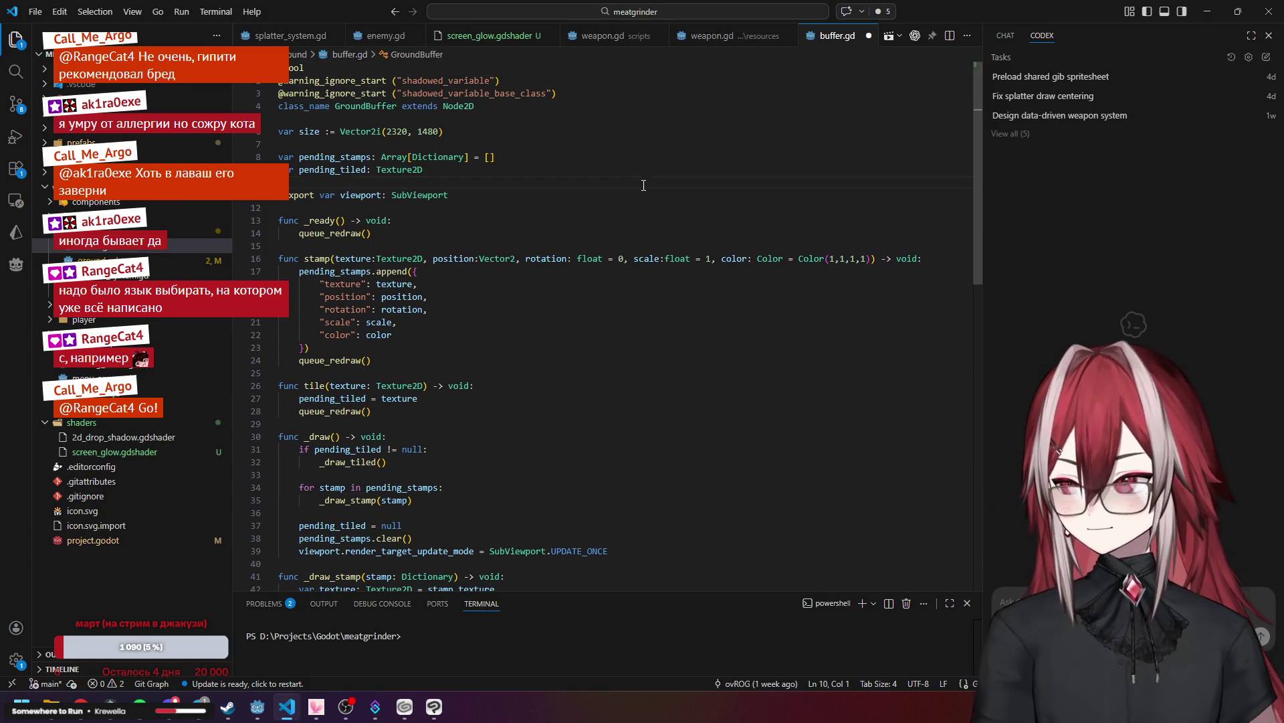
pyautogui.hotkey('alt', 'Tab')
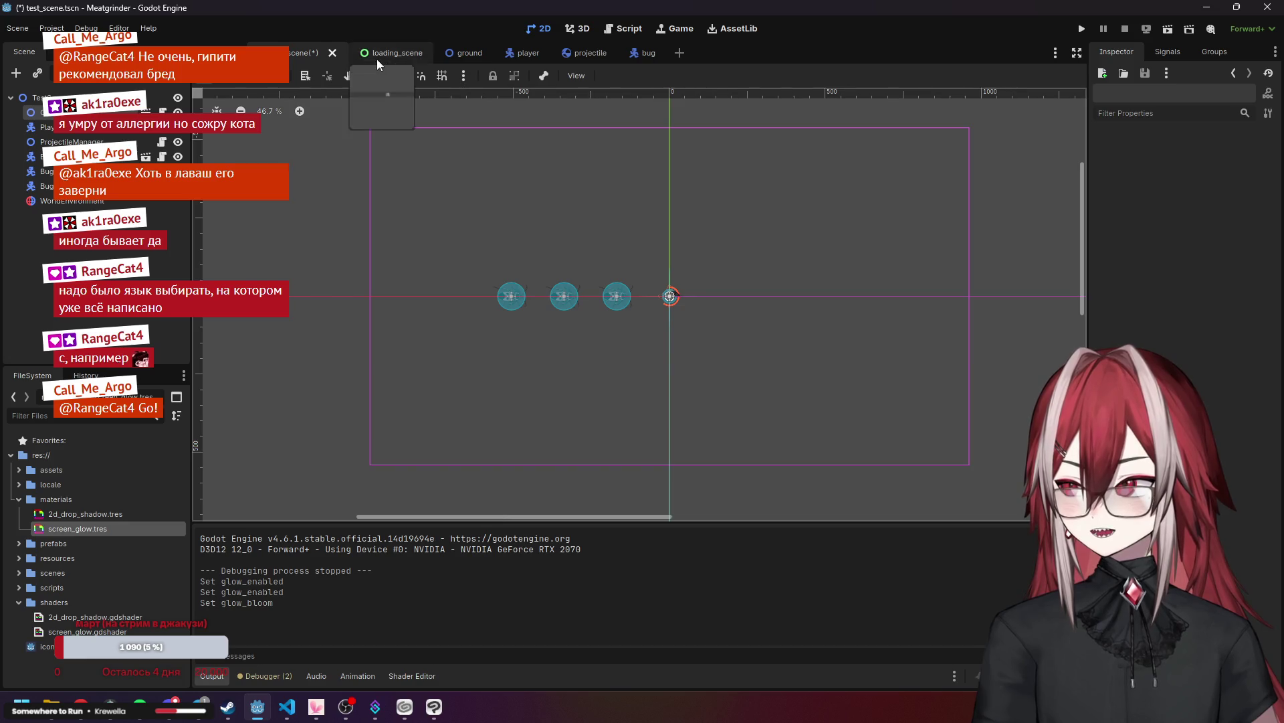
# Step: Pan and zoom around test_scene to inspect the newly rendered grass ground
pyautogui.moveTo(427, 263)
pyautogui.mouseDown()
pyautogui.moveTo(369, 283)
pyautogui.moveTo(408, 295)
pyautogui.mouseUp()
pyautogui.click(340, 56)
pyautogui.click(299, 53)
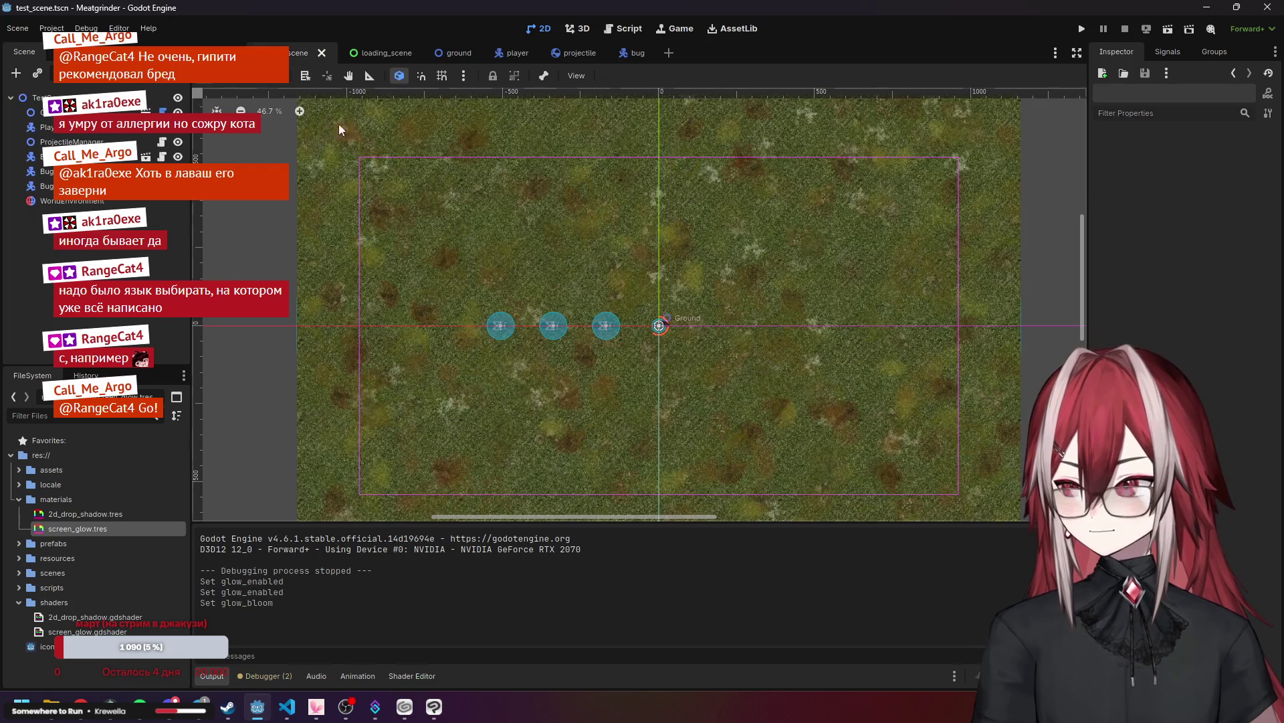
pyautogui.scroll(-1, 478, 218)
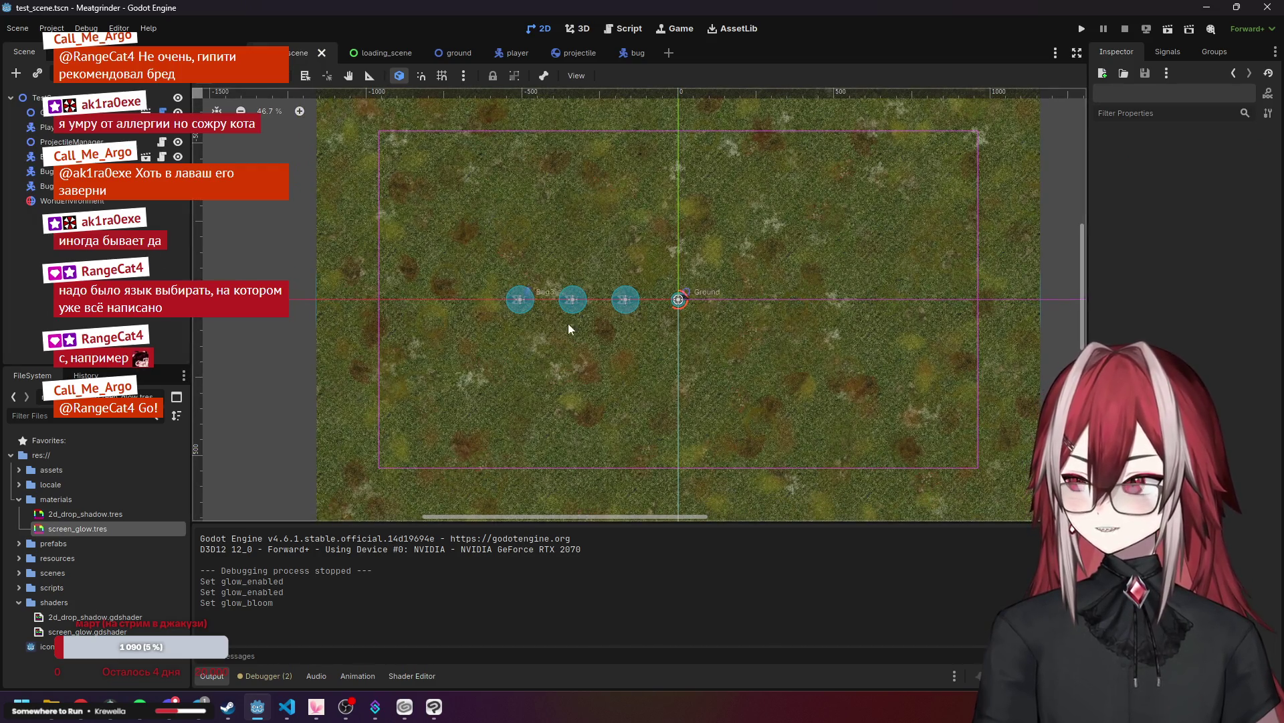
pyautogui.scroll(3, 650, 329)
pyautogui.scroll(-7, 640, 348)
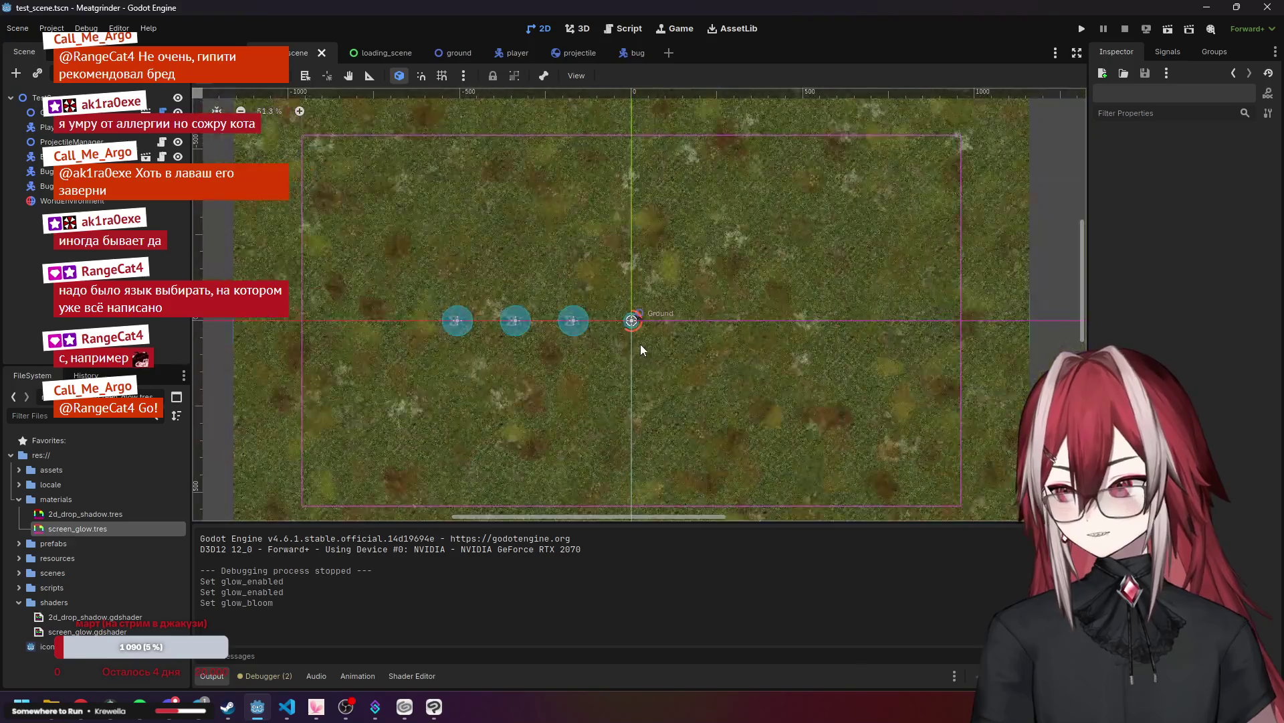
pyautogui.scroll(3, 640, 348)
pyautogui.scroll(5, 640, 344)
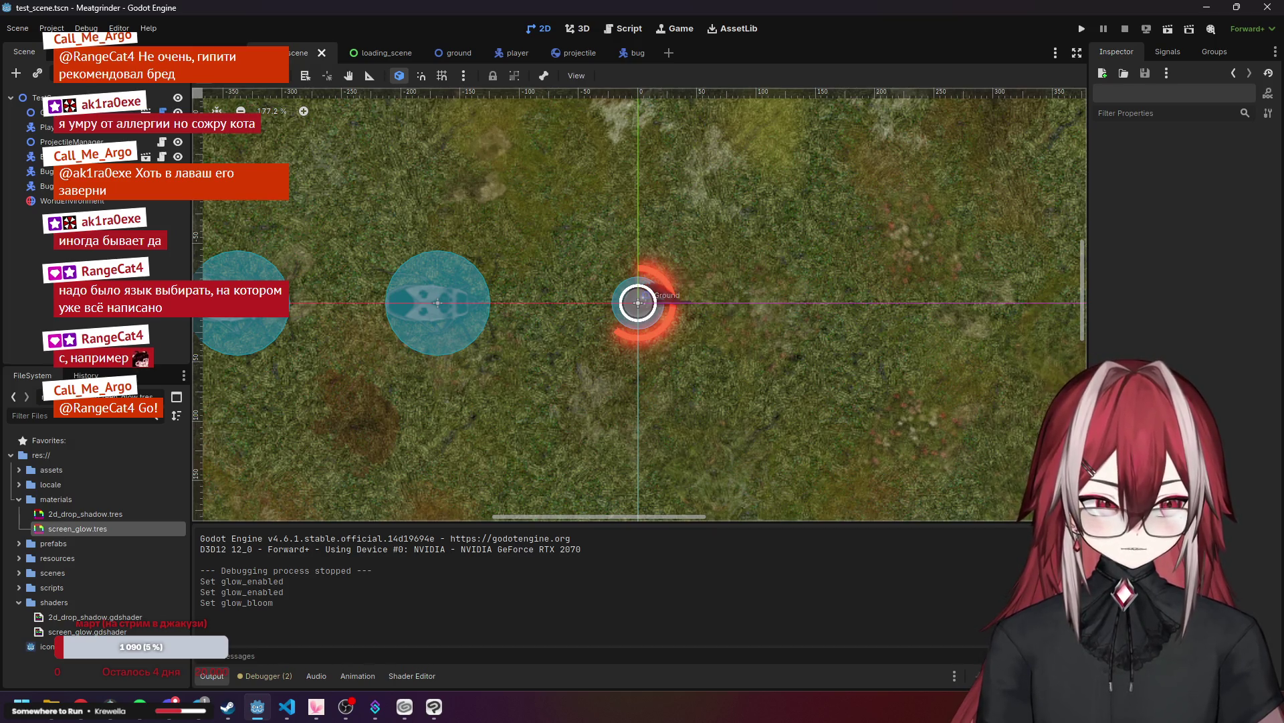
pyautogui.hotkey('alt', 'Tab')
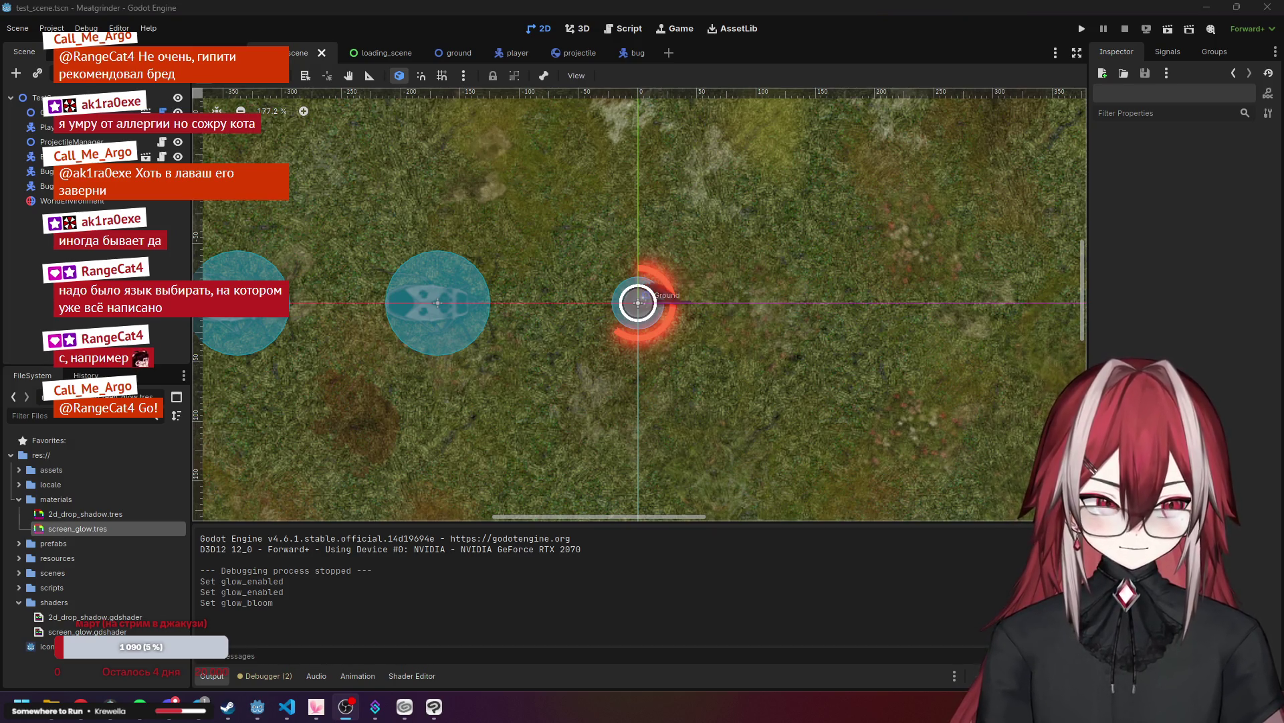
# Step: Select the Ground node and inspect the grass surrounding the player
pyautogui.click(736, 183)
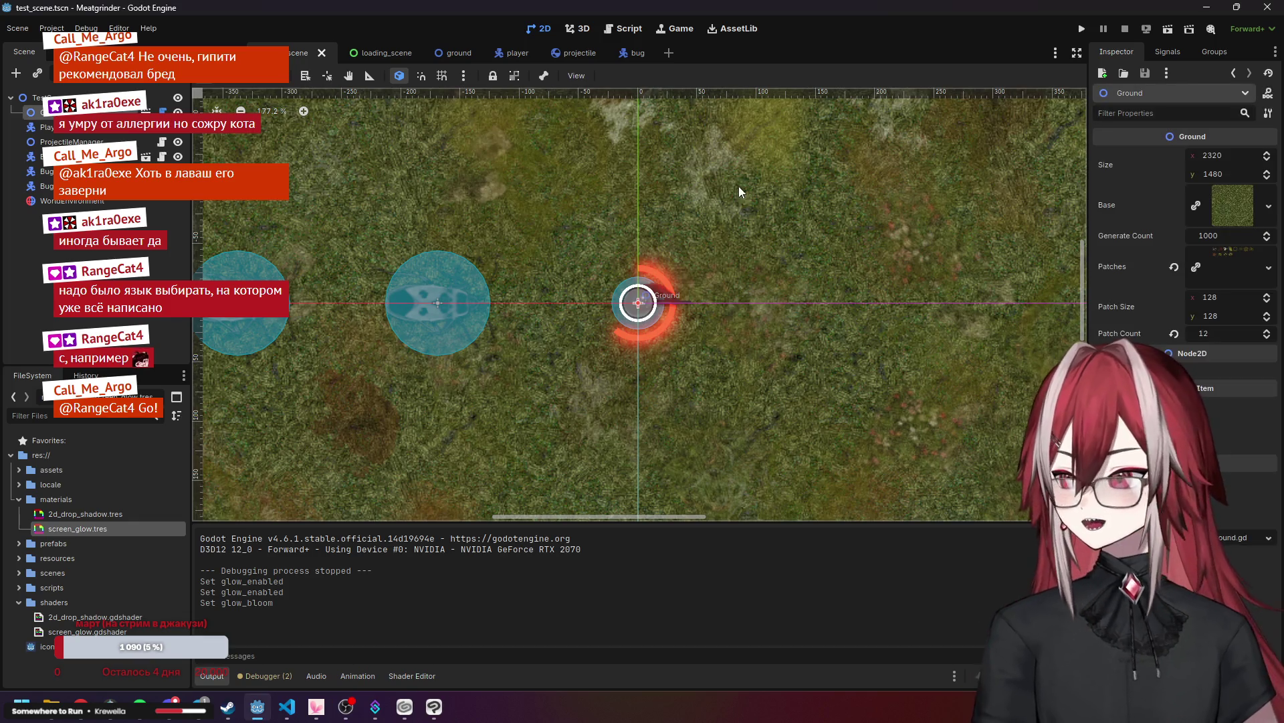
pyautogui.scroll(-3, 793, 228)
pyautogui.scroll(2, 793, 228)
pyautogui.scroll(8, 749, 247)
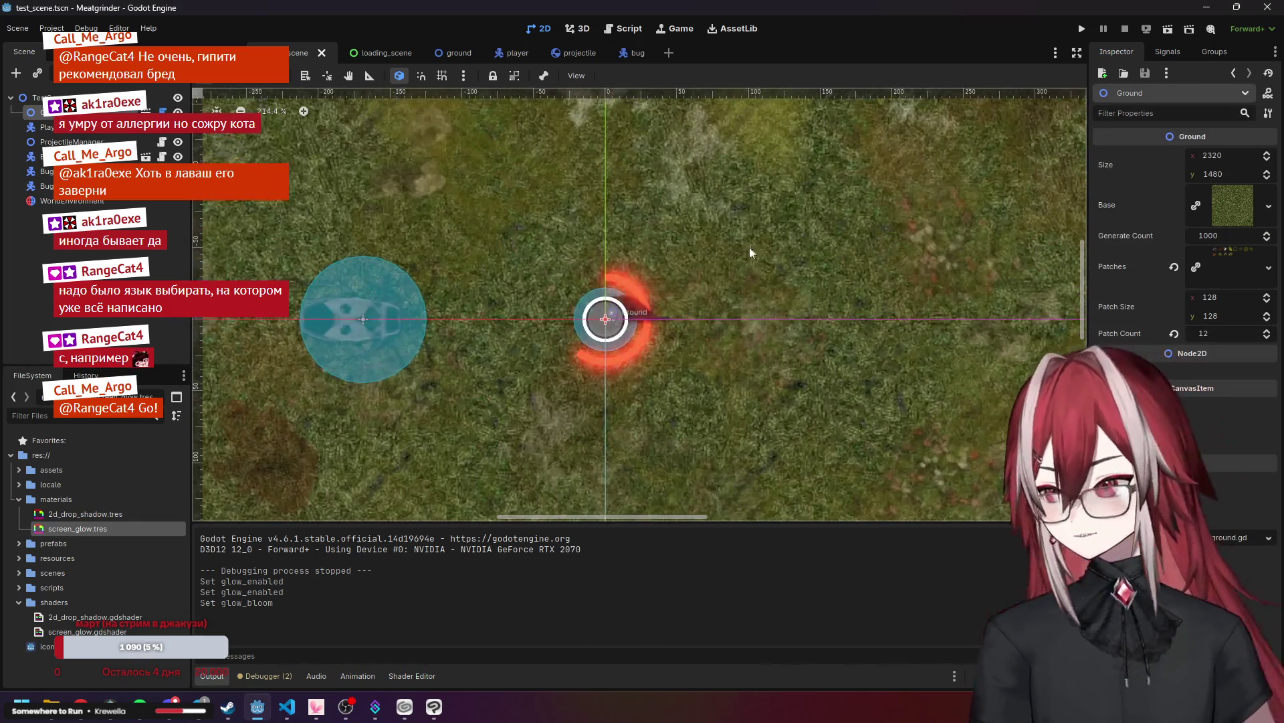
pyautogui.scroll(-12, 656, 344)
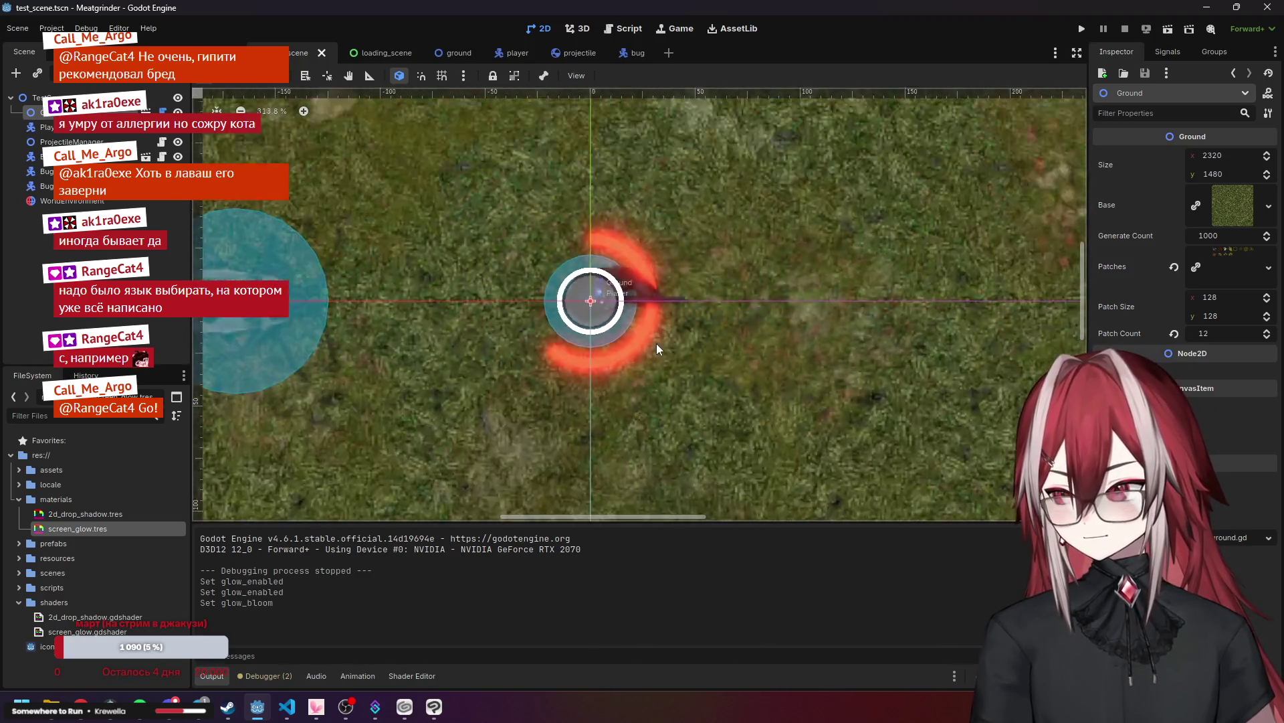
pyautogui.moveTo(720, 318); pyautogui.dragTo(666, 256)
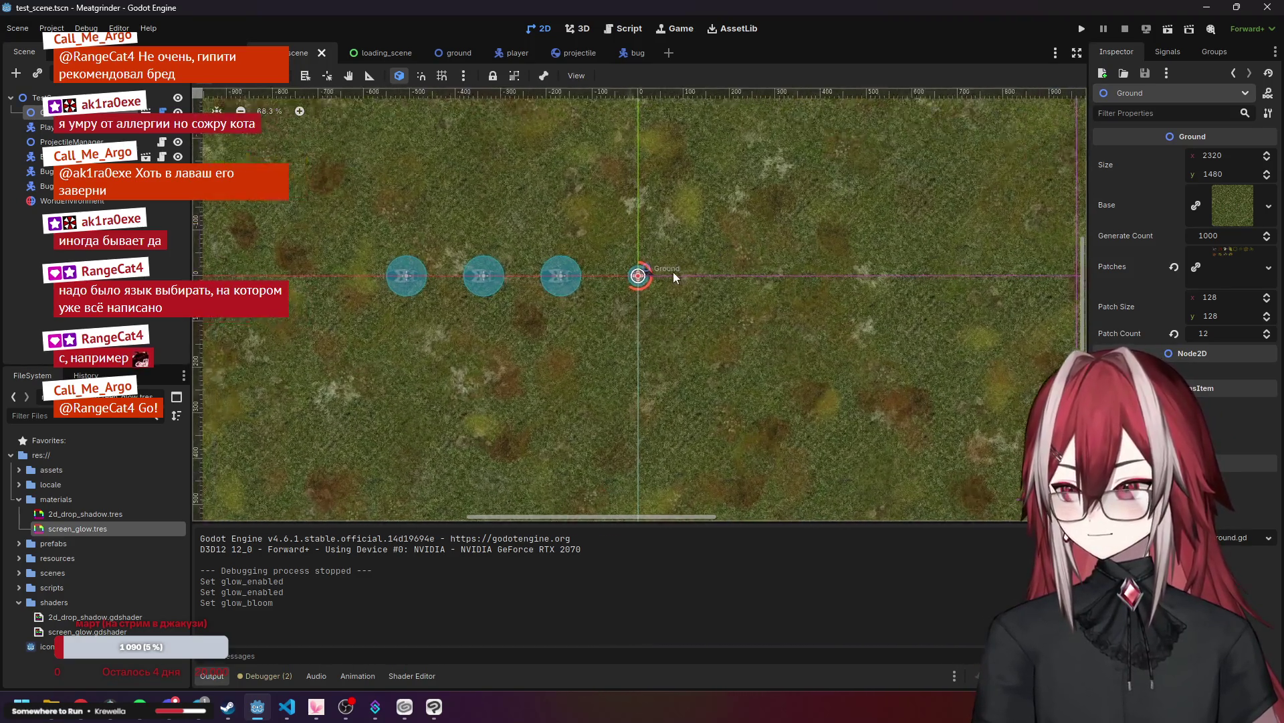
pyautogui.scroll(5, 646, 300)
pyautogui.scroll(-8, 616, 274)
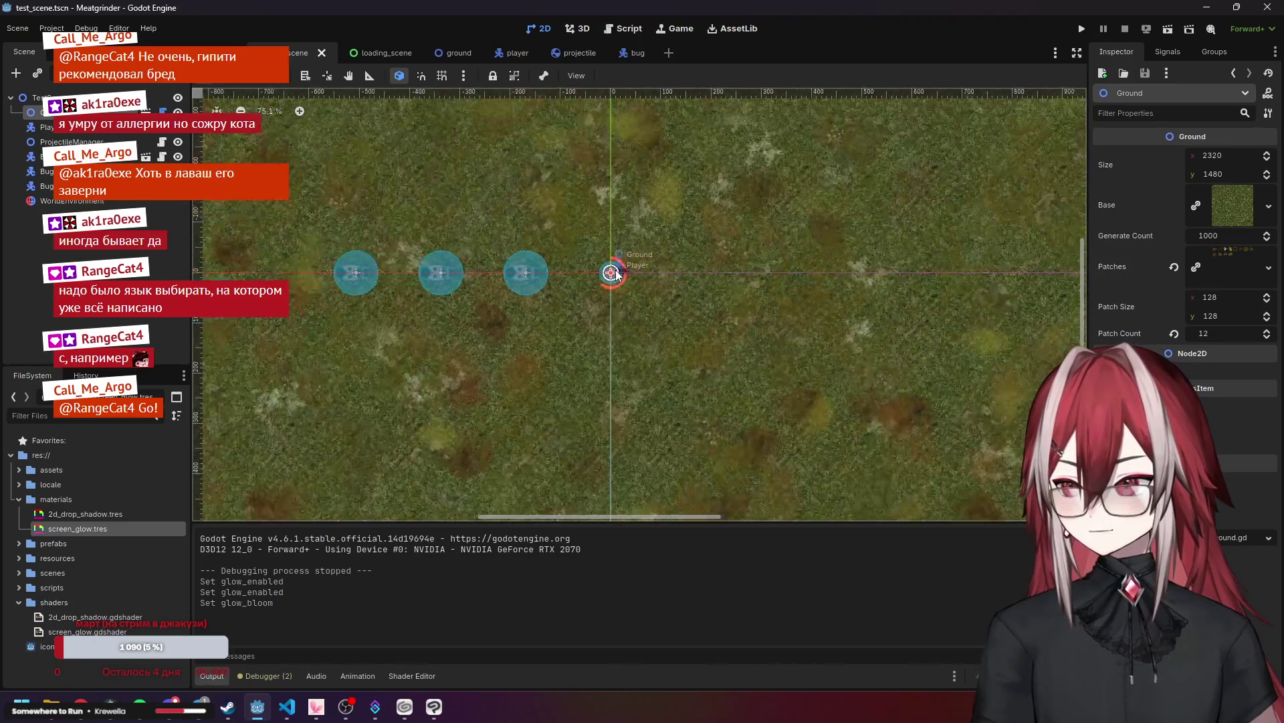
# Step: Deselect Ground and frame the glowing player and bugs over the grass
pyautogui.click(974, 323)
pyautogui.scroll(3, 648, 271)
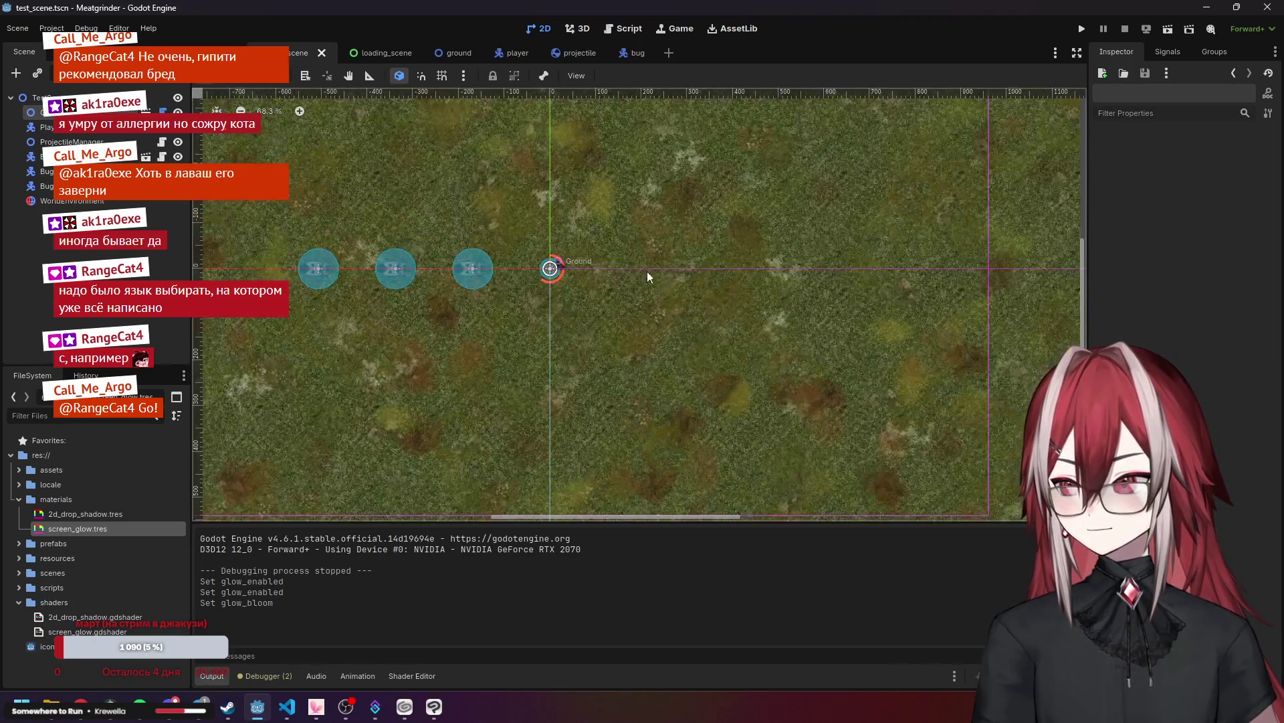
pyautogui.moveTo(648, 271); pyautogui.dragTo(665, 252)
pyautogui.moveTo(725, 287); pyautogui.dragTo(783, 271)
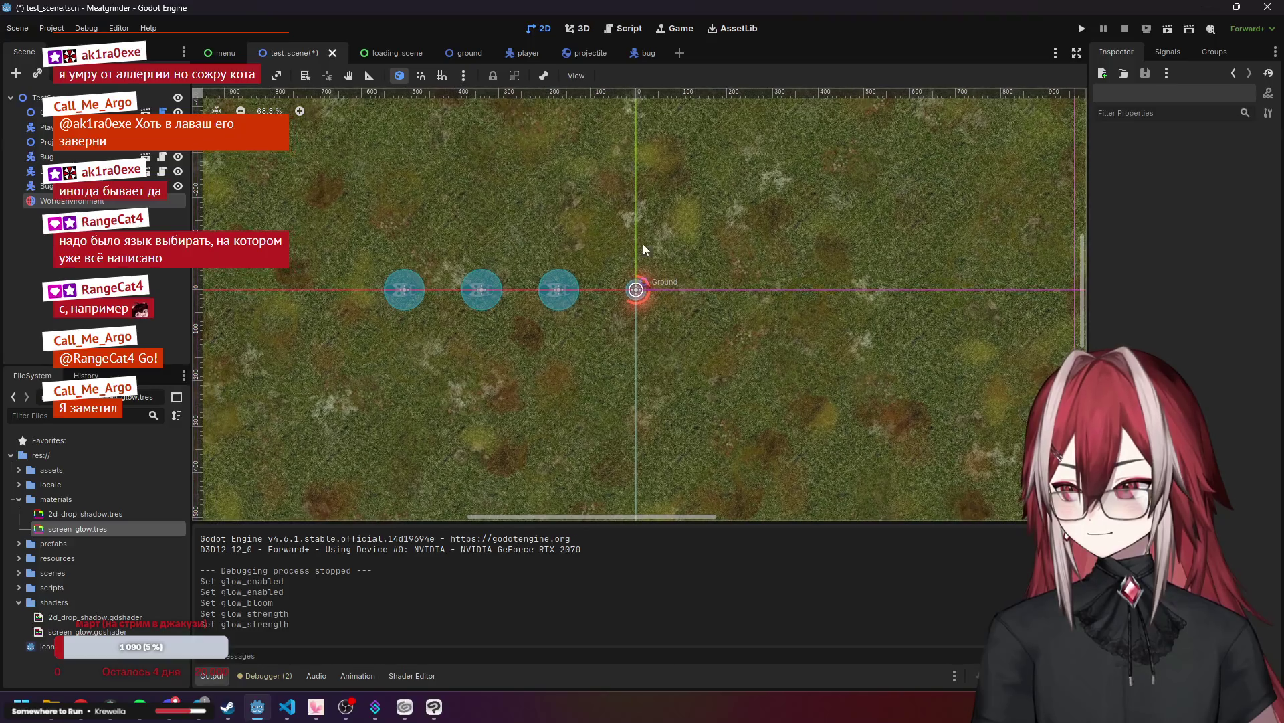
pyautogui.scroll(3, 659, 274)
pyautogui.scroll(5, 666, 264)
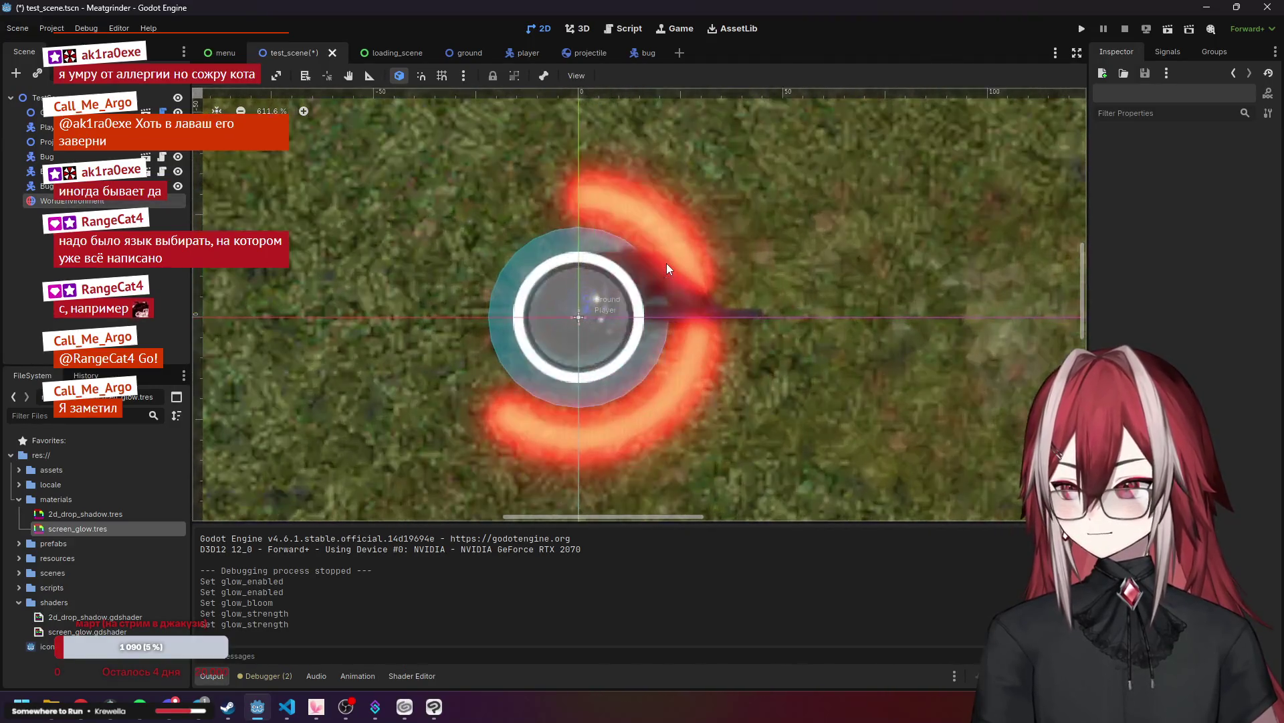
pyautogui.scroll(-5, 666, 264)
pyautogui.scroll(-3, 696, 227)
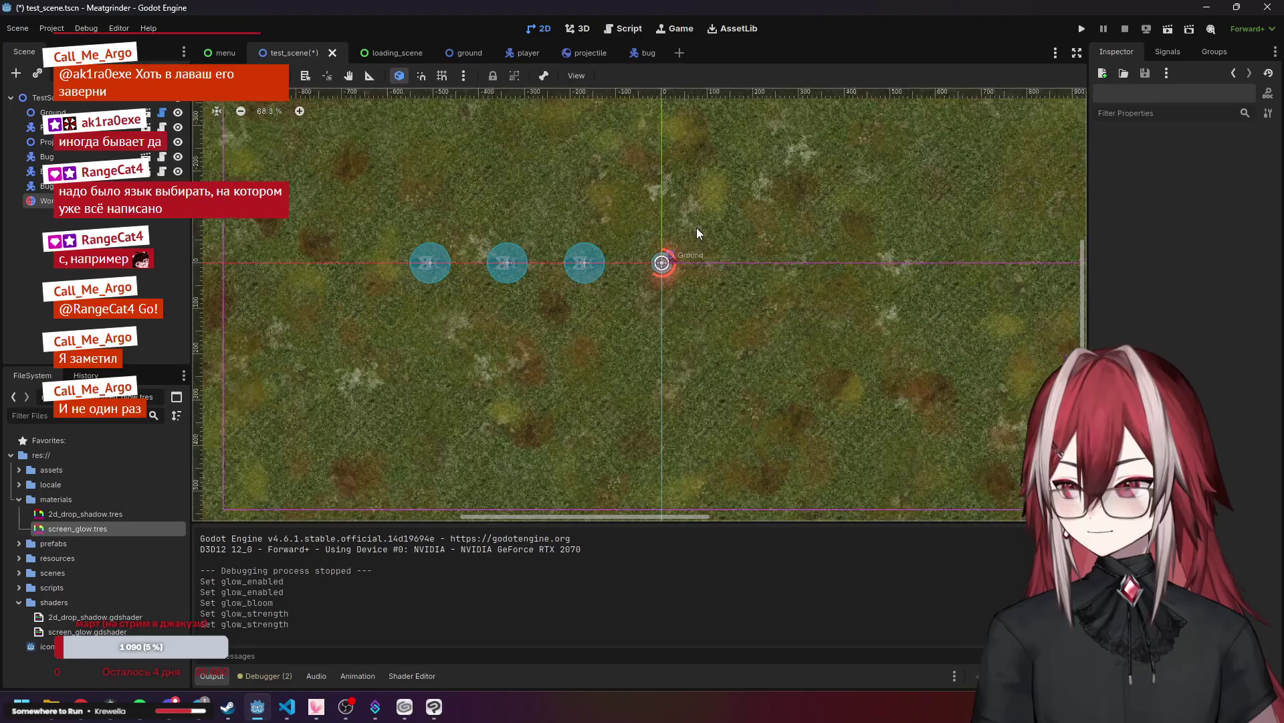
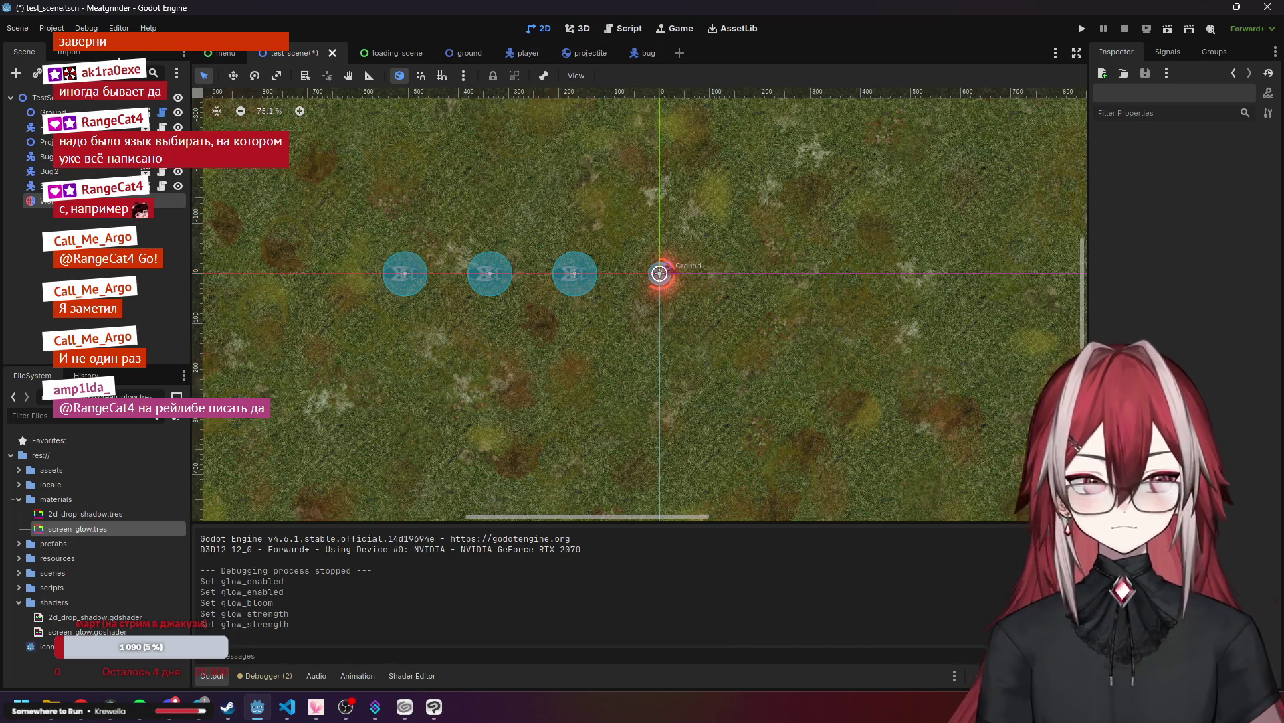
# Step: Select the WorldEnvironment node to bring up its glow settings in the Inspector
pyautogui.scroll(10, 753, 263)
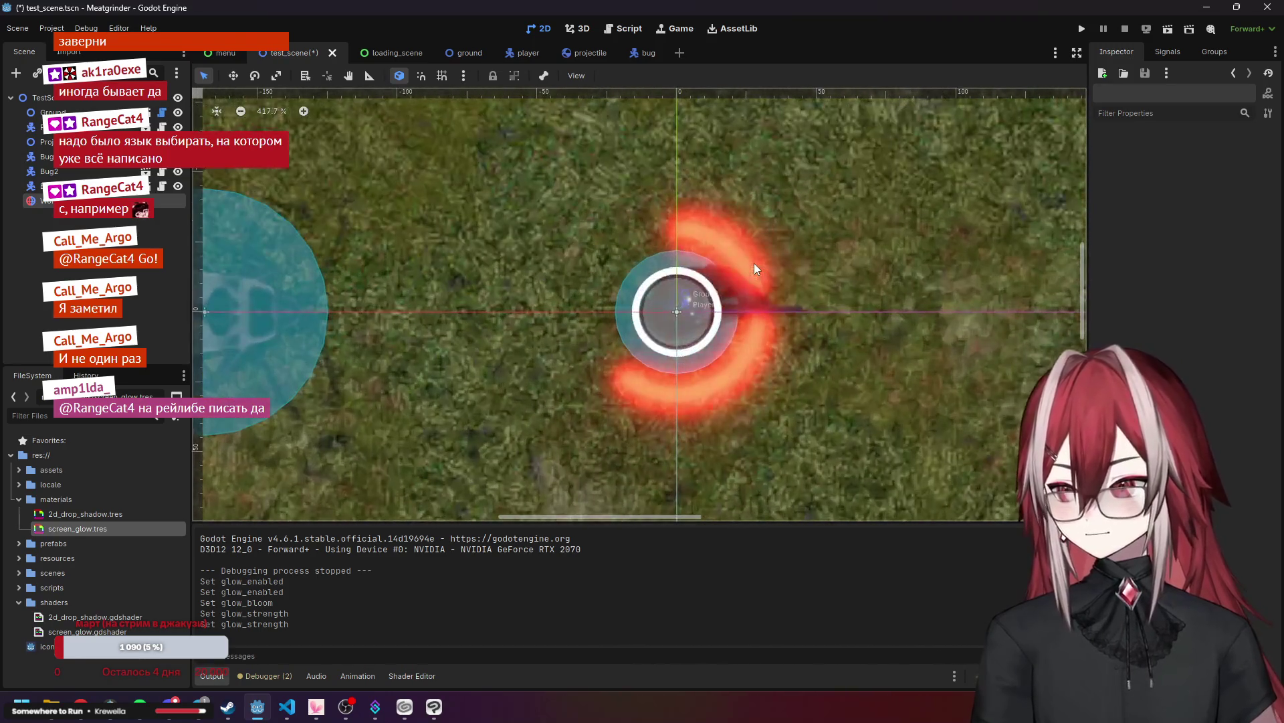
pyautogui.scroll(3, 737, 260)
pyautogui.scroll(-8, 736, 259)
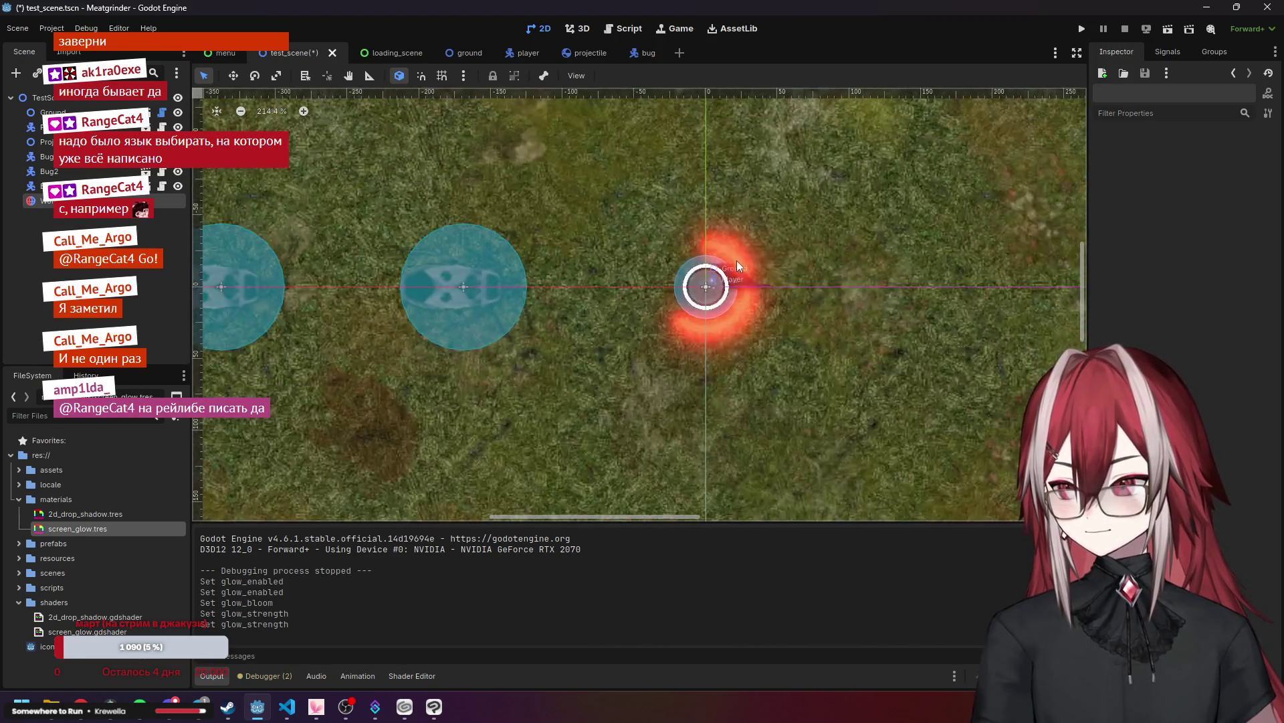
pyautogui.scroll(-14, 736, 259)
pyautogui.scroll(5, 764, 238)
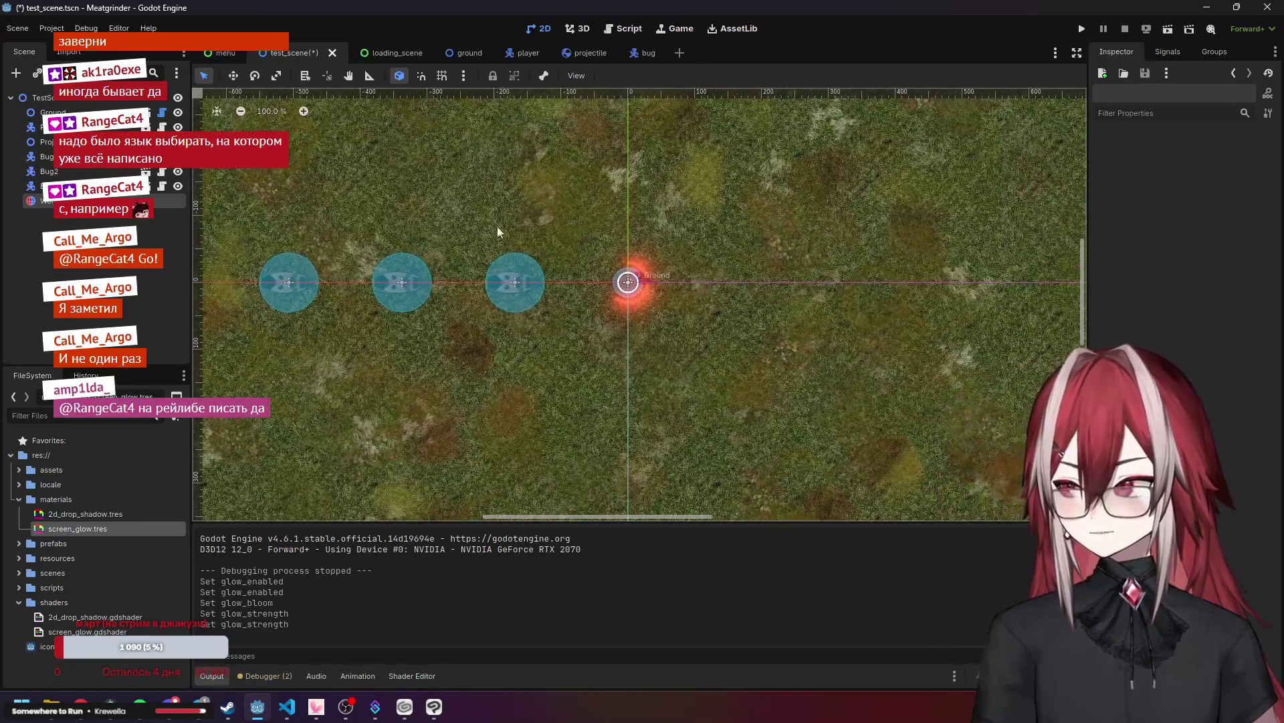
pyautogui.scroll(-6, 654, 282)
pyautogui.scroll(1, 656, 281)
pyautogui.moveTo(683, 292); pyautogui.dragTo(680, 302)
pyautogui.click(46, 200)
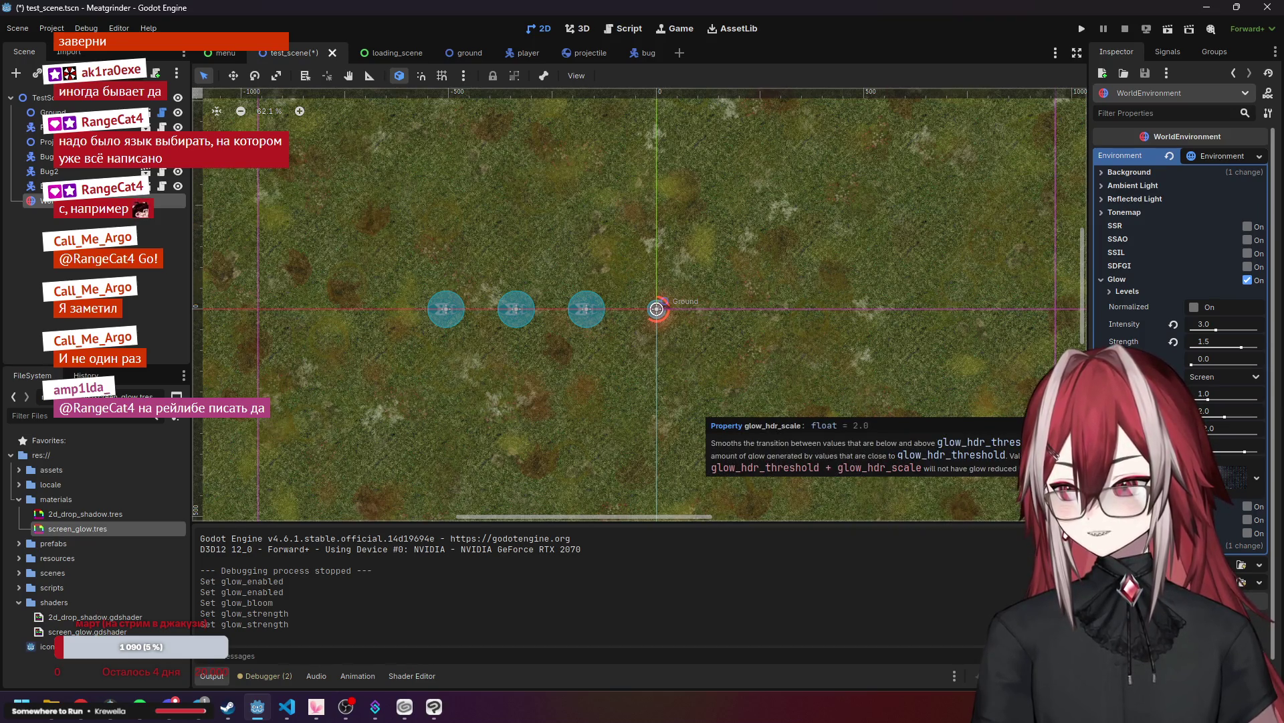
# Step: Set the Glow HDR Scale to 0 and run the project
pyautogui.moveTo(1199, 416); pyautogui.dragTo(1190, 416)
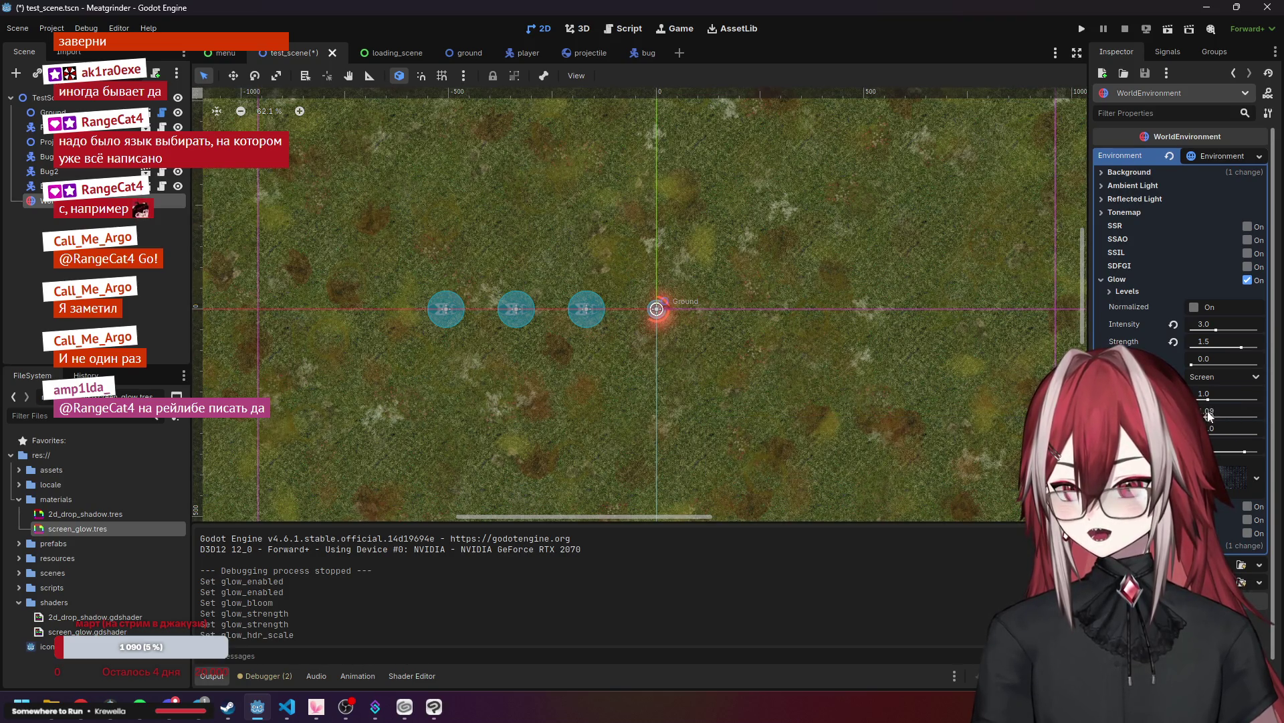
pyautogui.write('0')
pyautogui.press('Return')
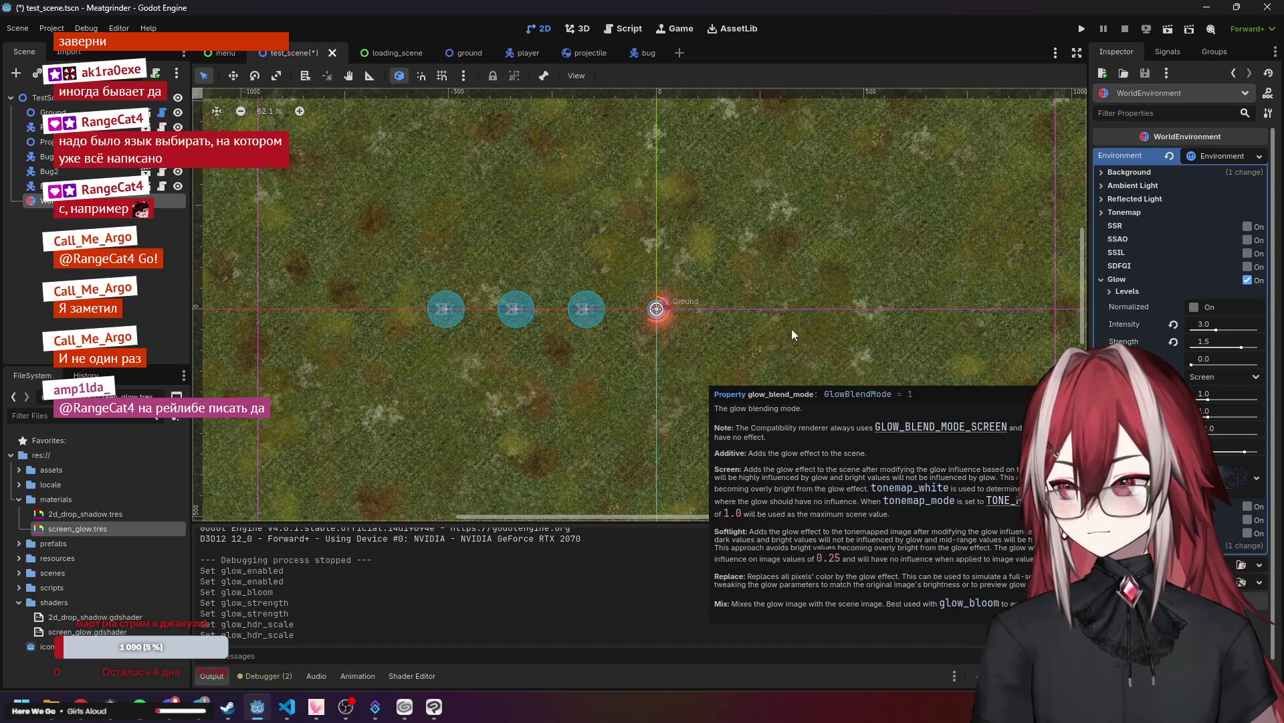
pyautogui.click(1081, 29)
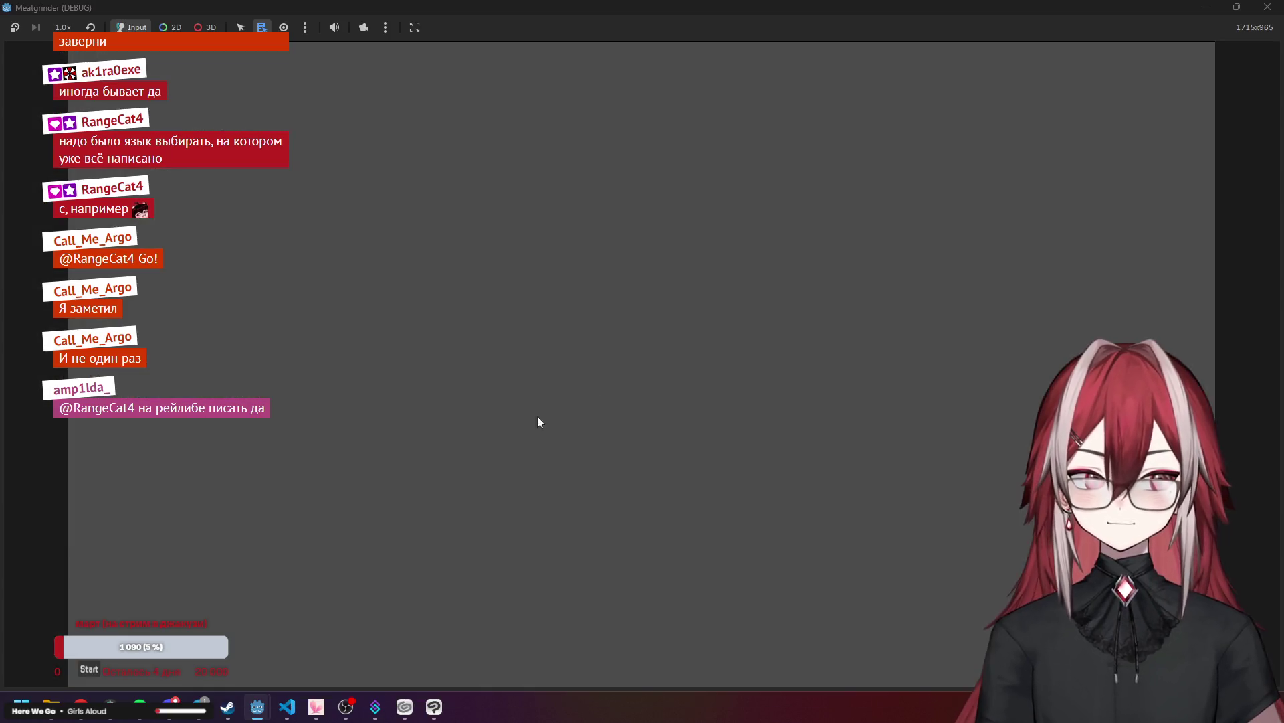
# Step: Start the game and steer the player orb around with the WASD keys
pyautogui.click(90, 672)
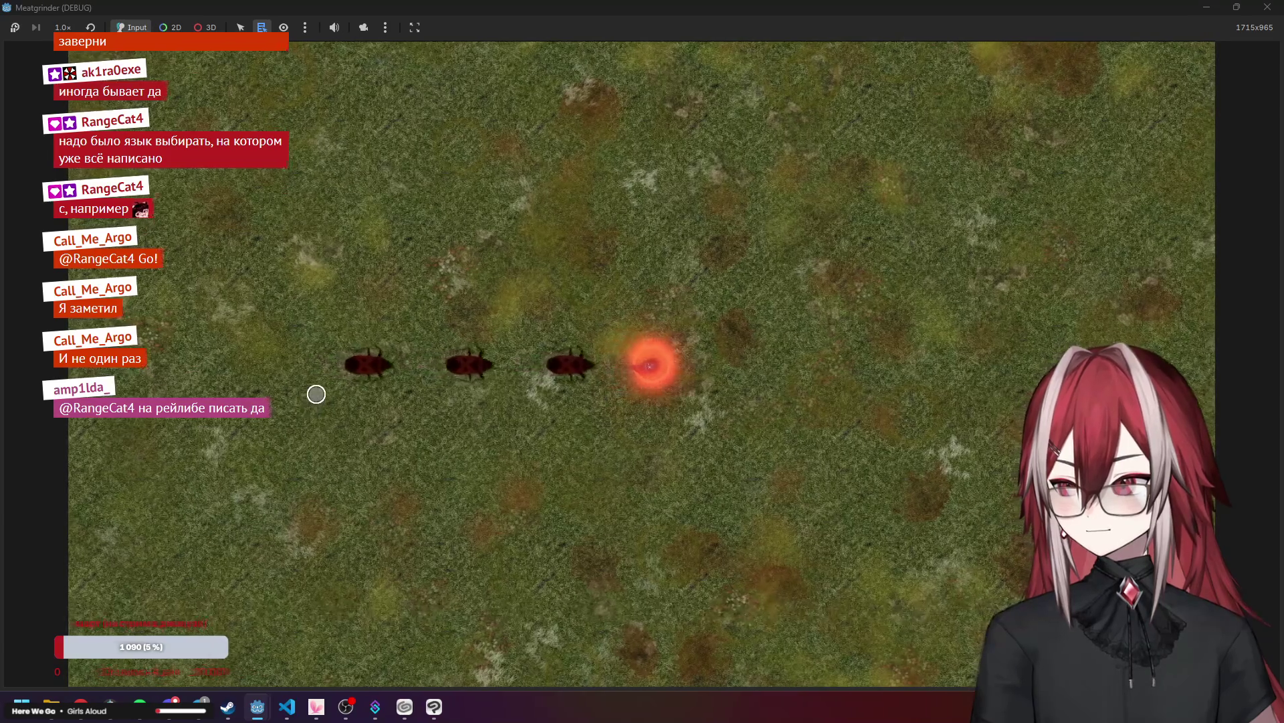
pyautogui.press('w')
pyautogui.press('d')
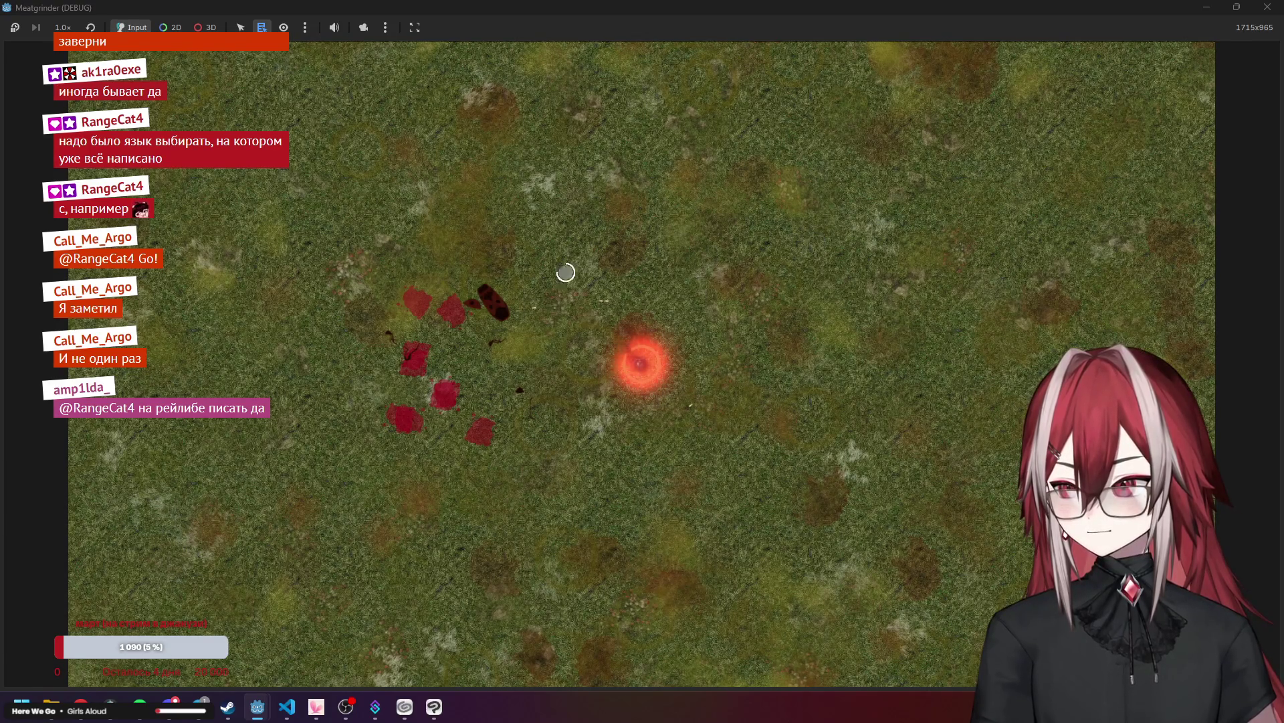
pyautogui.press('w')
pyautogui.press('a')
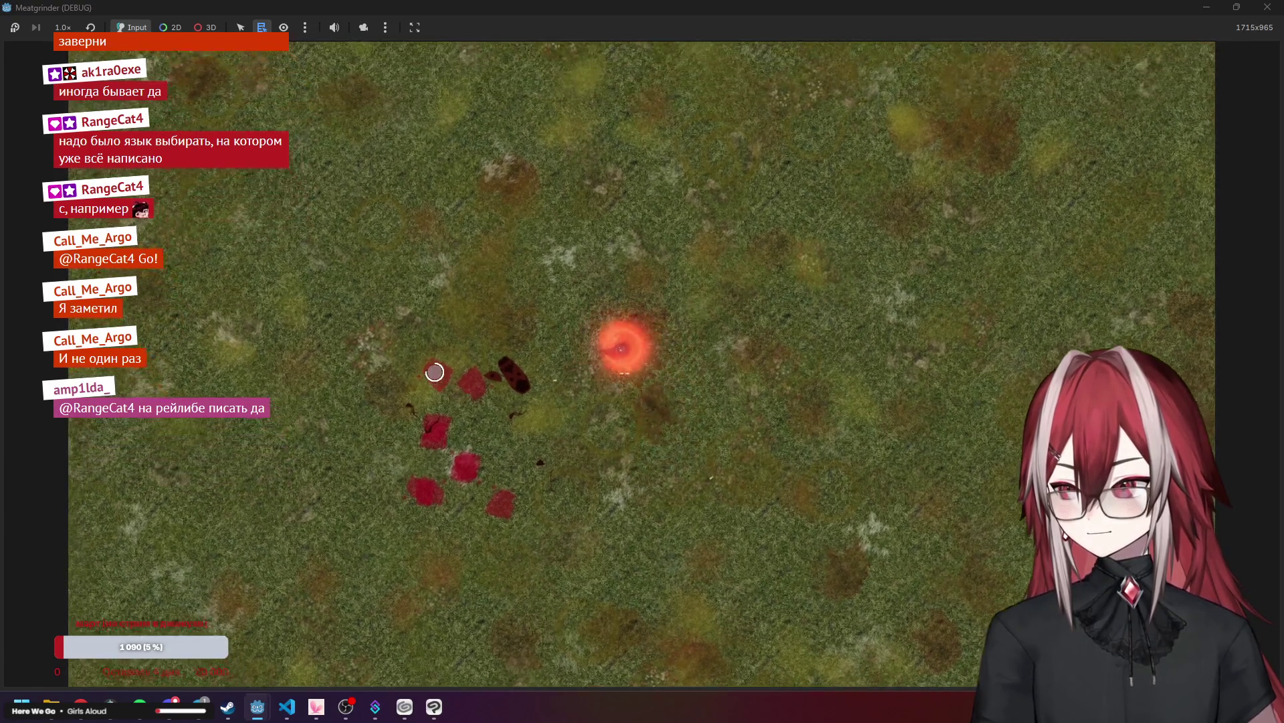
pyautogui.press('s')
pyautogui.press('a')
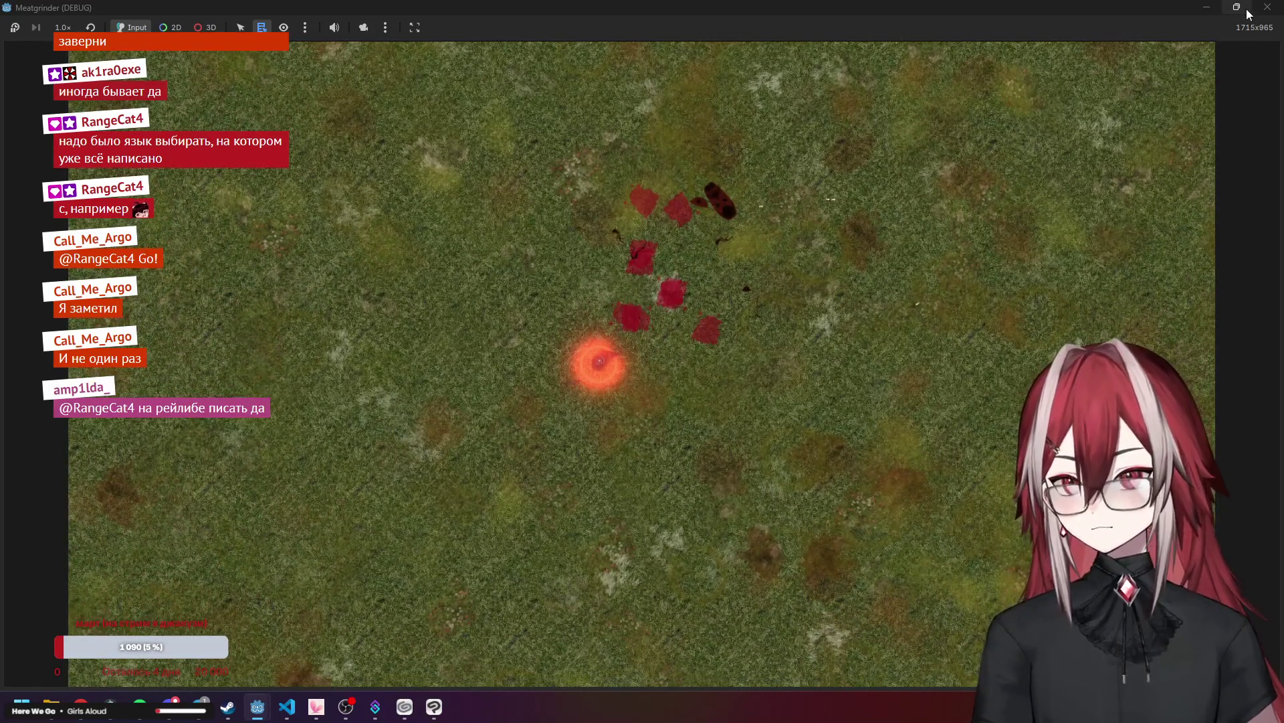
# Step: Try stretch and fixed sizing for the embedded game, float the window, then maximize it
pyautogui.click(414, 27)
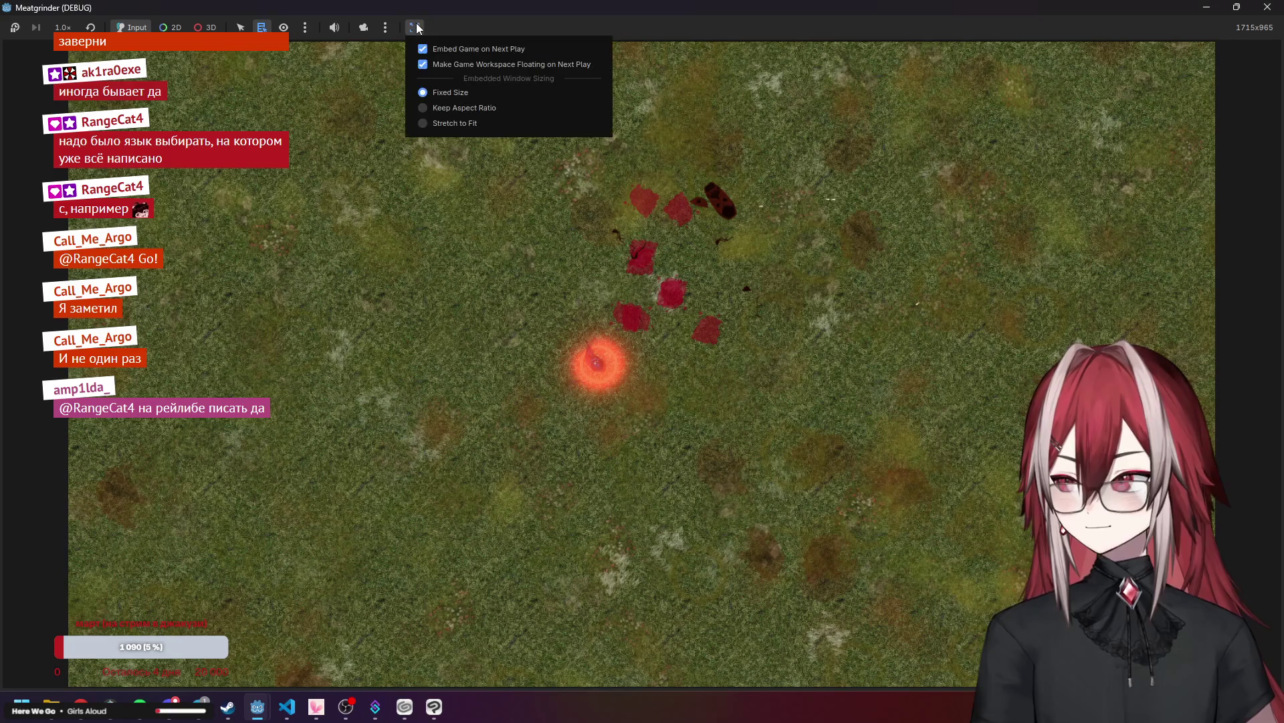
pyautogui.click(424, 122)
pyautogui.click(421, 25)
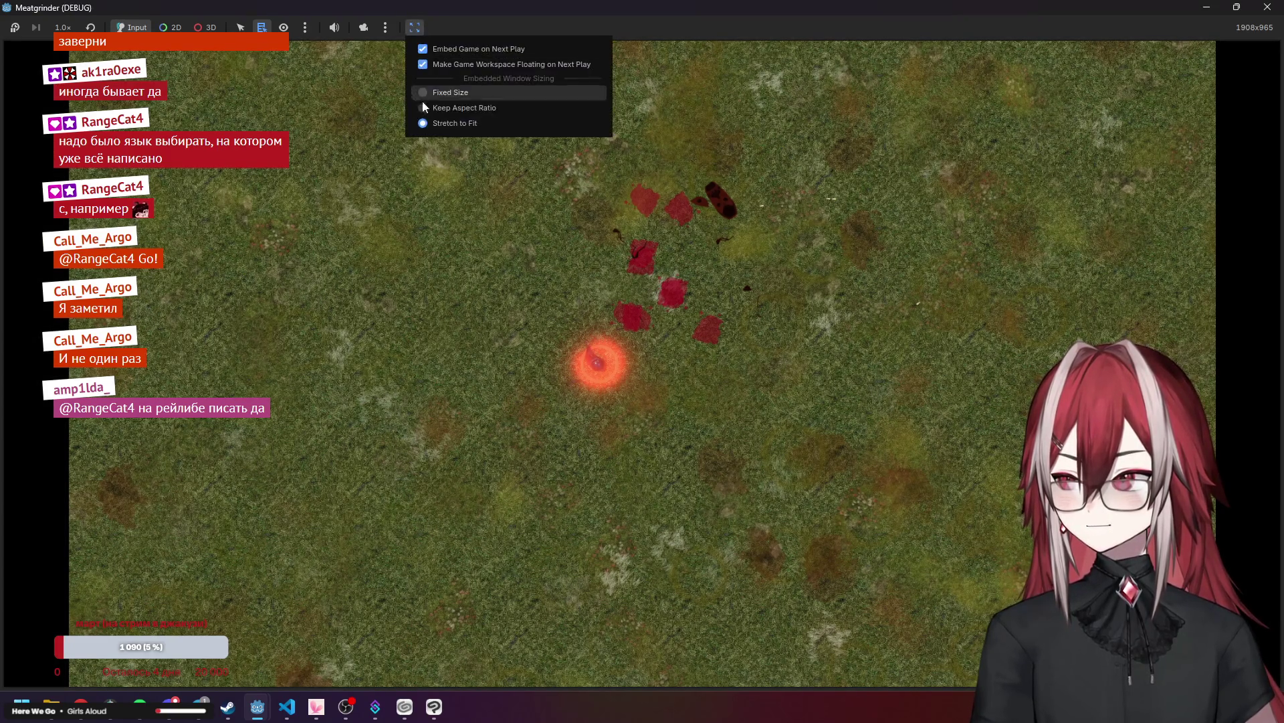
pyautogui.click(419, 90)
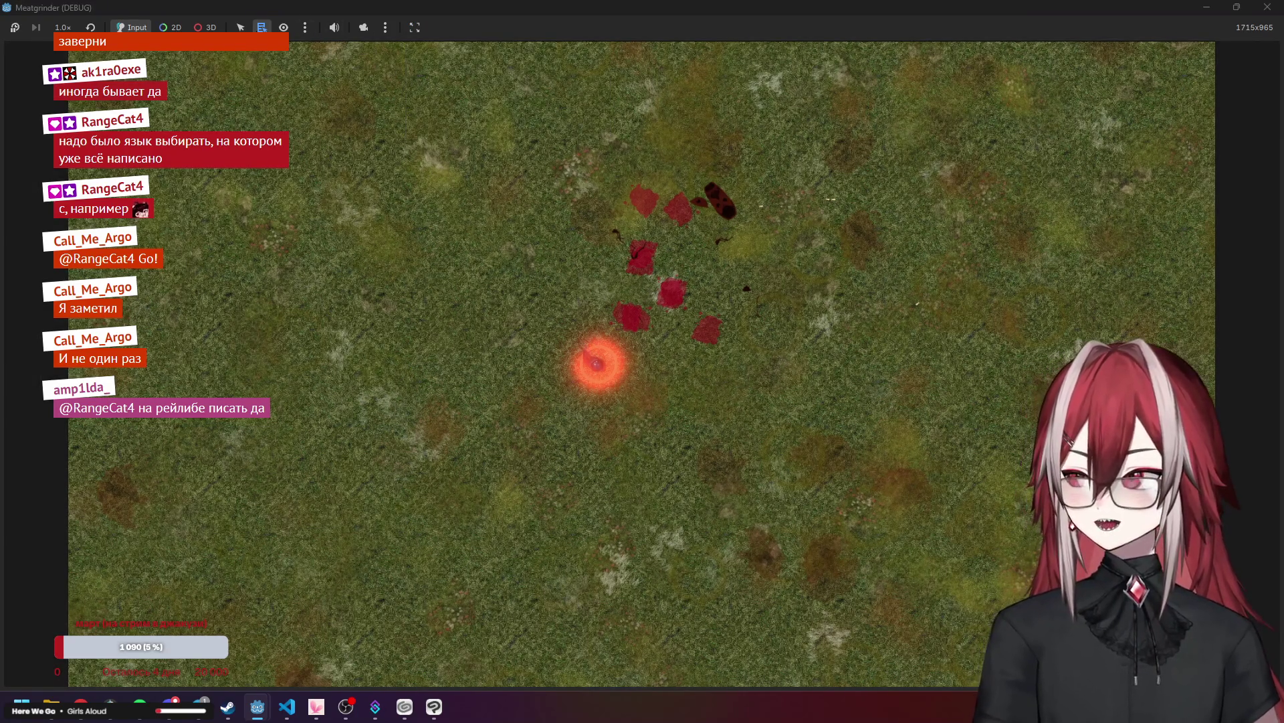
pyautogui.moveTo(366, 8)
pyautogui.mouseDown()
pyautogui.moveTo(371, 43)
pyautogui.moveTo(381, 31)
pyautogui.moveTo(392, 380)
pyautogui.mouseUp()
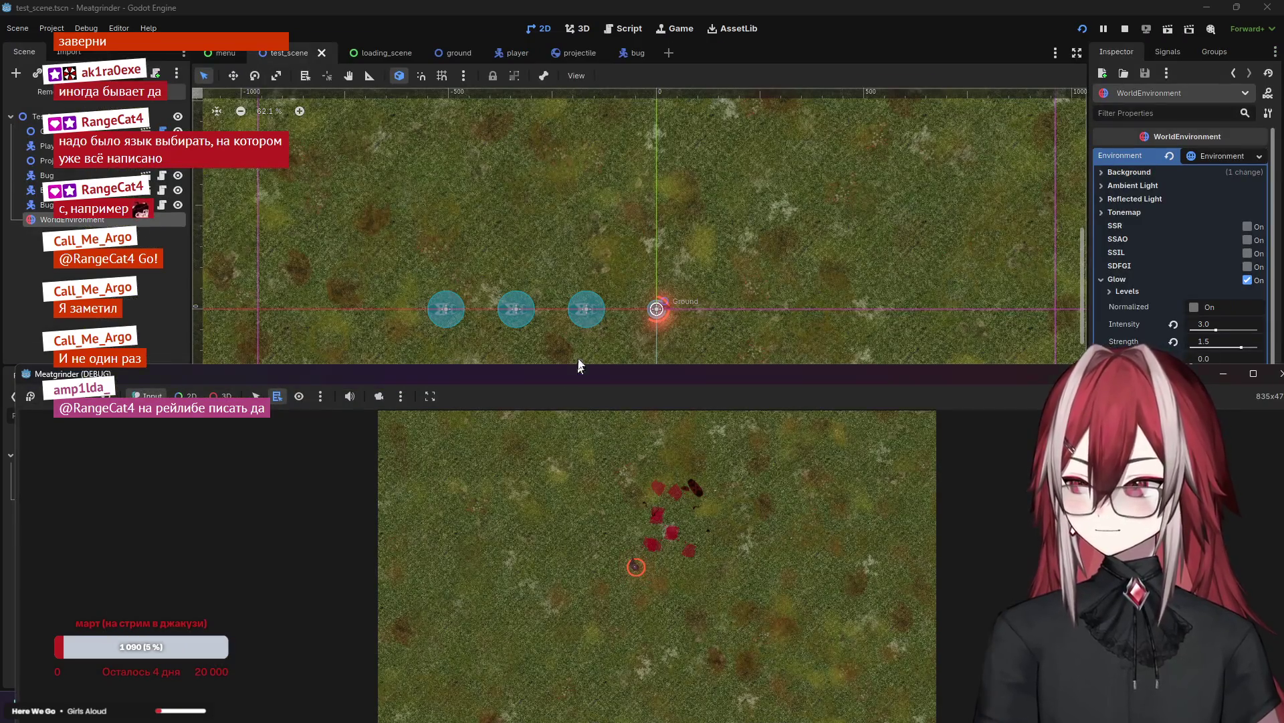
pyautogui.moveTo(580, 365); pyautogui.dragTo(592, 217)
pyautogui.click(1258, 224)
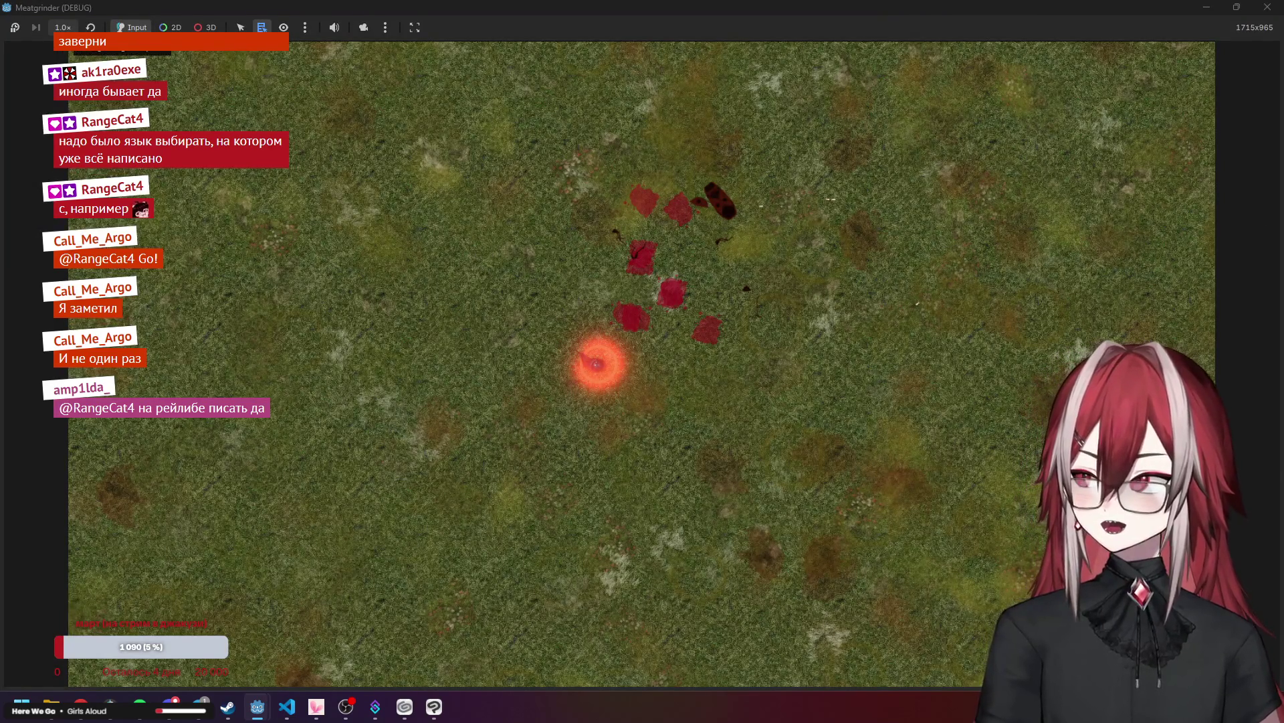
# Step: Glance through the game view, window sizing and camera options, then stop the game with Alt+F4
pyautogui.click(301, 30)
pyautogui.click(365, 32)
pyautogui.click(419, 27)
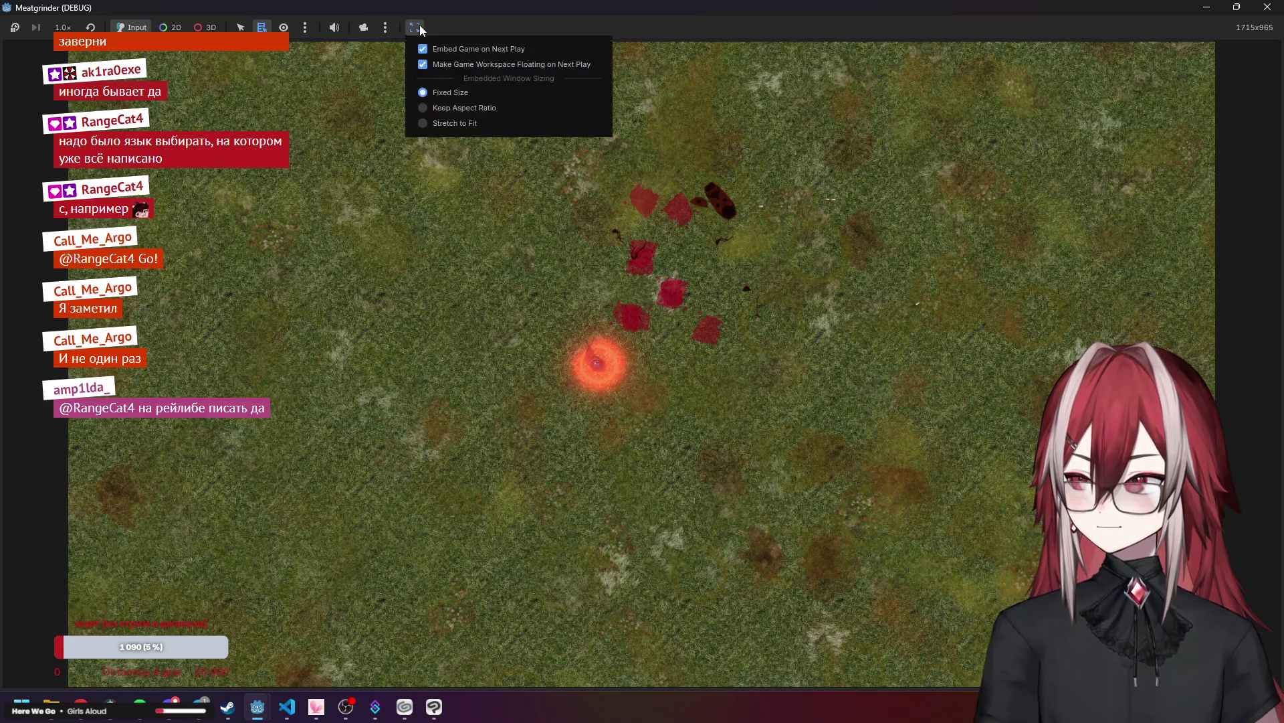
pyautogui.click(420, 27)
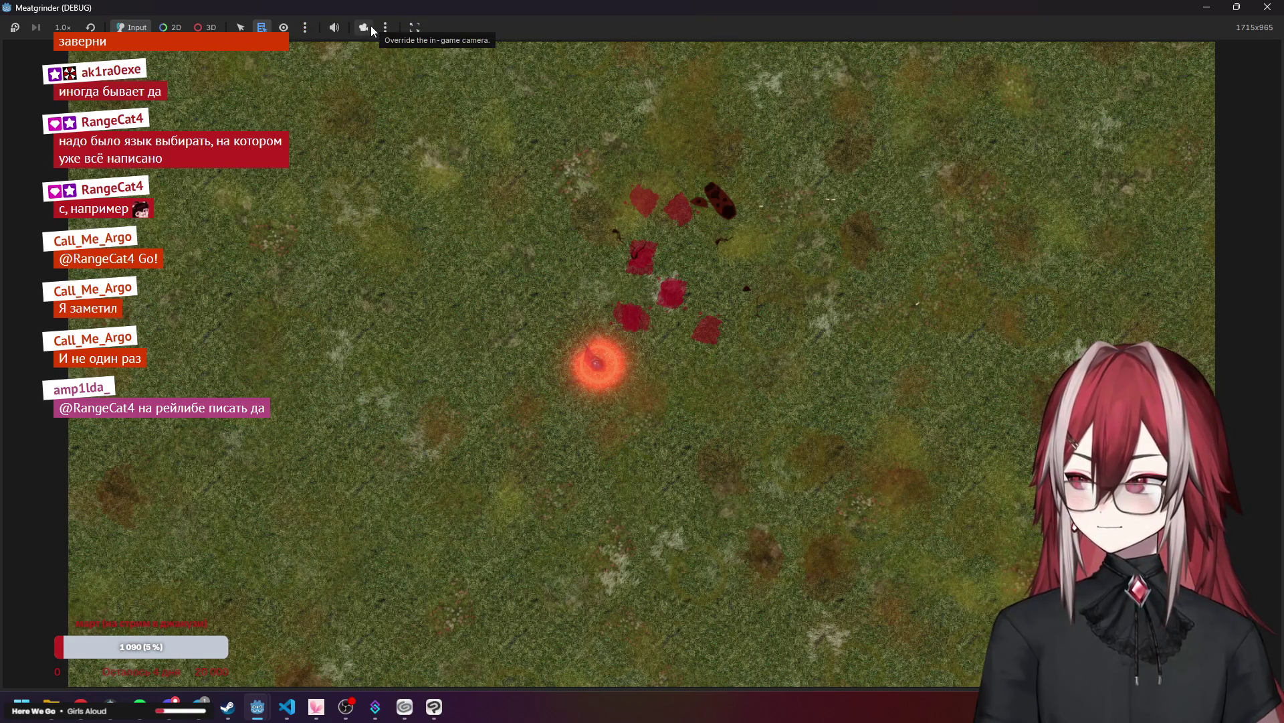
pyautogui.click(385, 27)
pyautogui.click(385, 28)
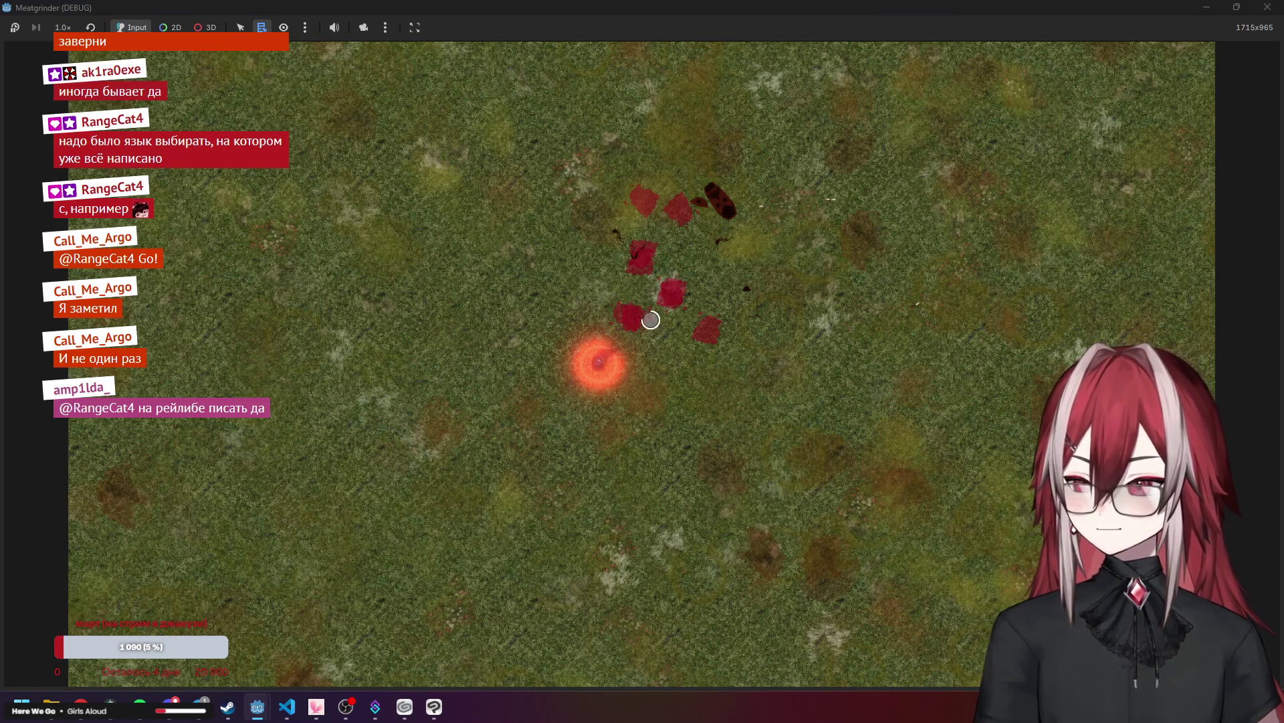
pyautogui.hotkey('alt', 'F4')
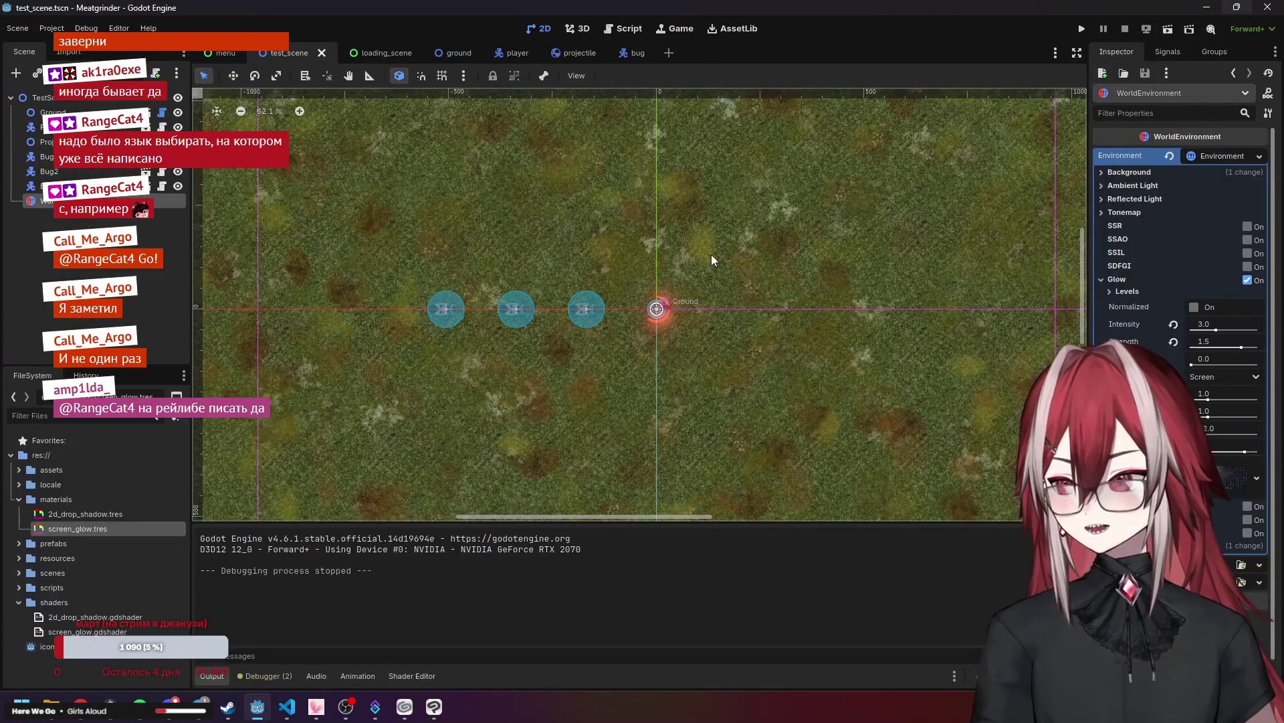
# Step: Set the glow Bloom near 0 and the glow Intensity to 2.0
pyautogui.moveTo(1192, 364)
pyautogui.mouseDown()
pyautogui.moveTo(1280, 369)
pyautogui.moveTo(1192, 365)
pyautogui.mouseUp()
pyautogui.click(1204, 324)
pyautogui.write('2')
pyautogui.press('Return')
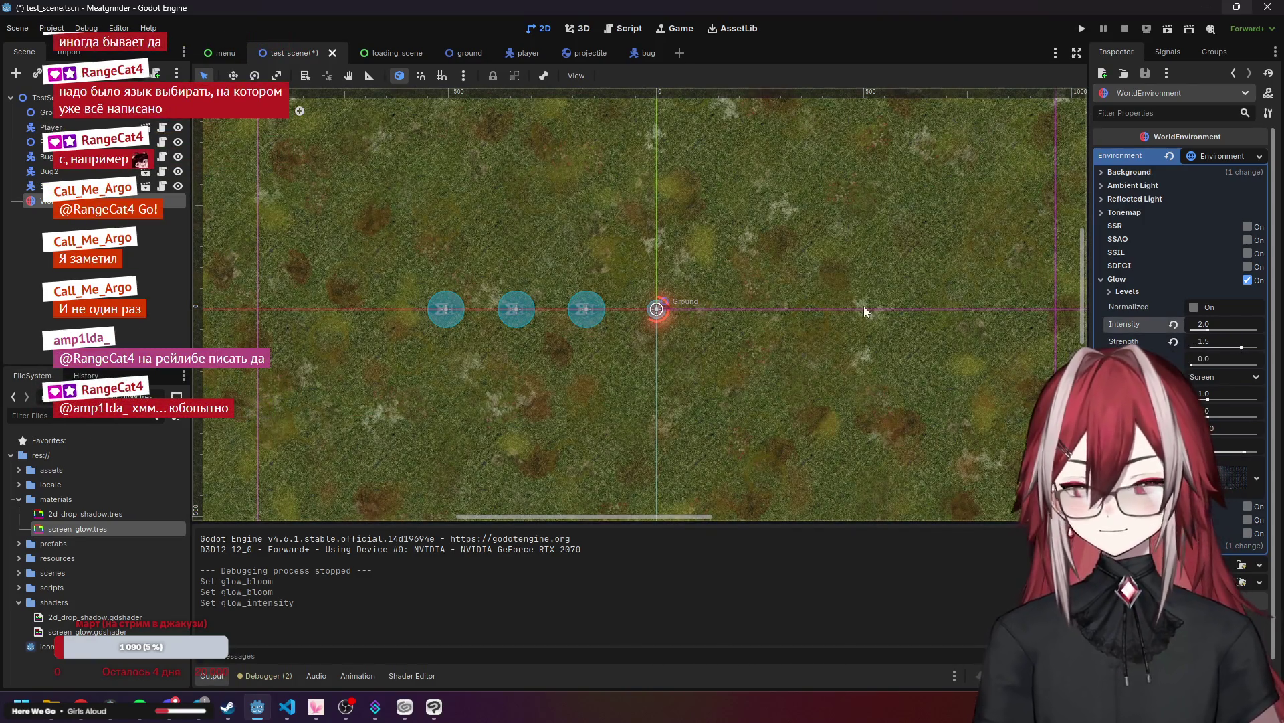
# Step: Run the game, move the player orb around the field, then close it
pyautogui.click(1082, 29)
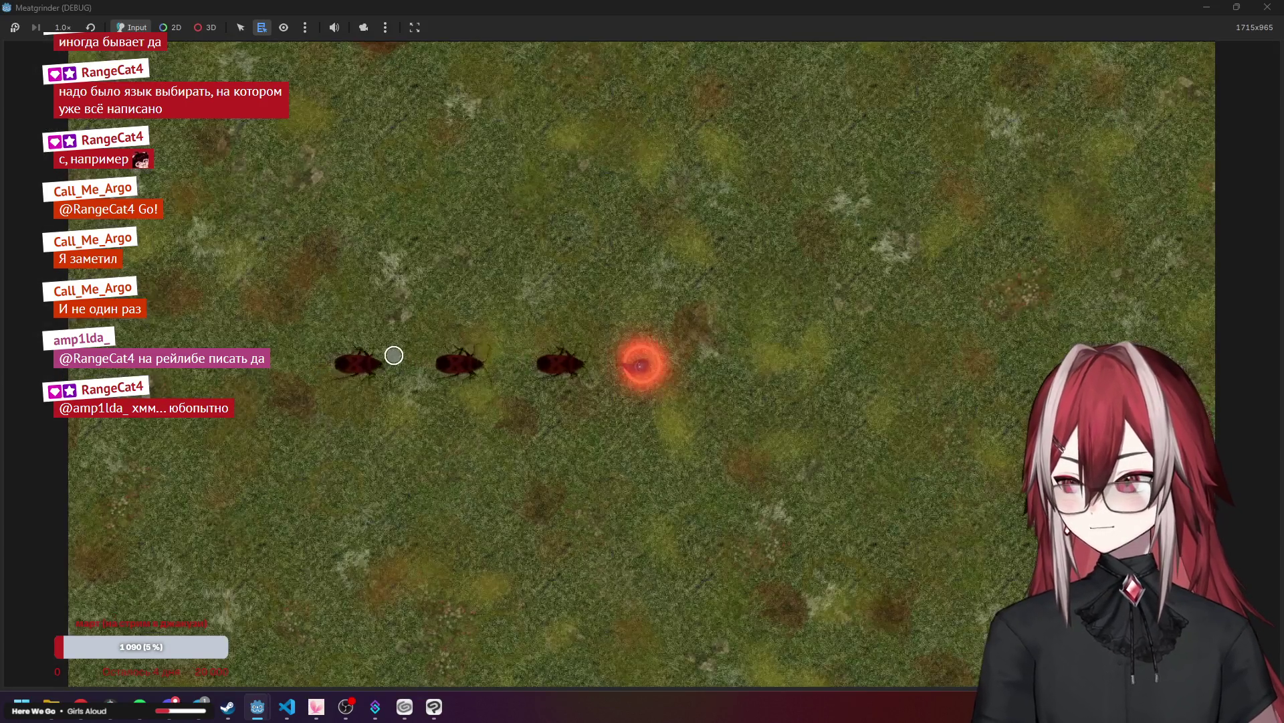
pyautogui.press('s')
pyautogui.press('d')
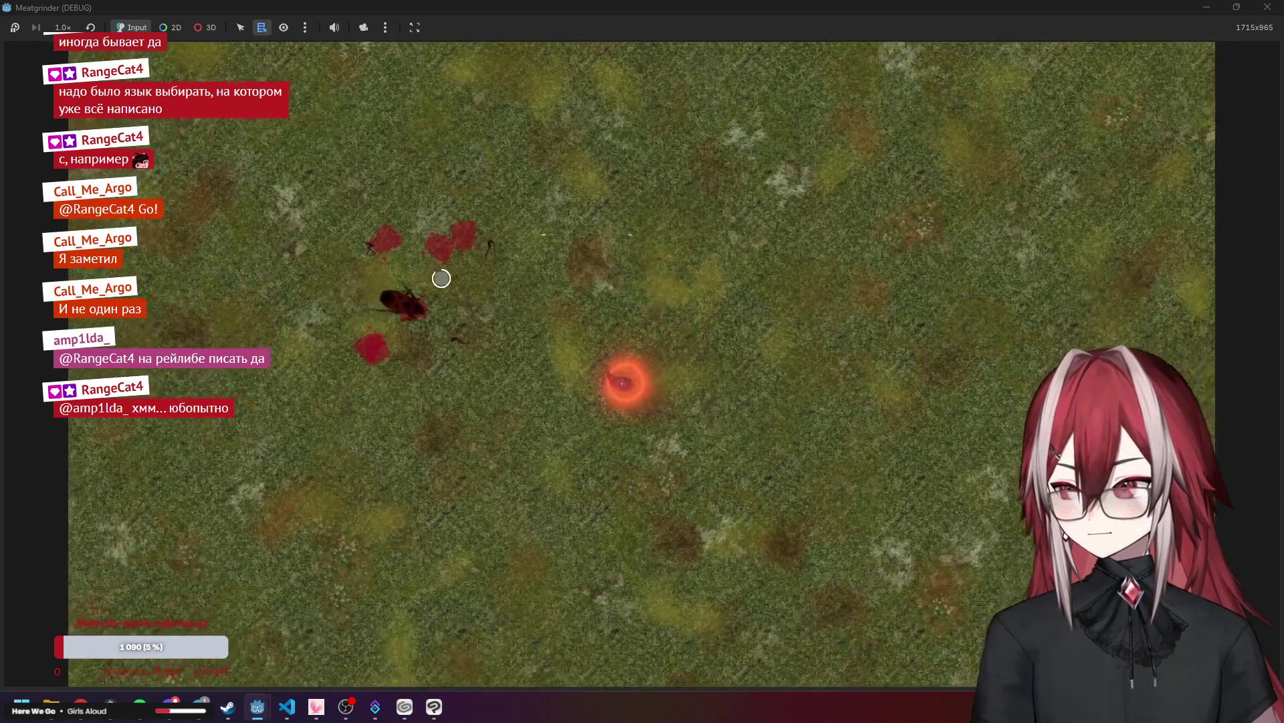
pyautogui.press('a')
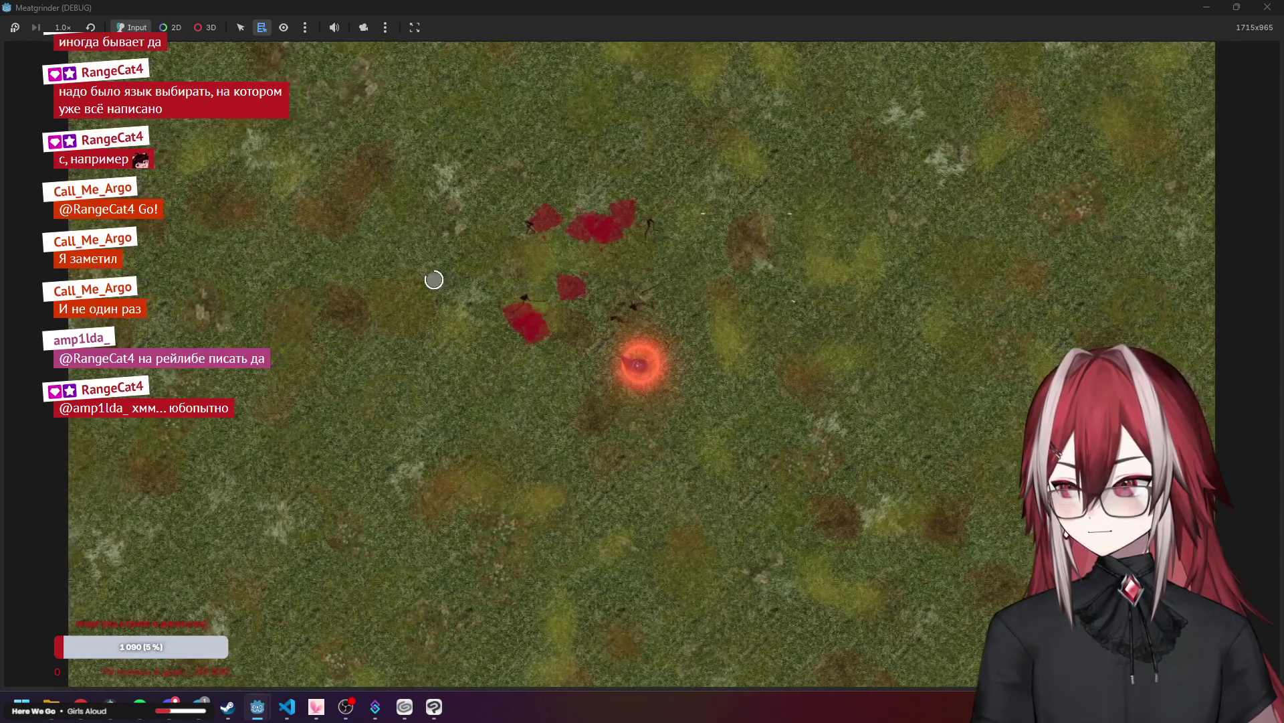
pyautogui.press('d')
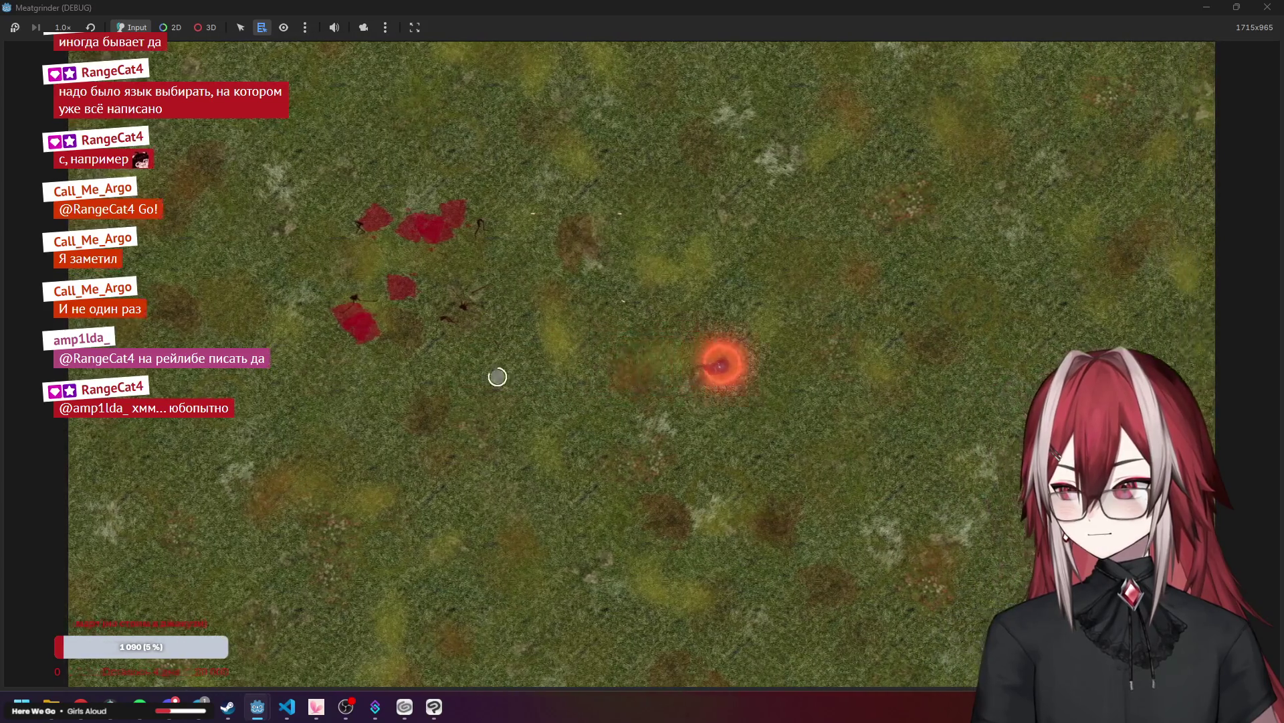
pyautogui.press('w')
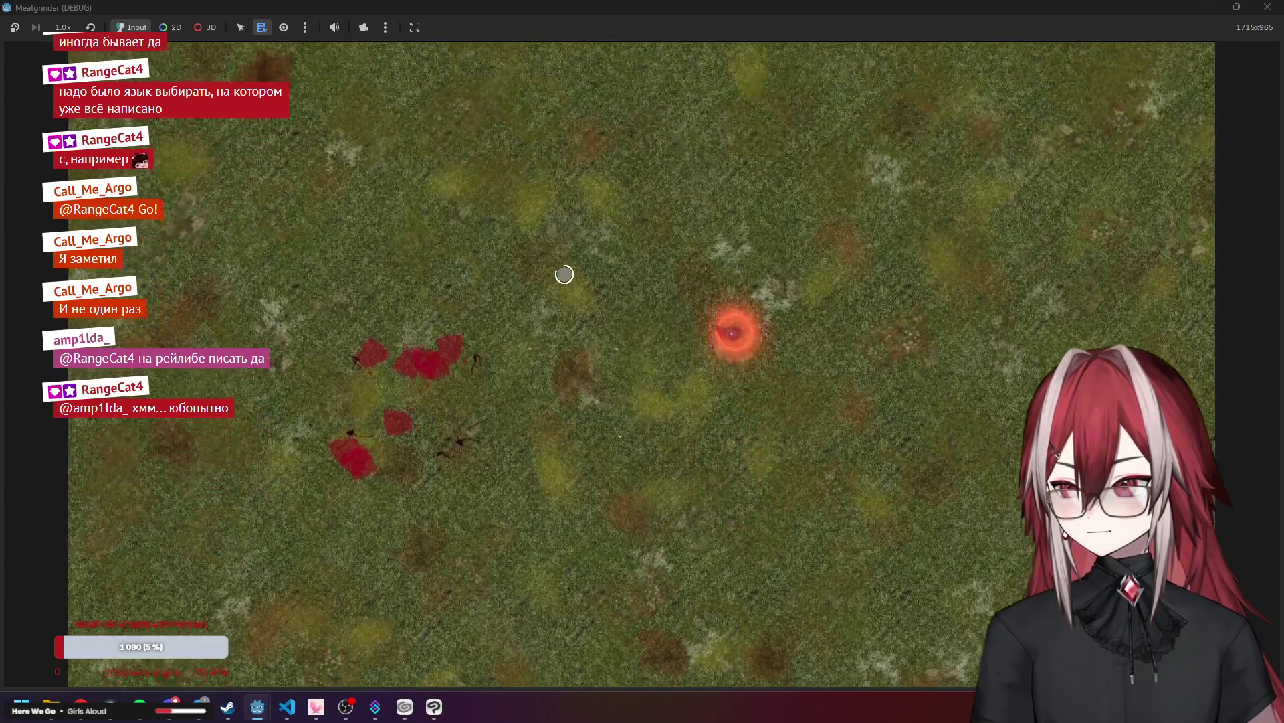
pyautogui.press('a')
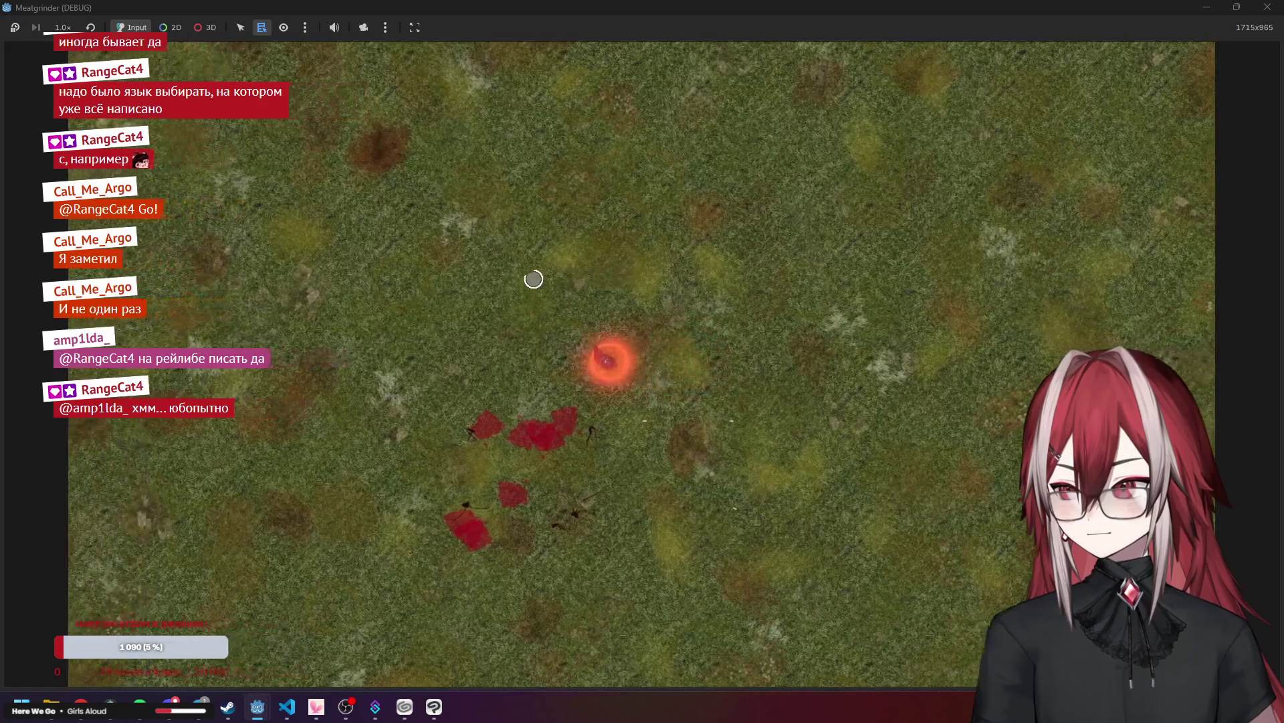
pyautogui.press('a')
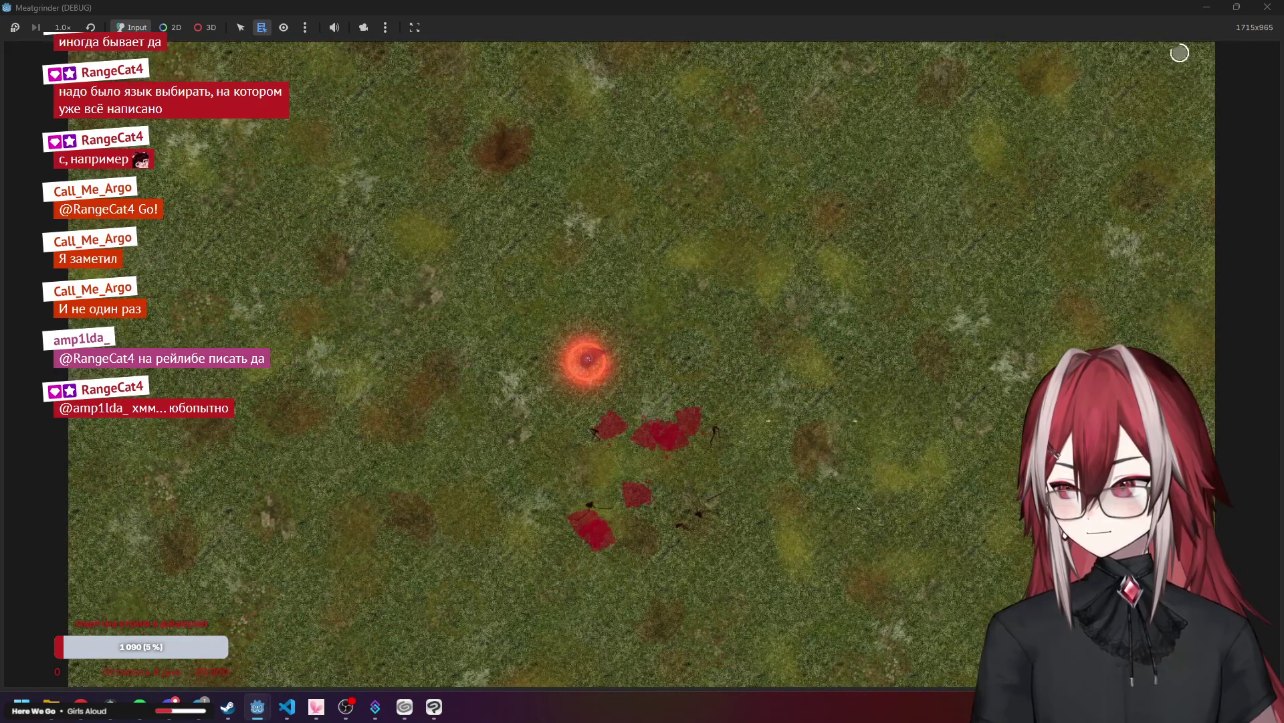
pyautogui.click(1267, 7)
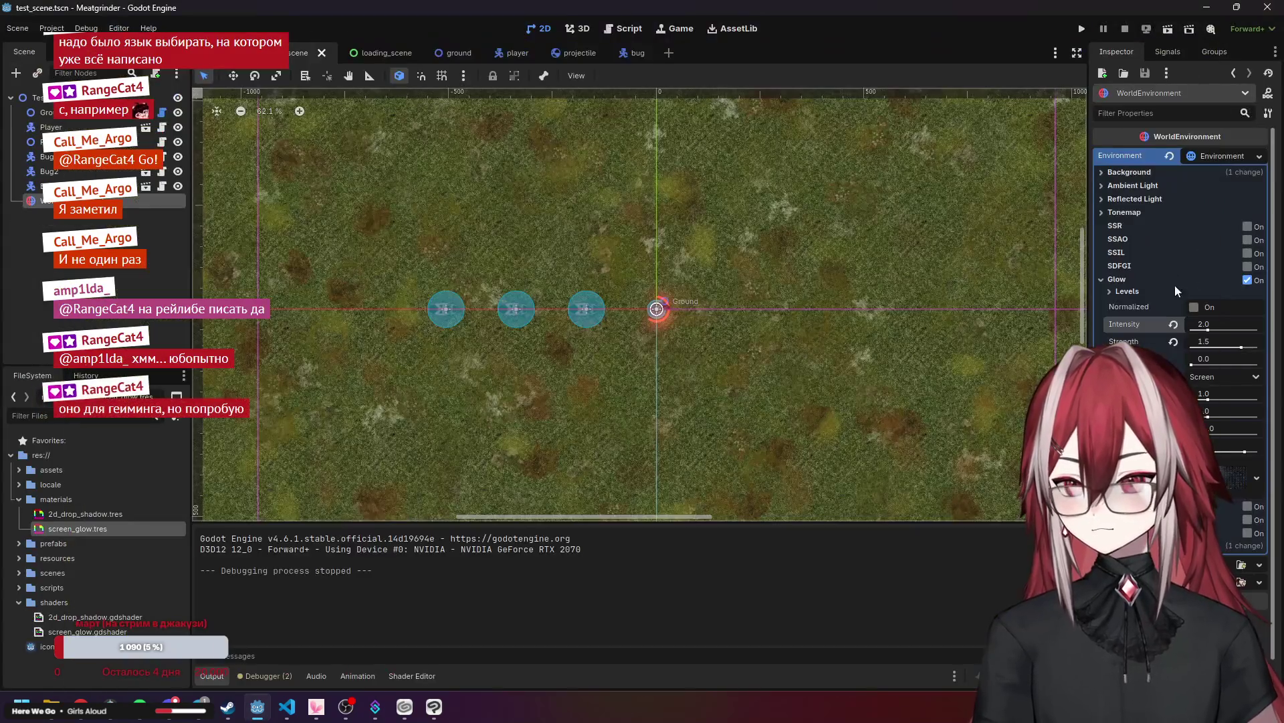
# Step: Commit the new glow Strength value and run the game
pyautogui.click(1213, 343)
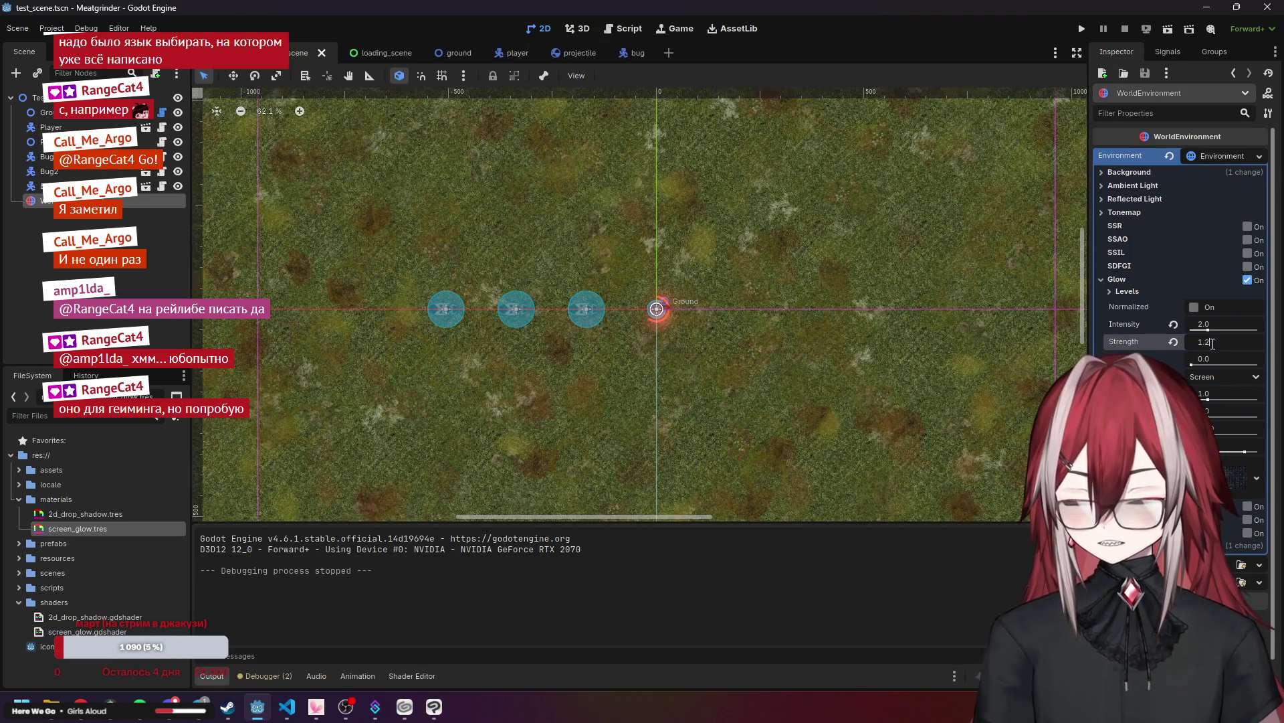
pyautogui.press('Return')
pyautogui.click(1082, 29)
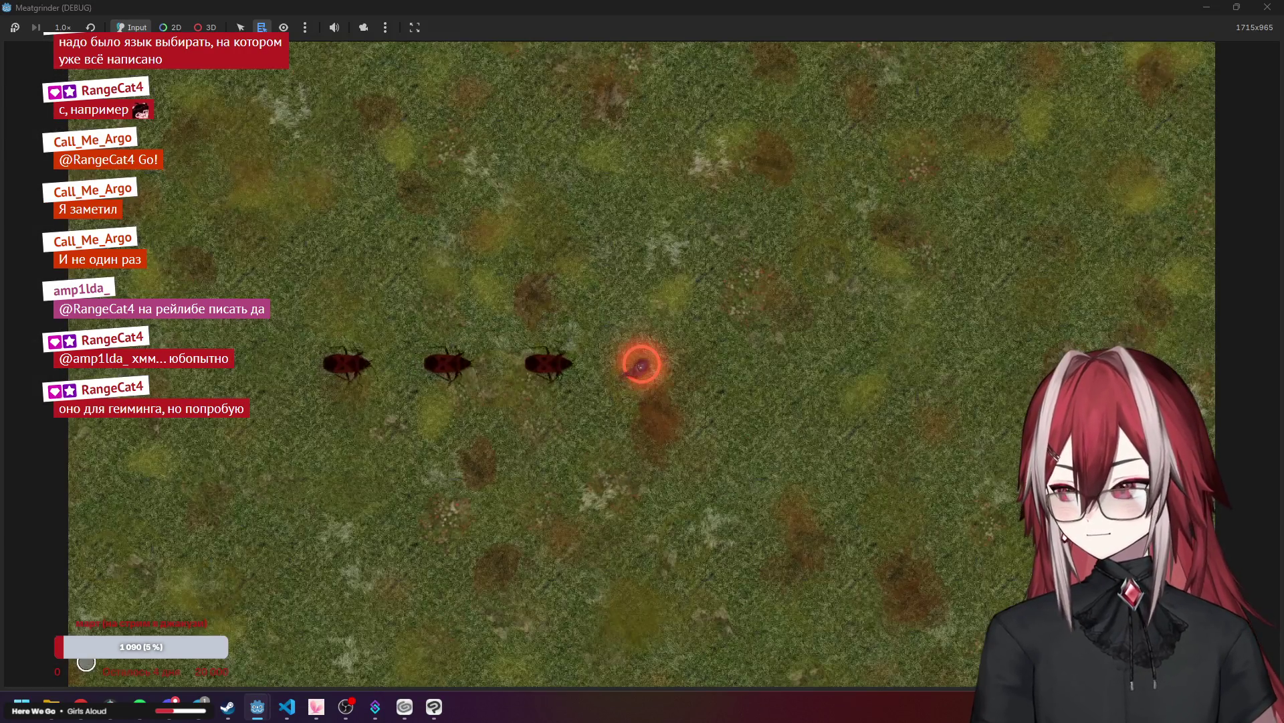
# Step: Move toward the bugs and shoot them, then close the game and open player.tscn
pyautogui.press('d')
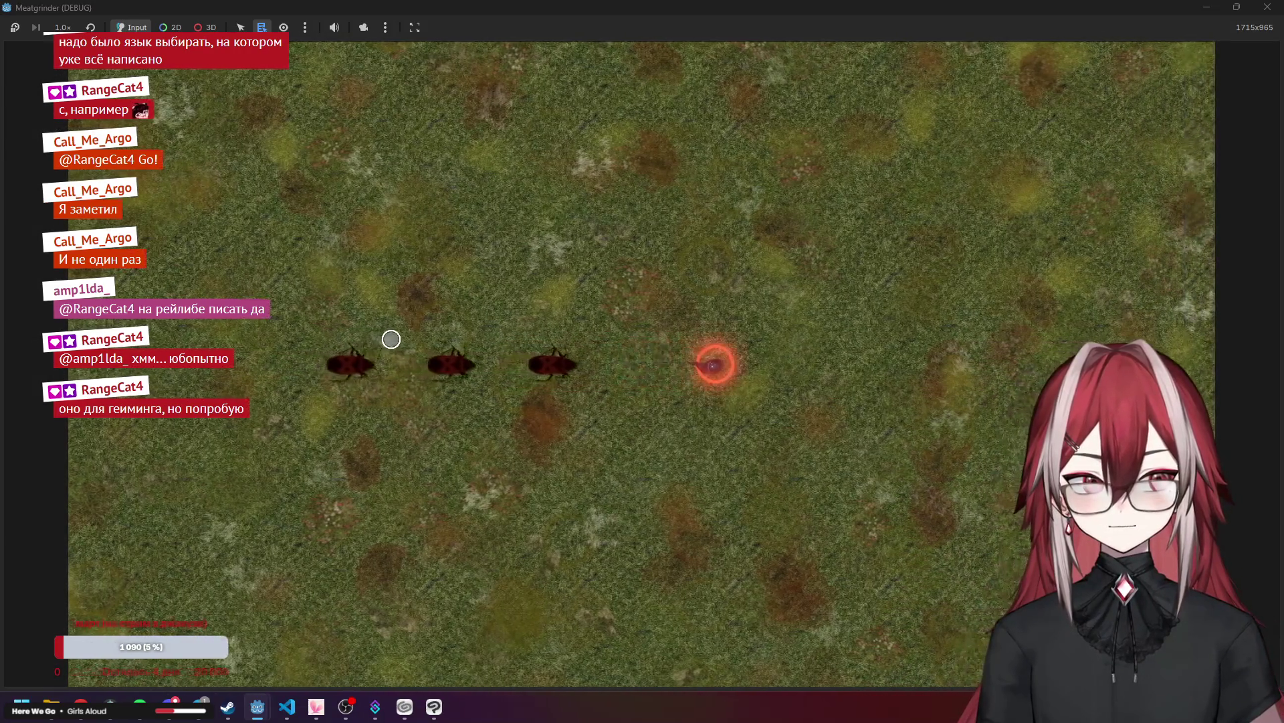
pyautogui.press('d')
pyautogui.click(399, 340)
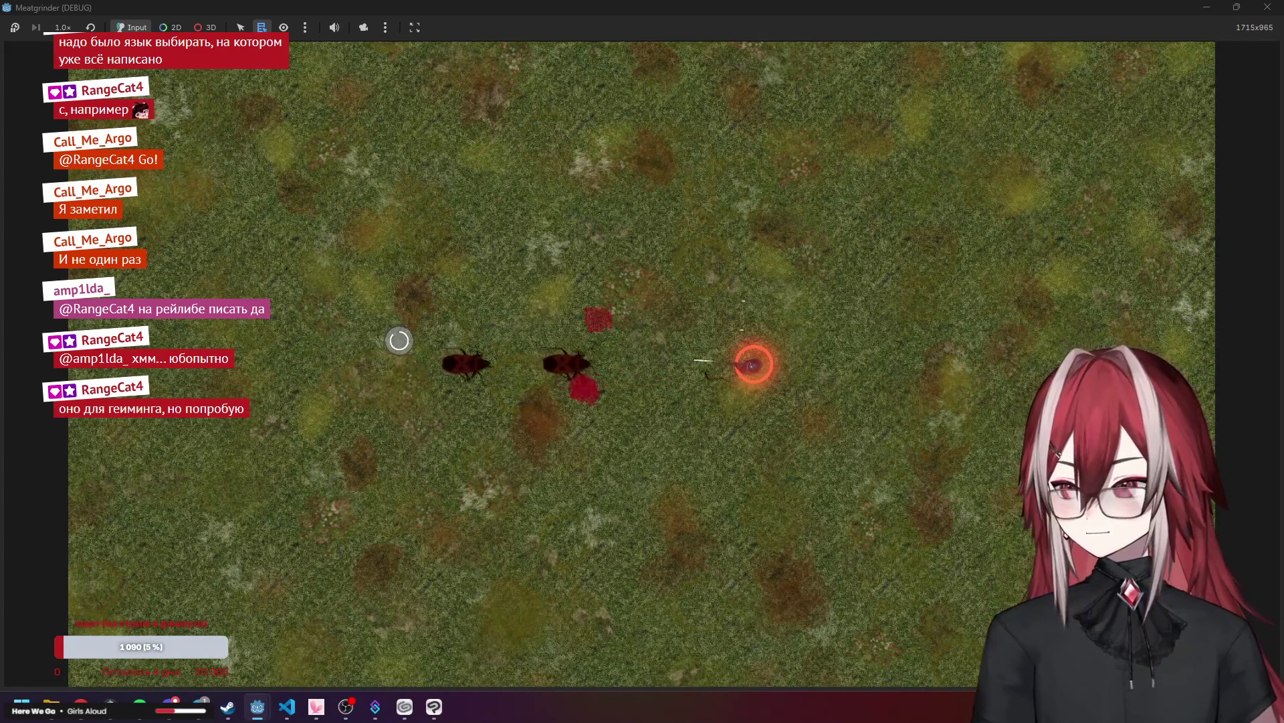
pyautogui.press('s')
pyautogui.click(435, 306)
pyautogui.click(688, 221)
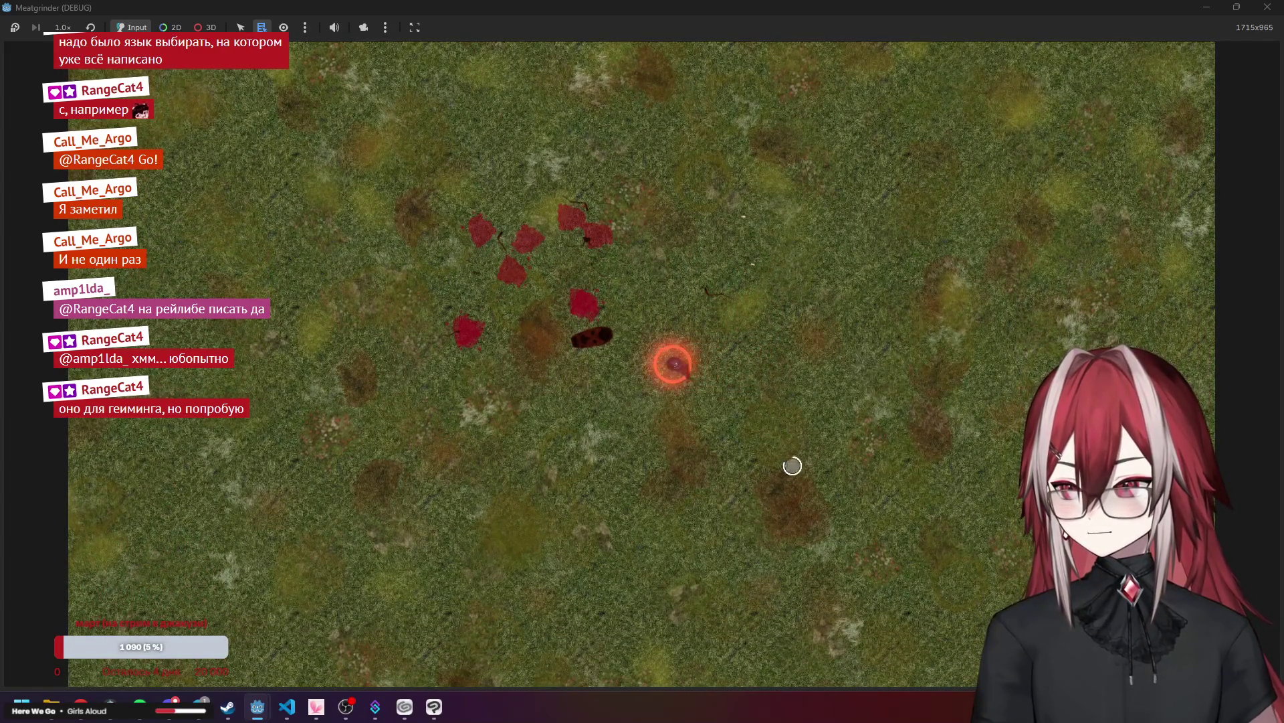
pyautogui.press('w')
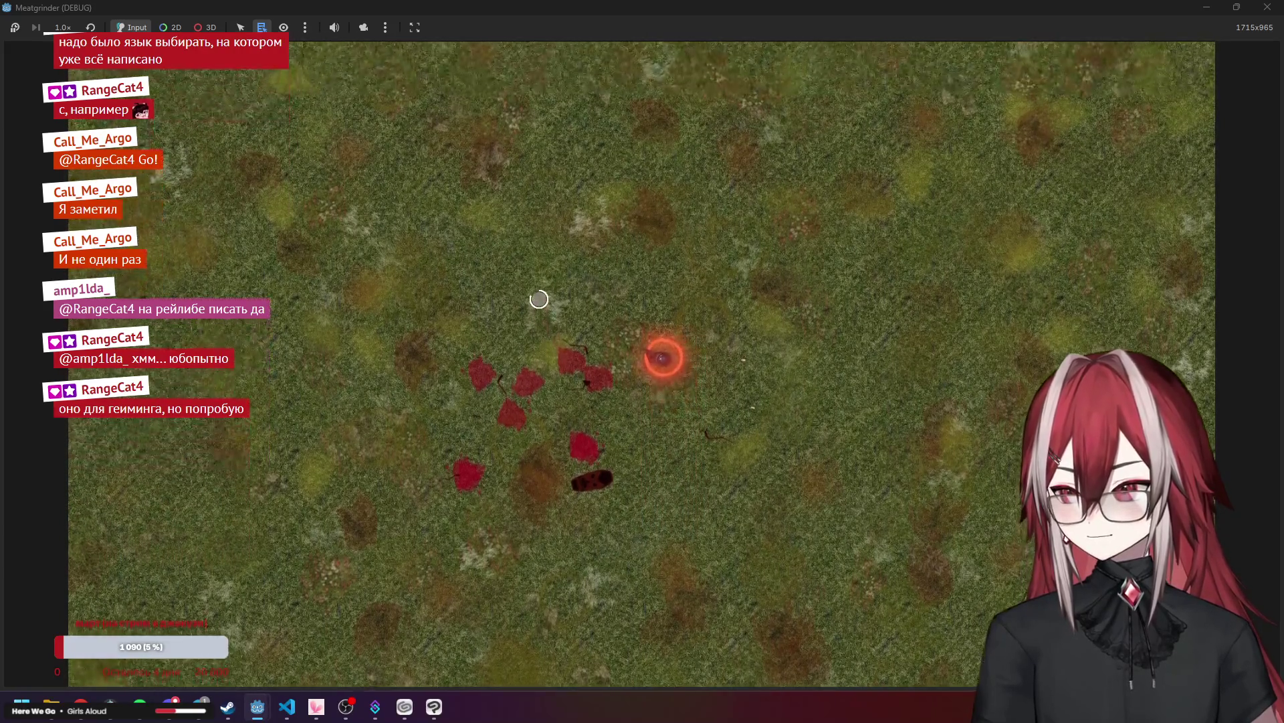
pyautogui.press('s')
pyautogui.press('a')
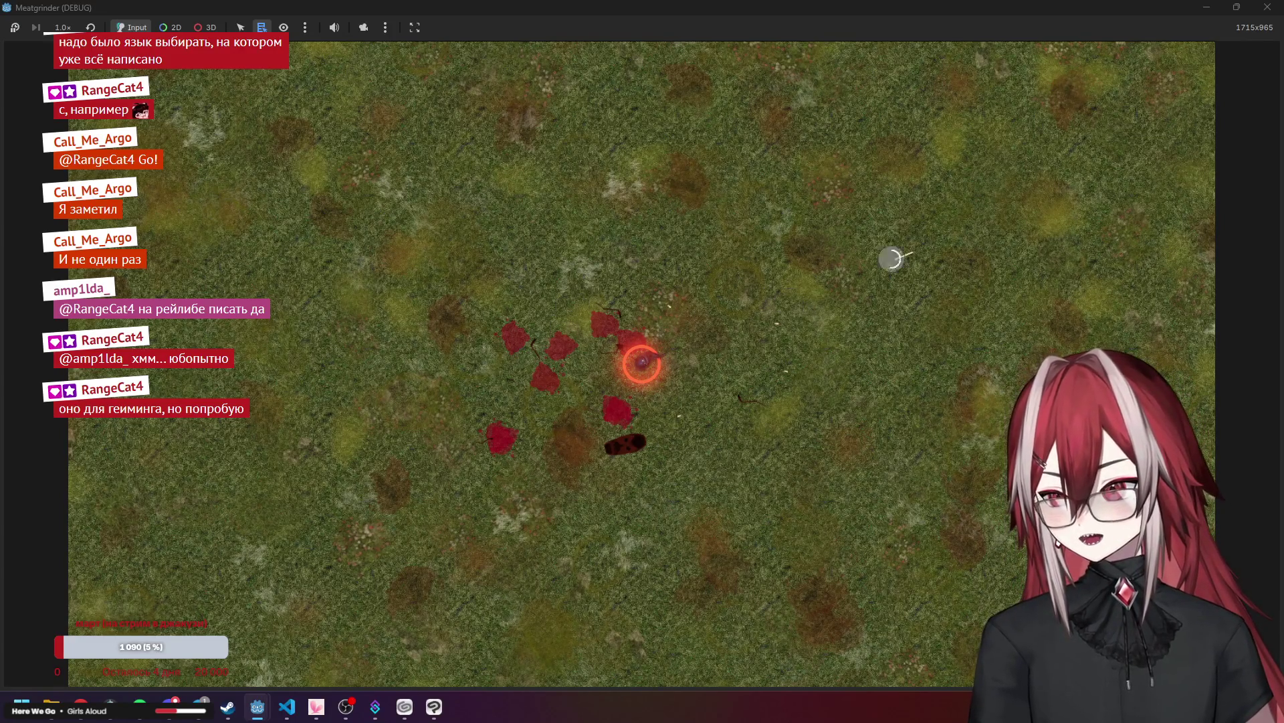
pyautogui.click(1259, 8)
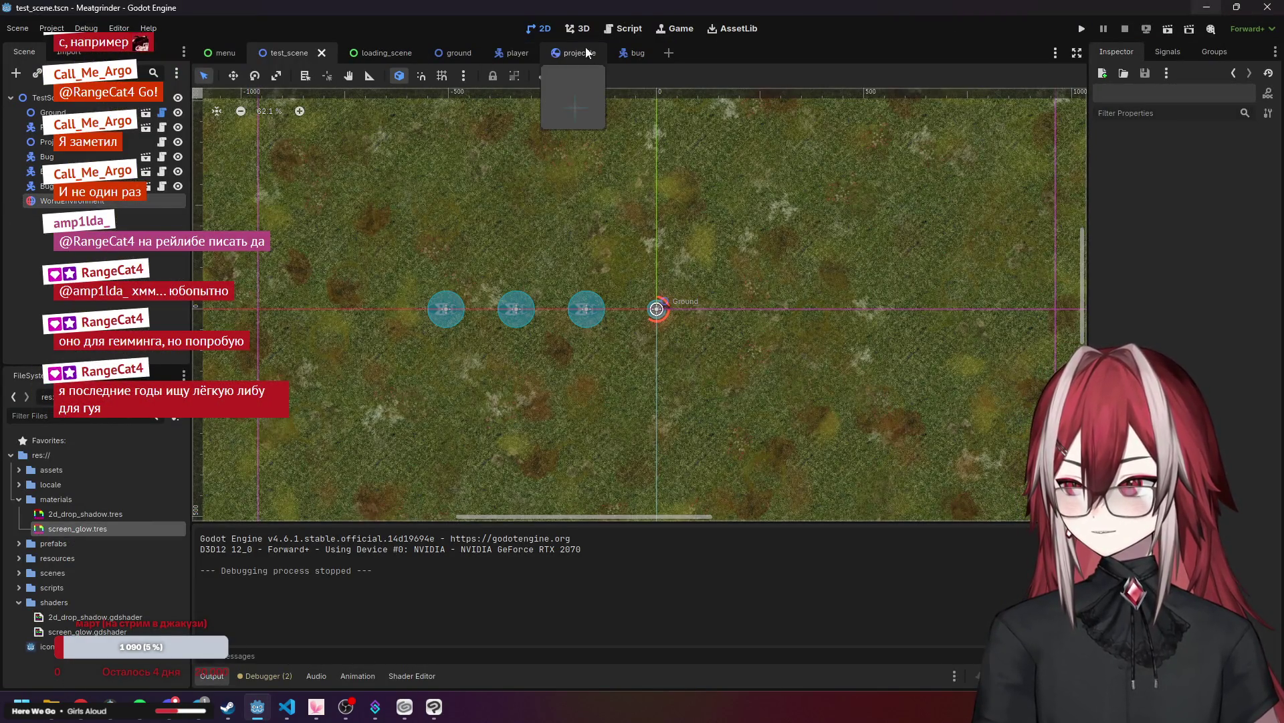
pyautogui.click(516, 53)
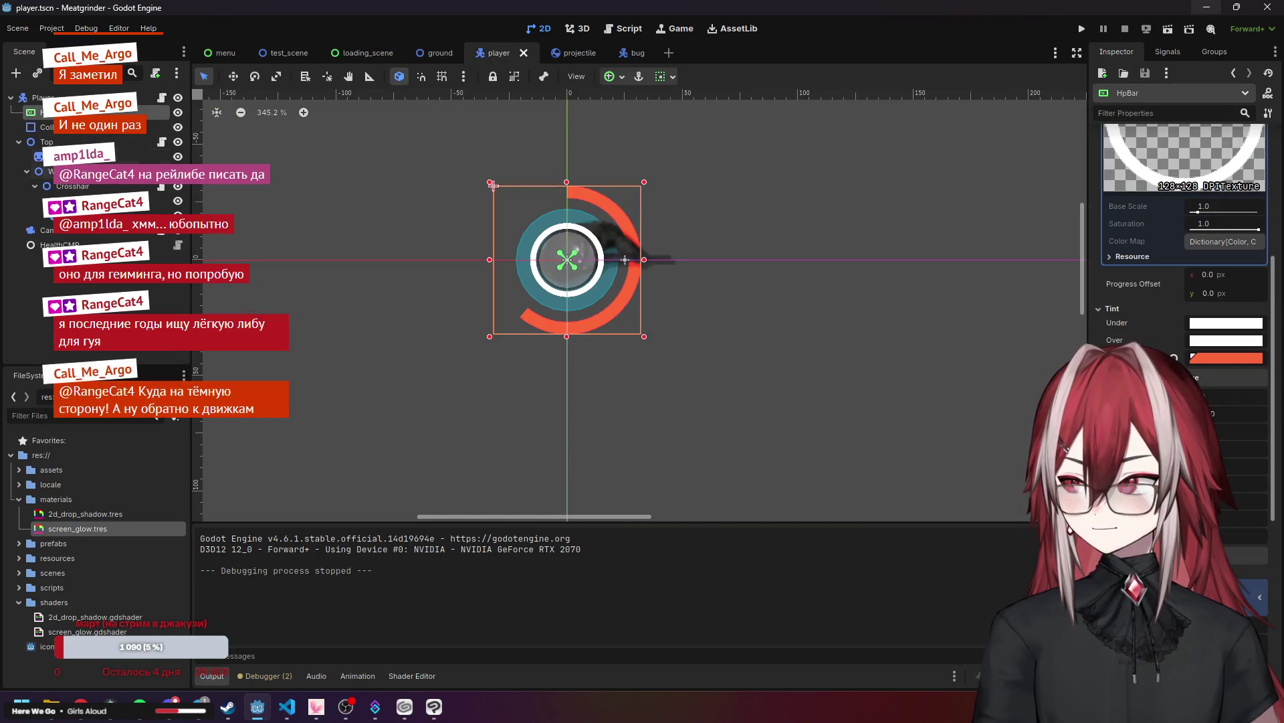
# Step: Select AmmoBar, pick a new Tint > Progress colour, and launch the game to test it
pyautogui.click(736, 402)
pyautogui.click(567, 228)
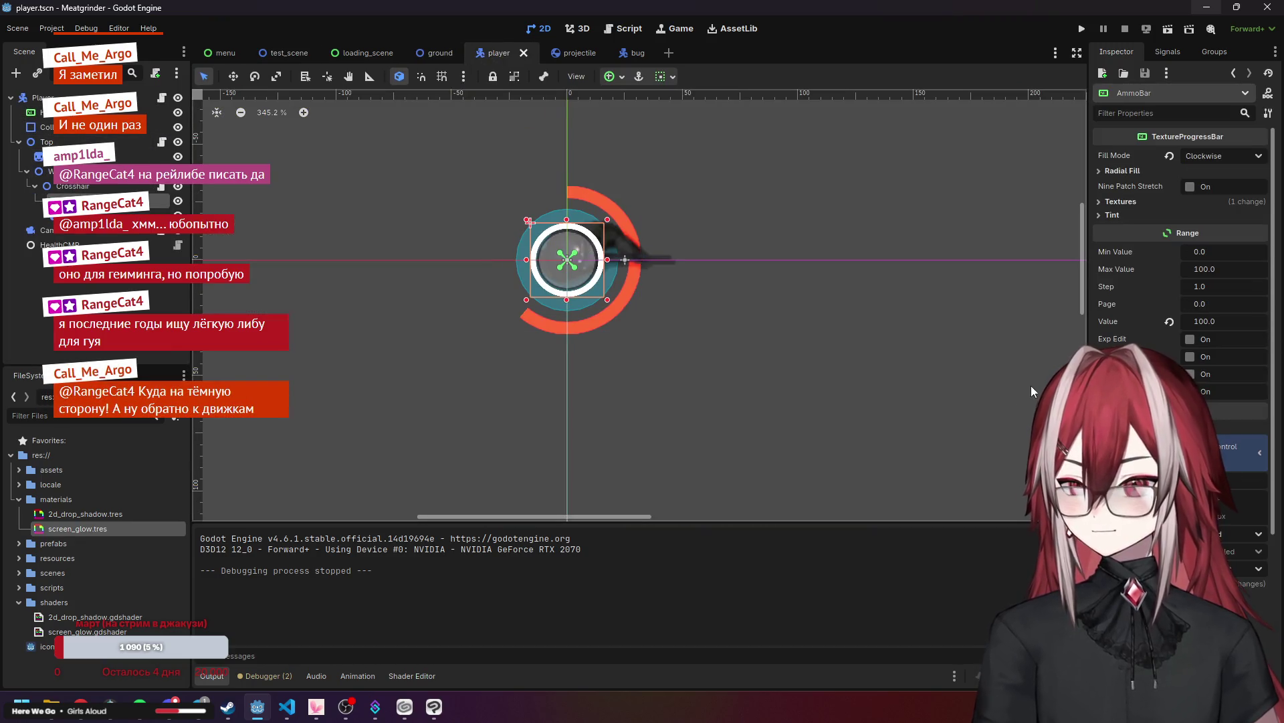
pyautogui.click(1122, 204)
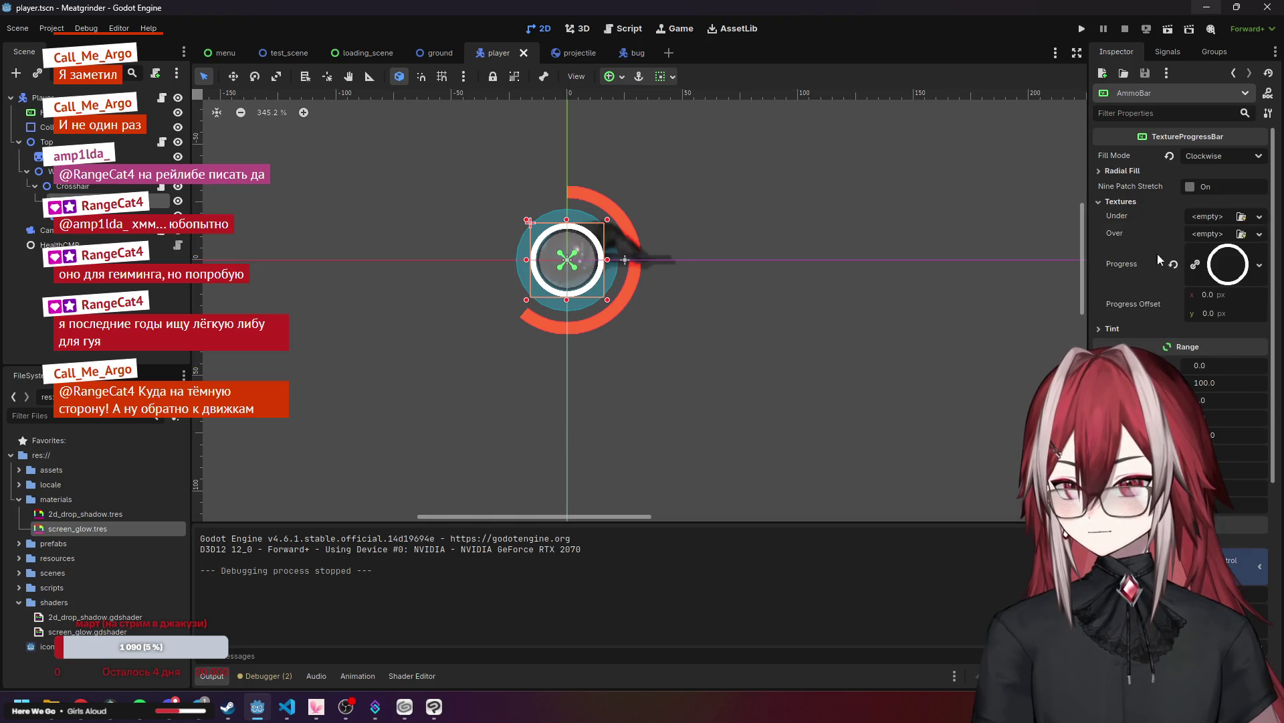
pyautogui.click(1122, 203)
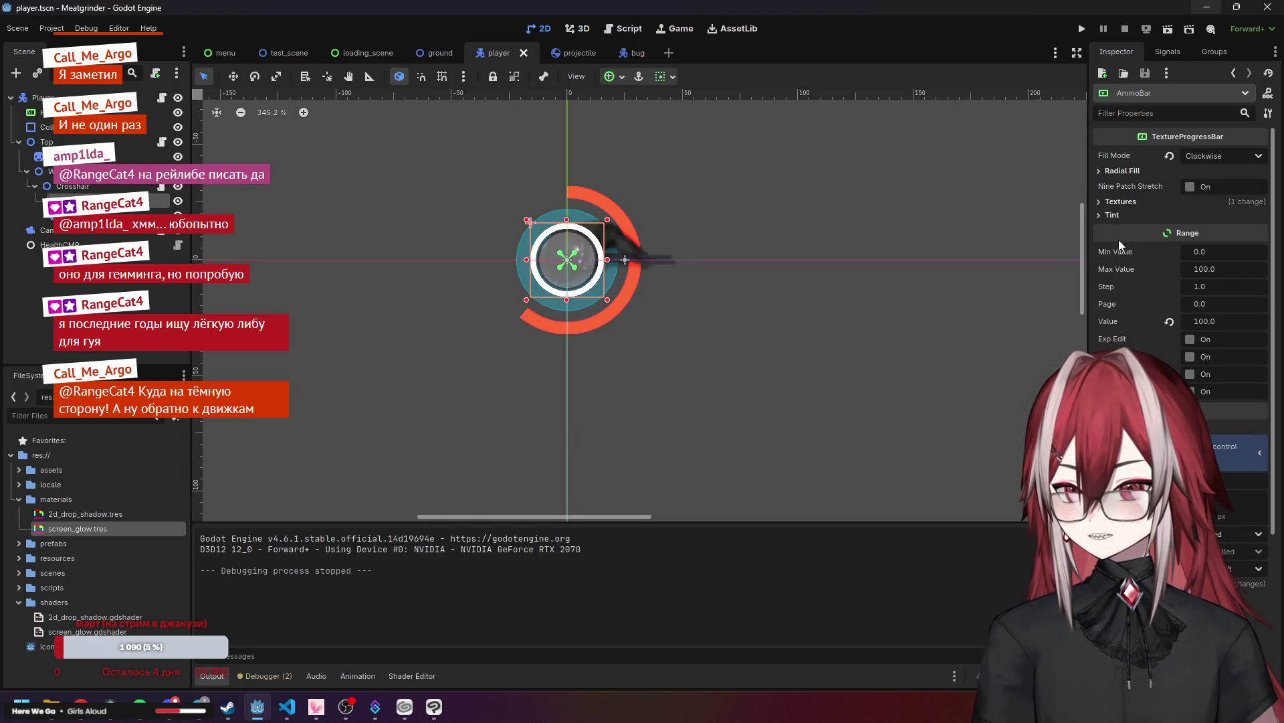
pyautogui.click(1119, 217)
pyautogui.click(1218, 265)
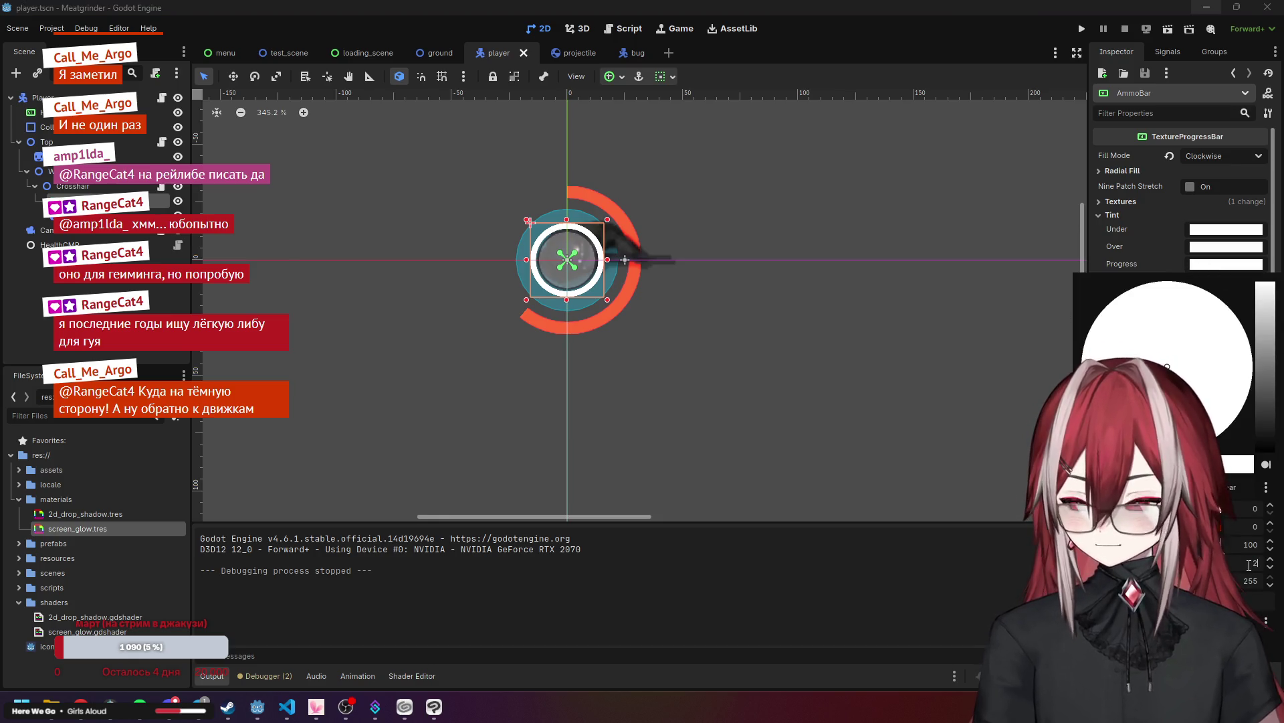
pyautogui.press('Return')
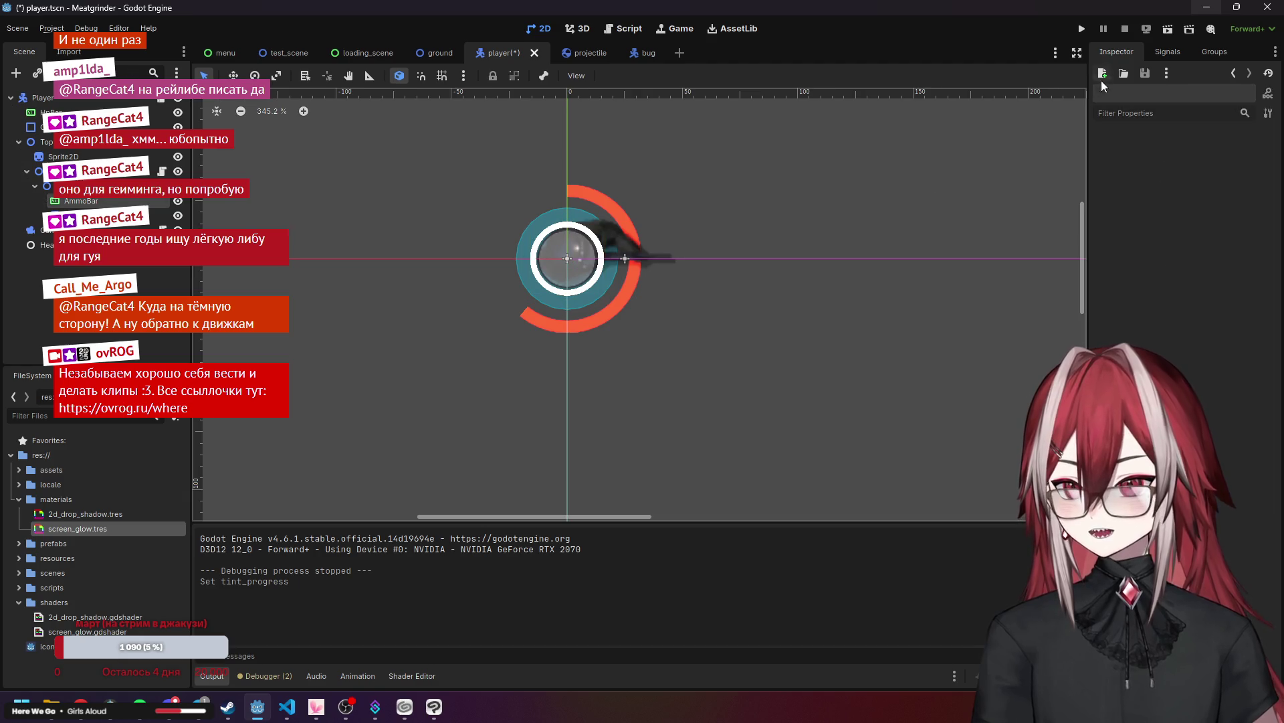
pyautogui.click(1082, 28)
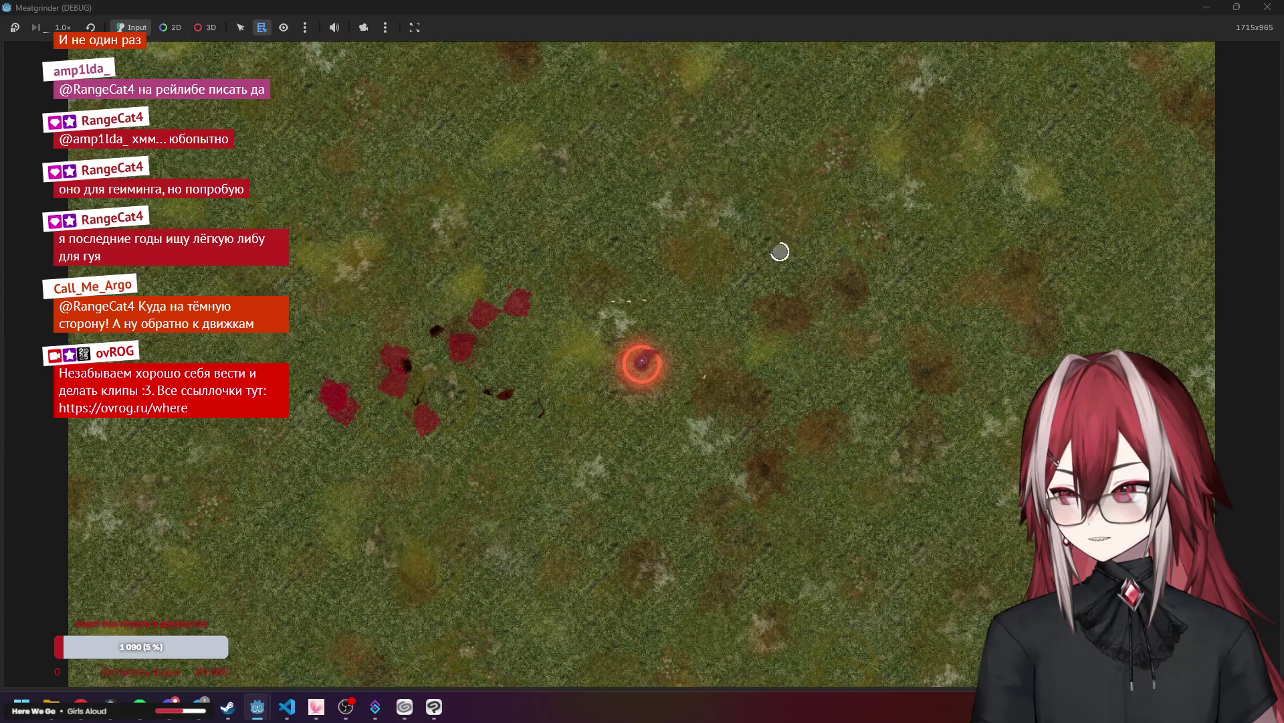
pyautogui.press('F8')
pyautogui.click(48, 112)
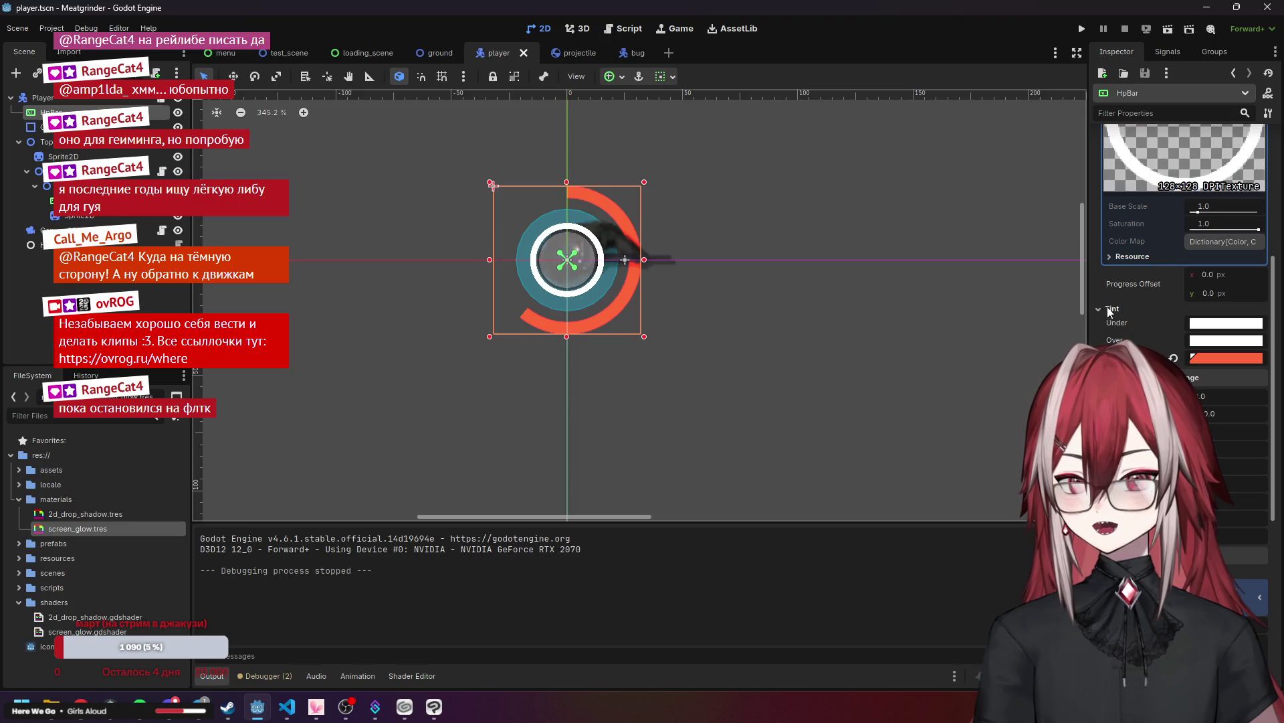
pyautogui.click(589, 281)
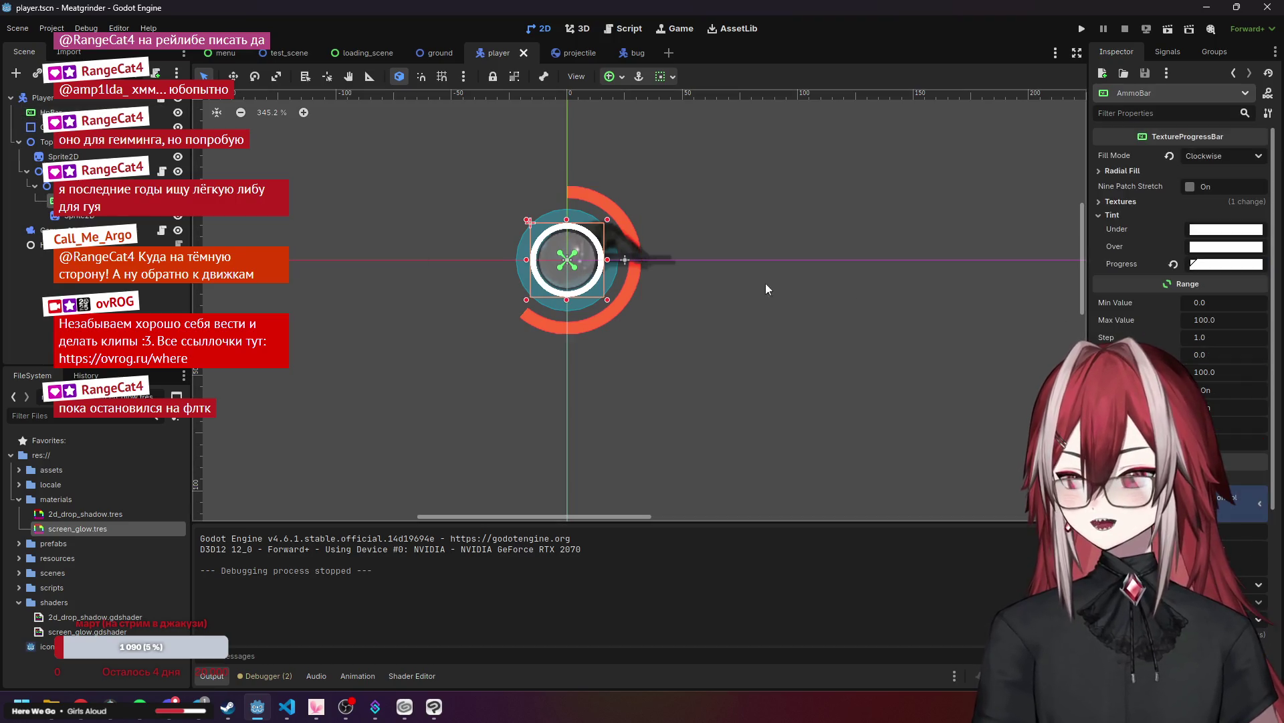
pyautogui.moveTo(1206, 268)
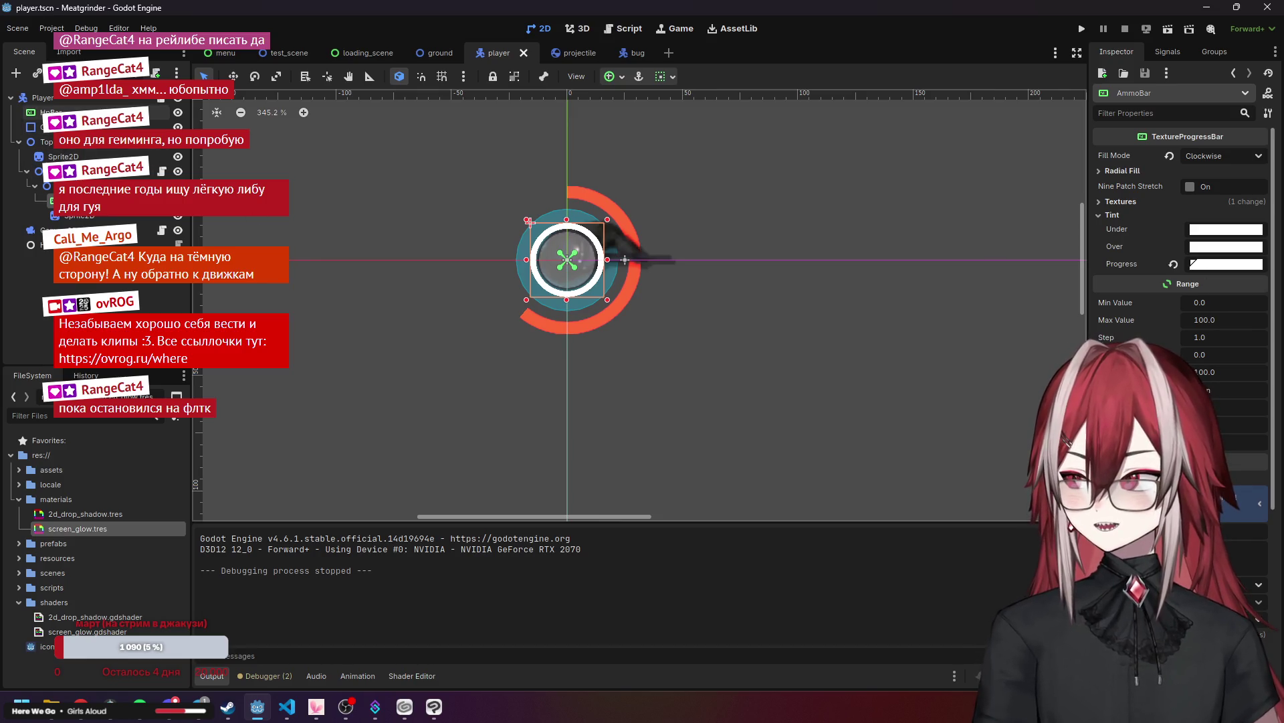
pyautogui.click(628, 295)
pyautogui.click(1228, 425)
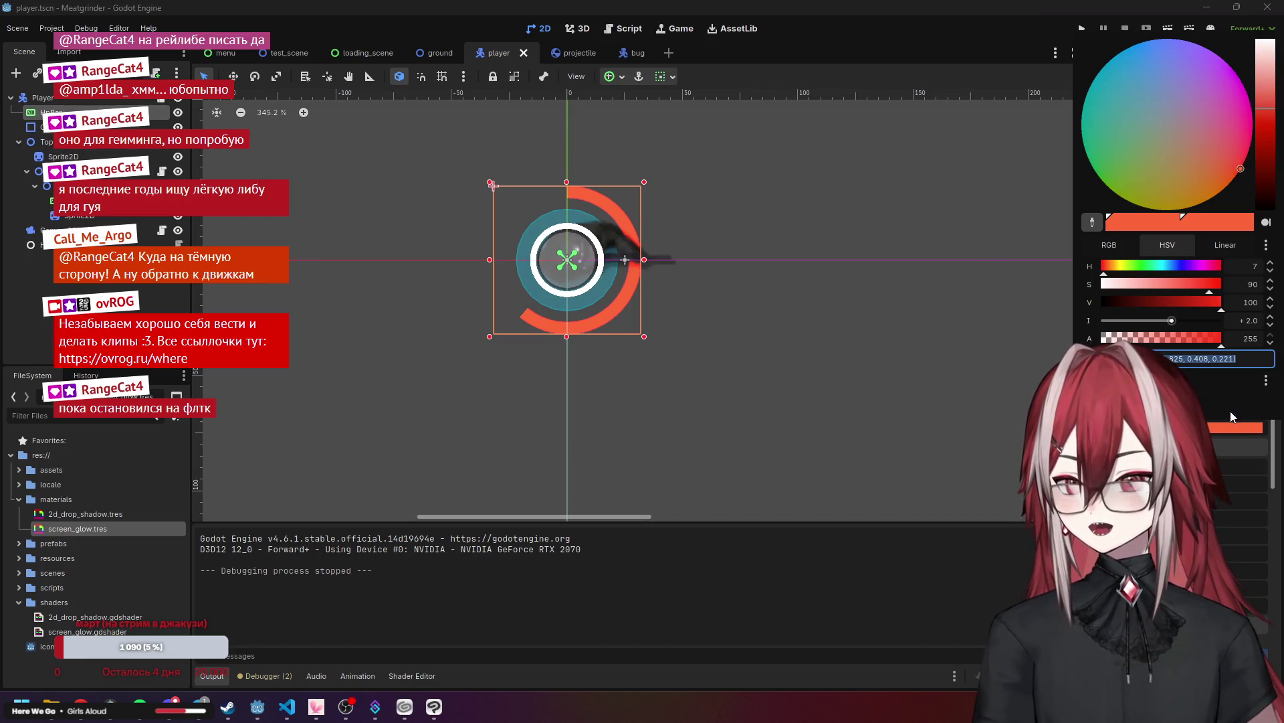
pyautogui.click(530, 222)
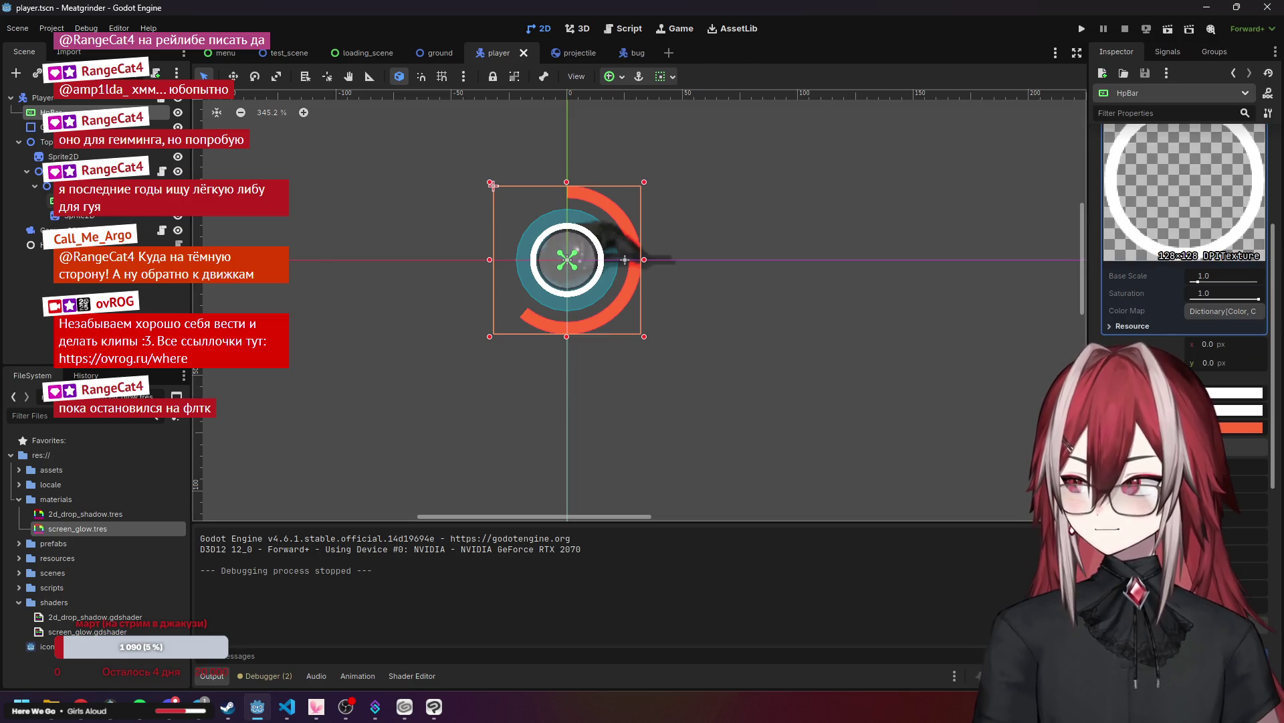
pyautogui.click(91, 216)
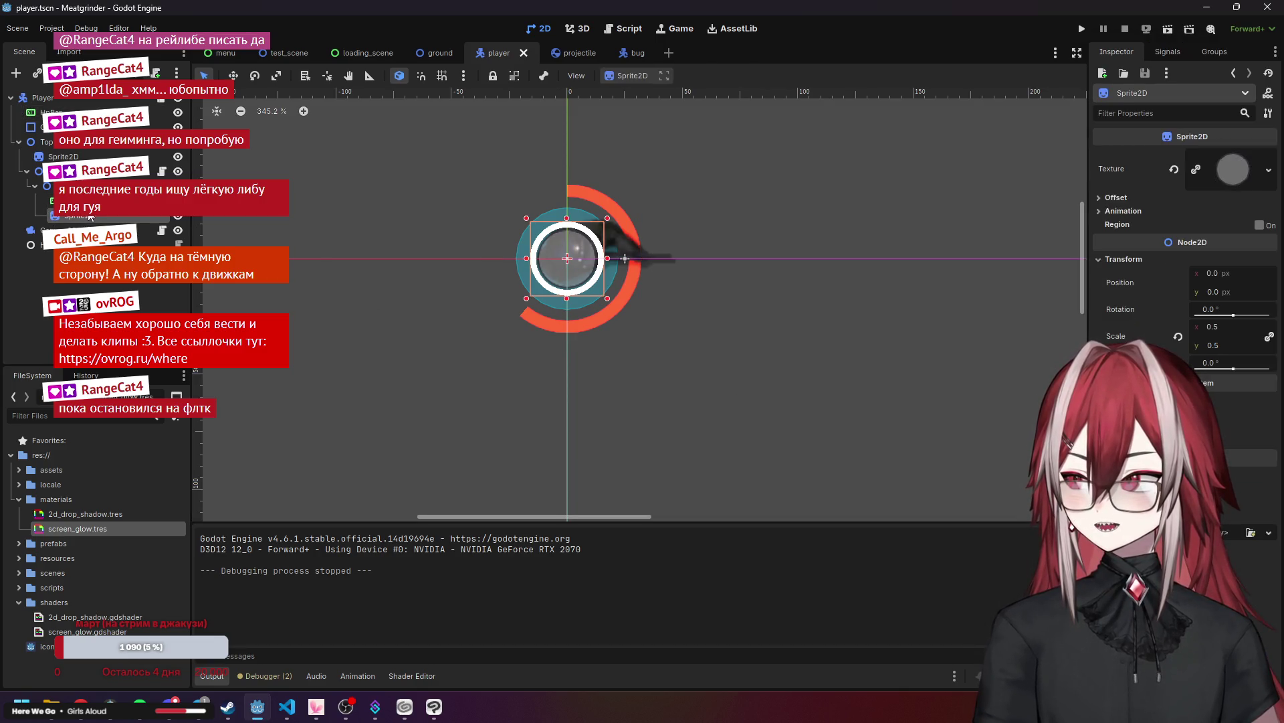
pyautogui.click(530, 222)
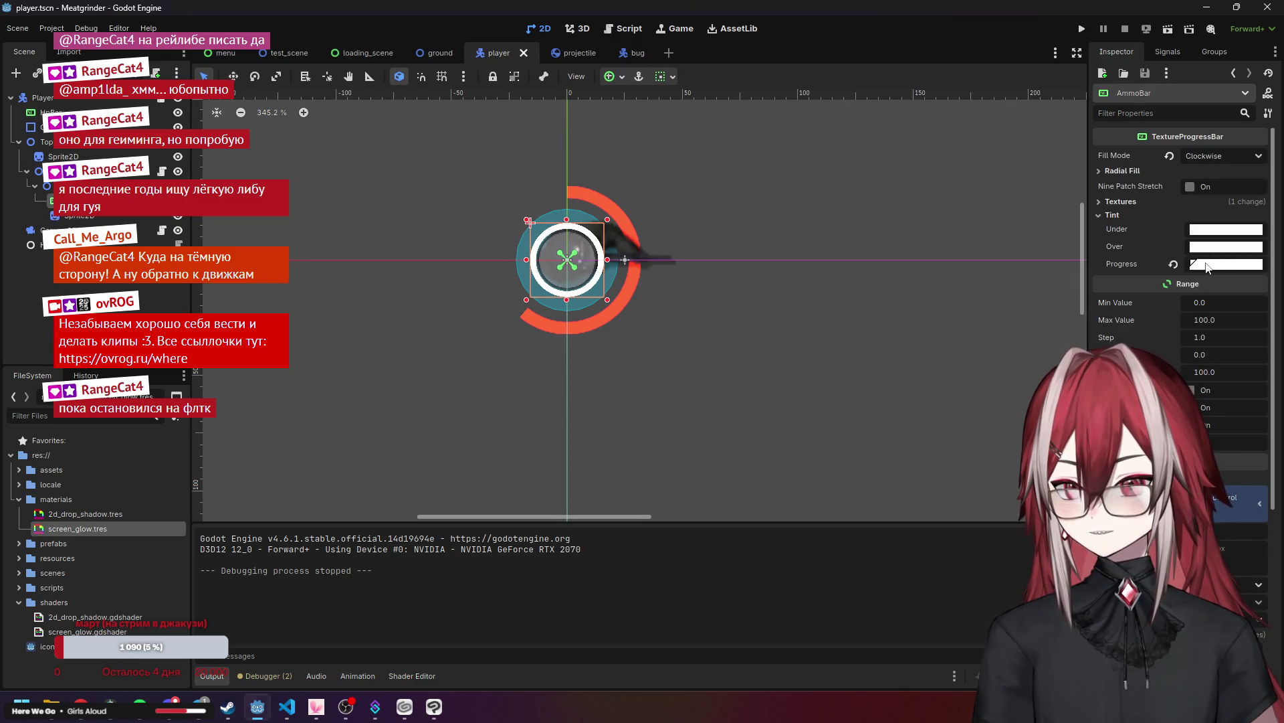
pyautogui.click(1226, 264)
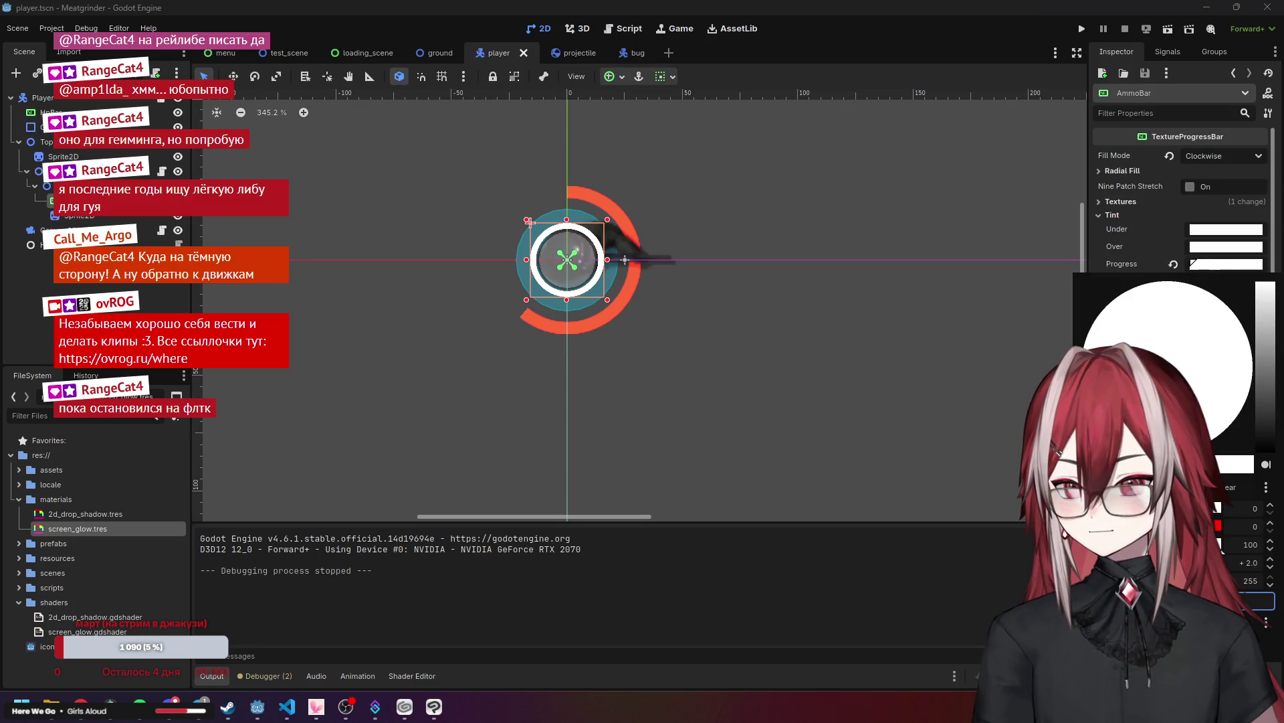
pyautogui.click(1038, 17)
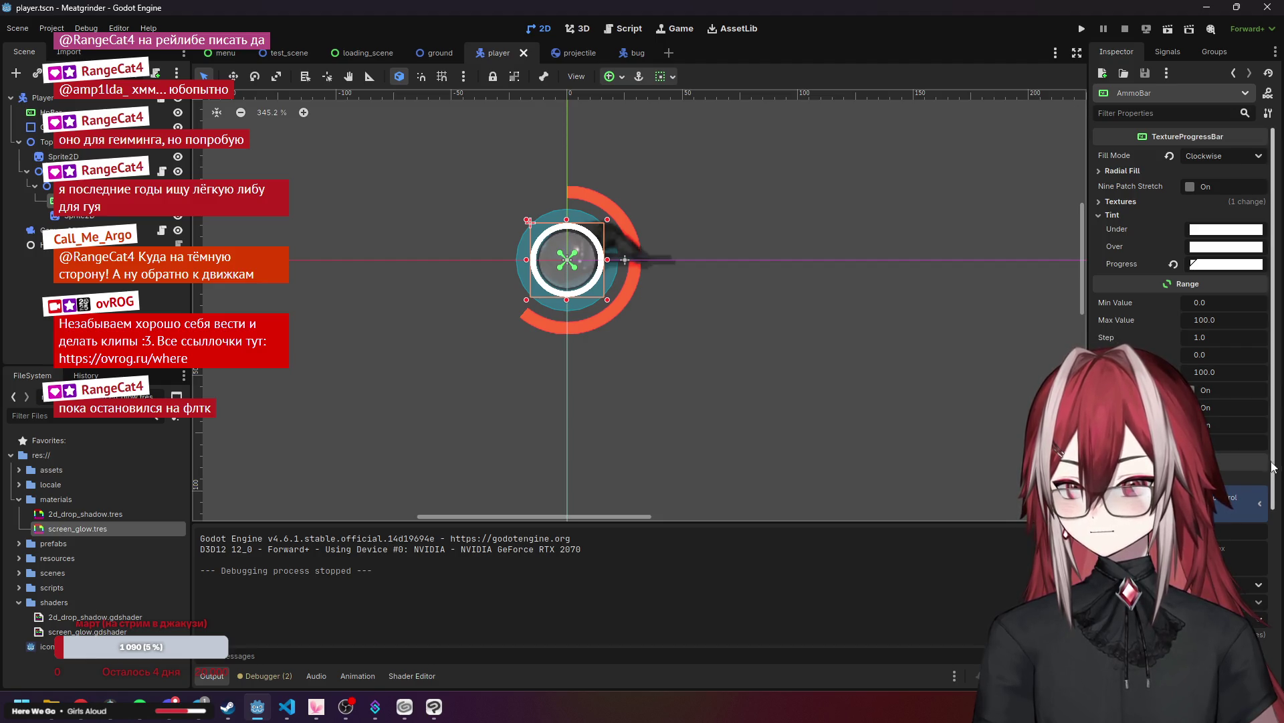
pyautogui.moveTo(1275, 482); pyautogui.dragTo(1276, 545)
pyautogui.scroll(3, 1276, 545)
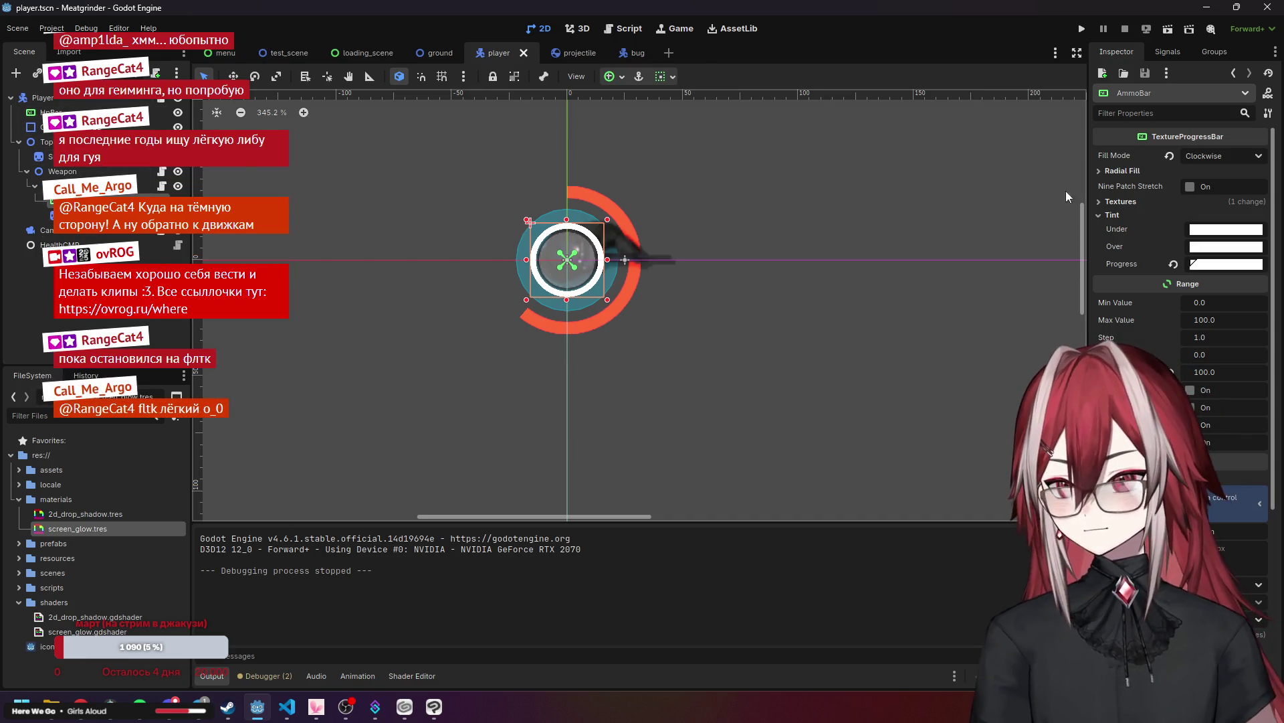
pyautogui.click(1115, 213)
pyautogui.click(1132, 201)
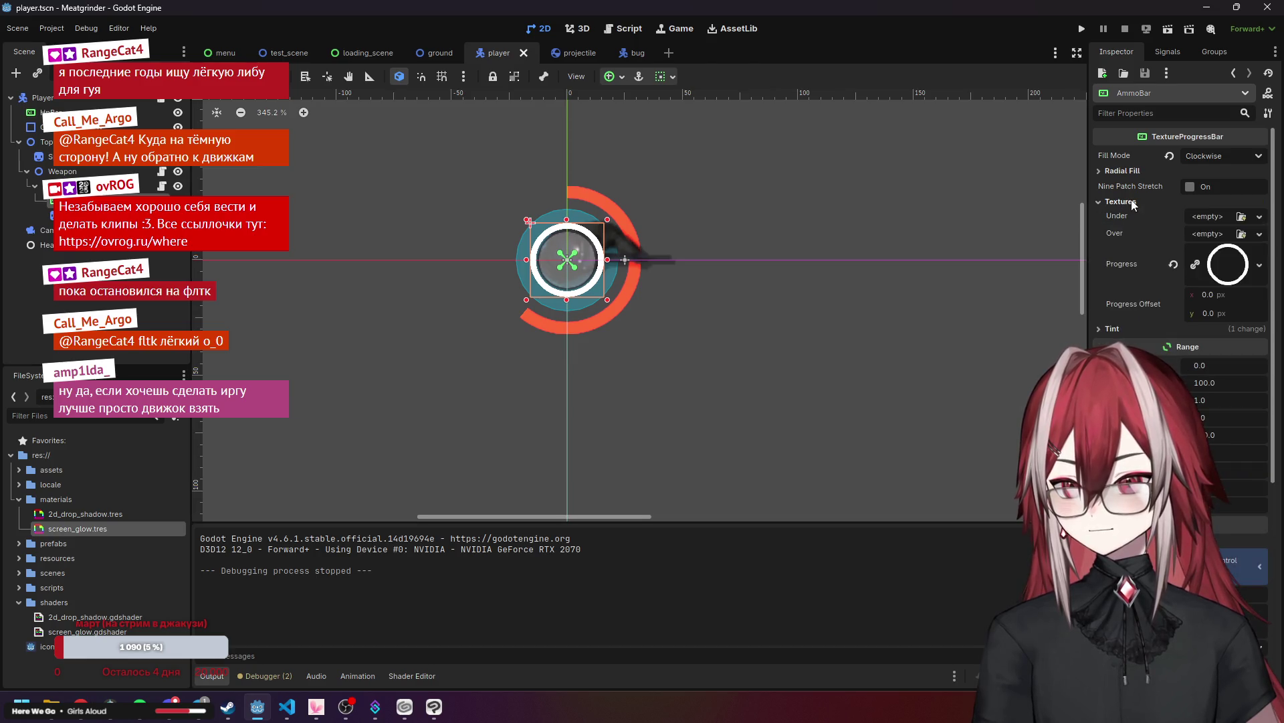
pyautogui.click(1121, 201)
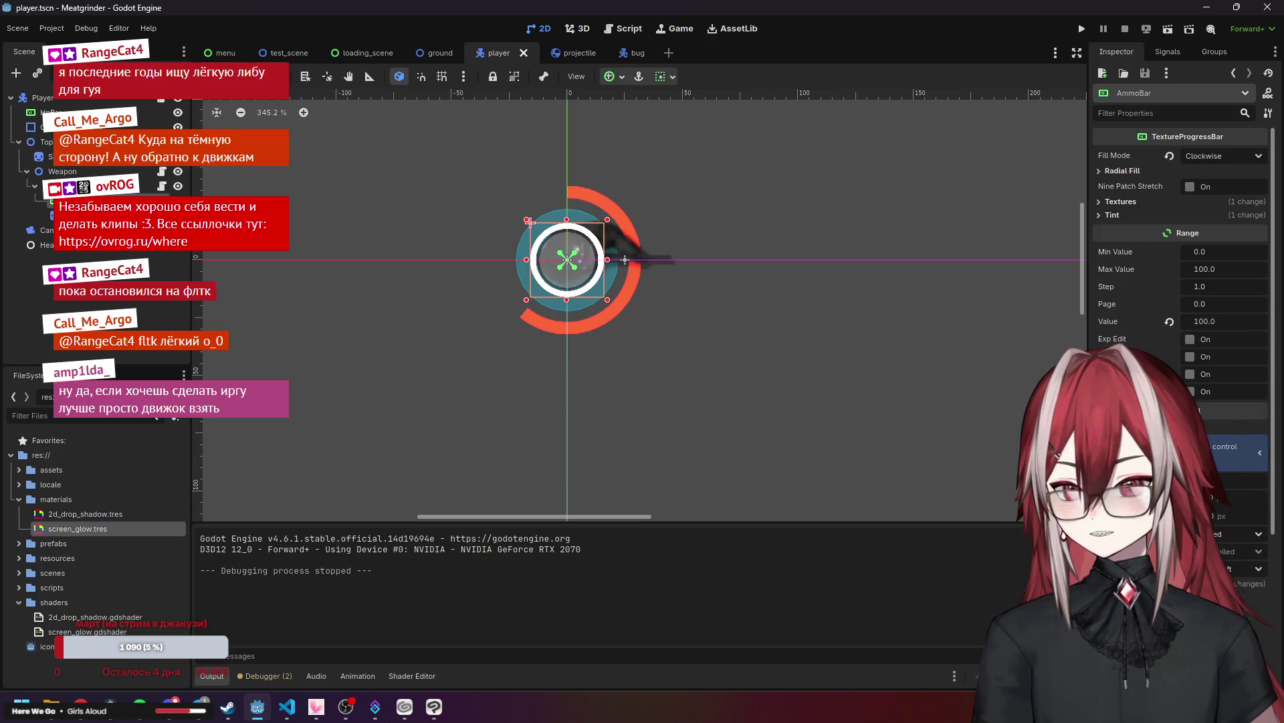
pyautogui.scroll(-1, 1181, 268)
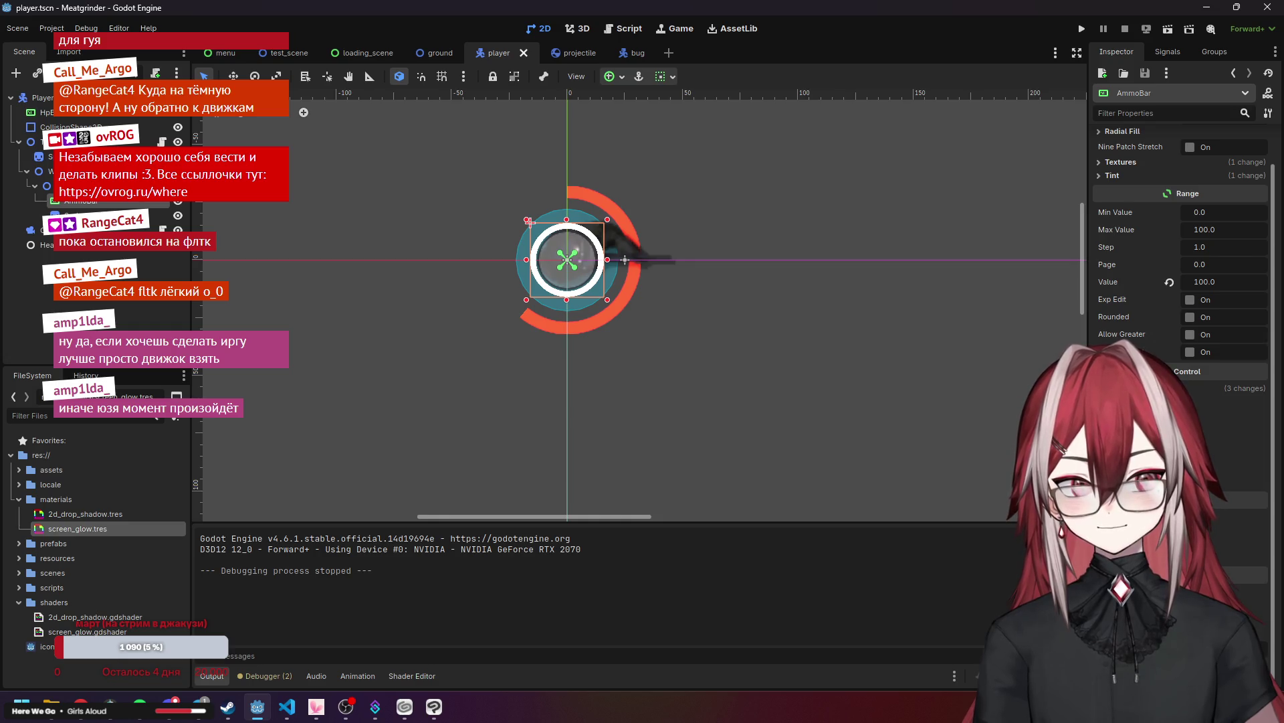
pyautogui.click(1082, 29)
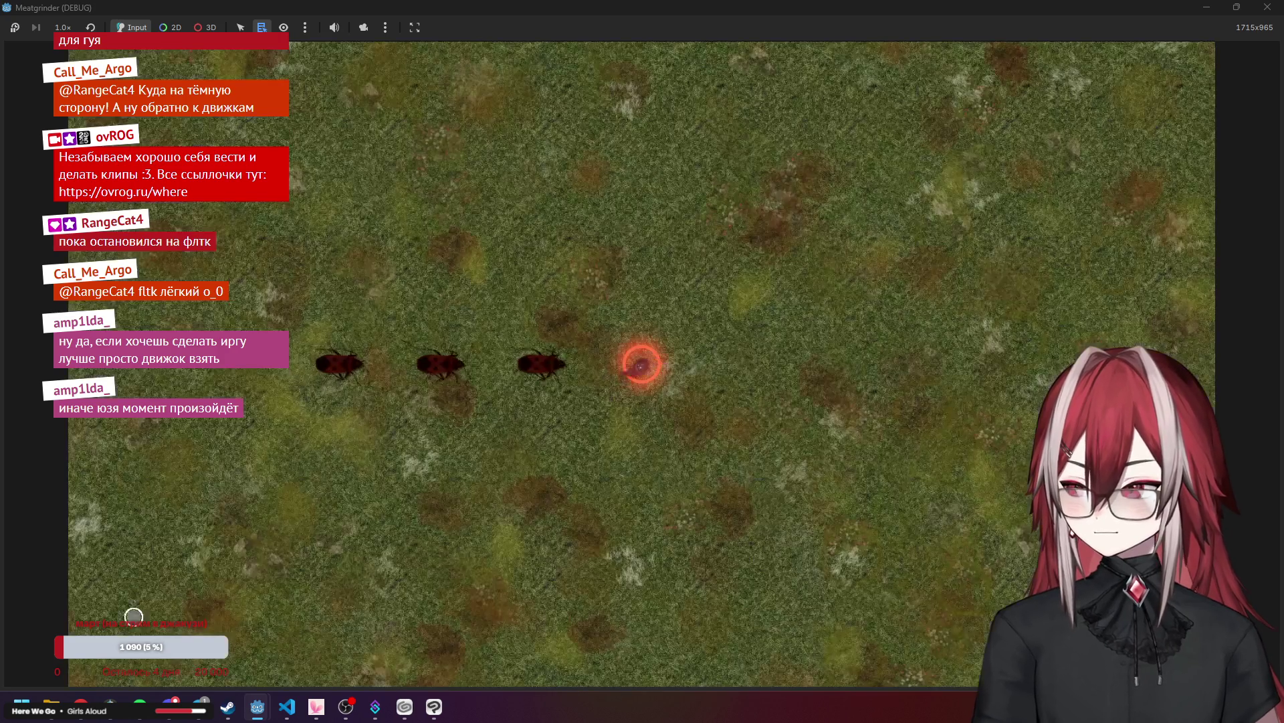
# Step: Finish shooting beetles and close the game, then give the player sprite a brighter Modulate colour
pyautogui.moveTo(428, 352)
pyautogui.mouseDown()
pyautogui.moveTo(481, 358)
pyautogui.moveTo(660, 275)
pyautogui.mouseUp()
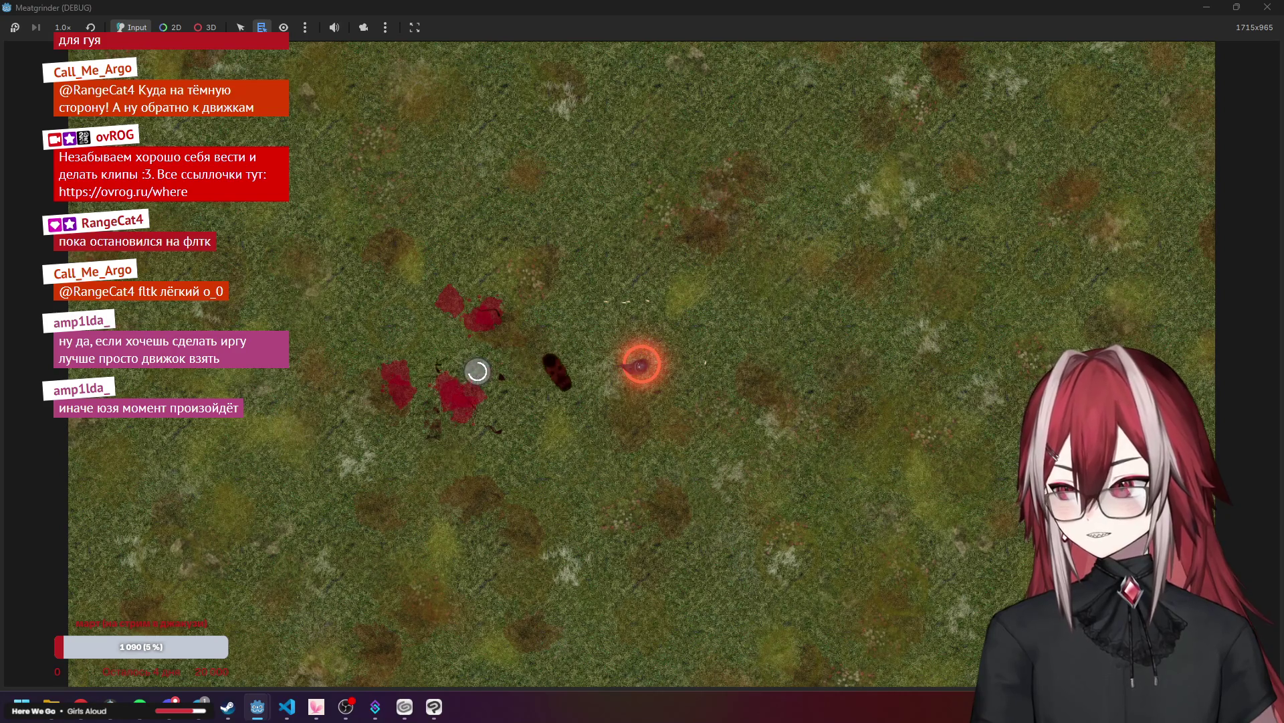
pyautogui.click(1267, 7)
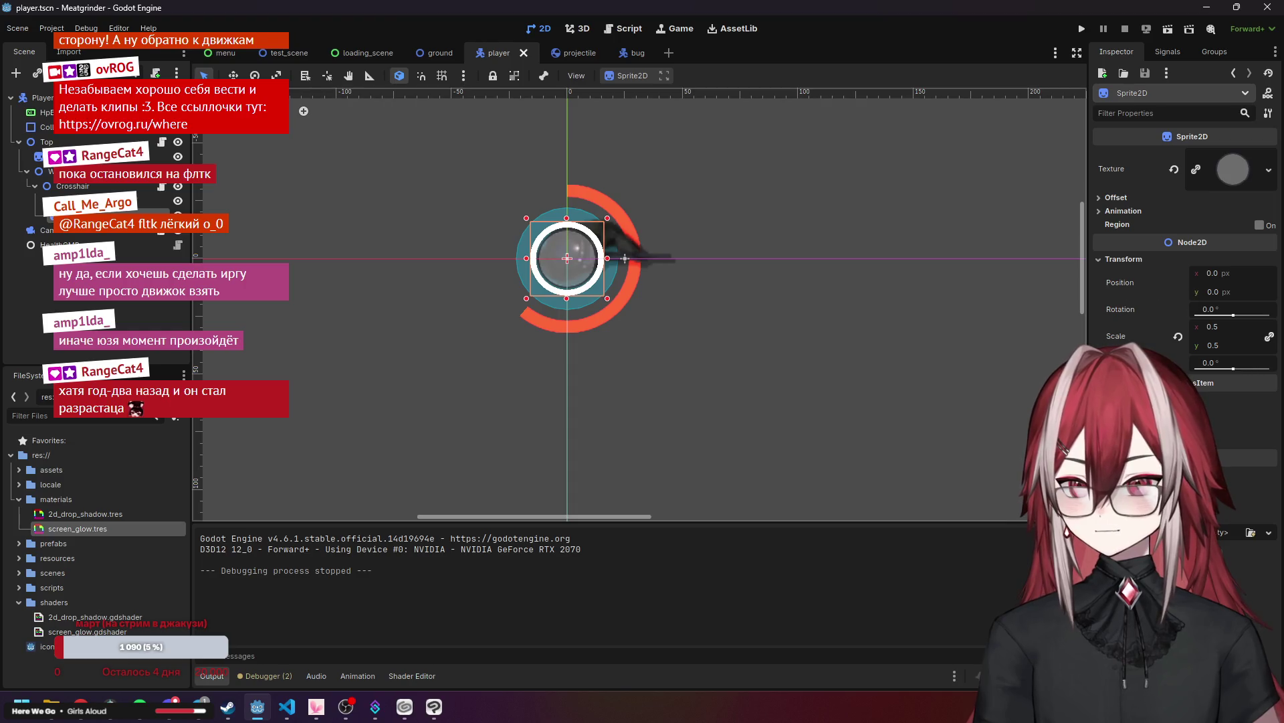
pyautogui.click(1119, 198)
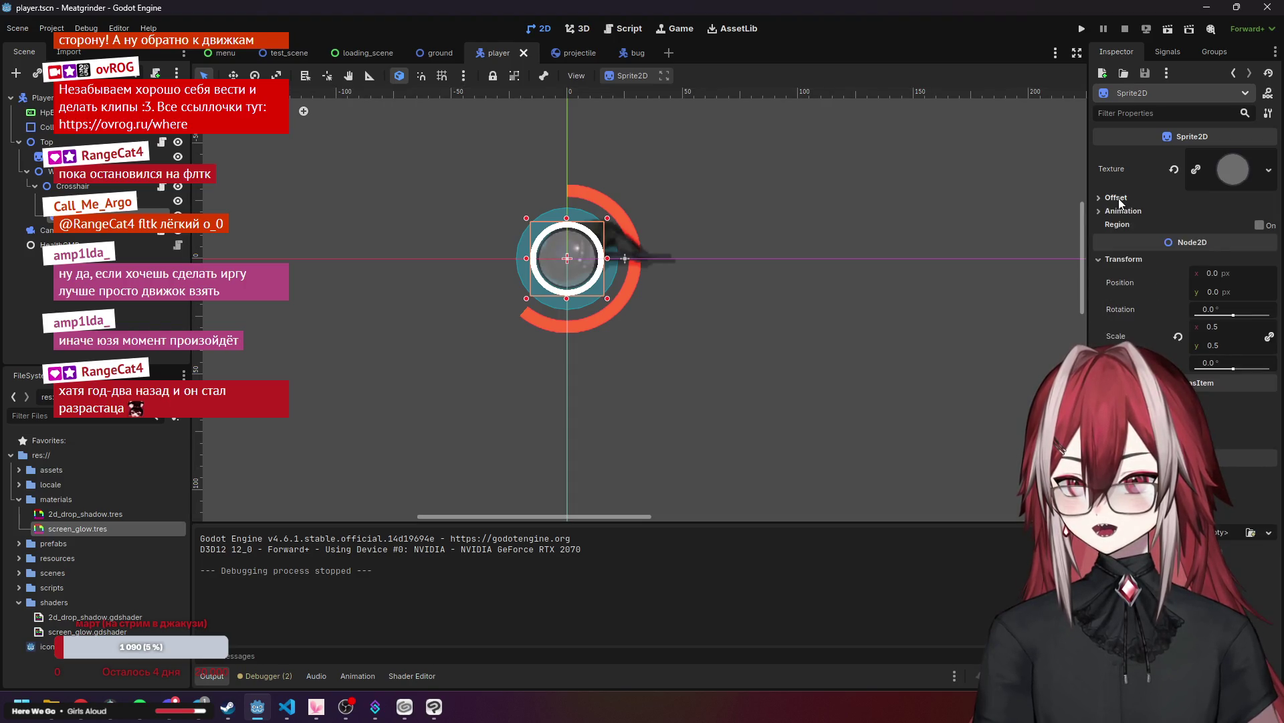
pyautogui.click(1117, 198)
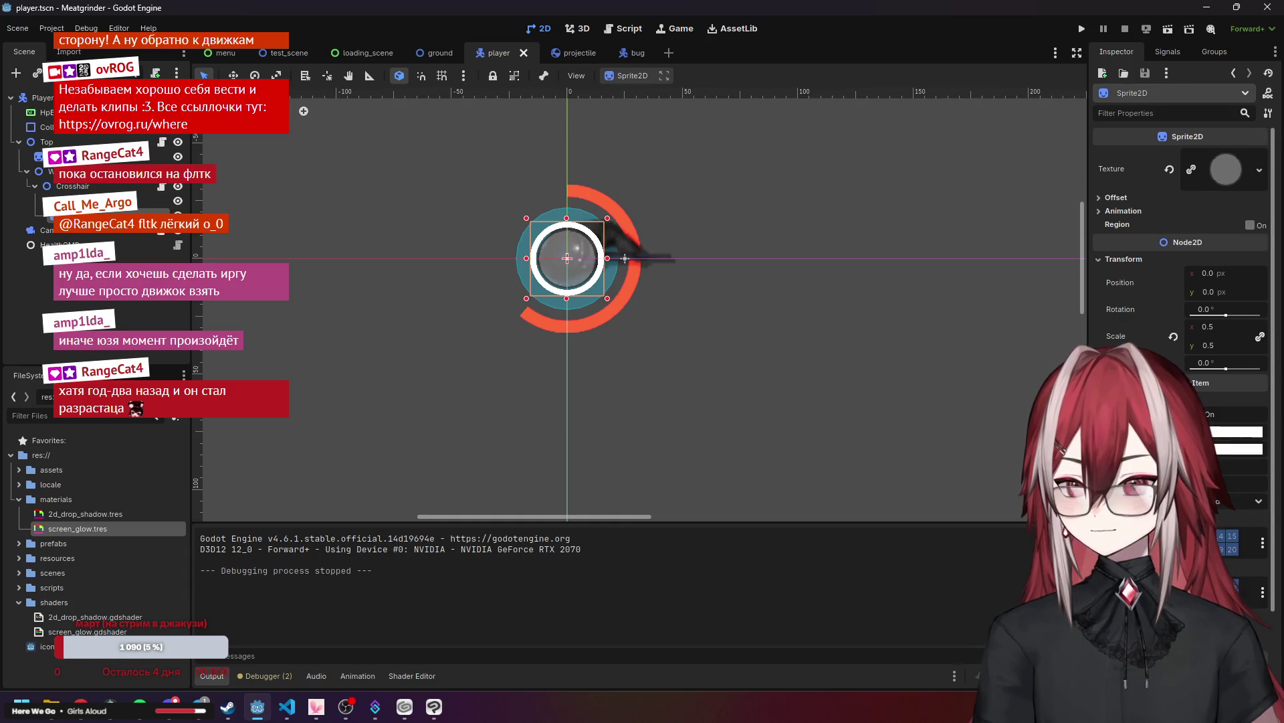
pyautogui.click(1131, 401)
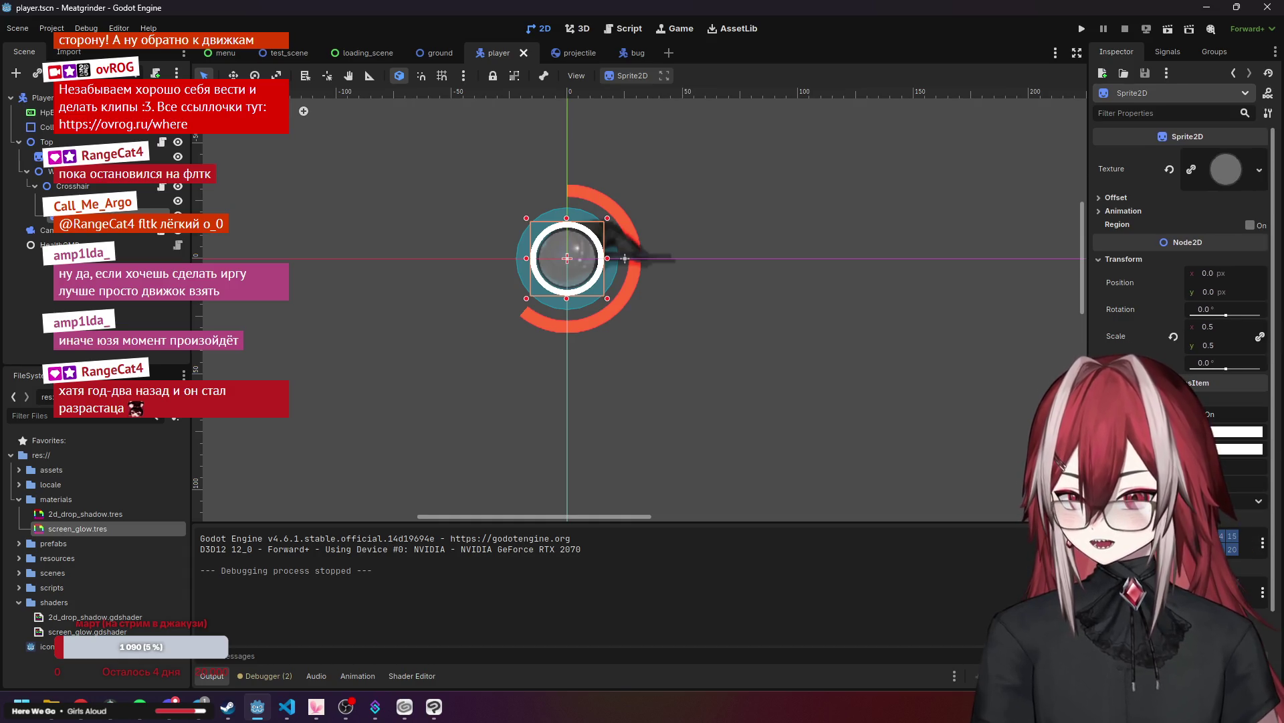
pyautogui.click(1222, 433)
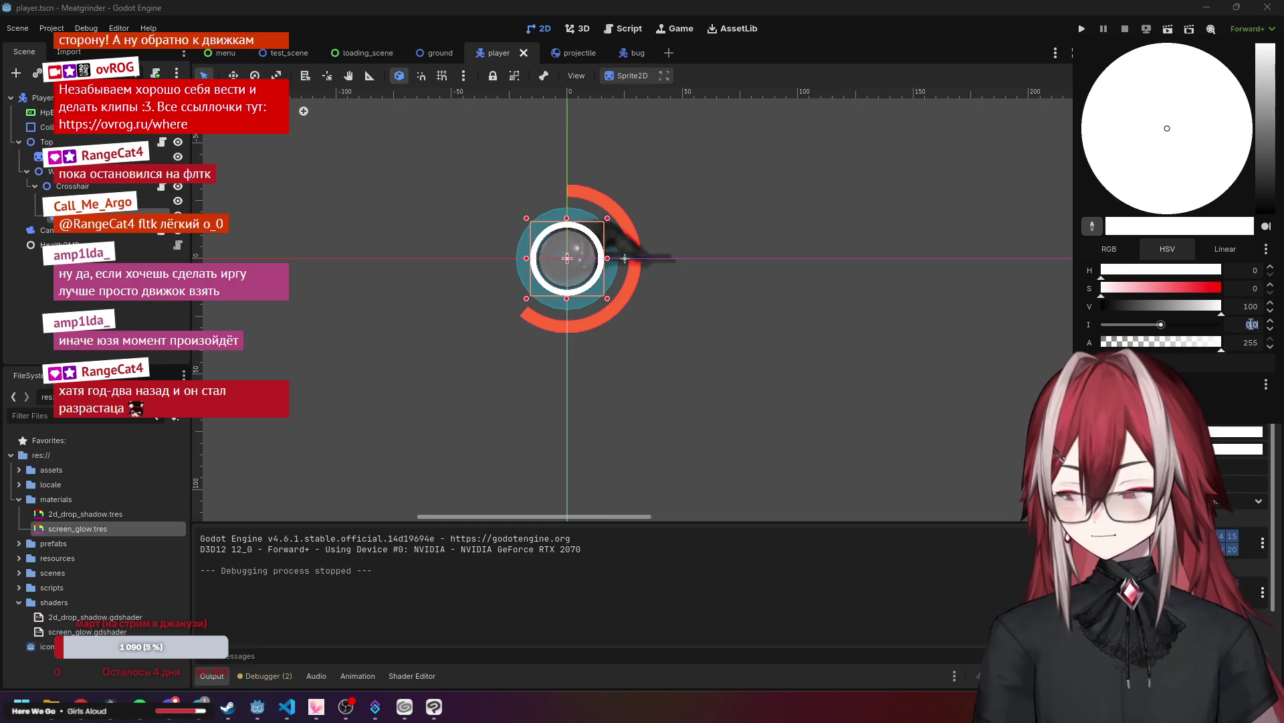
pyautogui.press('Return')
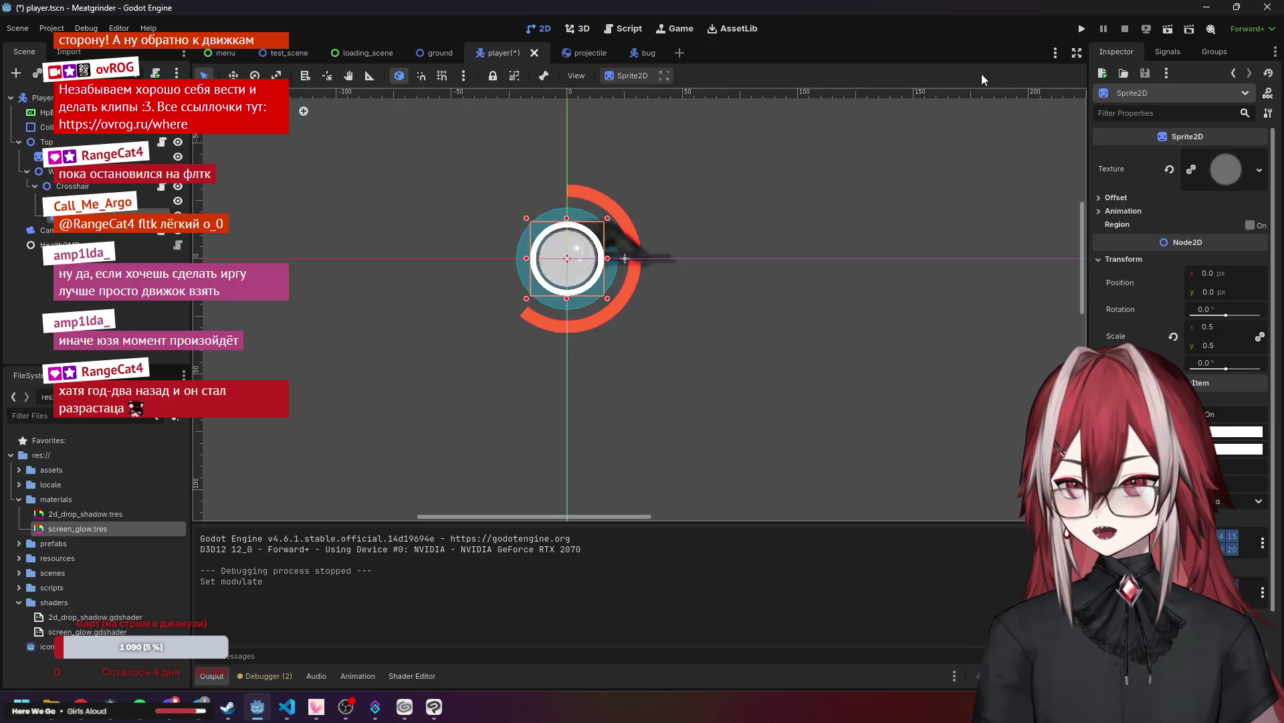
# Step: Run the game, move the player up-right across the level, and stop it with F8
pyautogui.click(1084, 28)
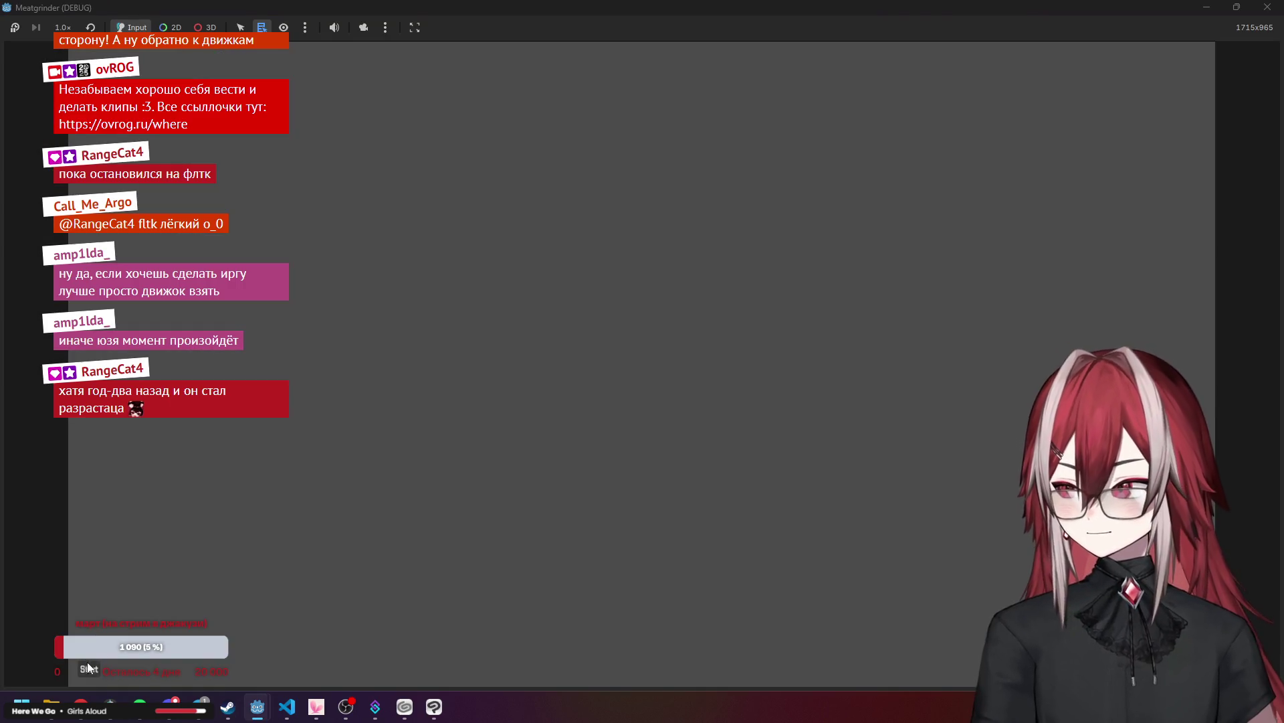
pyautogui.press('d')
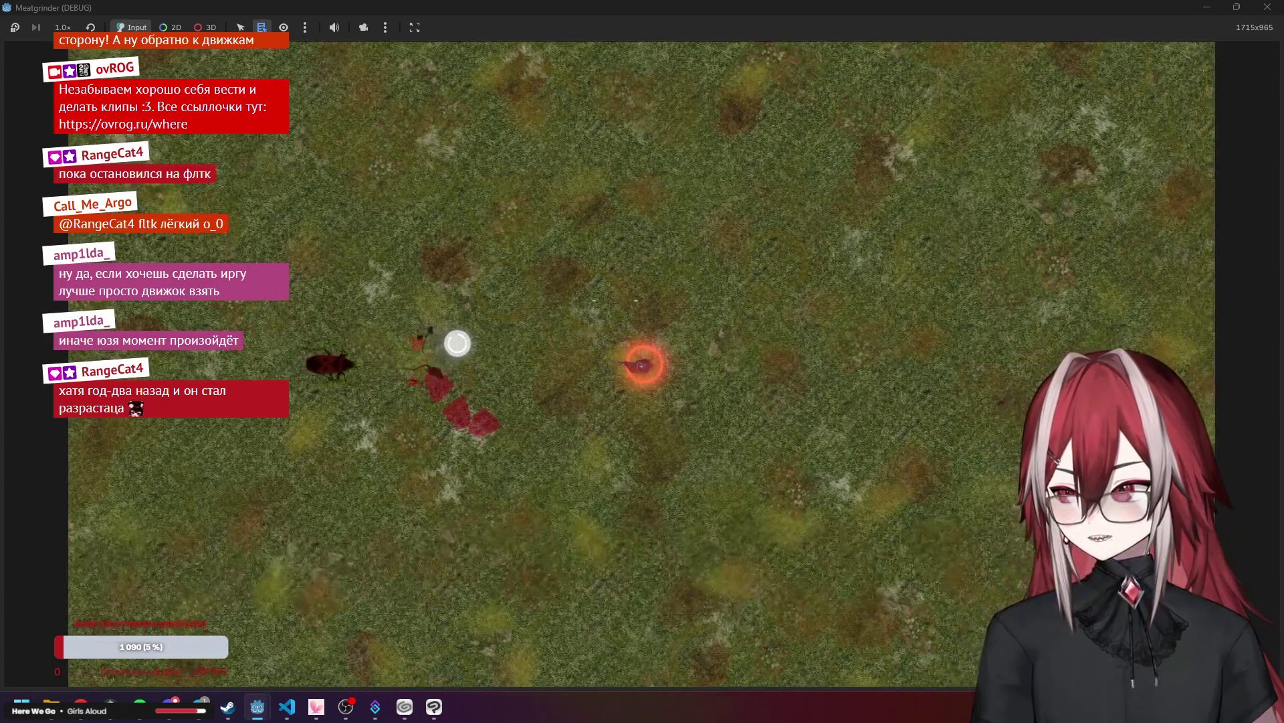
pyautogui.press('w')
pyautogui.press('d')
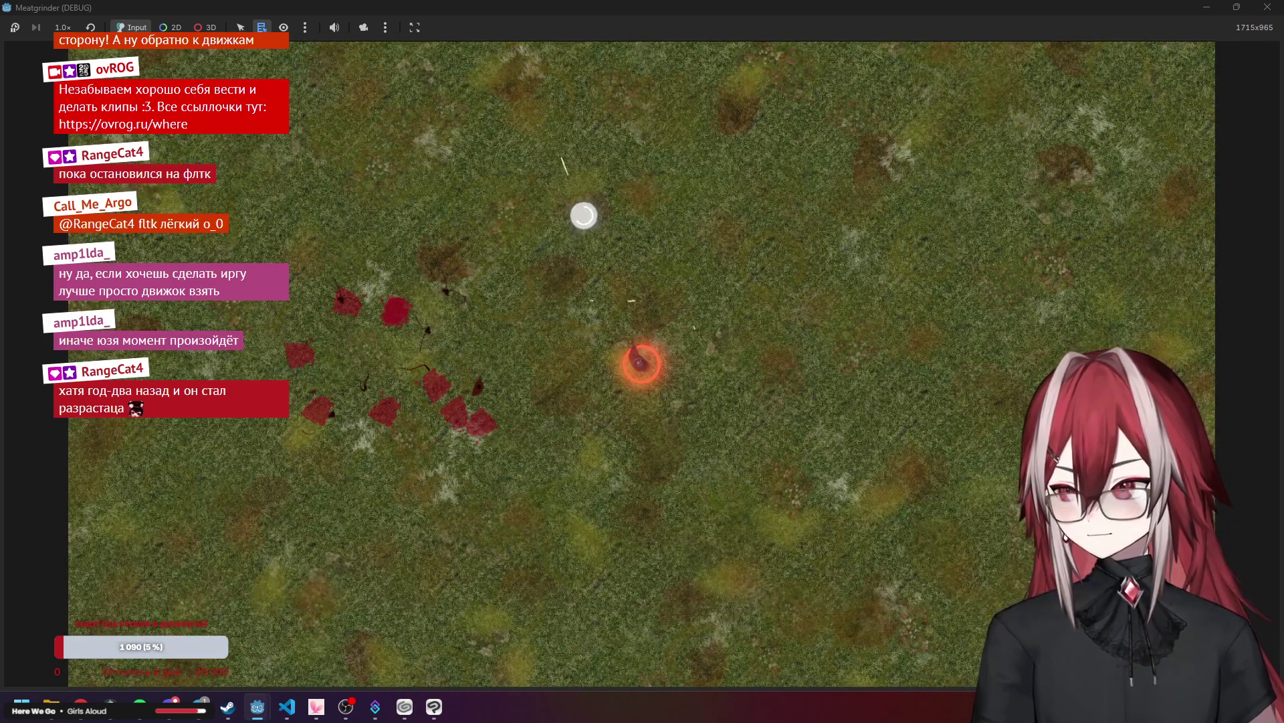
pyautogui.press('w')
pyautogui.press('d')
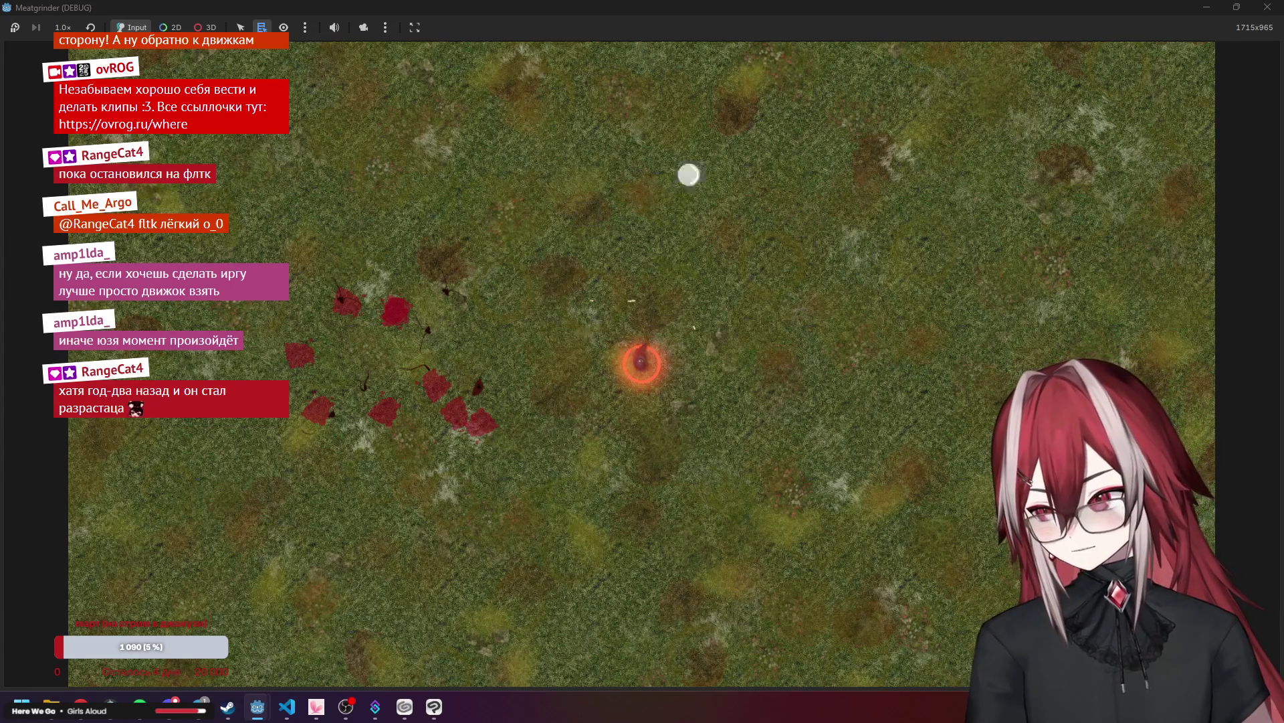
pyautogui.press('F8')
# Step: Recommit the sprite's modulate colour, run the game, start a round, then close it
pyautogui.click(1237, 431)
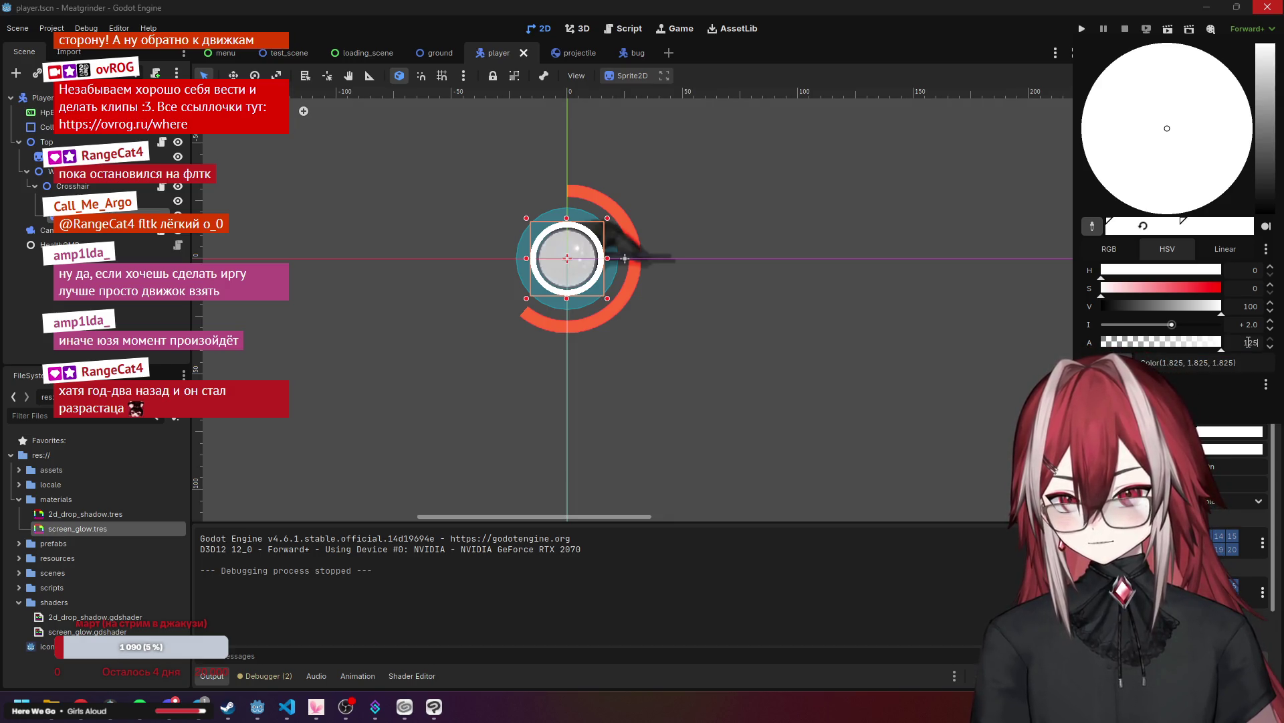
pyautogui.press('Return')
pyautogui.click(1082, 30)
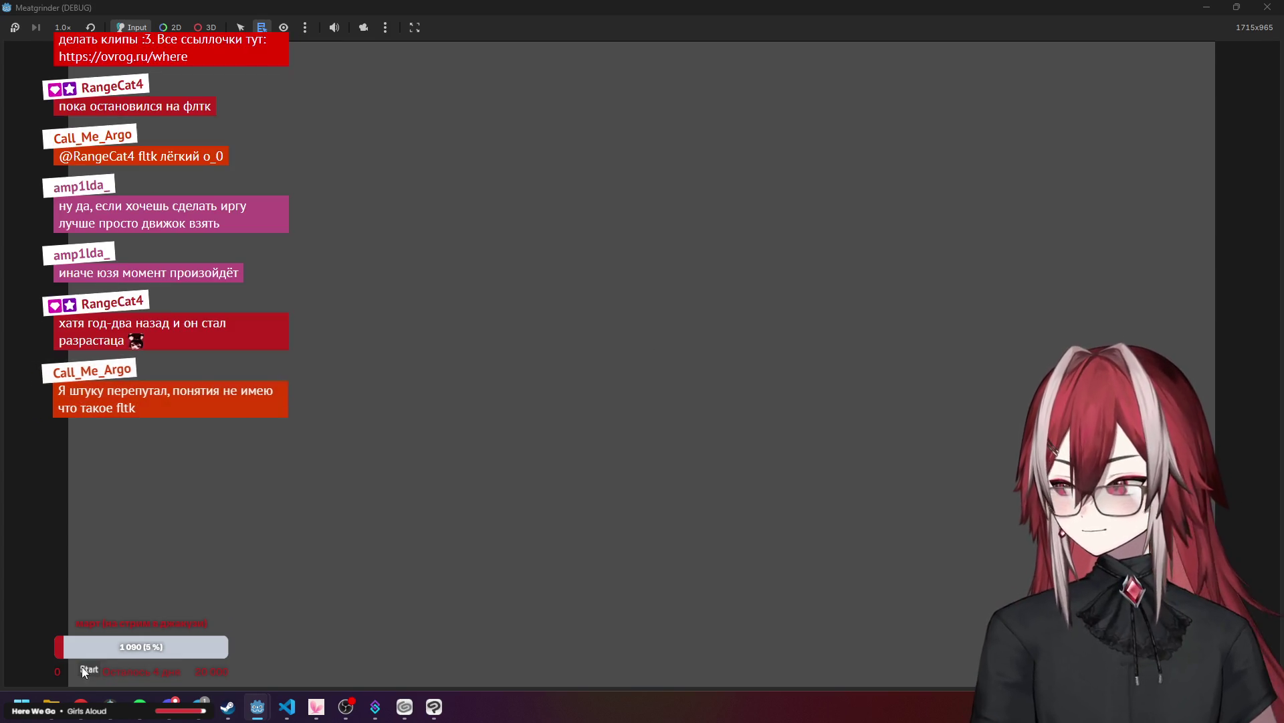
pyautogui.click(85, 666)
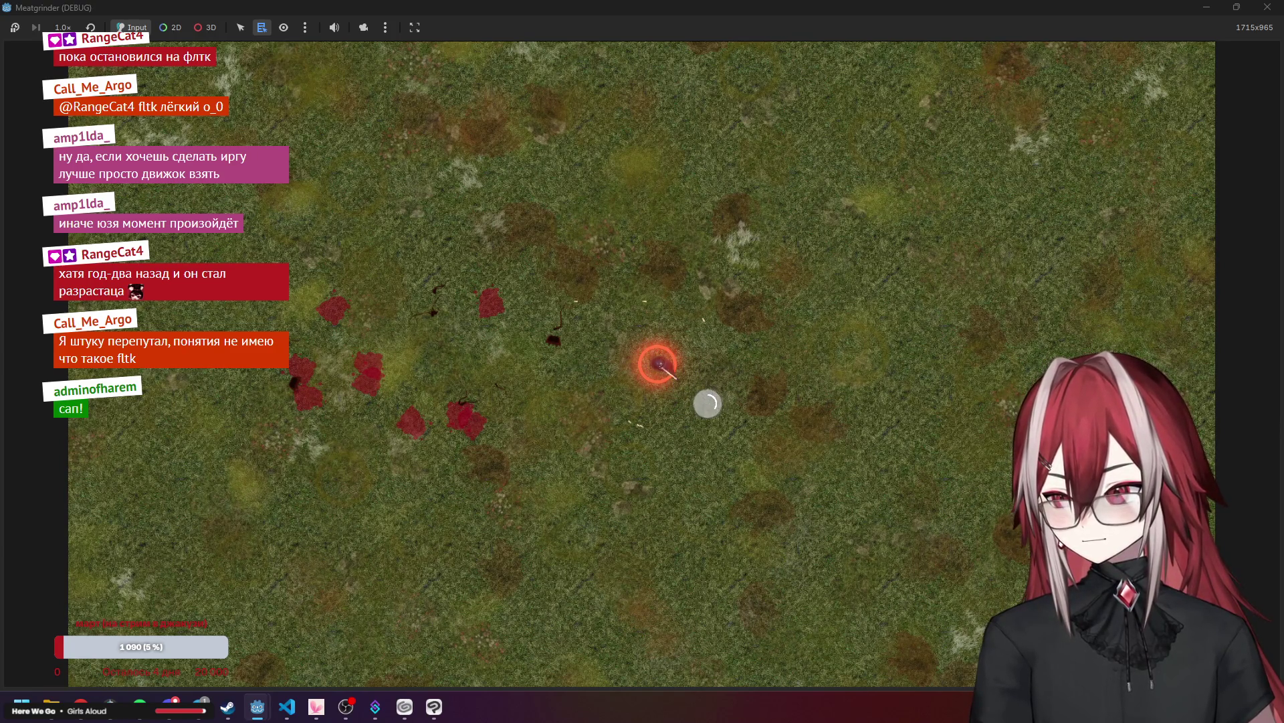
pyautogui.click(1268, 7)
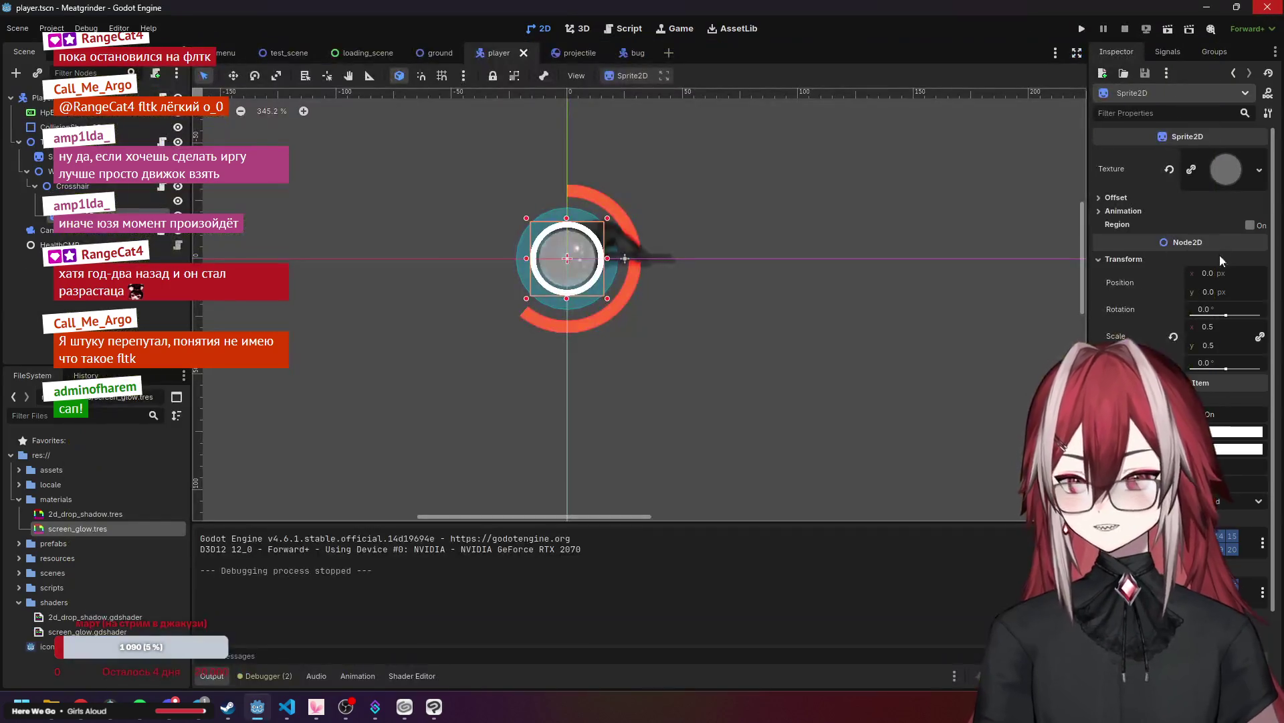
# Step: Set the player sprite's Modulate alpha to 255 so it is fully opaque
pyautogui.click(1213, 431)
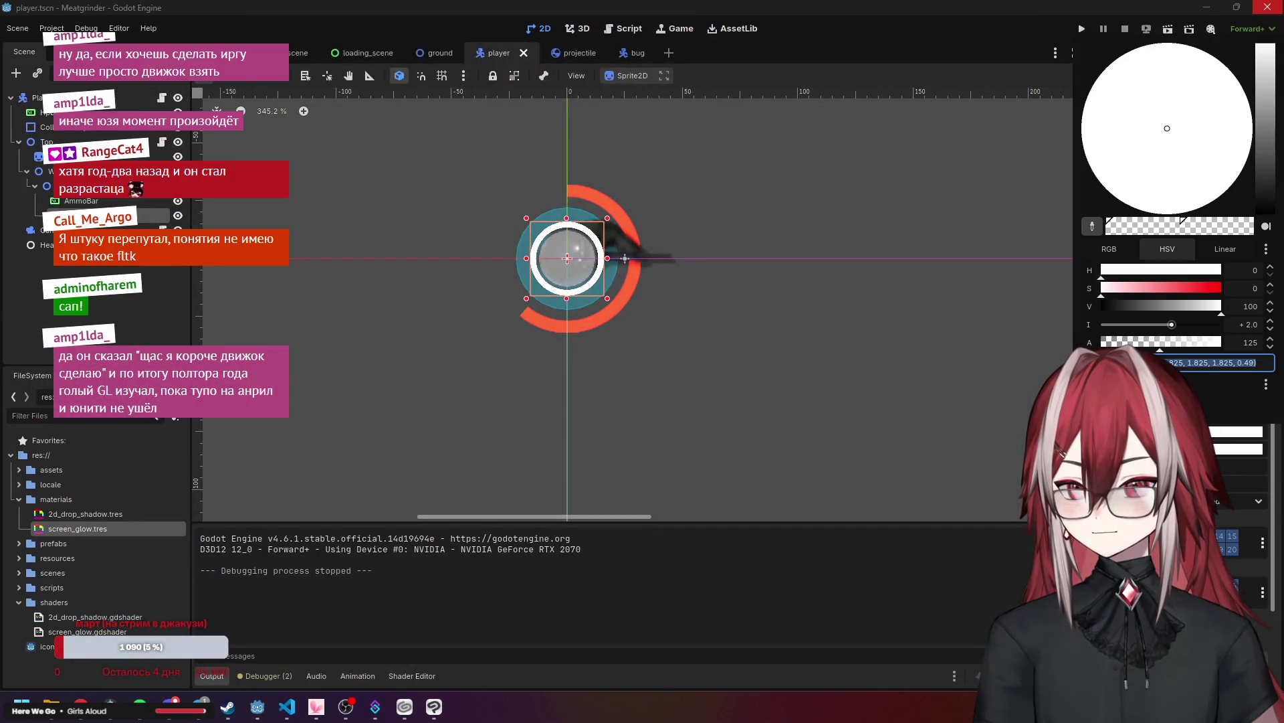
pyautogui.moveTo(1166, 350); pyautogui.dragTo(1211, 333)
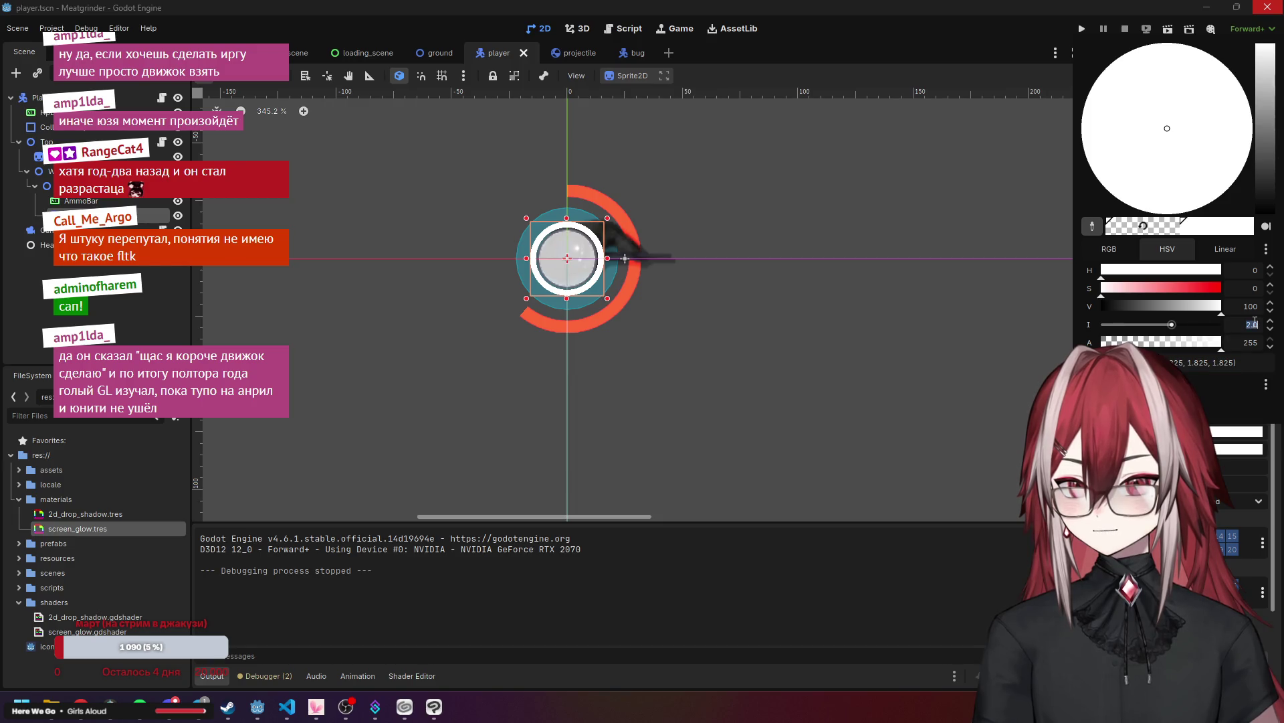
pyautogui.press('Escape')
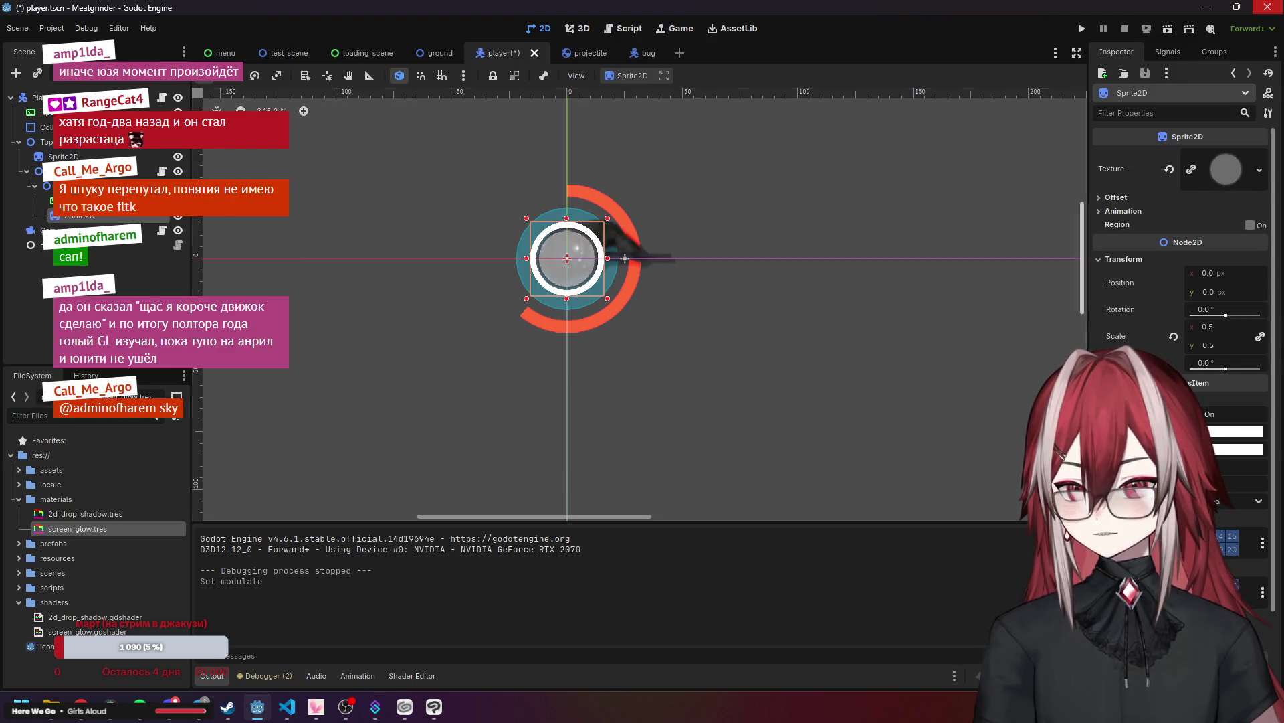
# Step: Set AmmoBar's Tint > Progress colour to red and run the game
pyautogui.click(73, 200)
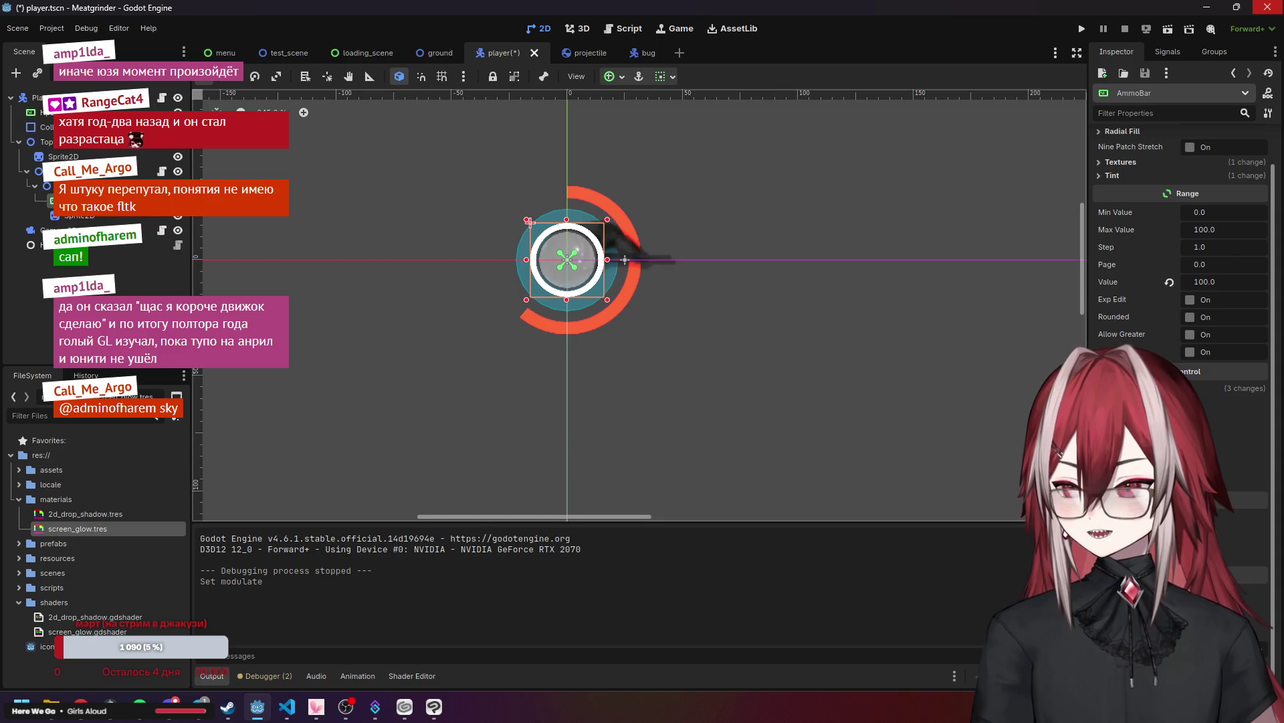
pyautogui.click(1119, 164)
pyautogui.click(1113, 290)
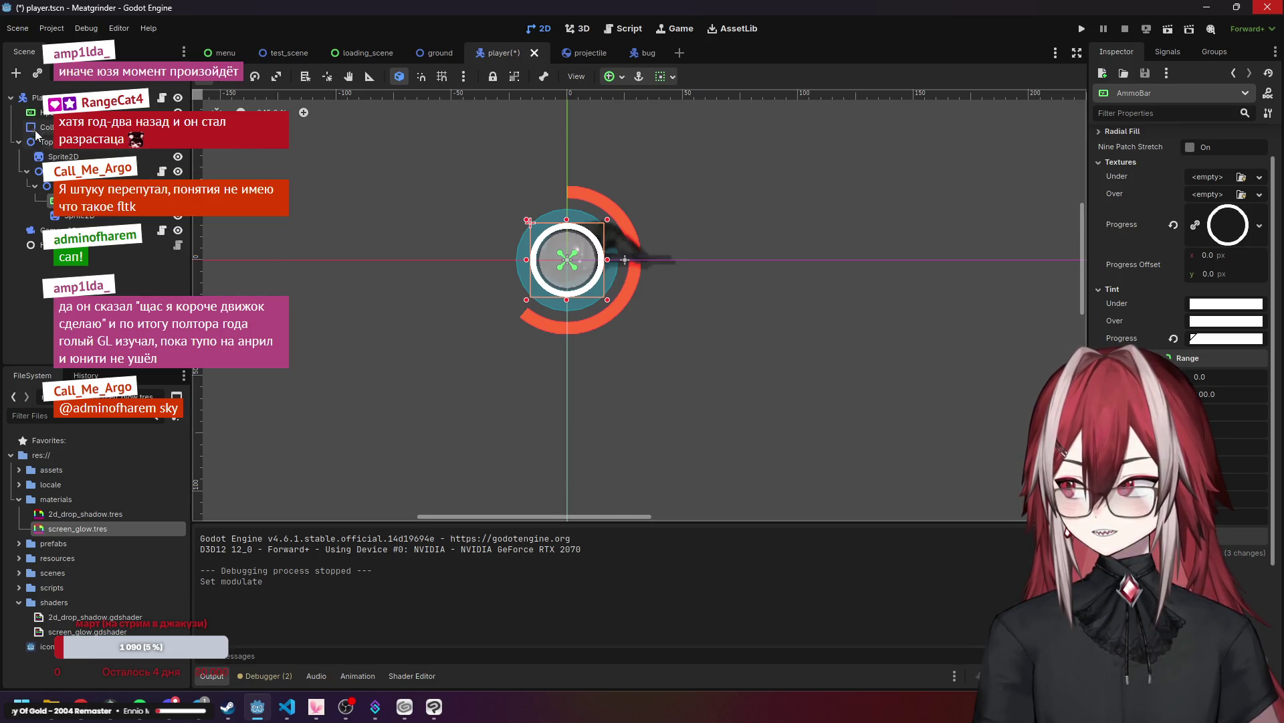
pyautogui.click(37, 113)
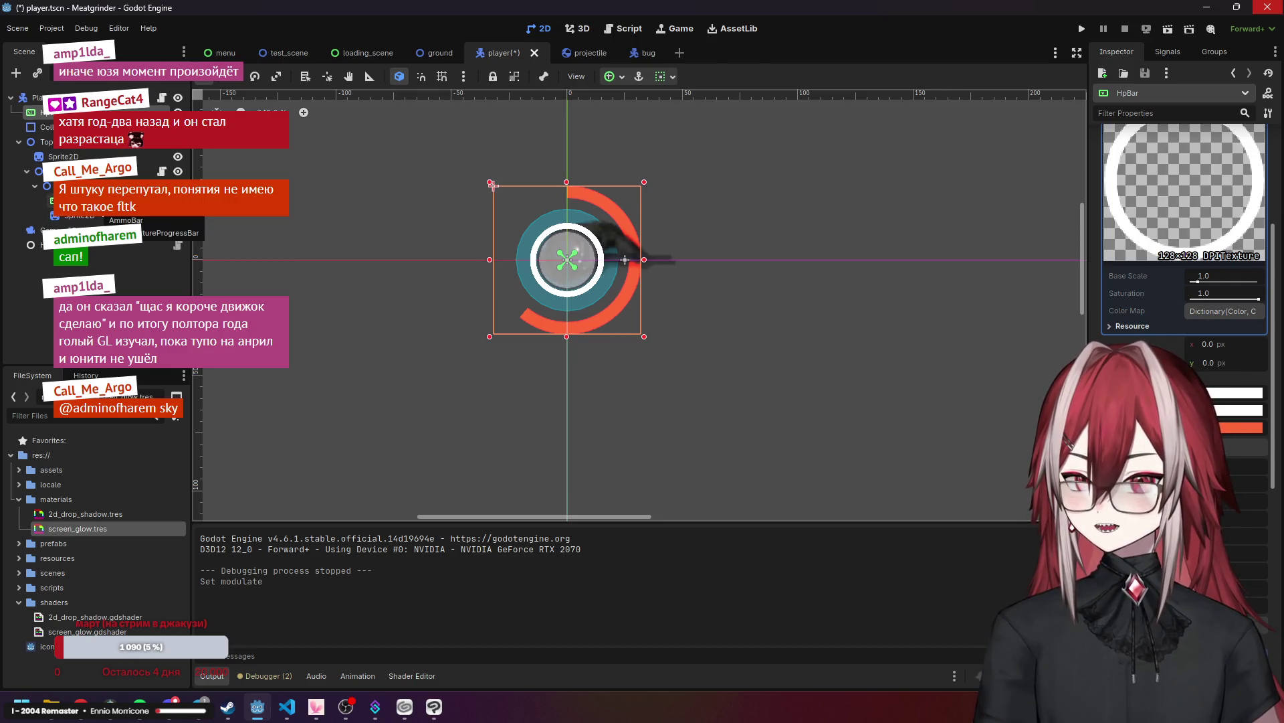
pyautogui.click(73, 200)
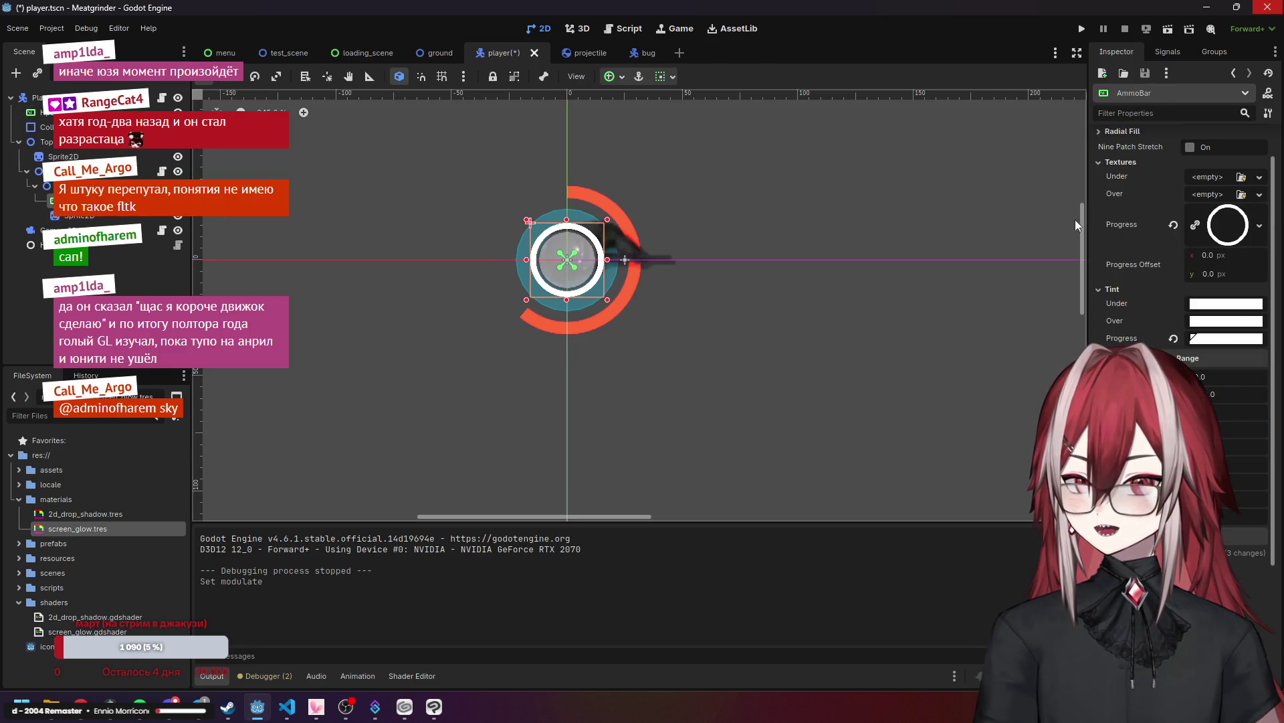
pyautogui.click(1207, 339)
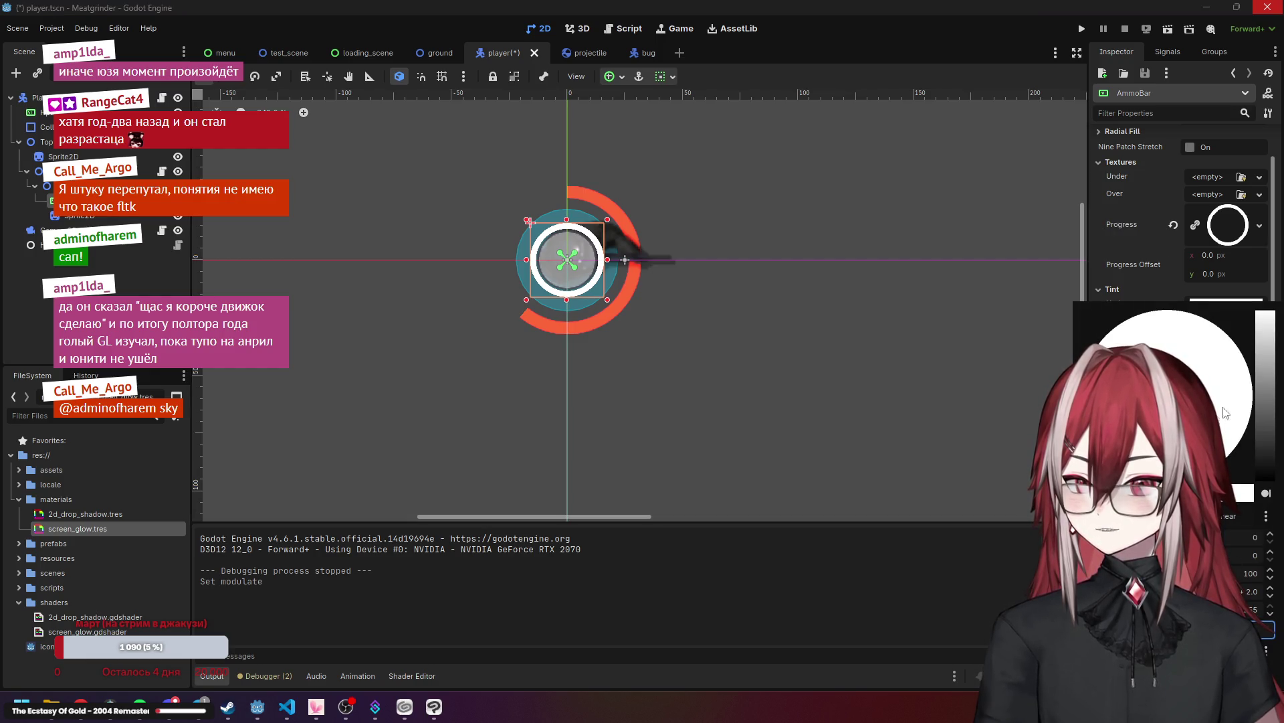
pyautogui.click(1242, 437)
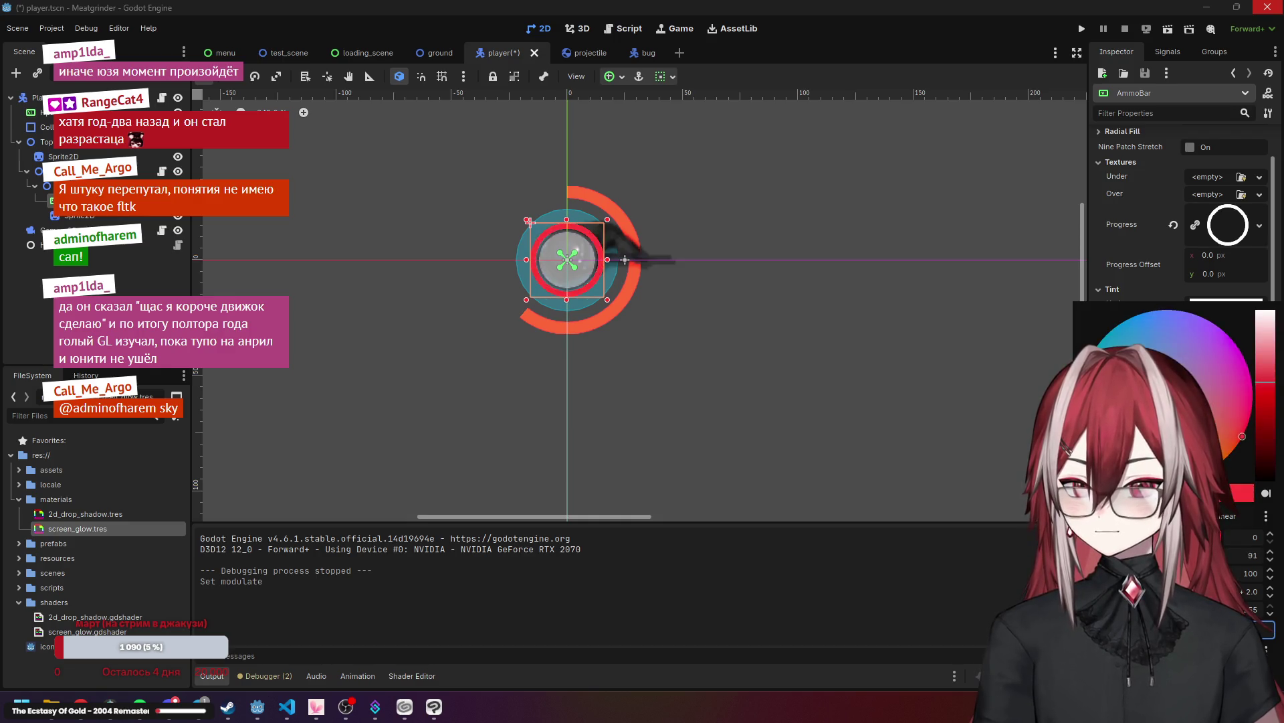
pyautogui.click(907, 434)
pyautogui.click(1081, 28)
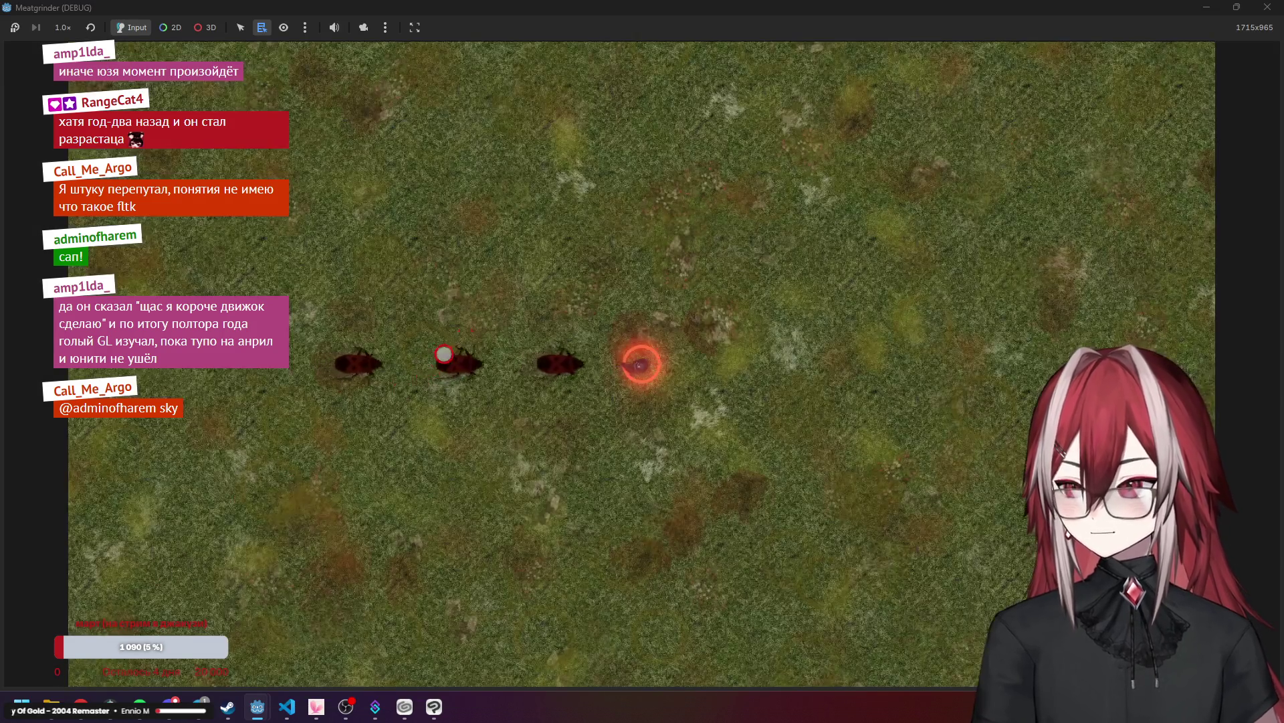
# Step: Stop the test run, set AmmoBar's Layout > Transform Scale to 1.0, and run again
pyautogui.press('d')
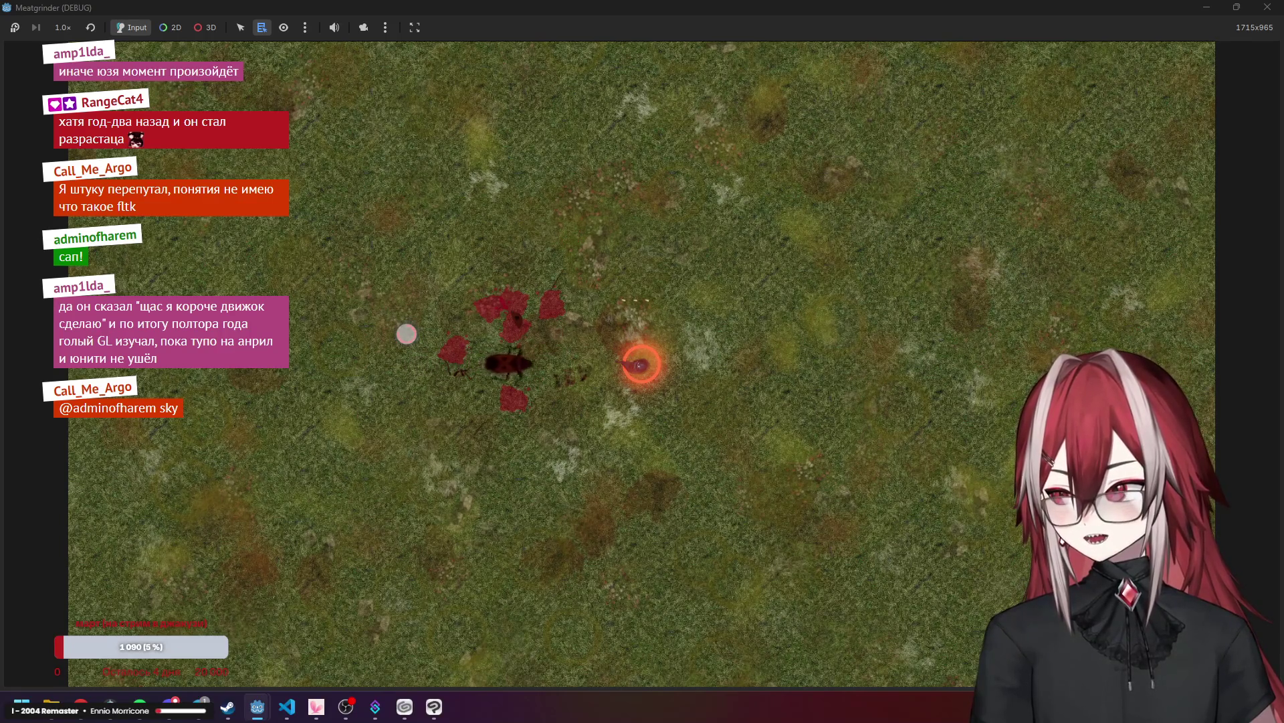
pyautogui.press('F8')
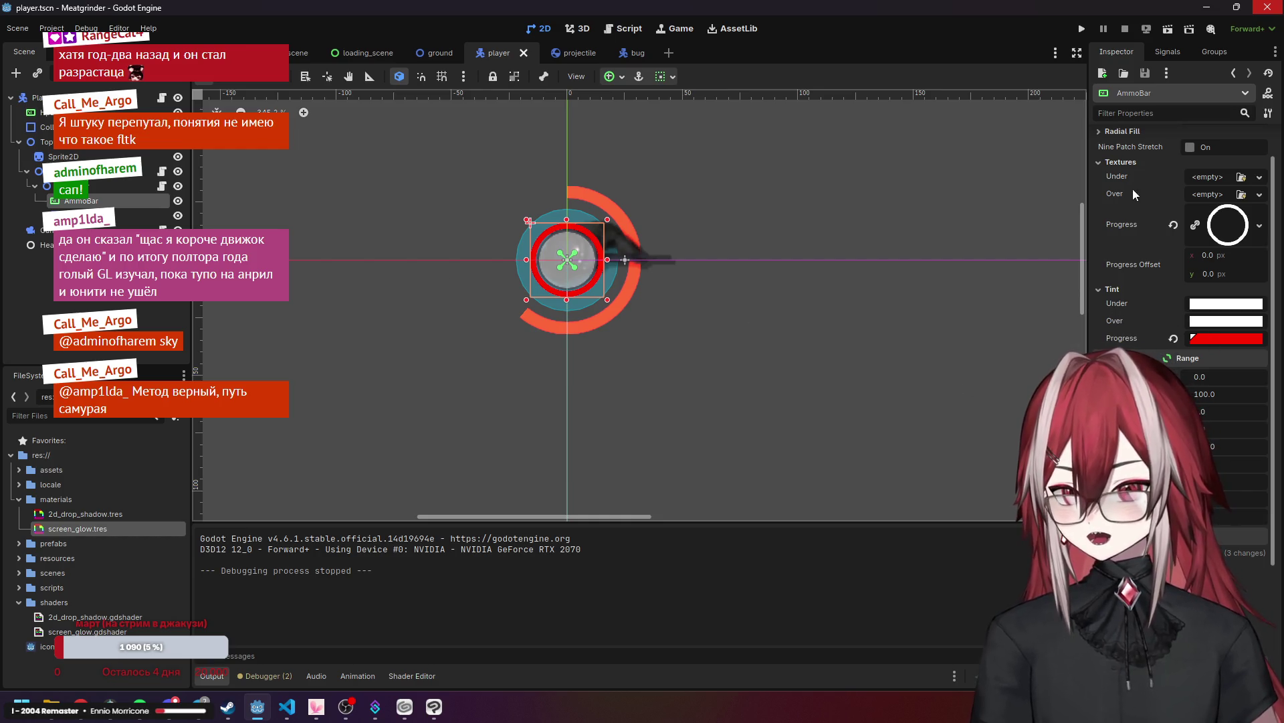
pyautogui.scroll(-3, 1135, 194)
pyautogui.click(1137, 388)
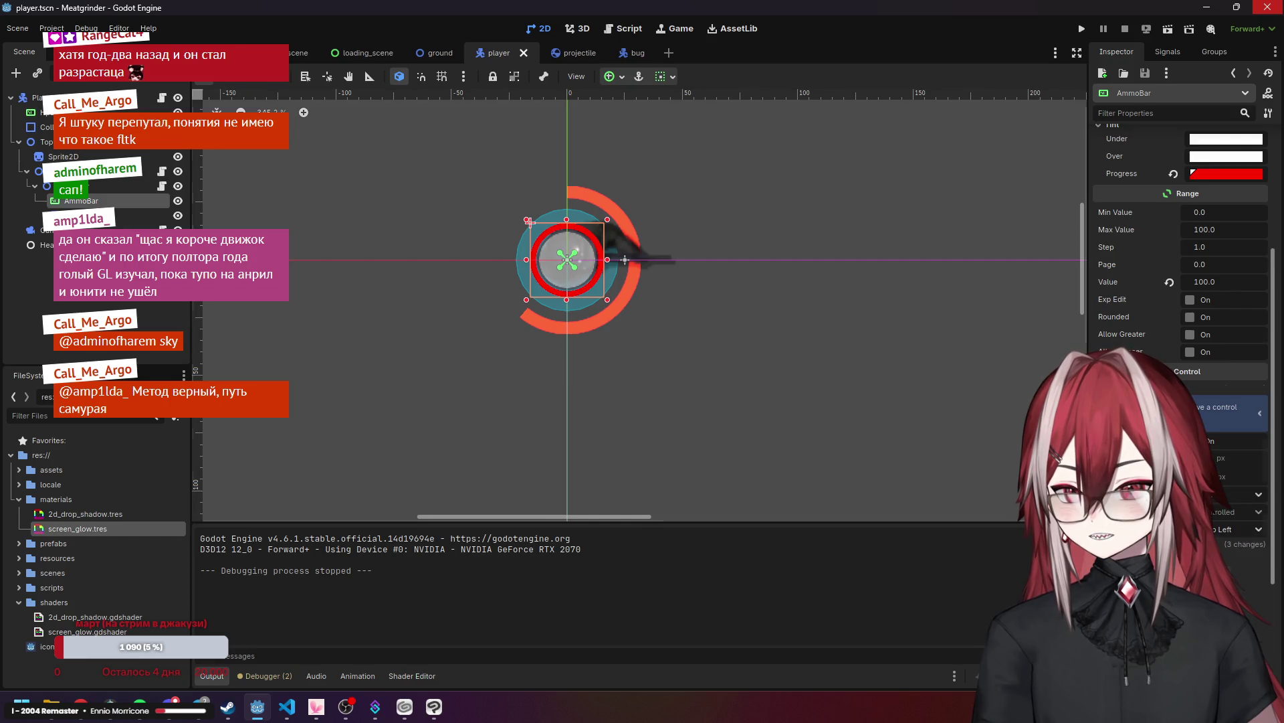
pyautogui.scroll(-5, 1138, 388)
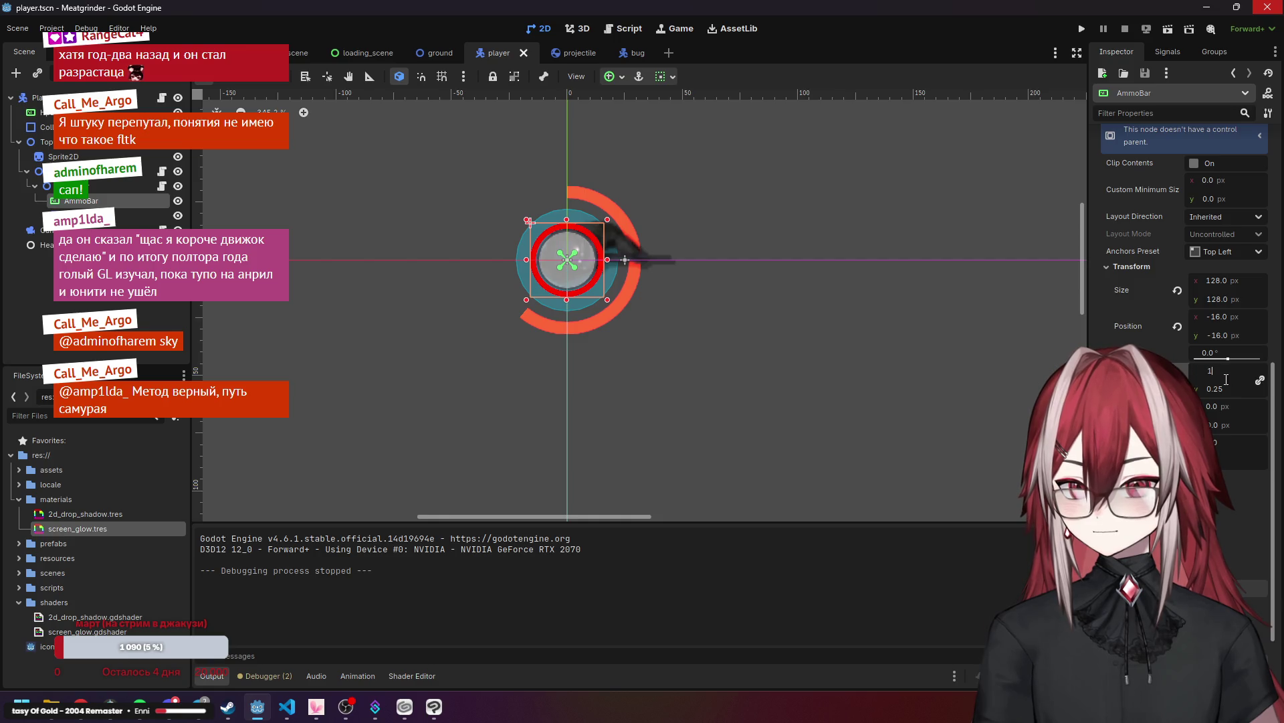
pyautogui.click(1227, 389)
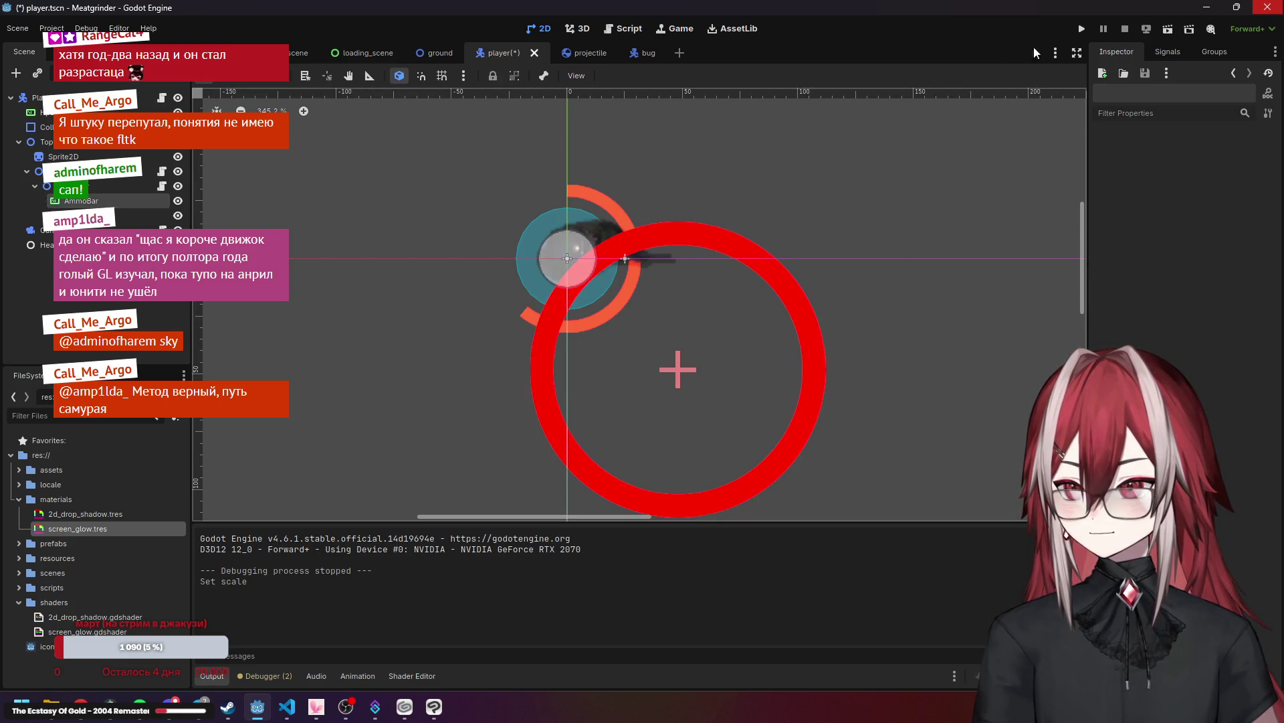
pyautogui.click(1082, 28)
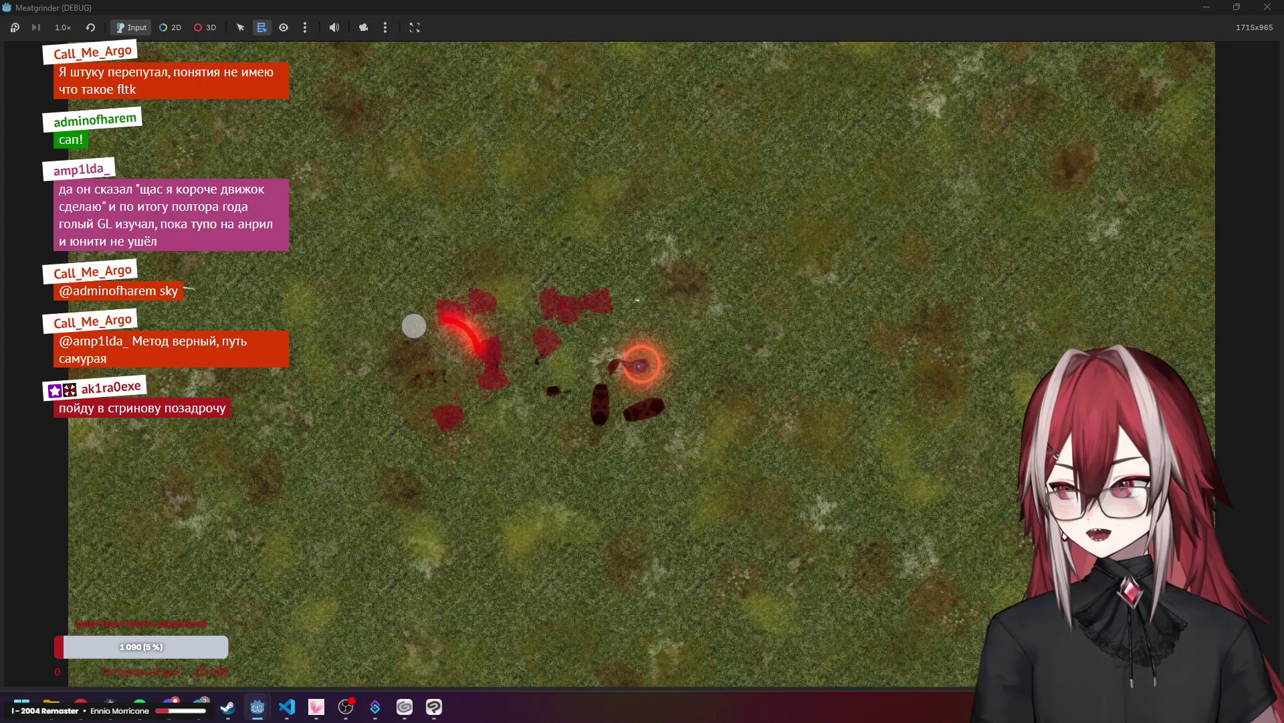
# Step: Close the game and return the AmmoBar scale to 0.25
pyautogui.click(1268, 7)
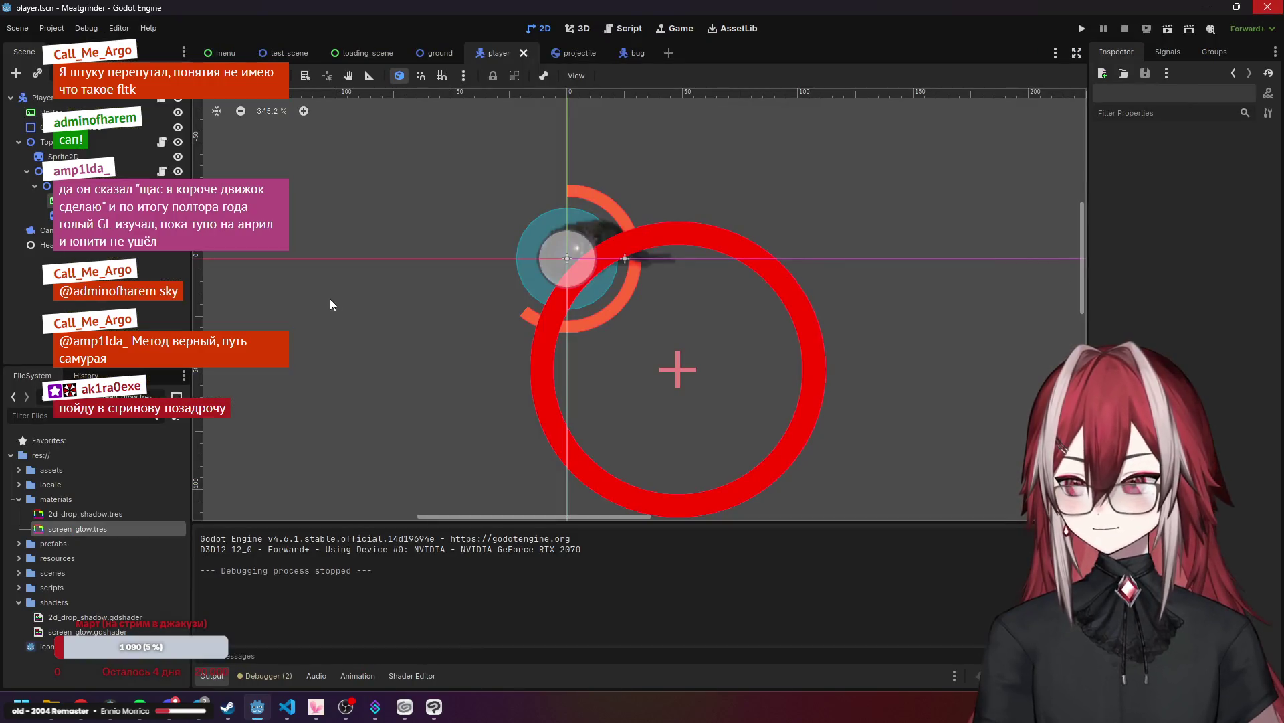
pyautogui.click(530, 222)
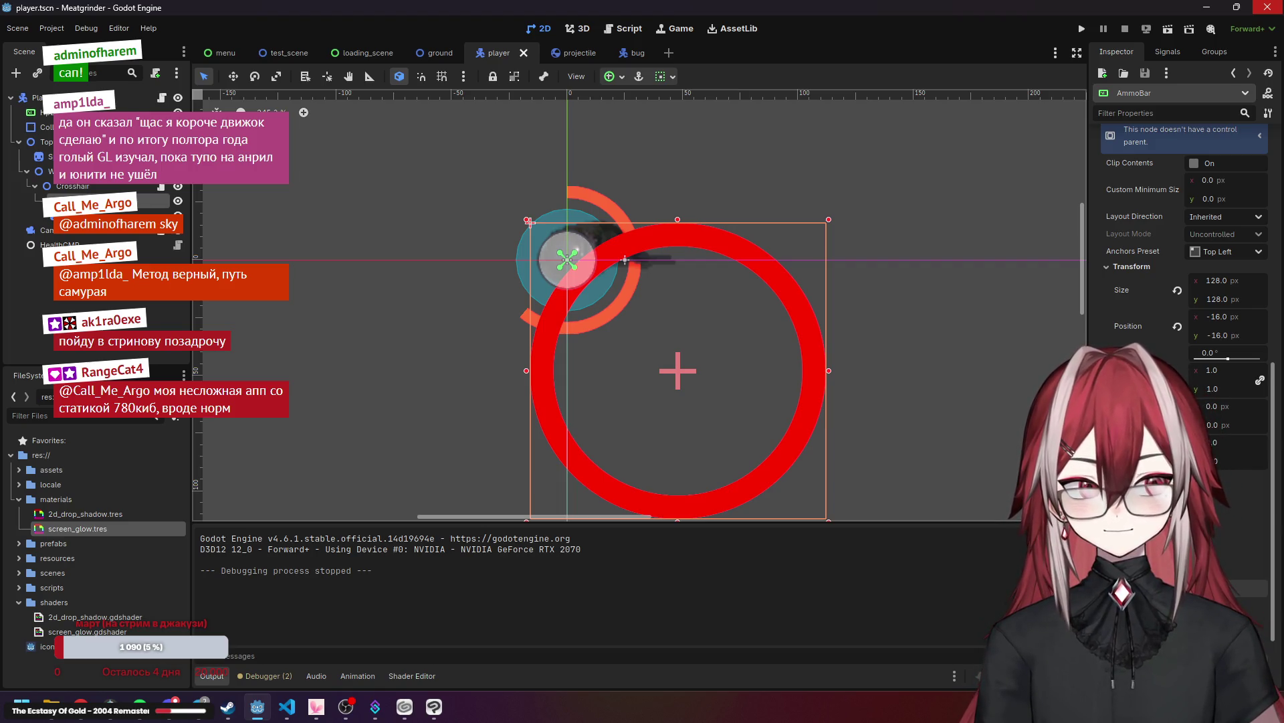
pyautogui.click(1210, 370)
pyautogui.write('0.25')
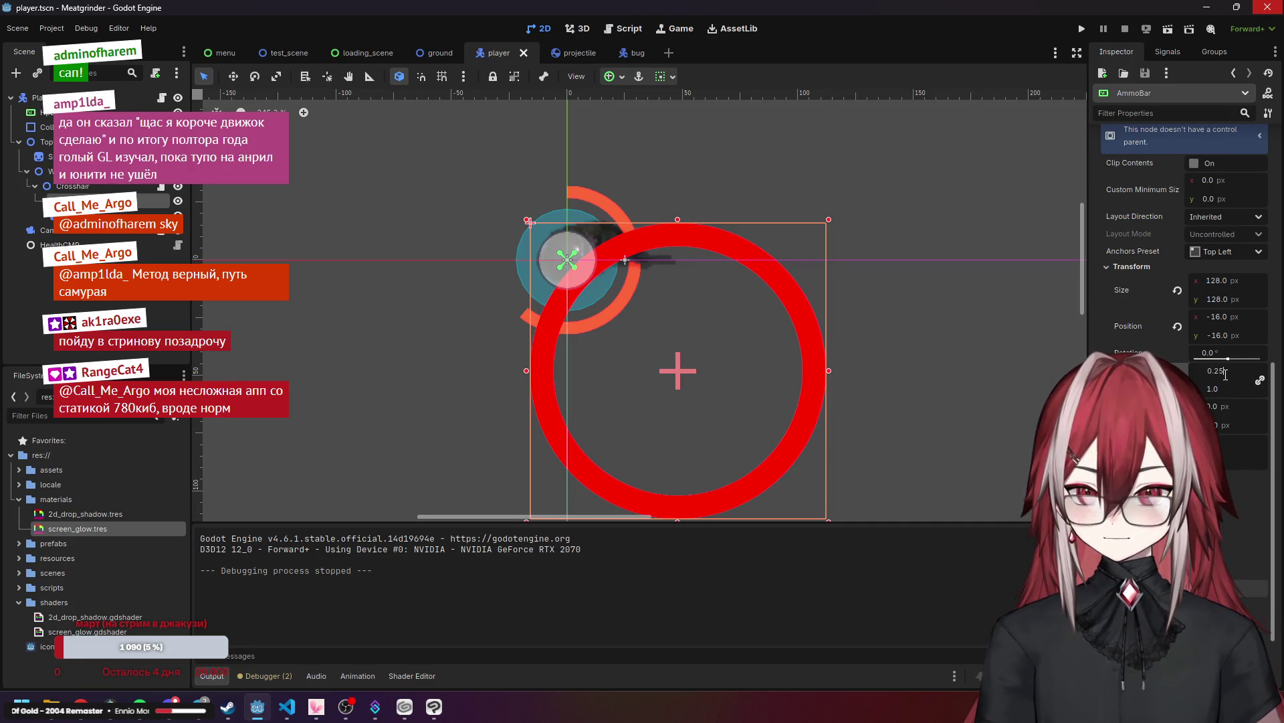
pyautogui.press('Return')
pyautogui.click(769, 336)
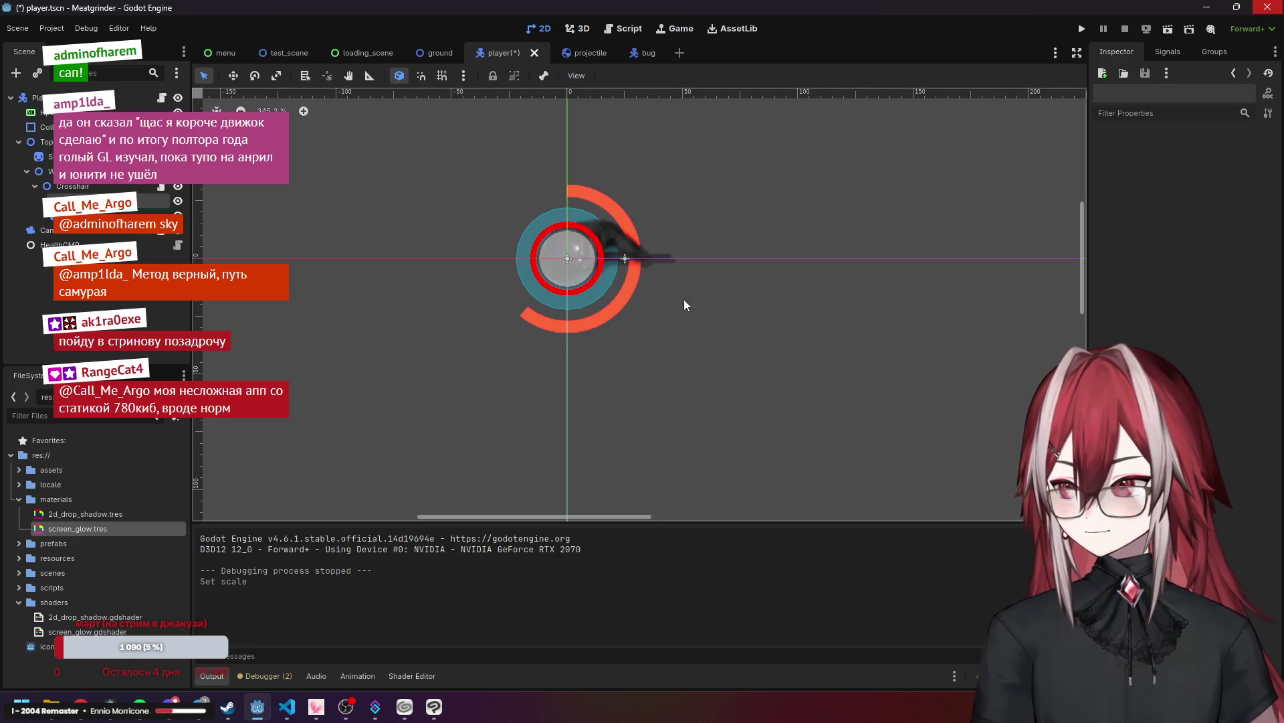
pyautogui.click(530, 223)
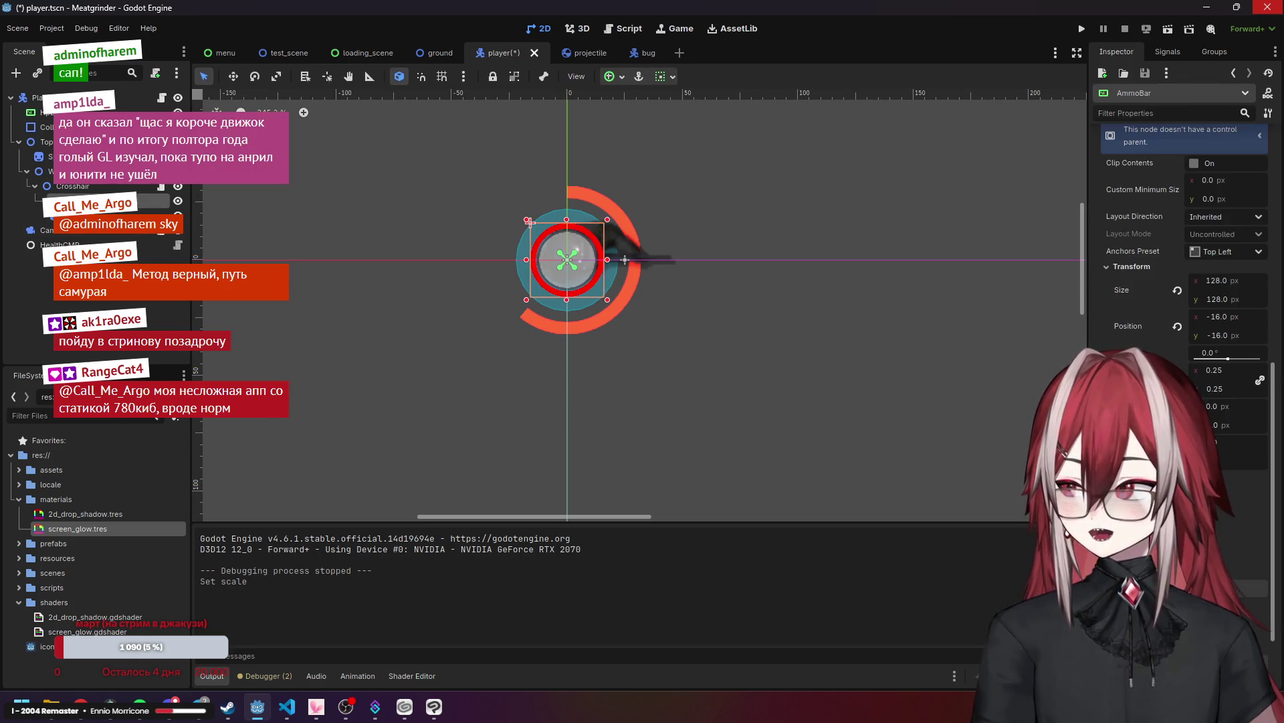
# Step: Make AmmoBar's progress tint overbright white, Color(1.825, 1.825, 1.825), then return to test_scene
pyautogui.scroll(10, 1101, 260)
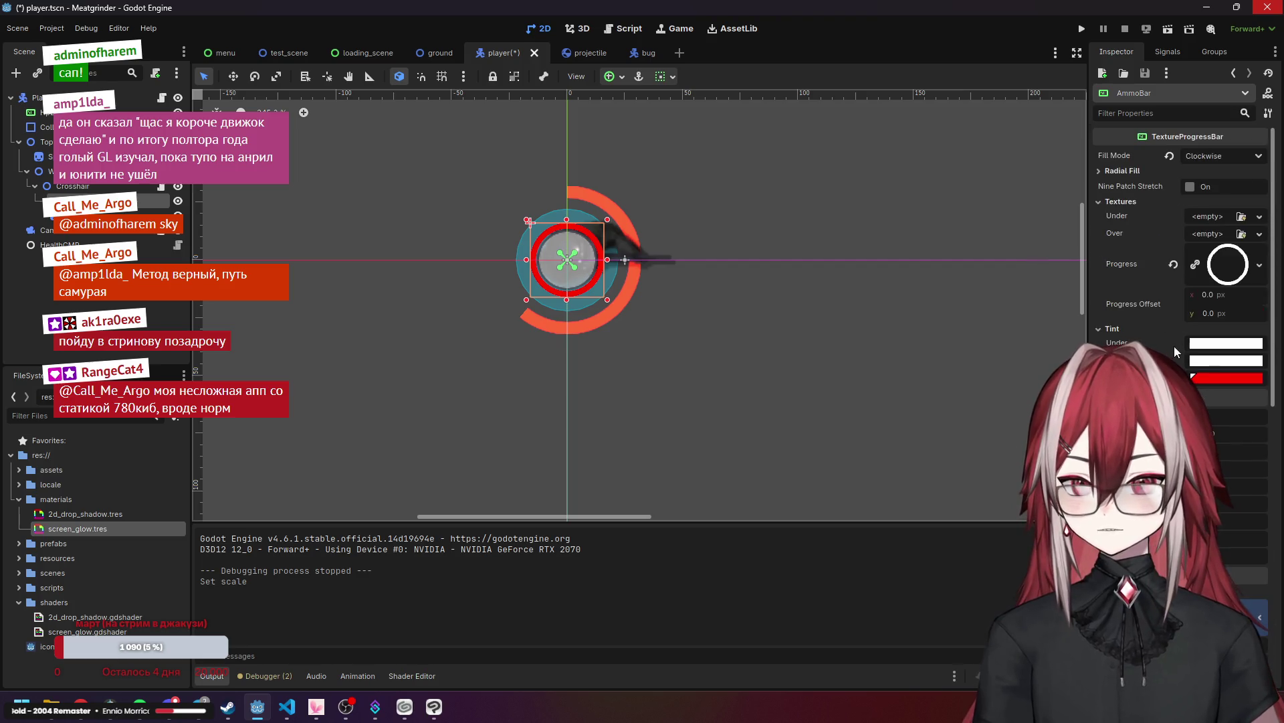
pyautogui.click(1204, 378)
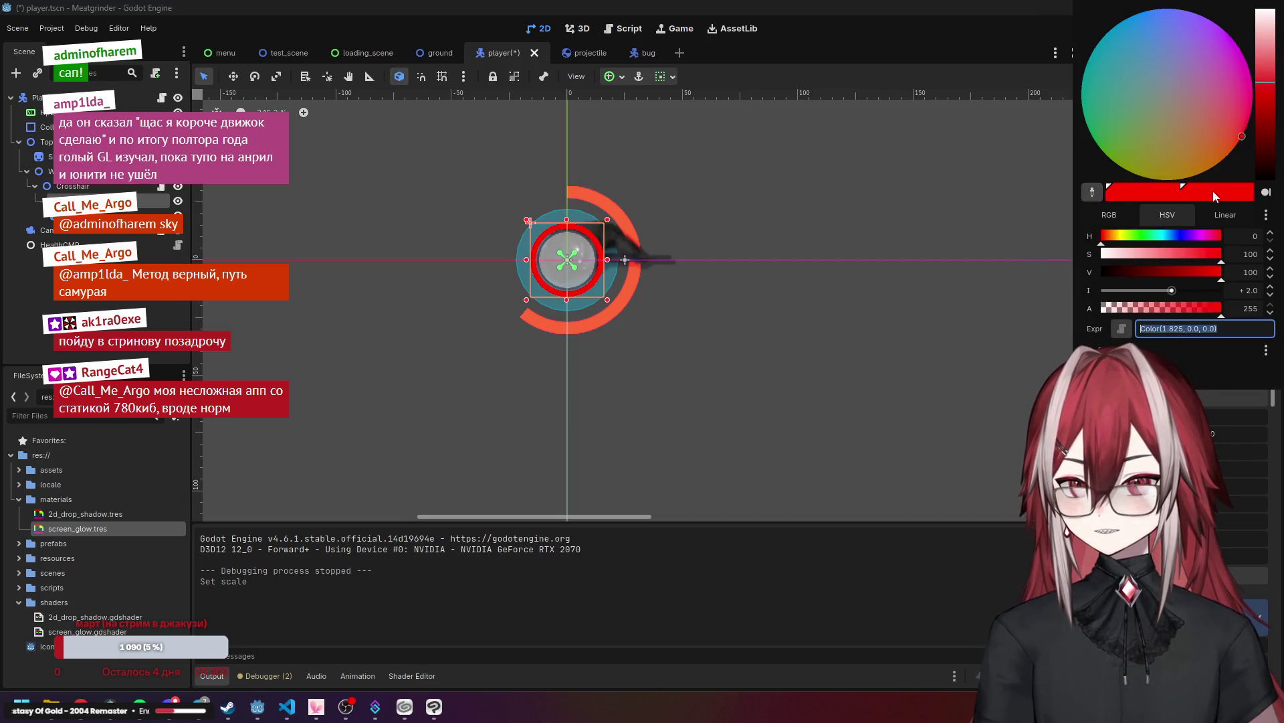
pyautogui.moveTo(1200, 253); pyautogui.dragTo(1008, 242)
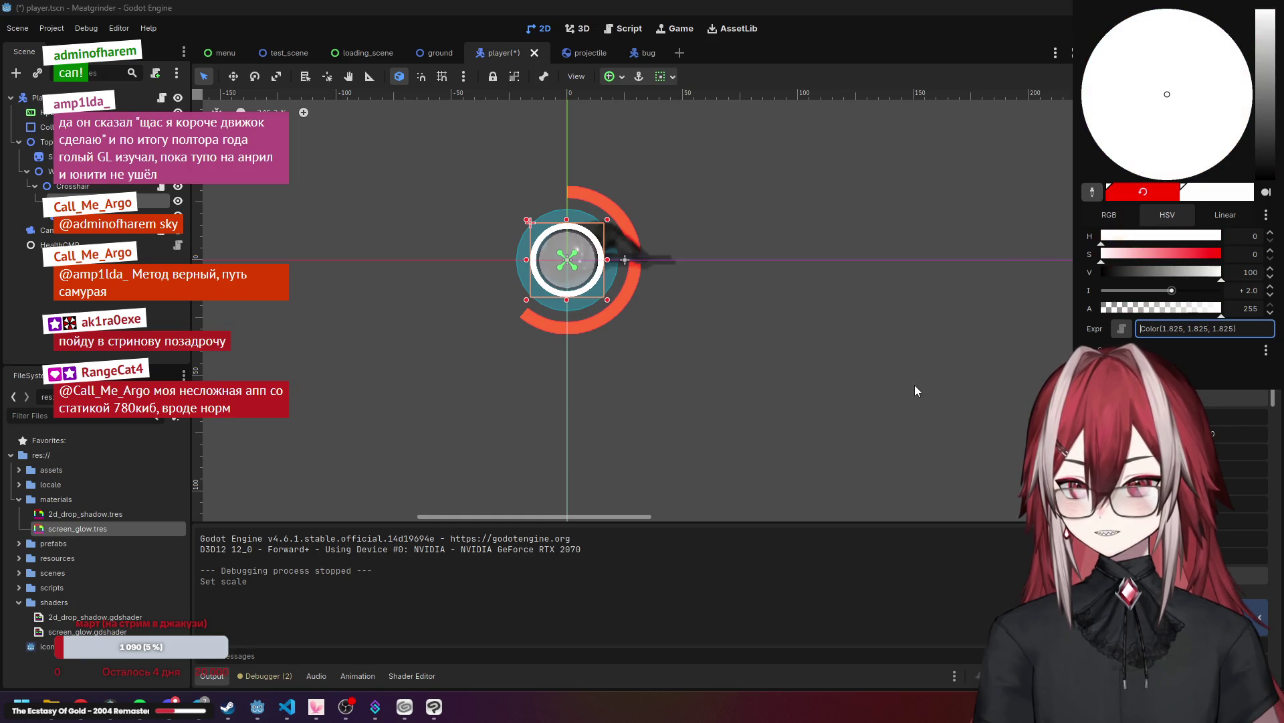
pyautogui.click(798, 18)
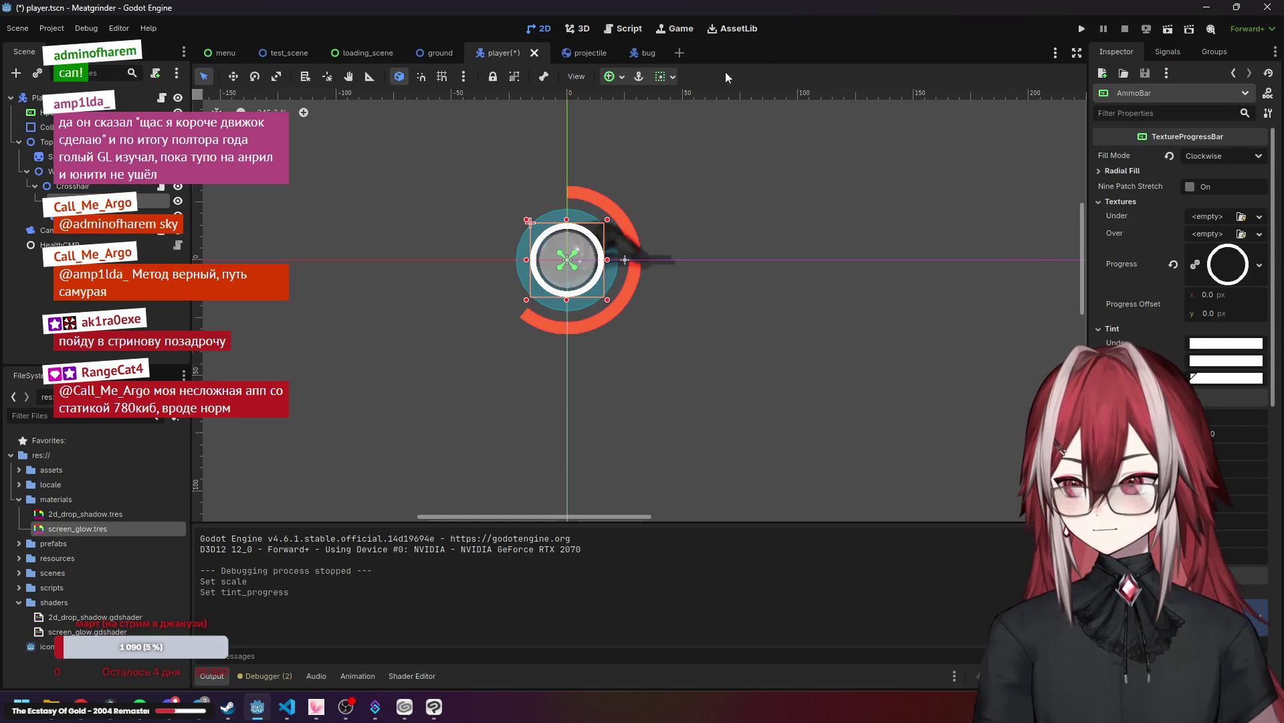
pyautogui.click(284, 51)
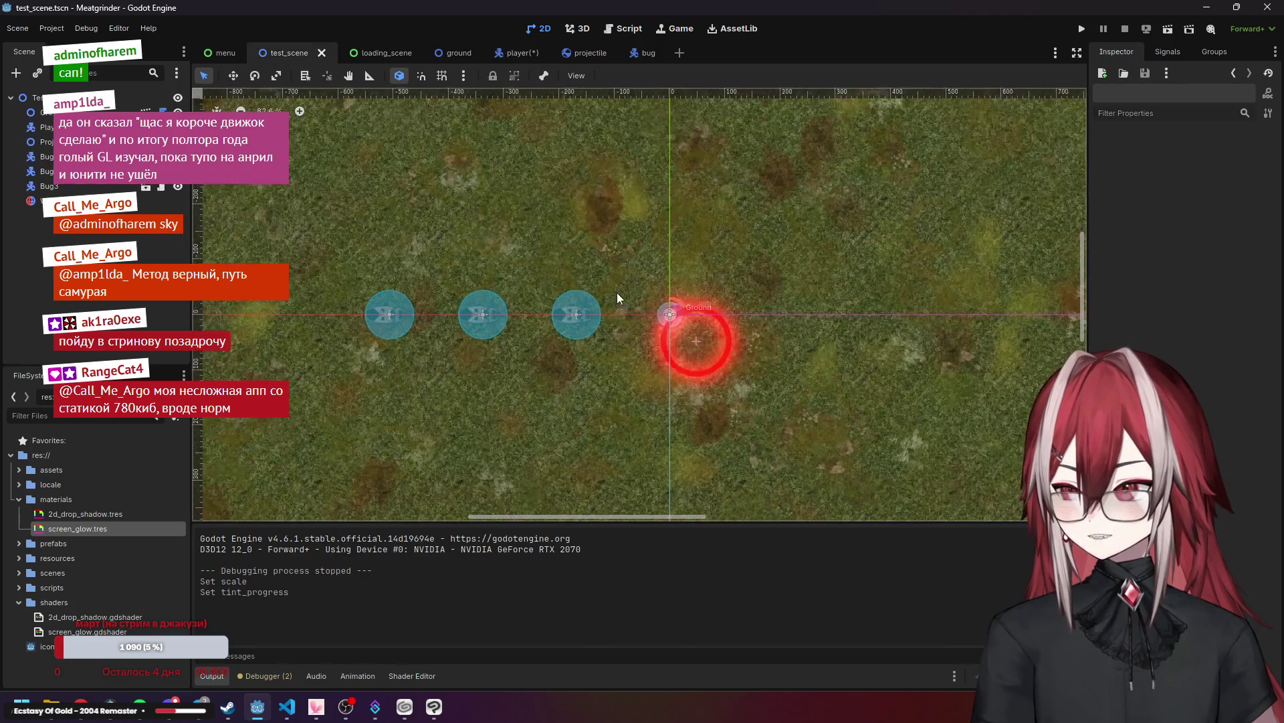
# Step: Save player.tscn, then select WorldEnvironment in test_scene
pyautogui.click(523, 54)
pyautogui.hotkey('ctrl', 's')
pyautogui.click(293, 53)
pyautogui.scroll(3, 663, 313)
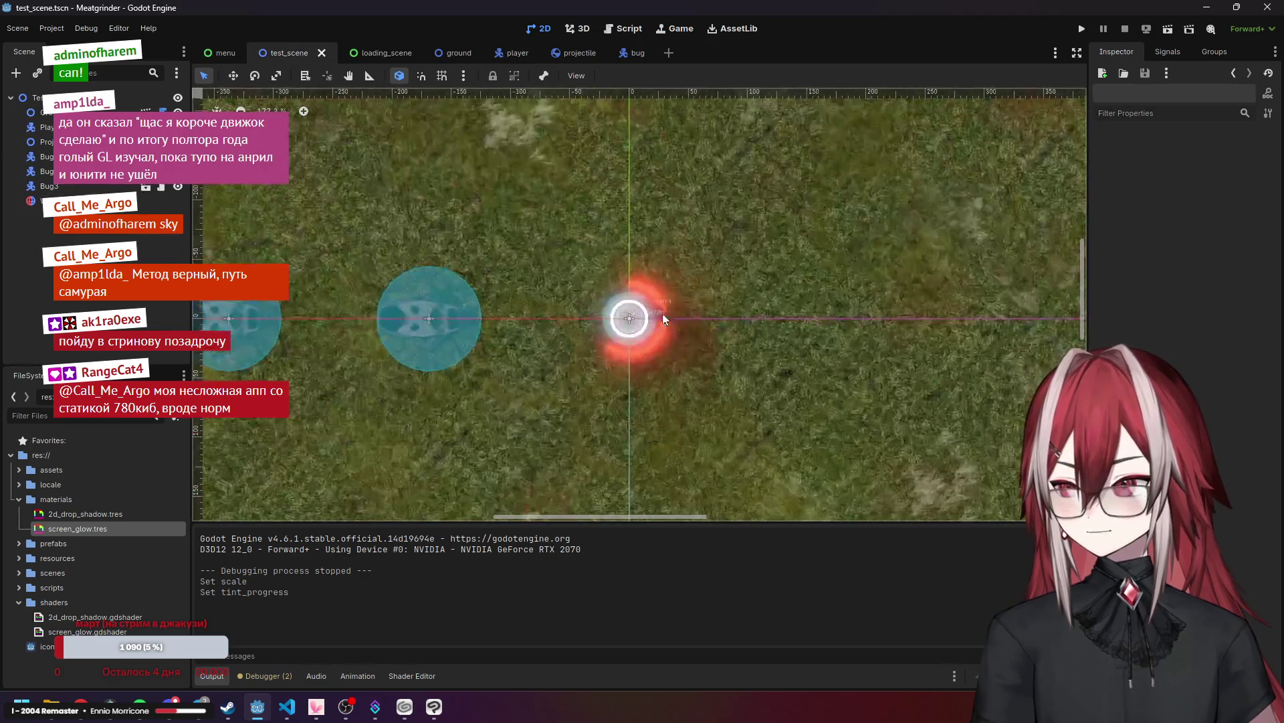
pyautogui.scroll(-1, 551, 320)
pyautogui.scroll(-1, 552, 320)
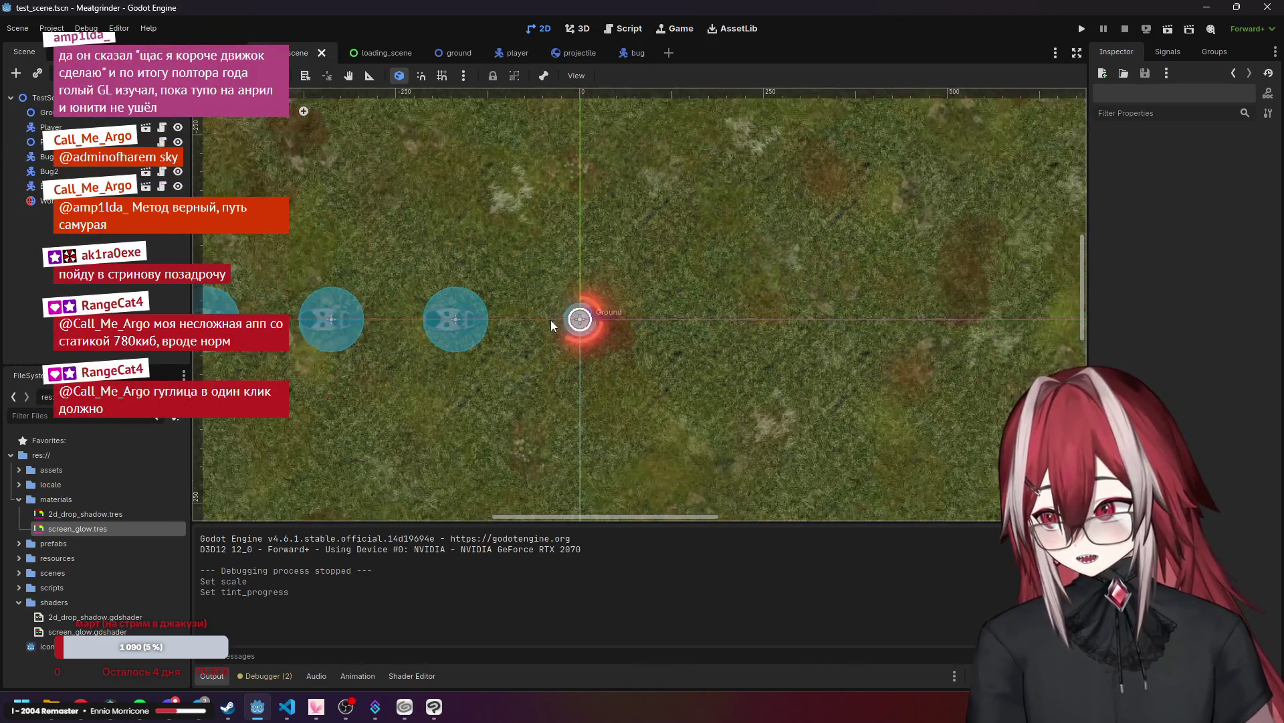
pyautogui.click(47, 201)
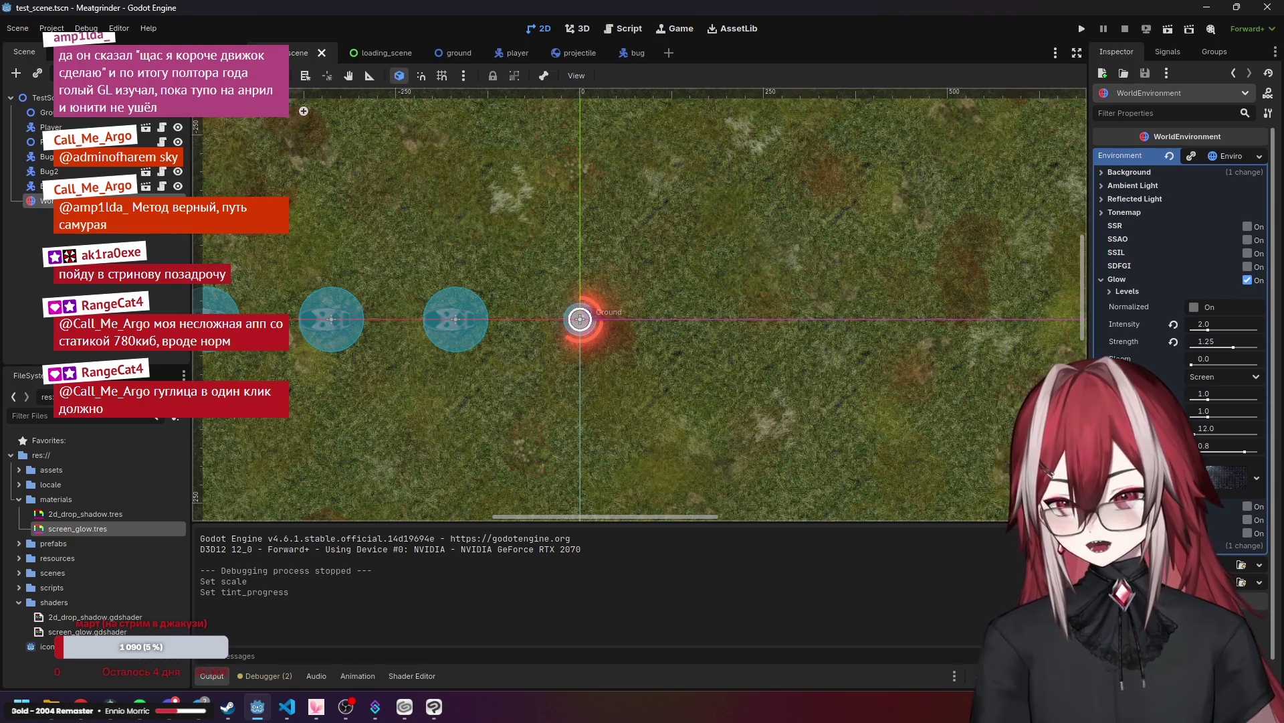
# Step: Lower the Glow HDR Scale to 0.0 and set the glow Strength to 1.0
pyautogui.moveTo(1208, 416); pyautogui.dragTo(1192, 416)
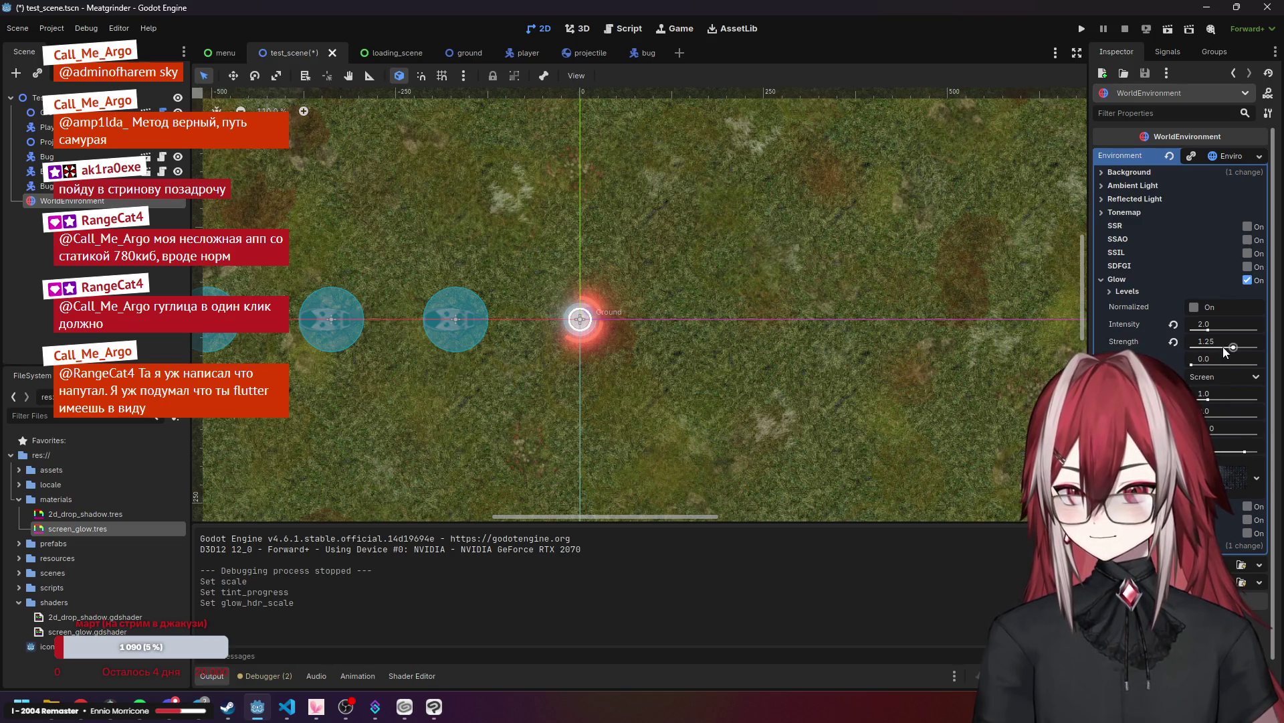
pyautogui.moveTo(1233, 348)
pyautogui.mouseDown()
pyautogui.moveTo(1201, 329)
pyautogui.moveTo(1239, 329)
pyautogui.moveTo(1225, 351)
pyautogui.moveTo(1211, 335)
pyautogui.moveTo(1261, 349)
pyautogui.mouseUp()
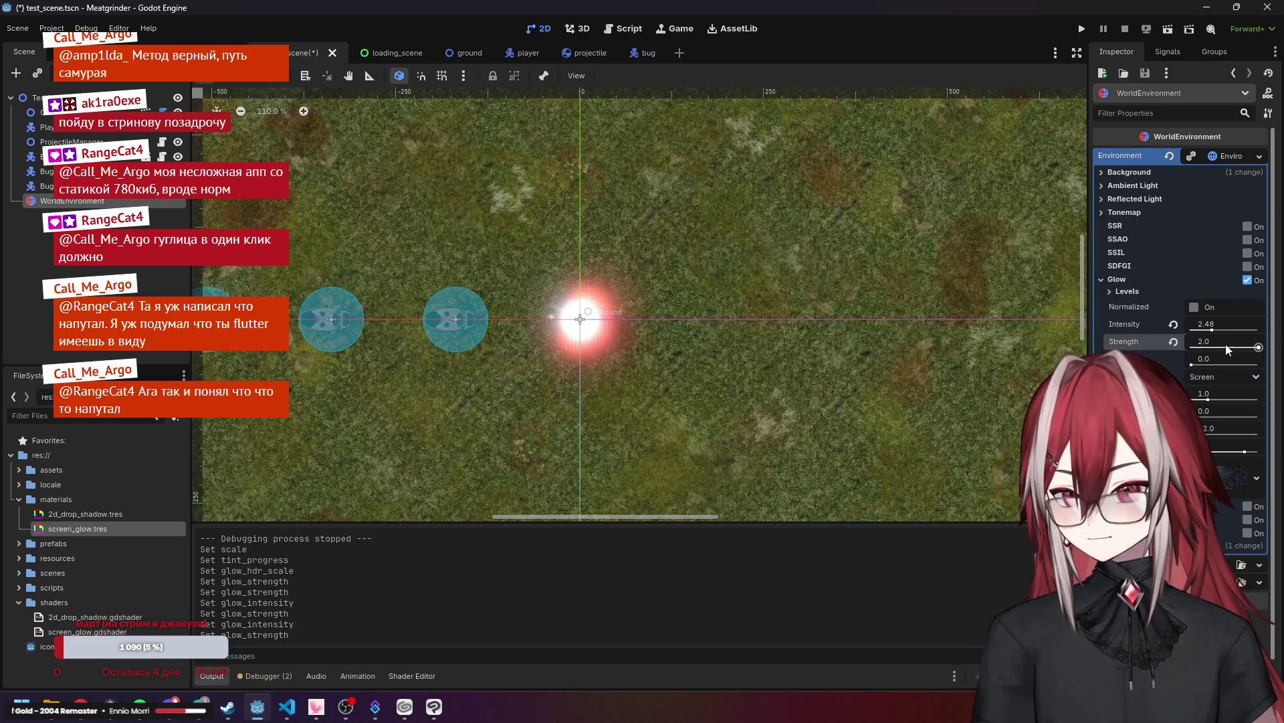
pyautogui.write('1')
pyautogui.press('Return')
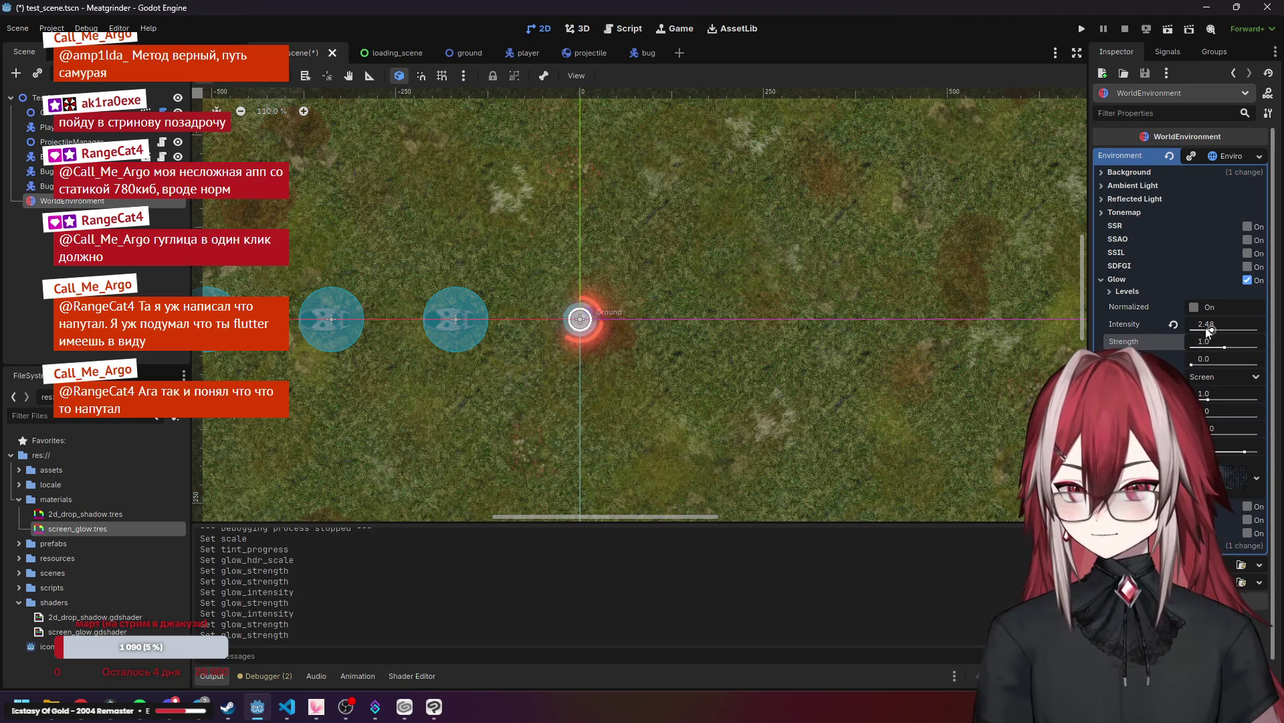
# Step: Set the glow Intensity to 2.5 and run the game to preview it
pyautogui.click(1208, 323)
pyautogui.write('1')
pyautogui.press('Return')
pyautogui.moveTo(1195, 329); pyautogui.dragTo(1210, 329)
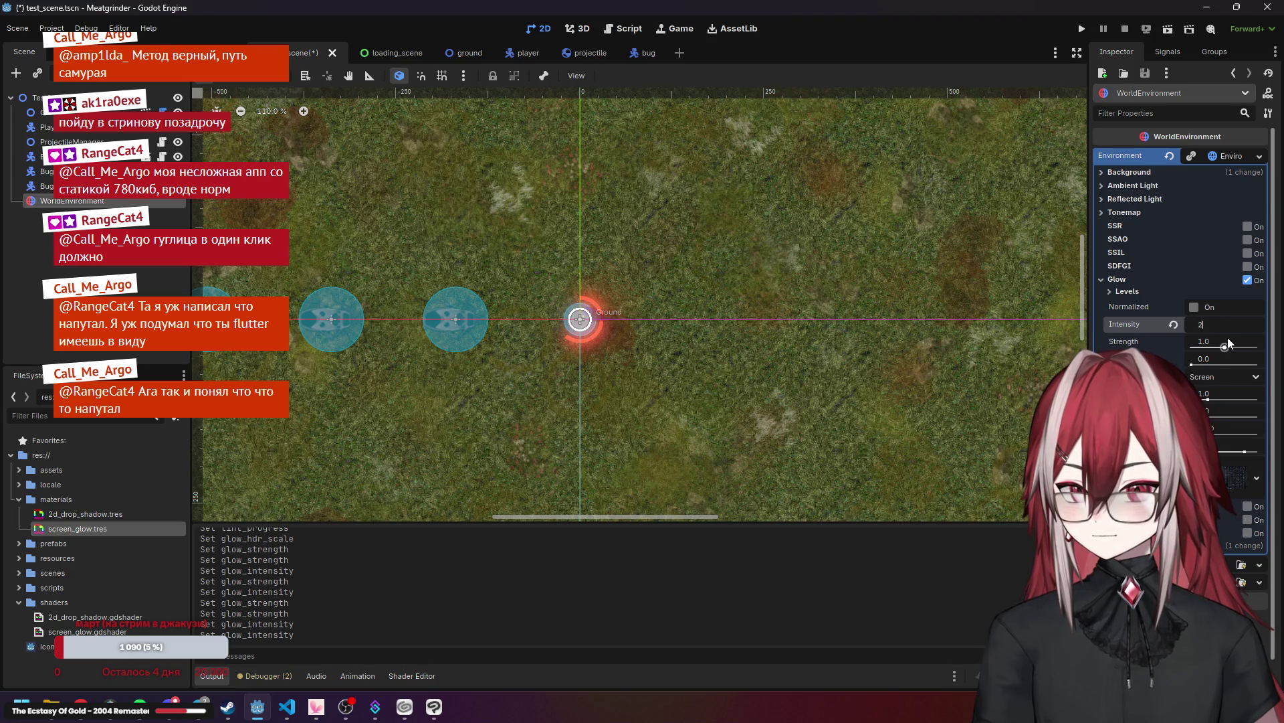
pyautogui.write('.5')
pyautogui.press('Return')
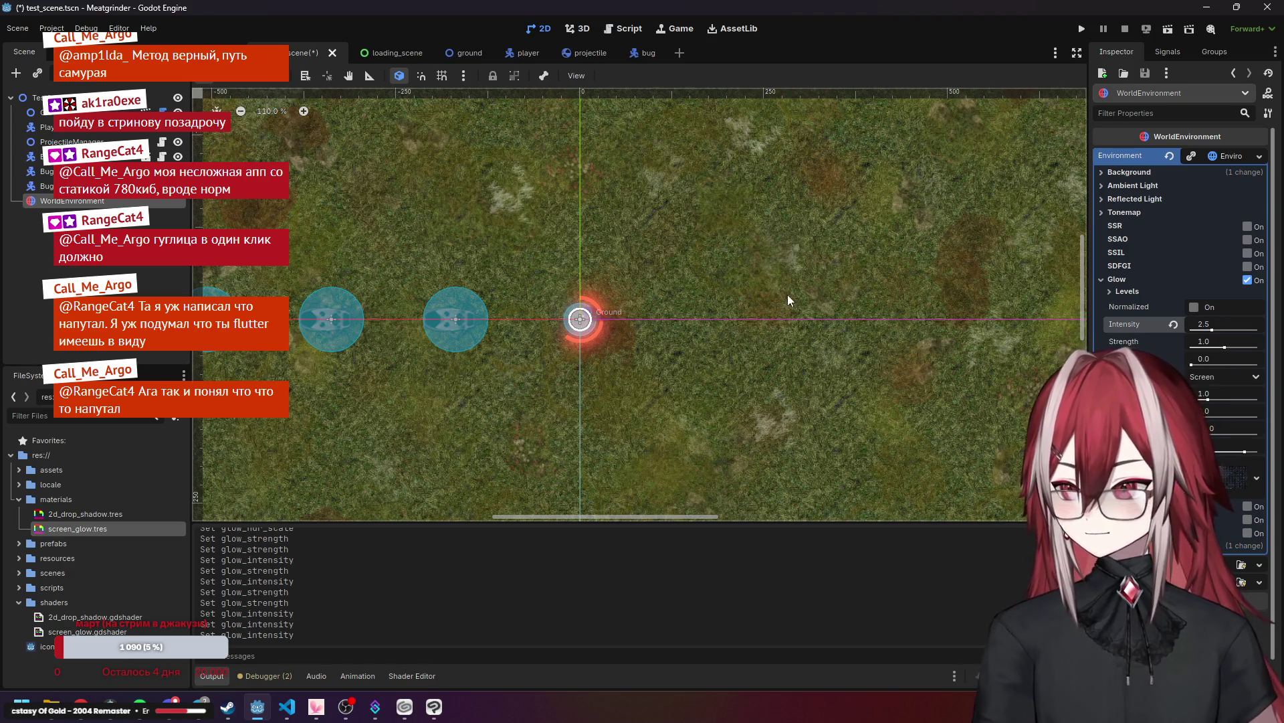
pyautogui.click(1082, 28)
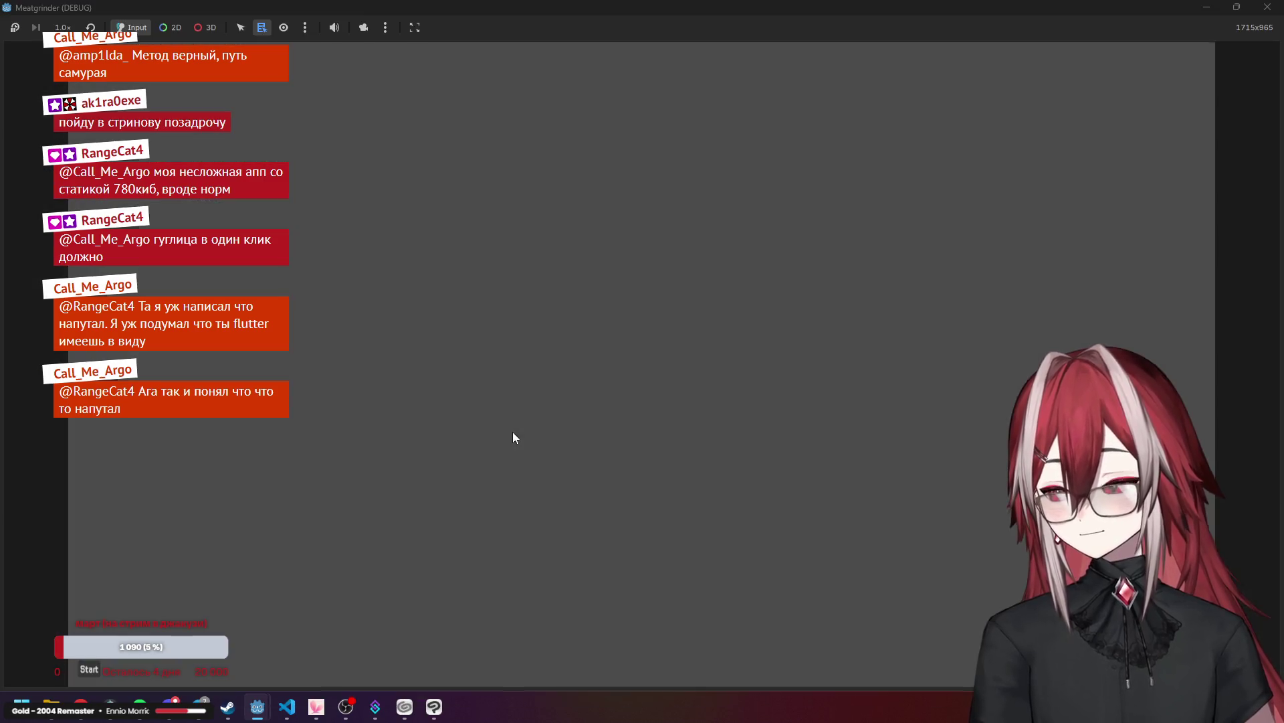
# Step: Briefly start and close the game, then enable Glow > Normalized on the WorldEnvironment
pyautogui.click(97, 671)
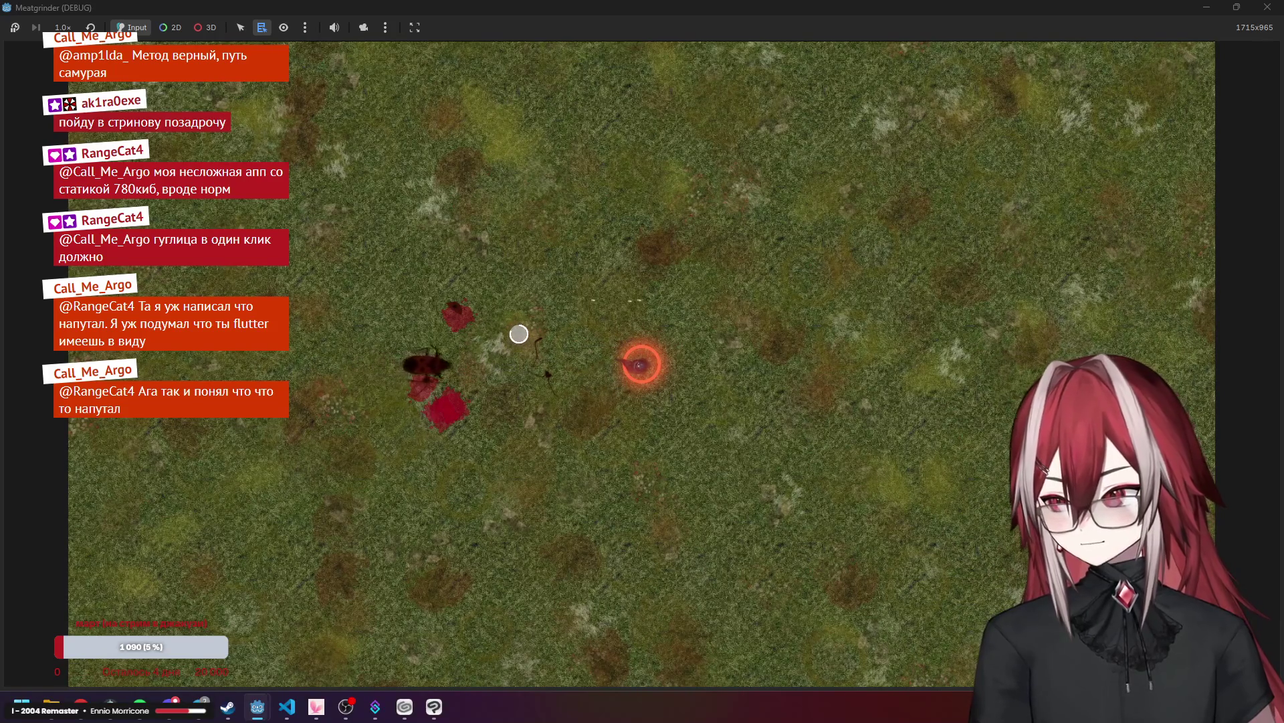
pyautogui.hotkey('alt', 'F4')
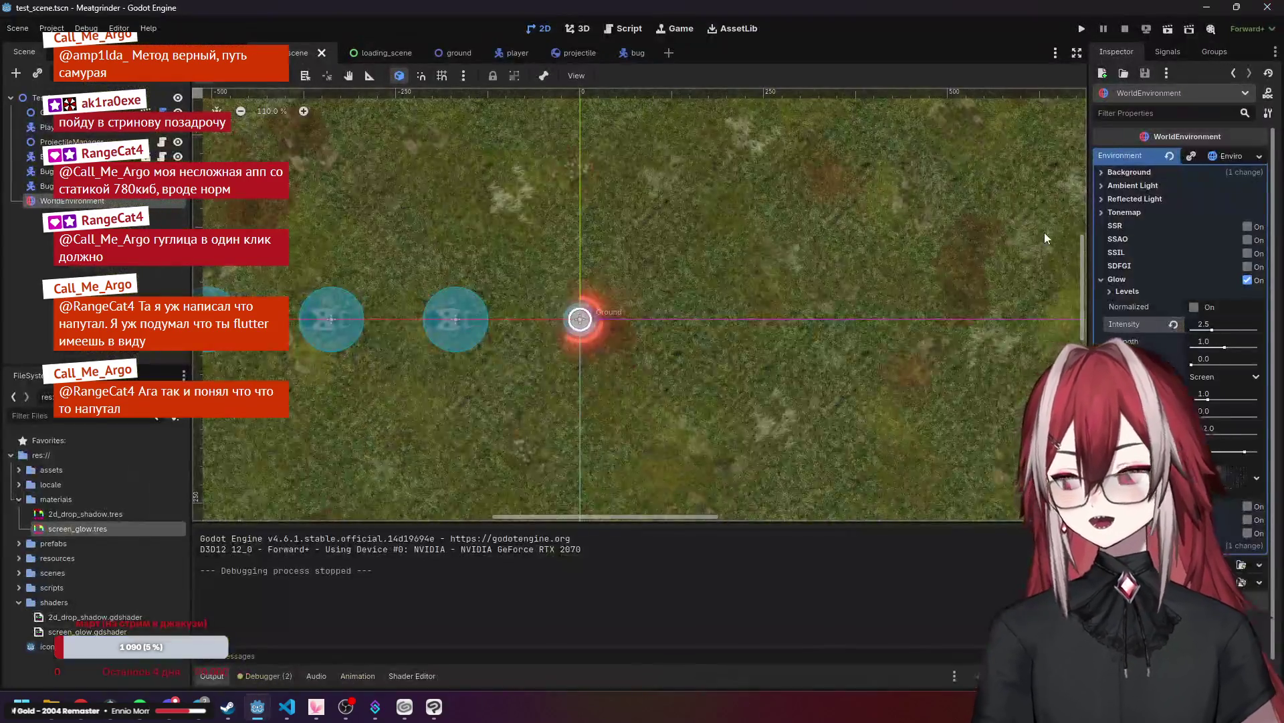
pyautogui.click(1199, 308)
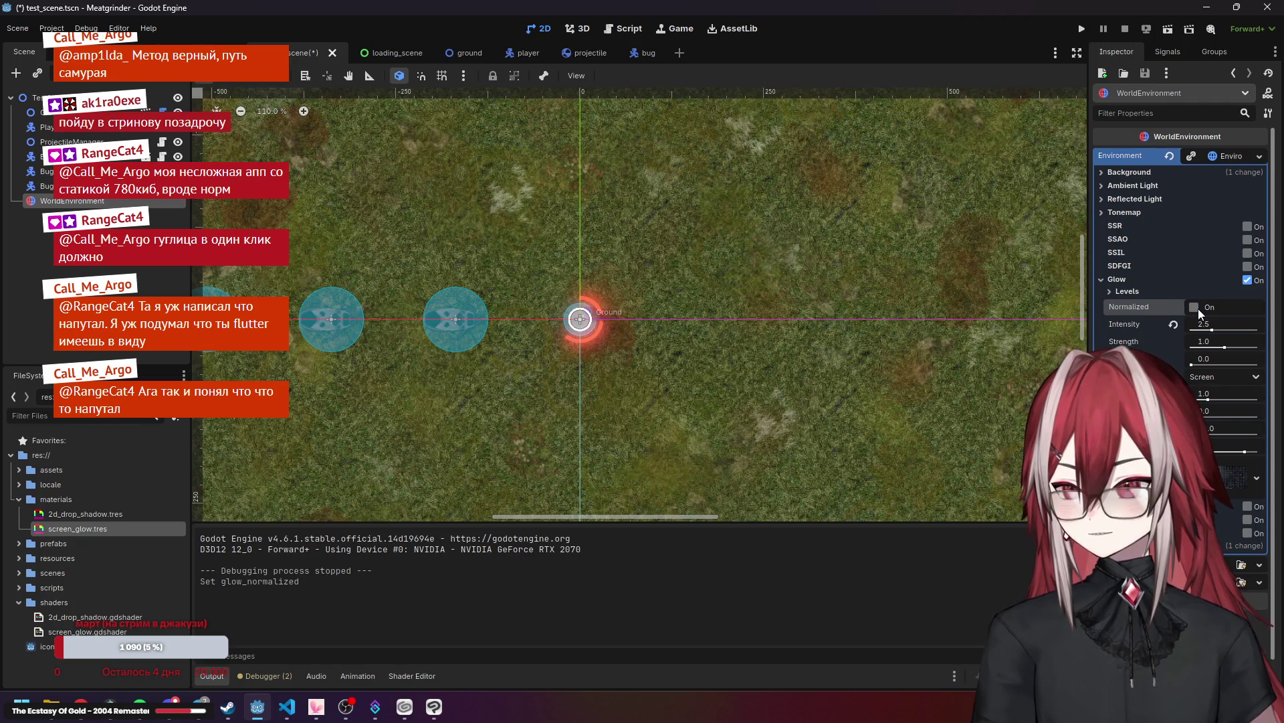
# Step: Test-run the game with normalized glow, then turn glow normalization back off
pyautogui.click(1081, 29)
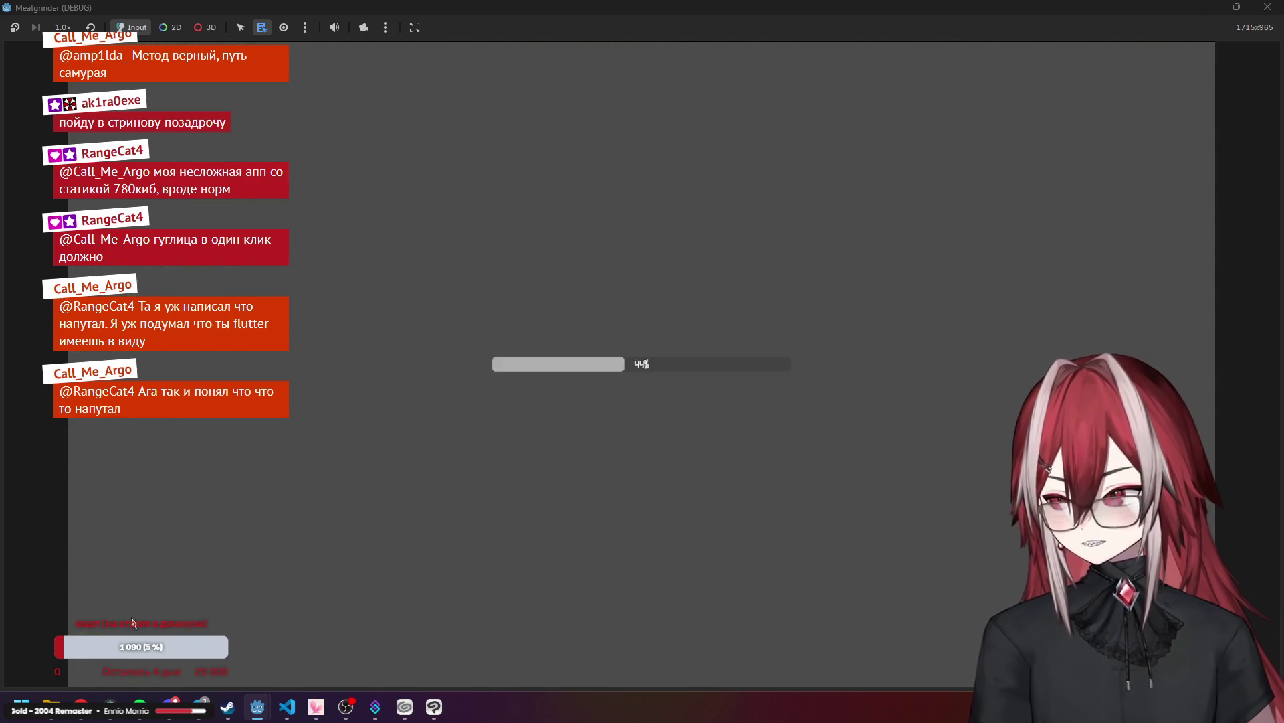
pyautogui.press('F8')
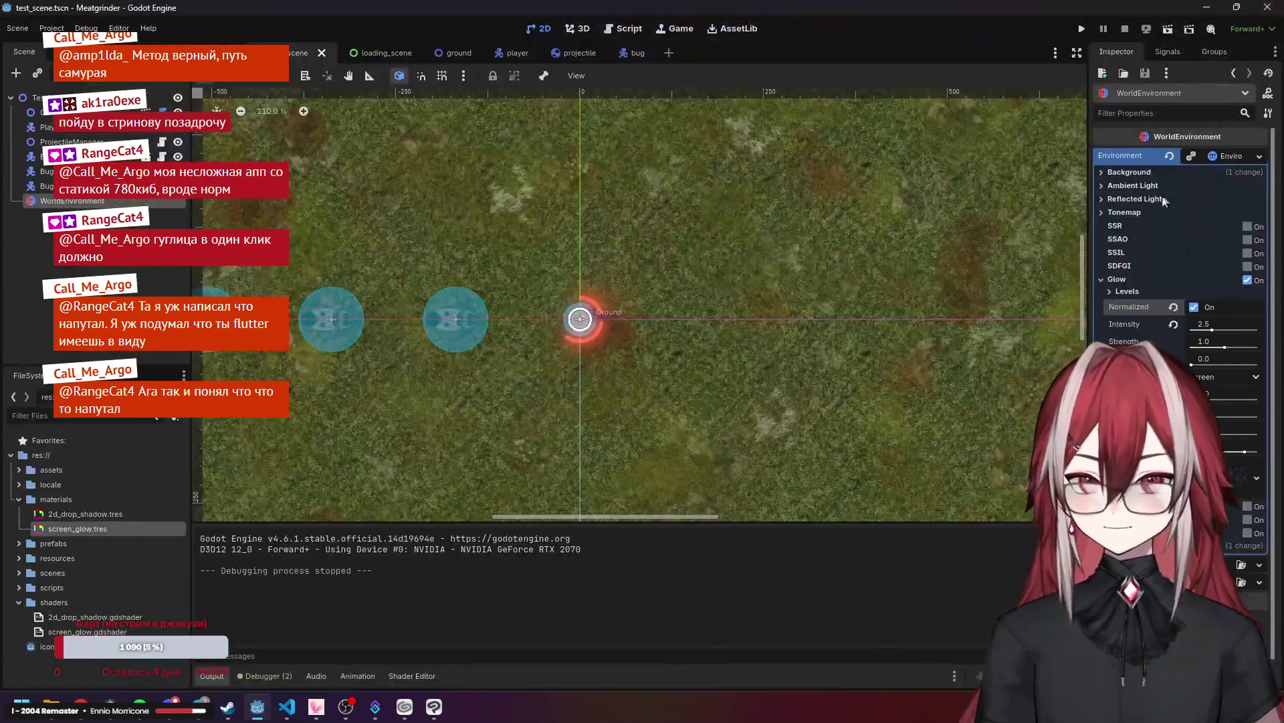
pyautogui.click(1161, 306)
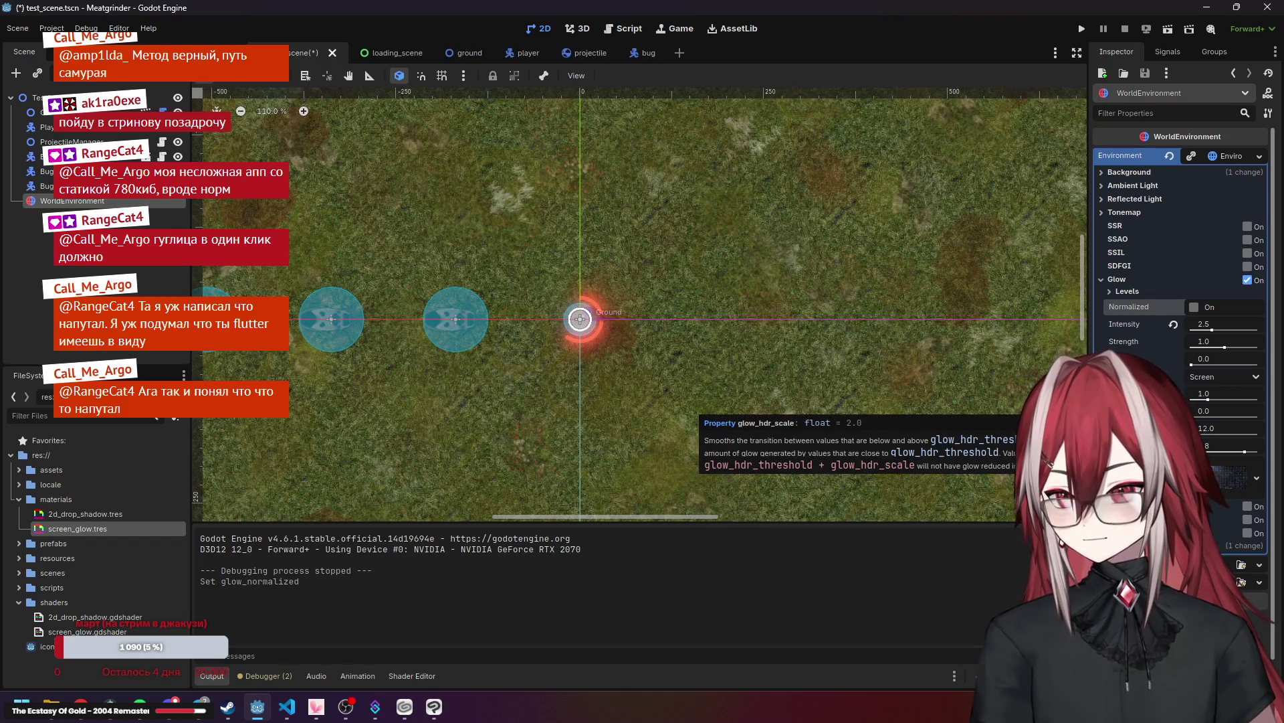
# Step: Try lower glow HDR threshold and more bloom, leaving bloom at 0.0 and threshold at 1
pyautogui.moveTo(1208, 399)
pyautogui.mouseDown()
pyautogui.moveTo(1191, 396)
pyautogui.moveTo(1209, 392)
pyautogui.mouseUp()
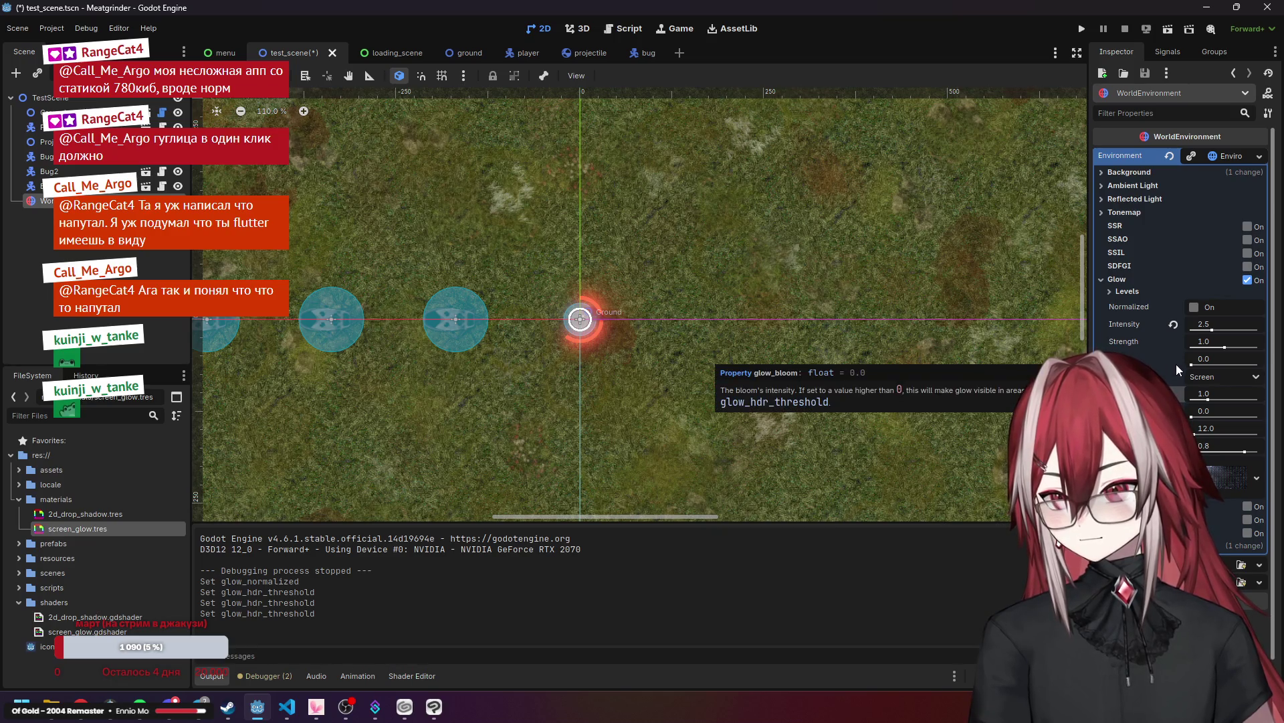
pyautogui.moveTo(1193, 366)
pyautogui.mouseDown()
pyautogui.moveTo(1237, 366)
pyautogui.moveTo(1182, 372)
pyautogui.mouseUp()
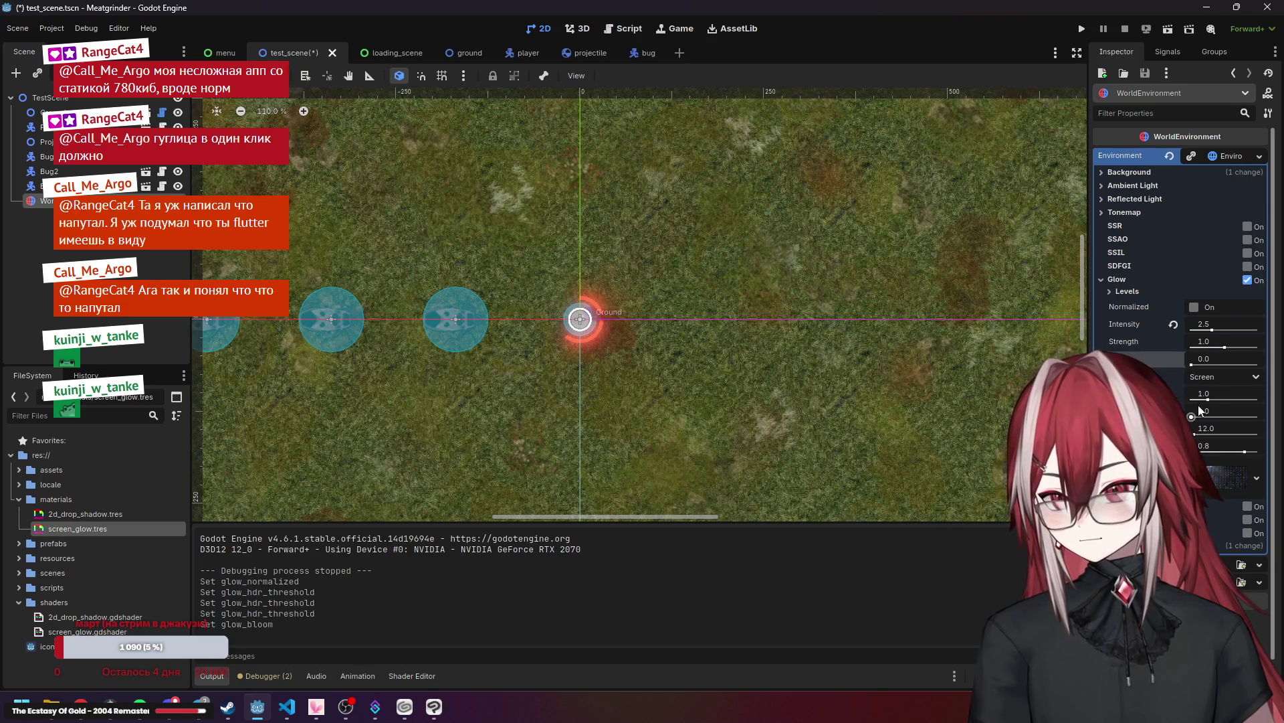
pyautogui.moveTo(1210, 400)
pyautogui.mouseDown()
pyautogui.moveTo(1191, 401)
pyautogui.moveTo(1202, 399)
pyautogui.mouseUp()
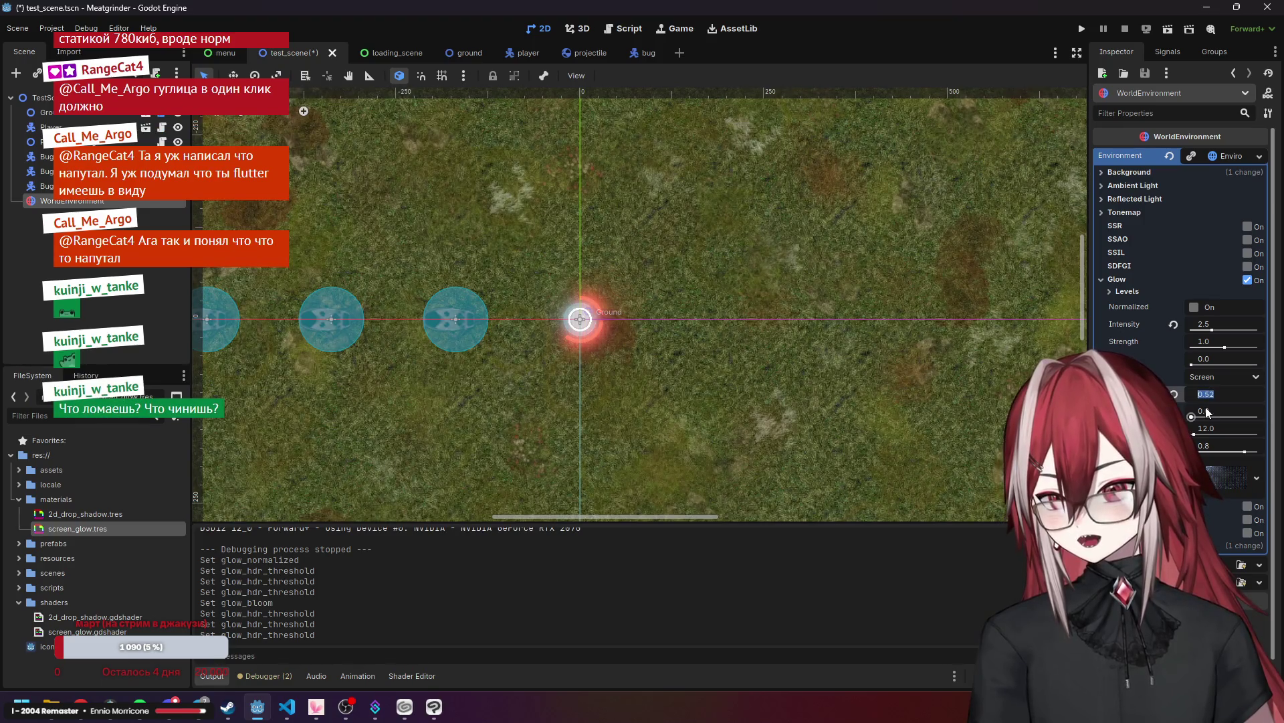
pyautogui.write('1')
pyautogui.press('Return')
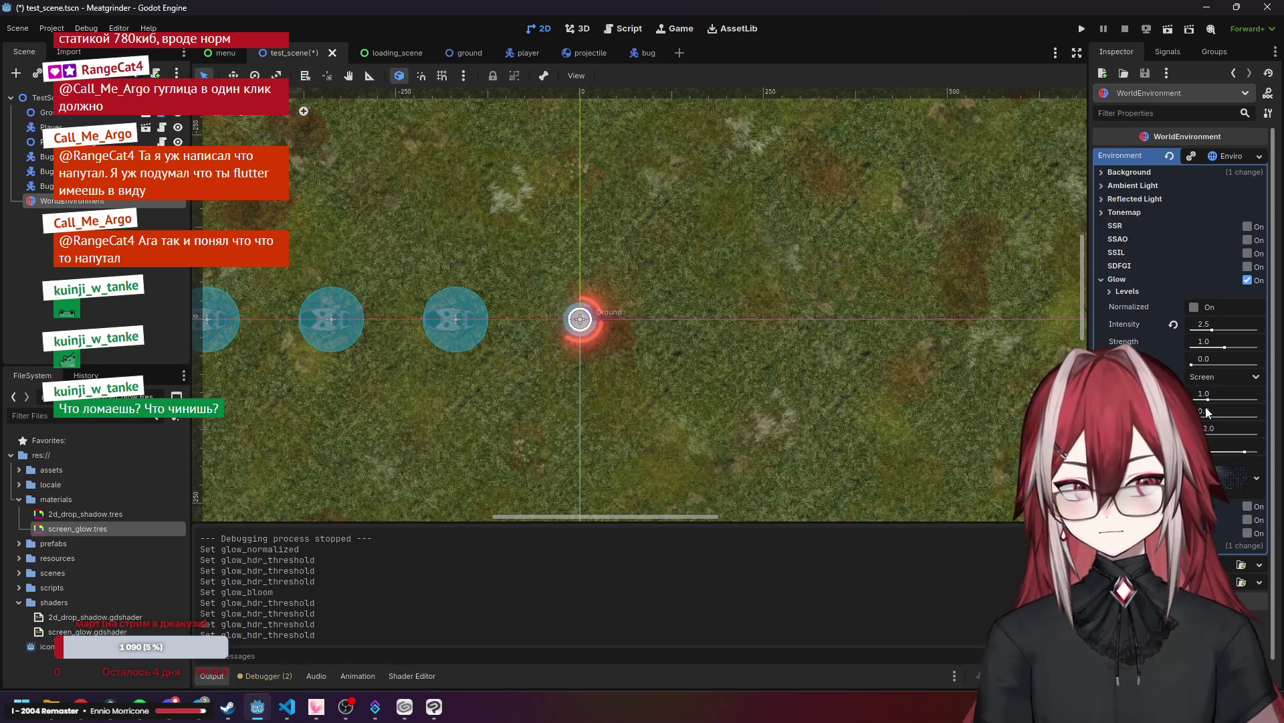
# Step: Expand Glow > Levels to show level 1 at 0.0, level 2 0.8, level 3 0.4
pyautogui.scroll(3, 564, 345)
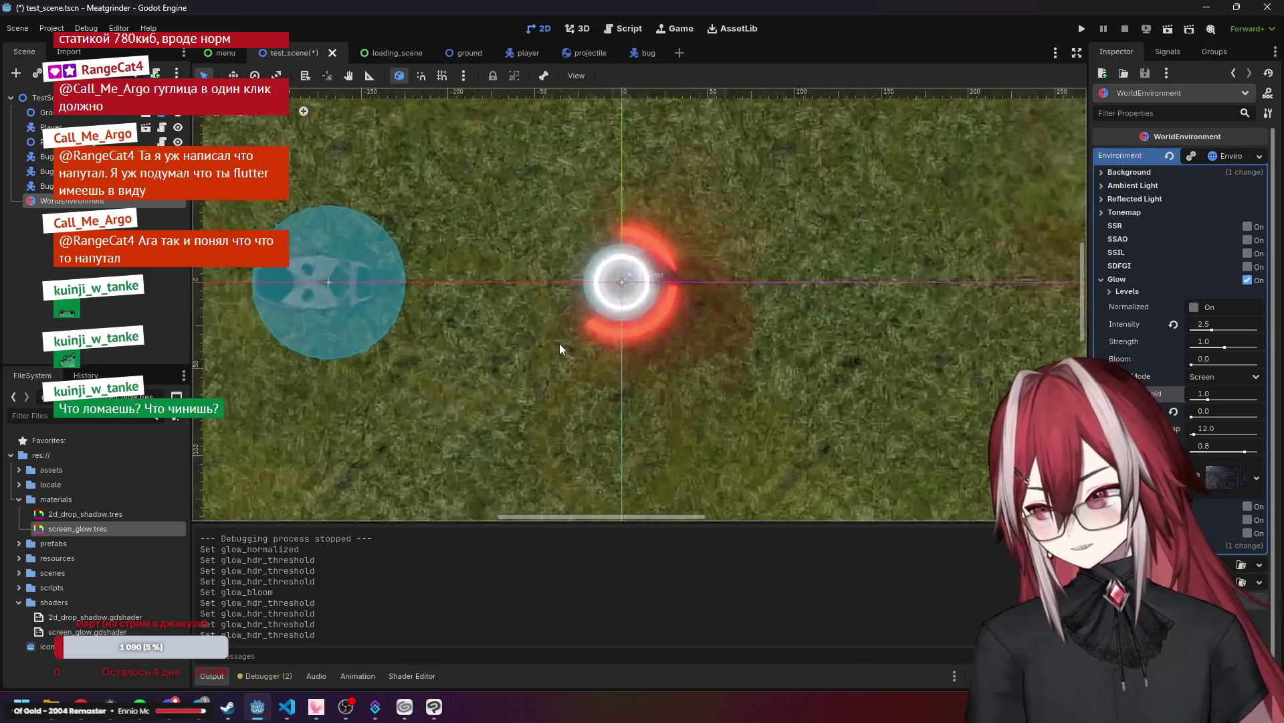
pyautogui.scroll(5, 591, 311)
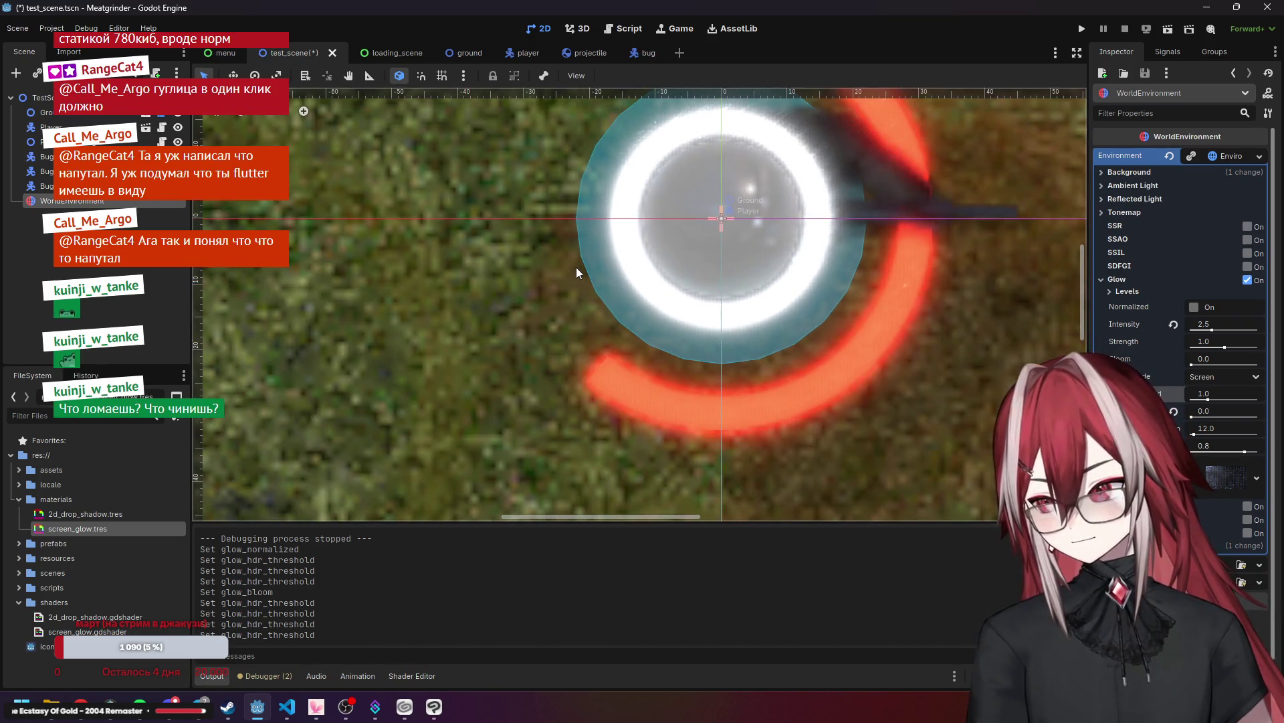
pyautogui.scroll(-5, 577, 268)
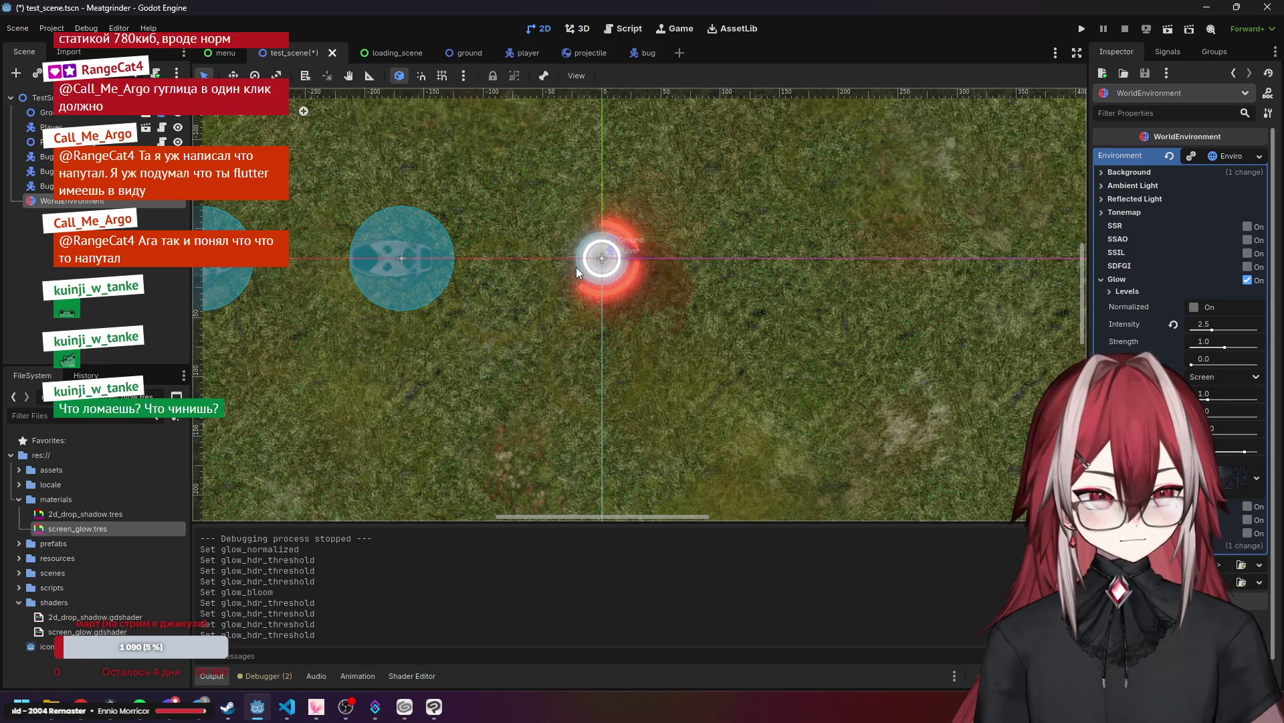
pyautogui.click(1121, 291)
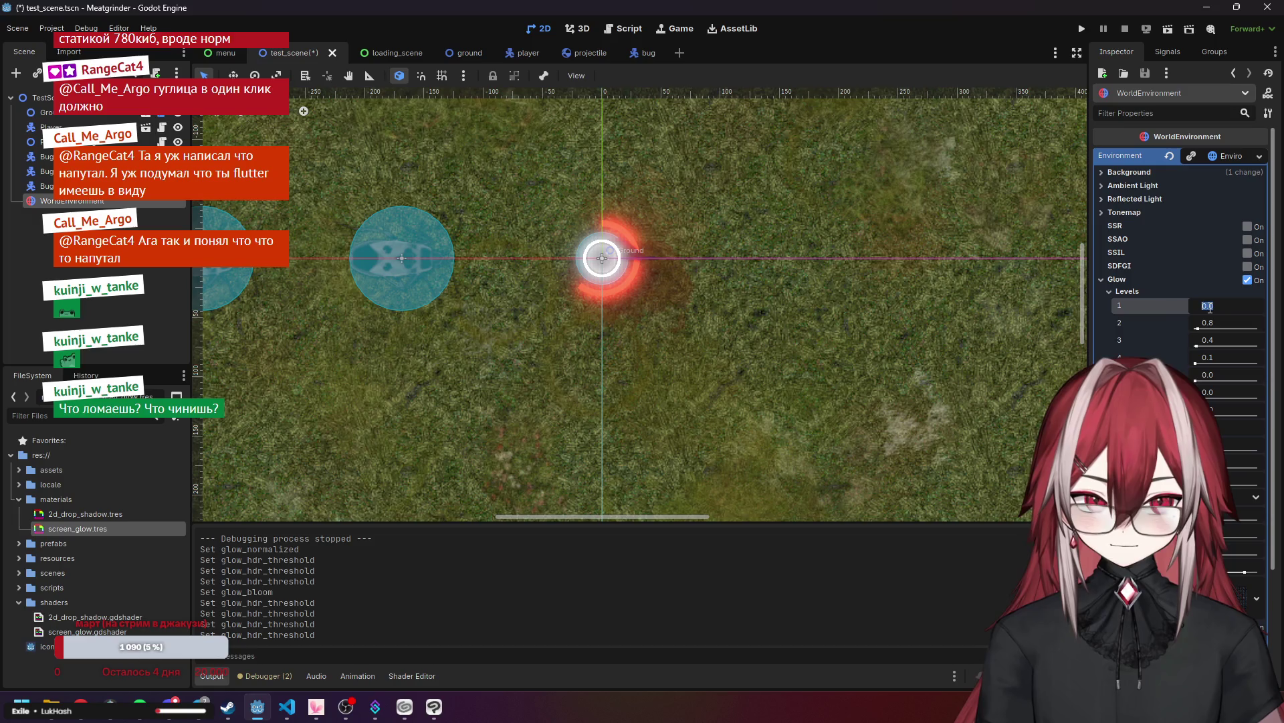
# Step: Experiment with glow levels 1, 2 and 4, dropping levels 2 and 4 to 0.0
pyautogui.click(1218, 284)
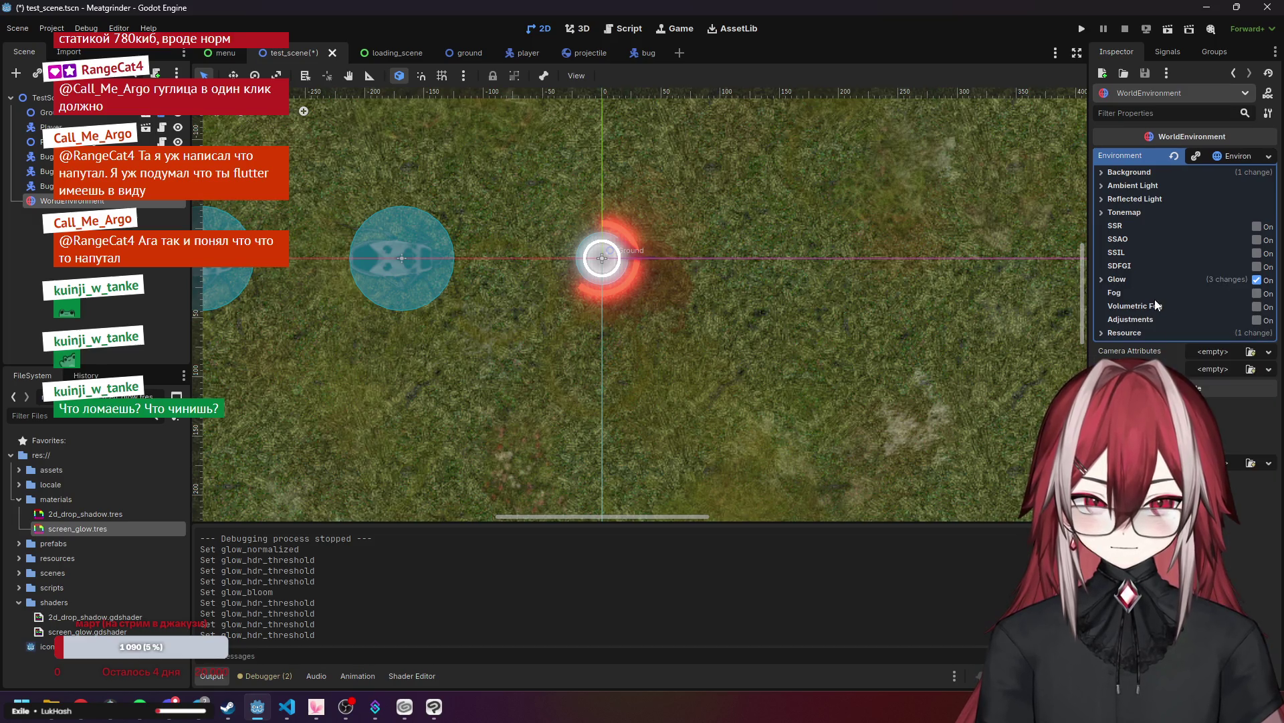
pyautogui.click(1126, 282)
pyautogui.moveTo(1198, 312)
pyautogui.mouseDown()
pyautogui.moveTo(1253, 312)
pyautogui.moveTo(1195, 313)
pyautogui.mouseUp()
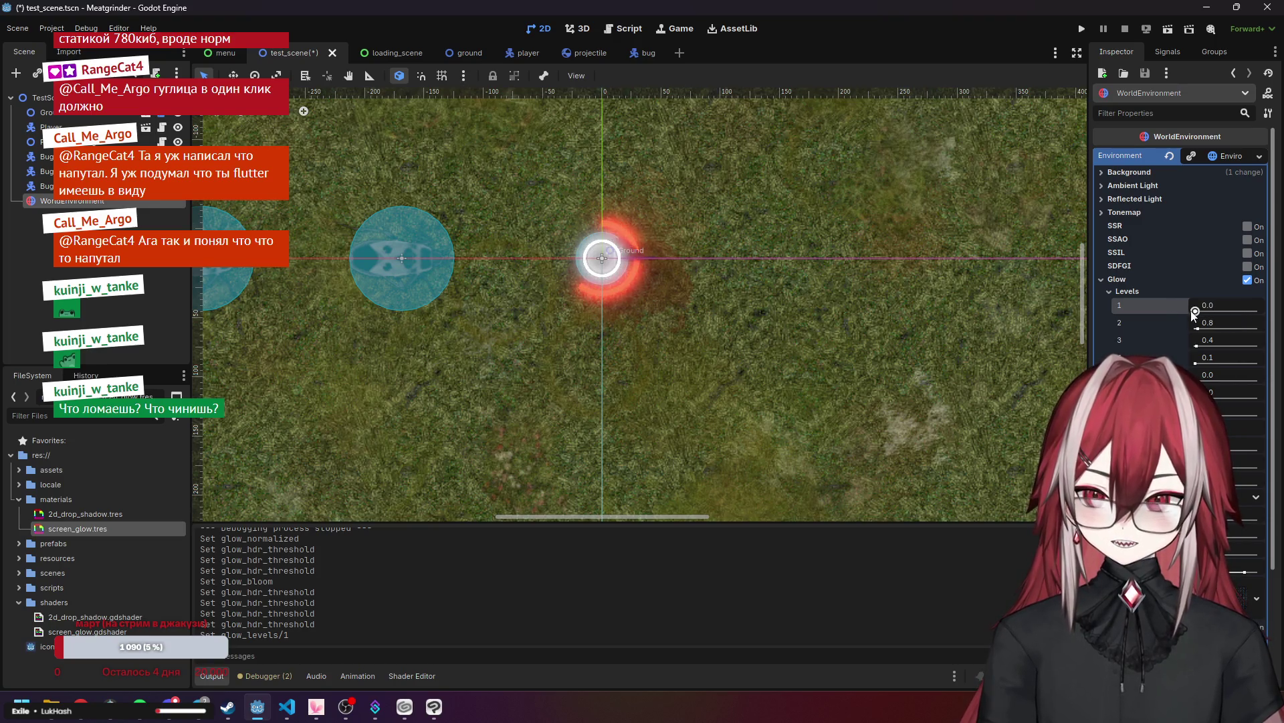
pyautogui.click(1195, 313)
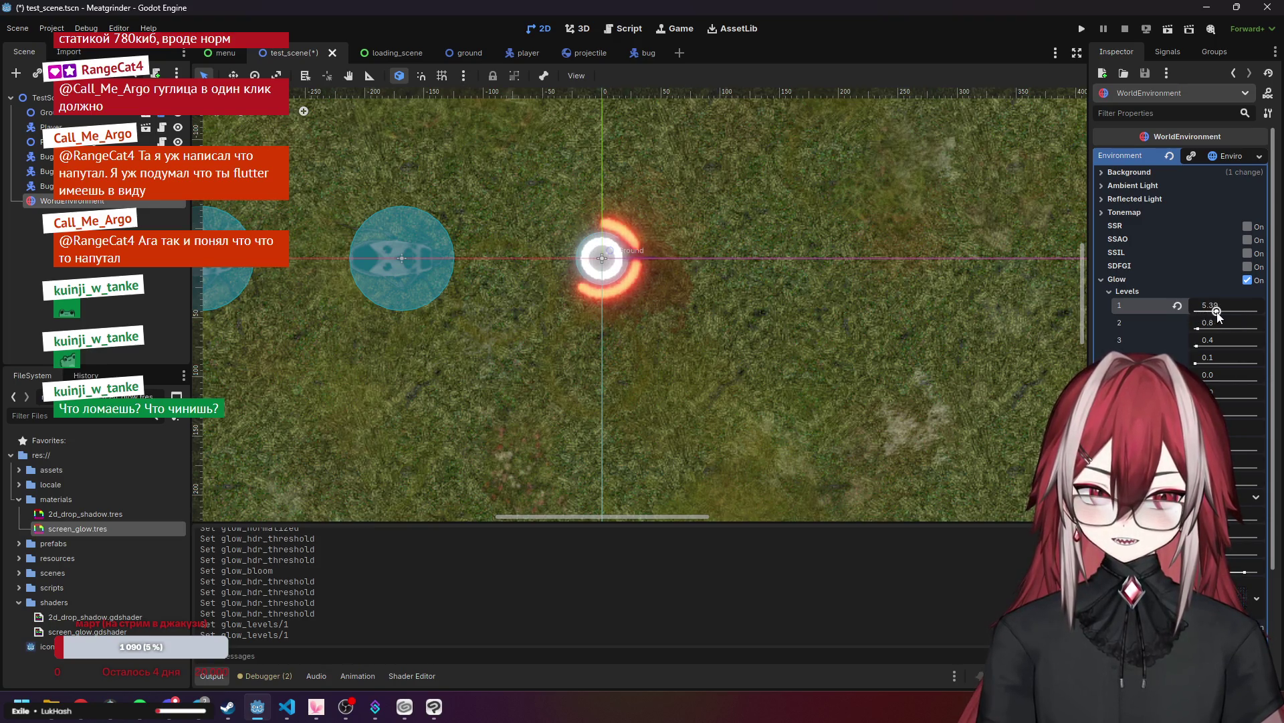
pyautogui.moveTo(1198, 328); pyautogui.dragTo(1205, 349)
pyautogui.click(1196, 363)
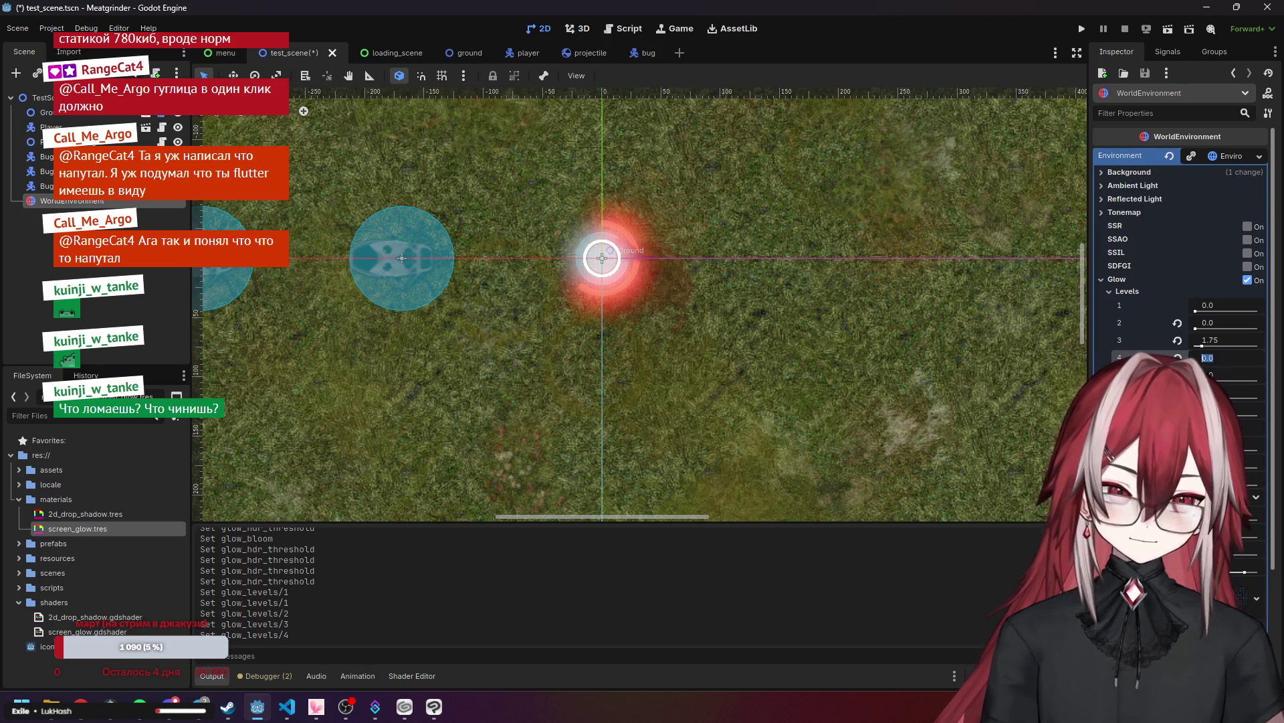
# Step: Restore glow levels 2 and 3 to defaults, set level 1 to 0.5, and run the game
pyautogui.click(1177, 340)
pyautogui.click(1177, 322)
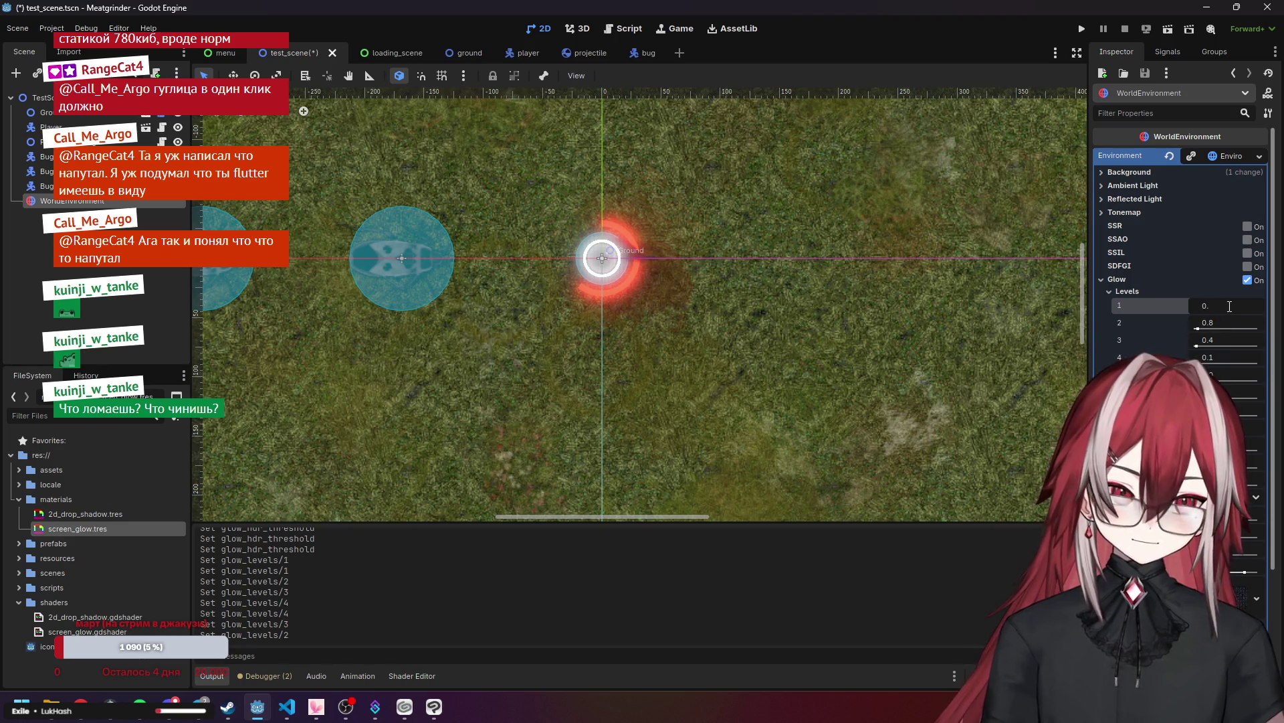
pyautogui.press('Return')
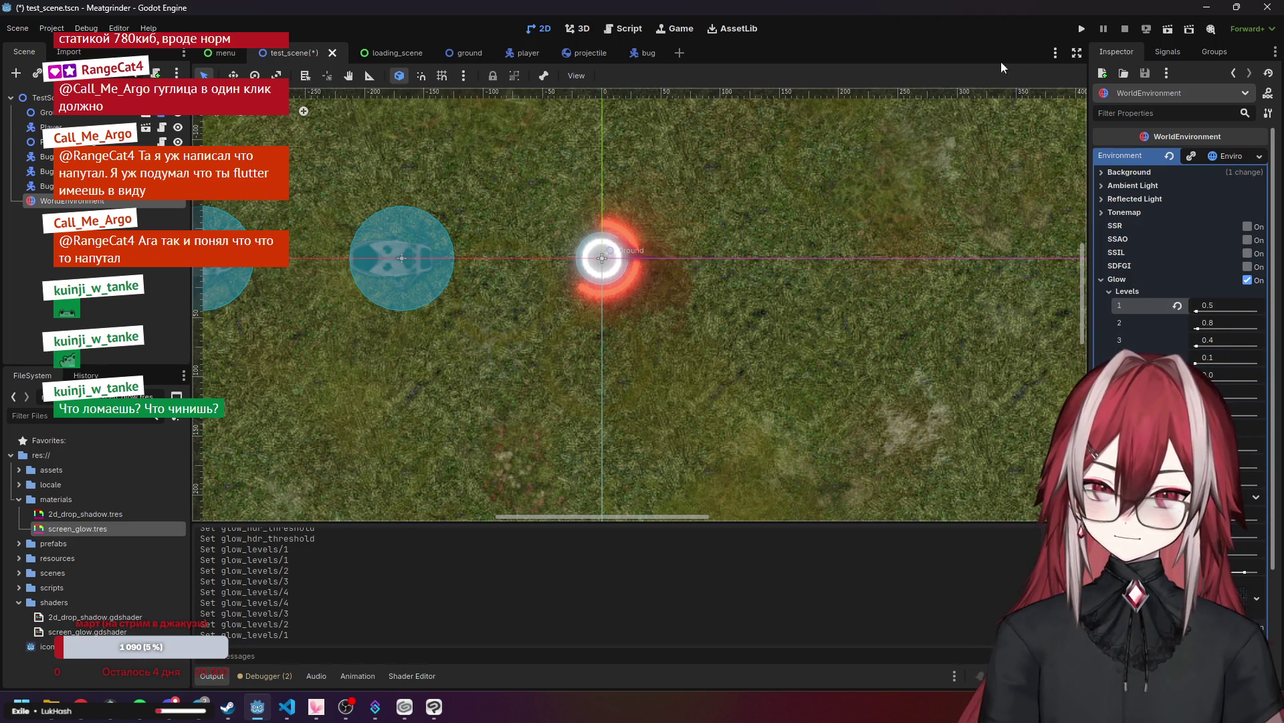
pyautogui.click(1085, 27)
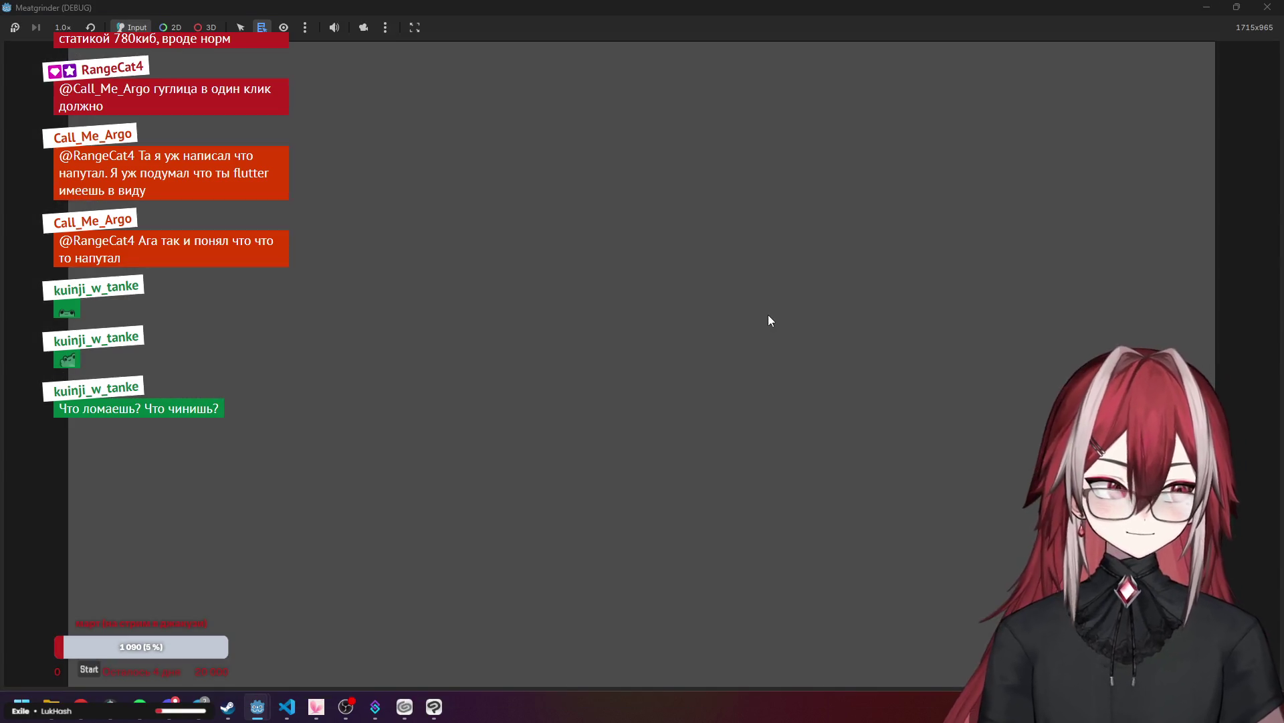
pyautogui.press('d')
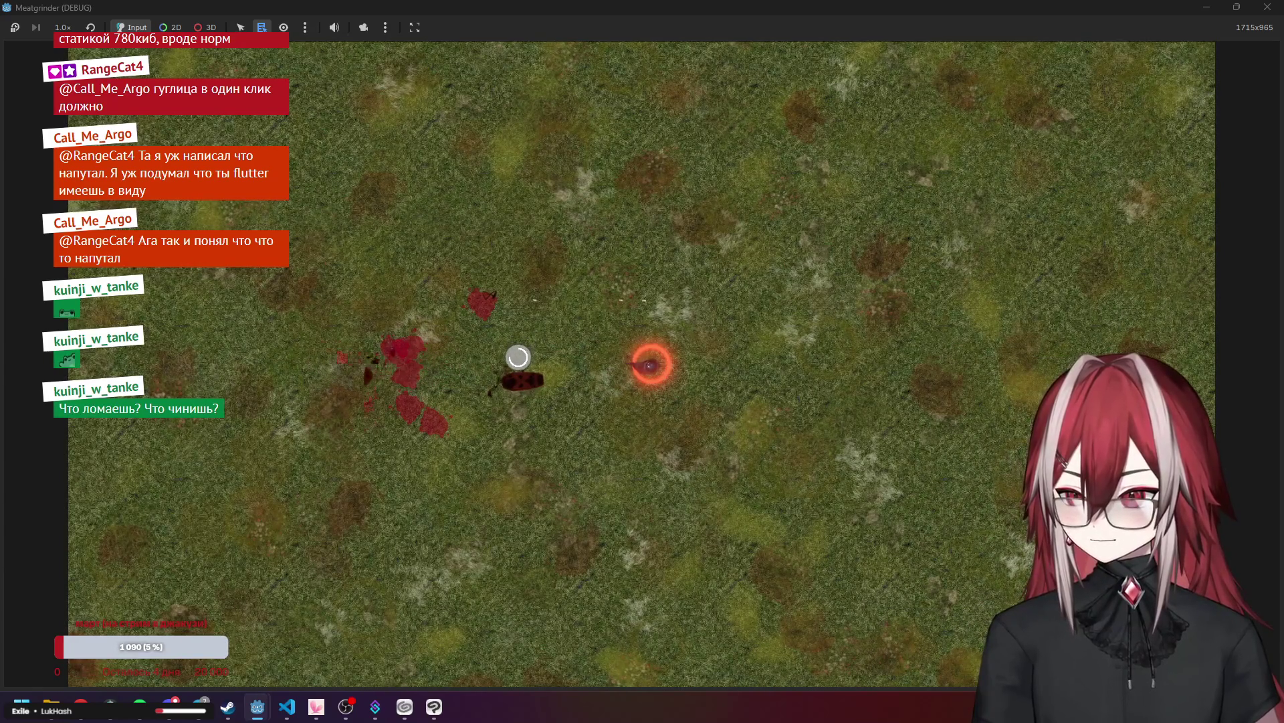
# Step: Close the game, set Display > Window Mode to Fullscreen, and relaunch the project
pyautogui.press('d')
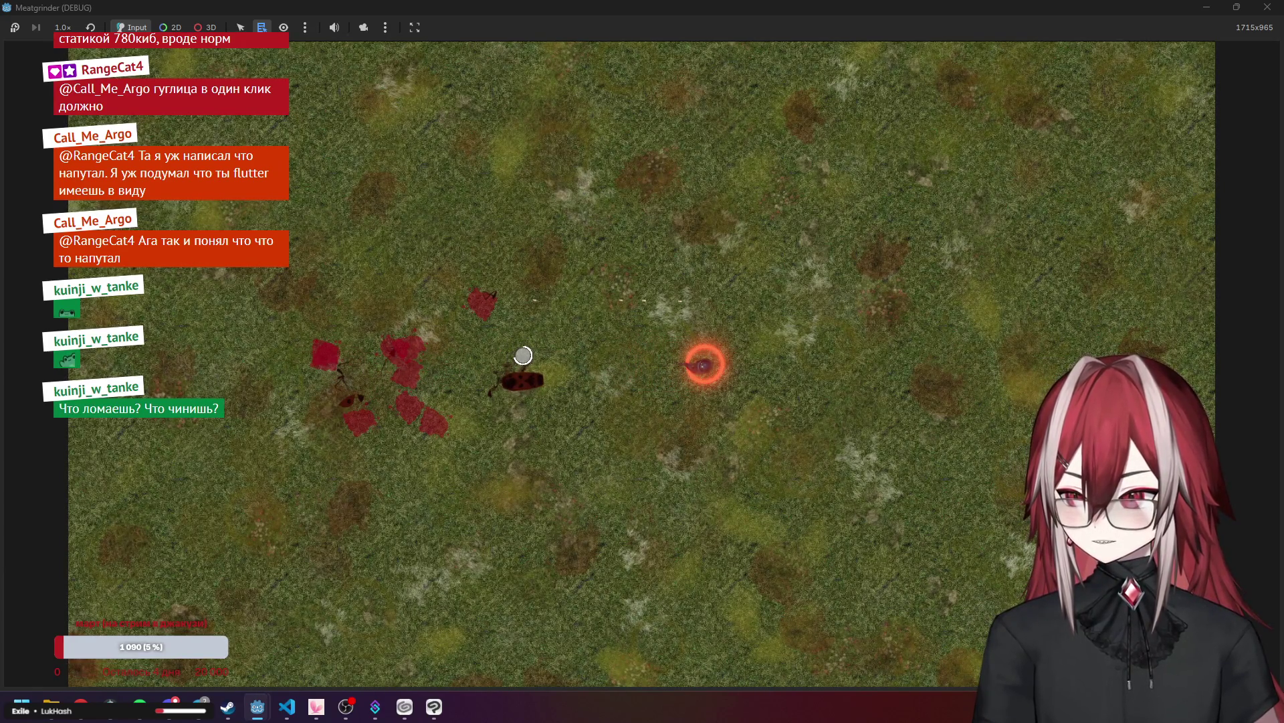
pyautogui.click(1267, 8)
pyautogui.click(52, 28)
pyautogui.click(74, 50)
pyautogui.moveTo(318, 209); pyautogui.dragTo(480, 204)
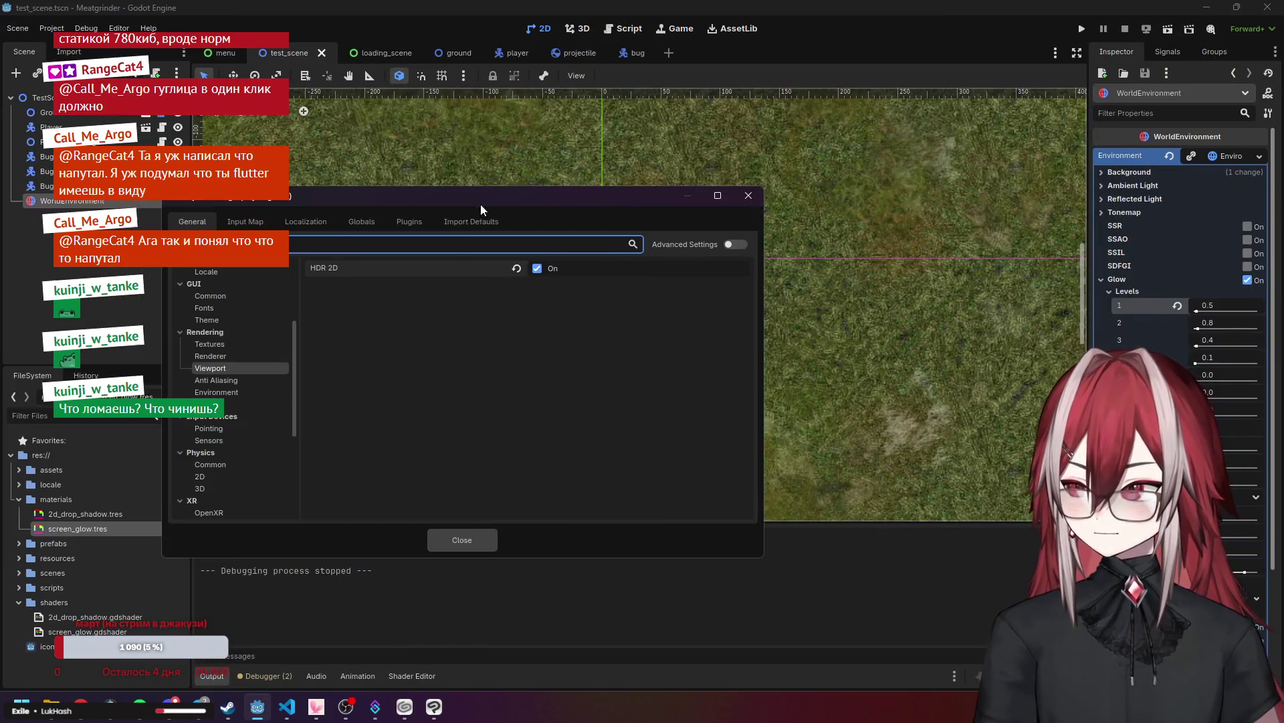
pyautogui.scroll(5, 254, 297)
pyautogui.click(209, 350)
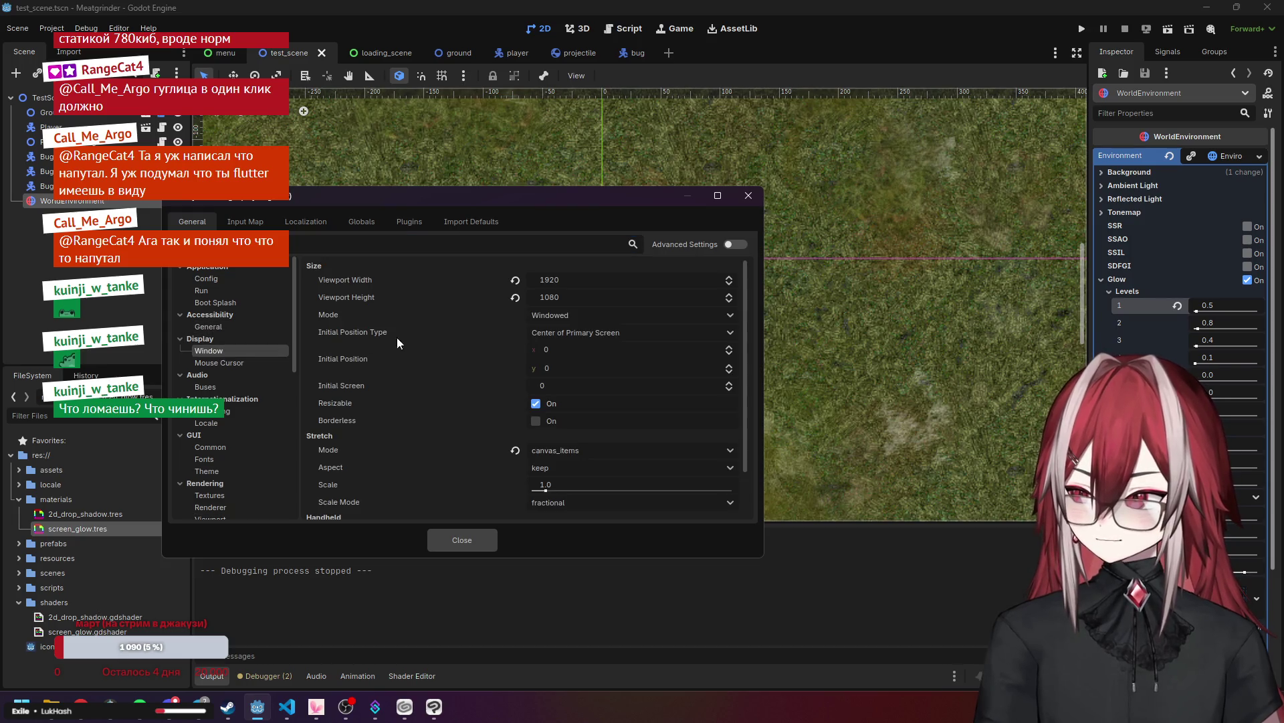
pyautogui.click(597, 321)
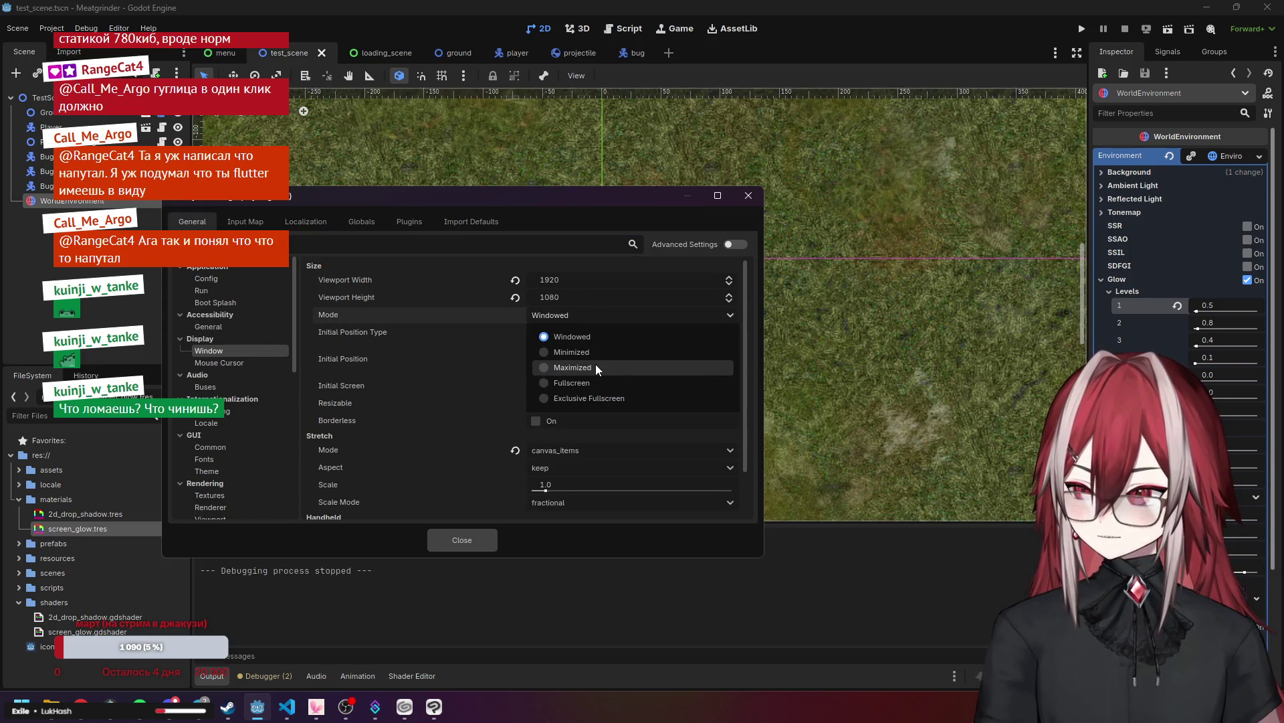
pyautogui.click(598, 382)
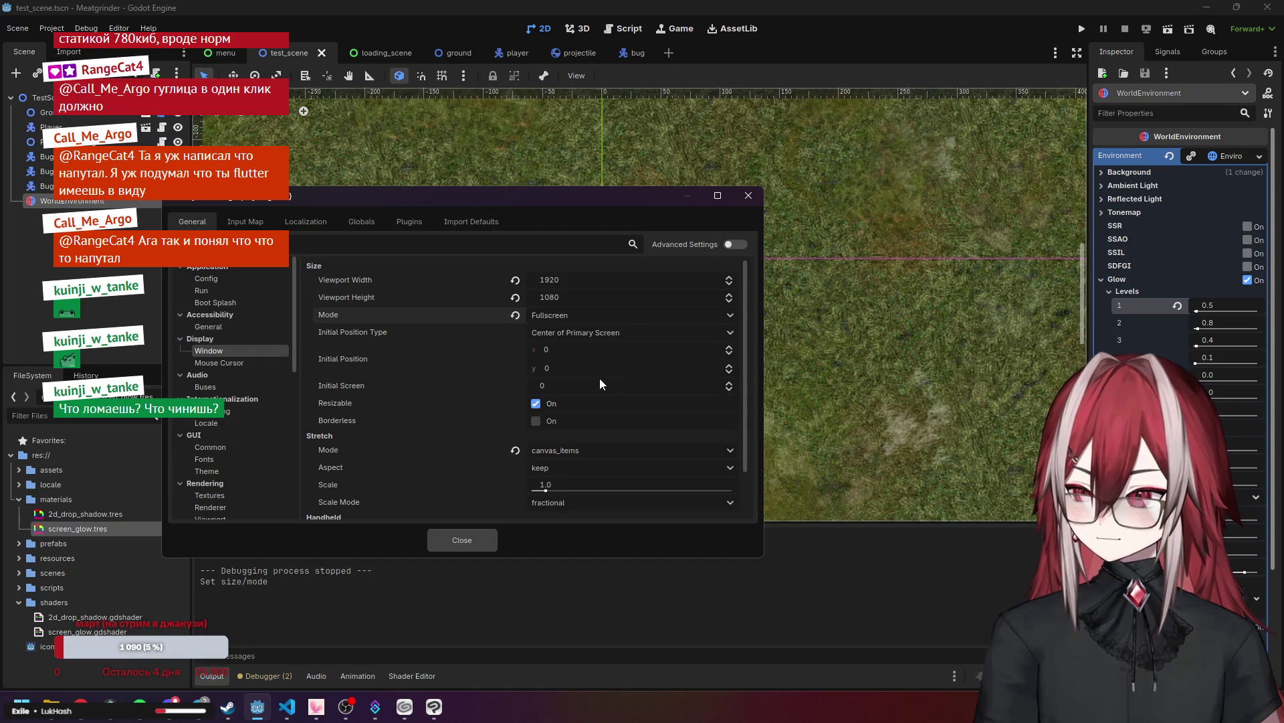
pyautogui.click(744, 203)
pyautogui.click(1079, 27)
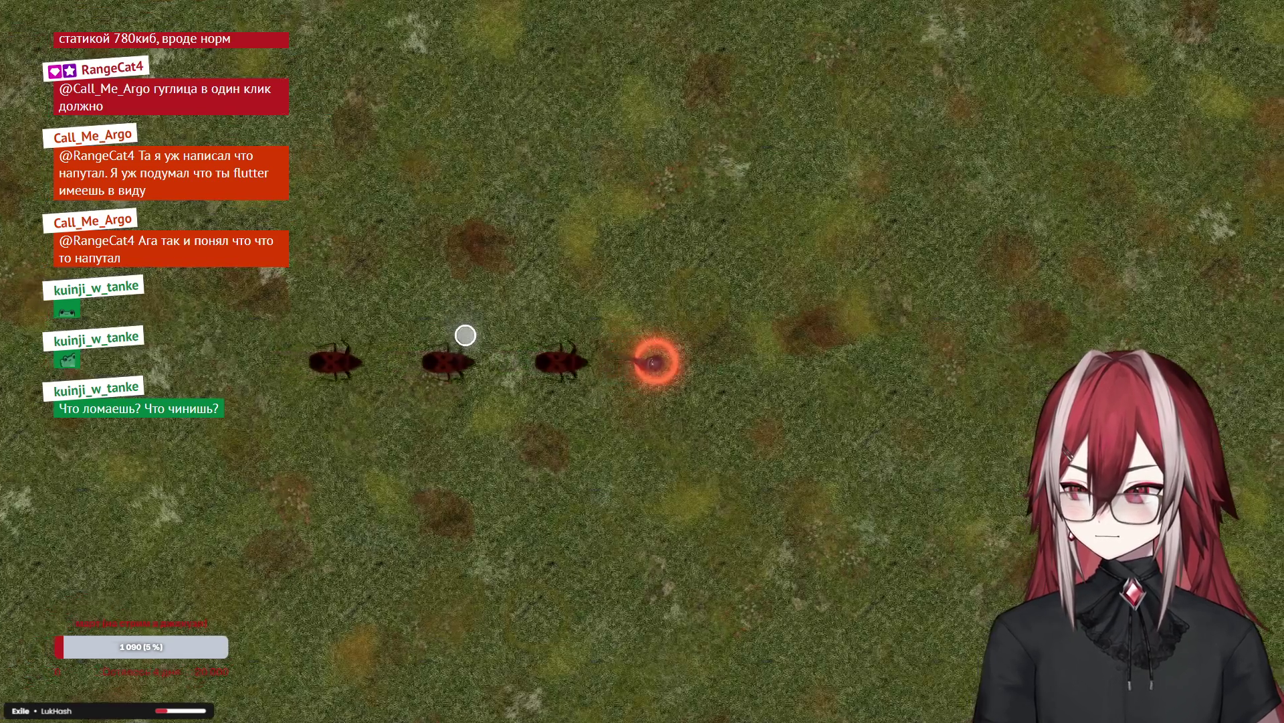
# Step: Play the fullscreen game briefly, then close it from the Windows taskbar
pyautogui.press('d')
pyautogui.click(464, 335)
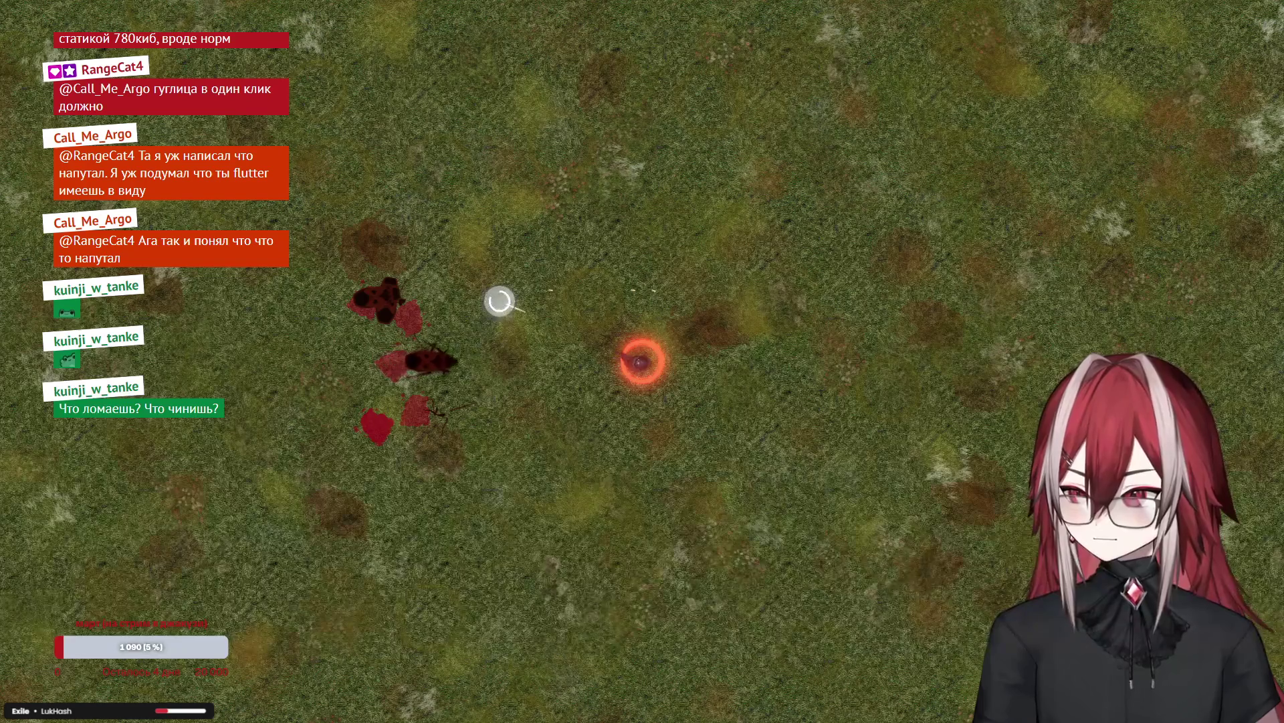
pyautogui.moveTo(500, 301); pyautogui.dragTo(464, 359)
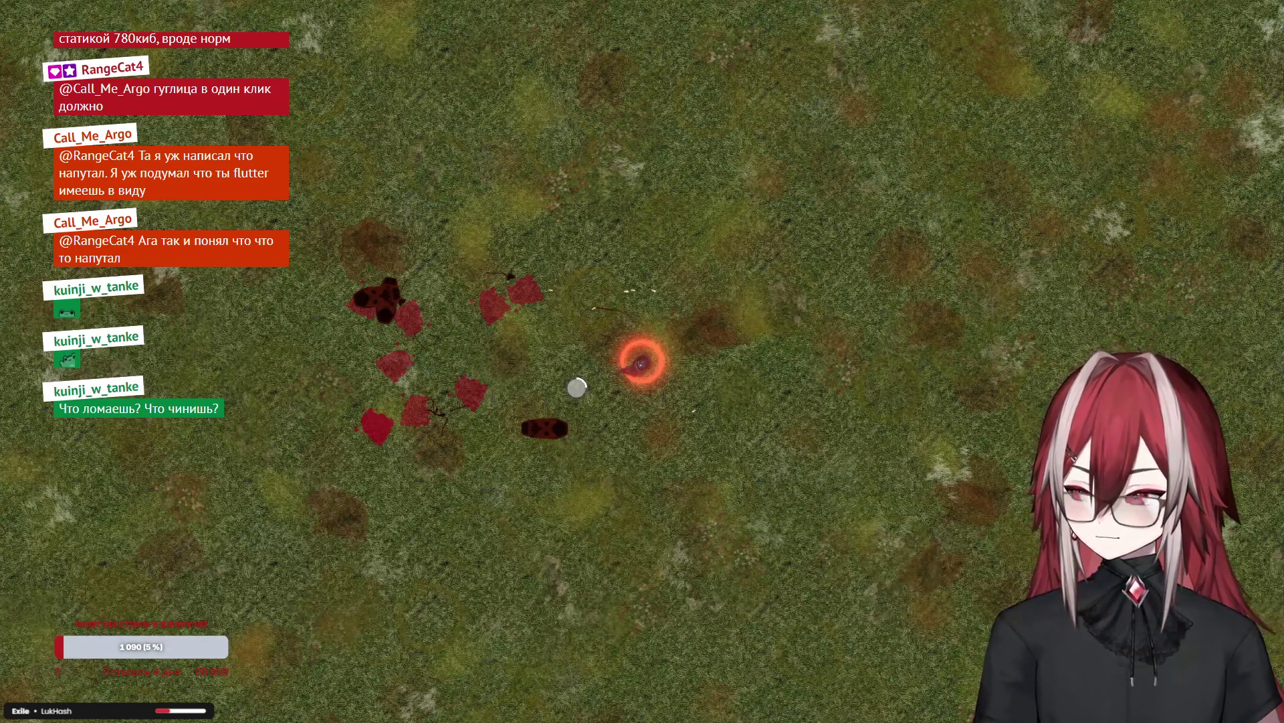
pyautogui.press('super')
pyautogui.click(464, 713)
pyautogui.press('super')
pyautogui.moveTo(464, 711)
pyautogui.click(521, 590)
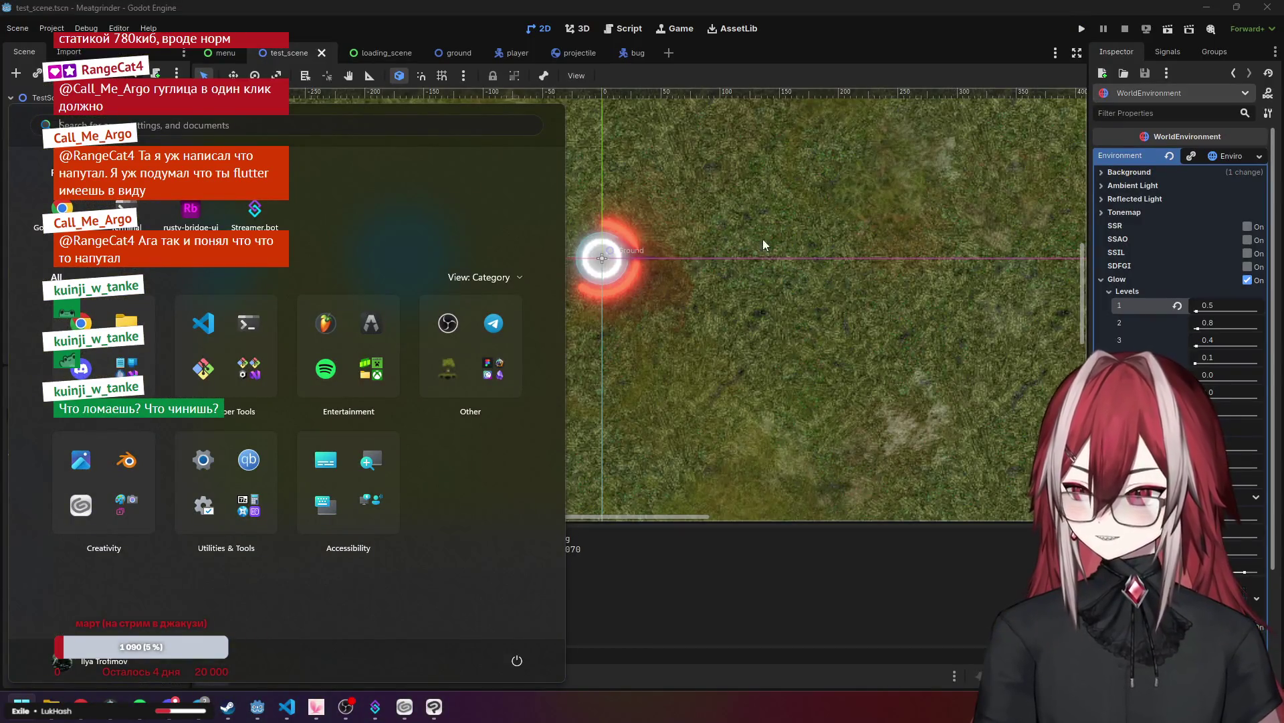
pyautogui.click(764, 239)
# Step: Set the project's window Mode back to Windowed and switch to the player scene
pyautogui.click(50, 28)
pyautogui.click(101, 52)
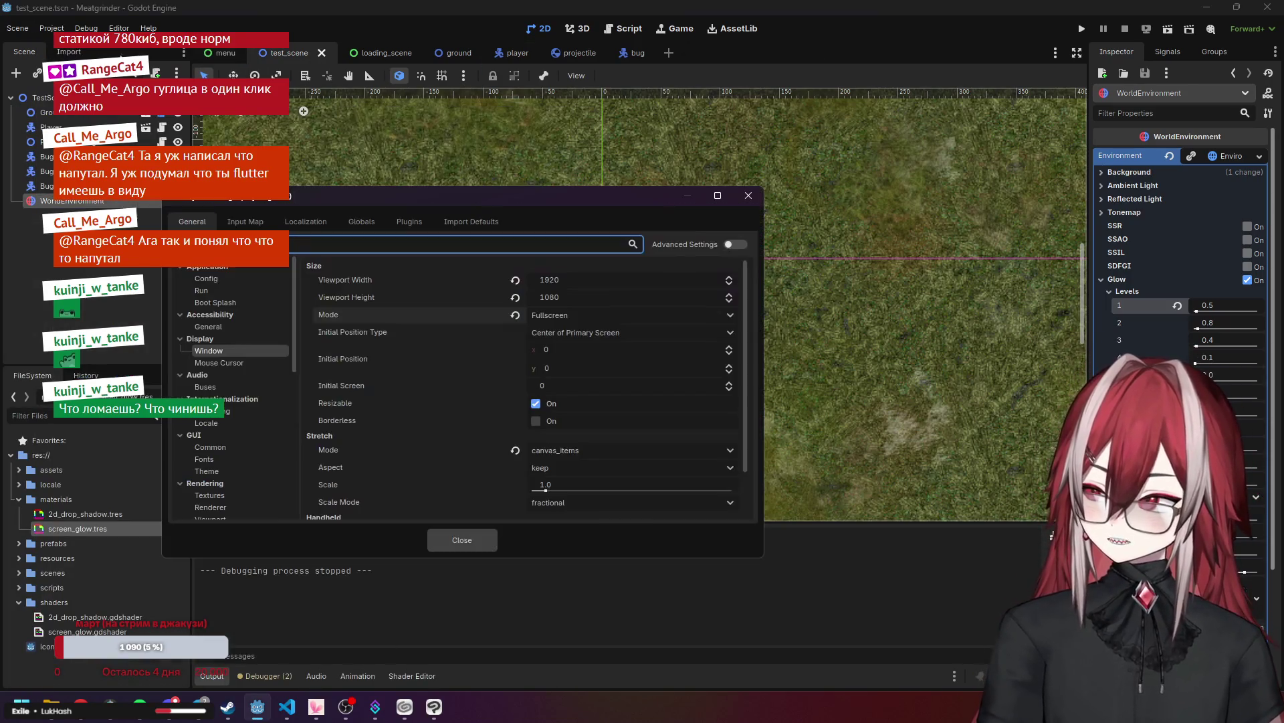
pyautogui.click(587, 315)
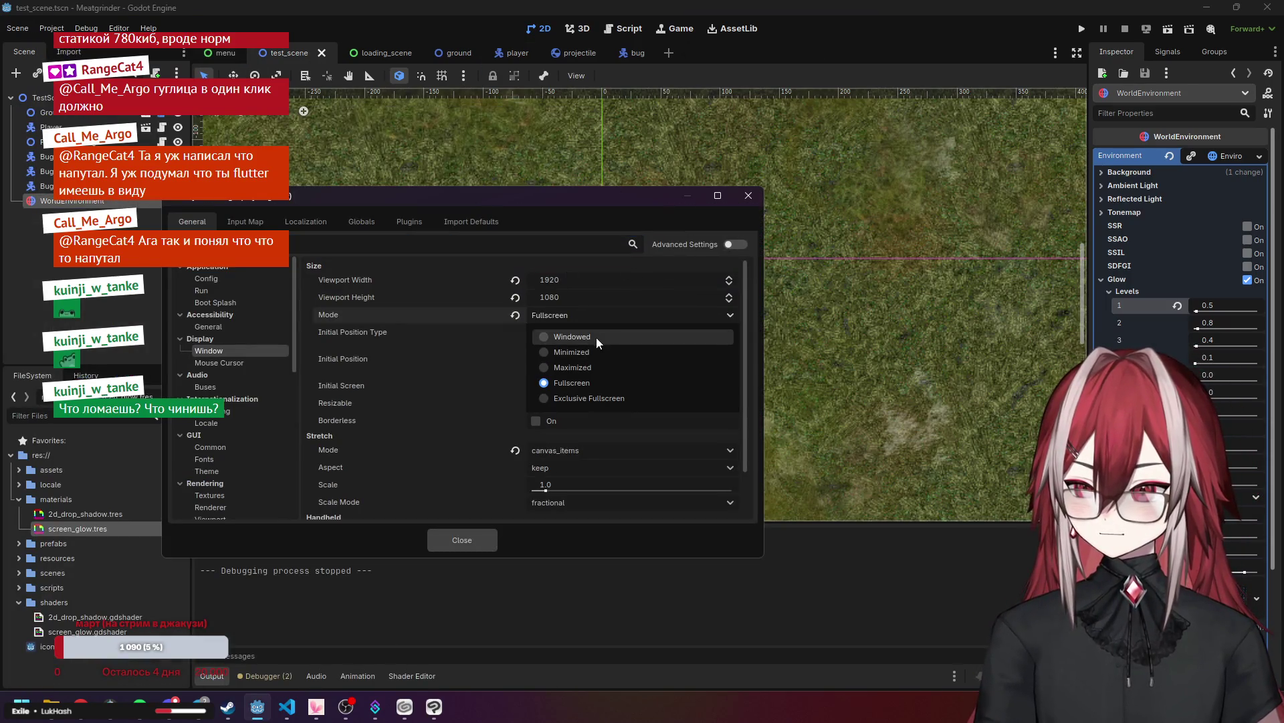
pyautogui.click(596, 337)
pyautogui.click(749, 196)
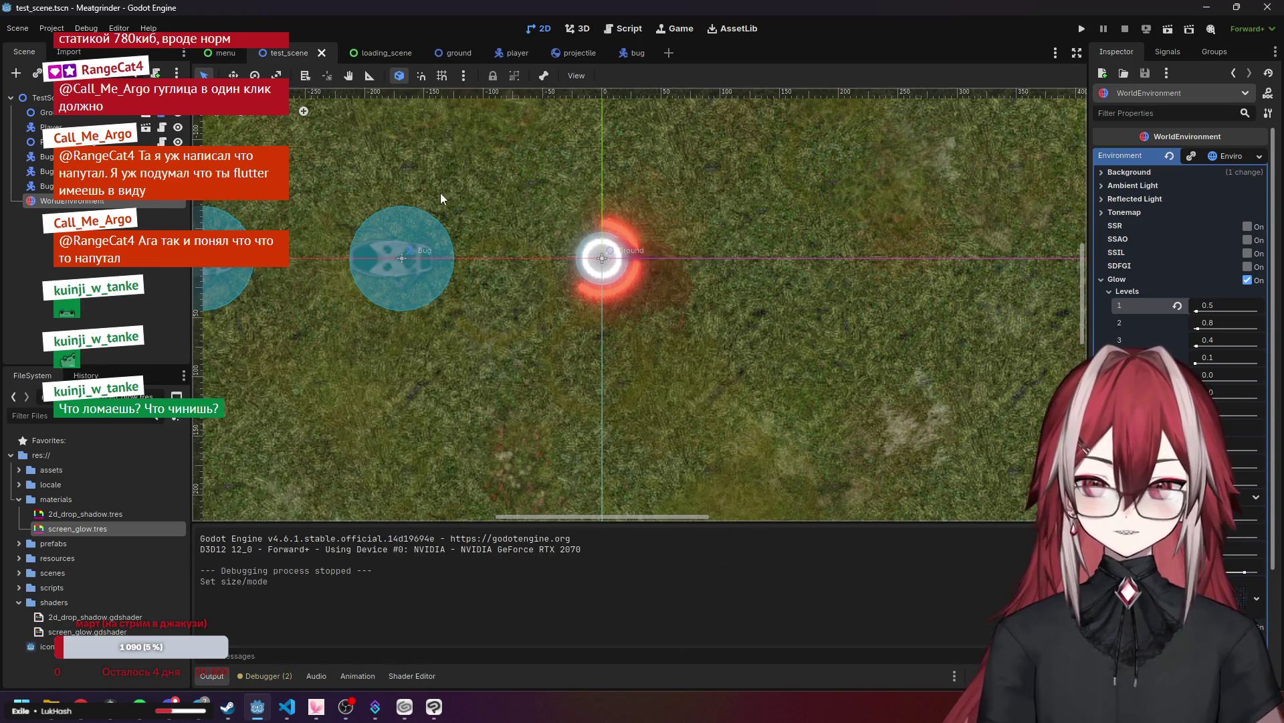
pyautogui.click(500, 59)
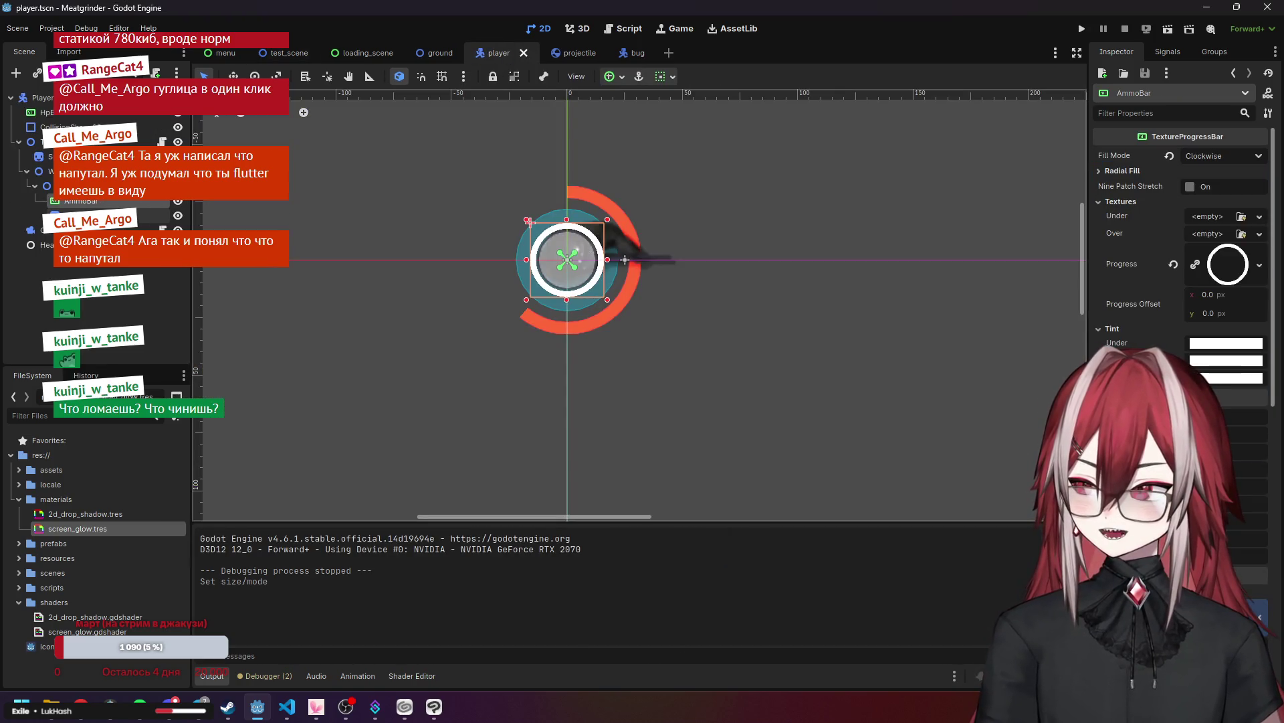
# Step: Give the player Sprite2D a modulate colour with intensity 0 and alpha 12, then run the game
pyautogui.click(556, 248)
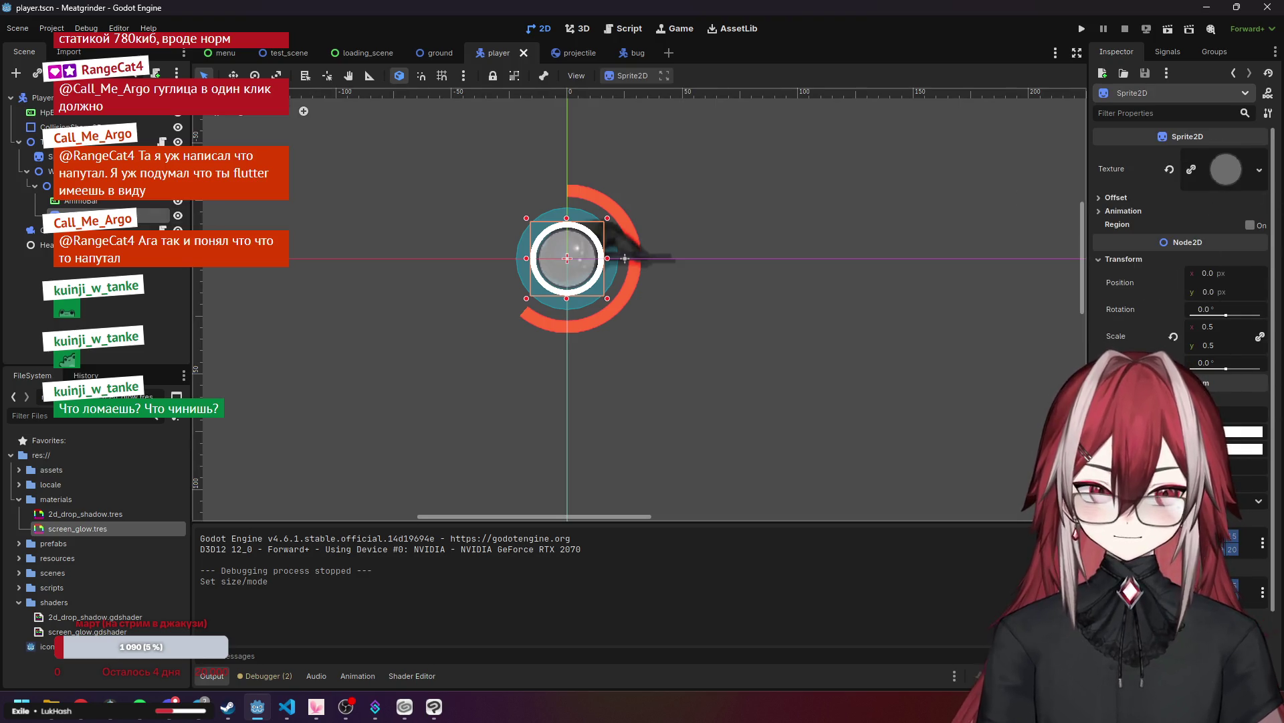
pyautogui.click(1247, 431)
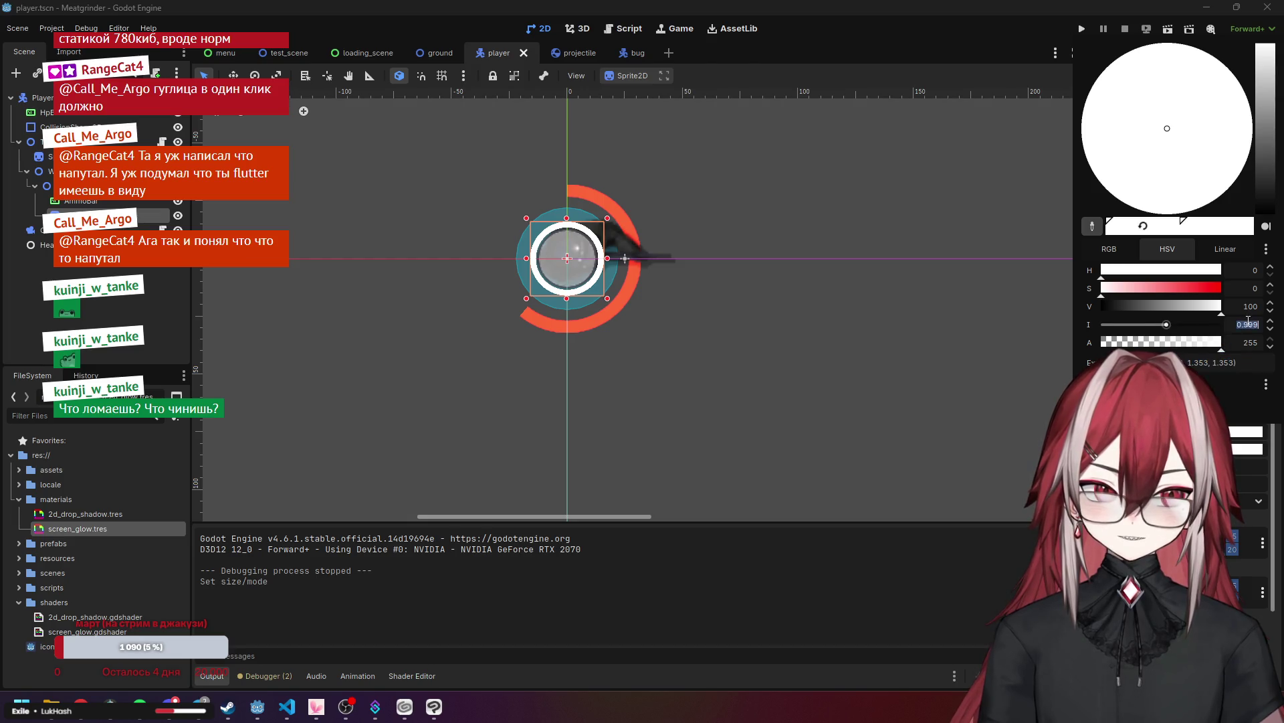
pyautogui.click(1223, 350)
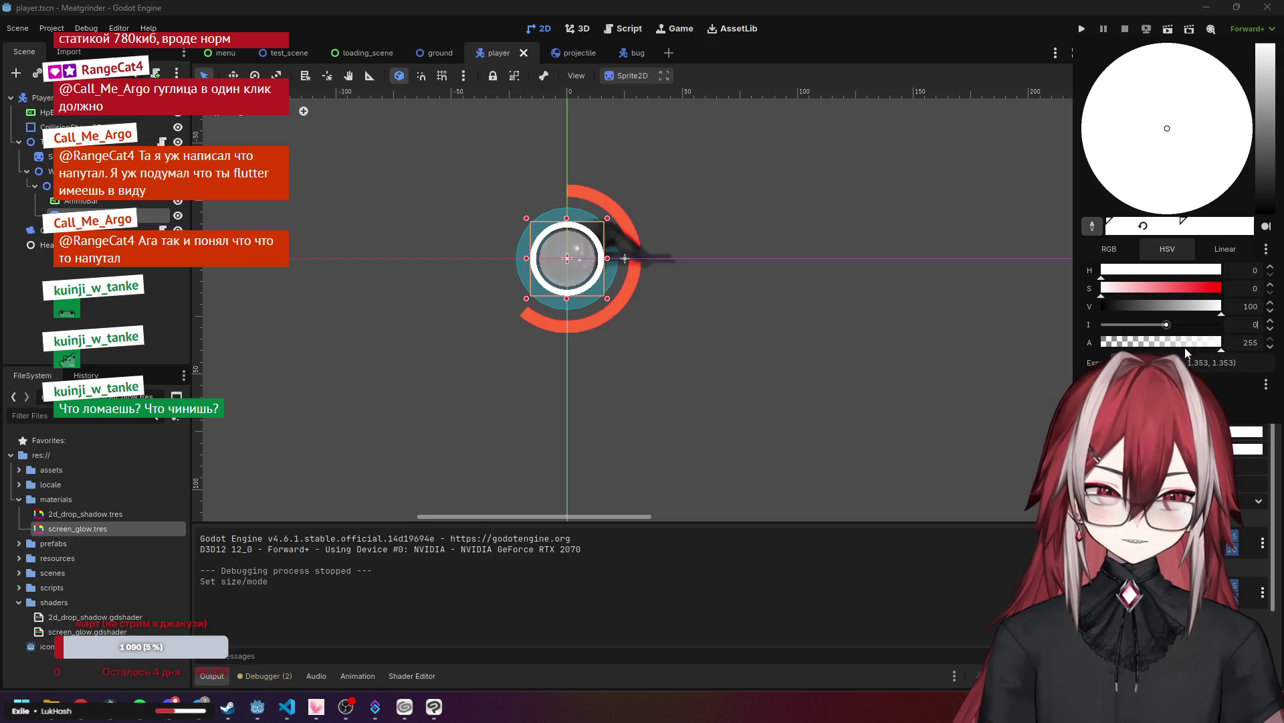
pyautogui.click(1249, 343)
pyautogui.write('1')
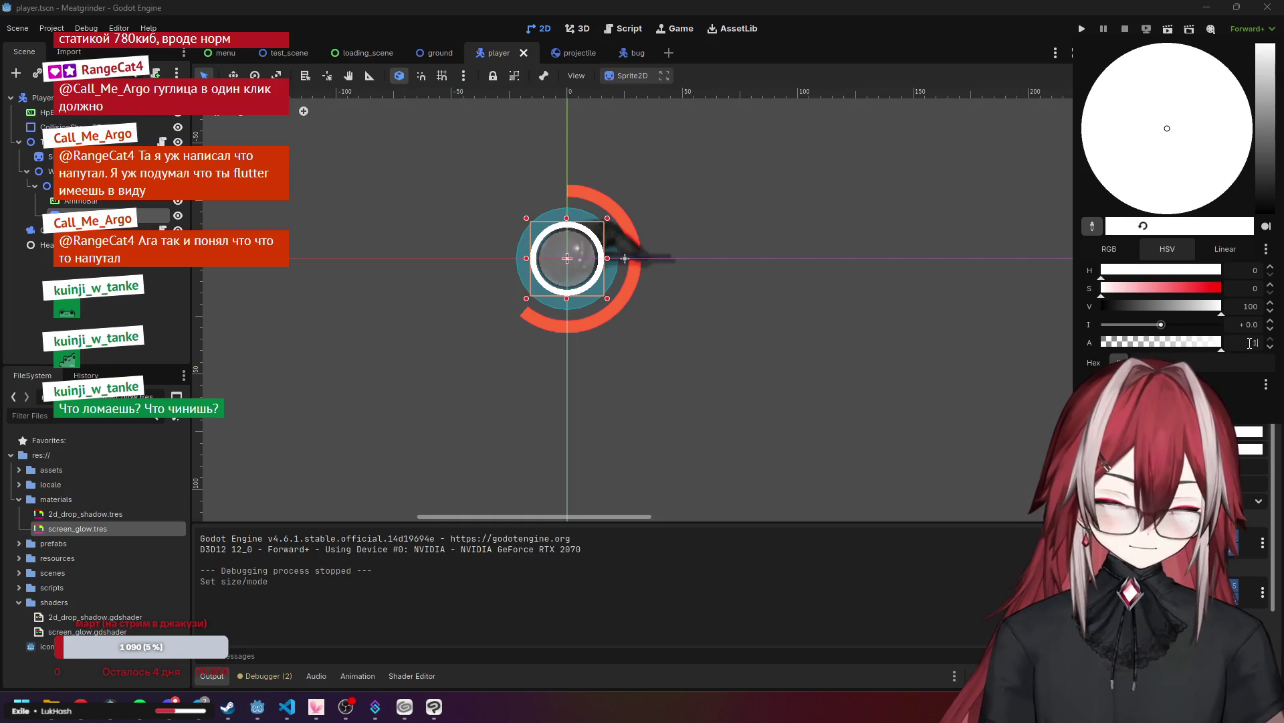
pyautogui.write('2')
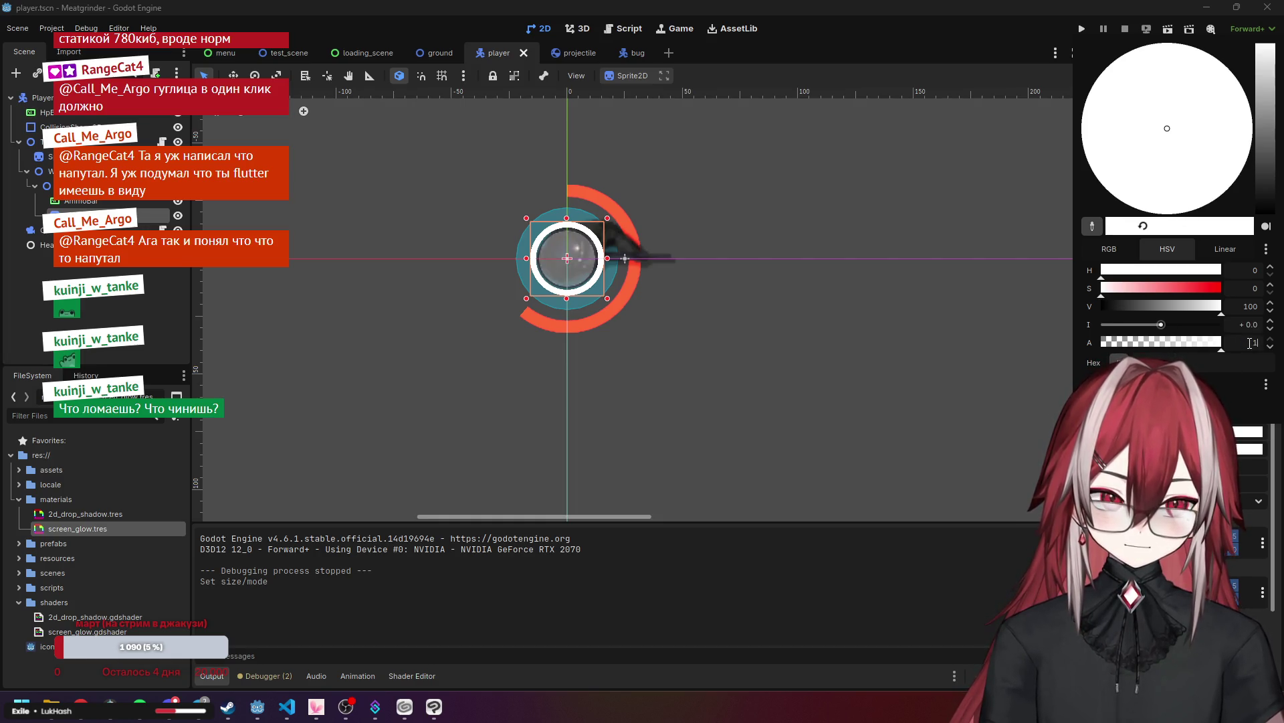
pyautogui.click(776, 226)
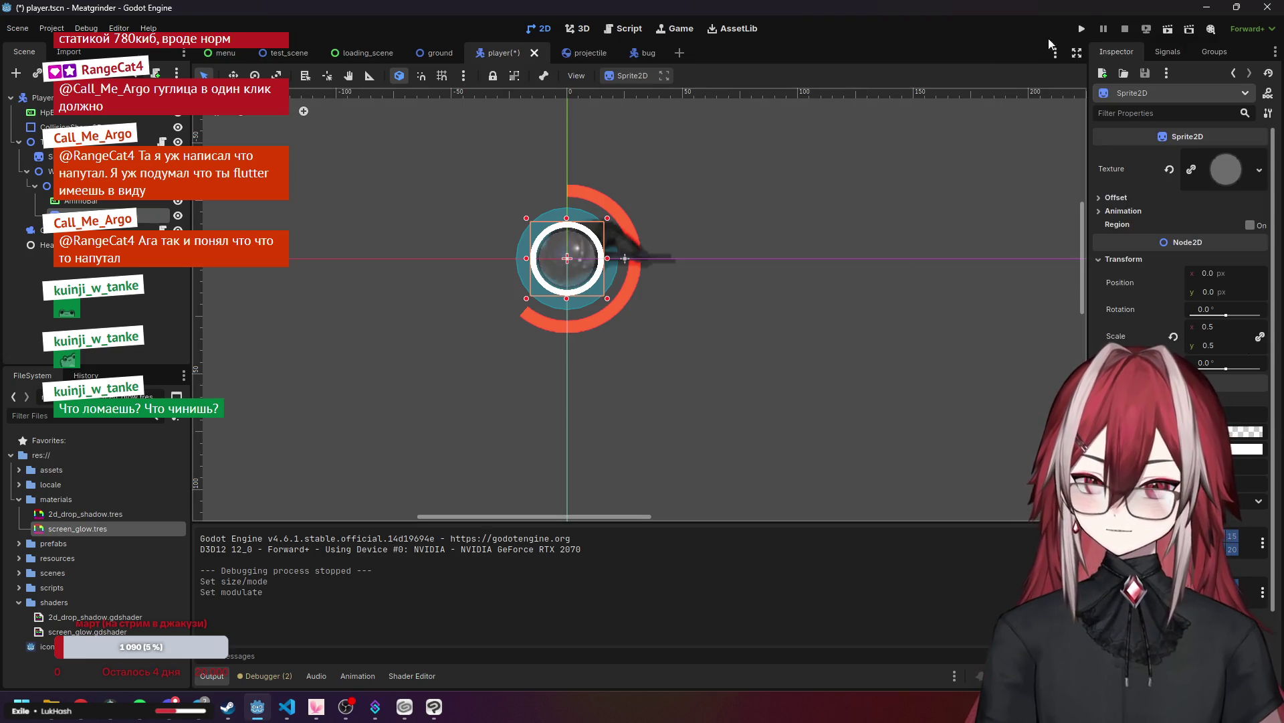
pyautogui.press('F5')
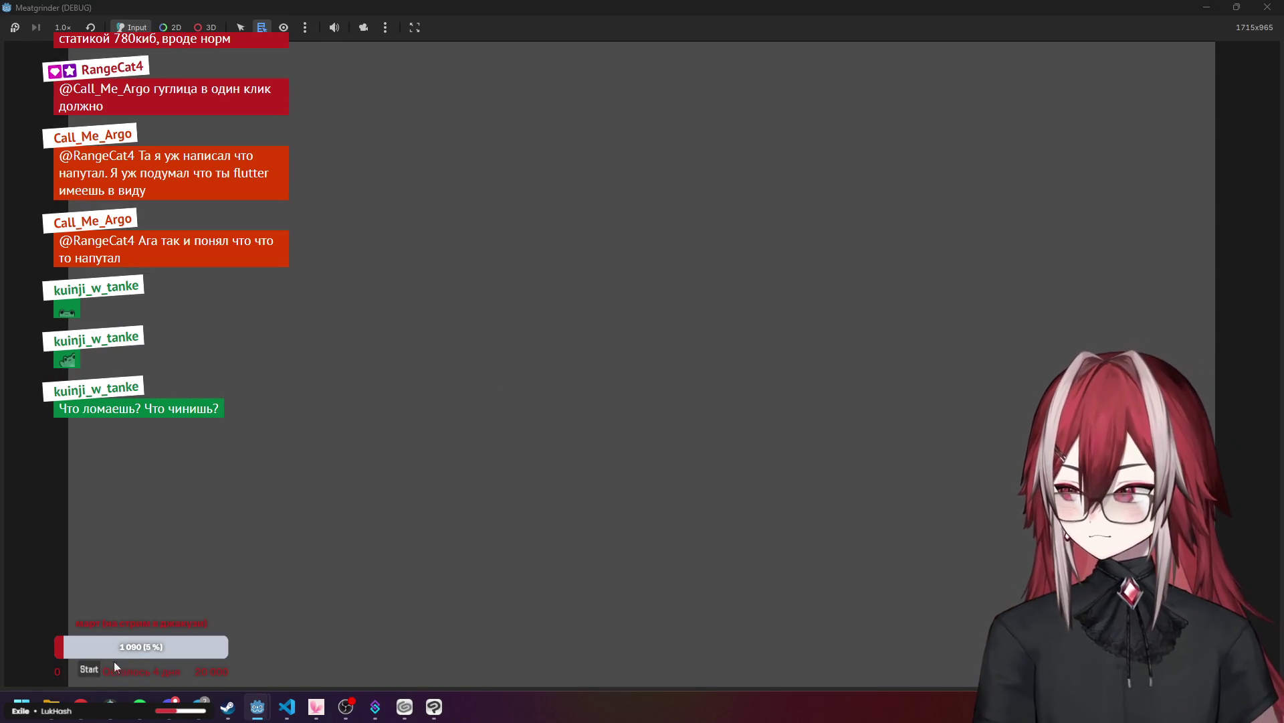
# Step: Start the game, stop it with F8, and return to the test_scene tab
pyautogui.click(91, 669)
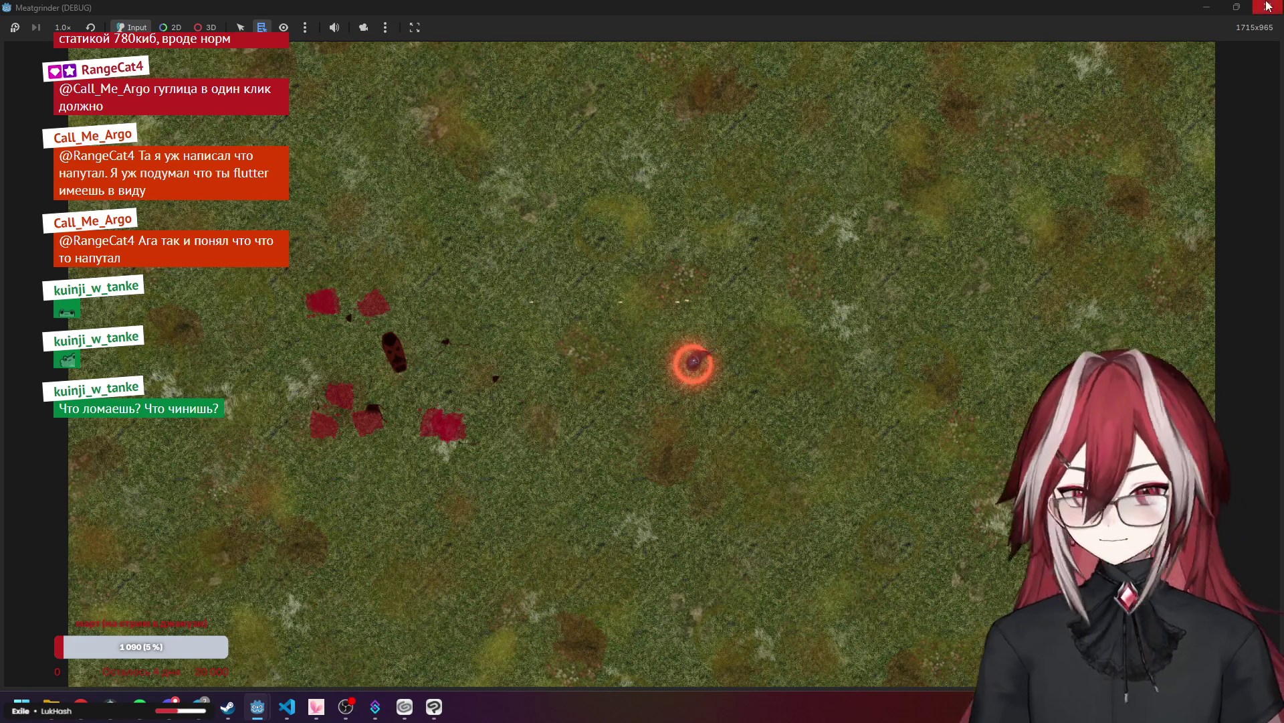
pyautogui.press('F8')
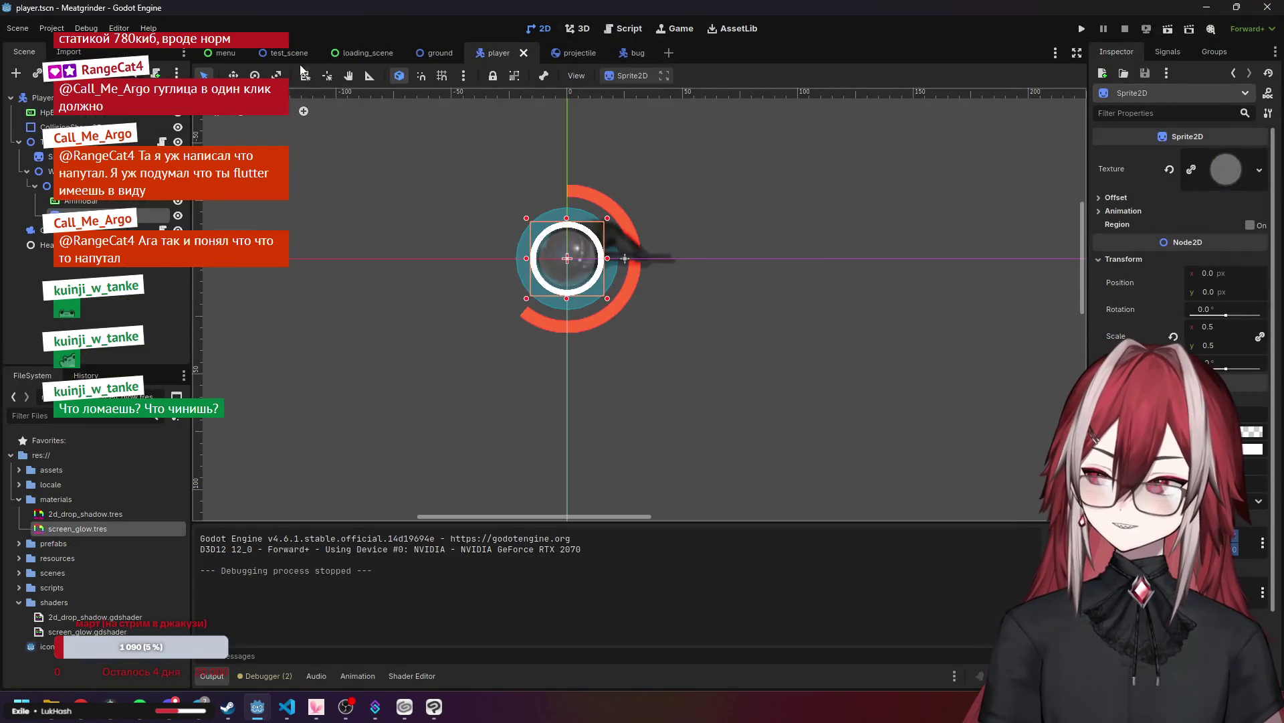
pyautogui.click(294, 52)
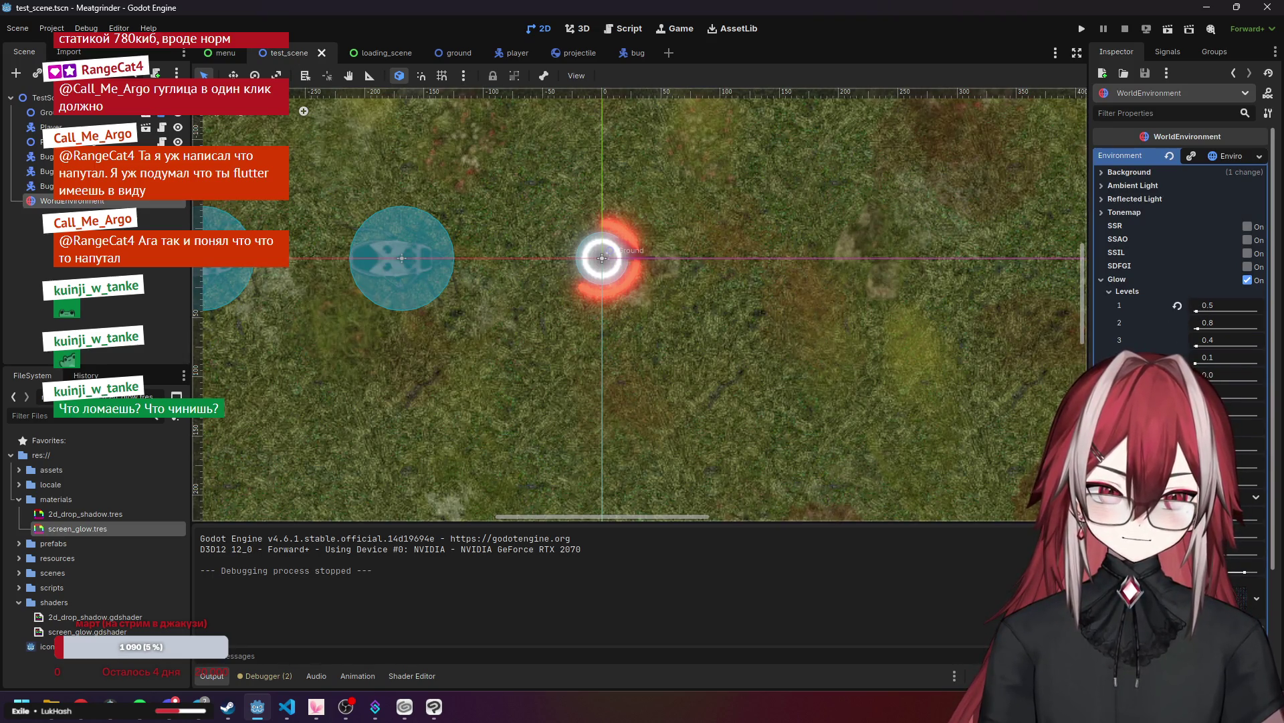
# Step: Commit a new glow strength and glow intensity 2.0, then test-run and close the game
pyautogui.scroll(-2, 1181, 268)
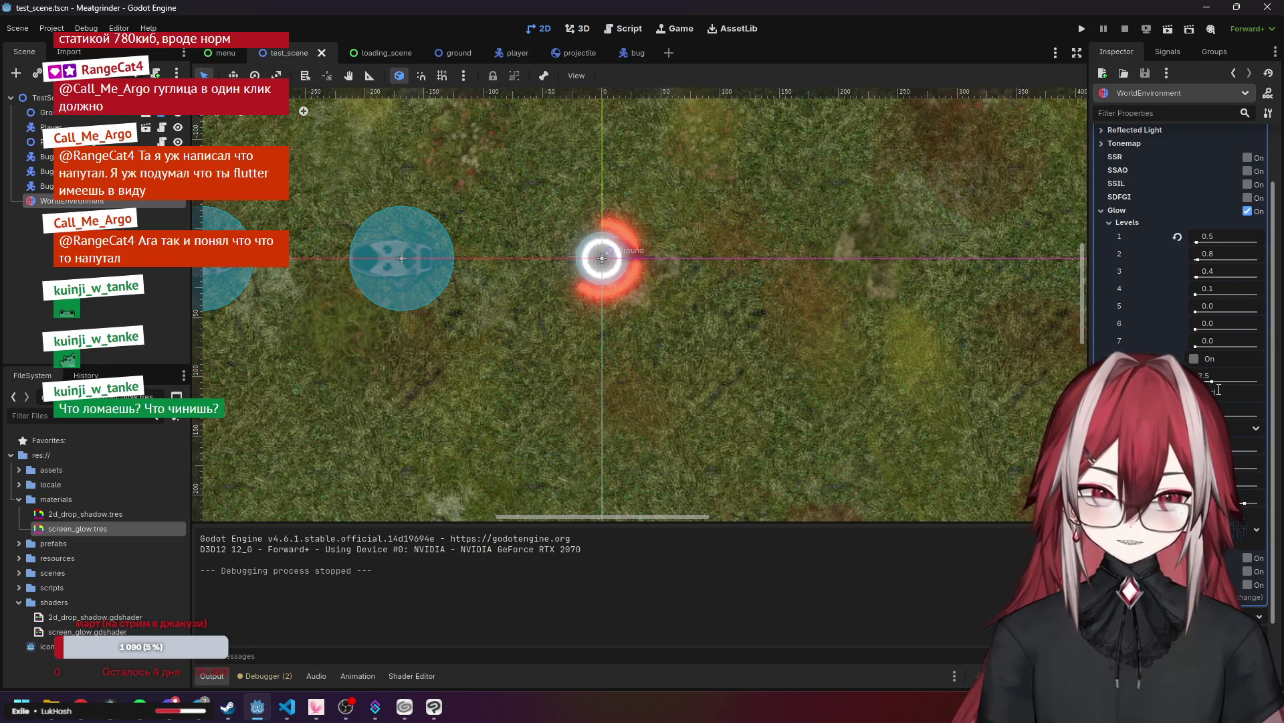
pyautogui.press('Return')
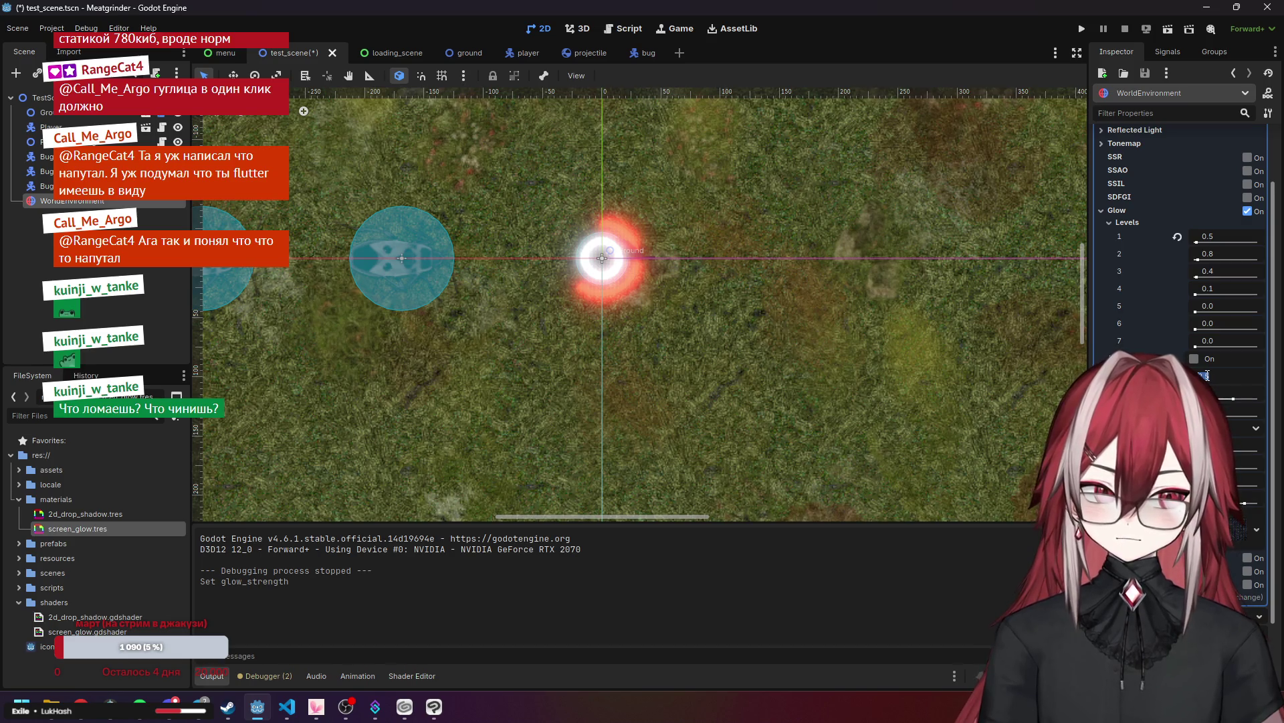
pyautogui.press('Return')
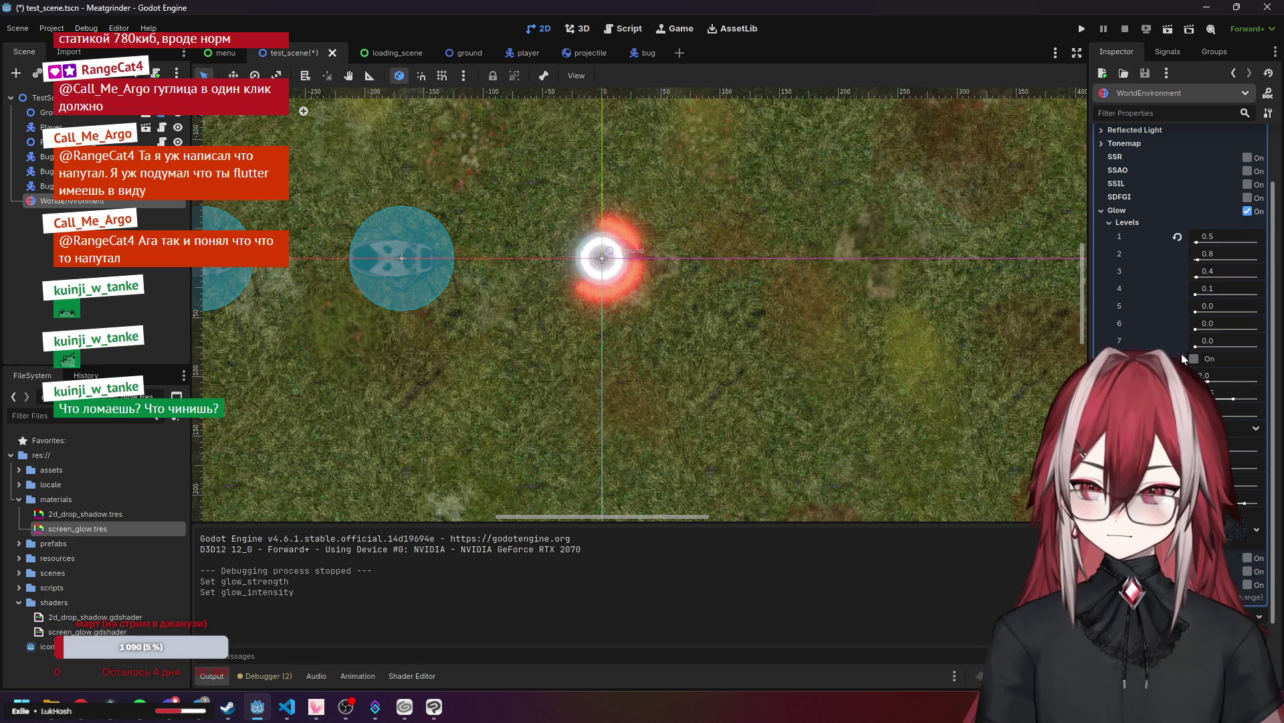
pyautogui.click(1082, 29)
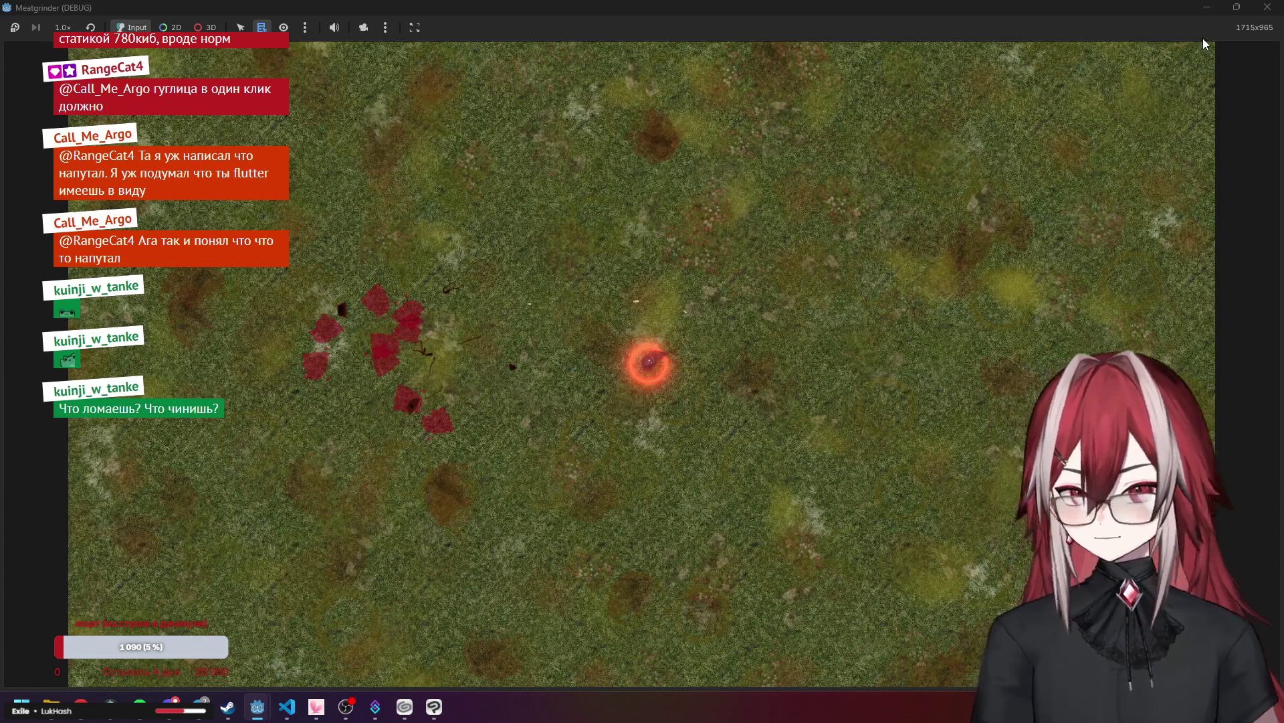
pyautogui.click(1268, 7)
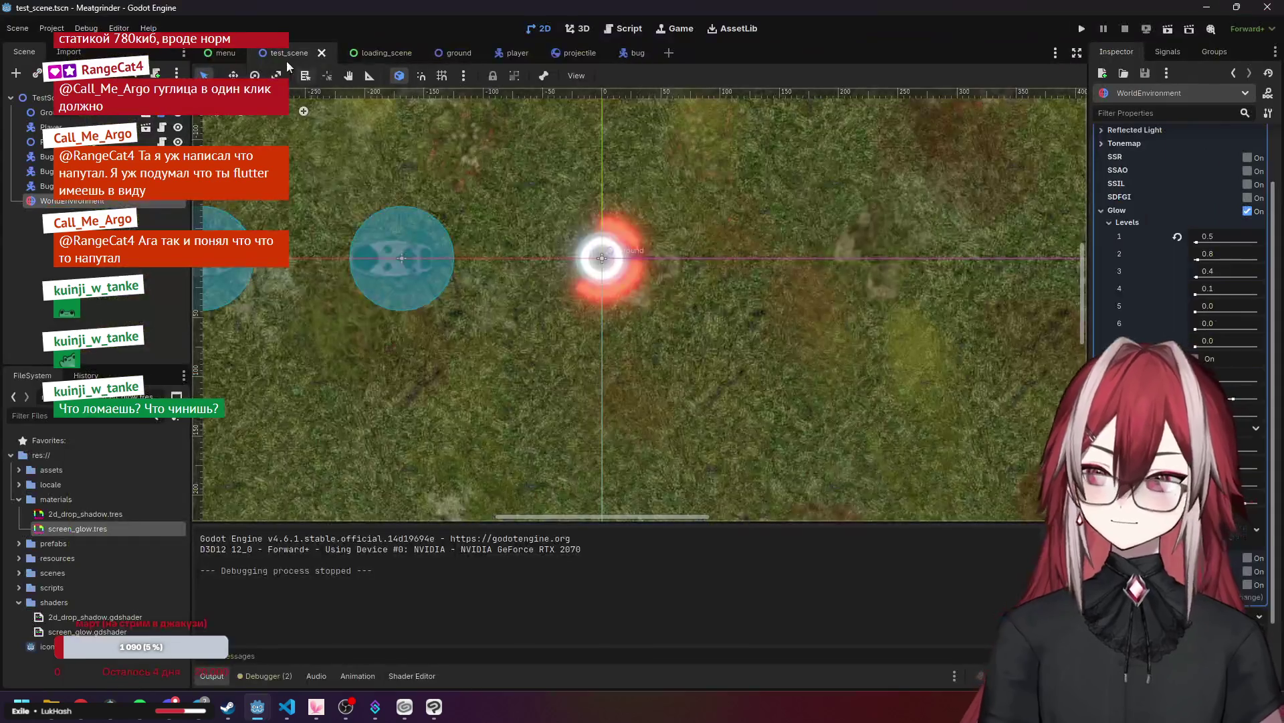
pyautogui.click(97, 29)
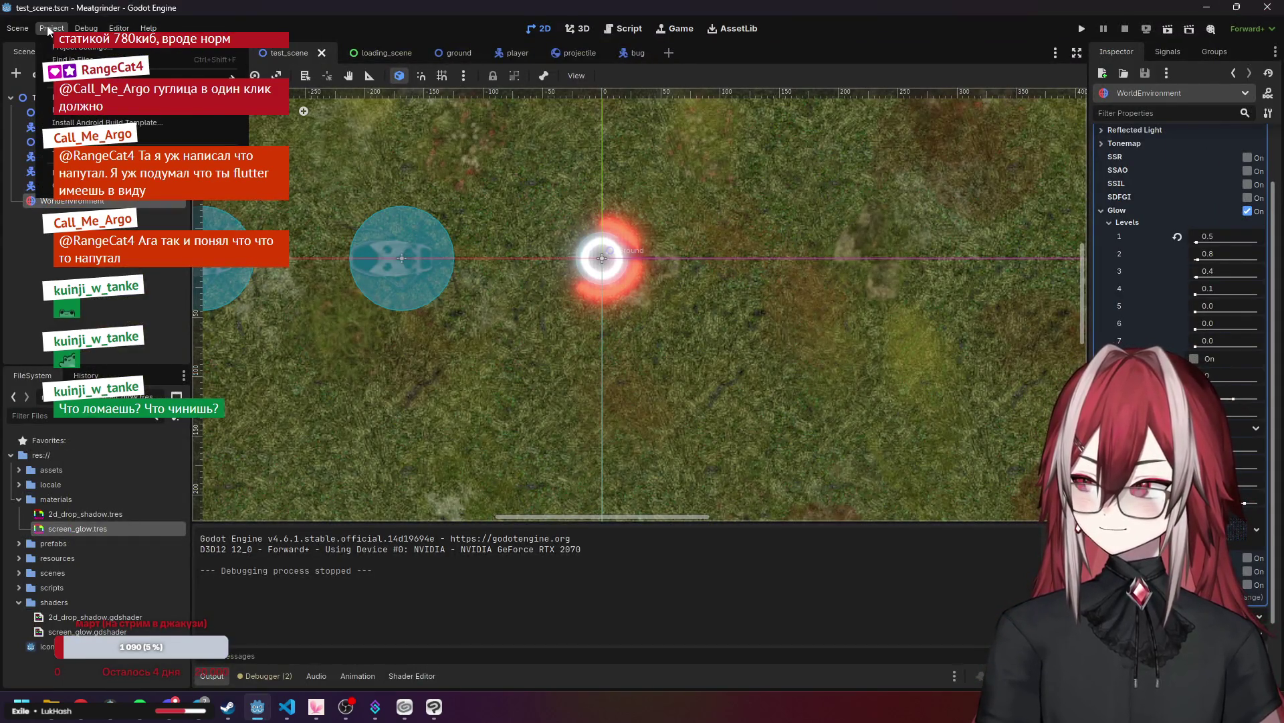
pyautogui.click(64, 47)
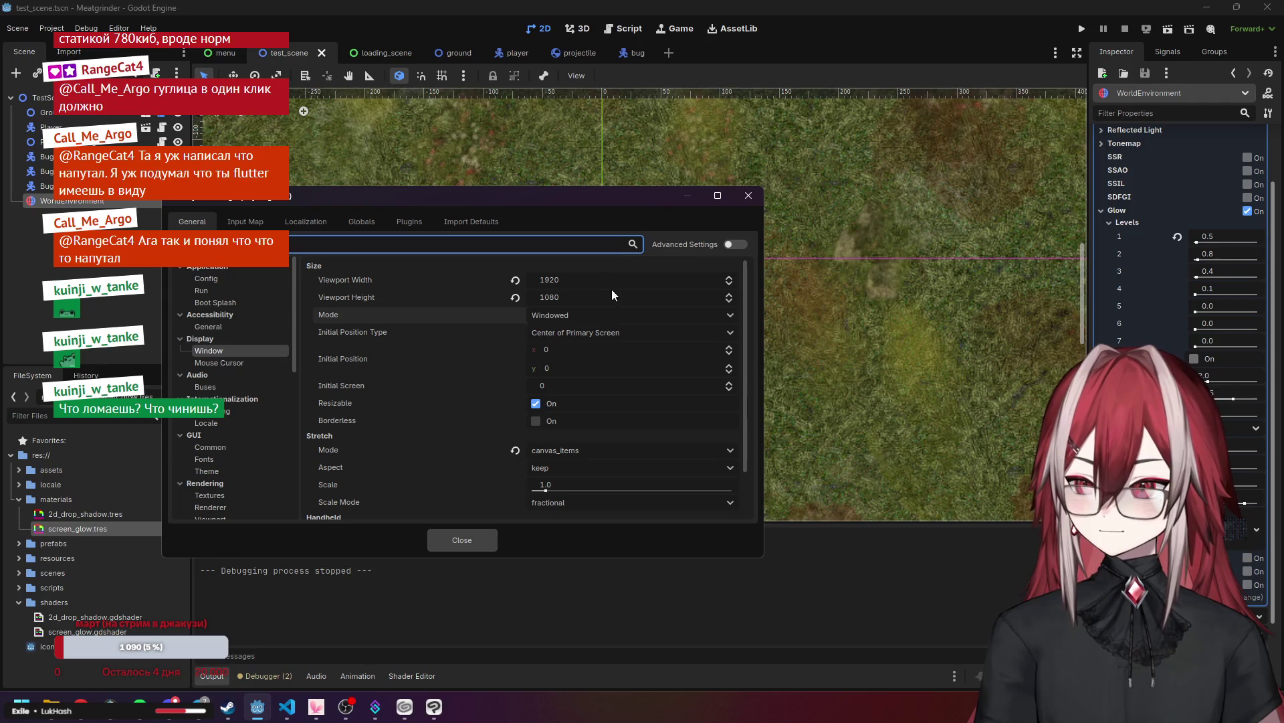
pyautogui.click(750, 203)
pyautogui.click(1083, 29)
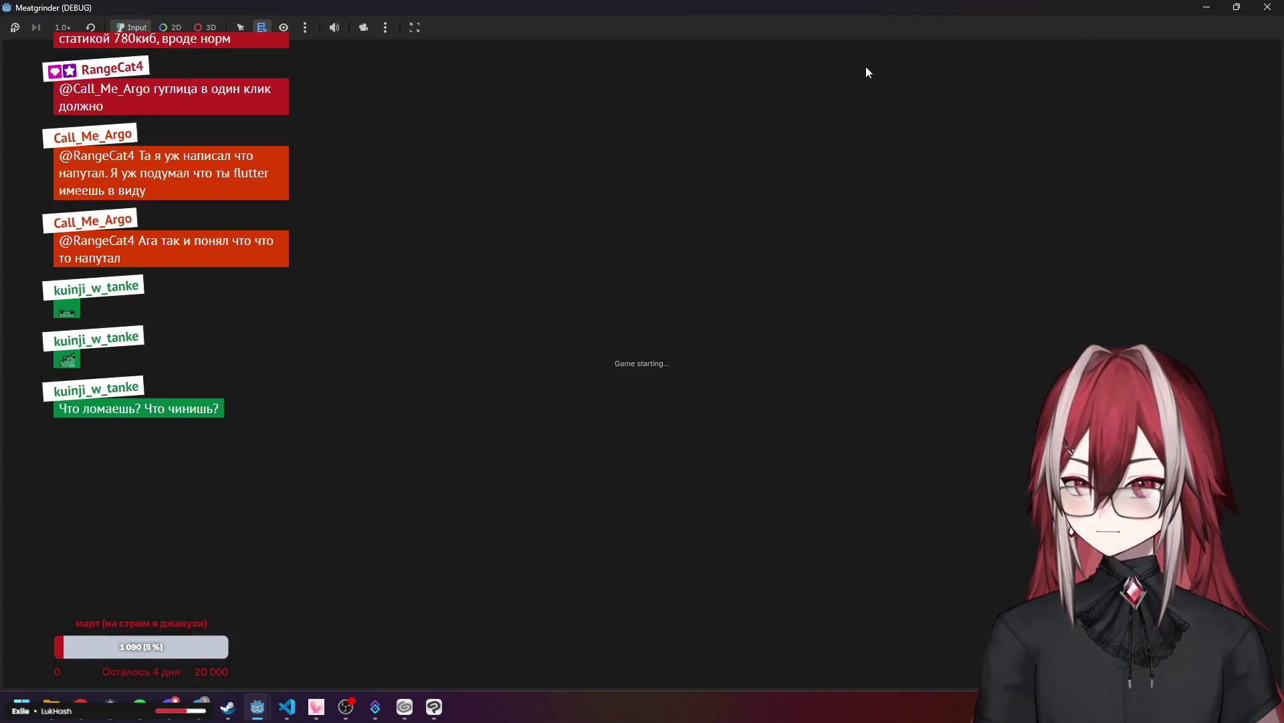
pyautogui.moveTo(579, 26)
pyautogui.mouseDown()
pyautogui.moveTo(584, 249)
pyautogui.moveTo(582, 149)
pyautogui.mouseUp()
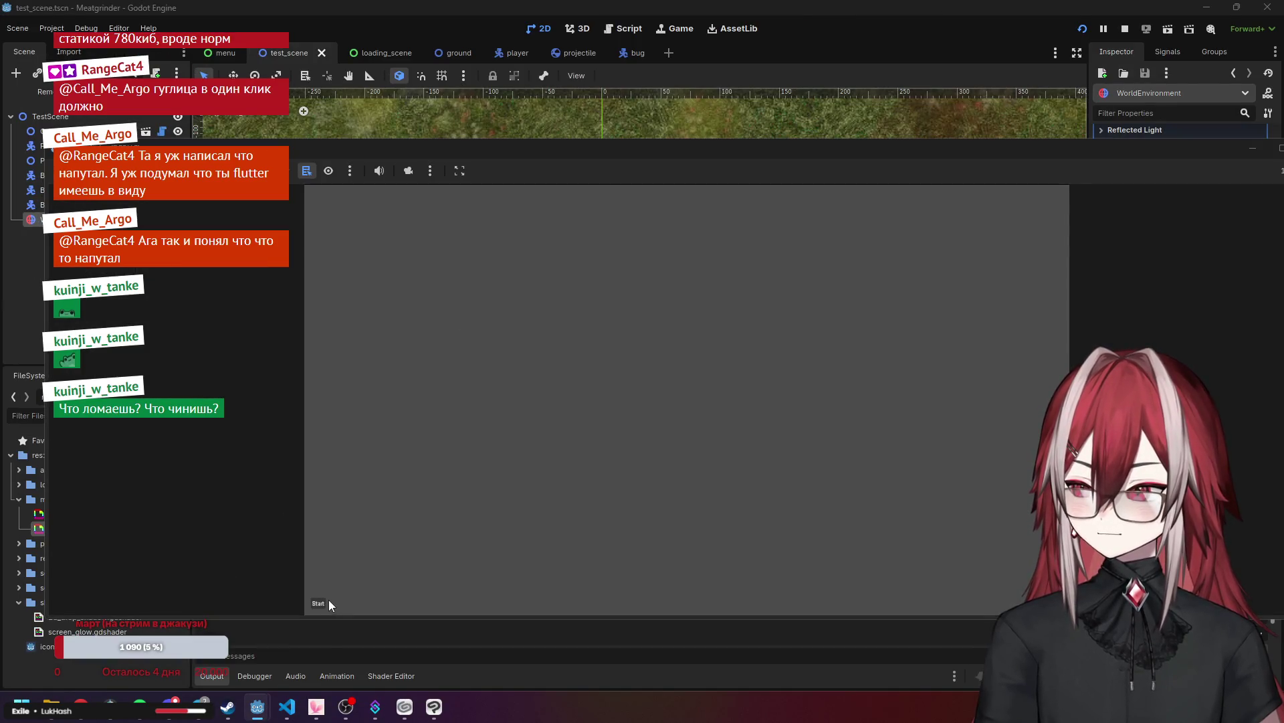
pyautogui.click(319, 603)
pyautogui.press('d')
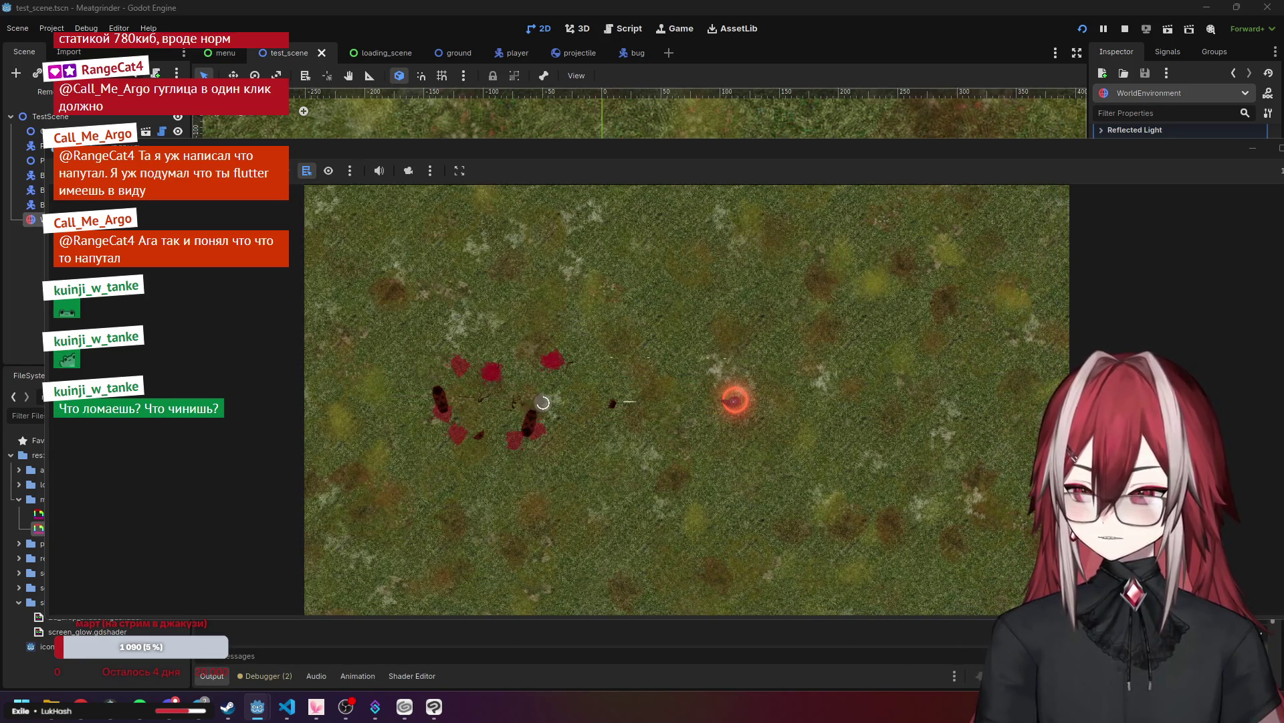
pyautogui.press('a')
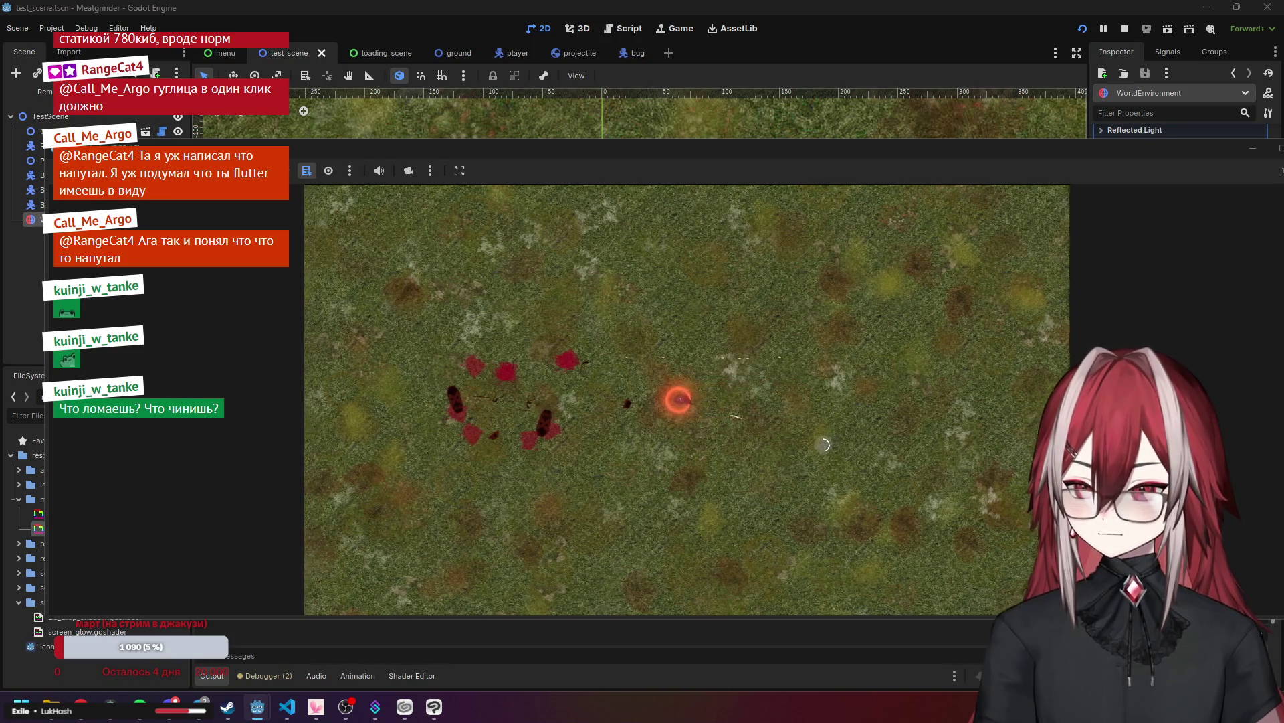
pyautogui.click(1266, 152)
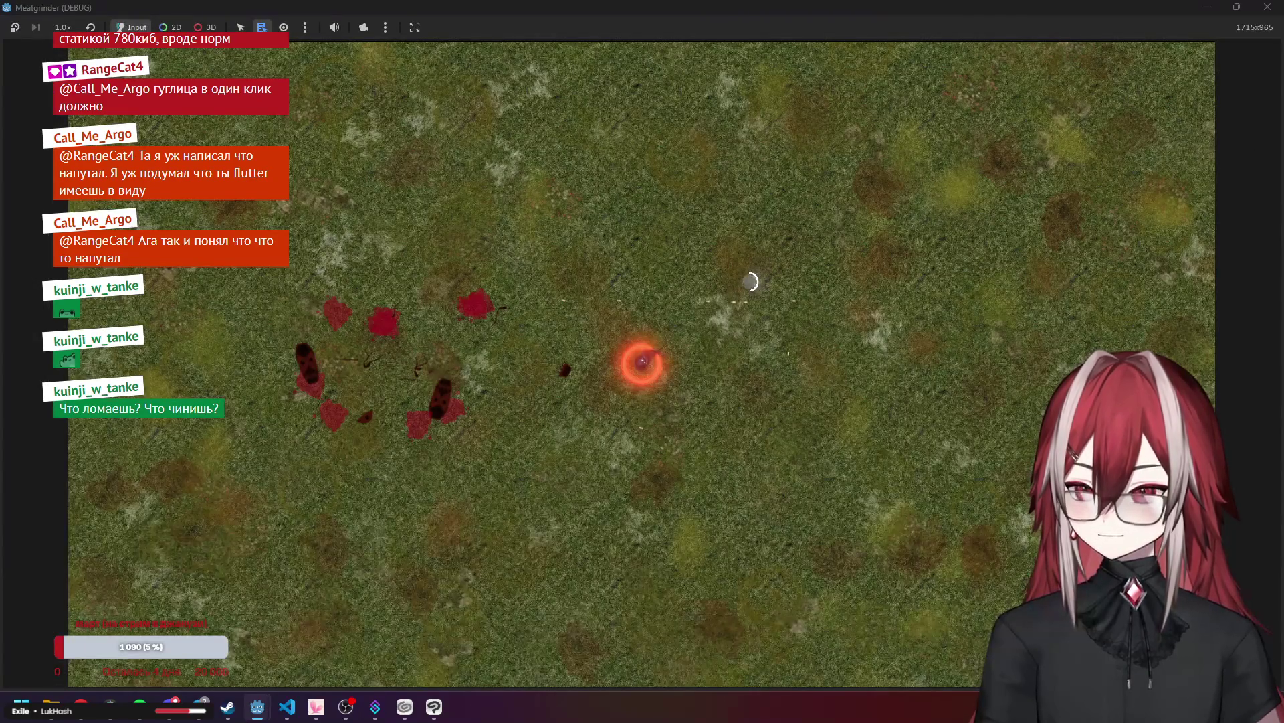
pyautogui.click(1237, 27)
pyautogui.click(1124, 28)
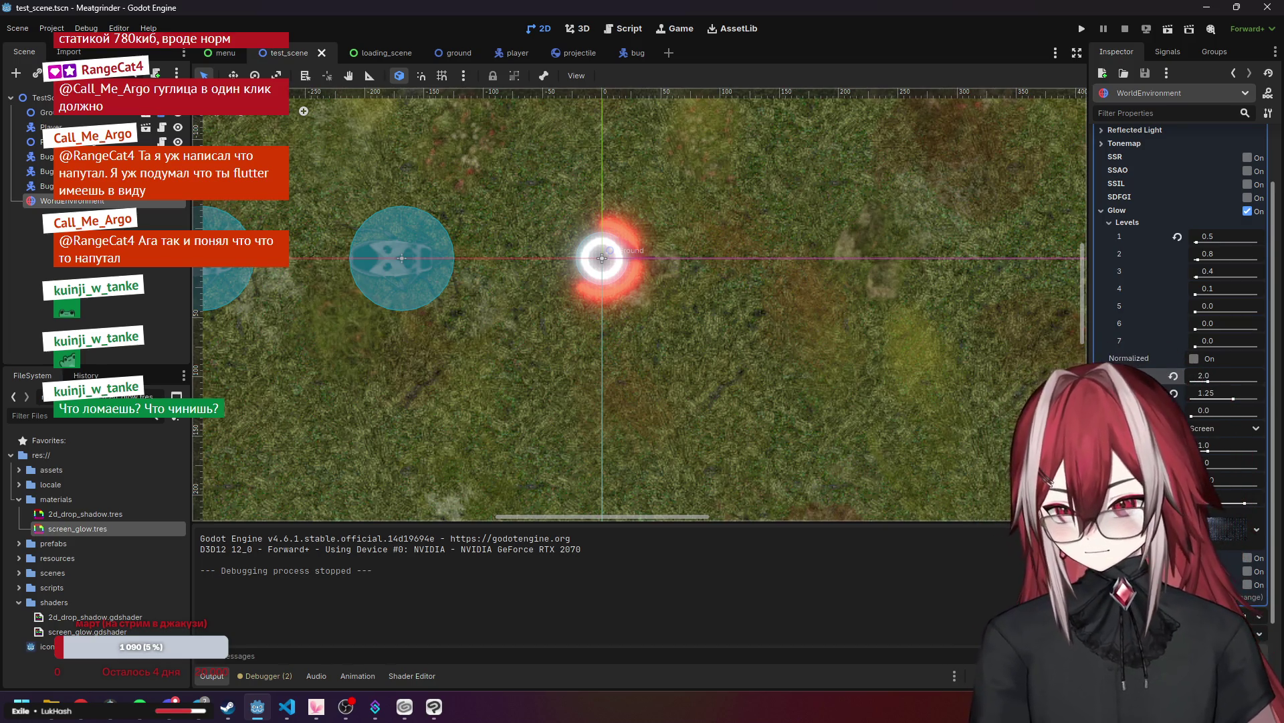
# Step: Raise the WorldEnvironment glow map strength and adjust the glow HDR luminance cap
pyautogui.click(1263, 531)
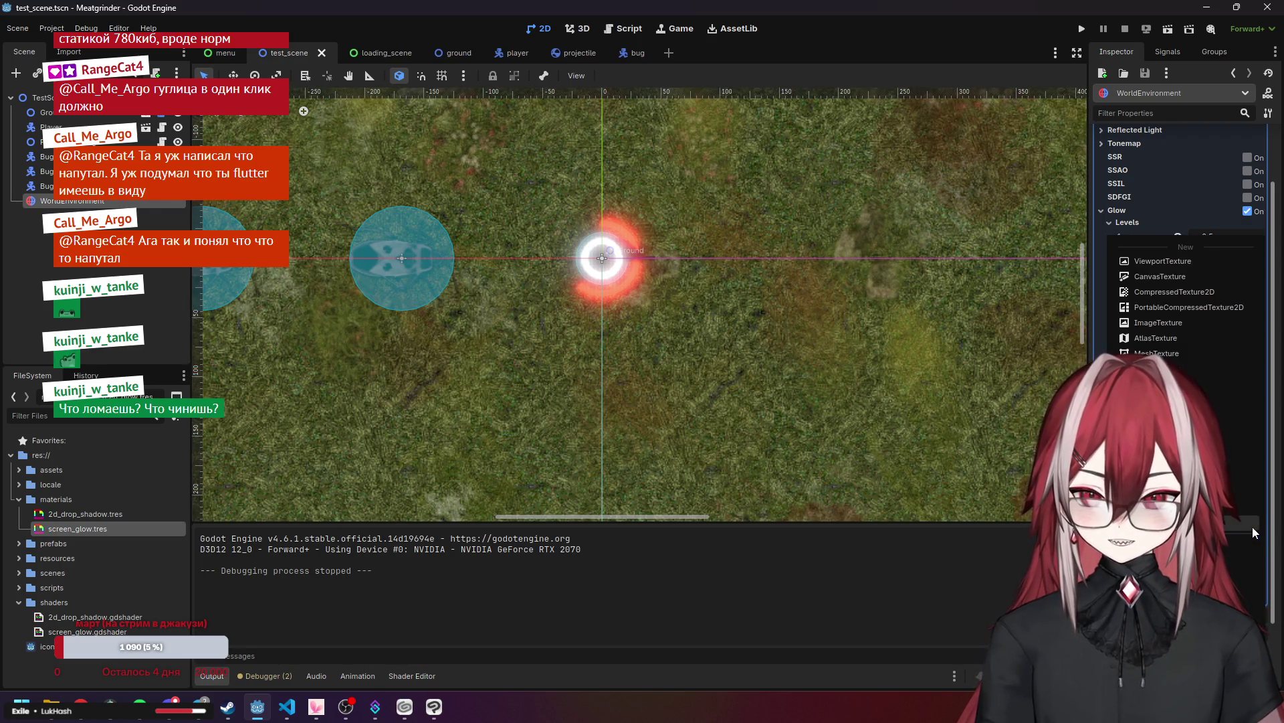
pyautogui.click(930, 6)
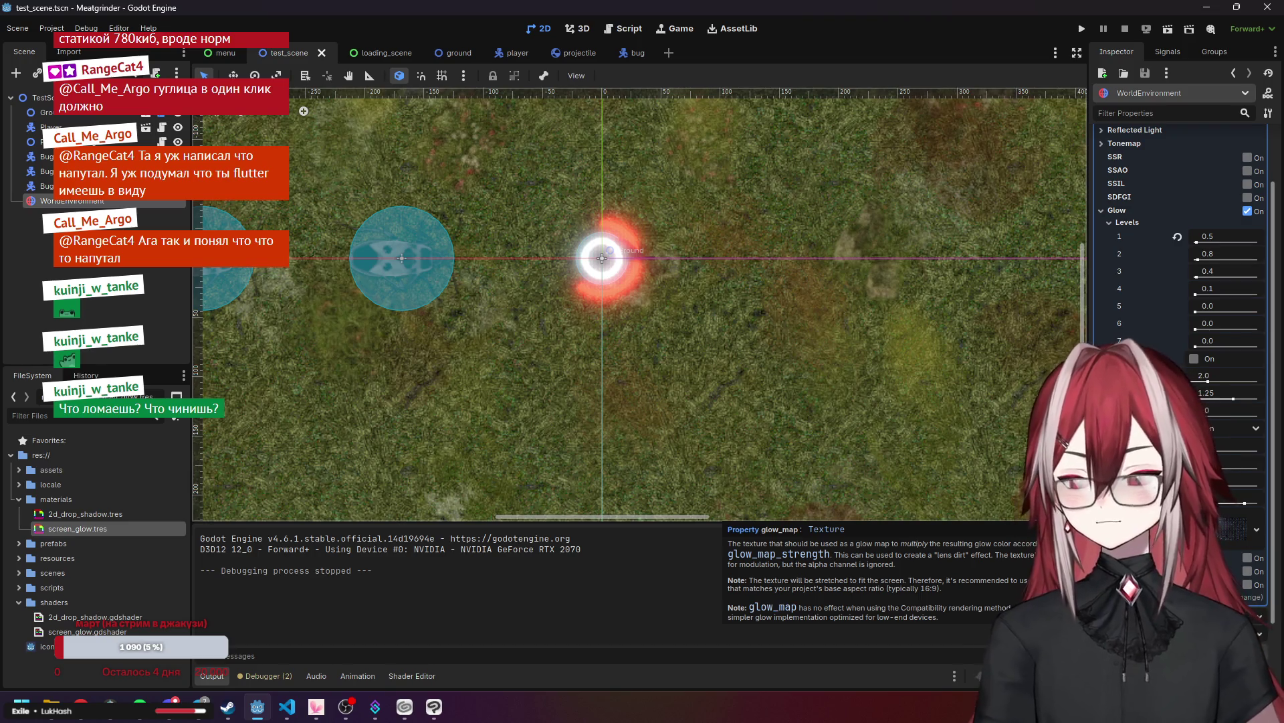
pyautogui.moveTo(1243, 503)
pyautogui.mouseDown()
pyautogui.moveTo(1256, 503)
pyautogui.moveTo(1224, 503)
pyautogui.moveTo(1256, 505)
pyautogui.mouseUp()
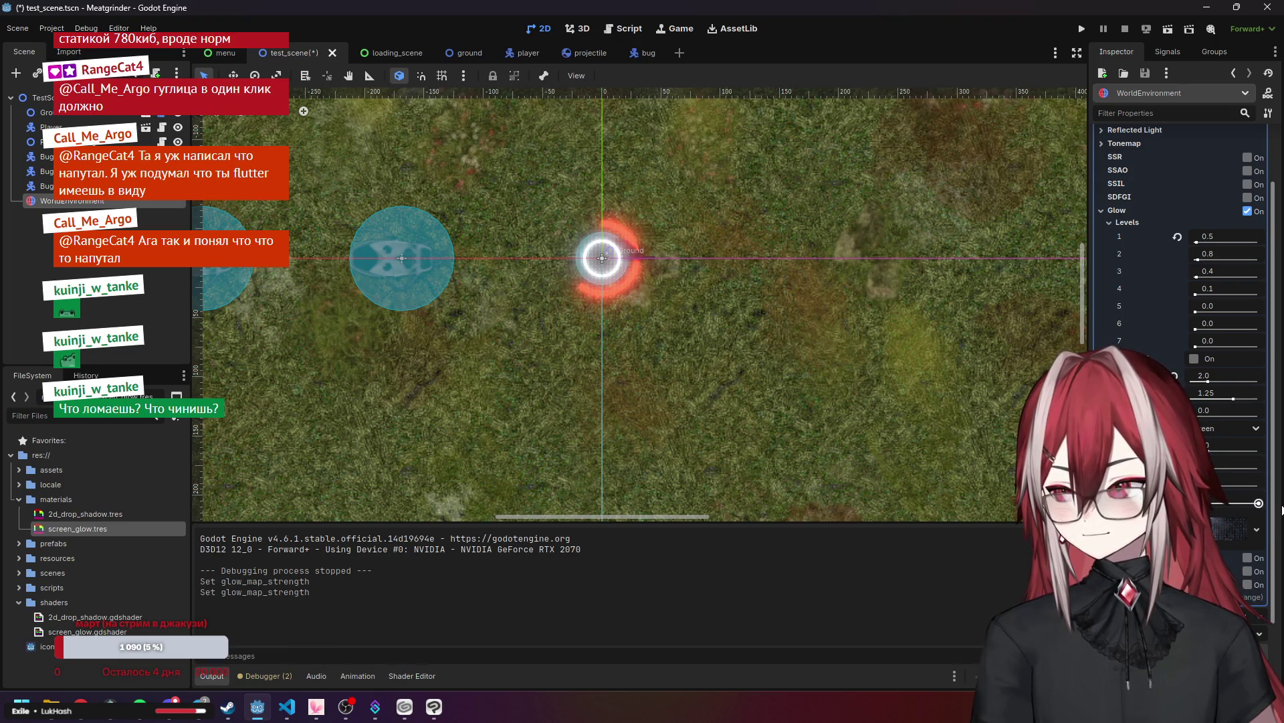
pyautogui.click(1259, 505)
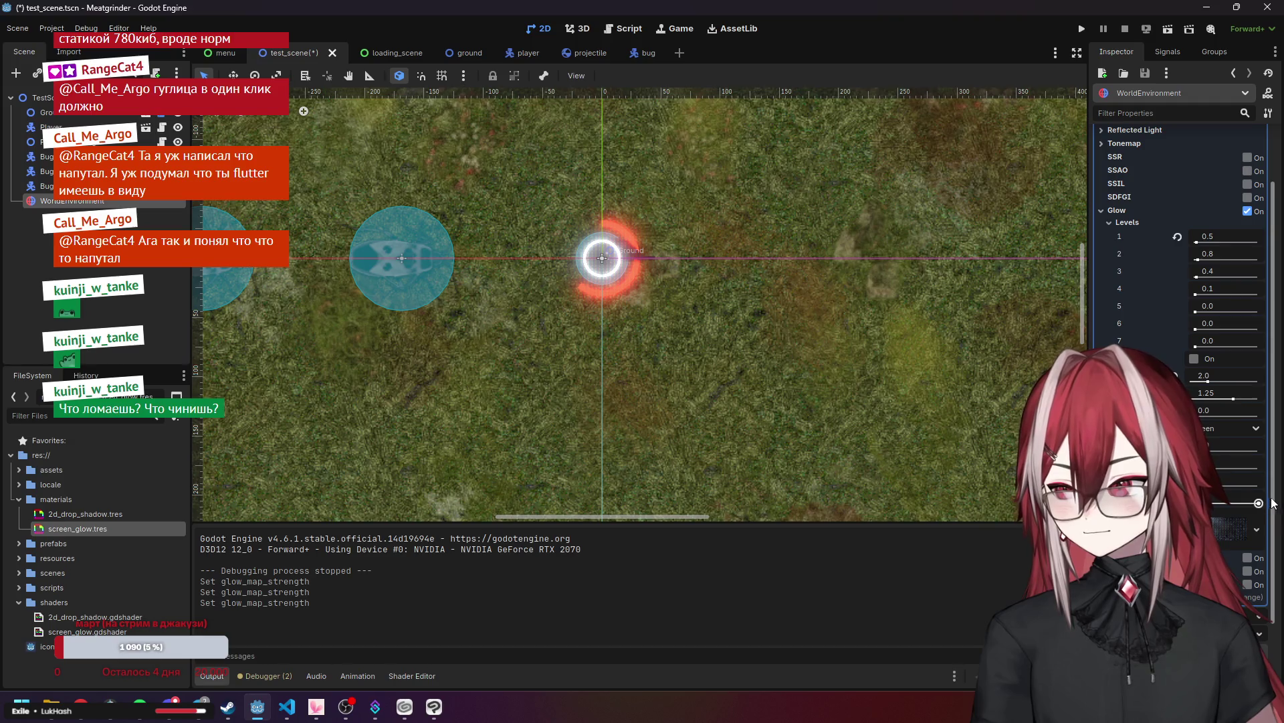
pyautogui.moveTo(1259, 503); pyautogui.dragTo(1253, 503)
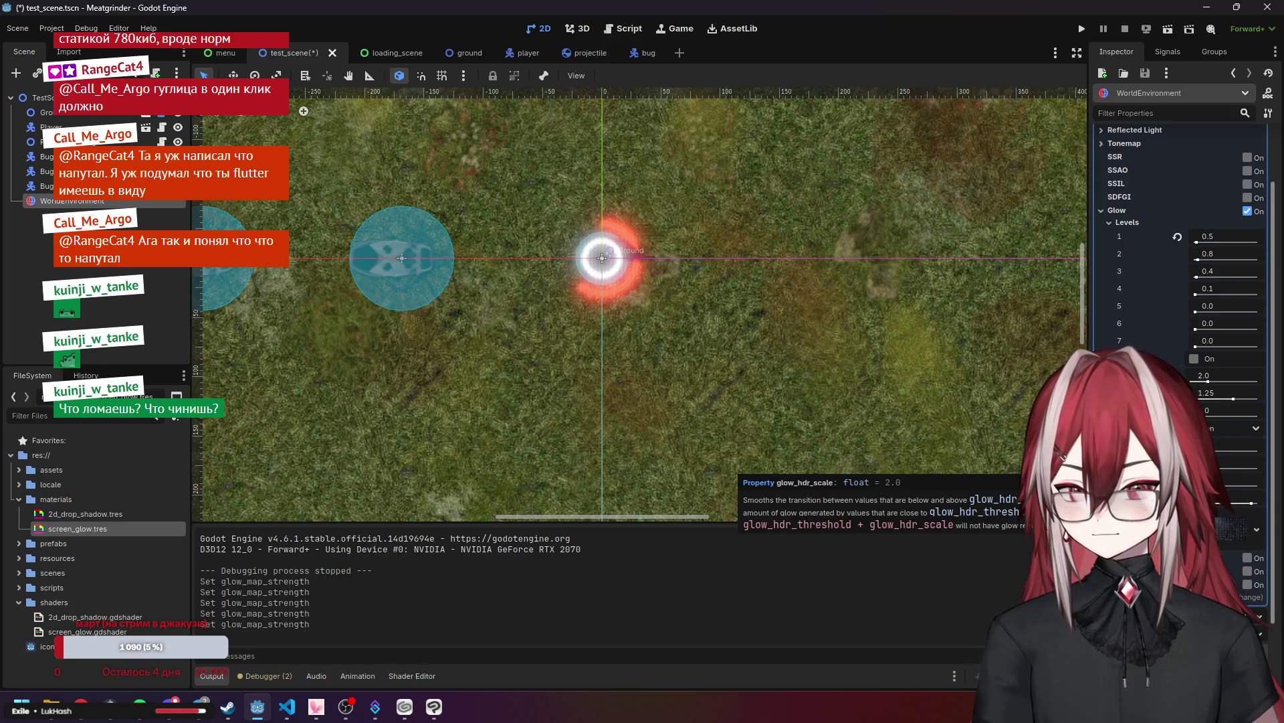
pyautogui.click(1241, 486)
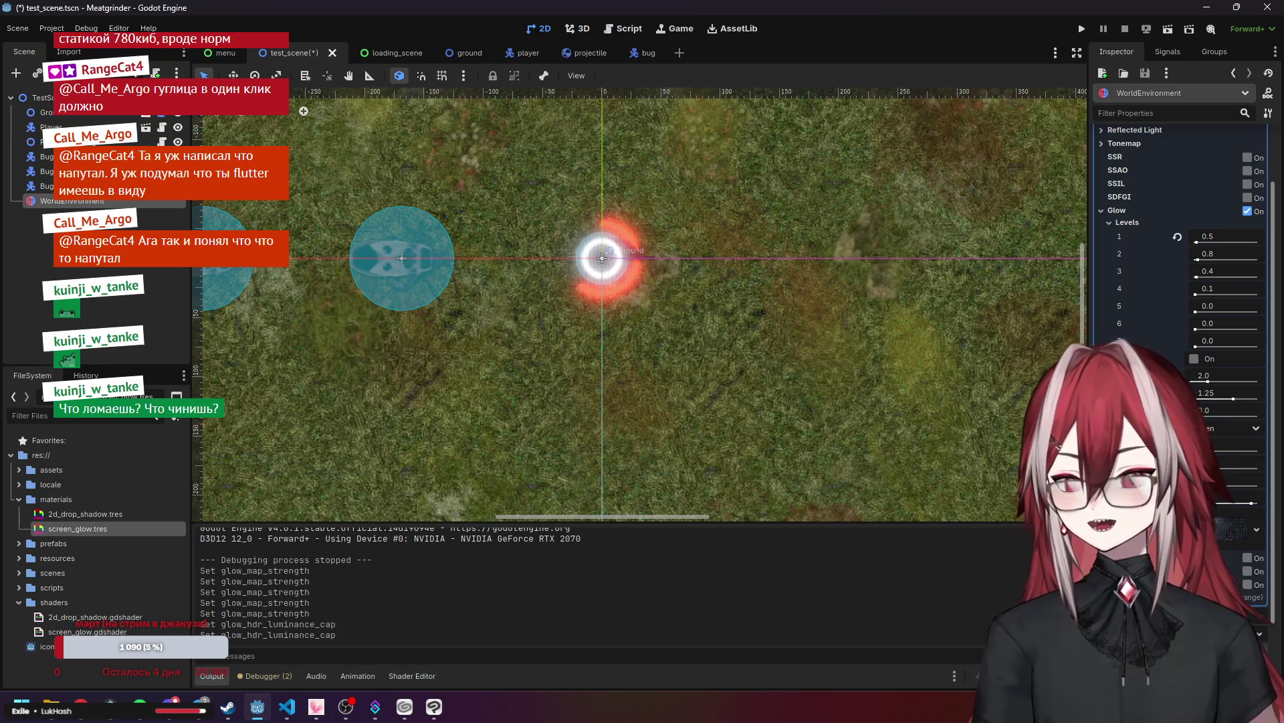
# Step: Cycle the glow blend mode through Additive and Softlight to Replace, then run the game
pyautogui.click(1227, 451)
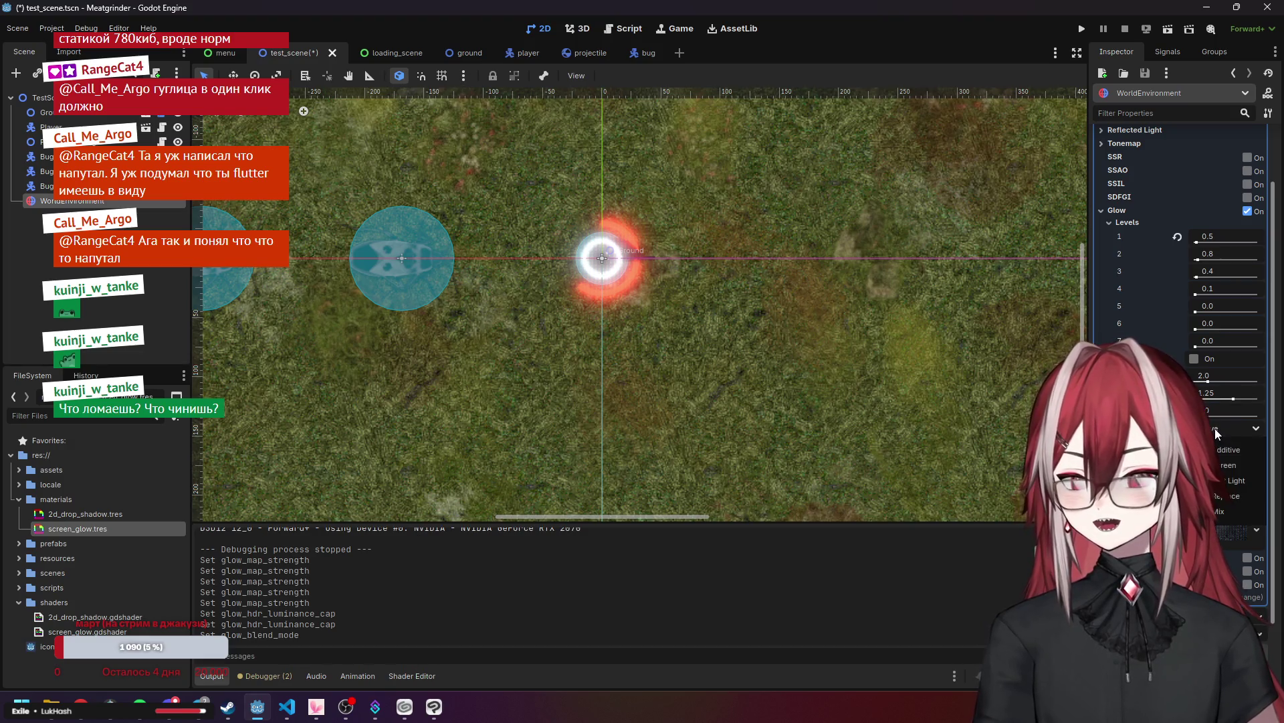
pyautogui.click(1235, 480)
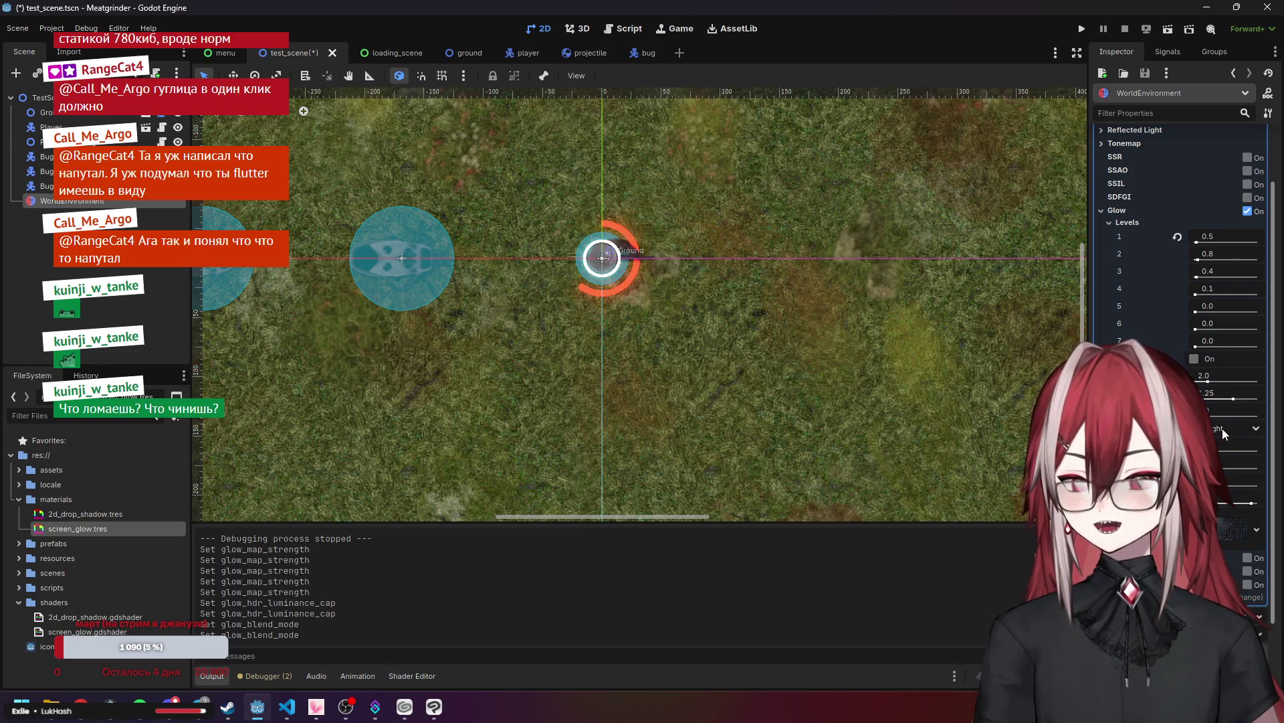
pyautogui.click(1226, 499)
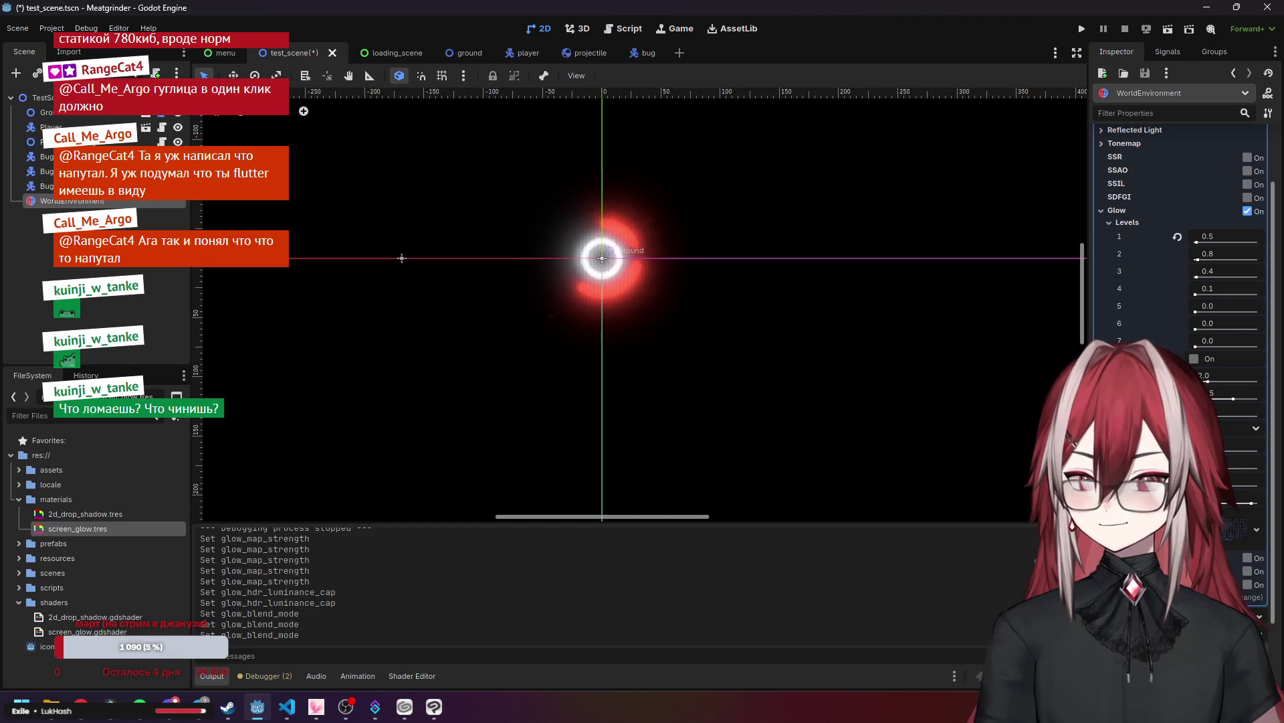
pyautogui.click(813, 311)
pyautogui.click(1079, 29)
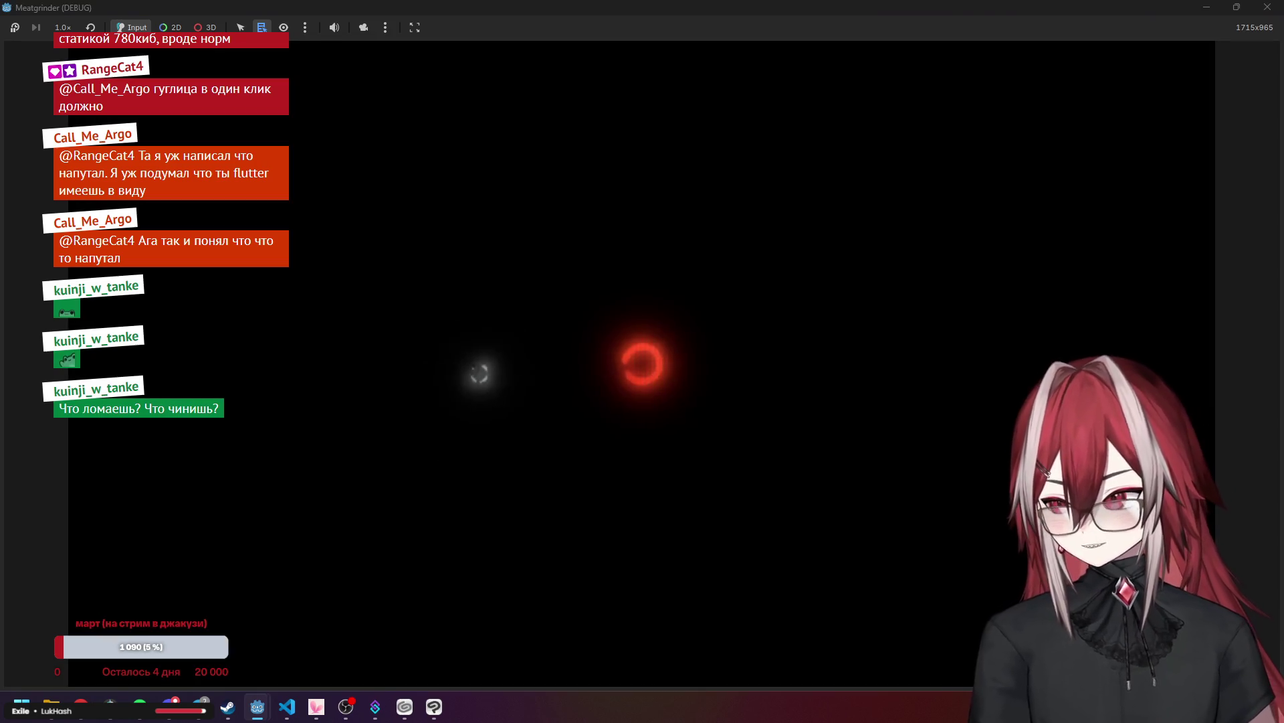
# Step: Steer the red glowing player around the black field with WASD, then close the game
pyautogui.press('d')
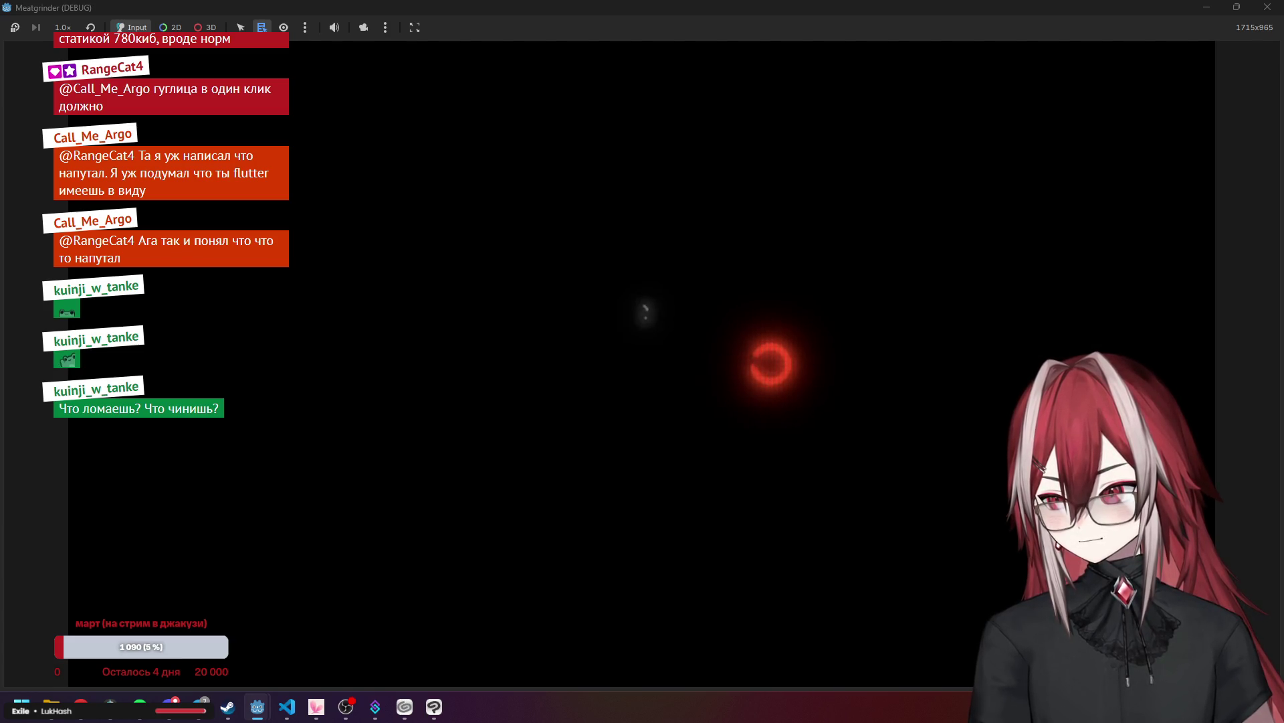
pyautogui.press('a')
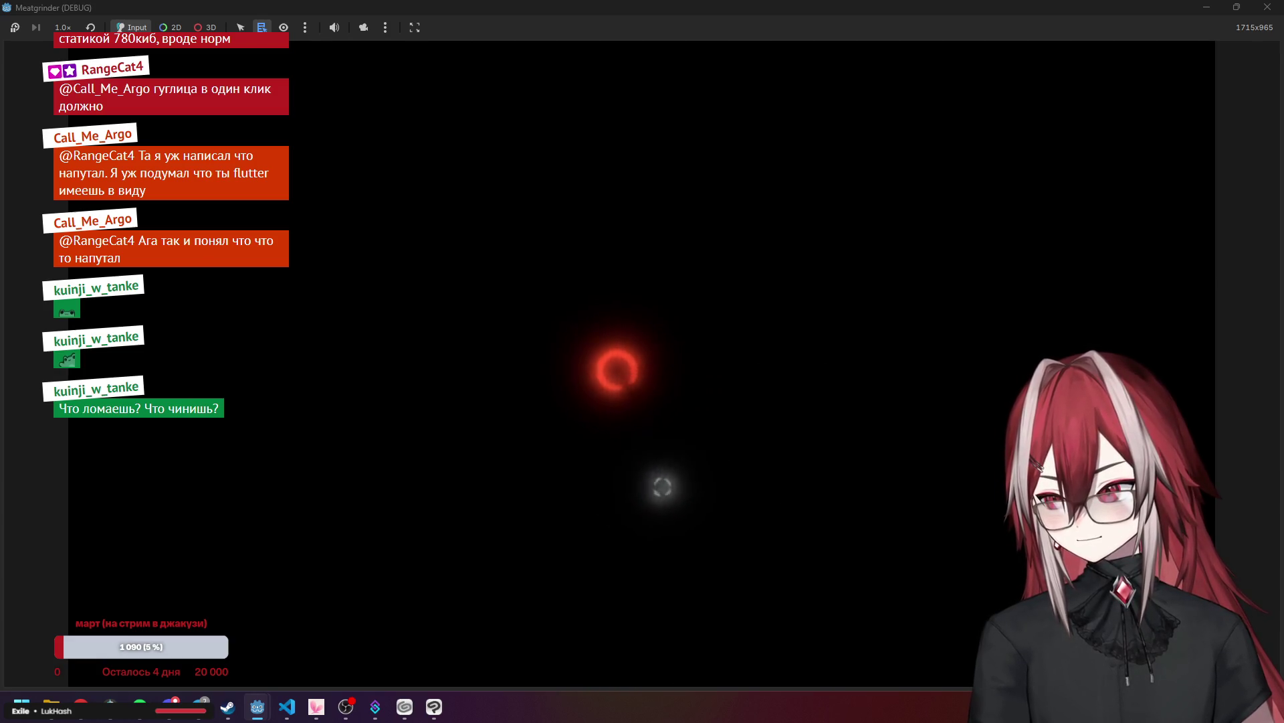
pyautogui.press('s')
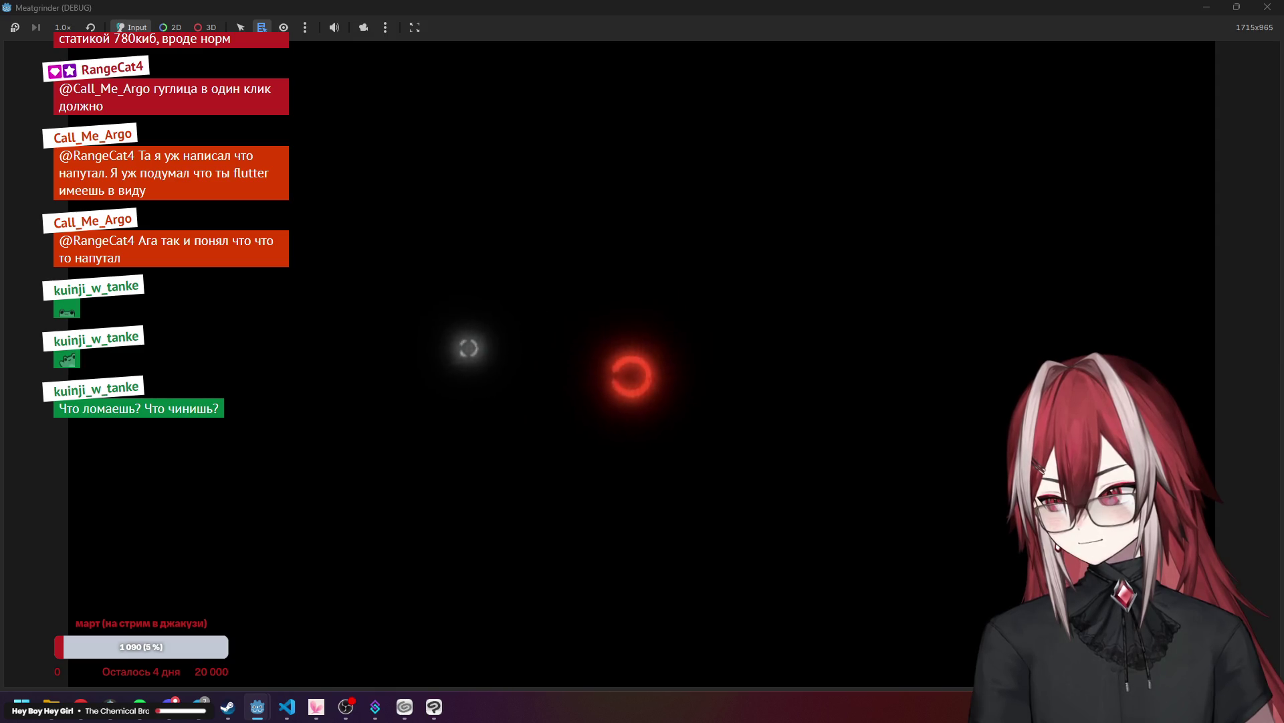
pyautogui.press('d')
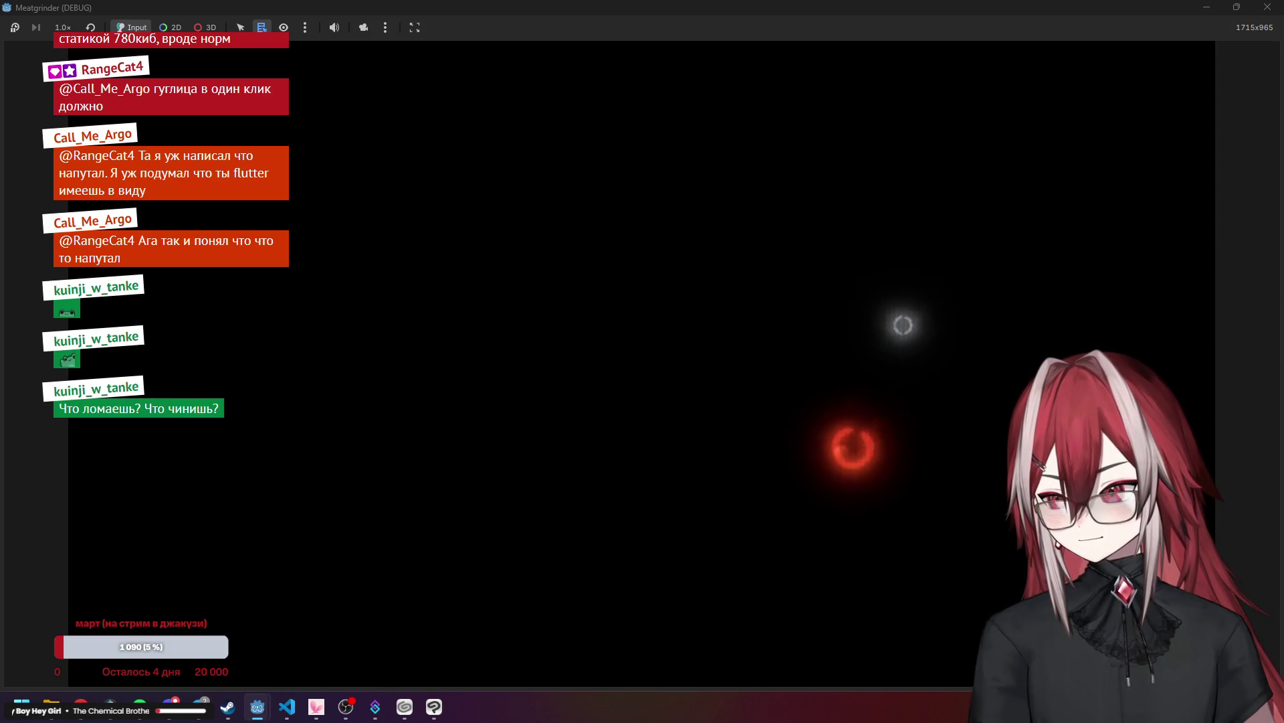
pyautogui.press('s')
pyautogui.press('a')
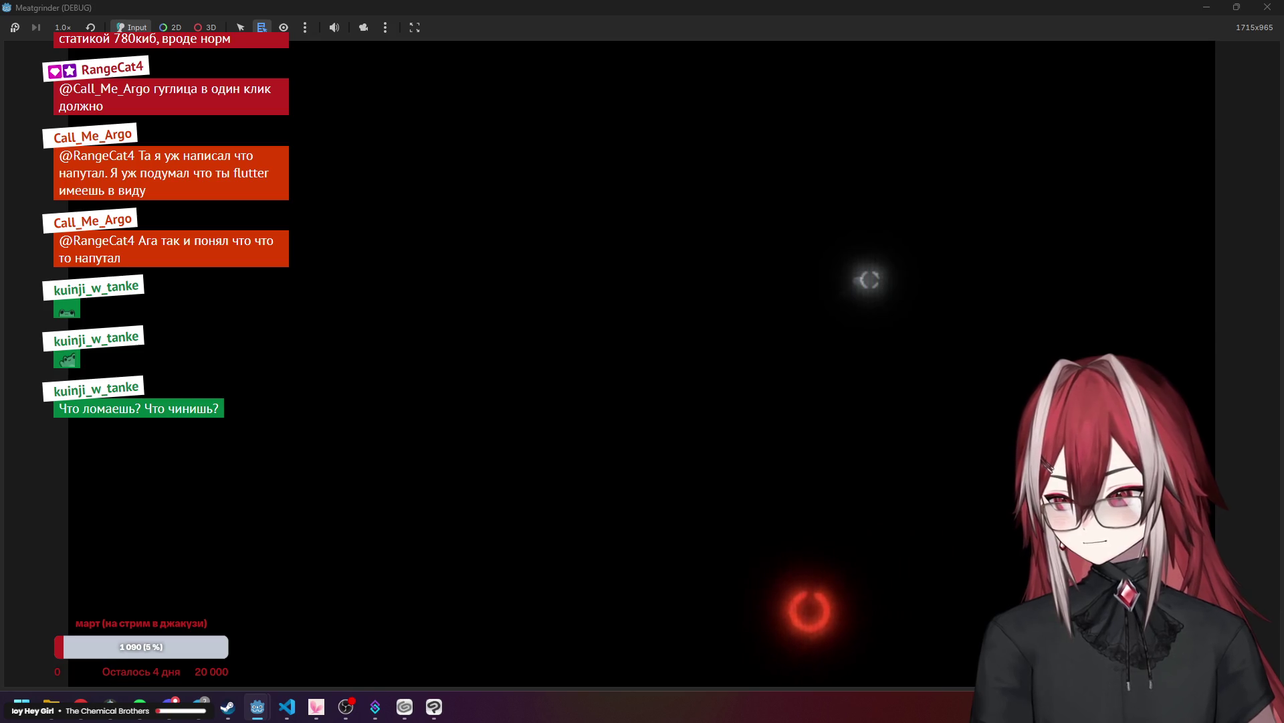
pyautogui.press('w')
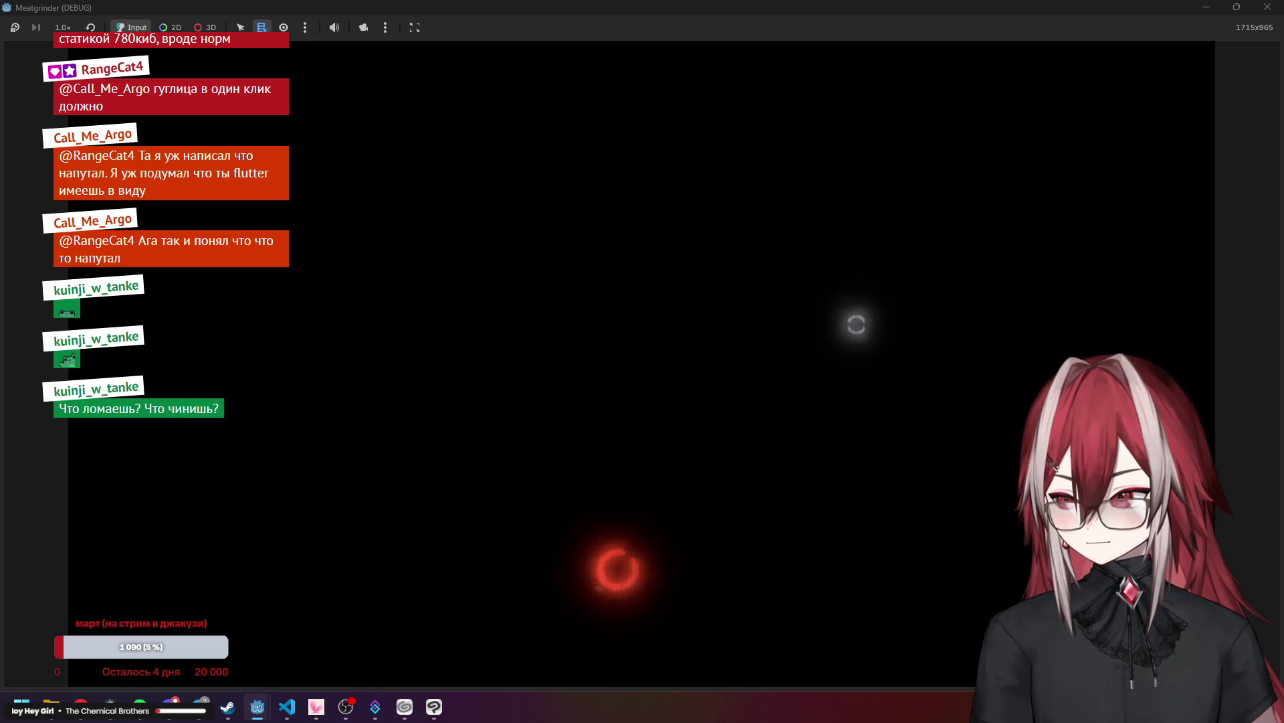
pyautogui.press('d')
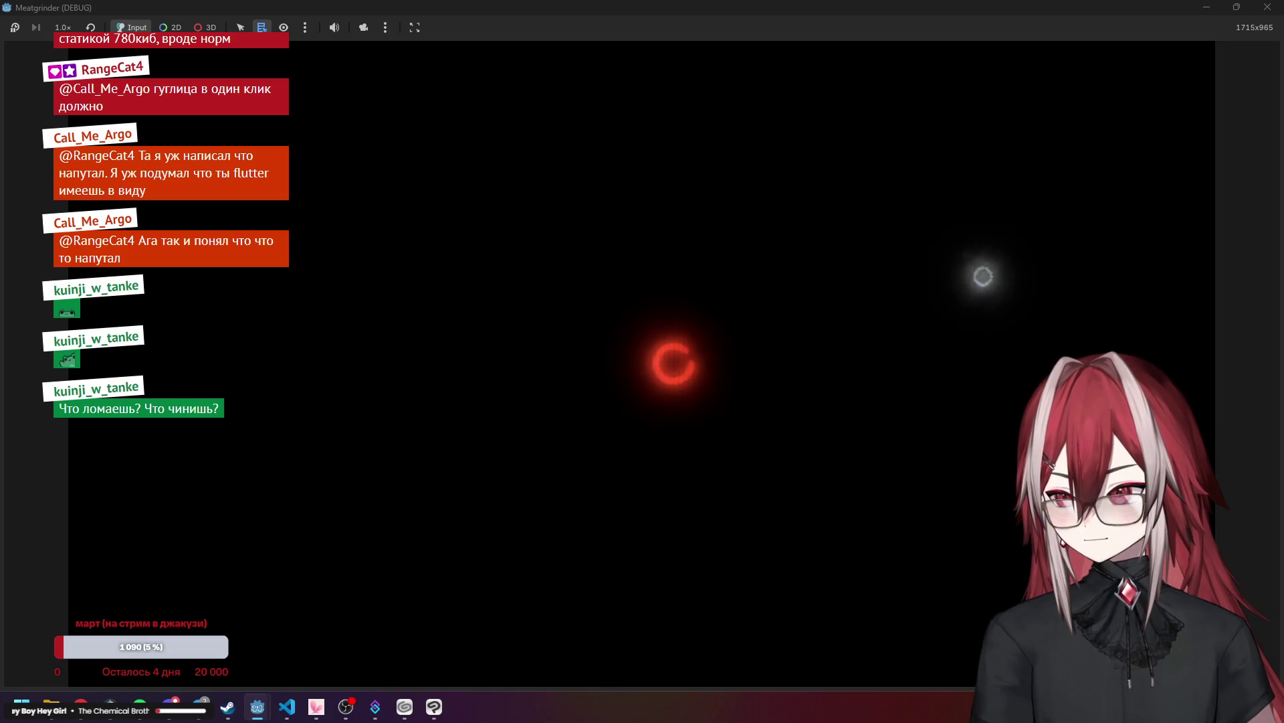
pyautogui.press('s')
pyautogui.press('d')
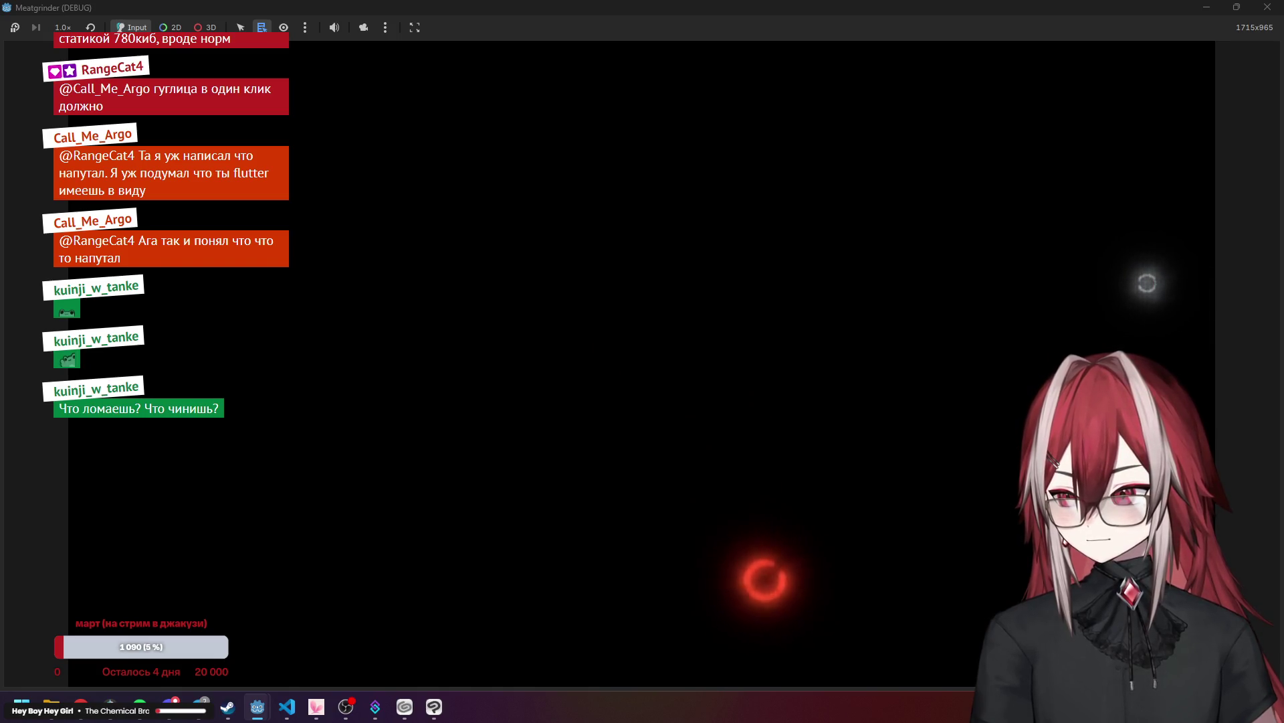
pyautogui.press('d')
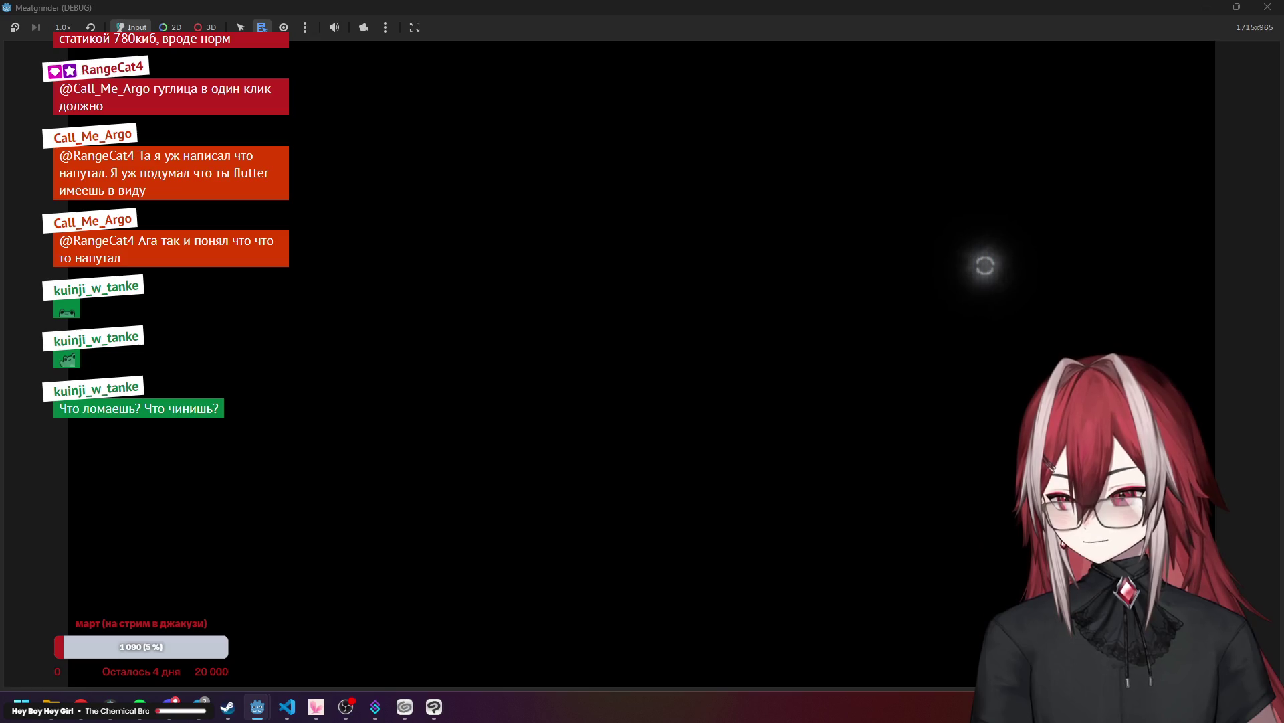
pyautogui.press('a')
pyautogui.press('a')
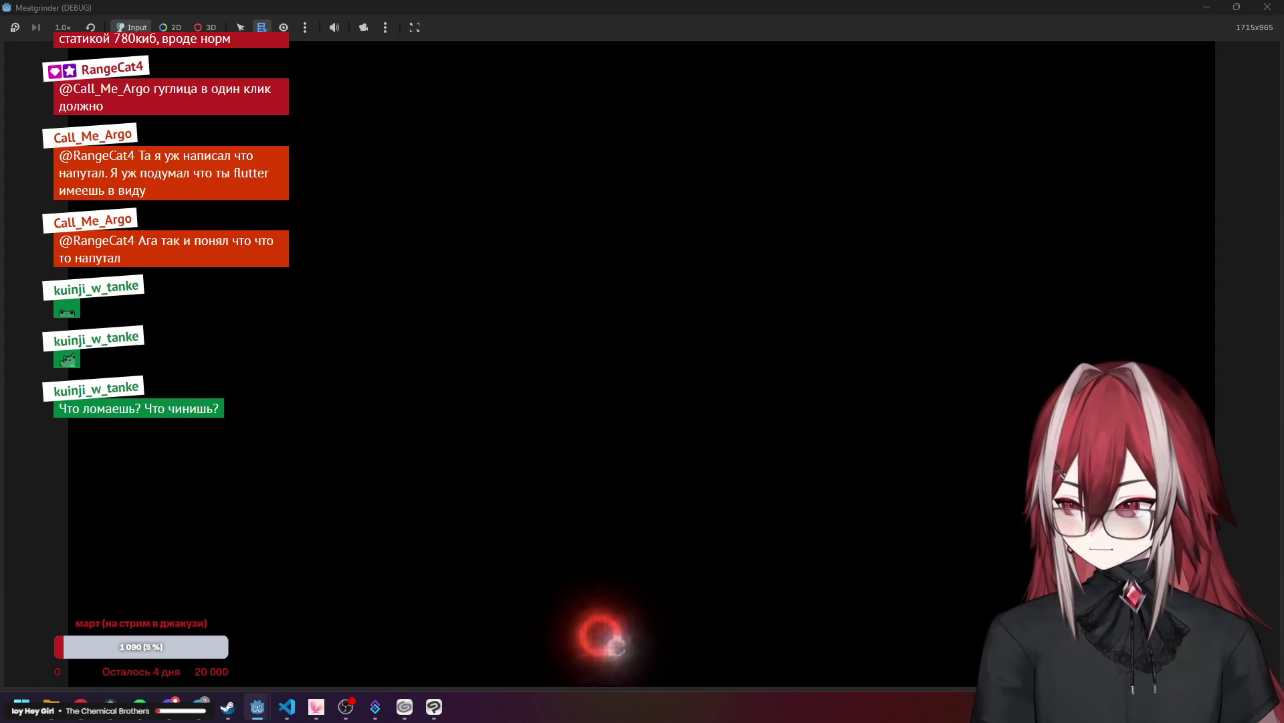
pyautogui.press('a')
pyautogui.press('a')
pyautogui.press('w')
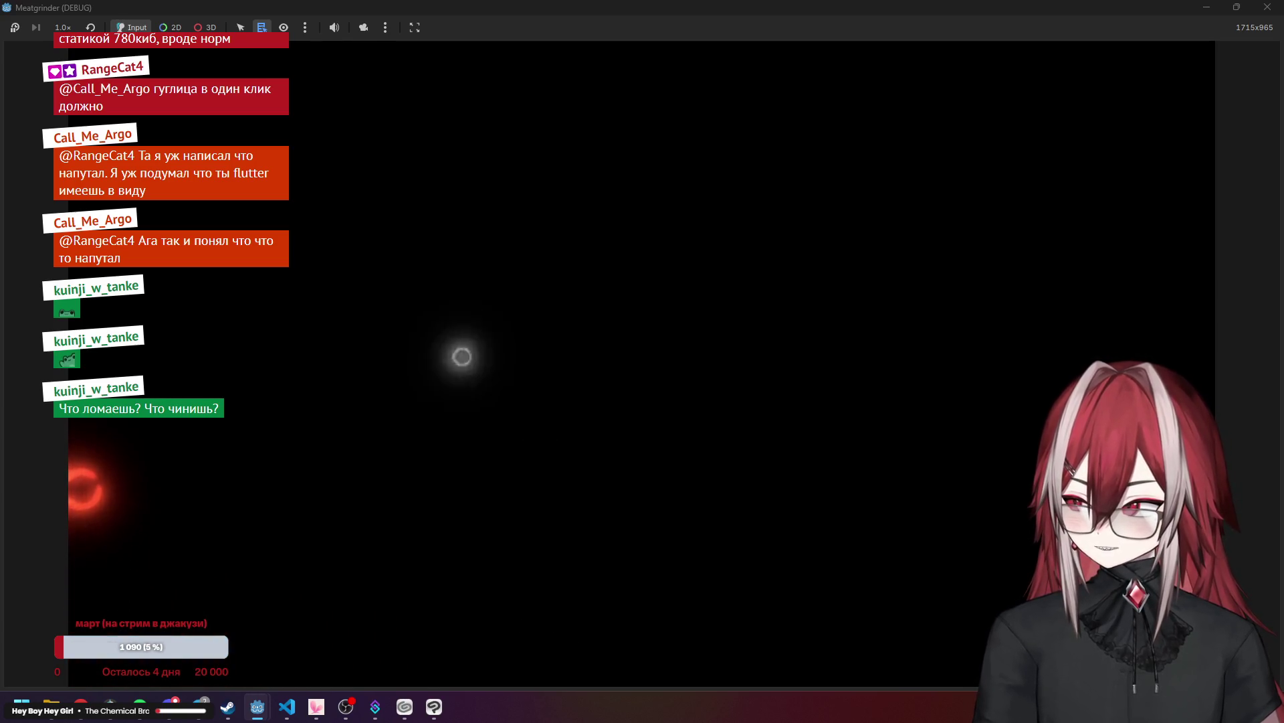
pyautogui.press('d')
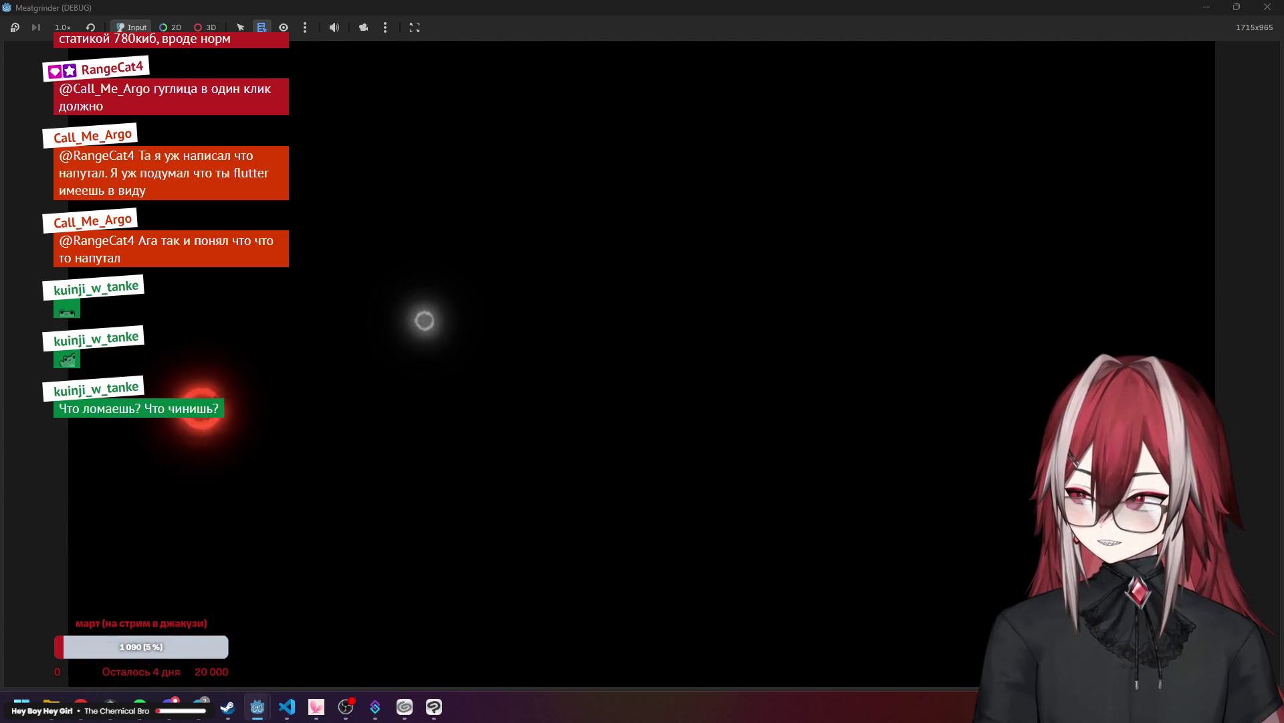
pyautogui.press('d')
pyautogui.press('d')
pyautogui.press('w')
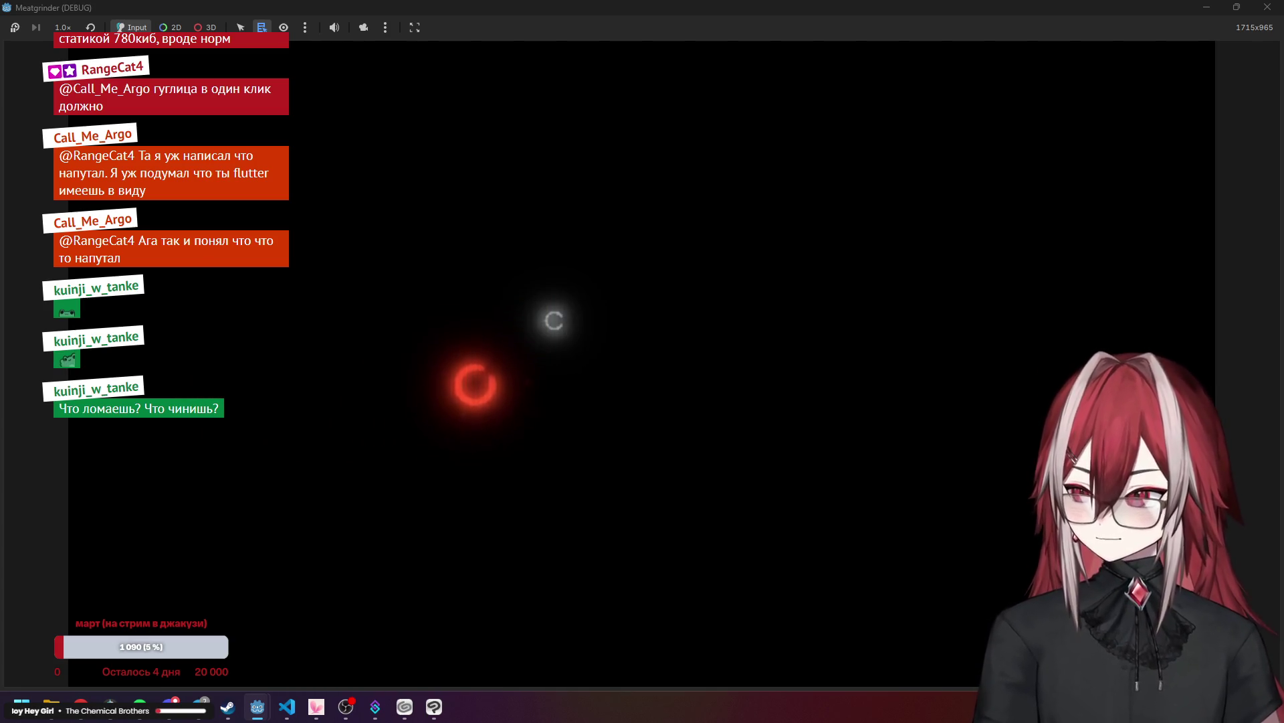
pyautogui.press('s')
pyautogui.press('a')
pyautogui.press('w')
pyautogui.press('w')
pyautogui.press('d')
pyautogui.press('s')
pyautogui.press('d')
pyautogui.press('s')
pyautogui.press('a')
pyautogui.press('s')
pyautogui.press('w')
pyautogui.press('d')
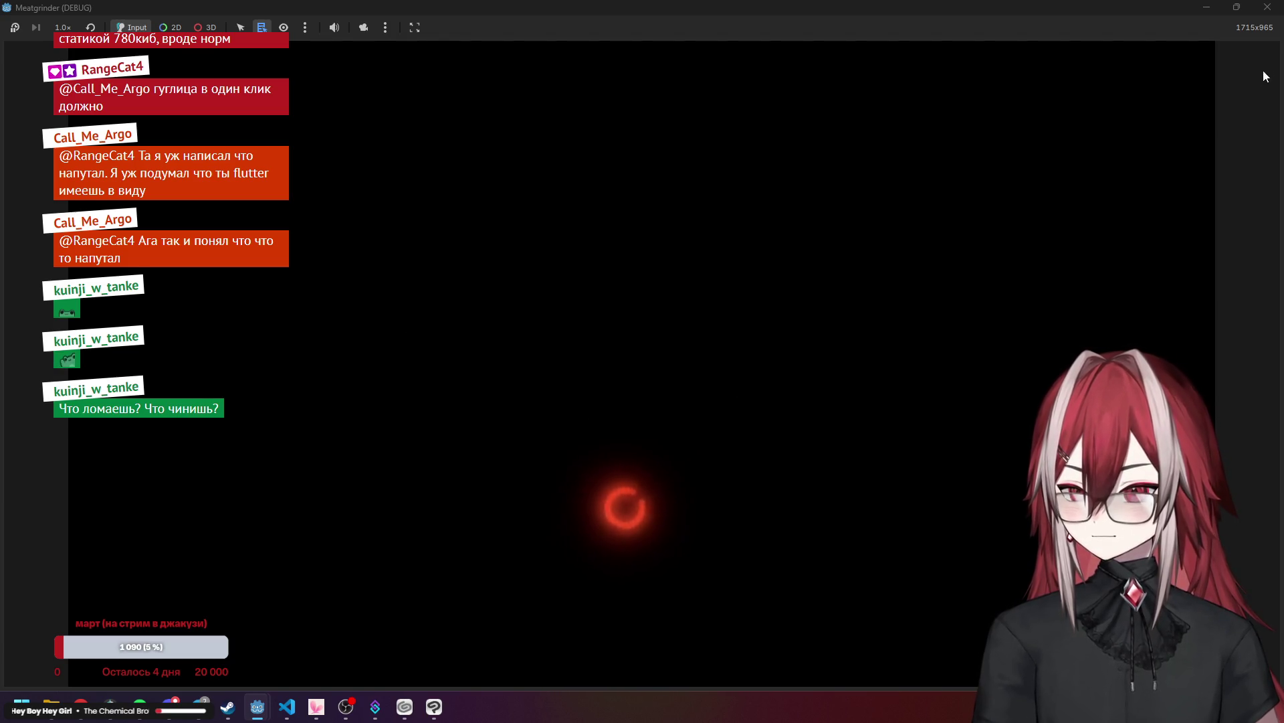
pyautogui.click(1267, 7)
# Step: Switch the WorldEnvironment glow blend mode away from Replace
pyautogui.click(67, 201)
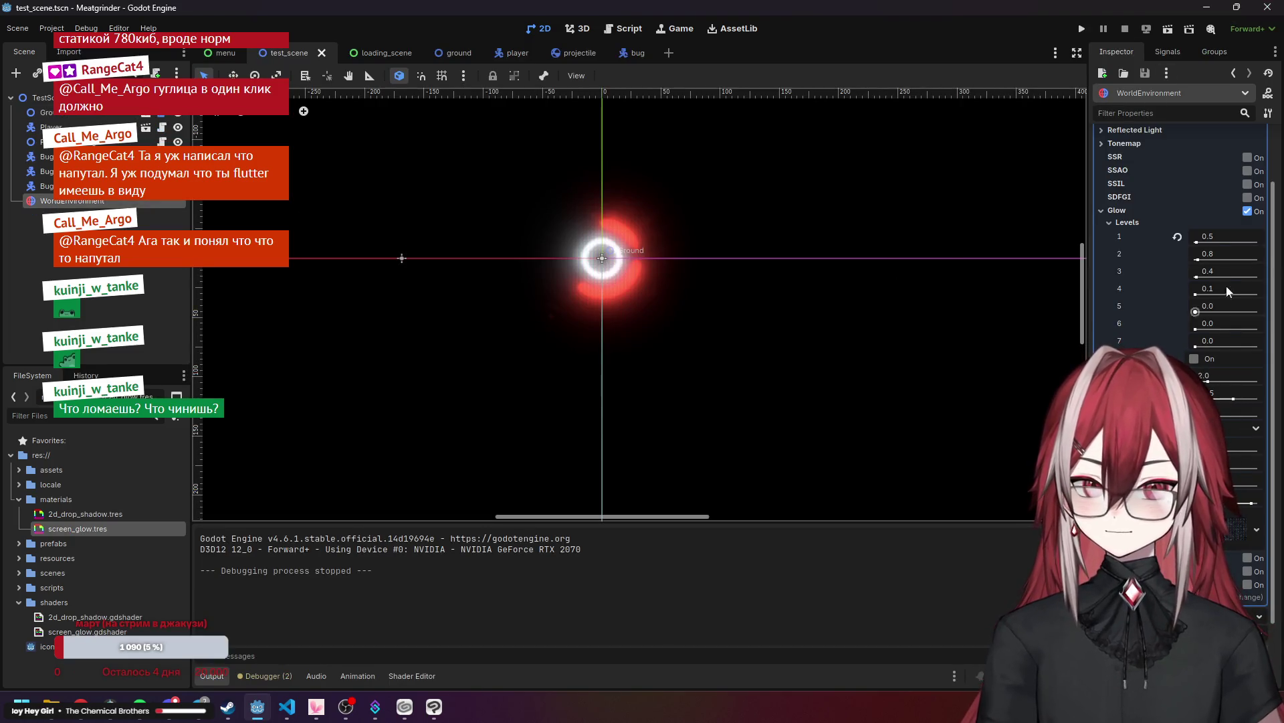
pyautogui.click(1231, 428)
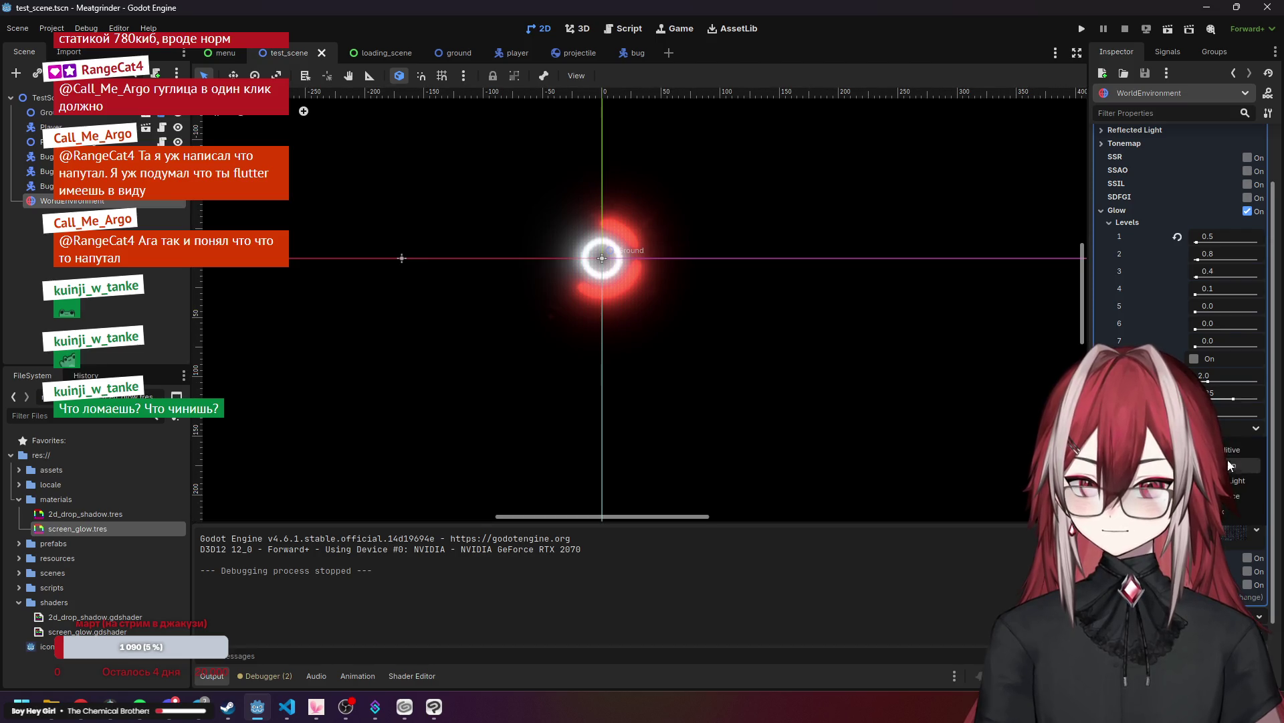
pyautogui.click(1238, 511)
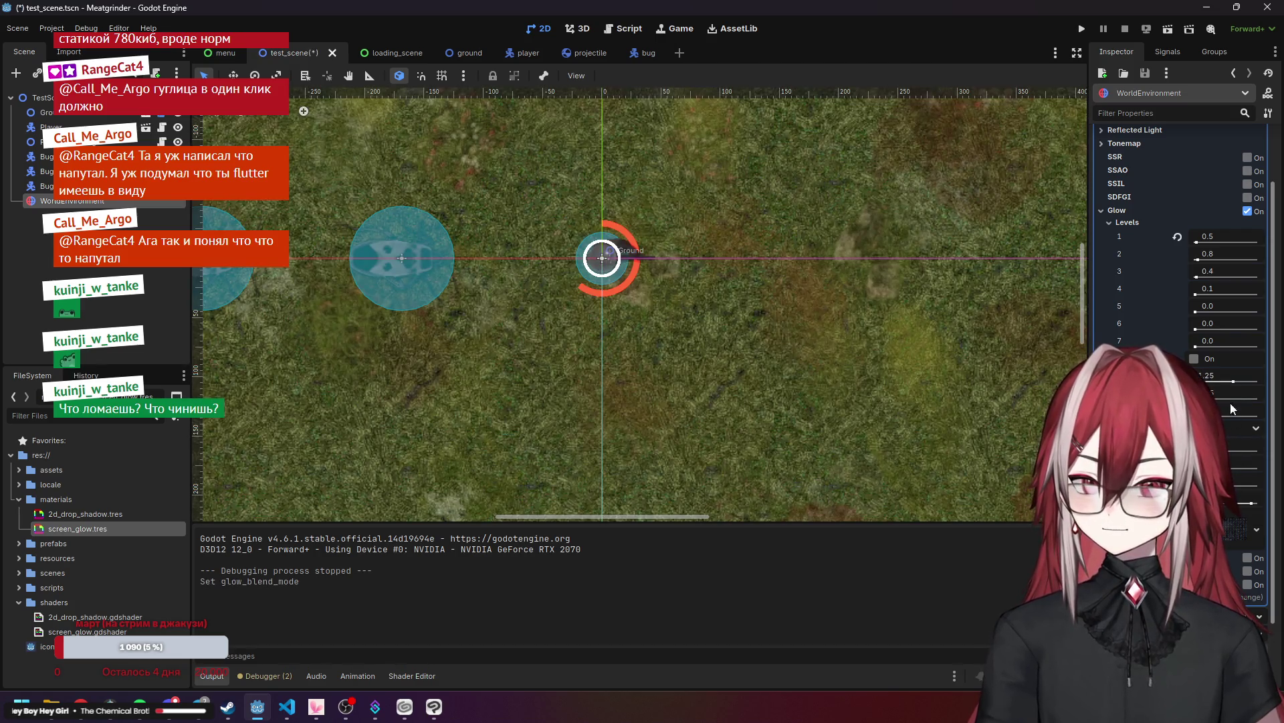
pyautogui.click(1231, 449)
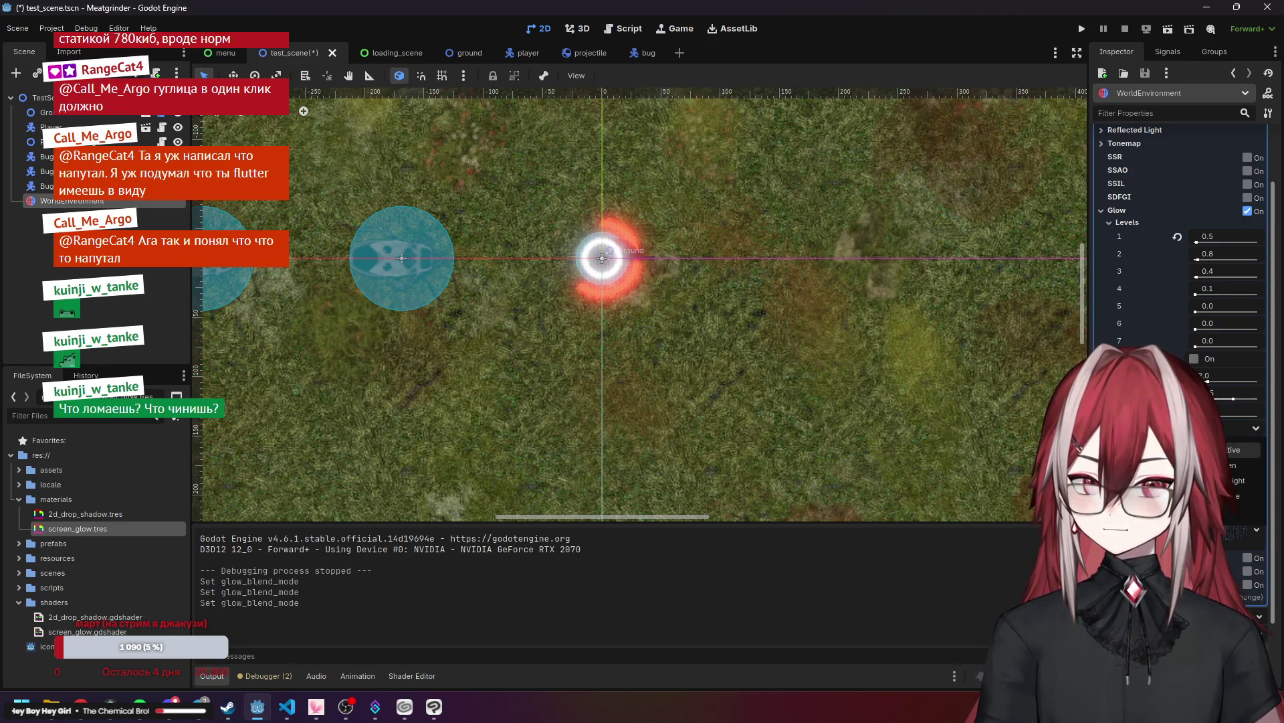
# Step: Test-run the game, move the player toward the bugs, then close it
pyautogui.click(1081, 26)
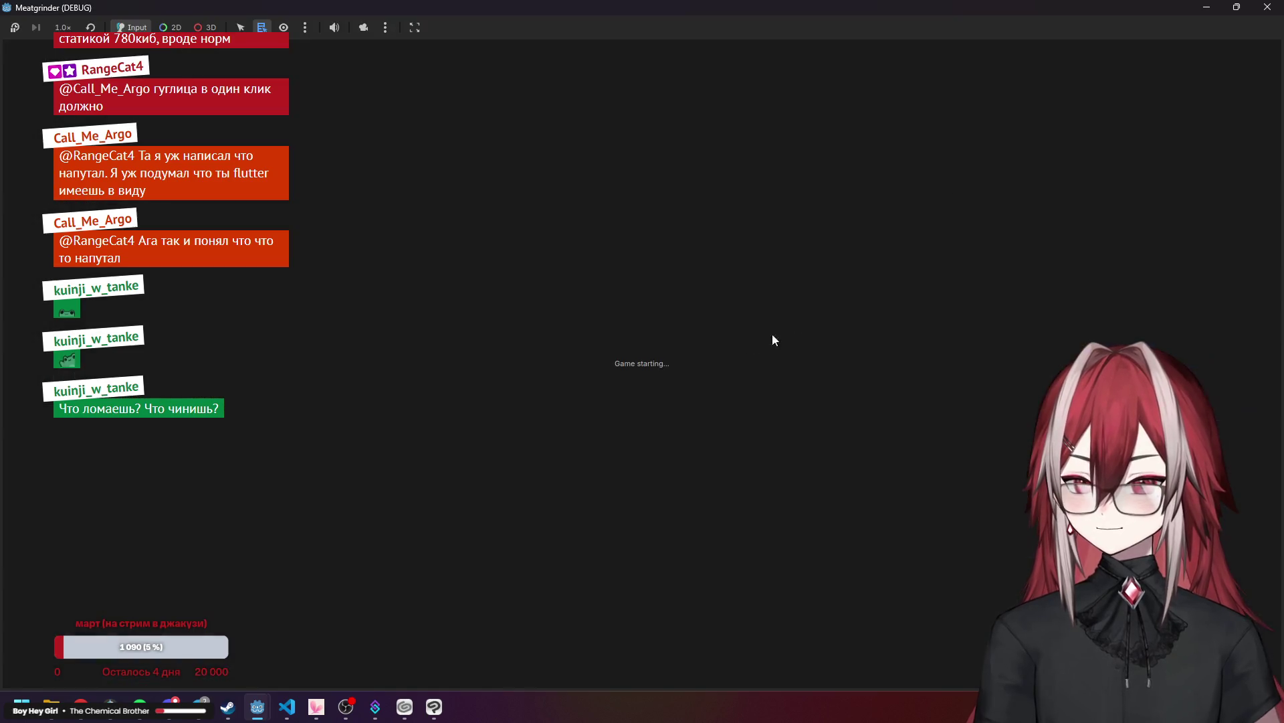
pyautogui.press('d')
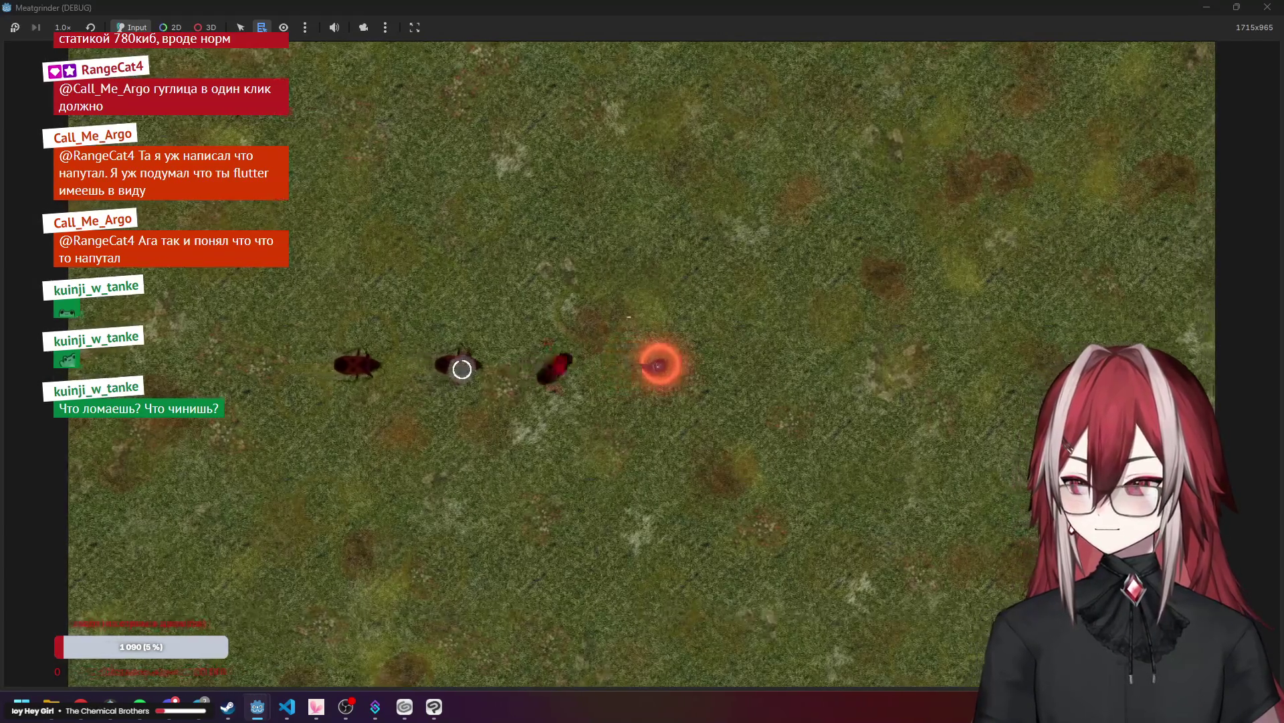
pyautogui.press('s')
pyautogui.press('a')
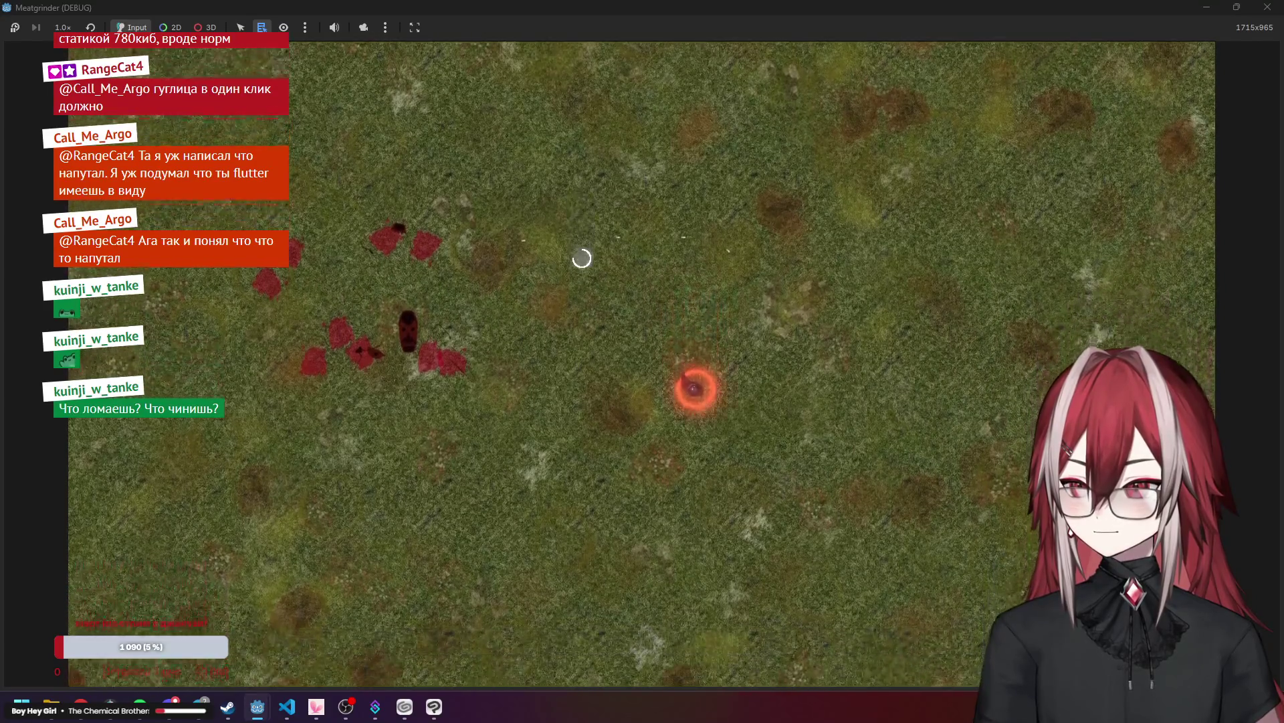
pyautogui.click(1267, 7)
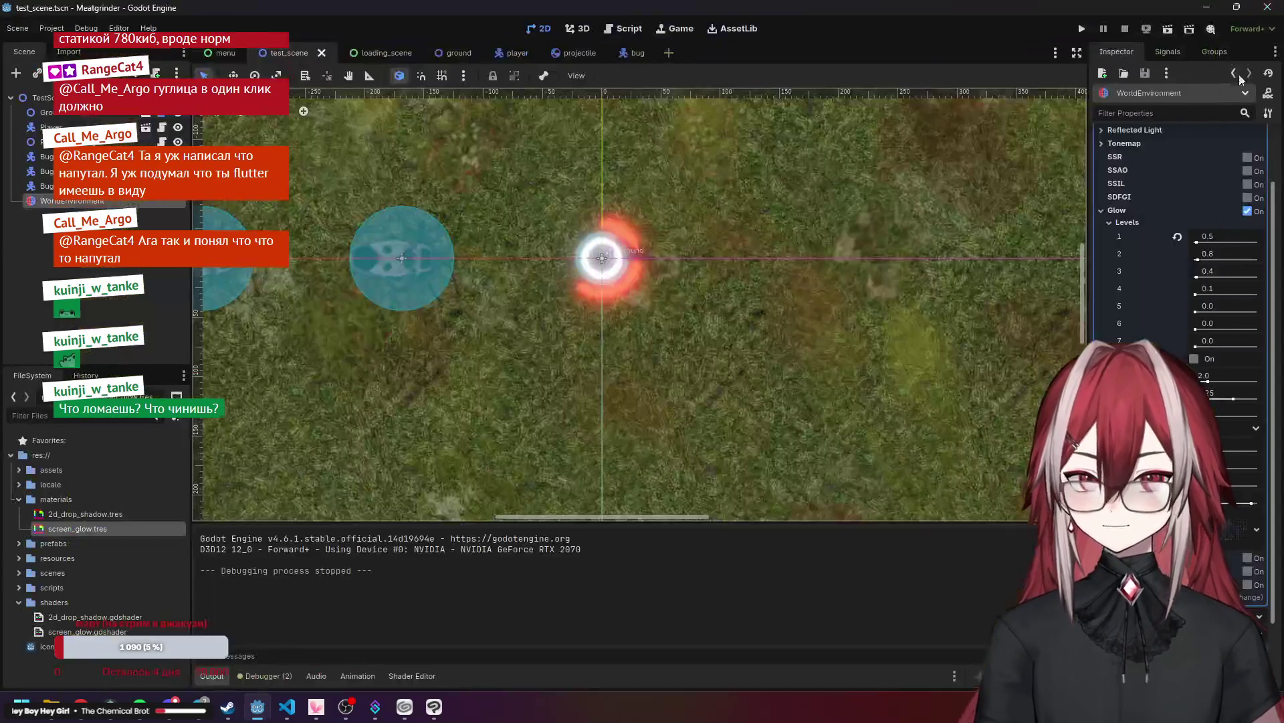
# Step: Choose a new glow blend mode and reframe the view on the bugs and player
pyautogui.click(1225, 432)
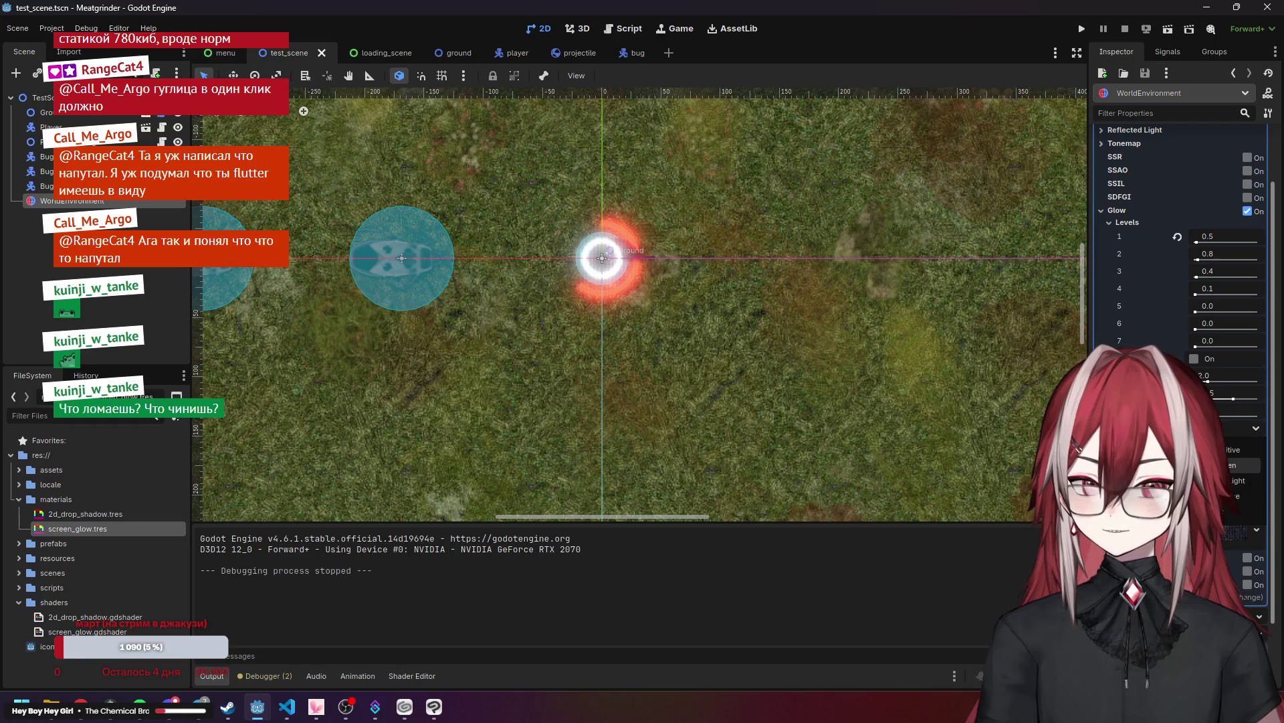
pyautogui.click(1234, 464)
pyautogui.scroll(-6, 797, 344)
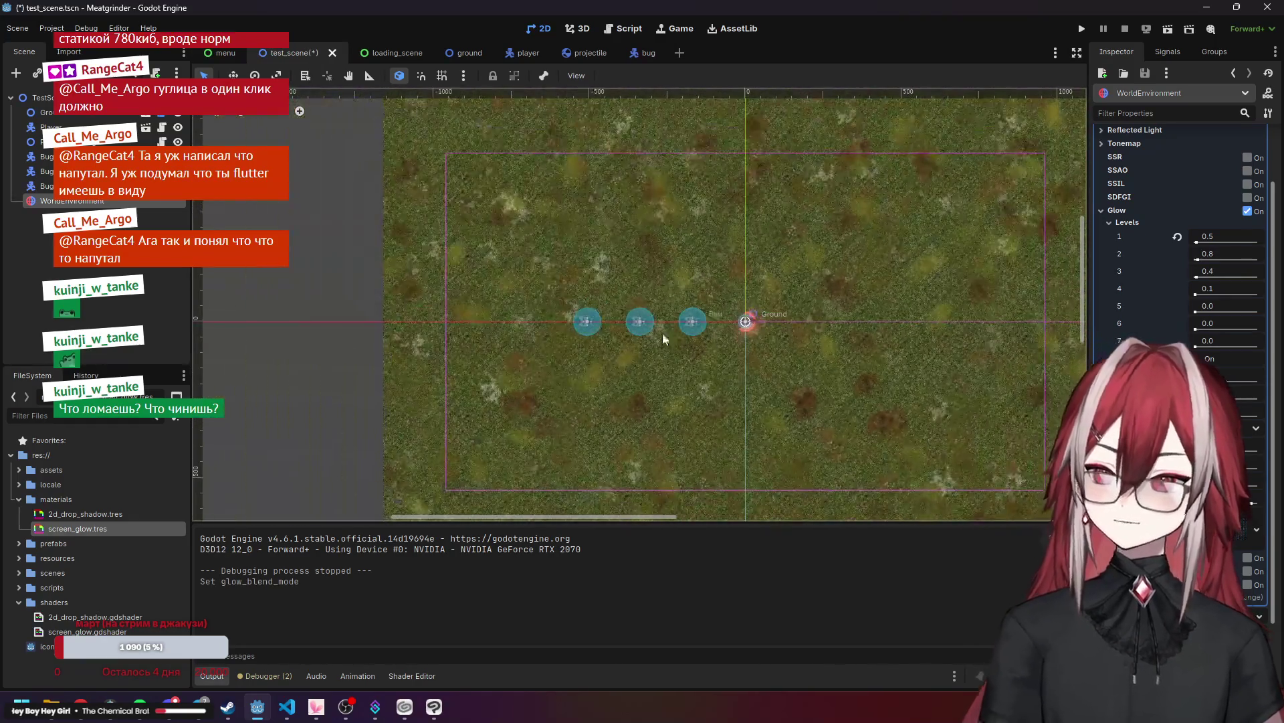
pyautogui.click(335, 326)
pyautogui.moveTo(460, 356); pyautogui.dragTo(387, 345)
pyautogui.scroll(3, 614, 308)
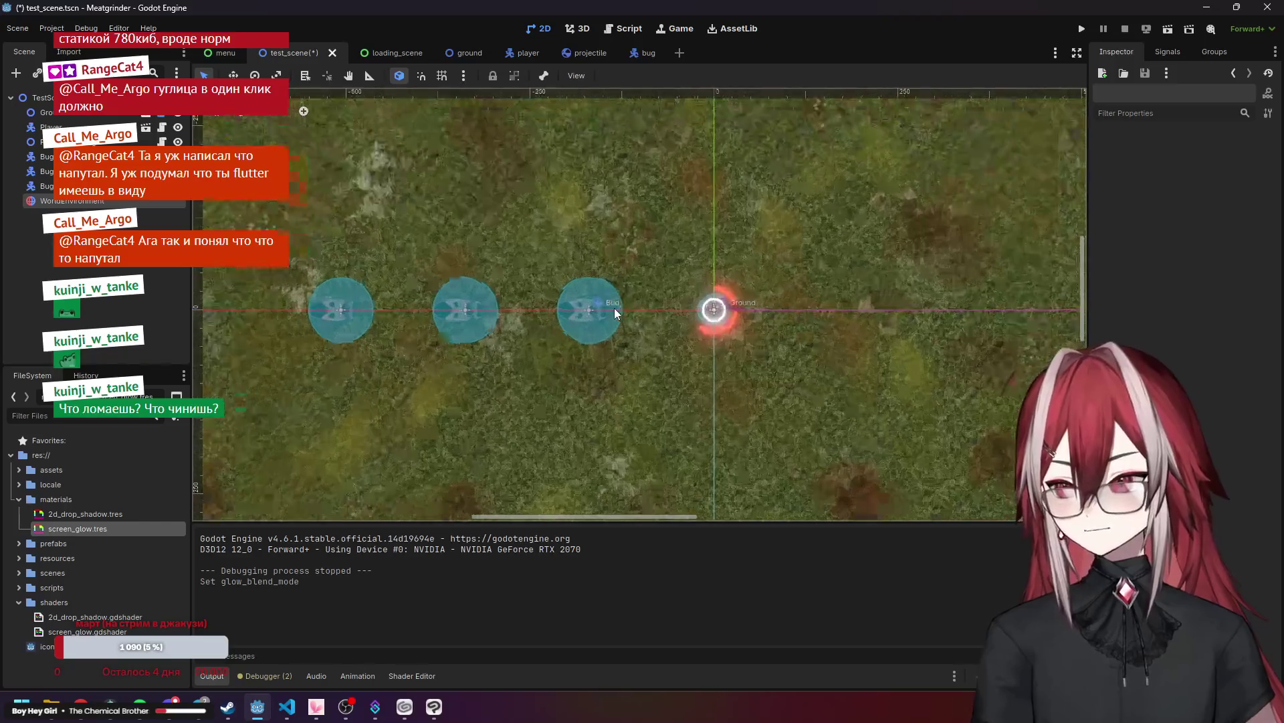
pyautogui.scroll(3, 1153, 312)
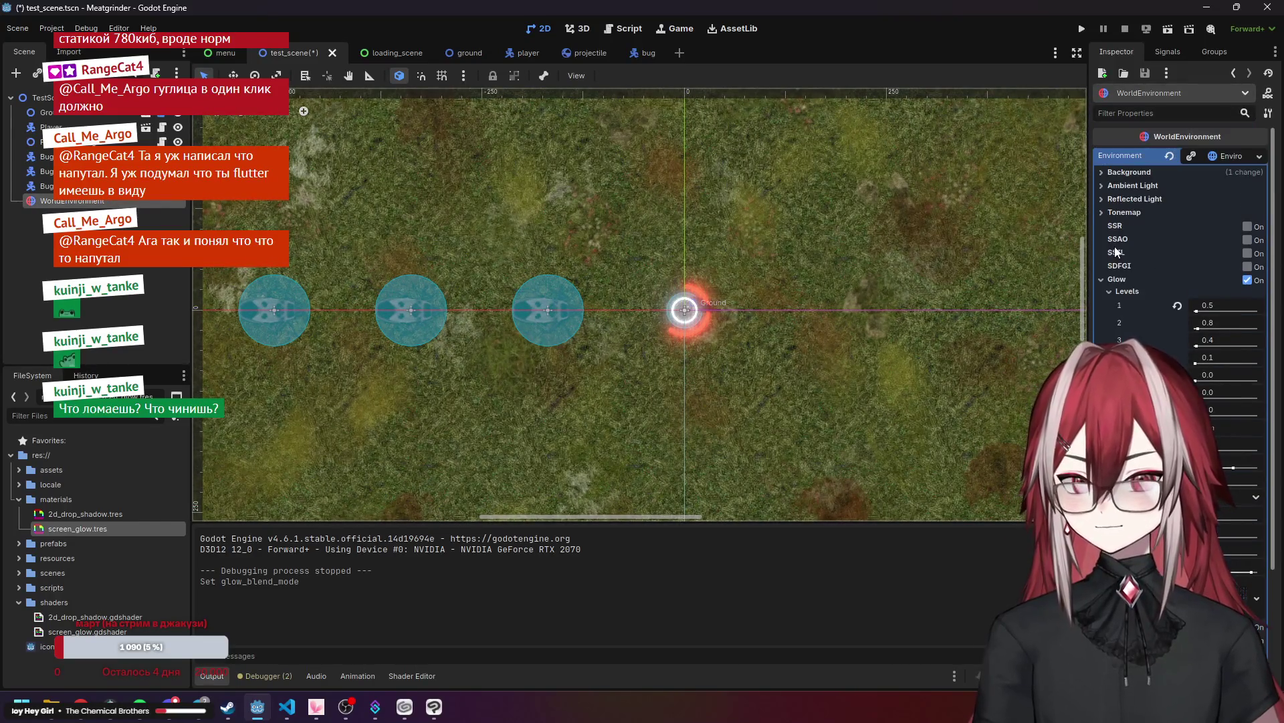
# Step: Lower the WorldEnvironment's Ambient Light energy
pyautogui.click(1137, 172)
pyautogui.click(1138, 185)
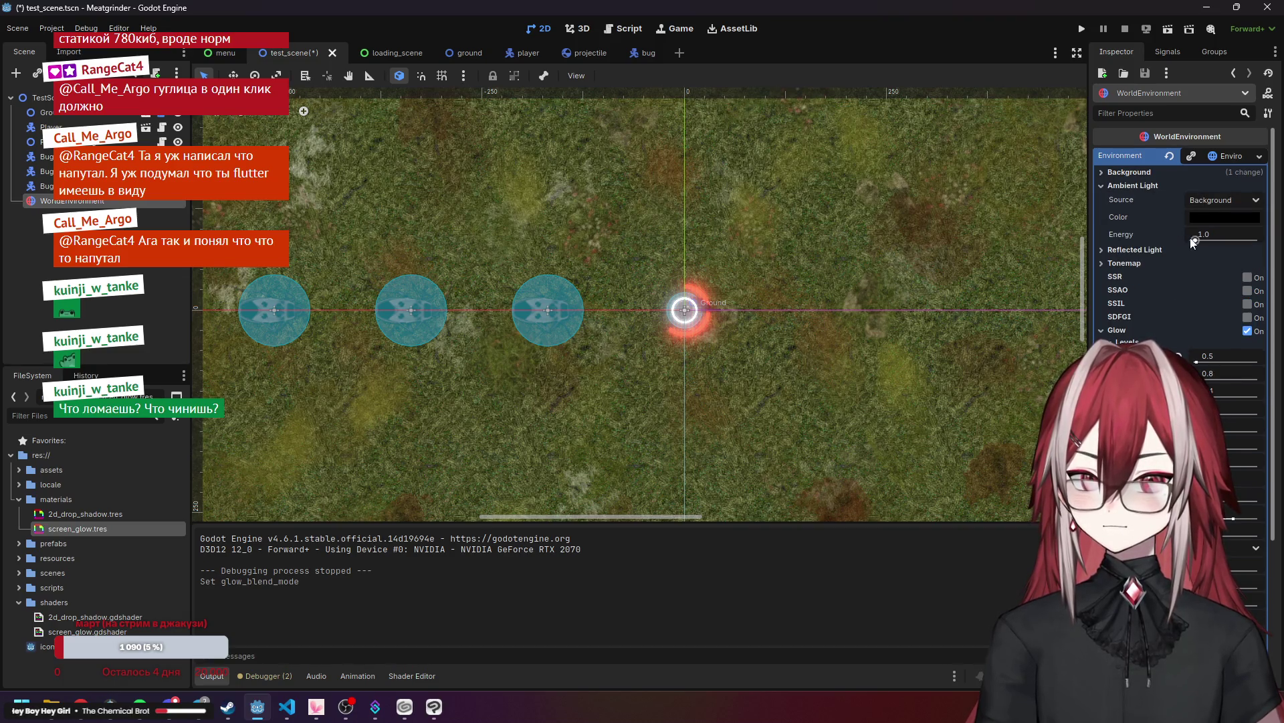
pyautogui.moveTo(1195, 240); pyautogui.dragTo(1190, 241)
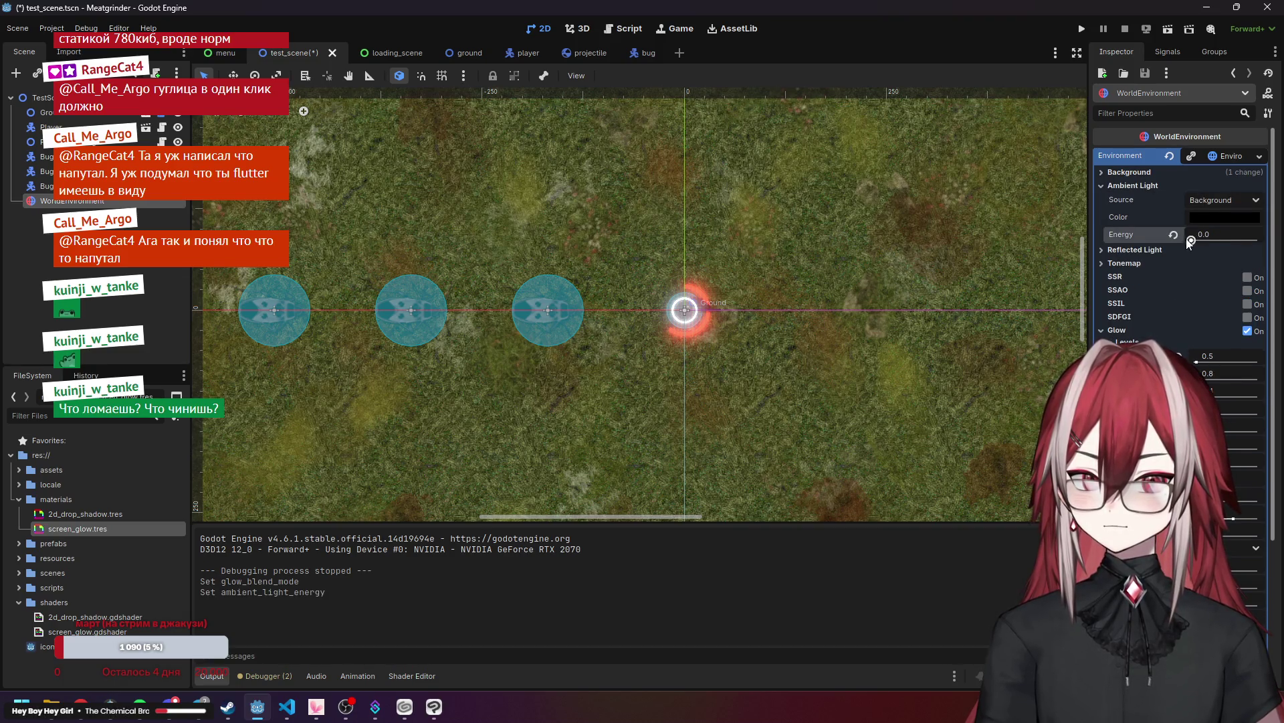
pyautogui.click(1129, 187)
# Step: Raise the Background energy multiplier, then reselect WorldEnvironment
pyautogui.click(1132, 212)
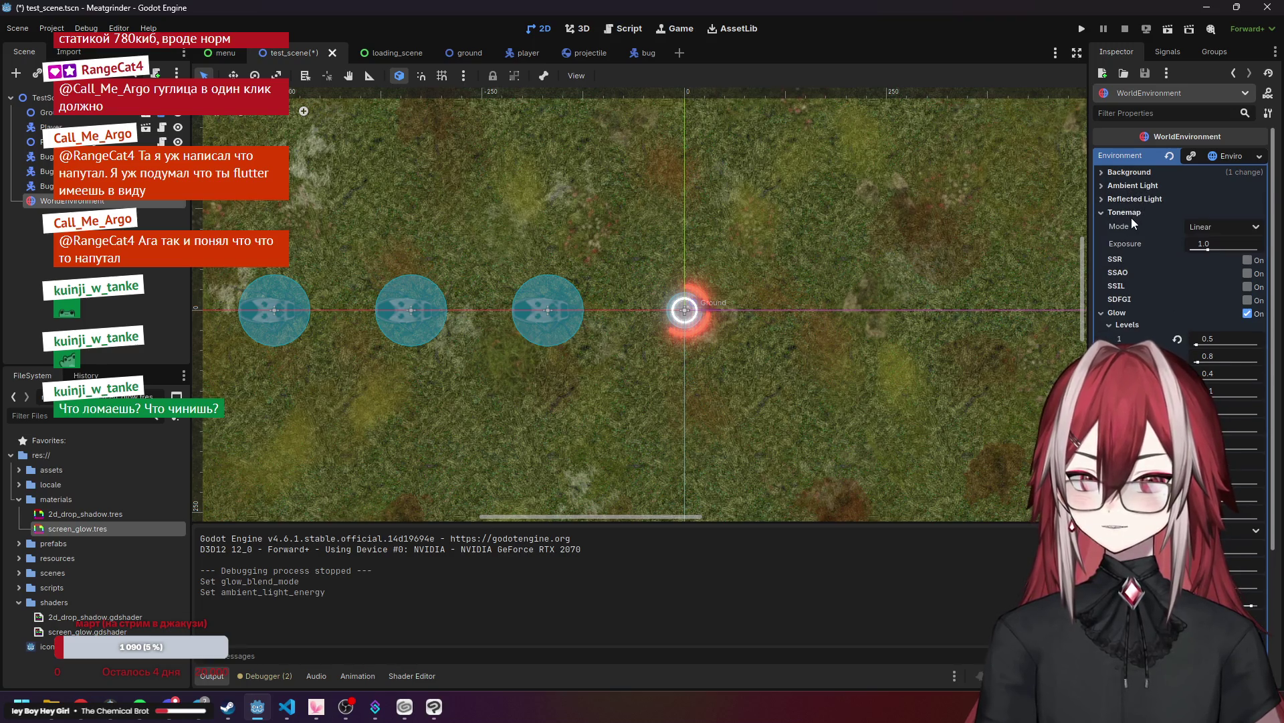
pyautogui.click(1130, 211)
pyautogui.click(1134, 171)
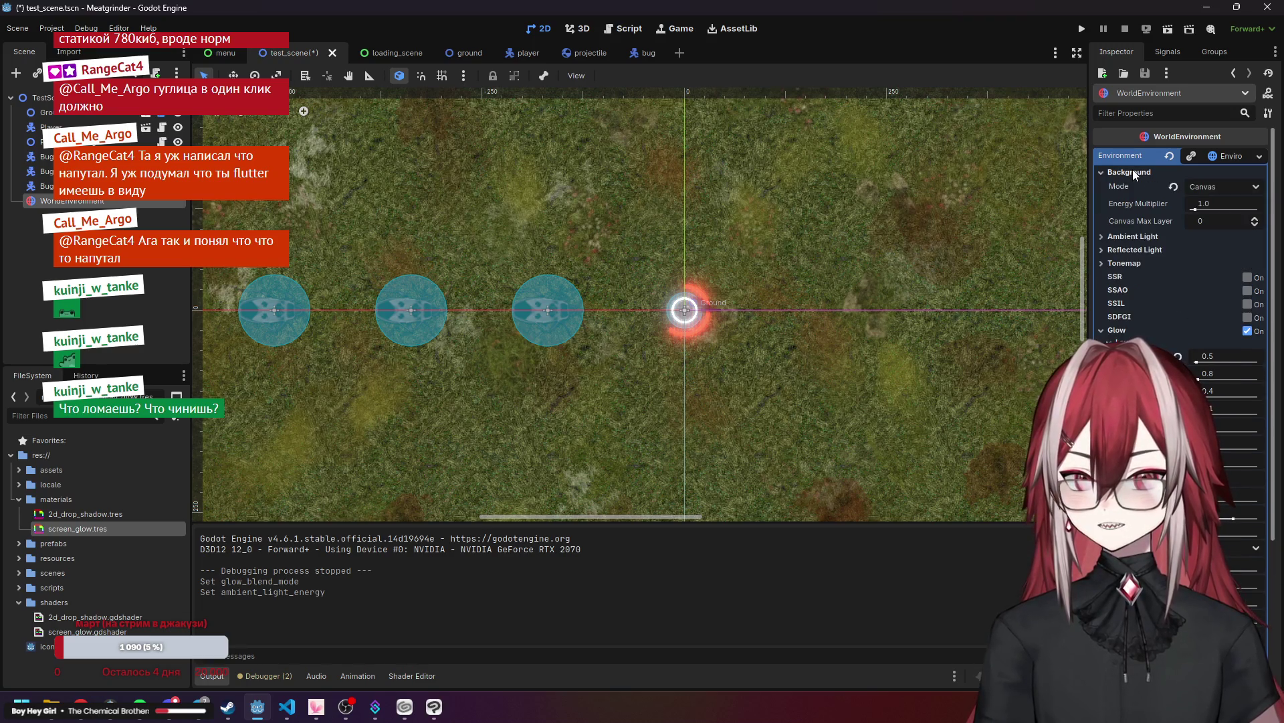
pyautogui.moveTo(1196, 212); pyautogui.dragTo(1199, 212)
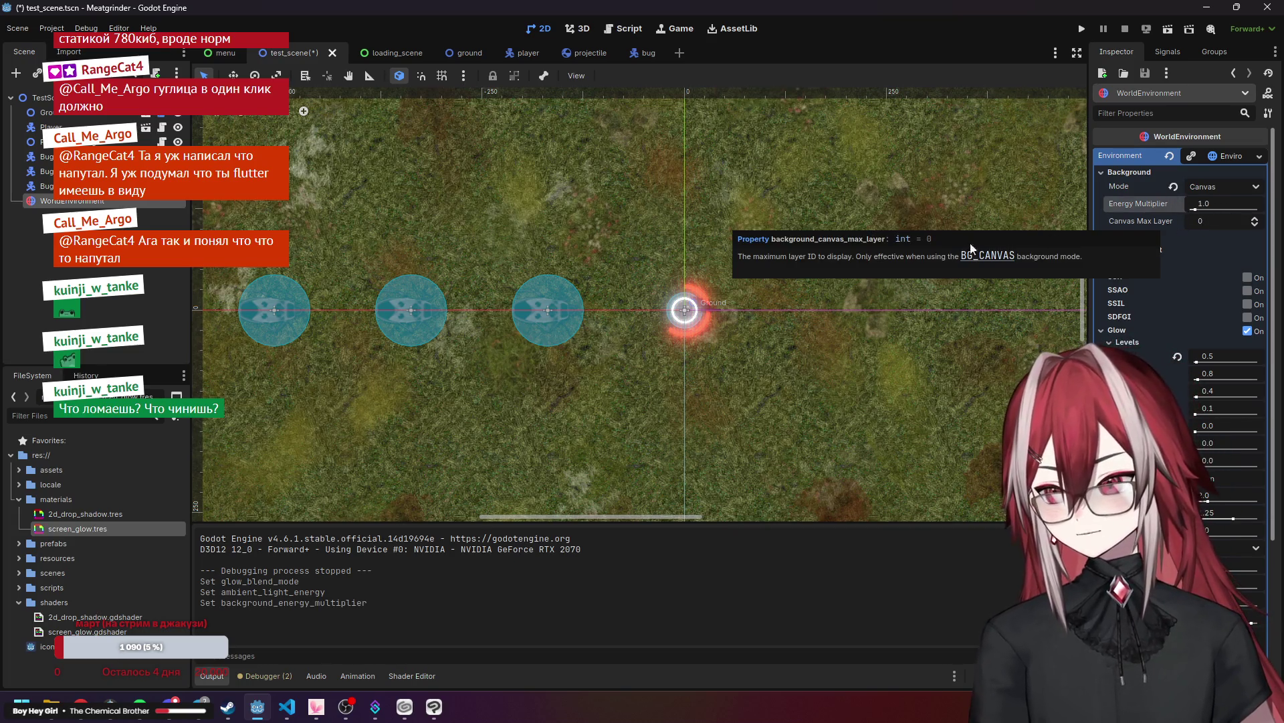
pyautogui.click(348, 107)
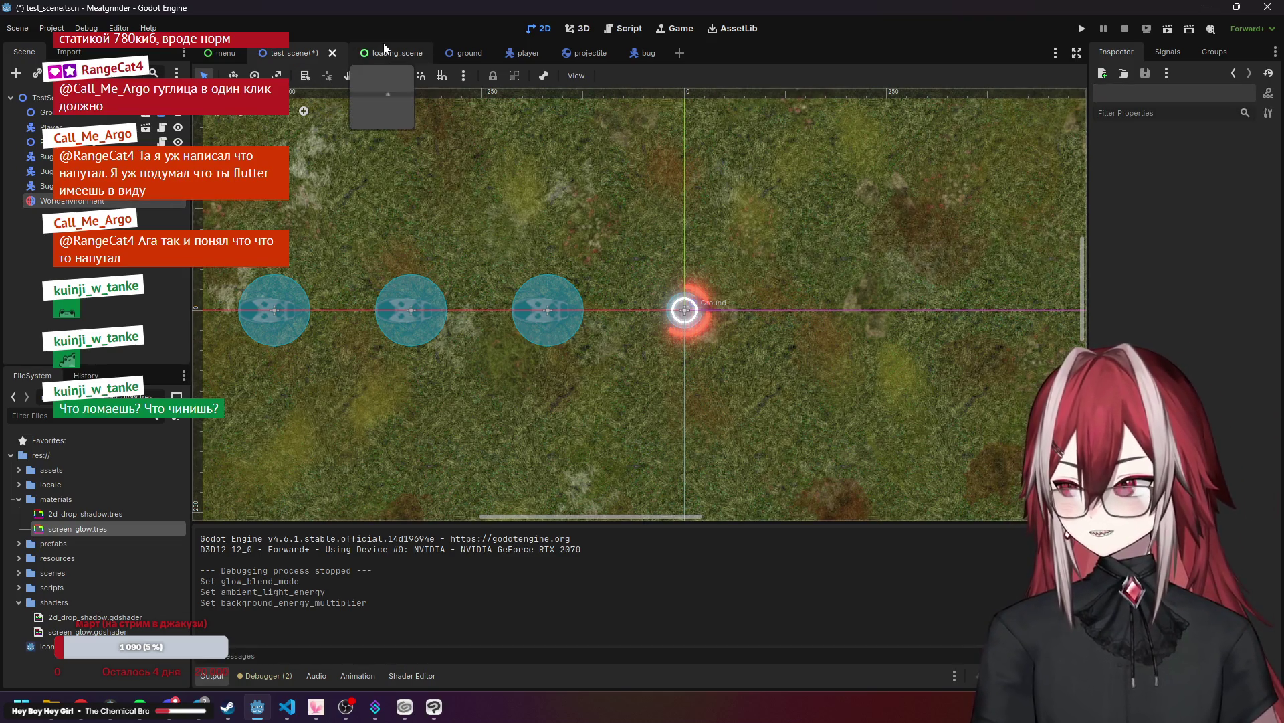
pyautogui.click(72, 200)
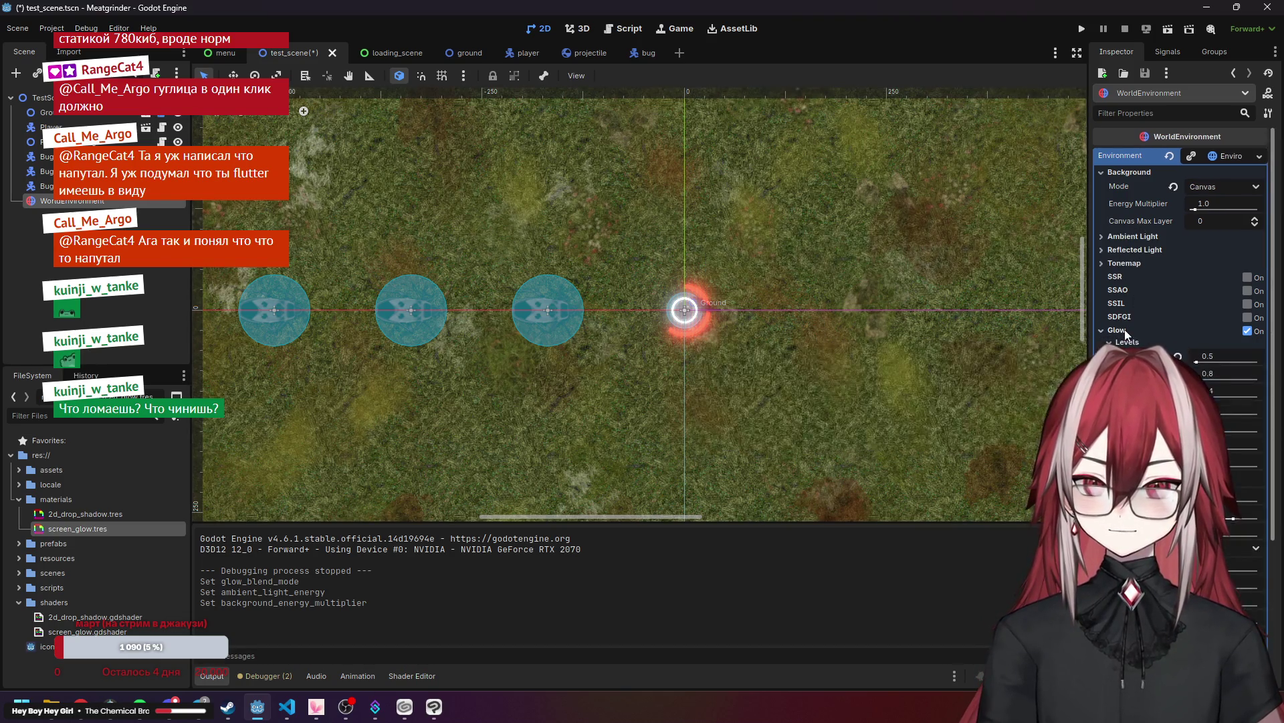
pyautogui.rightClick(178, 277)
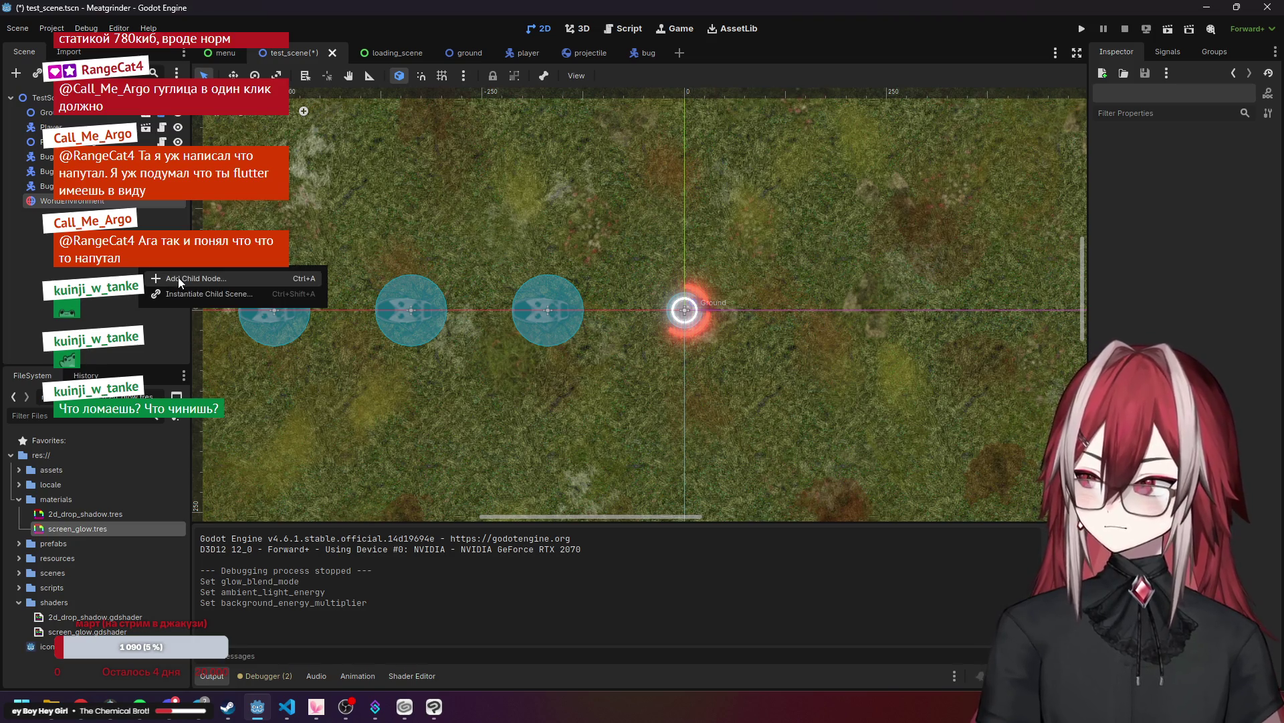
pyautogui.click(178, 277)
pyautogui.write('light')
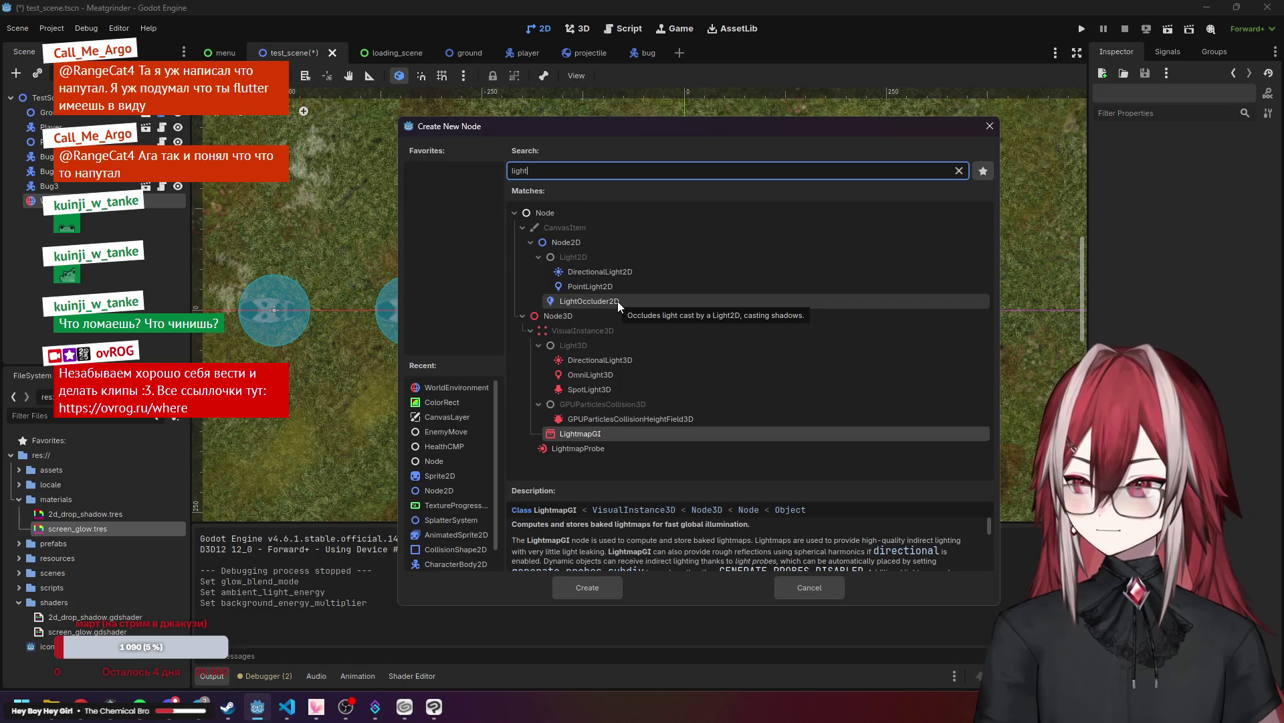
pyautogui.click(632, 274)
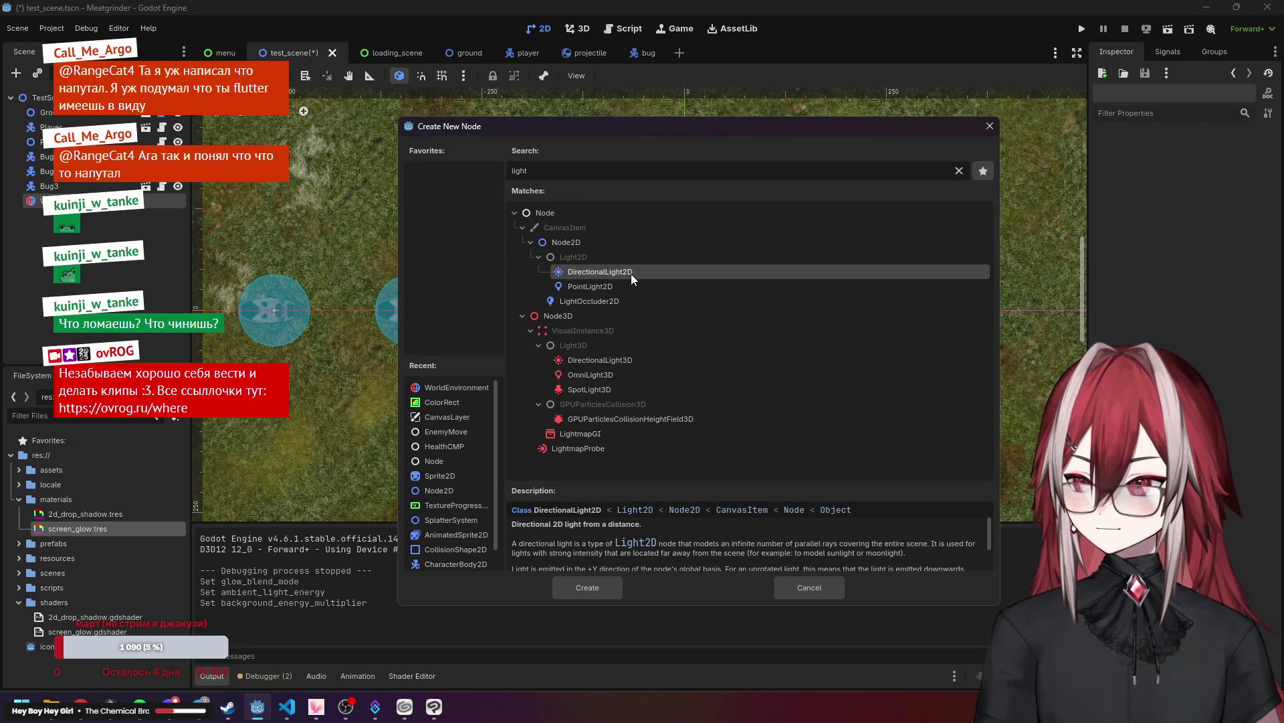
pyautogui.click(598, 288)
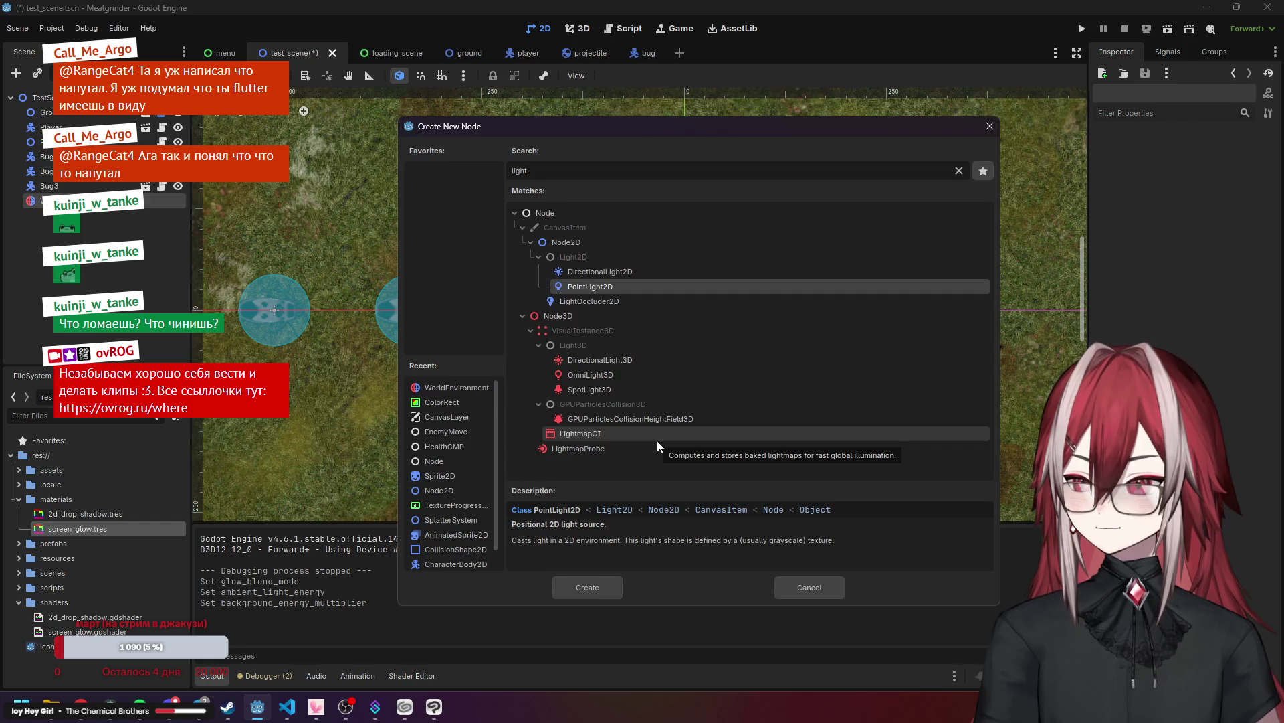
pyautogui.click(631, 275)
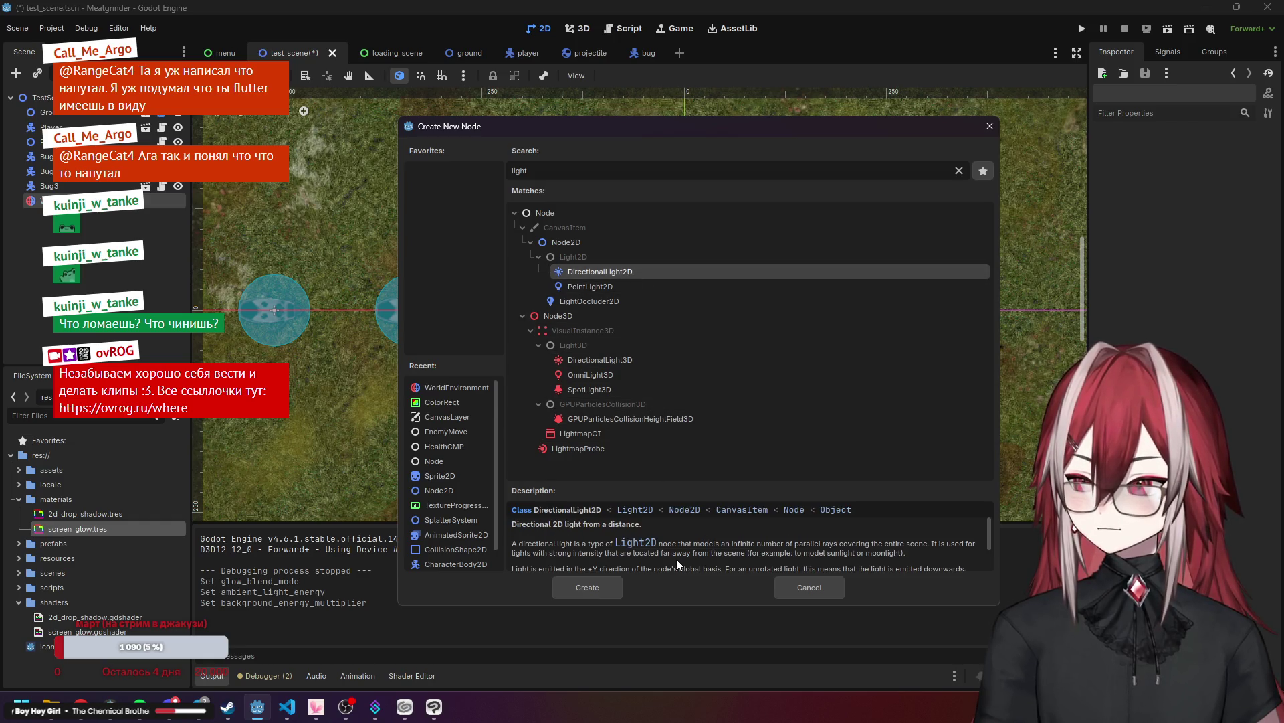
pyautogui.scroll(-2, 677, 554)
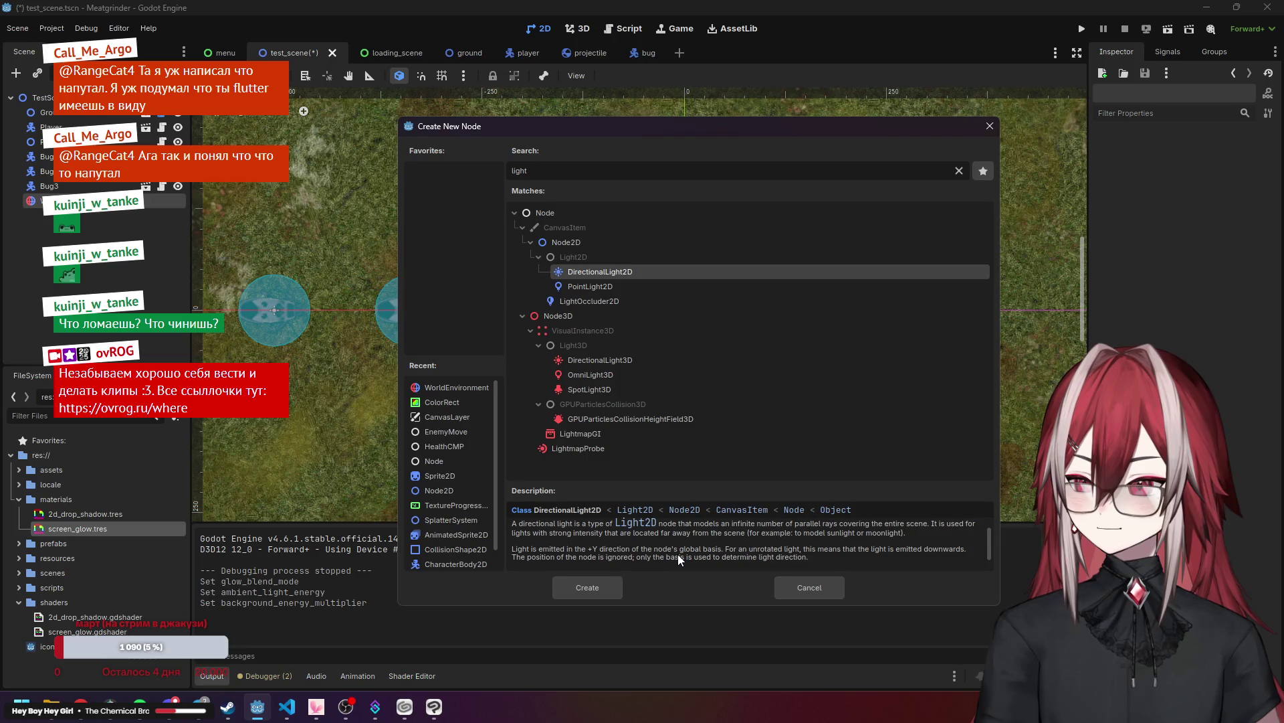
pyautogui.scroll(-1, 677, 554)
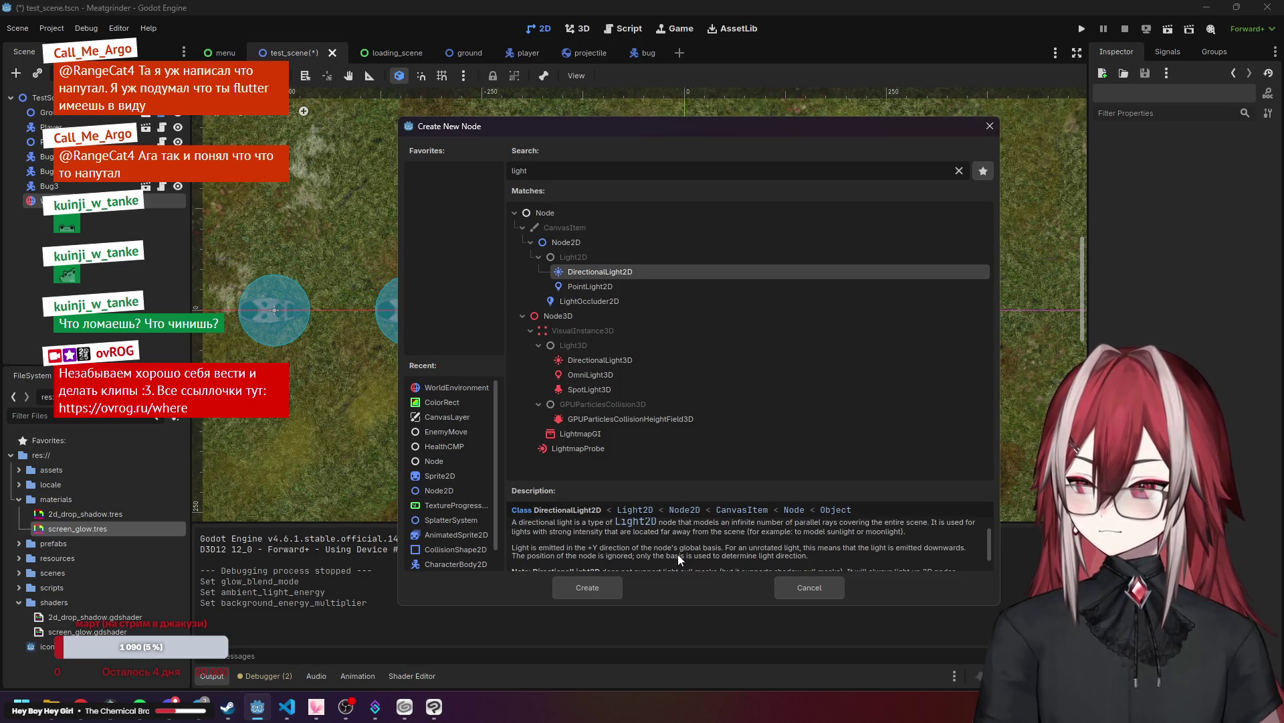
pyautogui.scroll(-2, 677, 554)
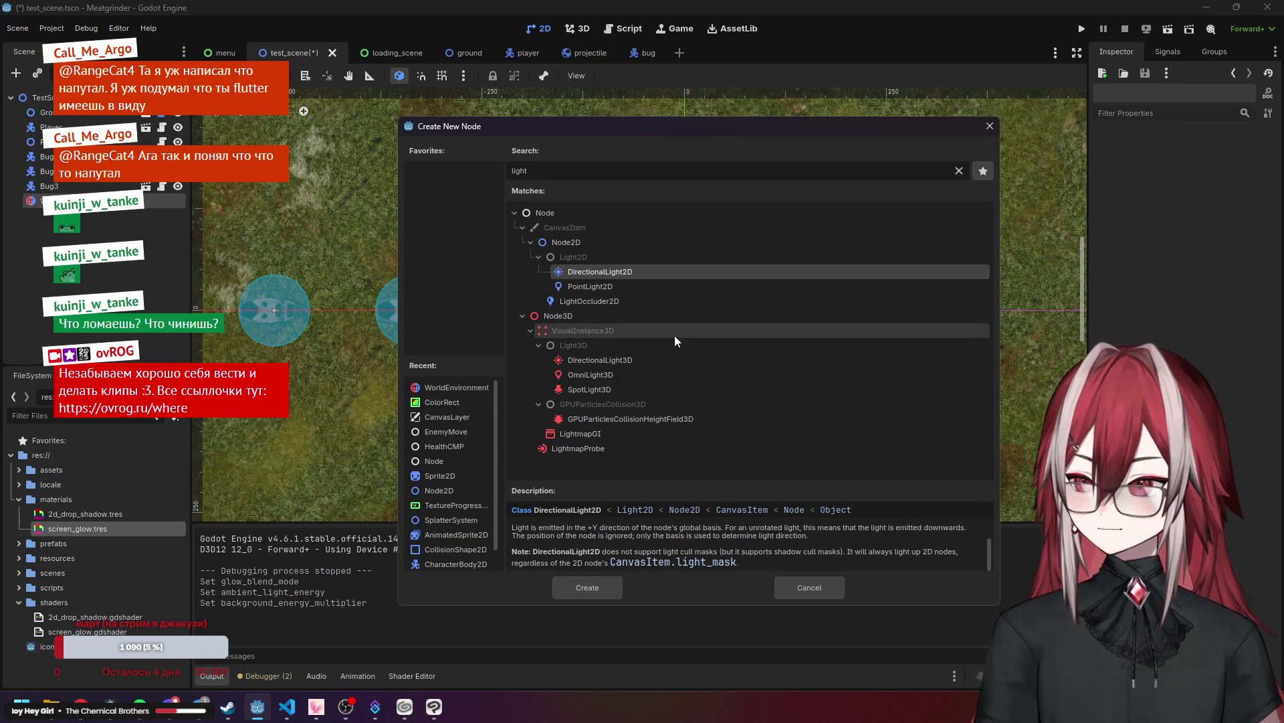
pyautogui.click(990, 125)
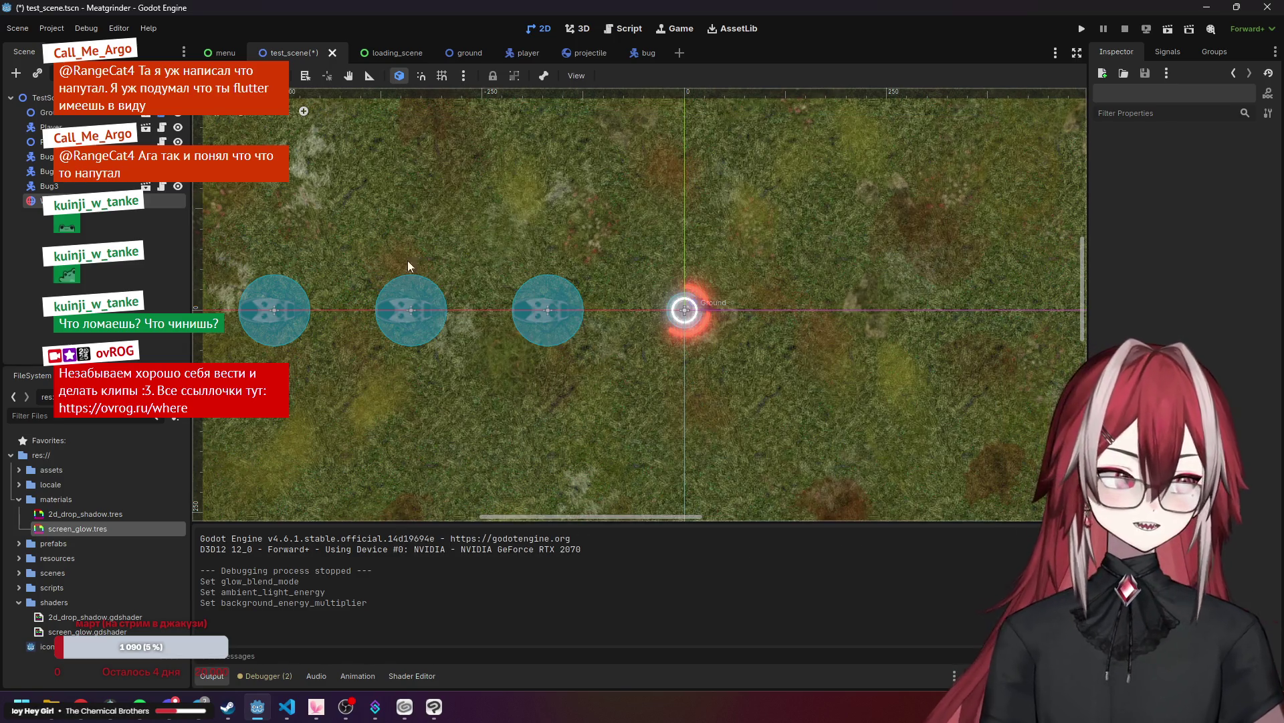
pyautogui.click(113, 202)
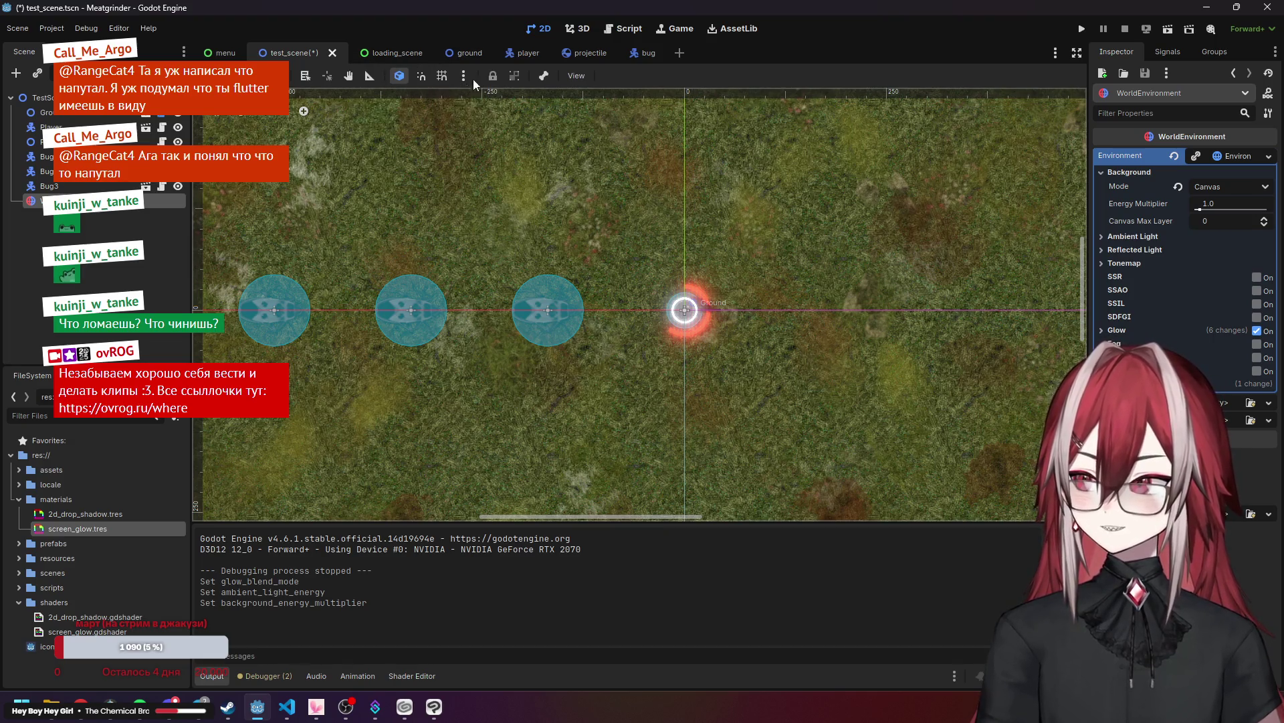
# Step: In the player scene, inspect the Camera2D's position smoothing and editor settings
pyautogui.click(505, 49)
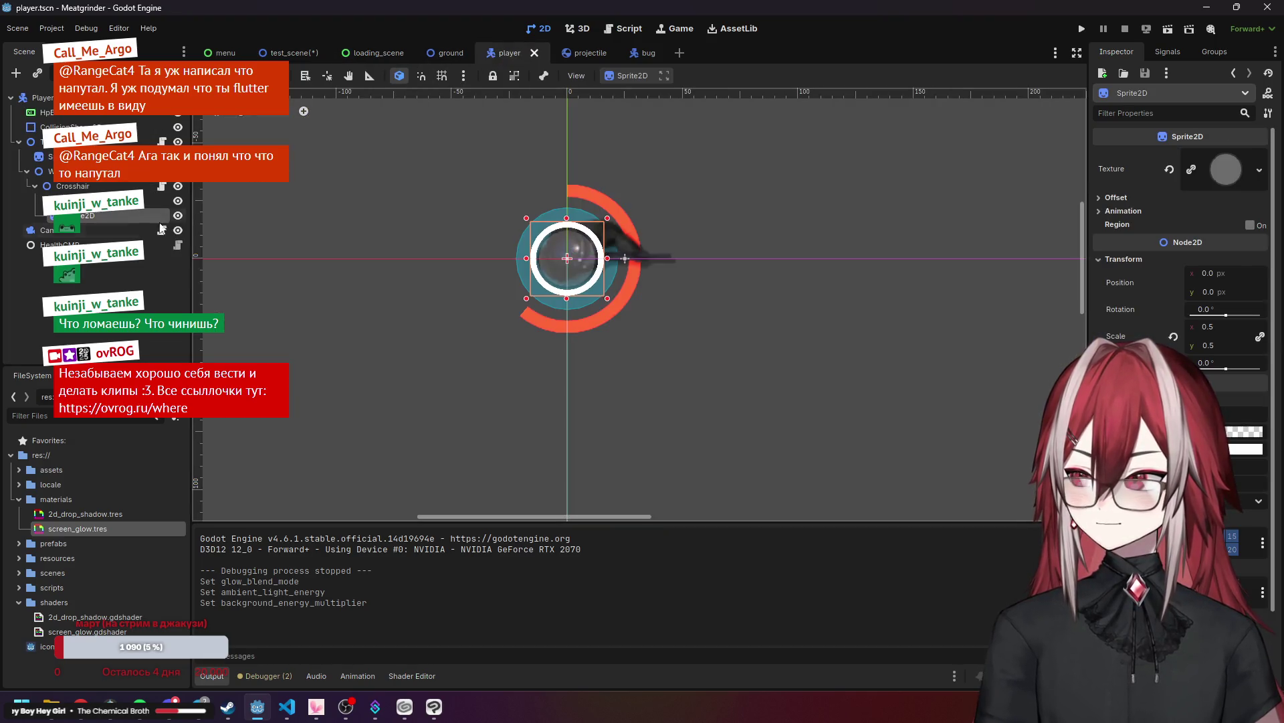
pyautogui.click(137, 230)
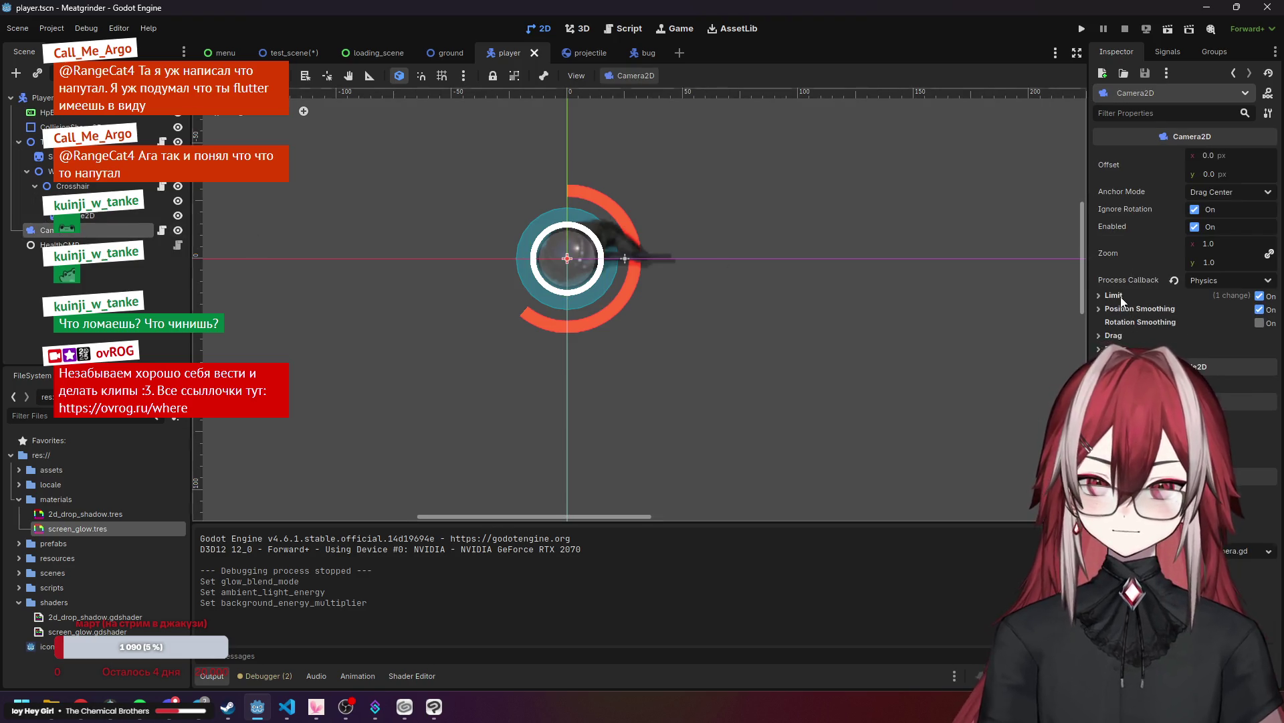
pyautogui.click(1132, 310)
pyautogui.click(1132, 309)
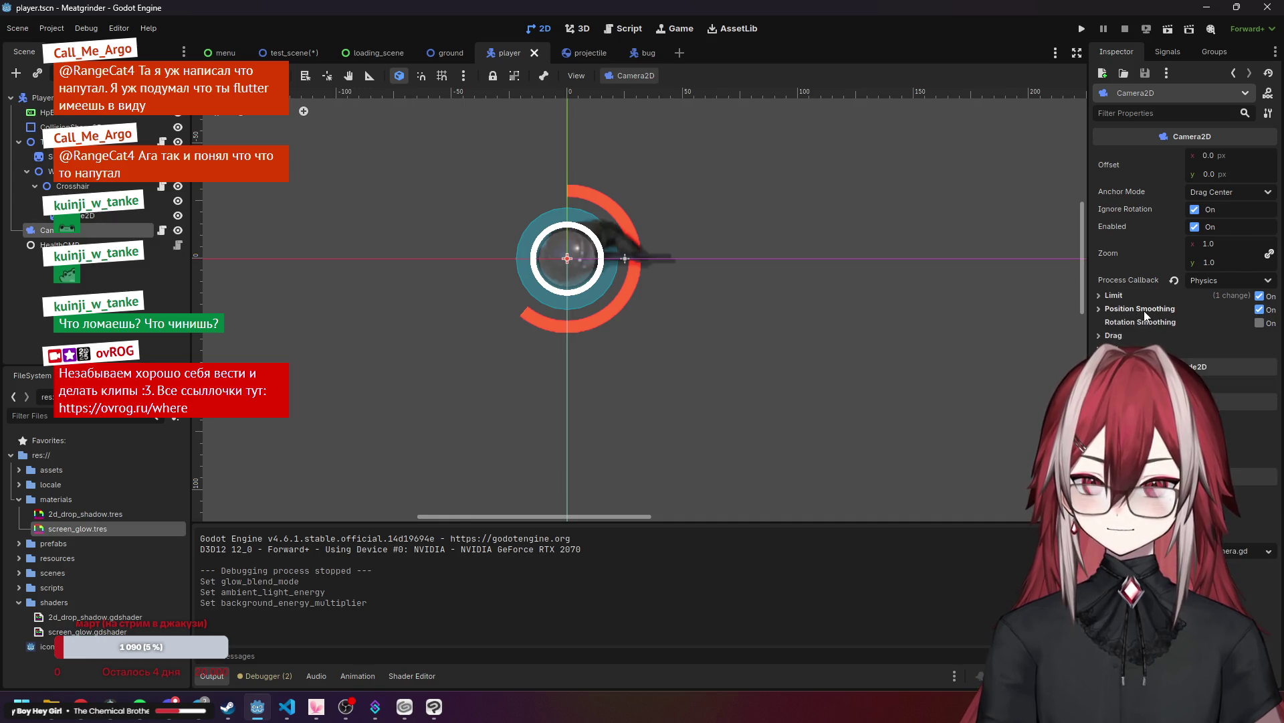
pyautogui.click(1114, 348)
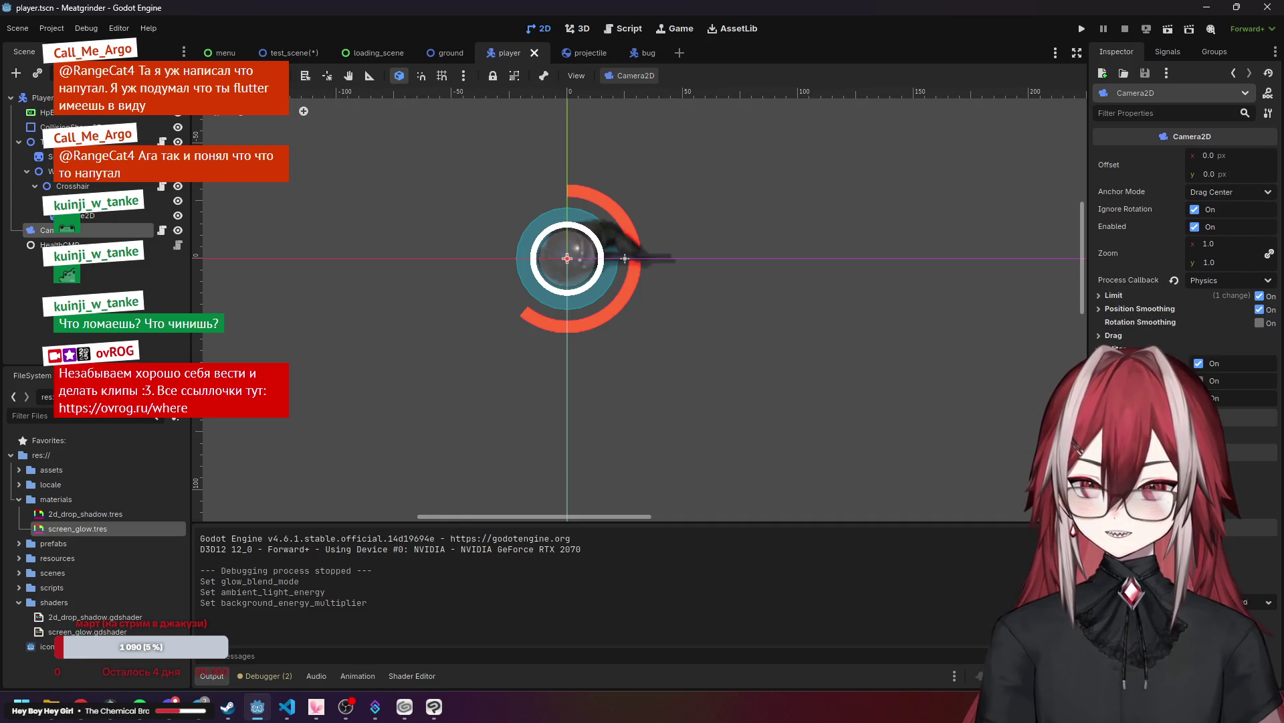
pyautogui.click(1114, 349)
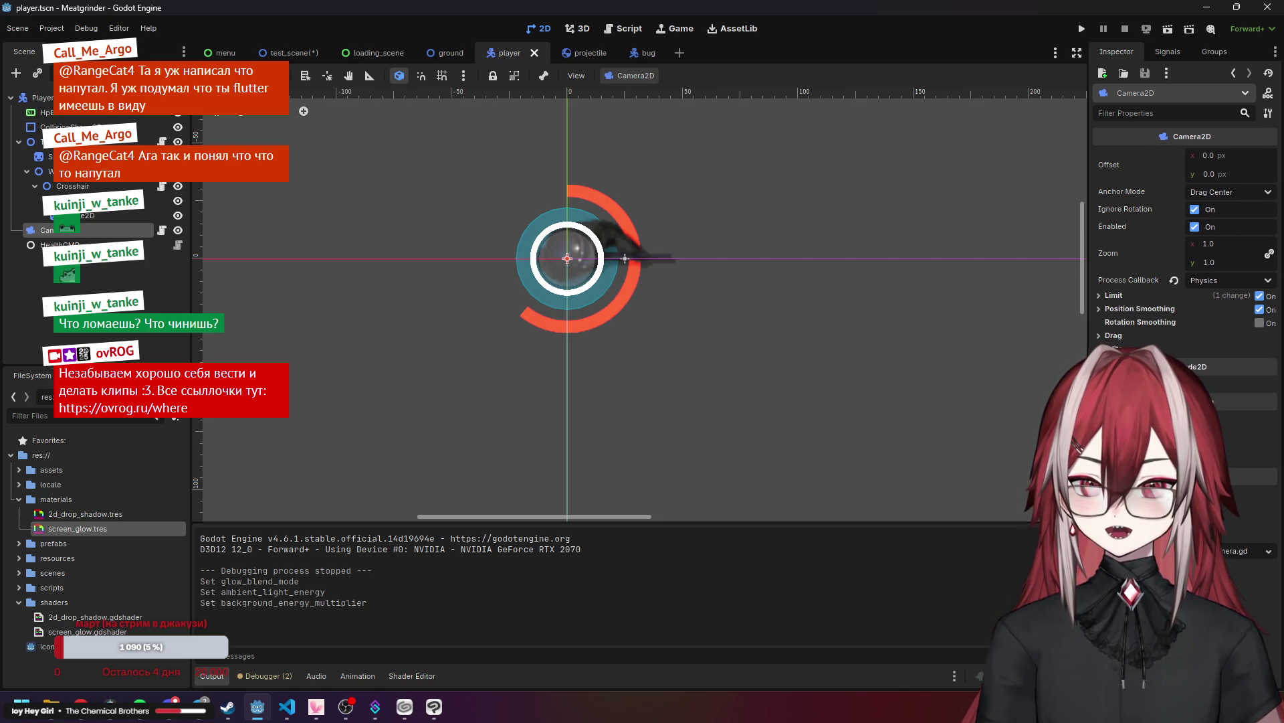
# Step: Back in the test scene, assign a new Compositor to the WorldEnvironment
pyautogui.moveTo(366, 54)
pyautogui.click(291, 53)
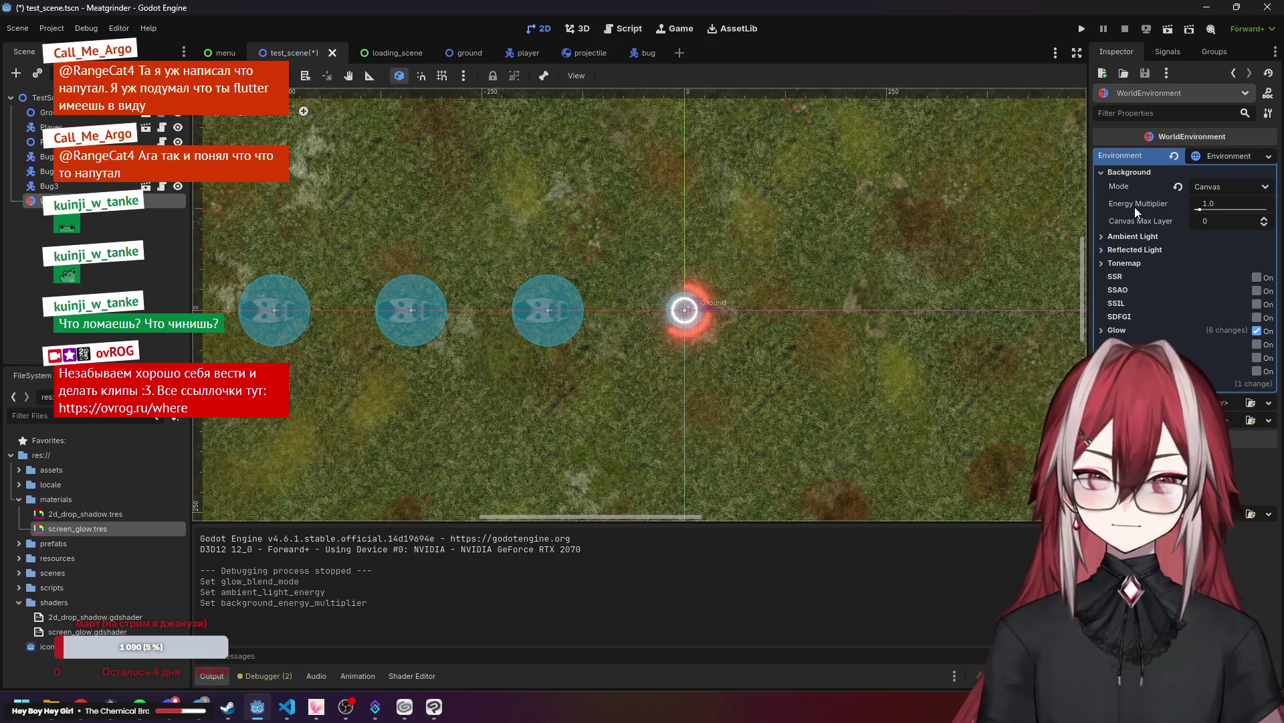
pyautogui.click(1269, 419)
# Step: Expand the new Compositor and add an empty CompositorEffects slot
pyautogui.click(1250, 452)
pyautogui.click(1250, 452)
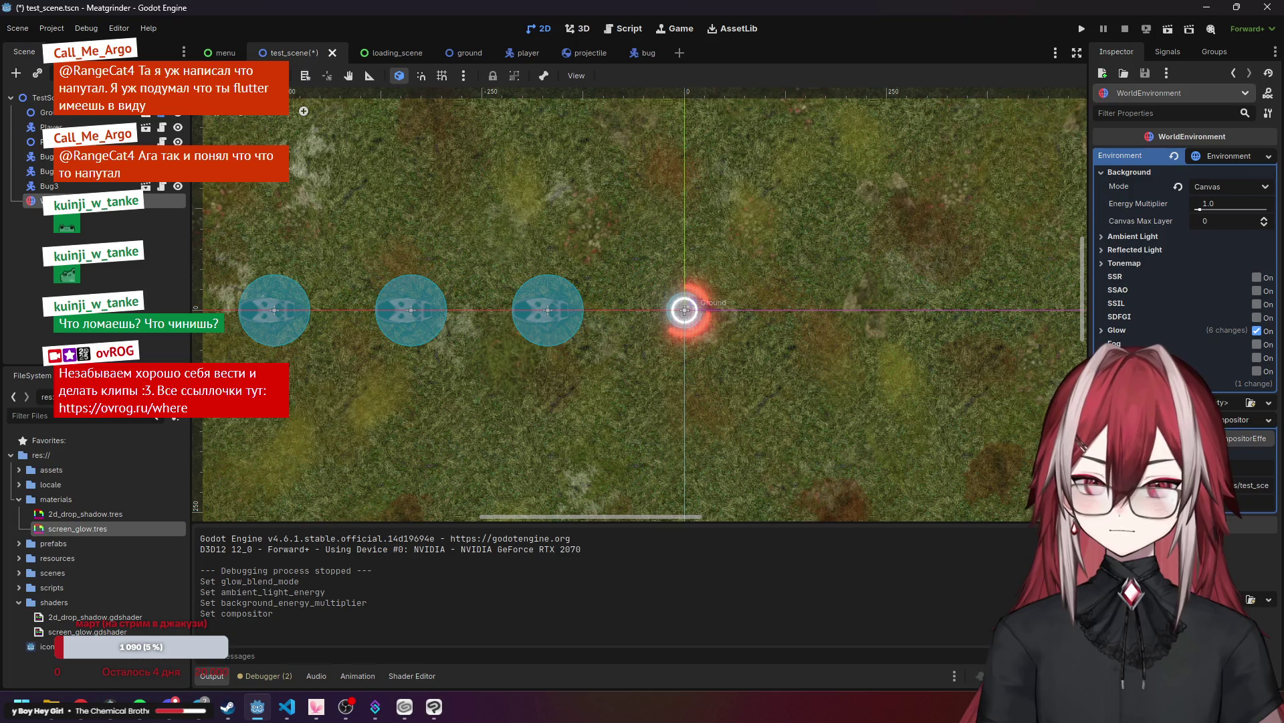
pyautogui.click(1248, 438)
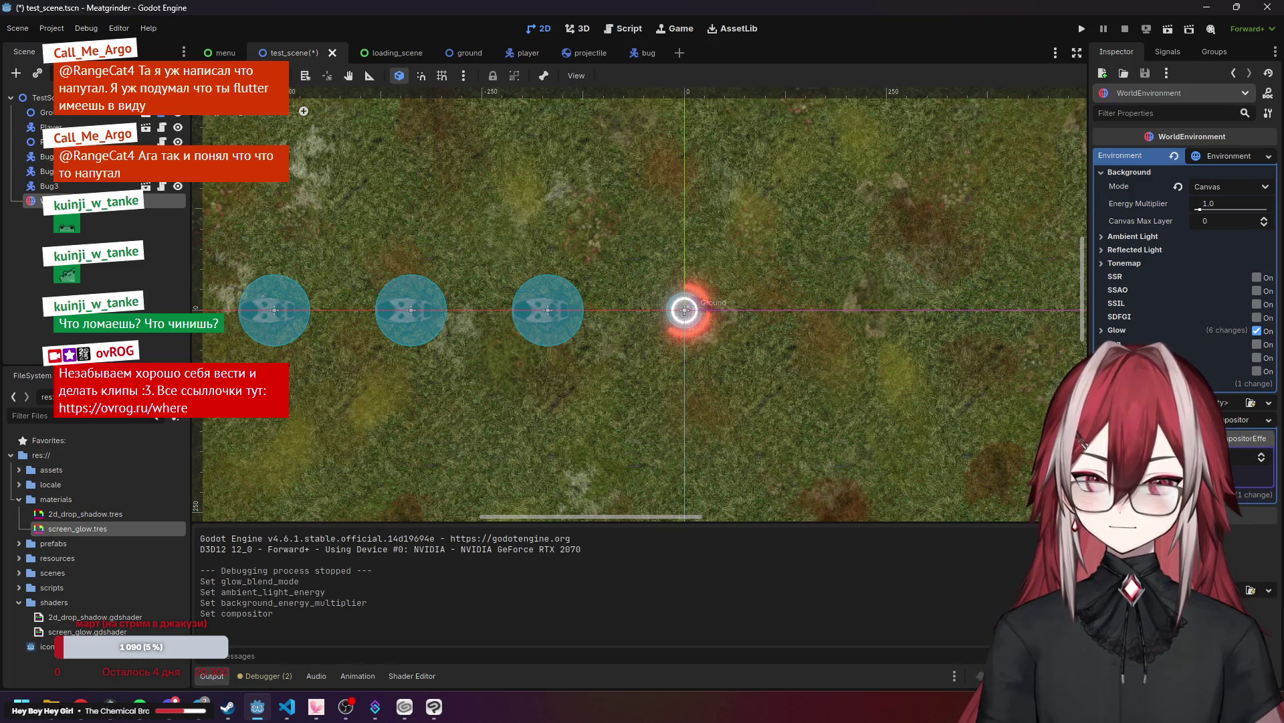
pyautogui.click(1247, 457)
# Step: Try Quick Load for a compositor effect twice, then remove the empty slot
pyautogui.click(1245, 475)
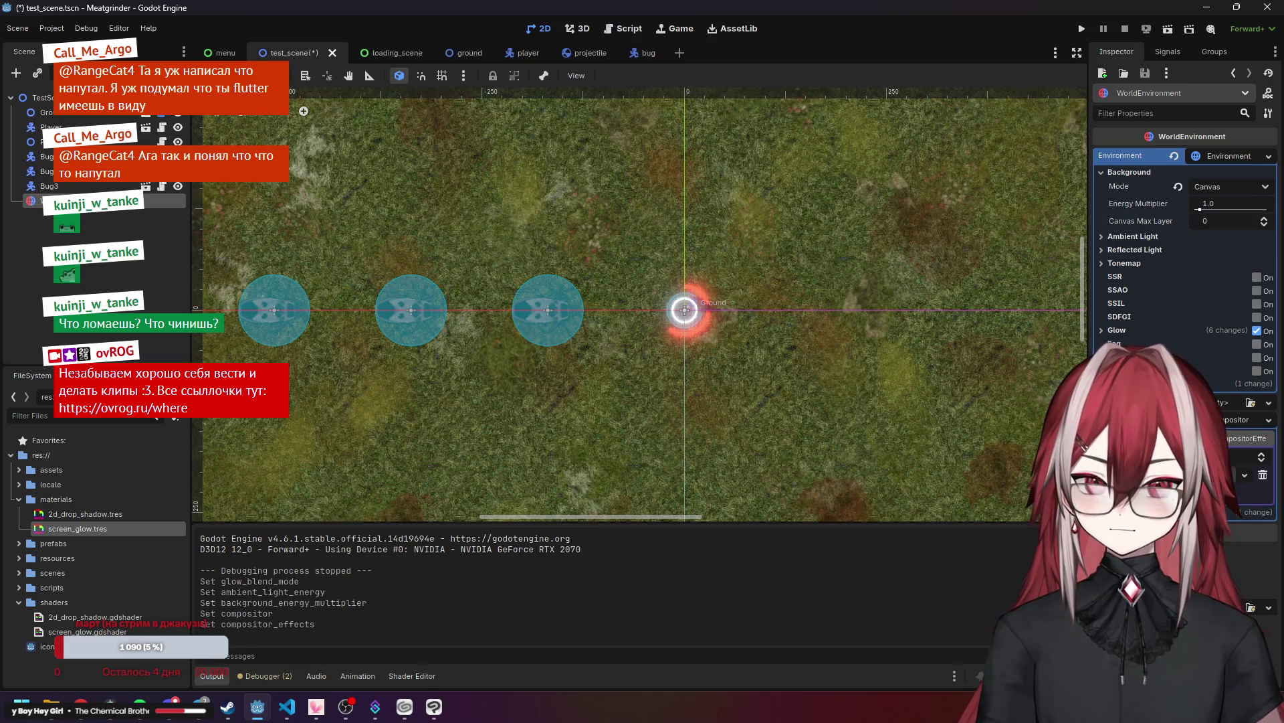
pyautogui.click(1204, 509)
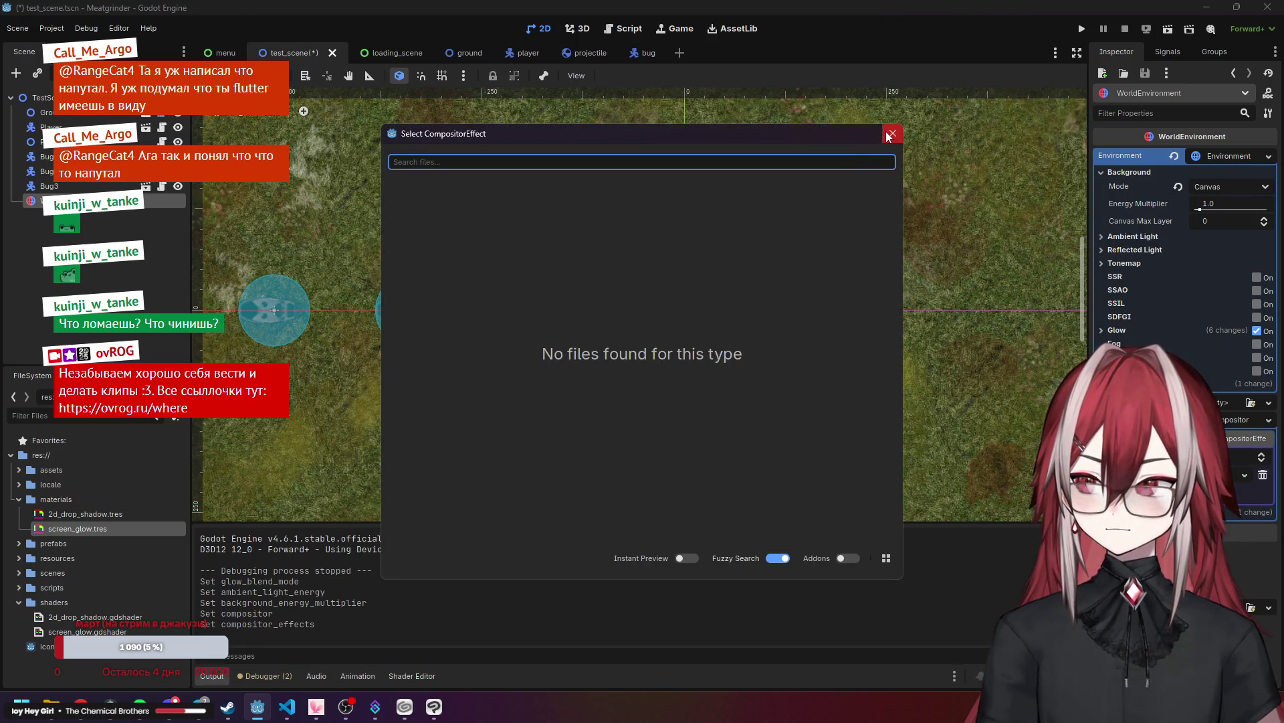
pyautogui.click(890, 134)
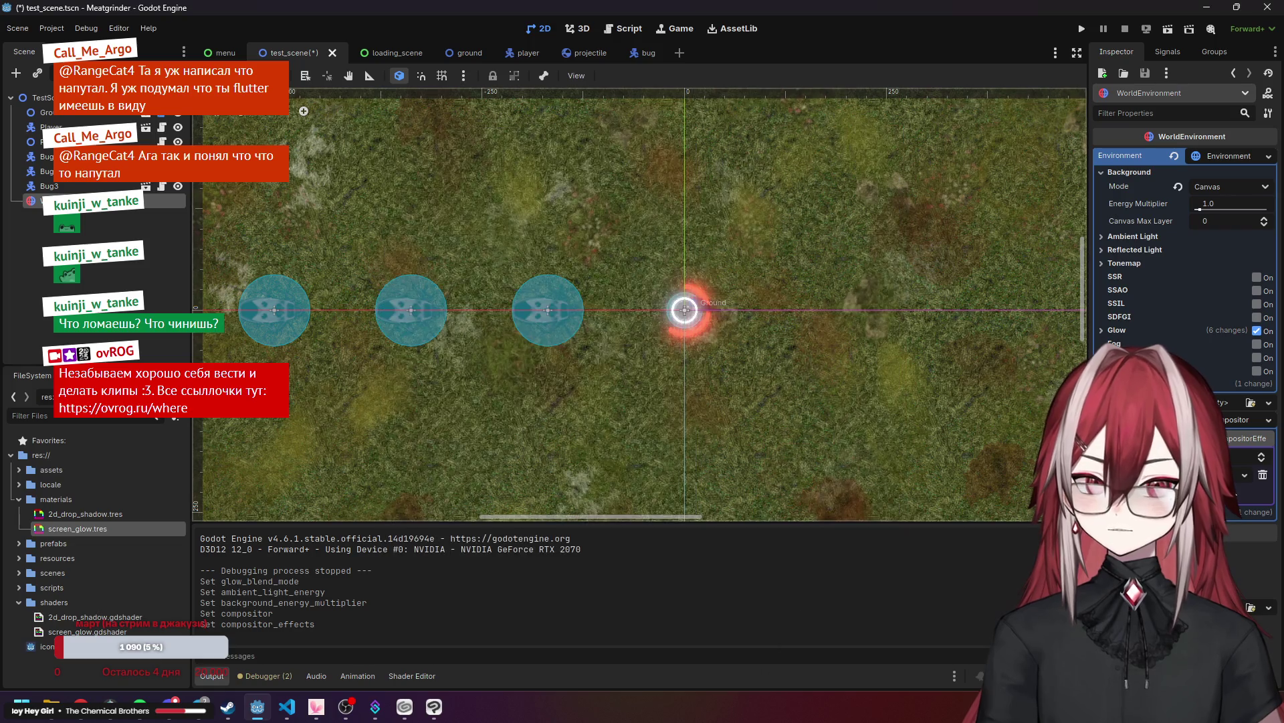
pyautogui.click(1244, 475)
pyautogui.click(1204, 508)
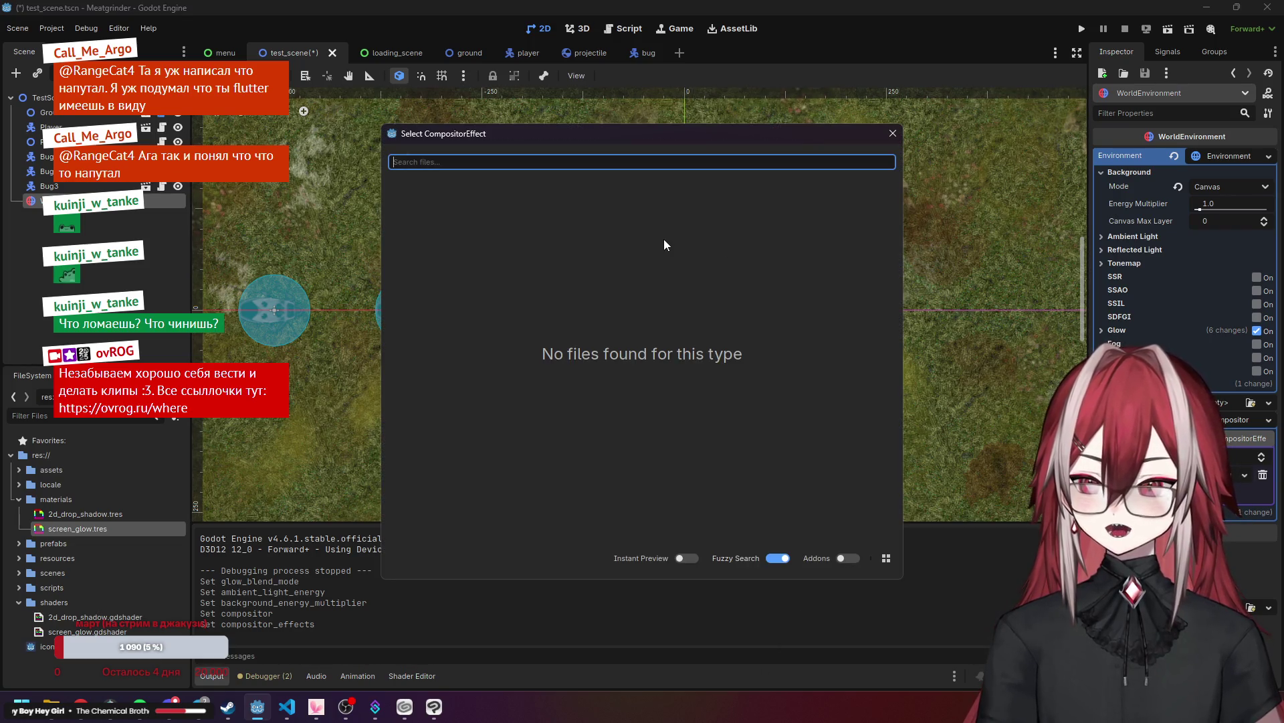
pyautogui.click(893, 133)
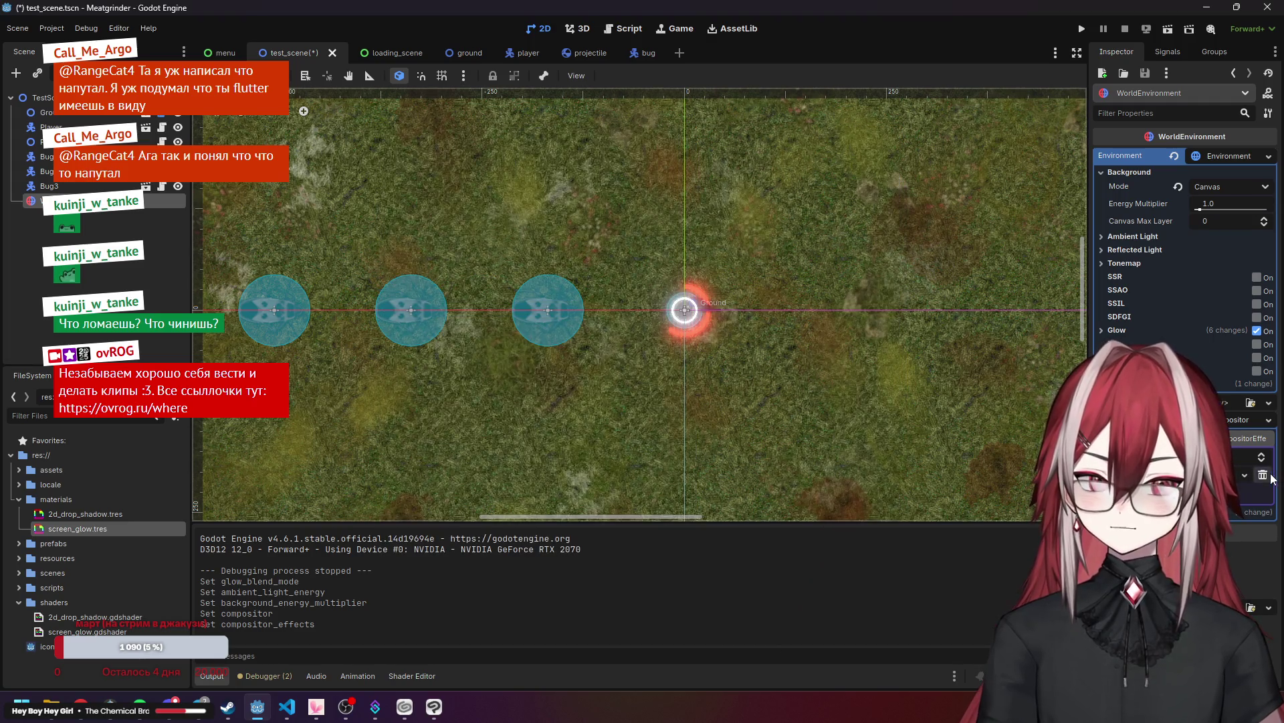
pyautogui.click(1262, 475)
# Step: Clear the Compositor from the environment and list the Camera Attributes types
pyautogui.click(1269, 424)
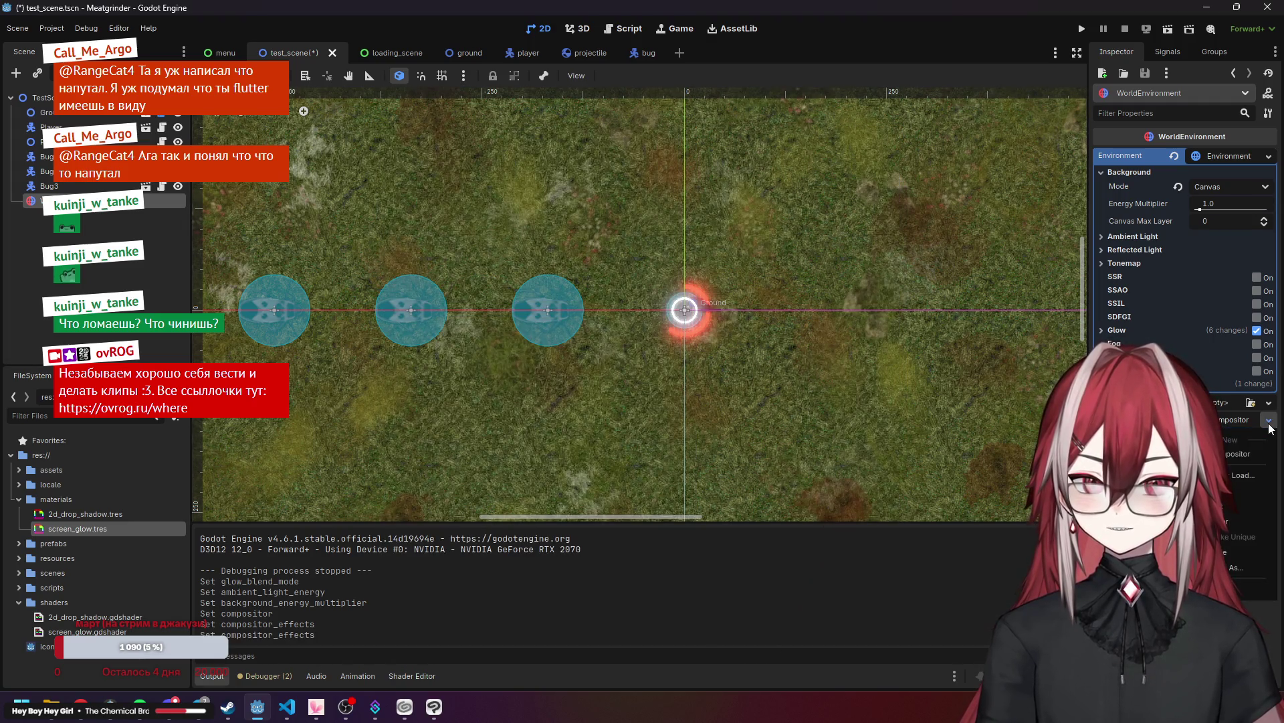
pyautogui.click(1238, 521)
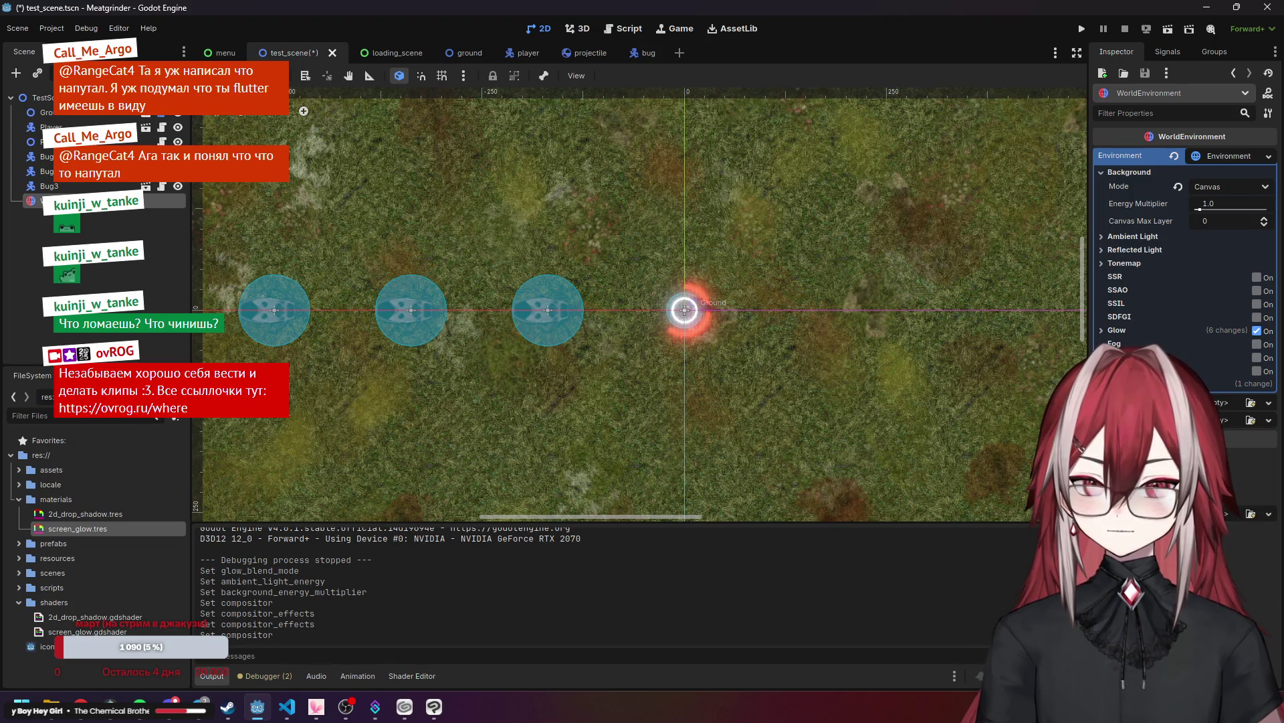
pyautogui.click(1269, 402)
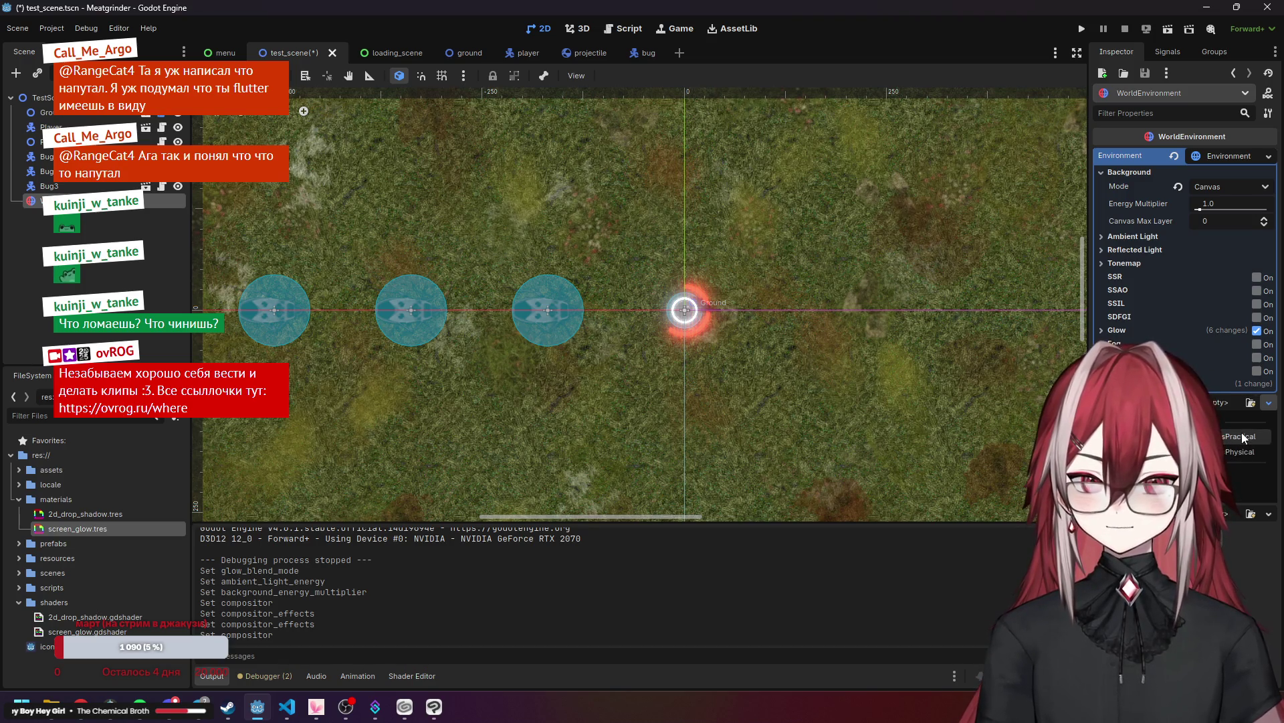
# Step: Try CameraAttributesPractical with a higher exposure multiplier and auto exposure, then remove it
pyautogui.click(1242, 436)
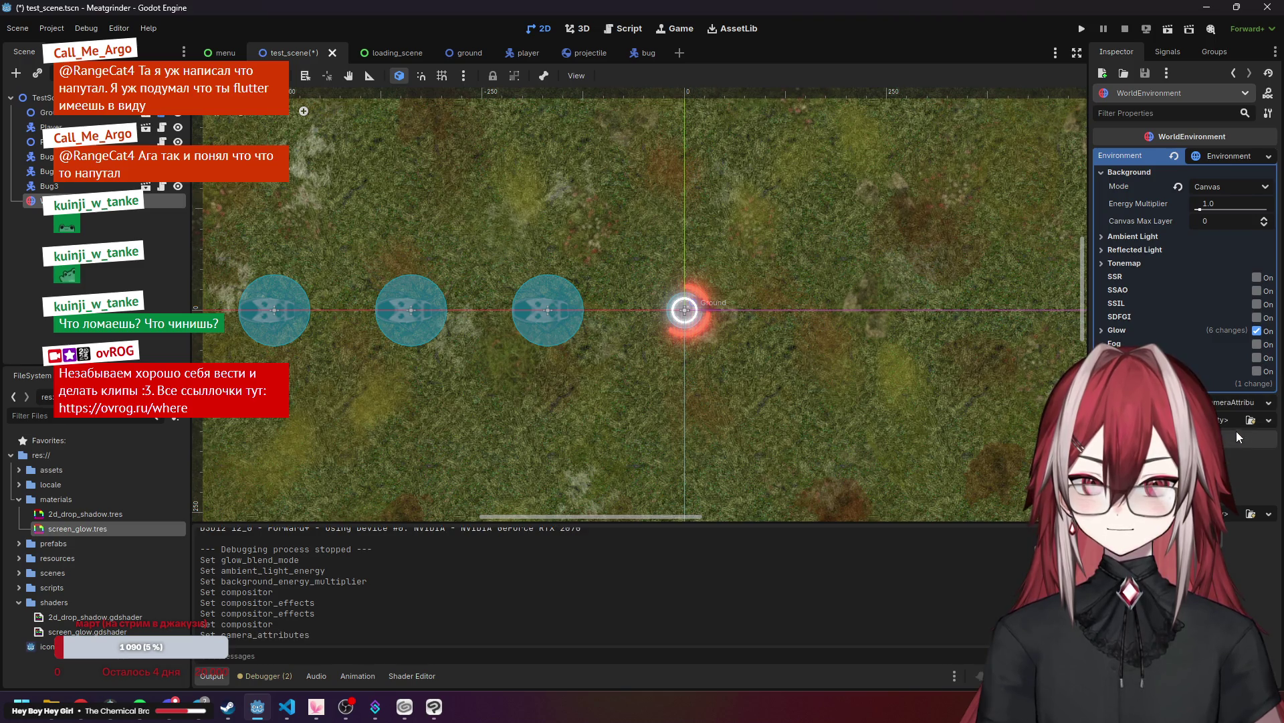
pyautogui.click(1216, 403)
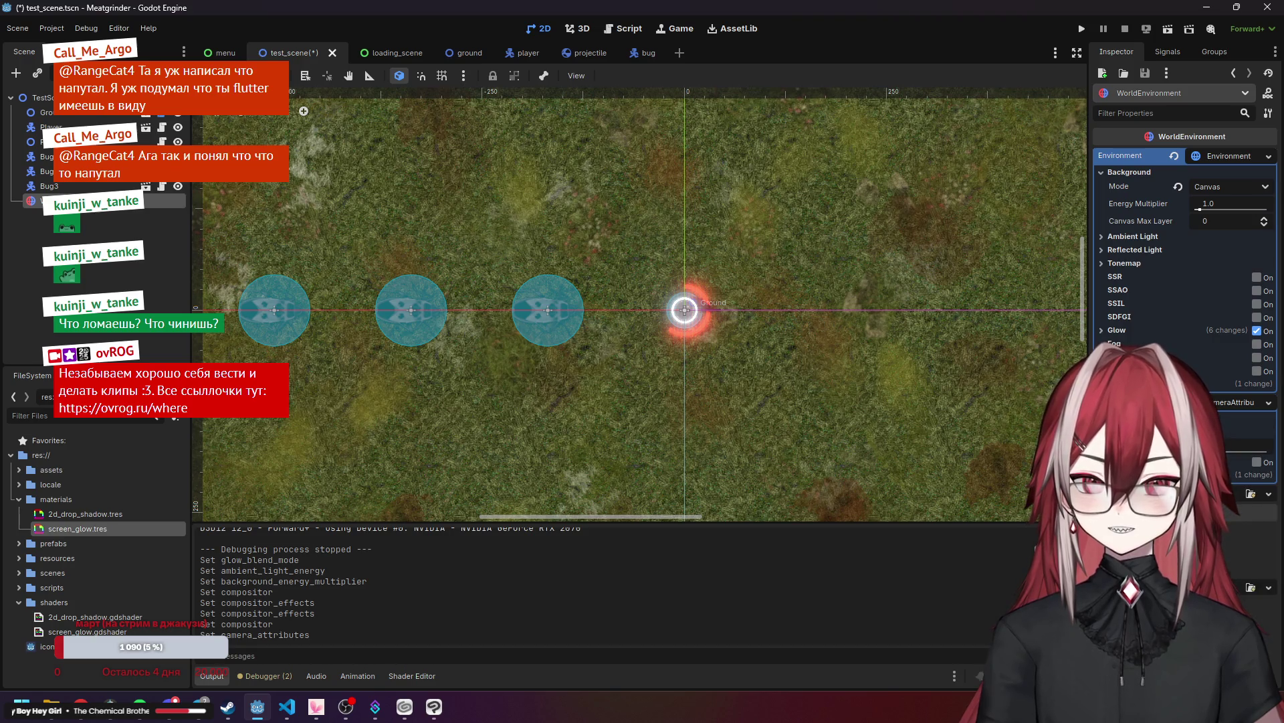
pyautogui.click(1236, 452)
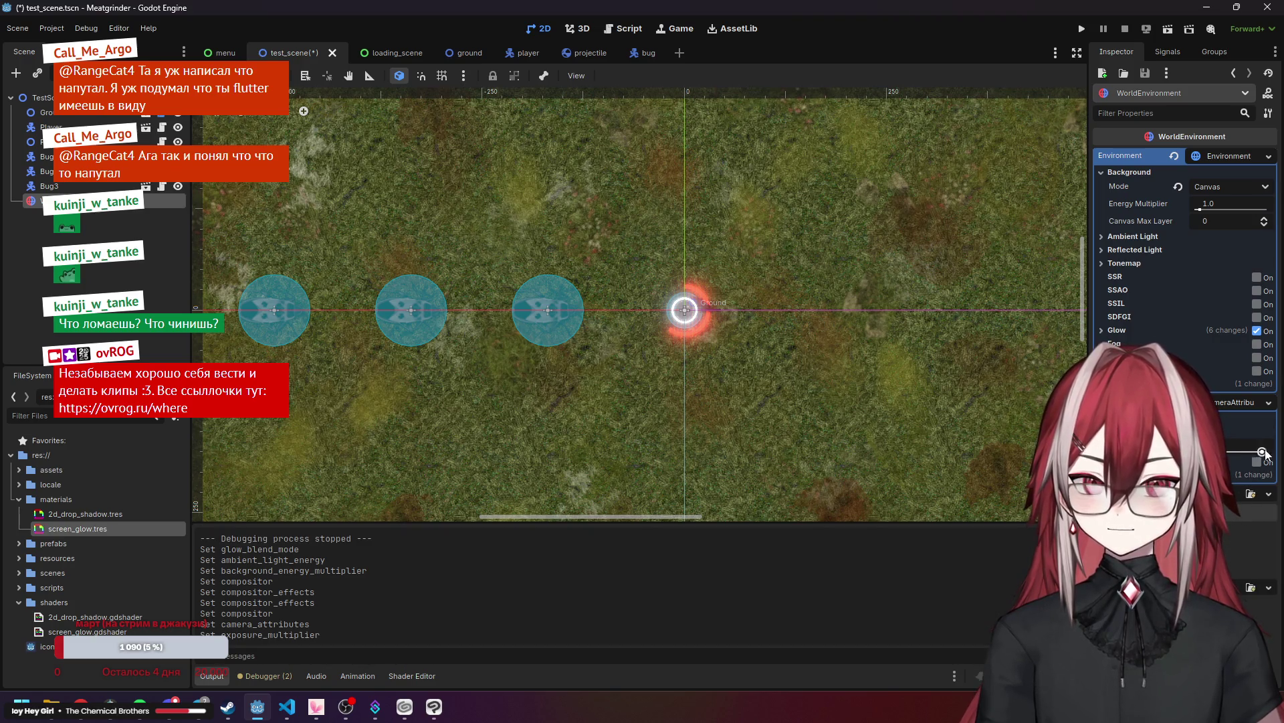
pyautogui.moveTo(1236, 452); pyautogui.dragTo(1248, 452)
pyautogui.click(1259, 462)
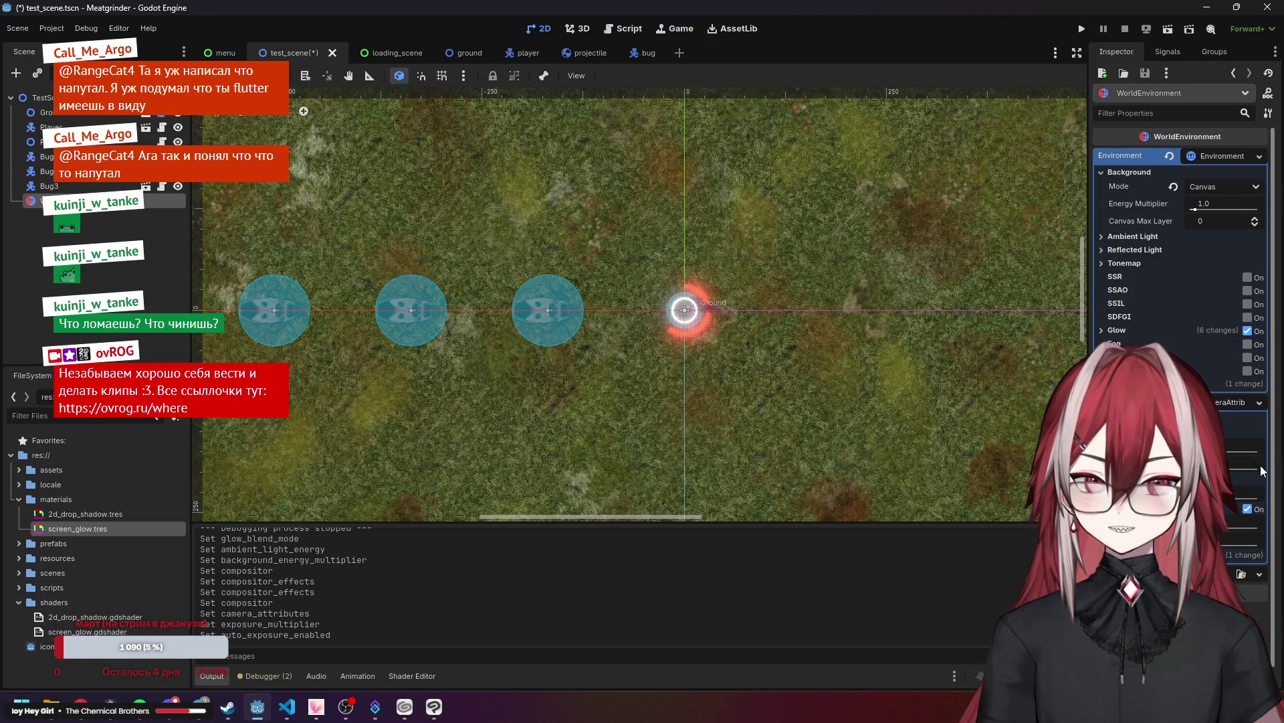
pyautogui.click(1246, 508)
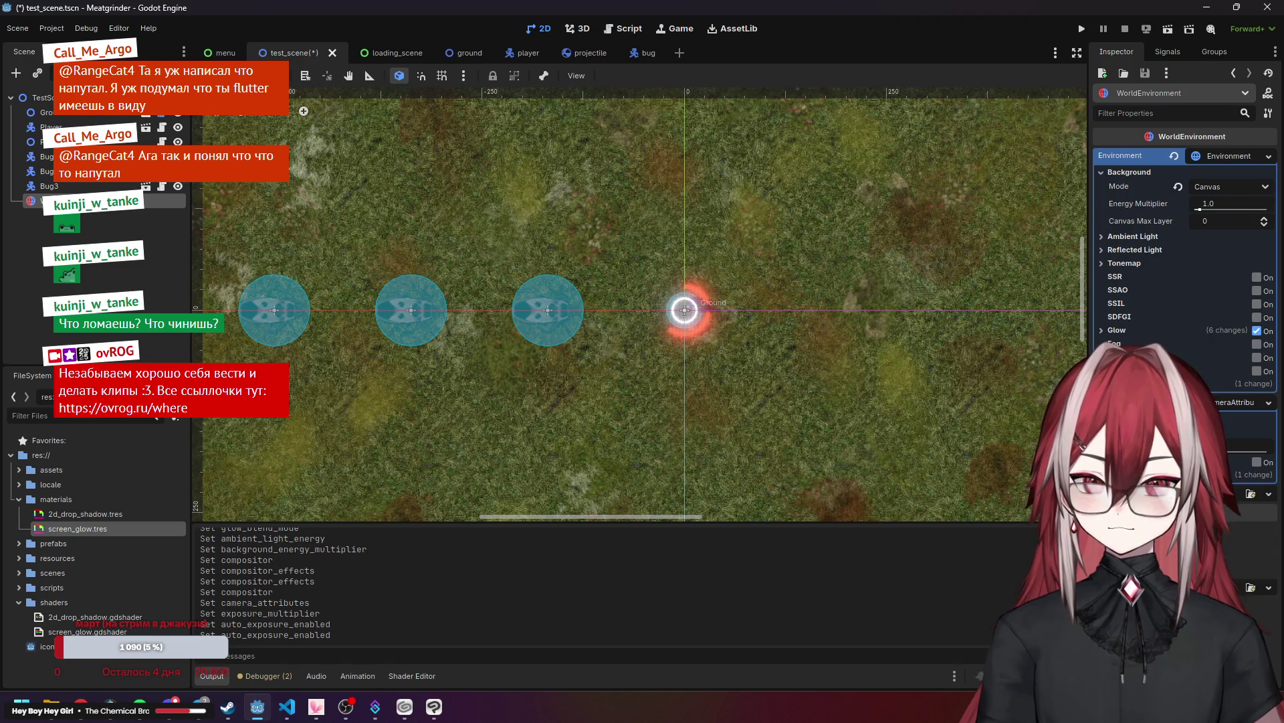
pyautogui.click(1178, 402)
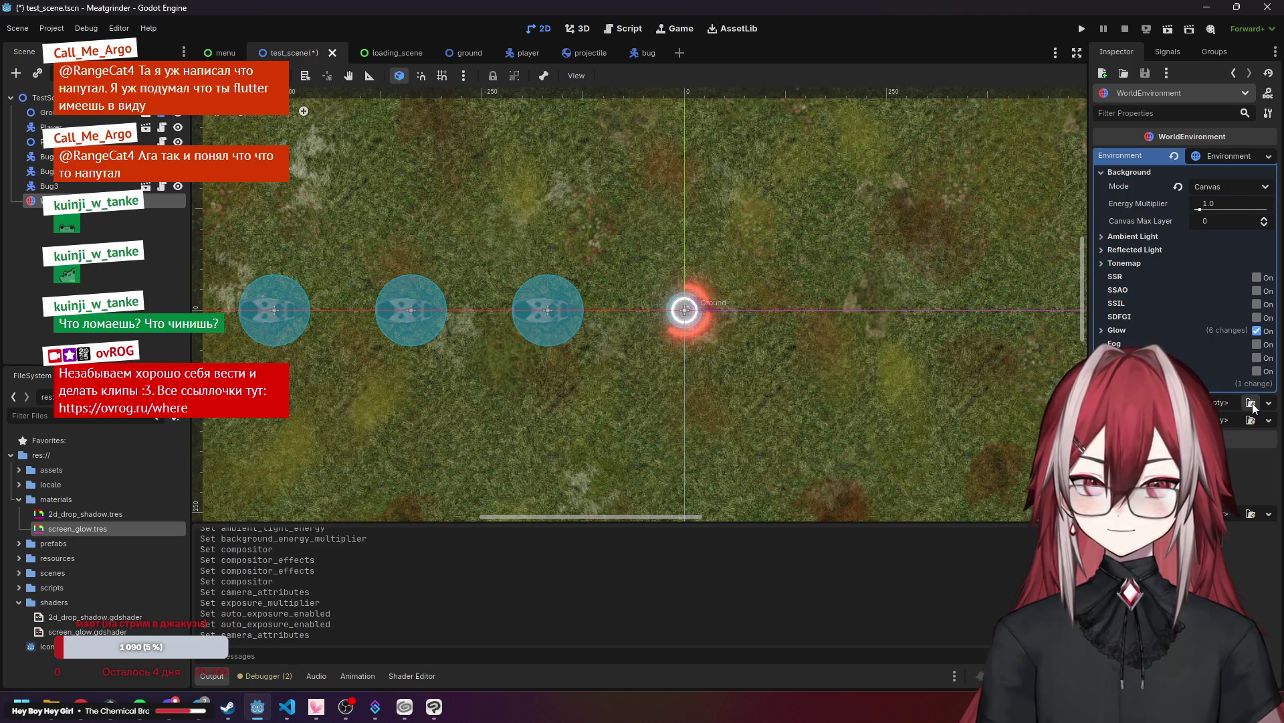
# Step: Lower the Tonemap exposure from 1.0 to about 0.44
pyautogui.click(1116, 174)
pyautogui.click(1126, 212)
pyautogui.moveTo(1219, 247)
pyautogui.mouseDown()
pyautogui.moveTo(1231, 249)
pyautogui.moveTo(1207, 250)
pyautogui.mouseUp()
# Step: Test-run the game with the darker exposure, shoot at the bugs, then close it
pyautogui.hotkey('ctrl', 's')
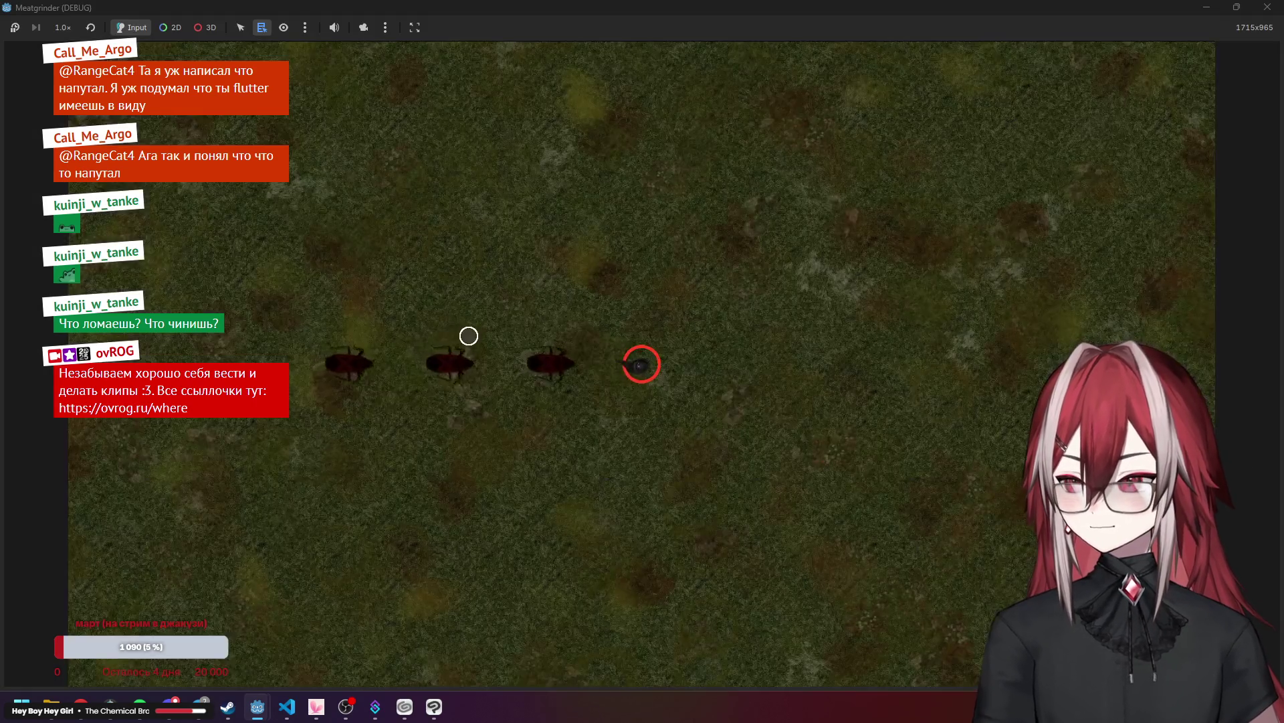
pyautogui.press('d')
pyautogui.click(458, 348)
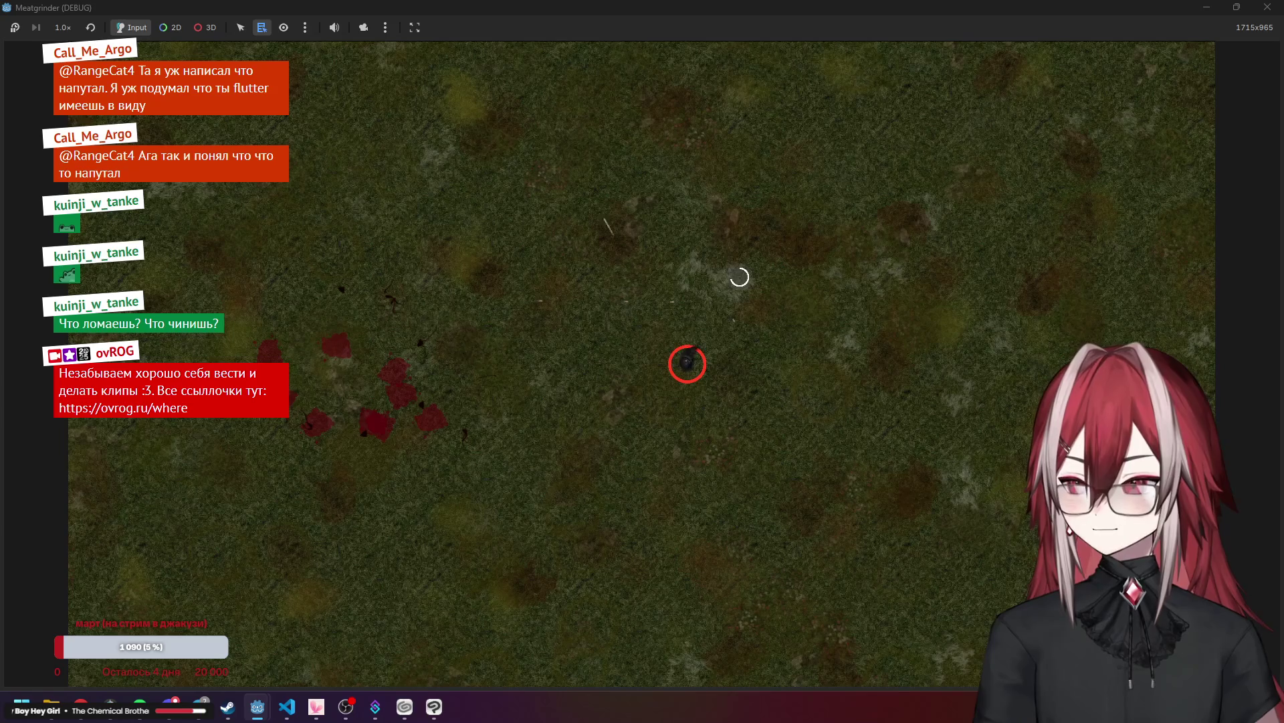
pyautogui.click(1265, 8)
# Step: Set Tonemap exposure back to 1, inspect TestScene's Visibility settings, then undo
pyautogui.click(1217, 245)
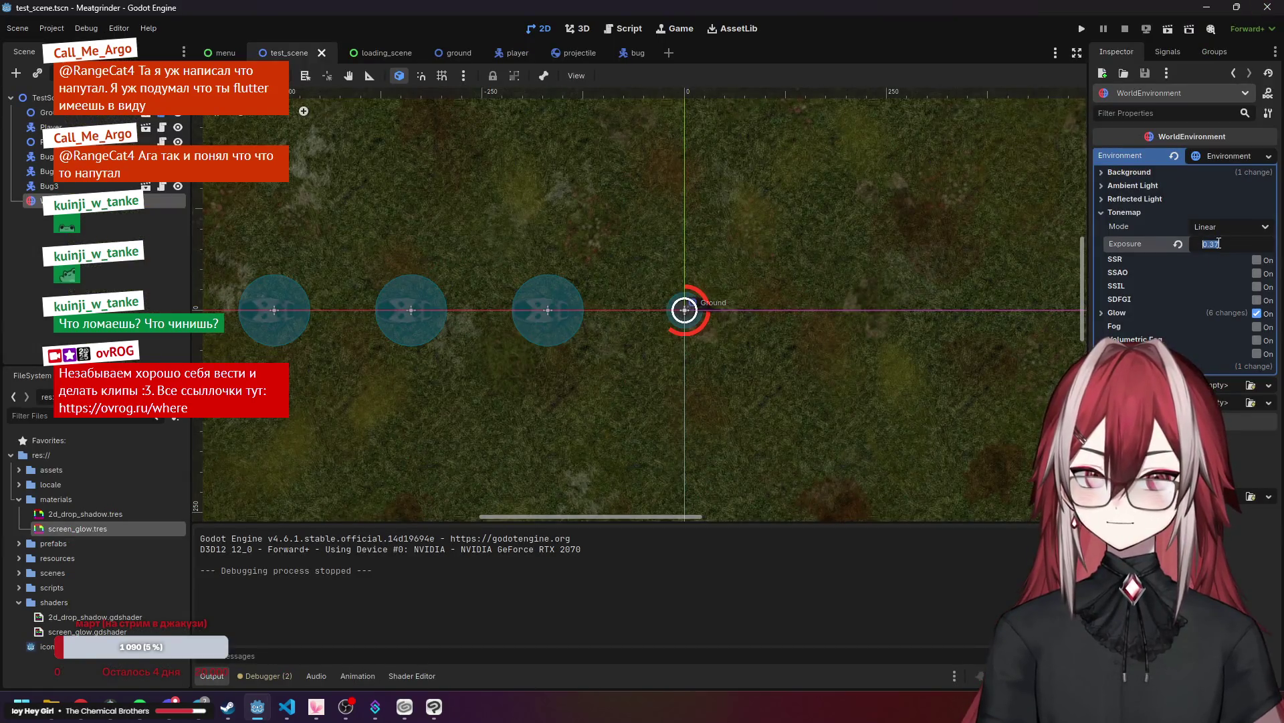
pyautogui.write('1')
pyautogui.press('Return')
pyautogui.click(516, 243)
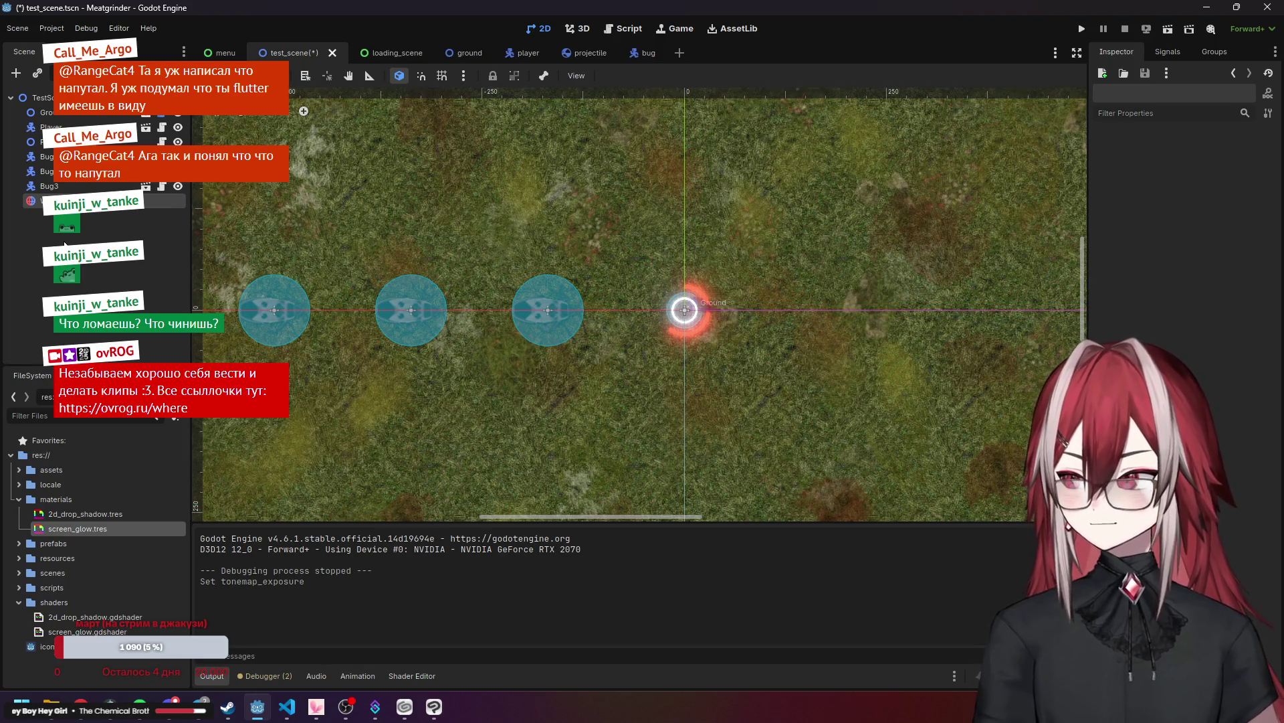
pyautogui.click(41, 97)
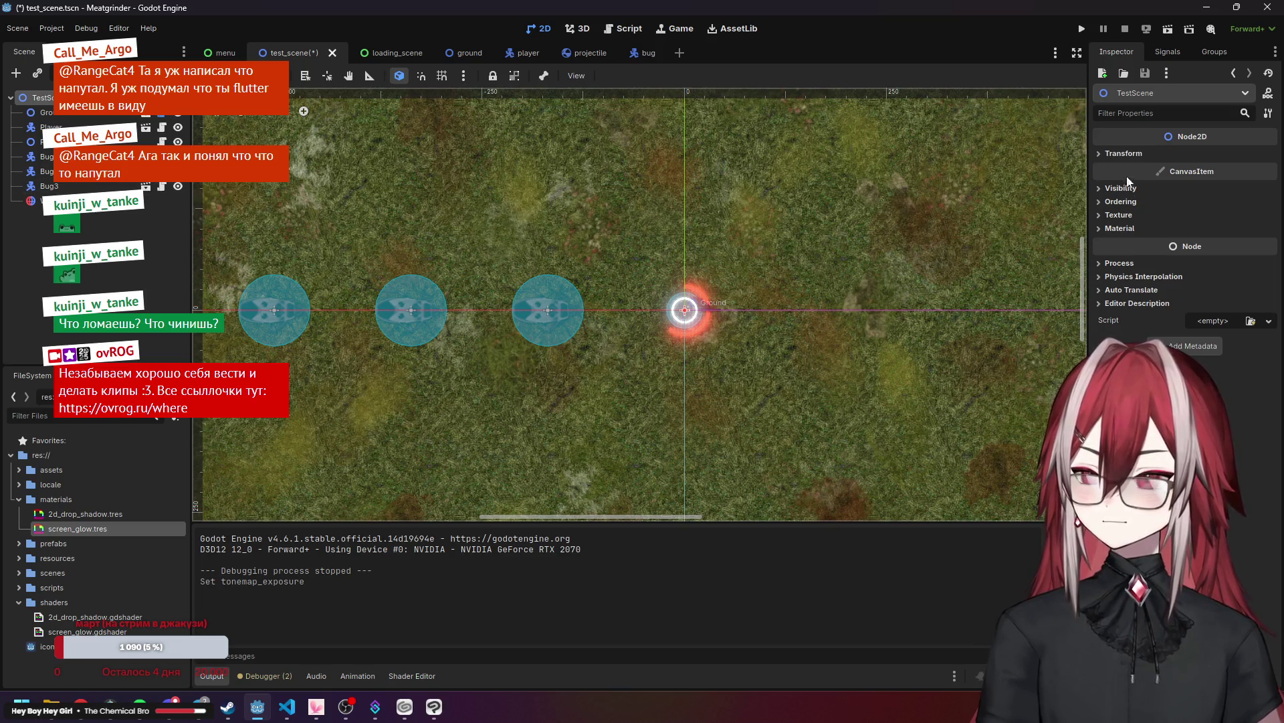
pyautogui.click(1111, 188)
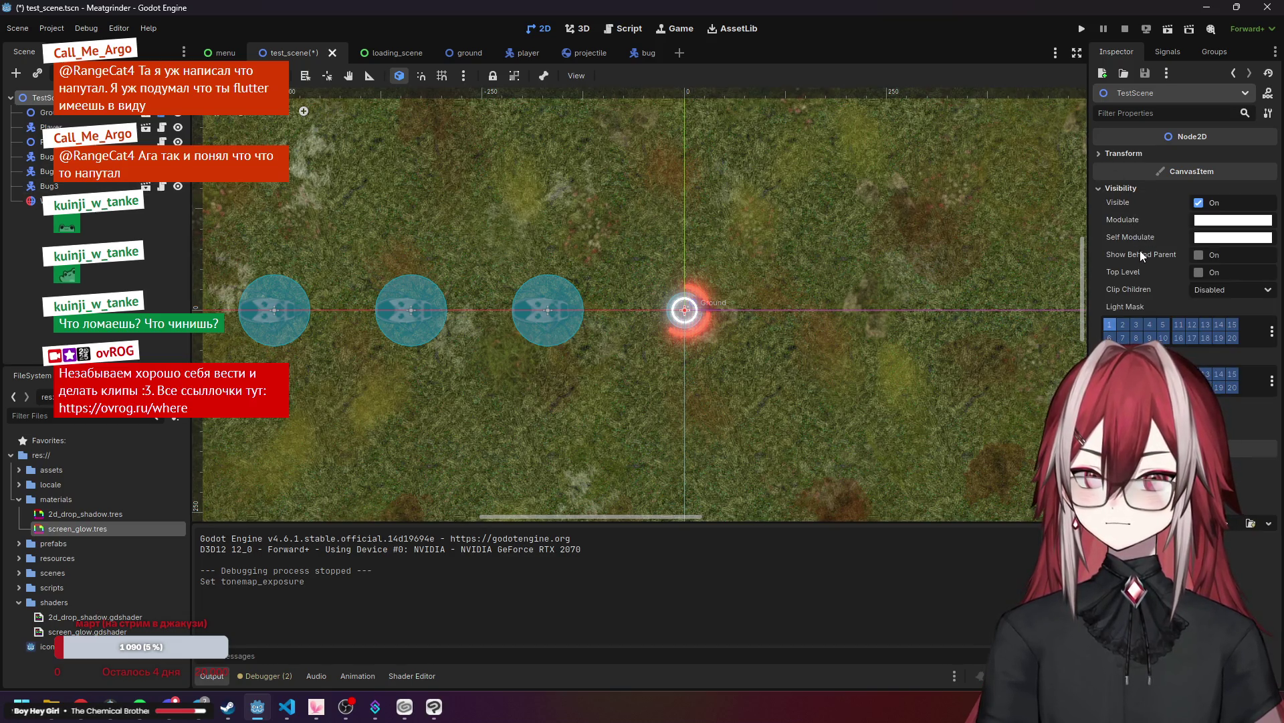
pyautogui.hotkey('ctrl', 'z')
pyautogui.hotkey('ctrl', 'z')
pyautogui.hotkey('ctrl', 'z')
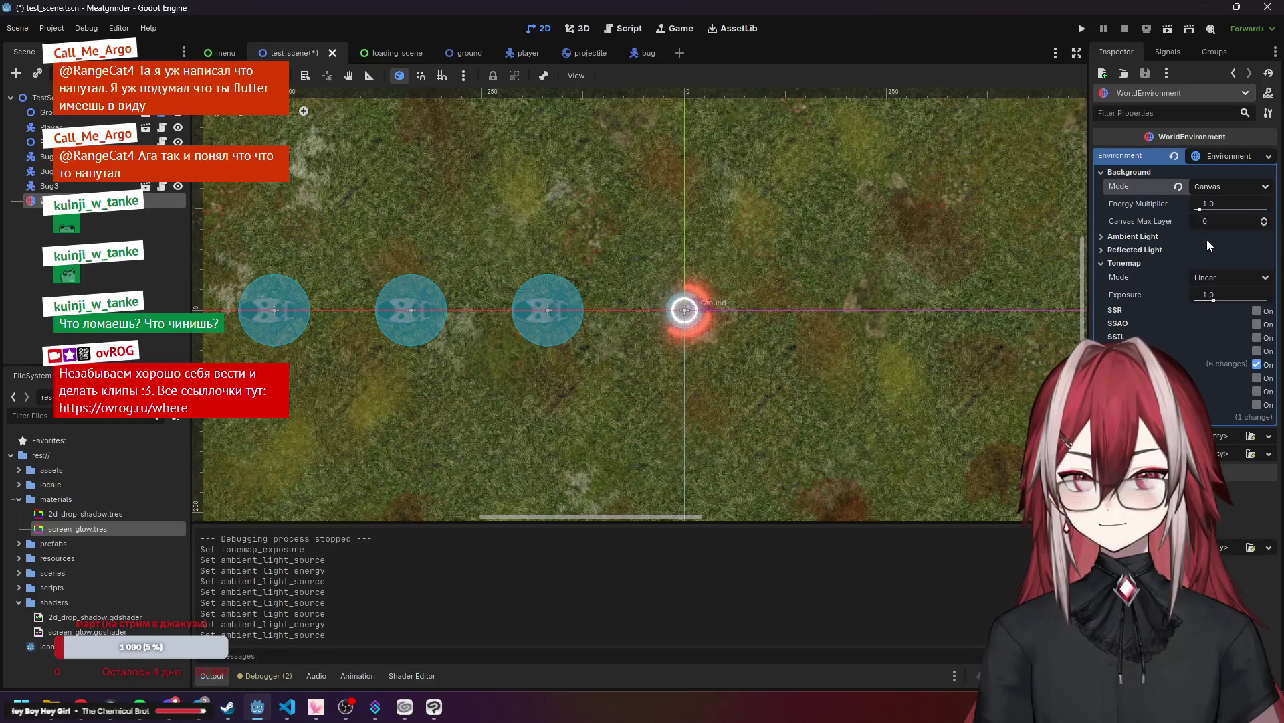
# Step: Try Sky and Camera Feed background modes, then return the background to Canvas
pyautogui.hotkey('ctrl', 'z')
pyautogui.scroll(-3, 794, 238)
pyautogui.scroll(3, 805, 231)
pyautogui.click(1229, 187)
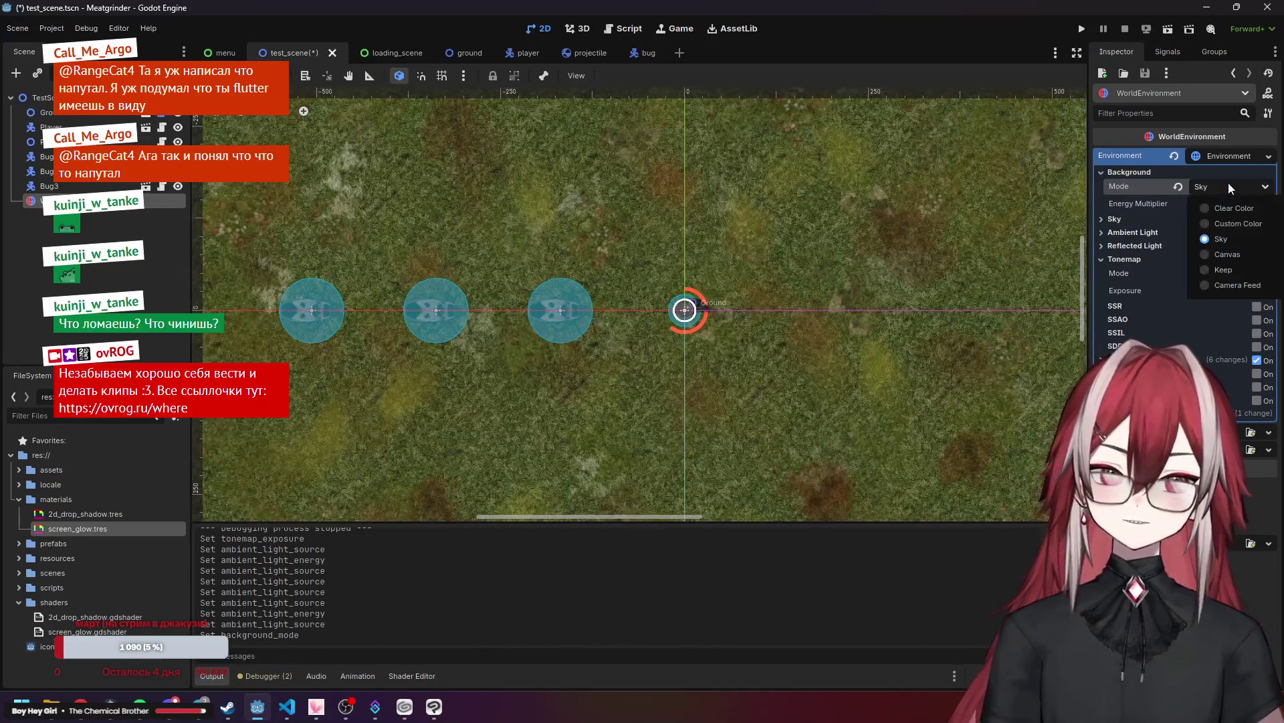
pyautogui.click(1225, 267)
pyautogui.click(1217, 186)
pyautogui.click(1217, 284)
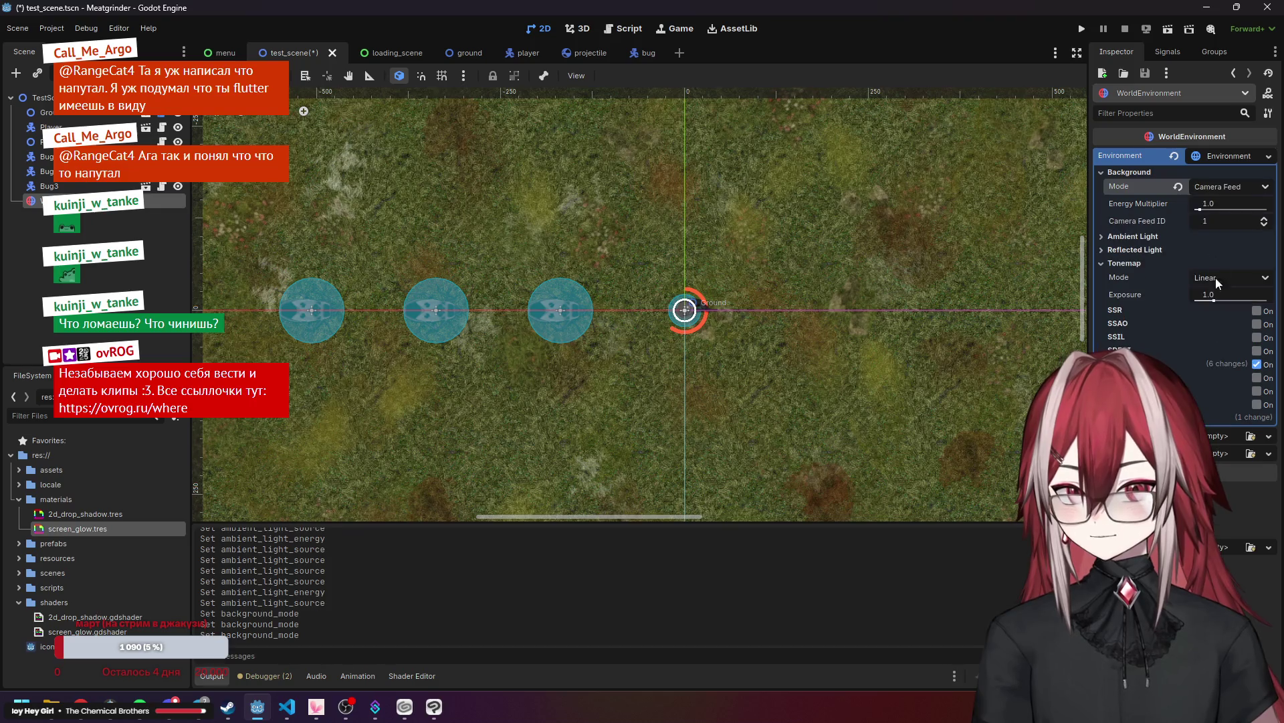
pyautogui.click(1212, 190)
pyautogui.click(1212, 254)
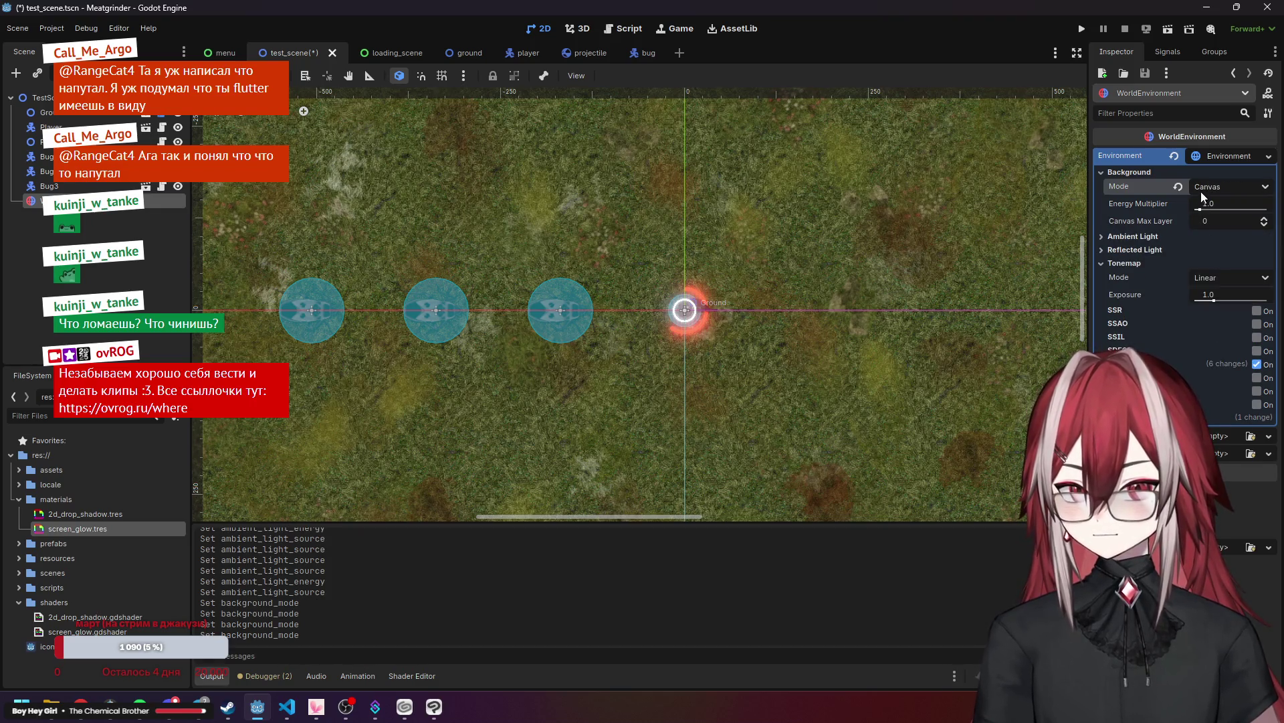
# Step: Raise the background energy multiplier and check it in a short test run
pyautogui.moveTo(1200, 211); pyautogui.dragTo(1243, 213)
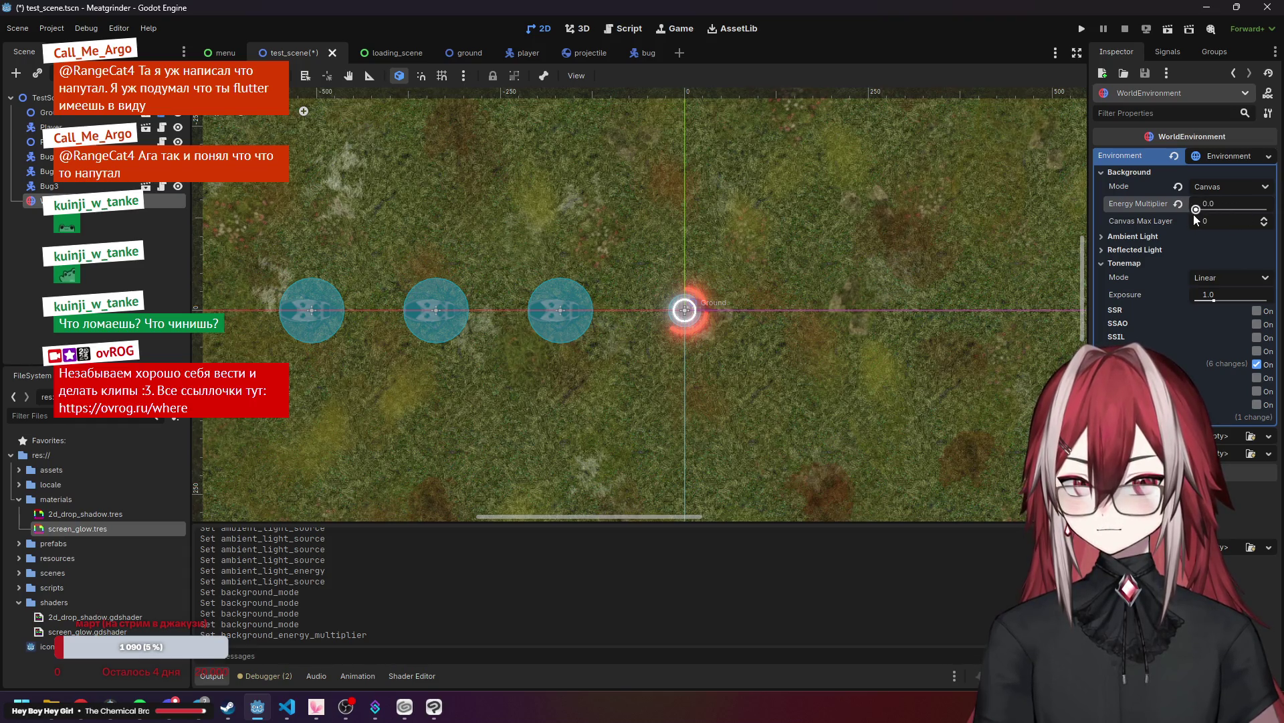
pyautogui.click(1082, 29)
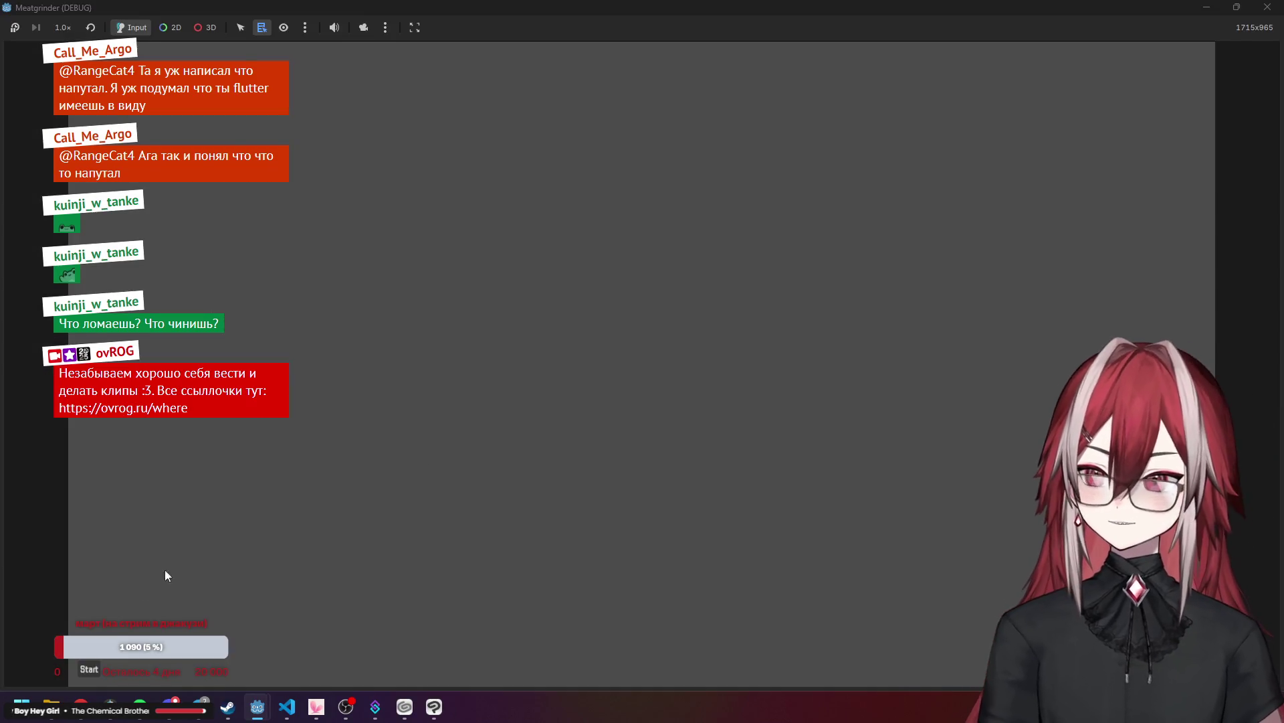
pyautogui.click(89, 668)
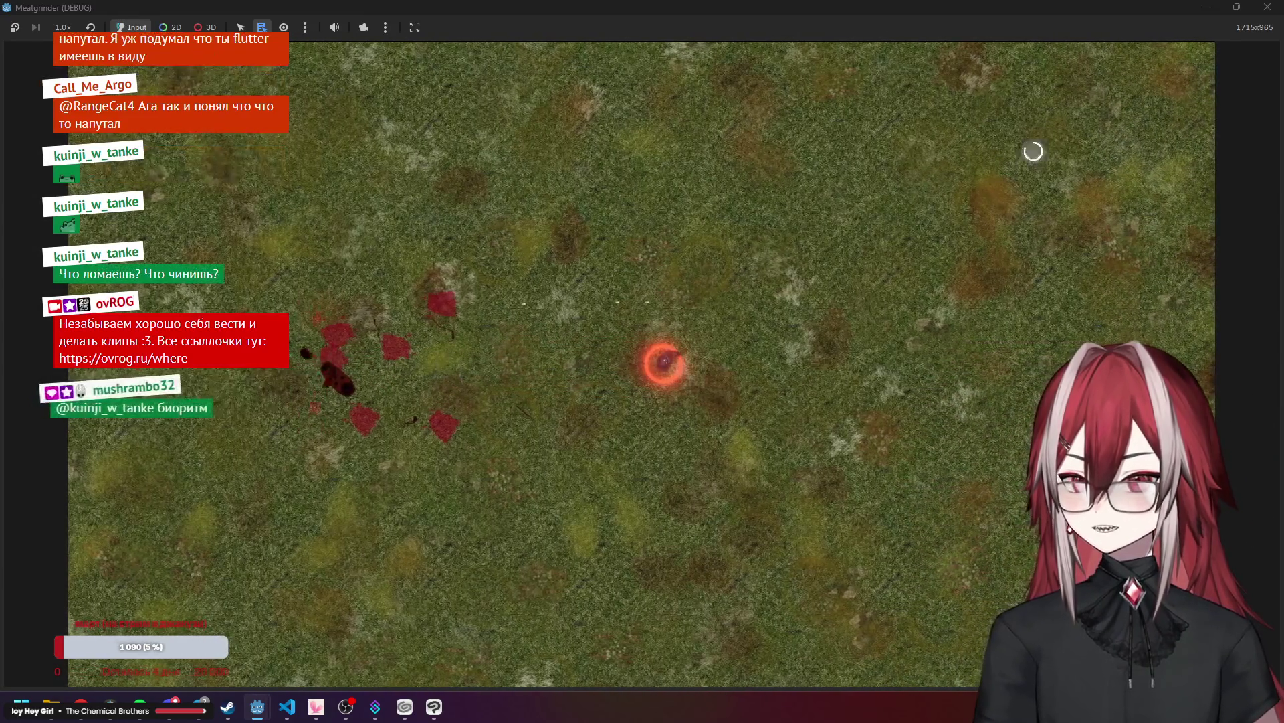
pyautogui.click(1268, 7)
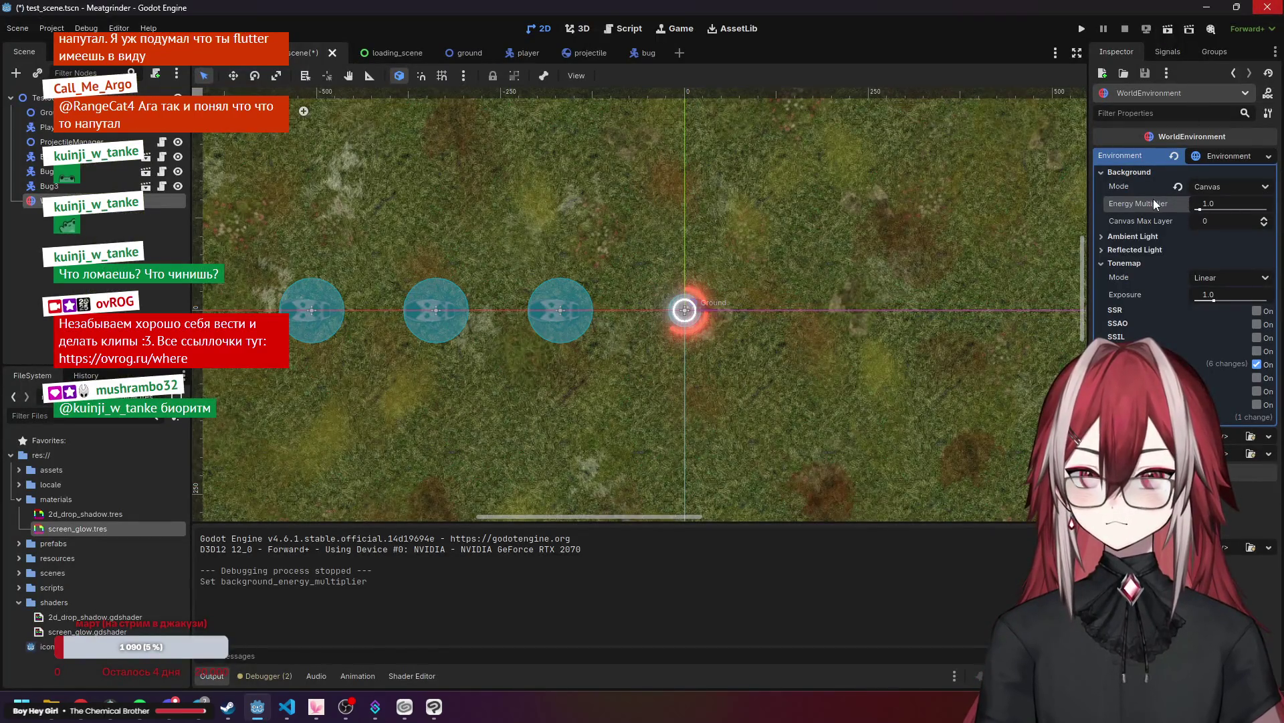
pyautogui.moveTo(1125, 184)
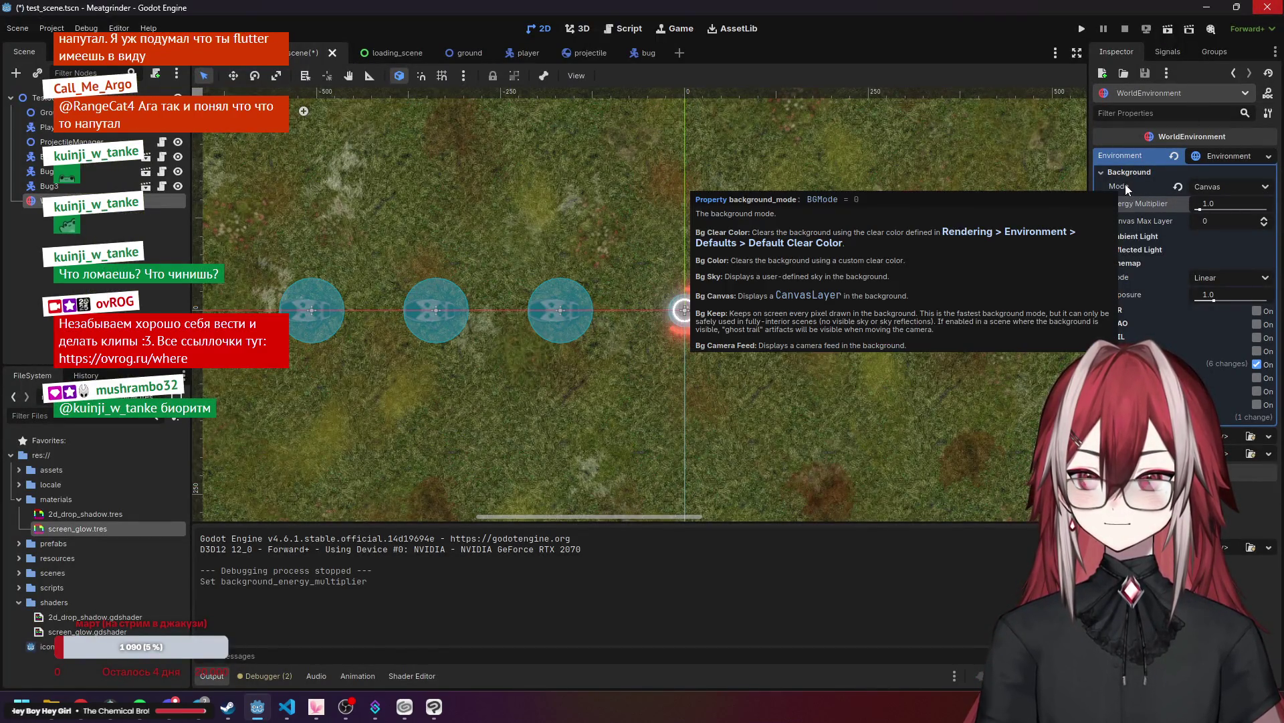
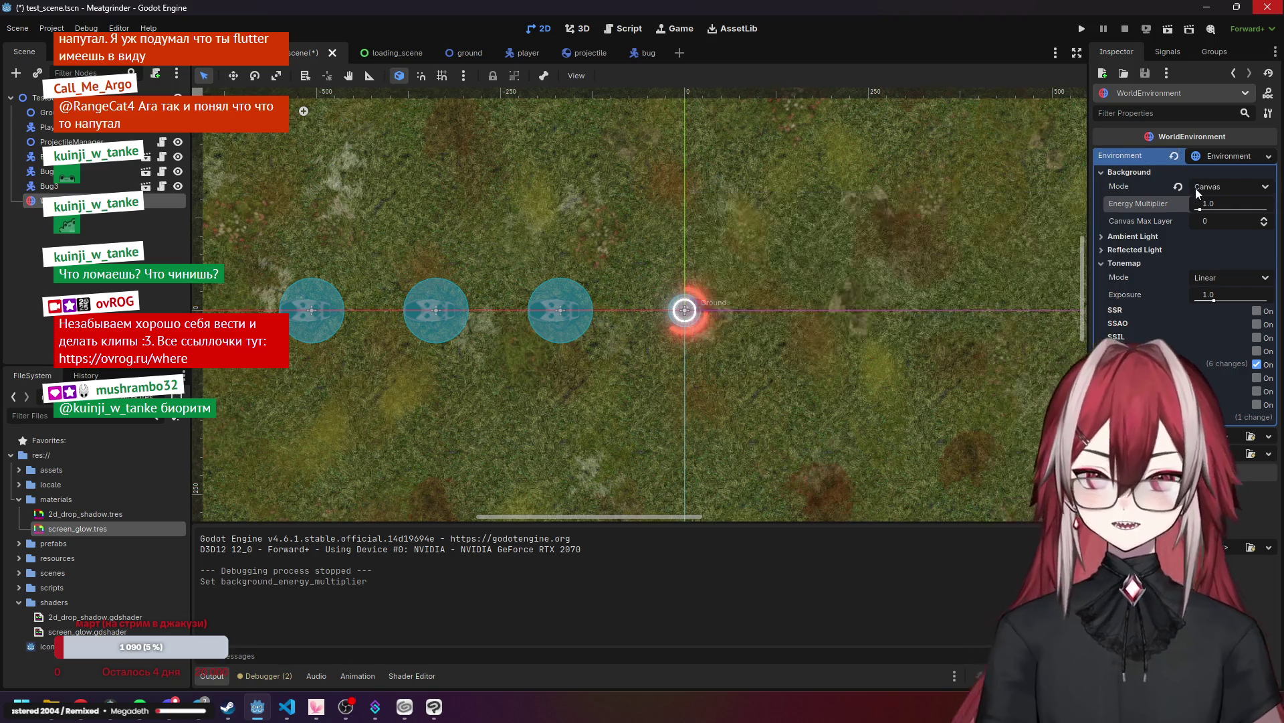
# Step: Reset the WorldEnvironment background mode, try Custom Color, and test it in a game run
pyautogui.click(1178, 188)
pyautogui.click(1230, 186)
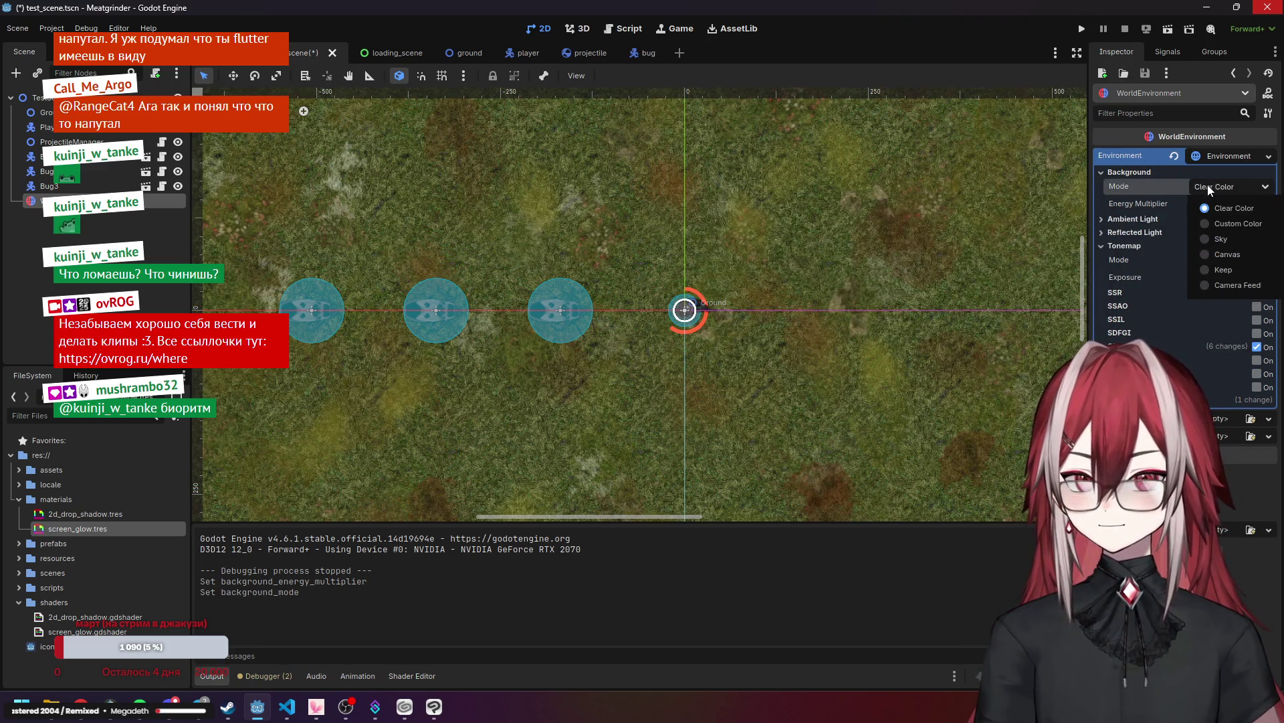
pyautogui.click(1230, 230)
pyautogui.click(1082, 29)
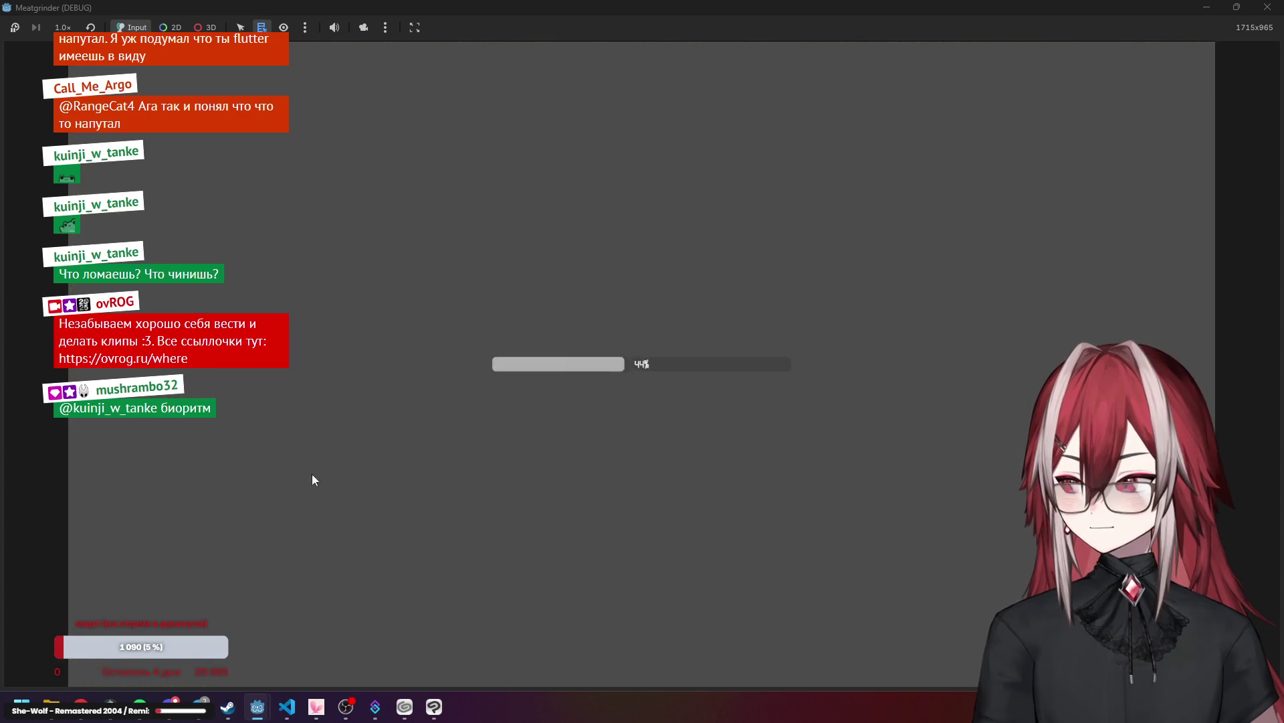
pyautogui.press('d')
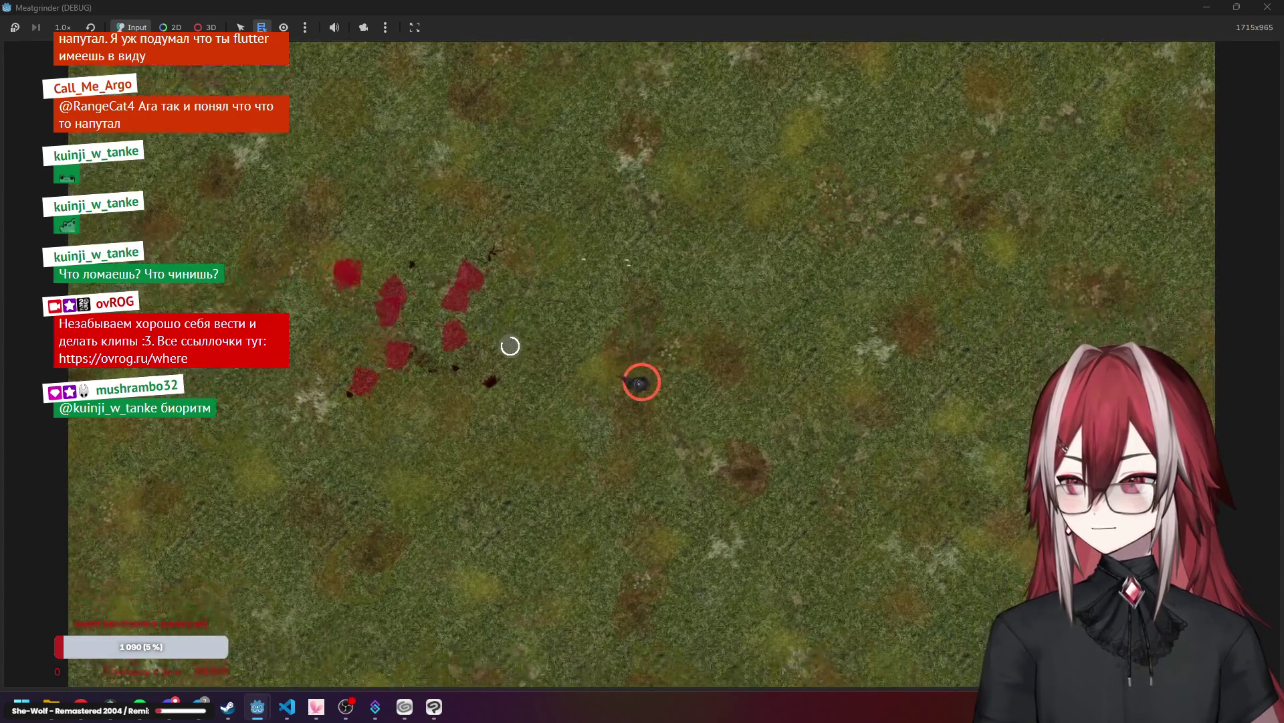
pyautogui.click(1268, 6)
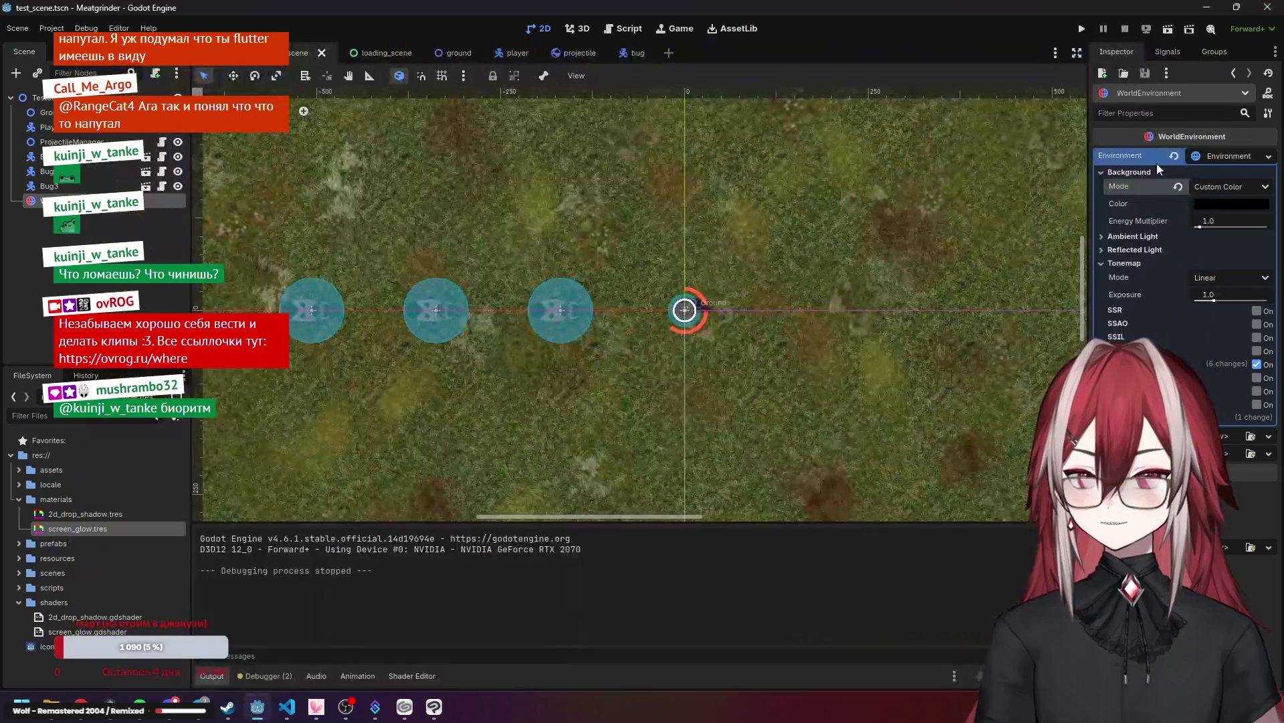
# Step: Set the background mode back to Canvas and switch to the docs in Chrome
pyautogui.click(1211, 184)
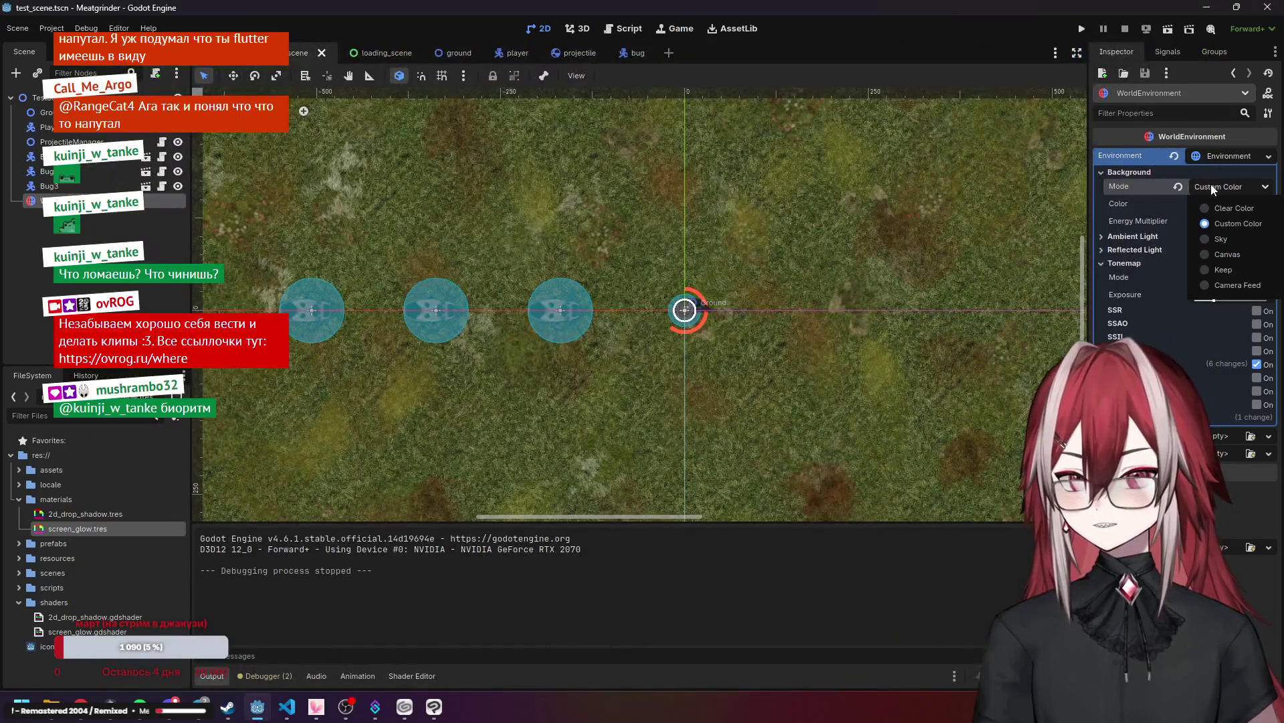
pyautogui.click(1219, 254)
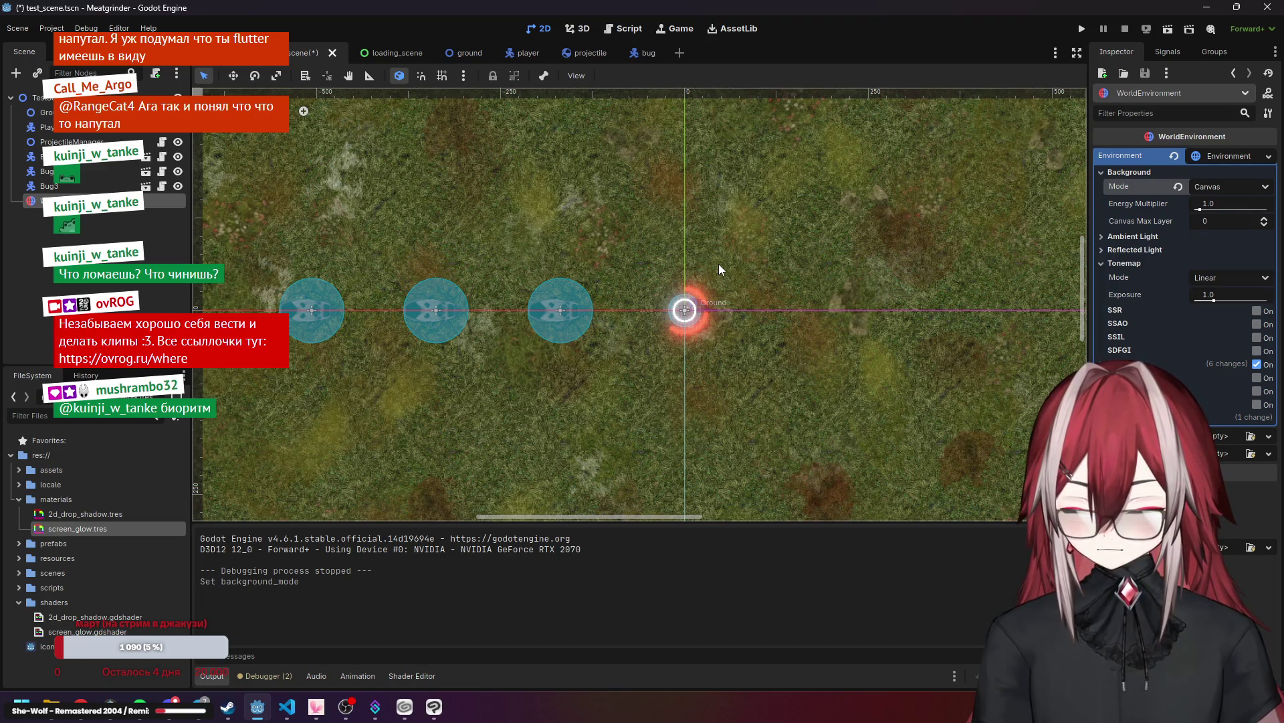
pyautogui.hotkey('alt', 'Tab')
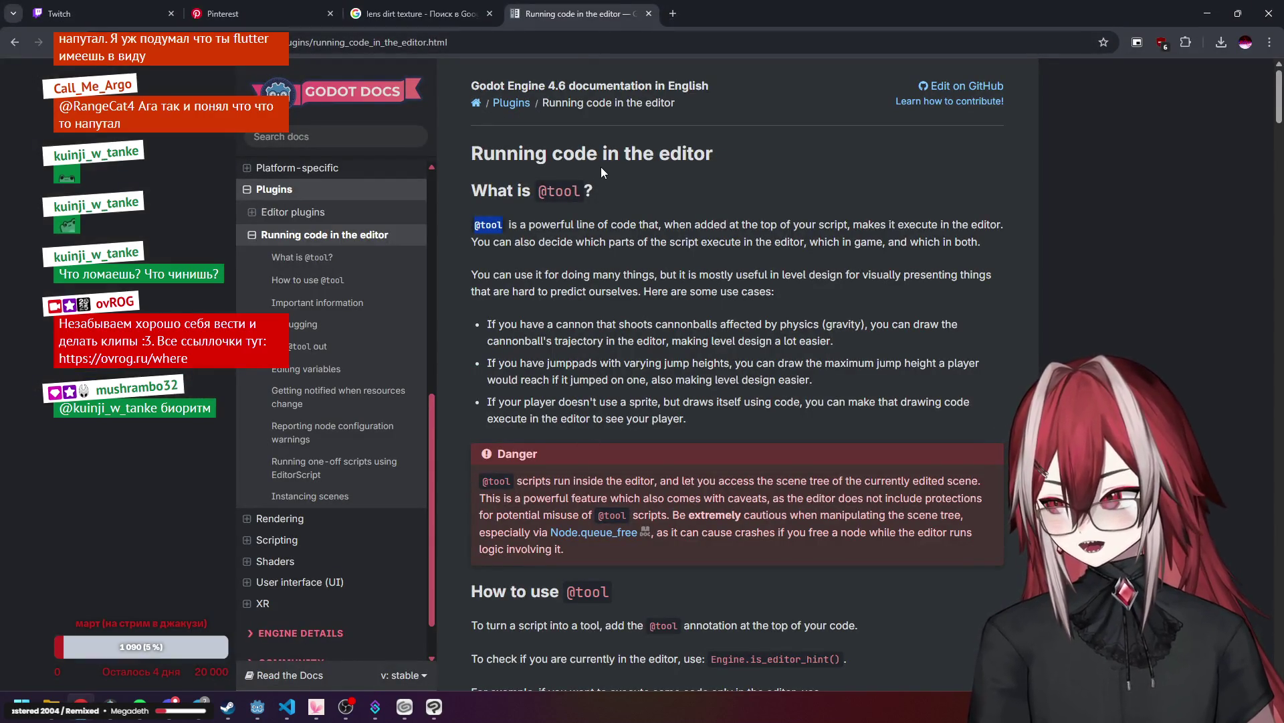
# Step: Reopen the Custom post-processing and Environment and post-processing docs pages from recently closed tabs
pyautogui.hotkey('alt', 'Left')
pyautogui.hotkey('alt', 'Right')
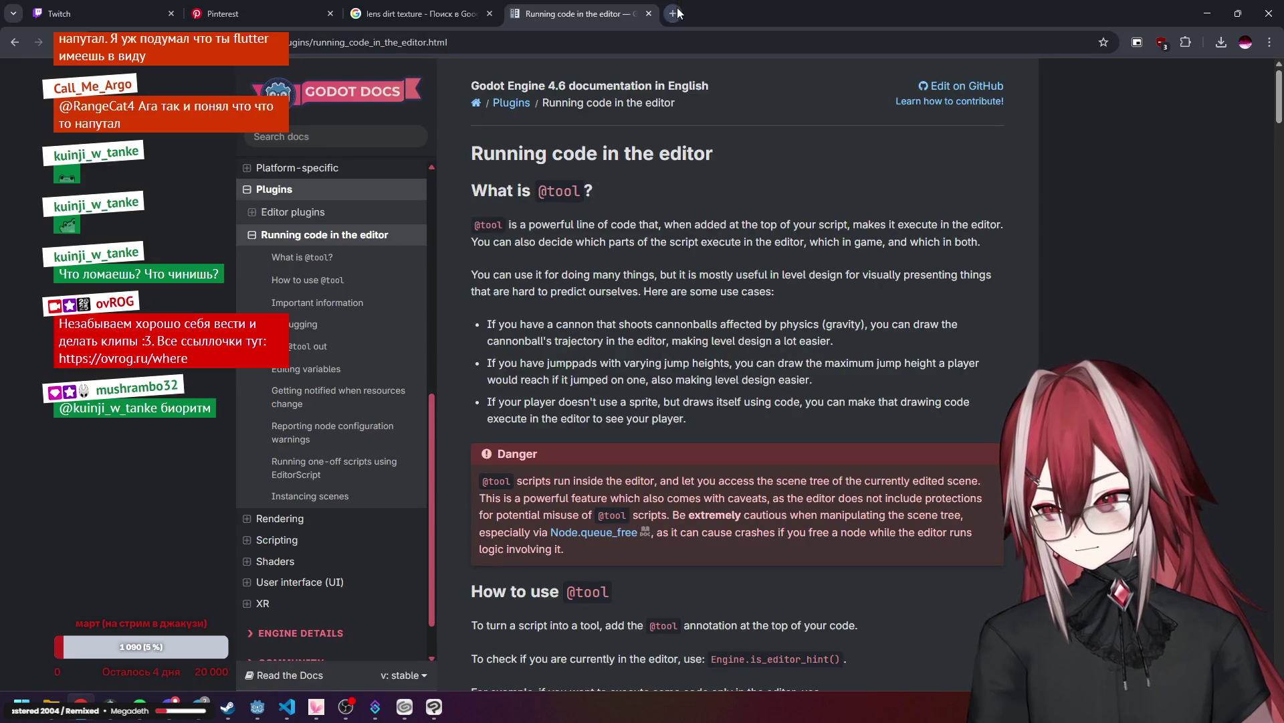
pyautogui.click(673, 13)
pyautogui.click(1270, 42)
pyautogui.moveTo(1138, 217)
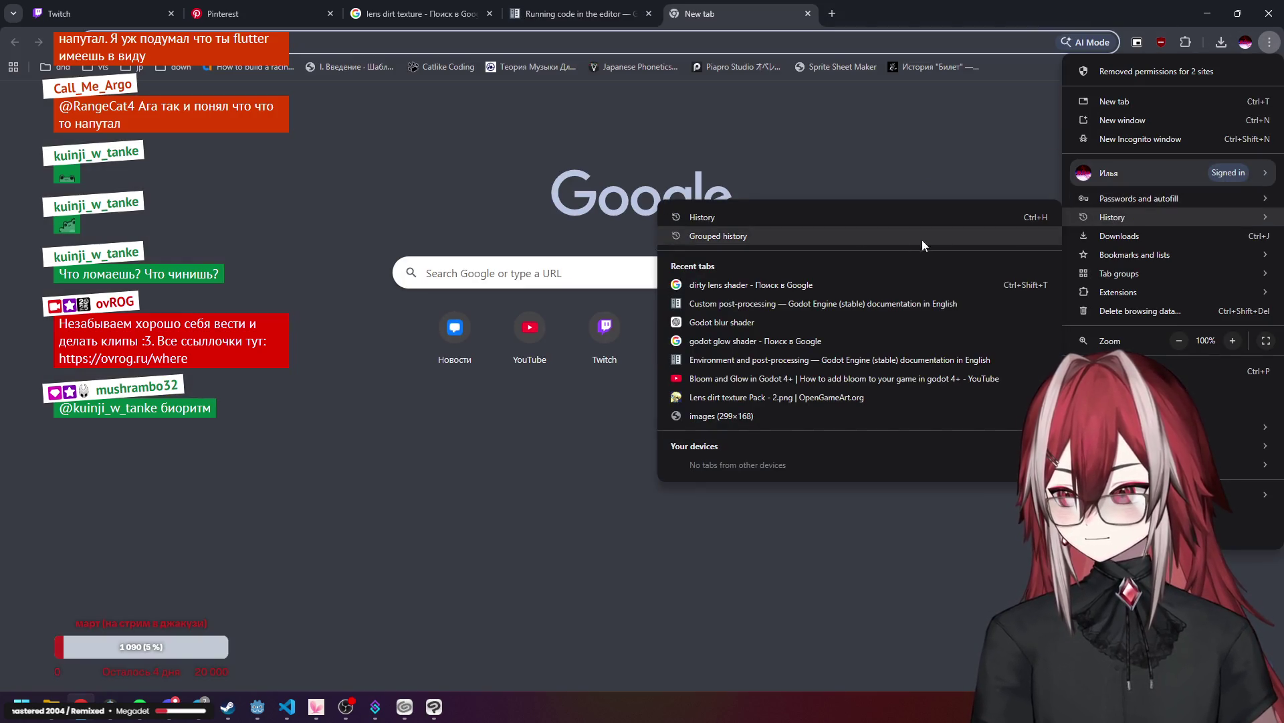
pyautogui.click(772, 302)
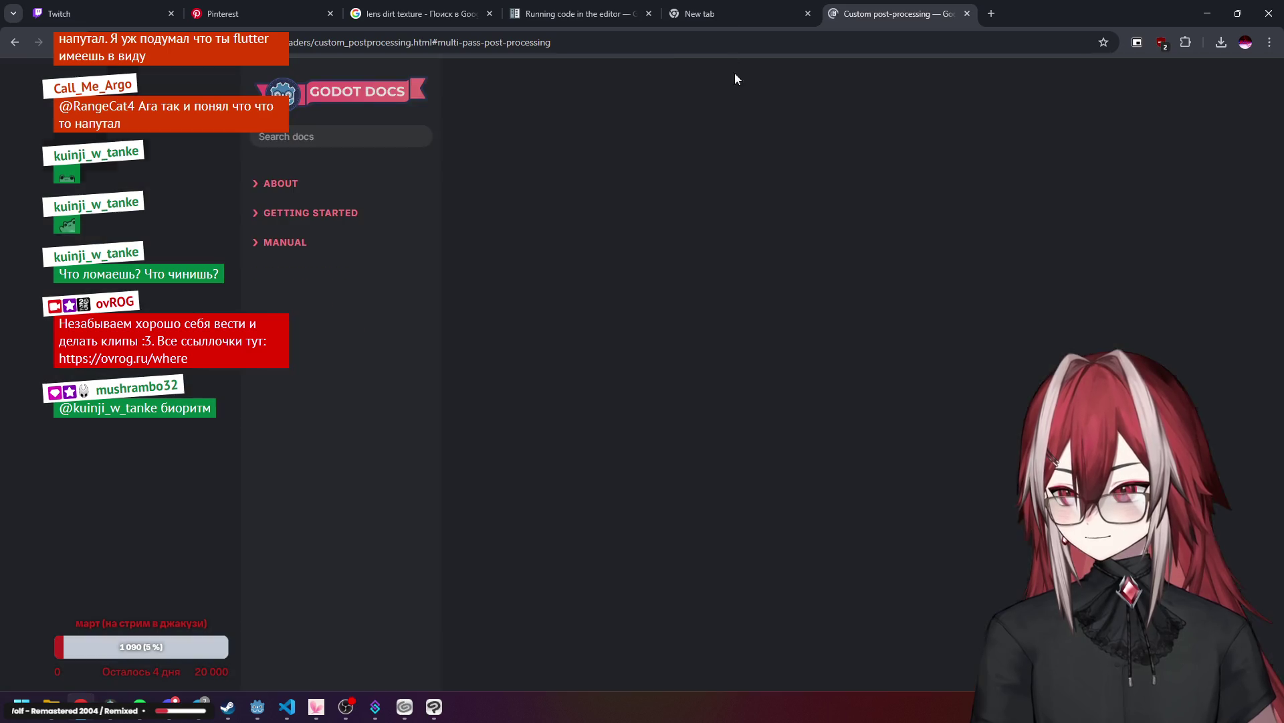
pyautogui.middleClick(734, 7)
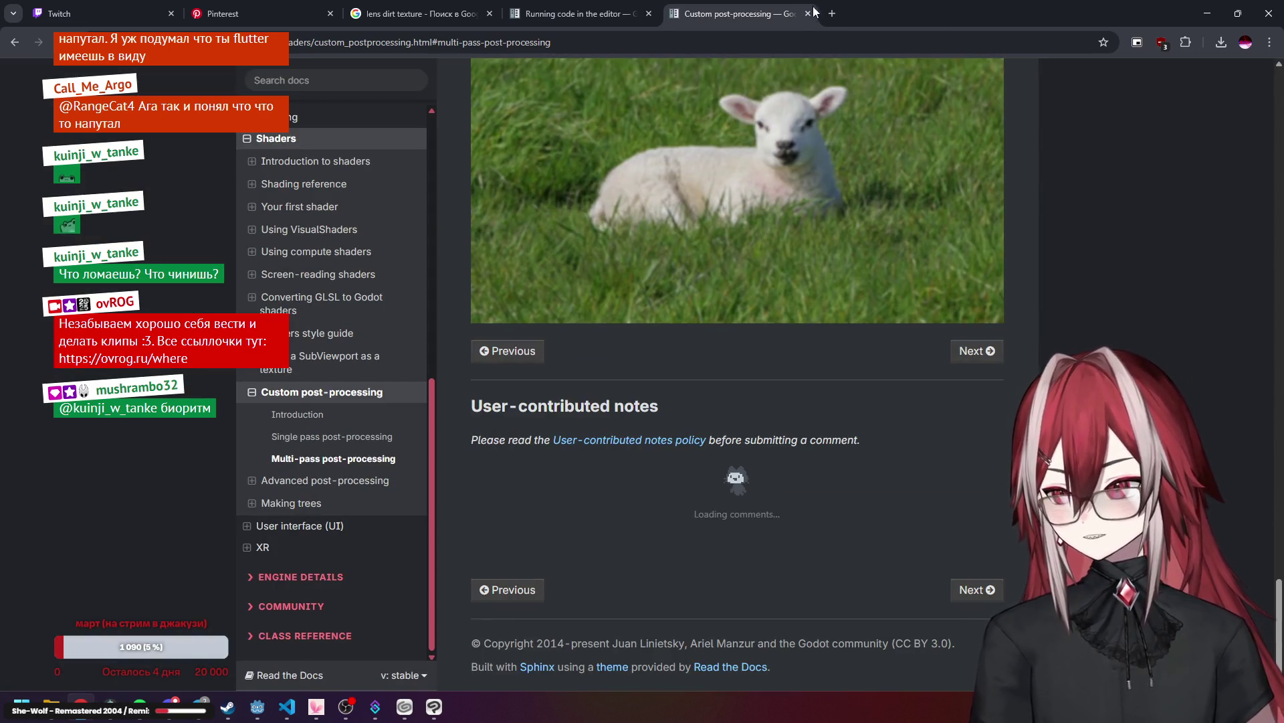
pyautogui.click(833, 13)
pyautogui.click(1269, 42)
pyautogui.moveTo(1125, 217)
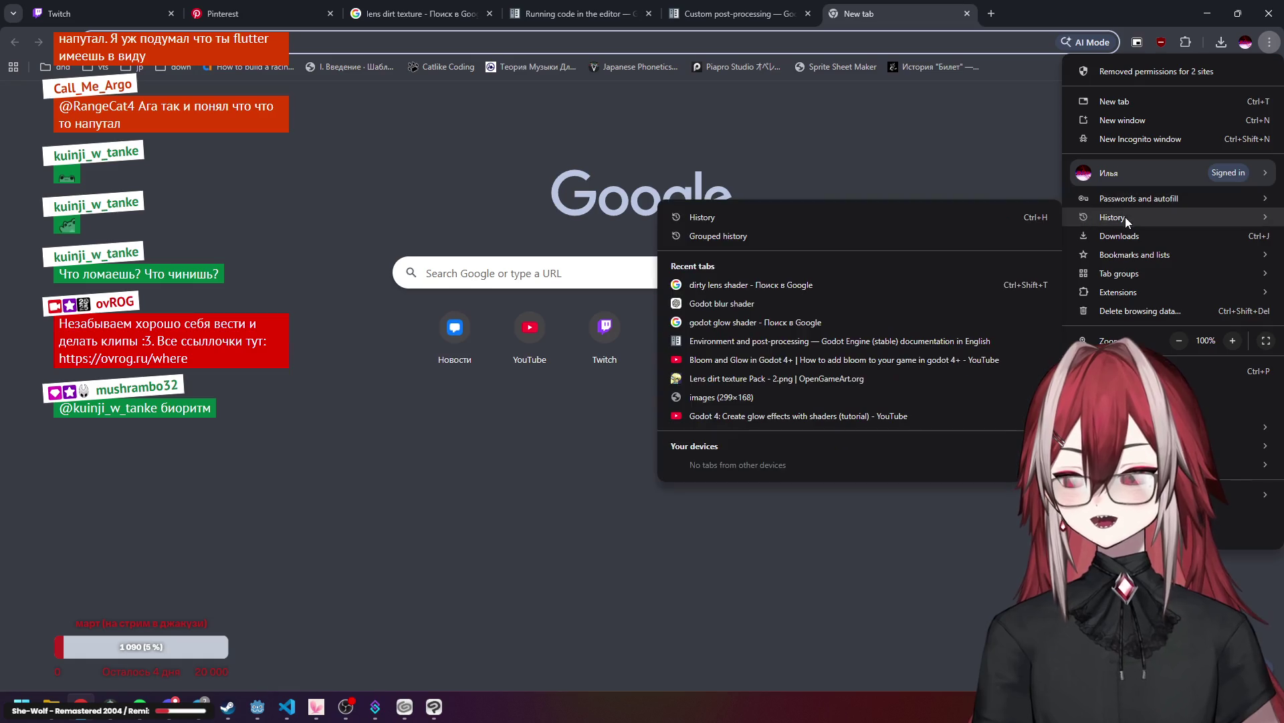
pyautogui.click(824, 344)
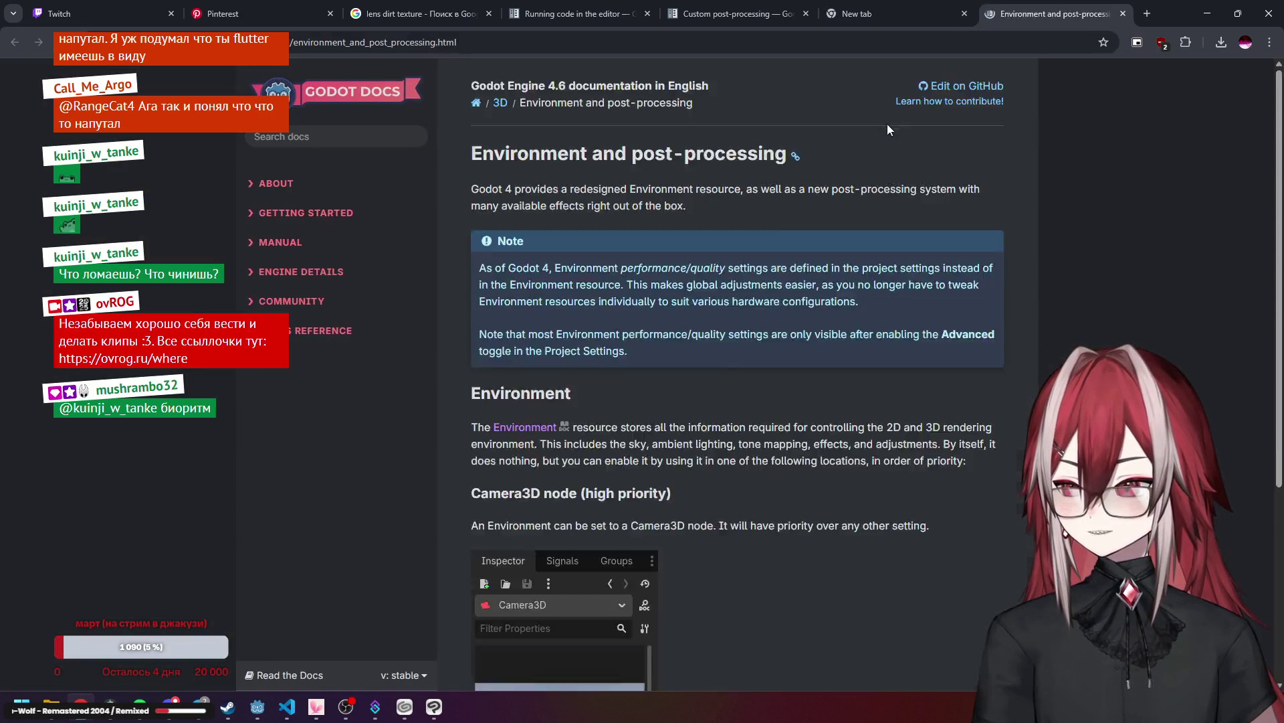
# Step: Read through the Using glow in 2D section of the post-processing docs
pyautogui.scroll(-6, 813, 237)
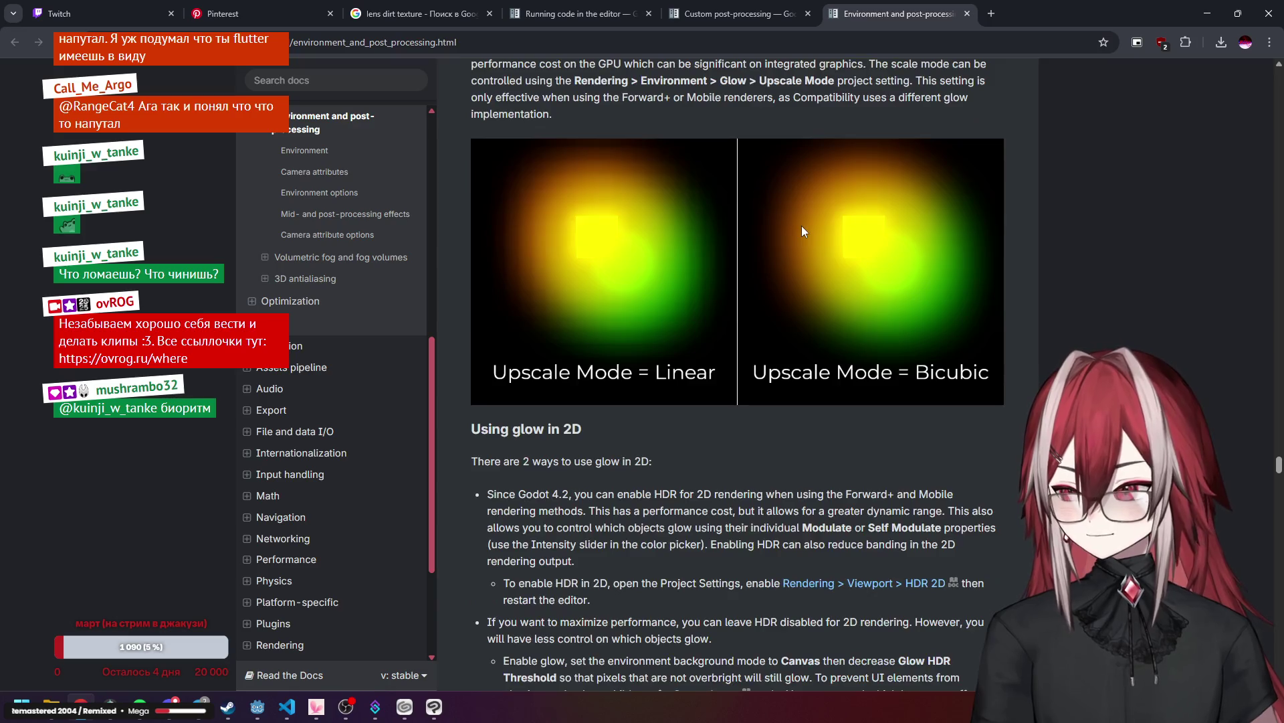
pyautogui.scroll(-9, 813, 237)
pyautogui.scroll(6, 783, 234)
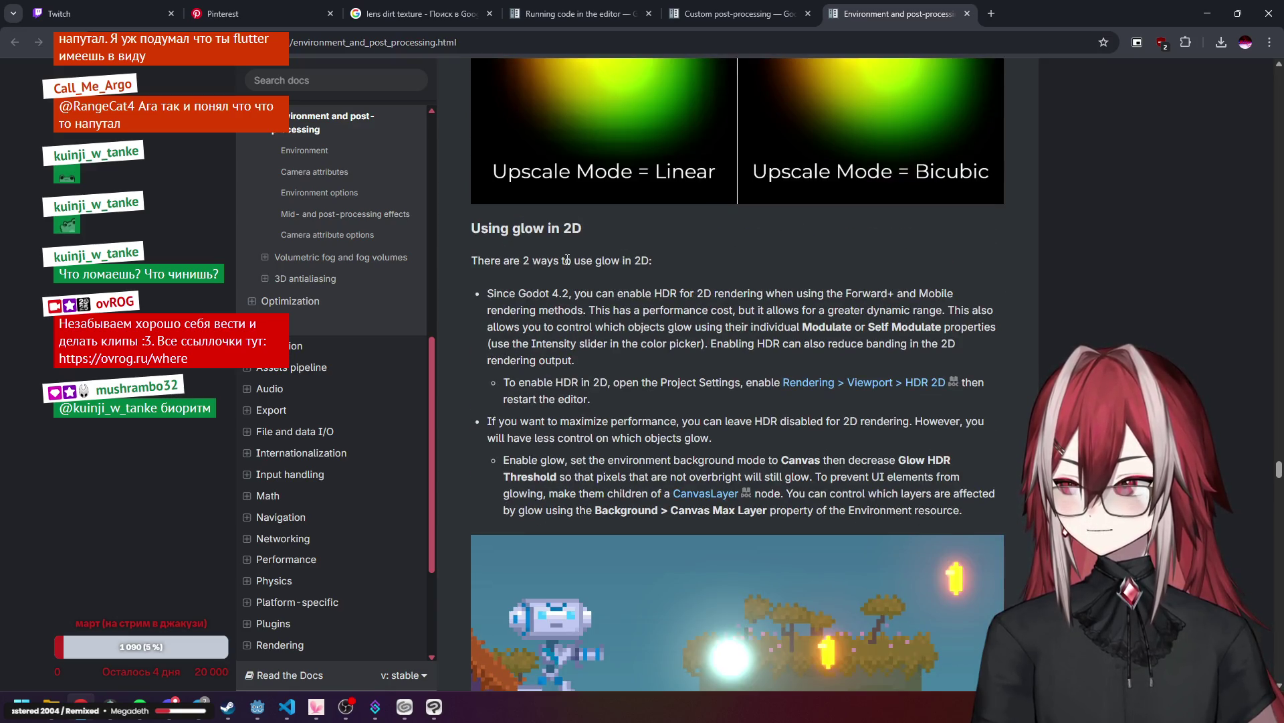
pyautogui.moveTo(537, 293)
pyautogui.mouseDown()
pyautogui.moveTo(736, 311)
pyautogui.moveTo(723, 354)
pyautogui.mouseUp()
pyautogui.click(722, 354)
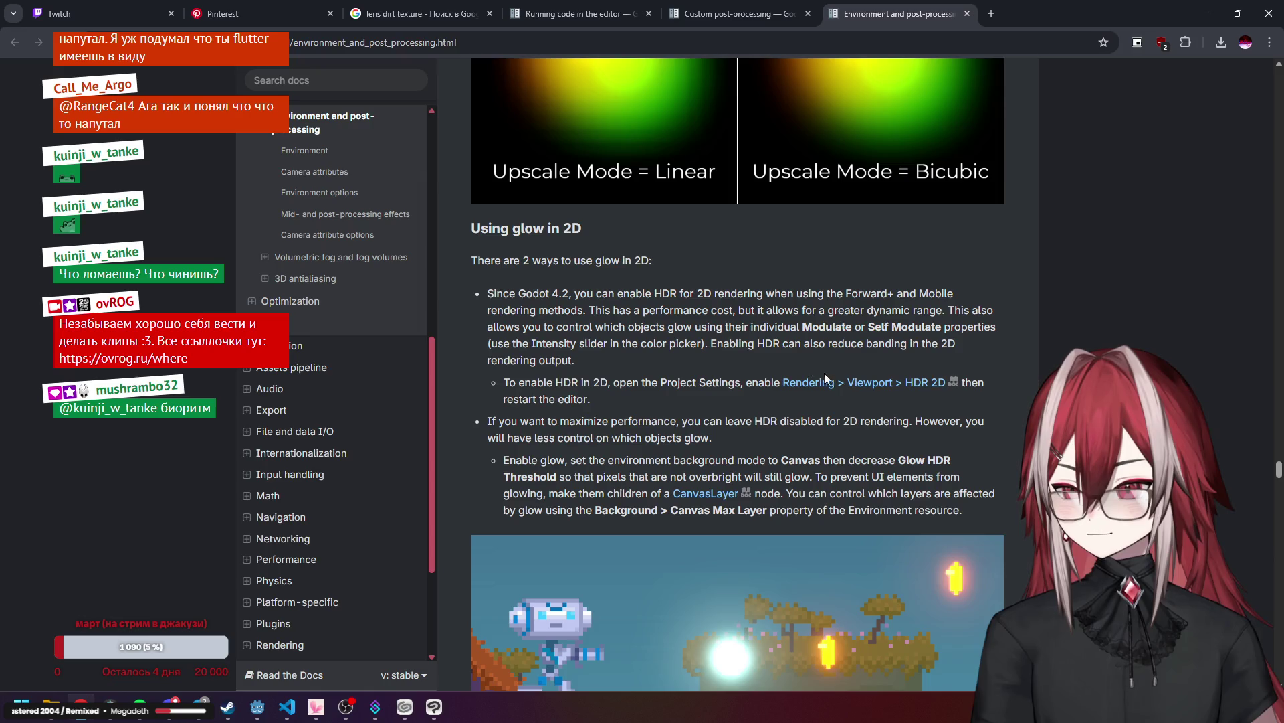
pyautogui.scroll(-6, 641, 392)
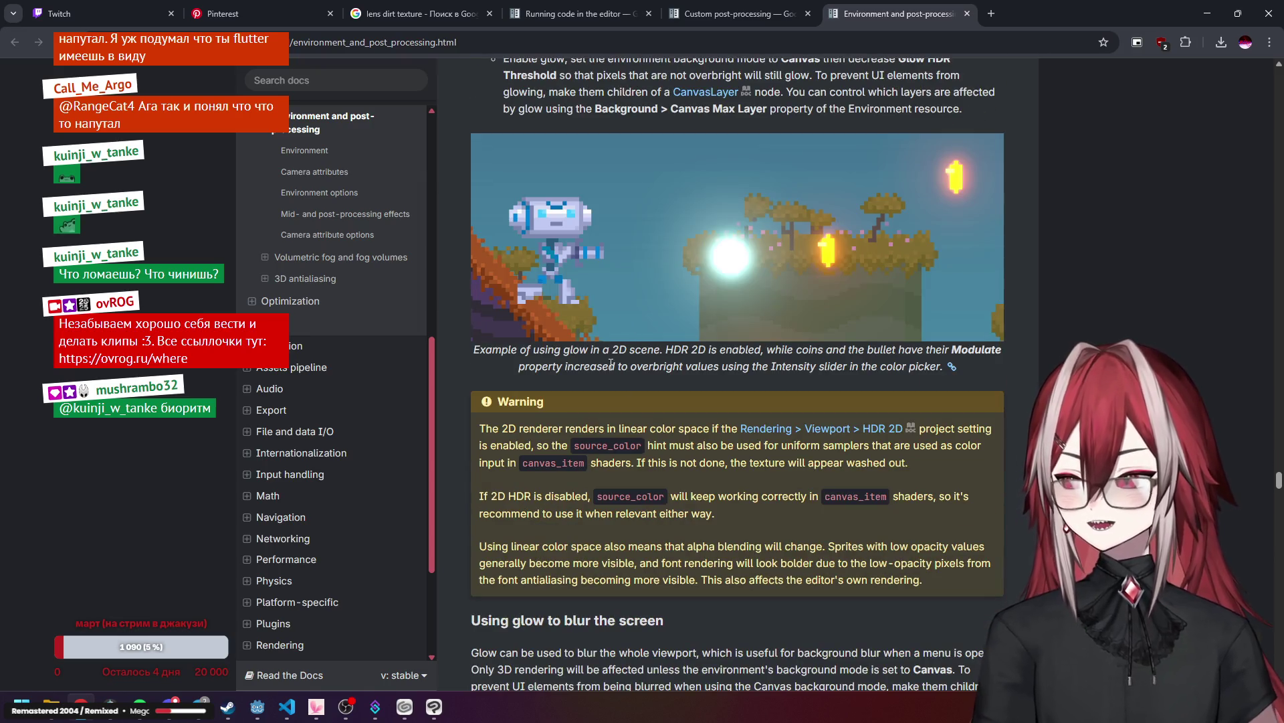
pyautogui.scroll(-1, 689, 403)
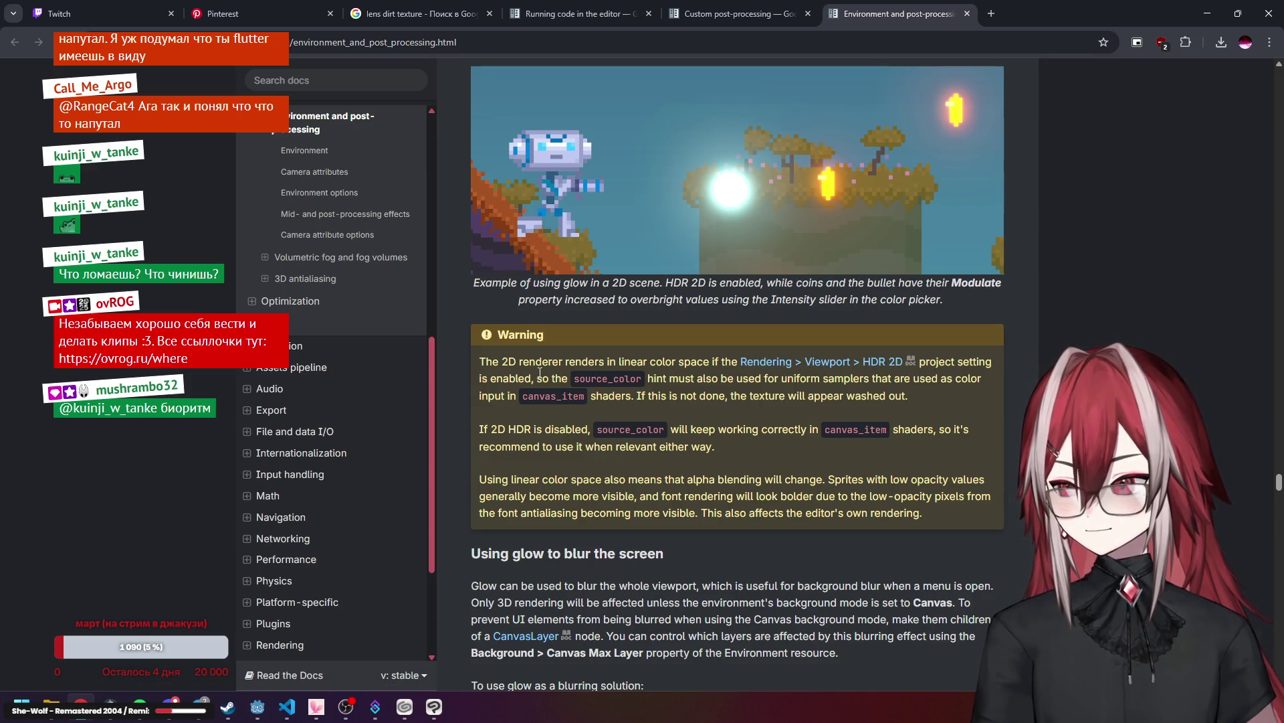
pyautogui.scroll(-1, 675, 378)
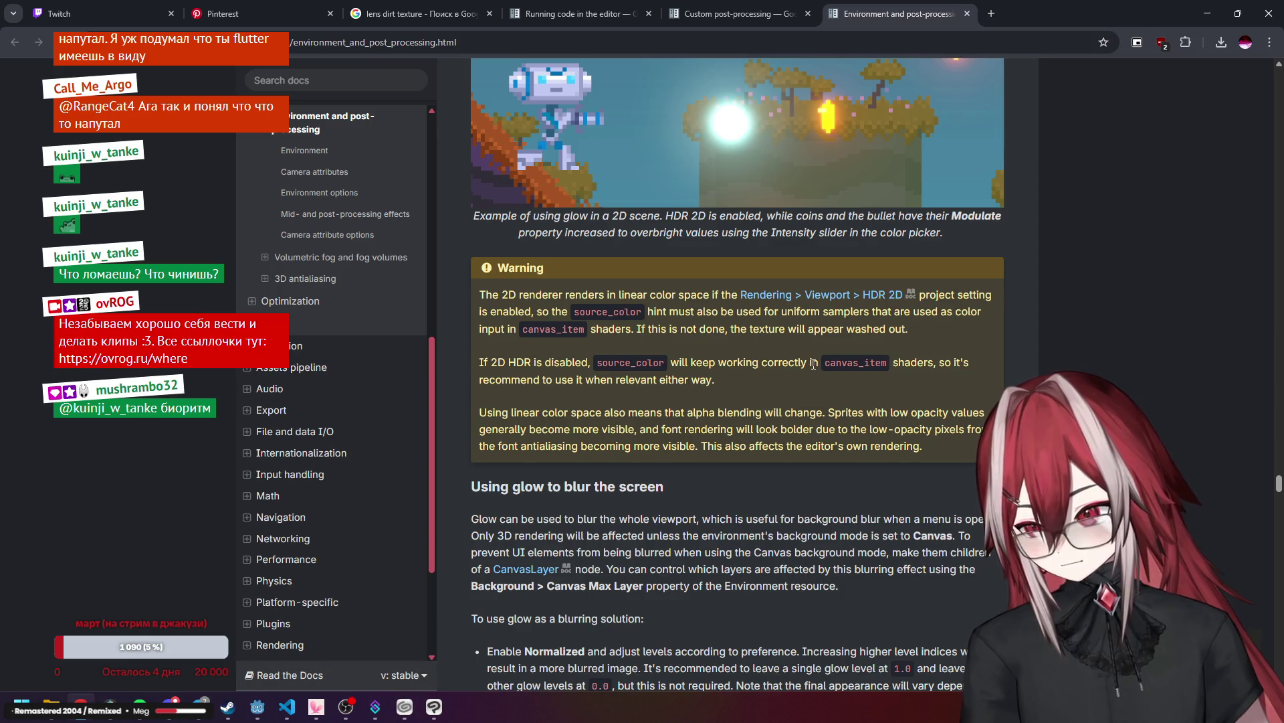
# Step: Look over screen_glow.gdshader and the 2d_drop_shadow.gdshader render mode line in VS Code
pyautogui.click(293, 710)
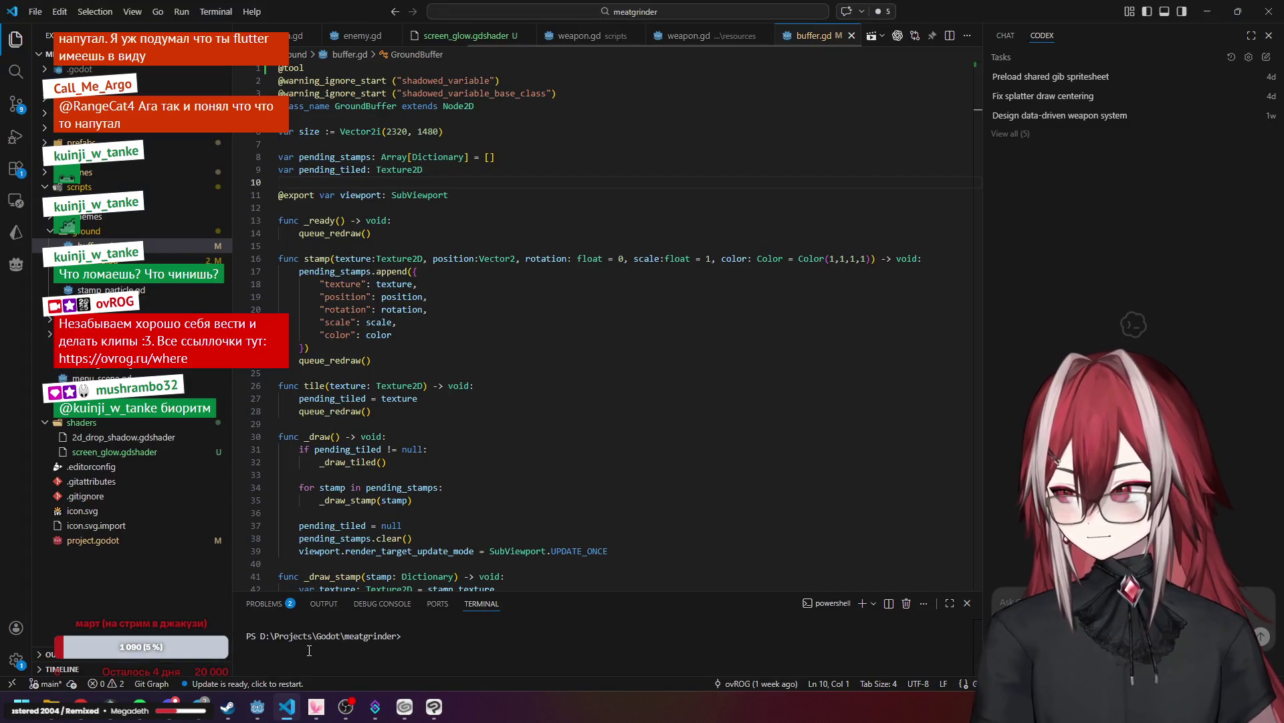
pyautogui.click(148, 452)
pyautogui.click(154, 438)
pyautogui.click(571, 146)
pyautogui.click(455, 80)
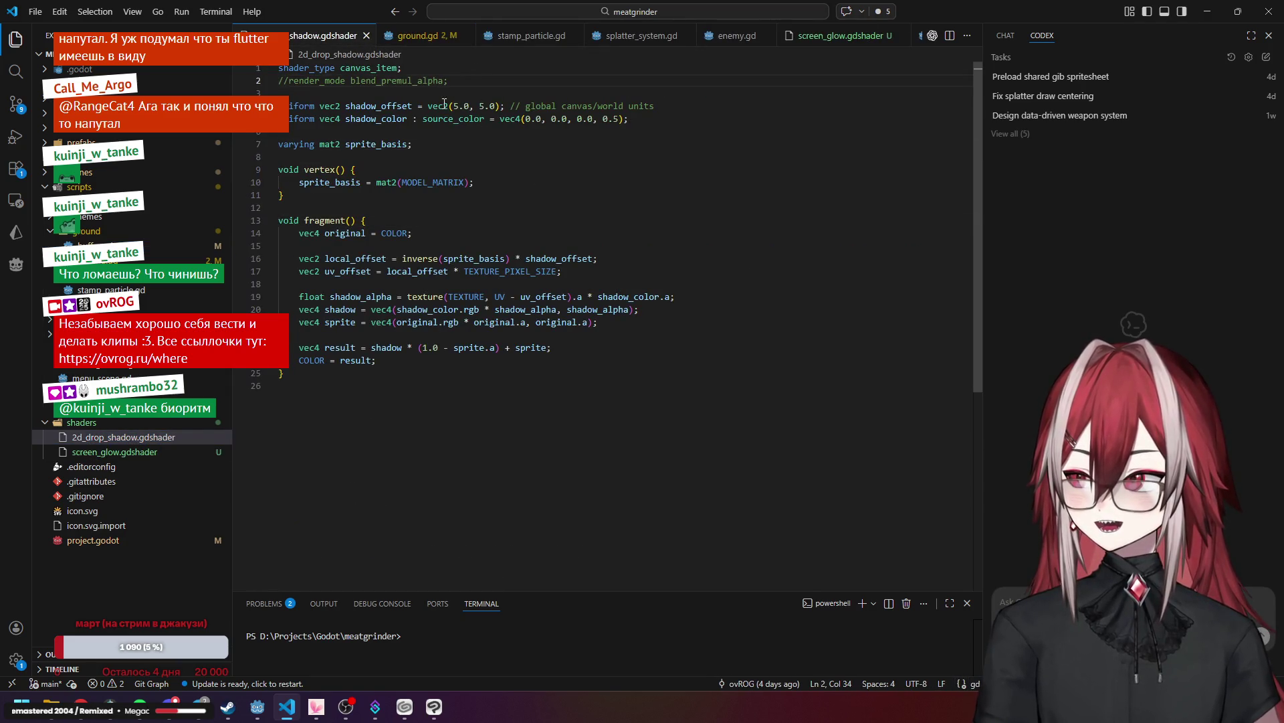
pyautogui.click(257, 707)
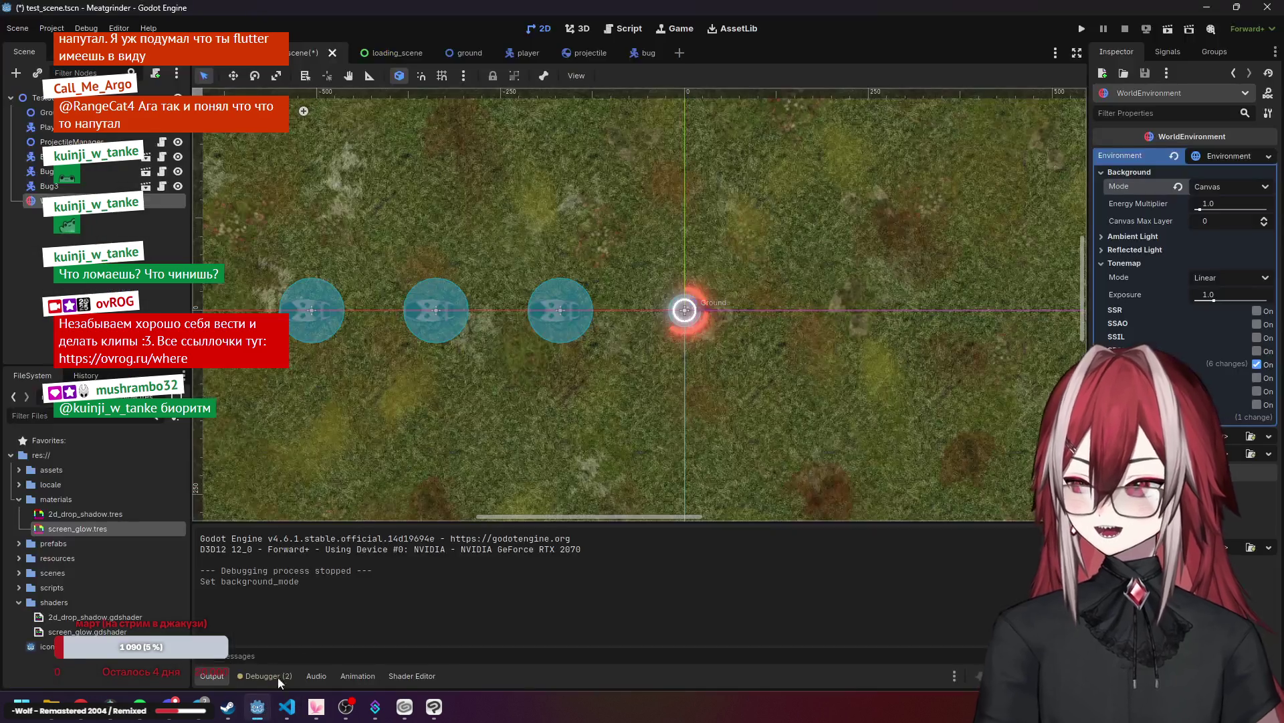
# Step: Zoom in on the player's ring and run the game with F5 to check its glow
pyautogui.scroll(3, 636, 340)
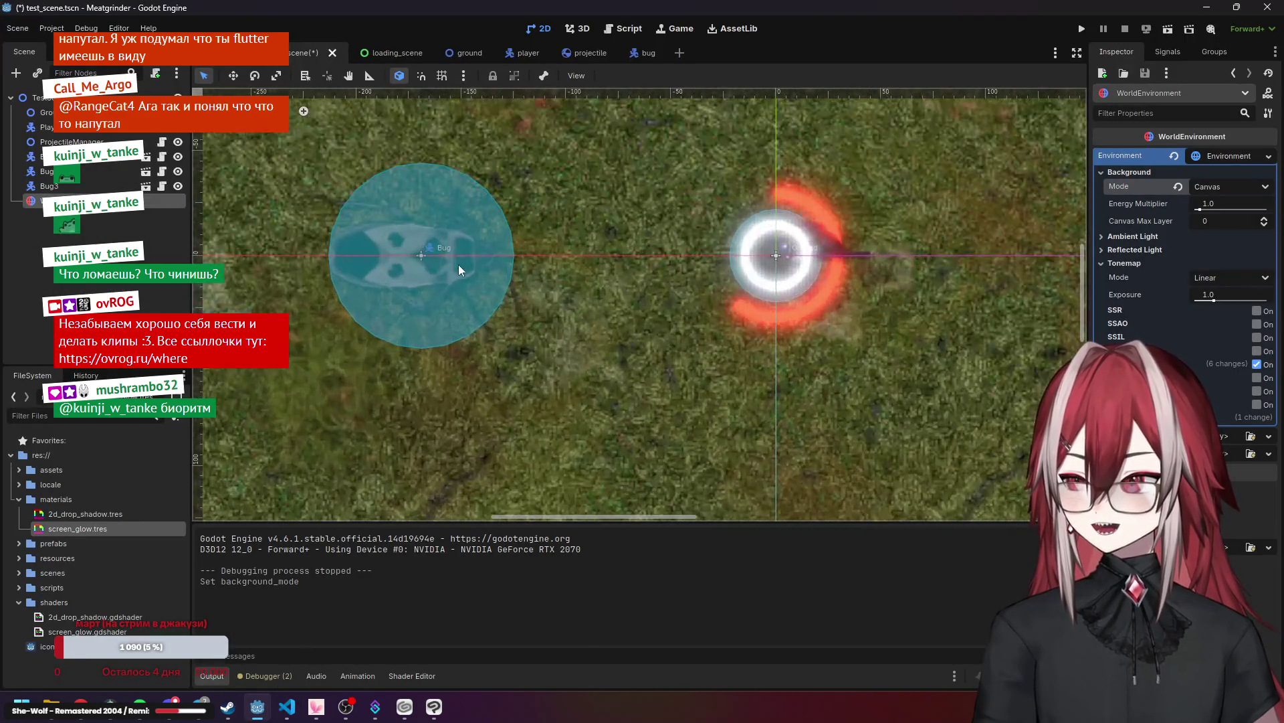
pyautogui.scroll(3, 912, 251)
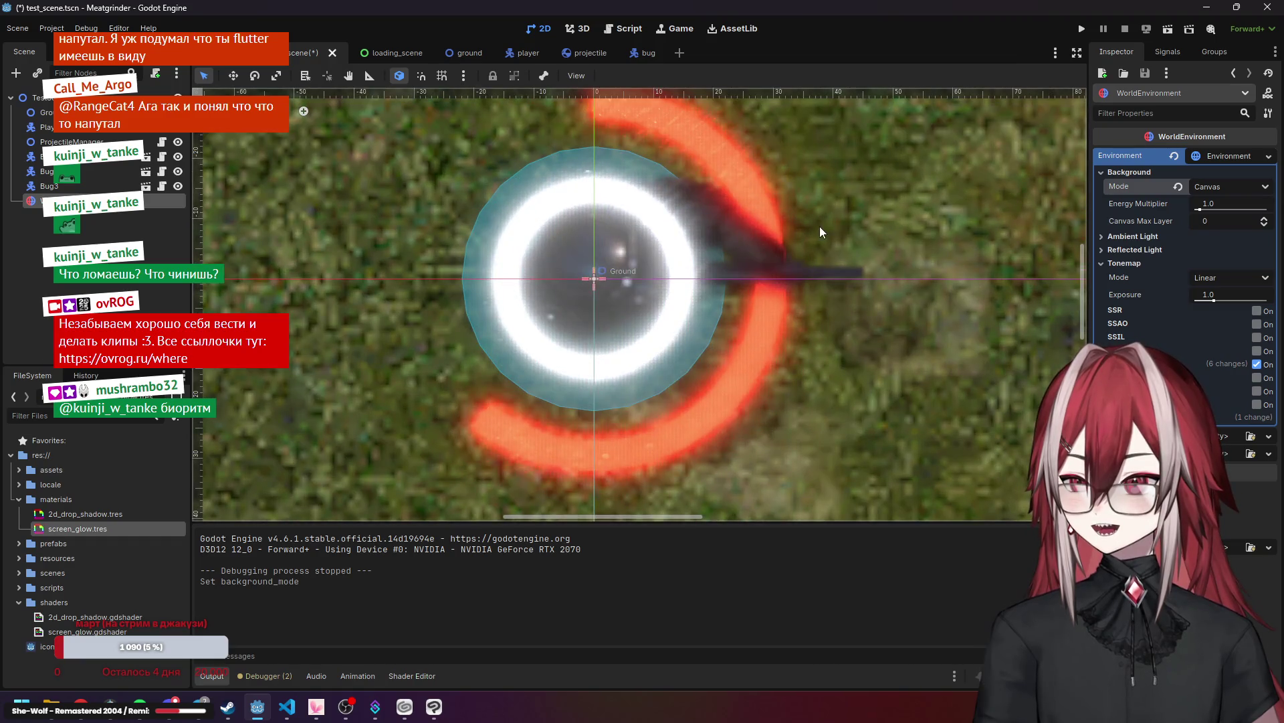
pyautogui.scroll(-4, 820, 226)
pyautogui.press('F5')
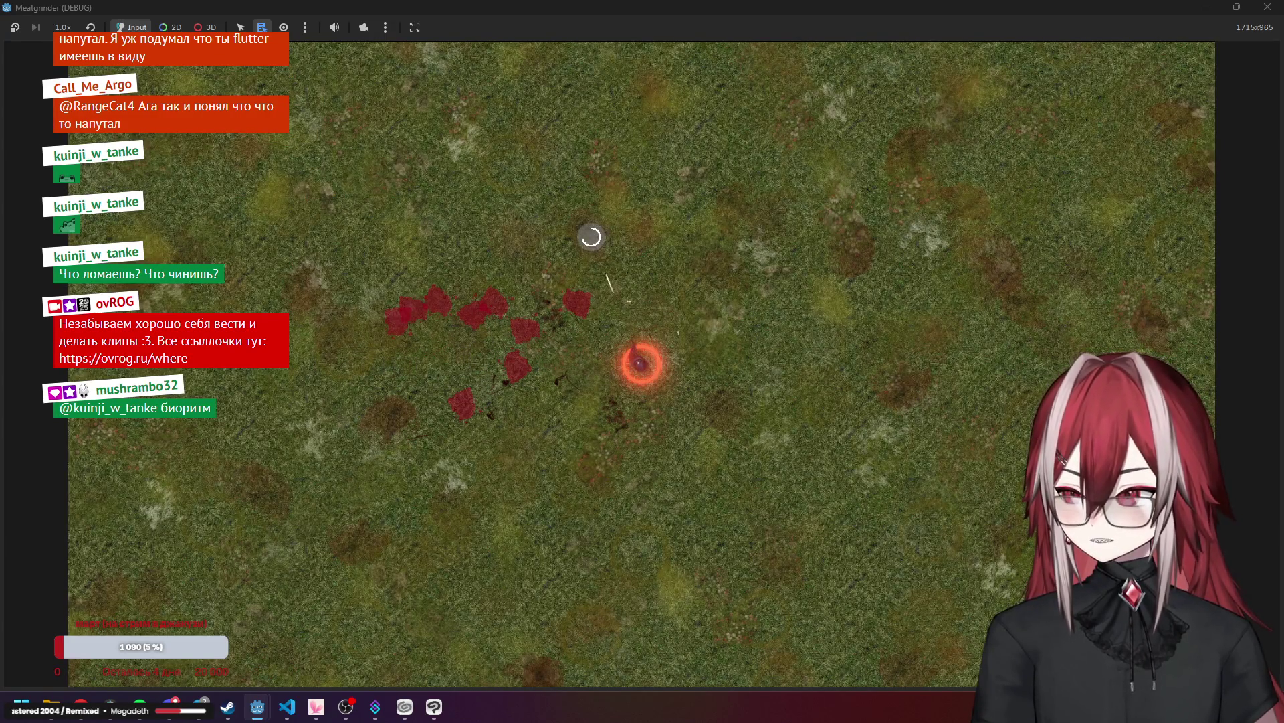
pyautogui.click(1267, 7)
pyautogui.scroll(-8, 468, 270)
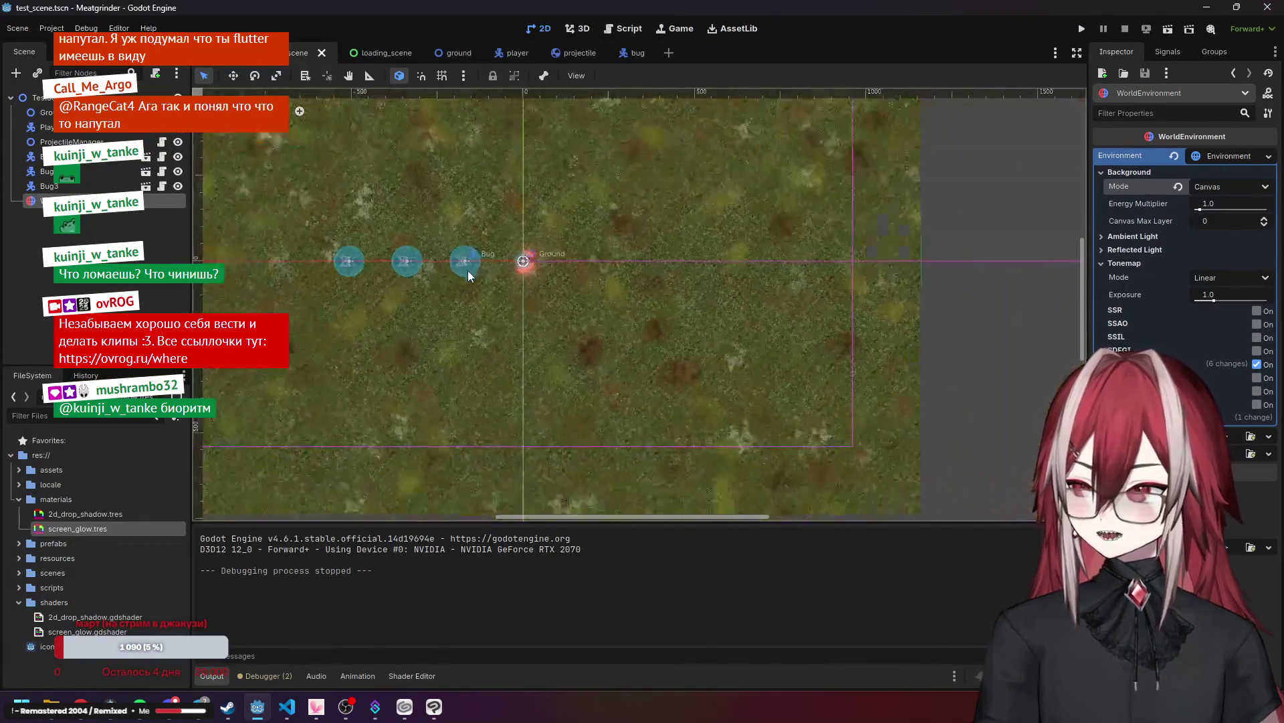
# Step: Enable HDR 2D under Rendering > Viewport in Project Settings, then go back to the glow docs
pyautogui.click(48, 31)
pyautogui.click(73, 53)
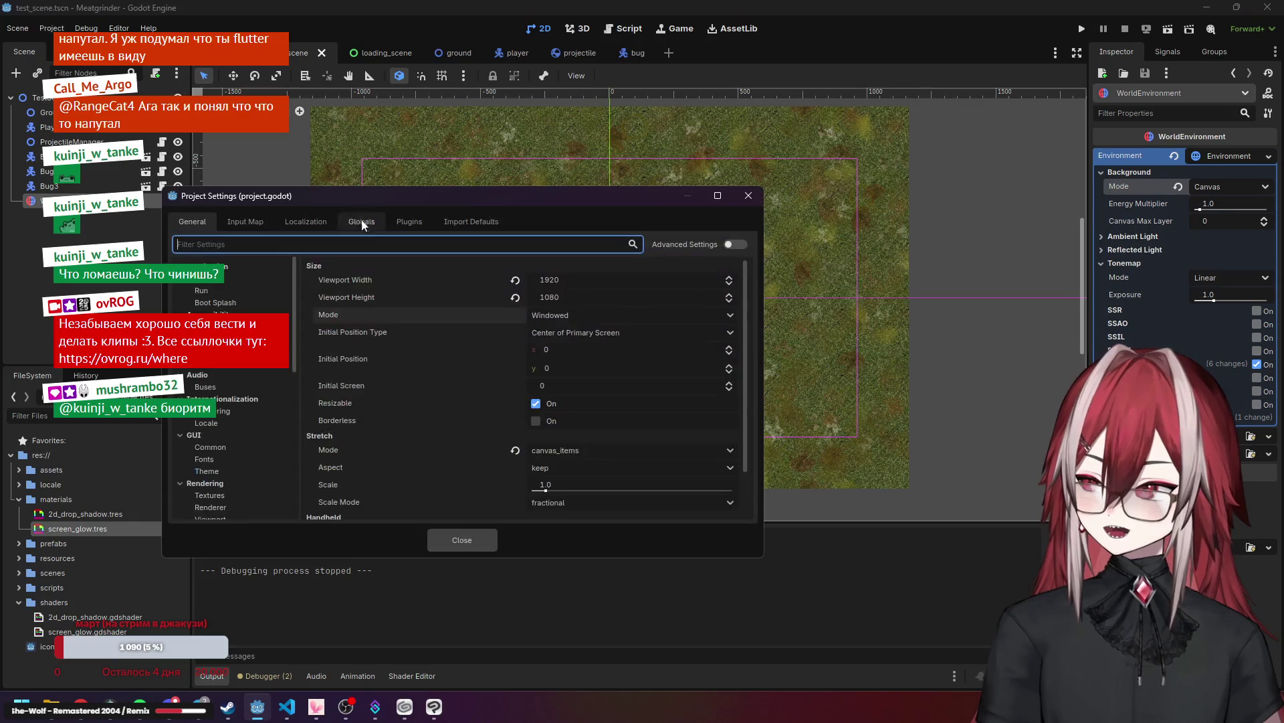
pyautogui.scroll(-2, 235, 399)
pyautogui.click(226, 402)
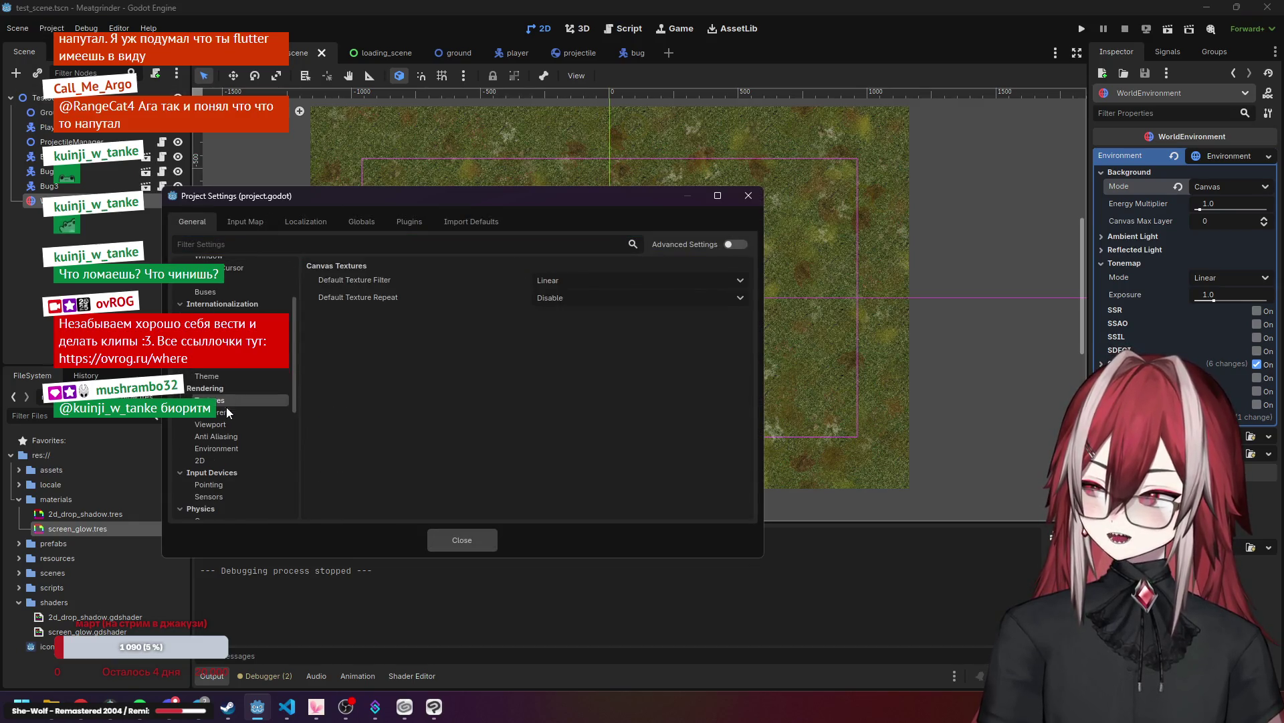
pyautogui.click(226, 412)
pyautogui.click(227, 423)
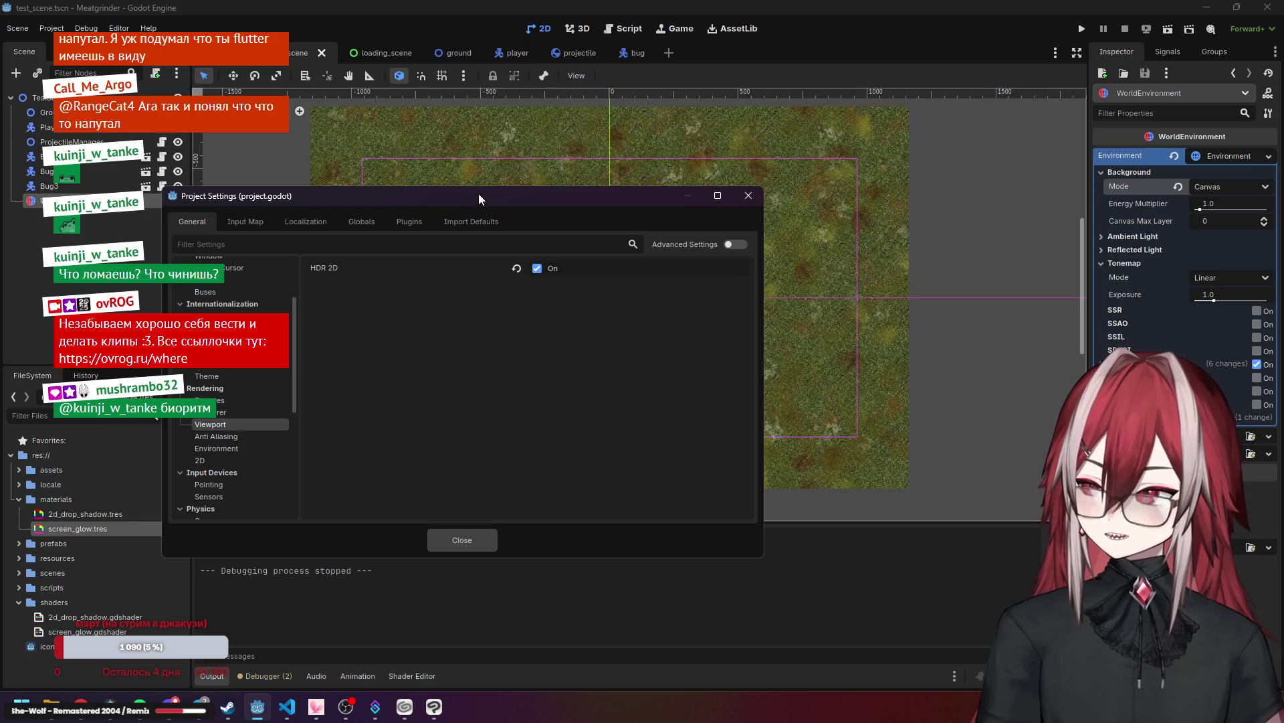
pyautogui.moveTo(479, 194); pyautogui.dragTo(199, 190)
pyautogui.click(257, 264)
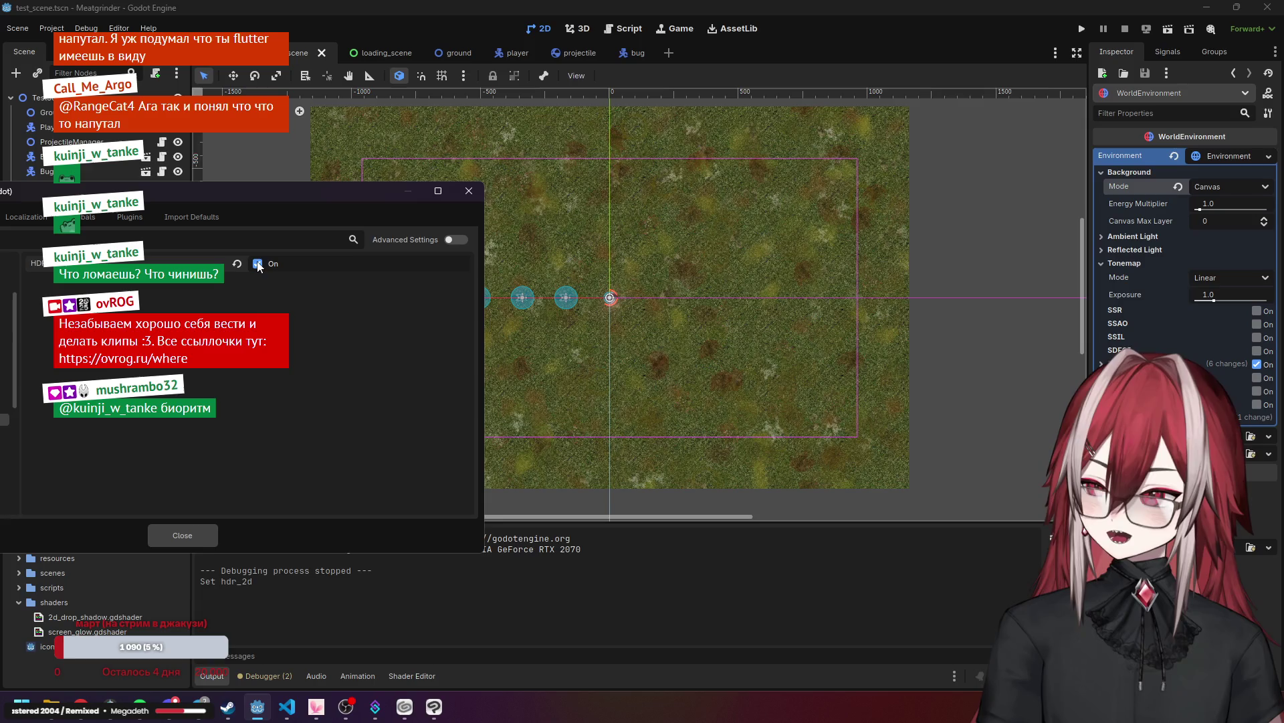
pyautogui.click(462, 195)
pyautogui.hotkey('alt', 'Tab')
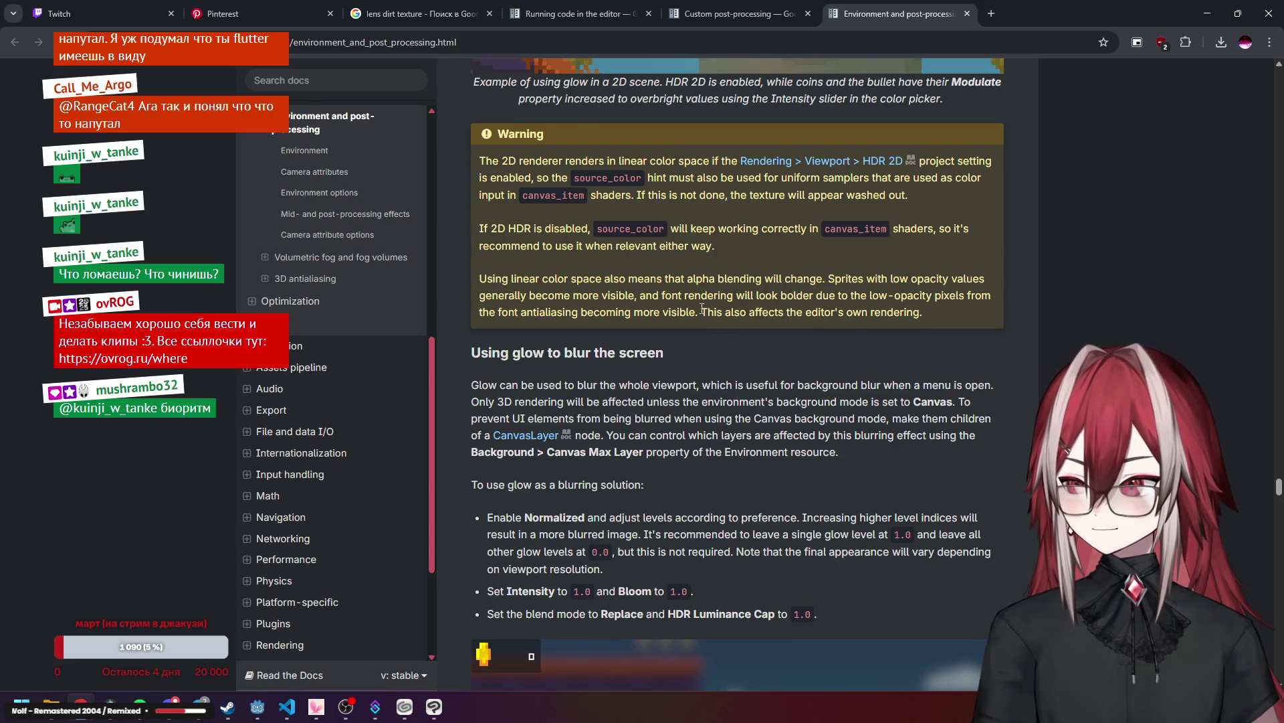
# Step: Scroll the docs from 'Using glow to blur the screen' down to the Adjustments section
pyautogui.scroll(-1, 695, 290)
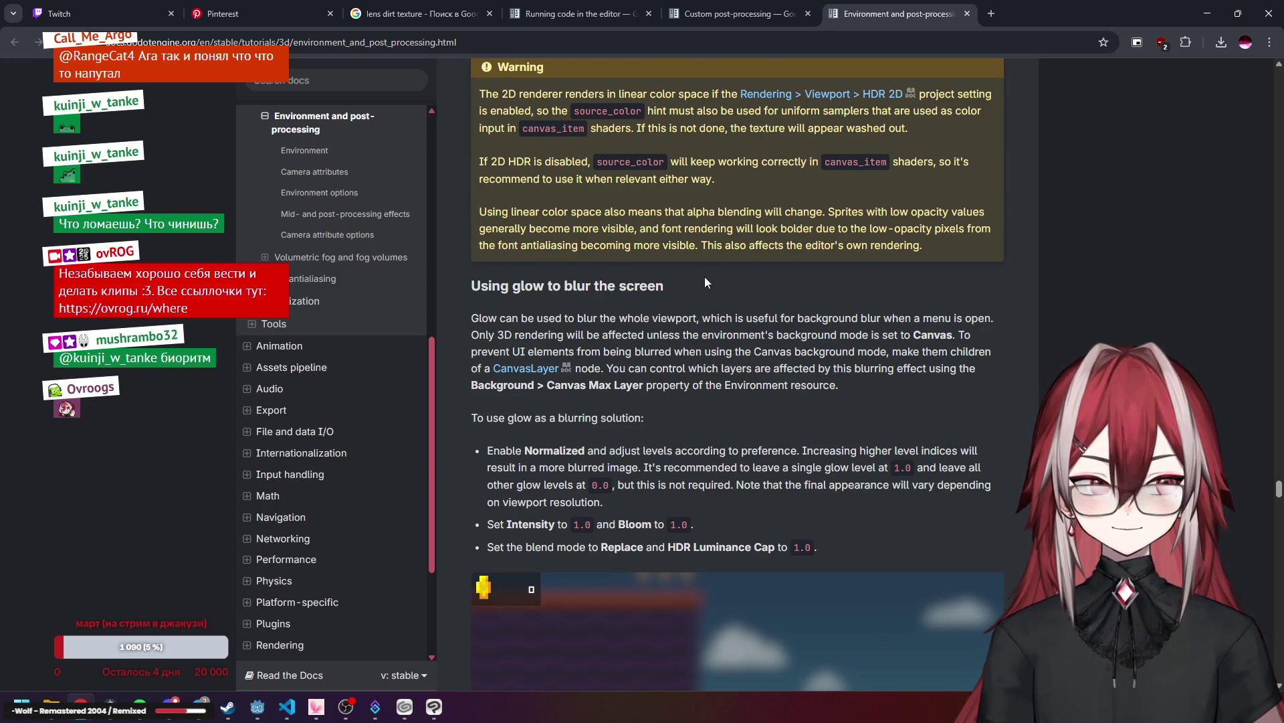
pyautogui.scroll(-2, 705, 276)
pyautogui.scroll(-1, 707, 279)
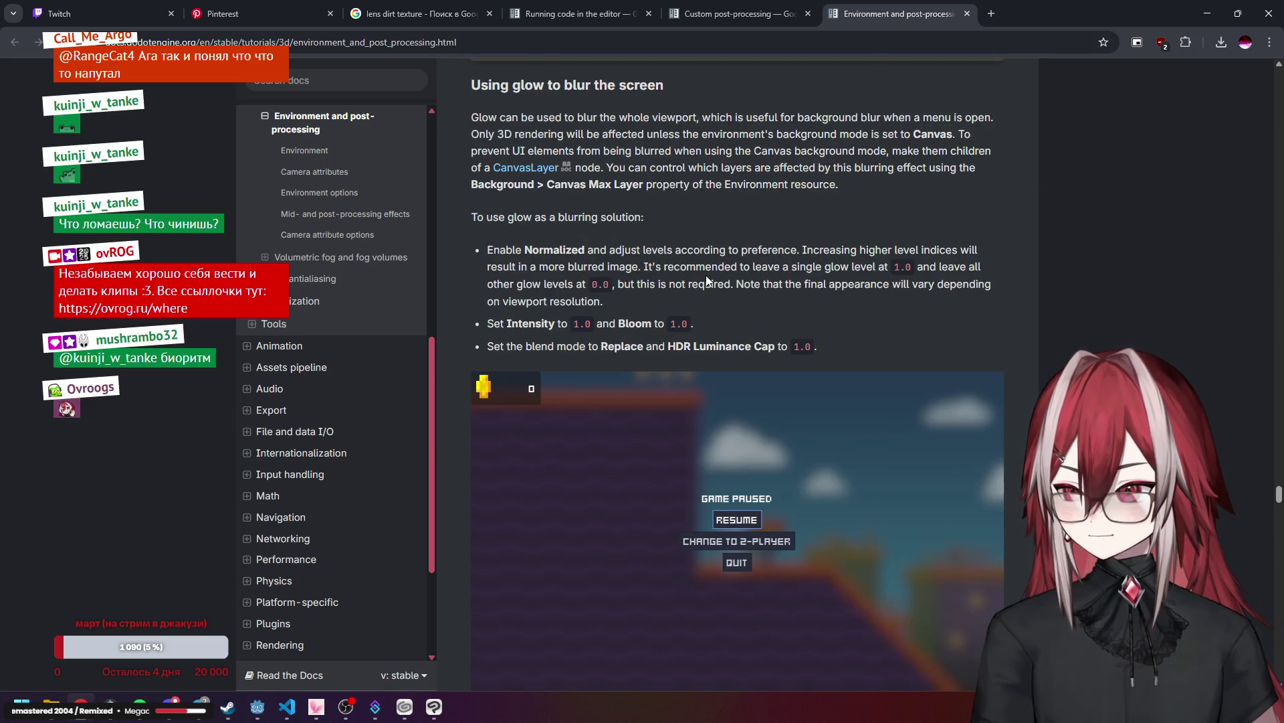
pyautogui.scroll(-4, 707, 279)
pyautogui.scroll(-9, 707, 280)
pyautogui.scroll(-17, 707, 279)
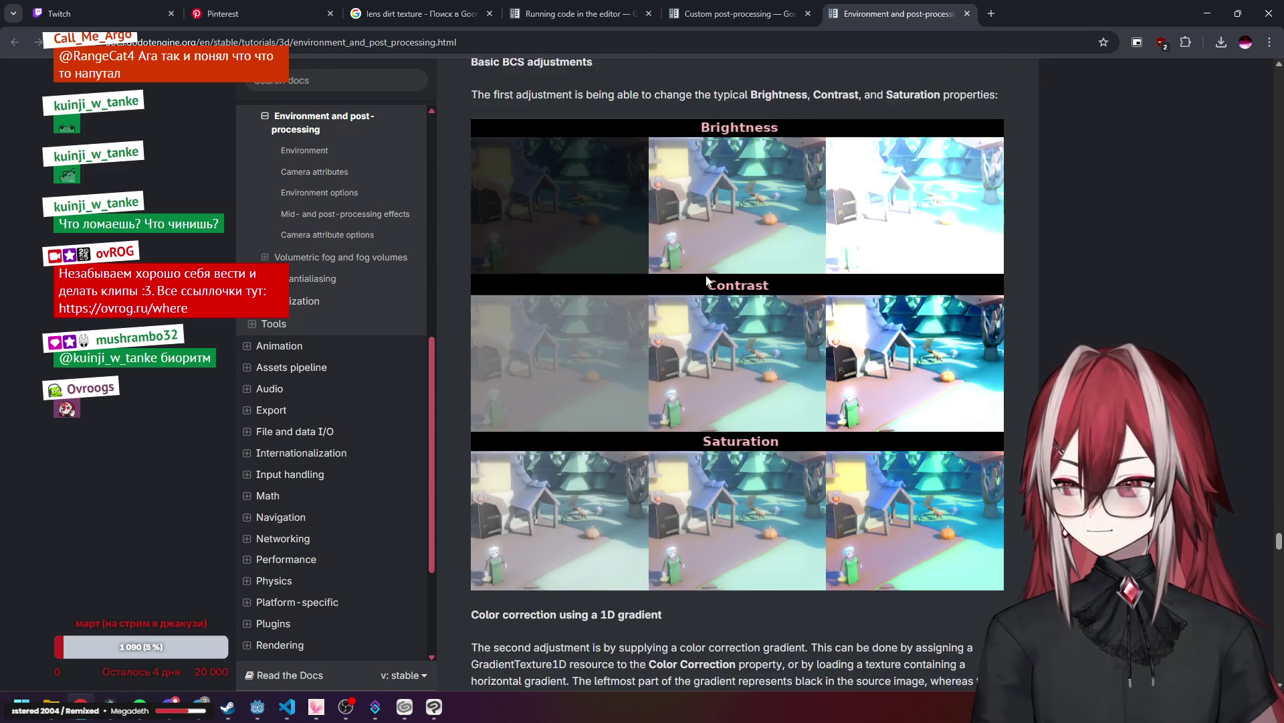
pyautogui.scroll(5, 708, 280)
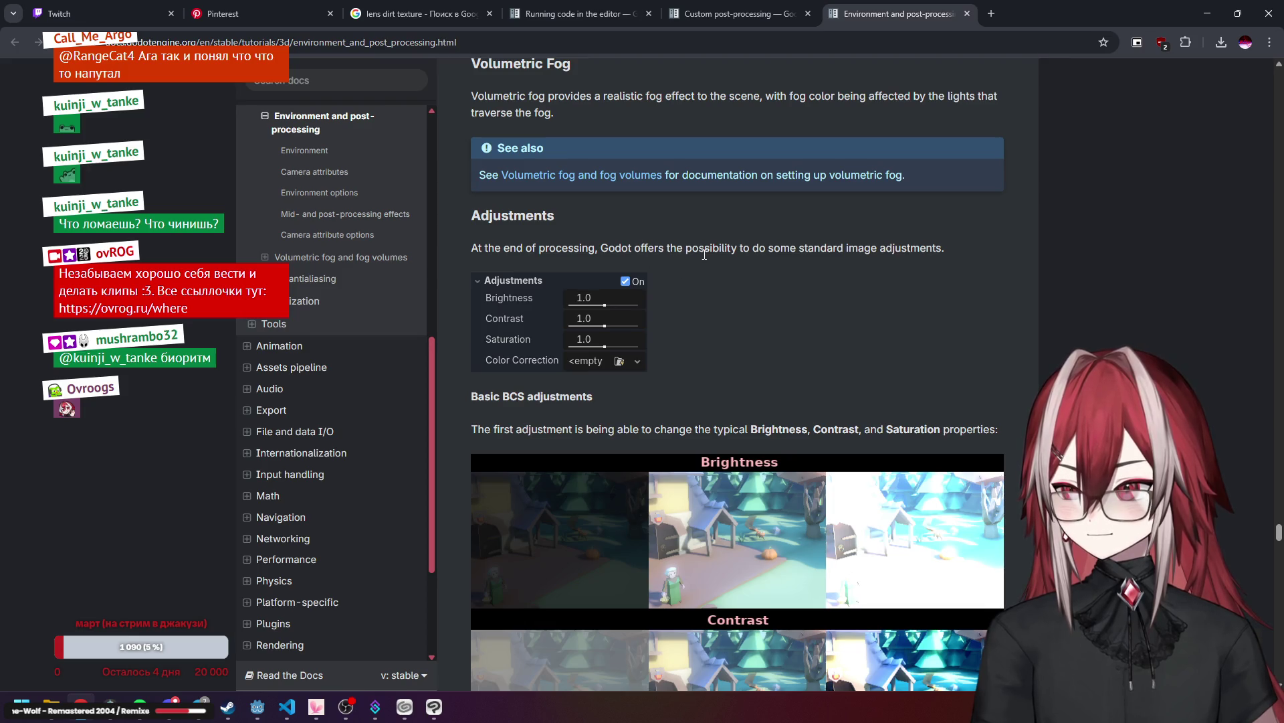
pyautogui.scroll(-2, 728, 274)
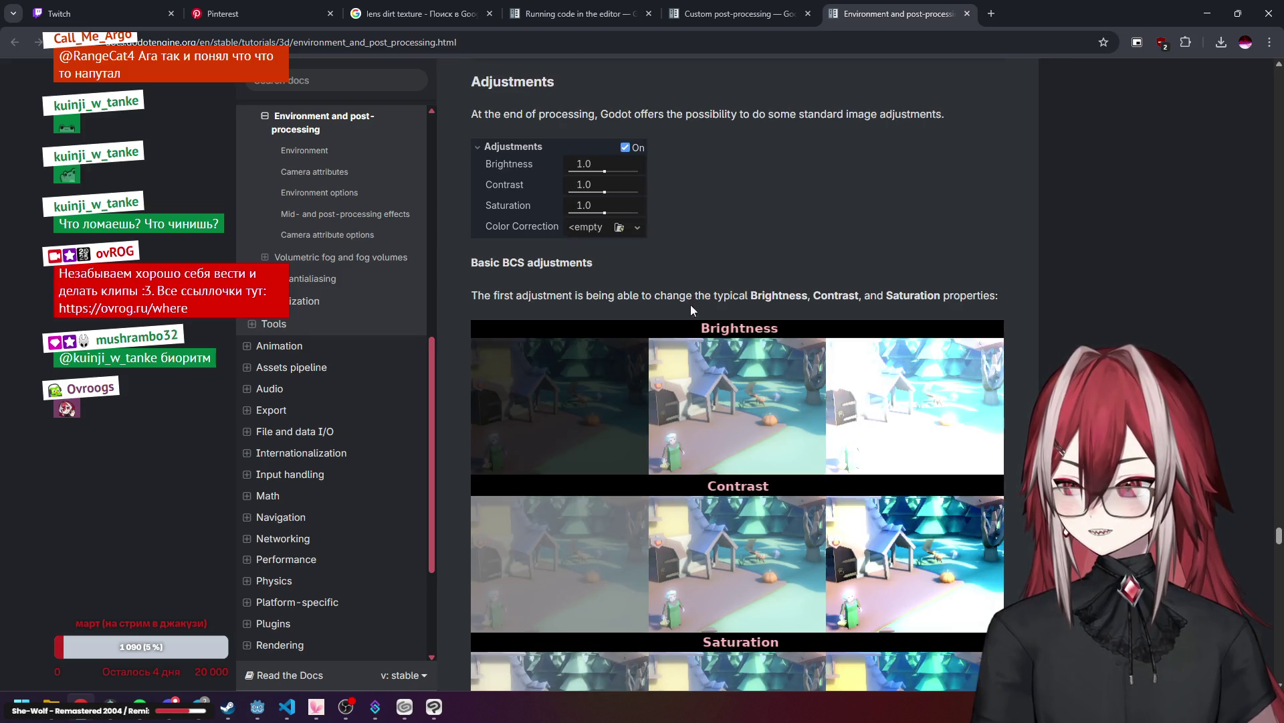
pyautogui.click(257, 711)
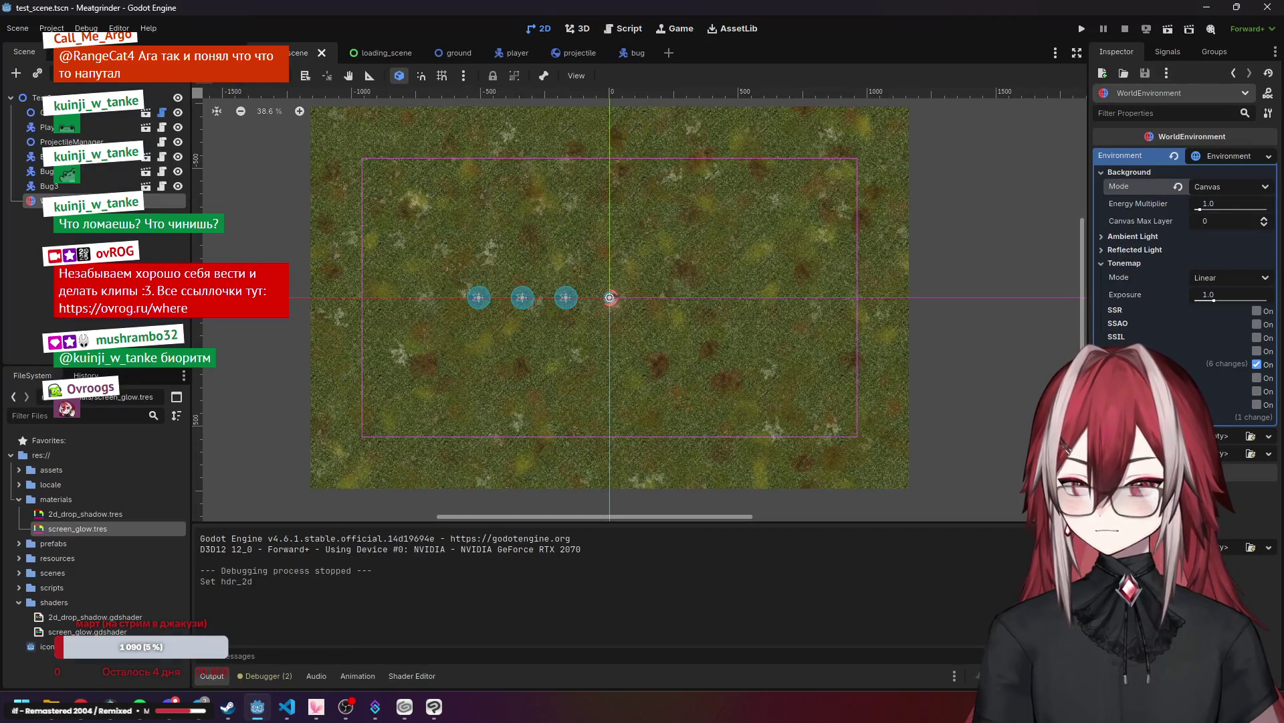
# Step: Turn on WorldEnvironment Adjustments, tweak brightness and contrast, then turn Adjustments off again
pyautogui.click(1257, 404)
pyautogui.moveTo(1233, 426); pyautogui.dragTo(1215, 426)
pyautogui.scroll(2, 580, 282)
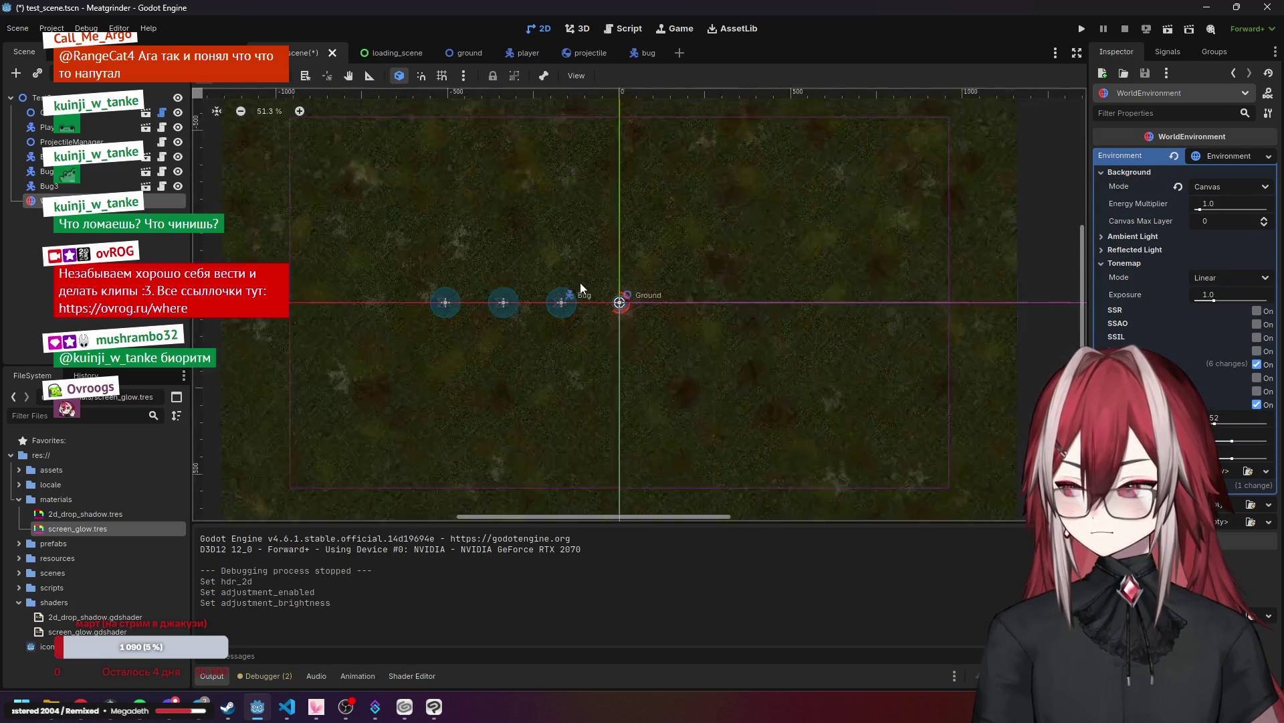
pyautogui.scroll(10, 629, 316)
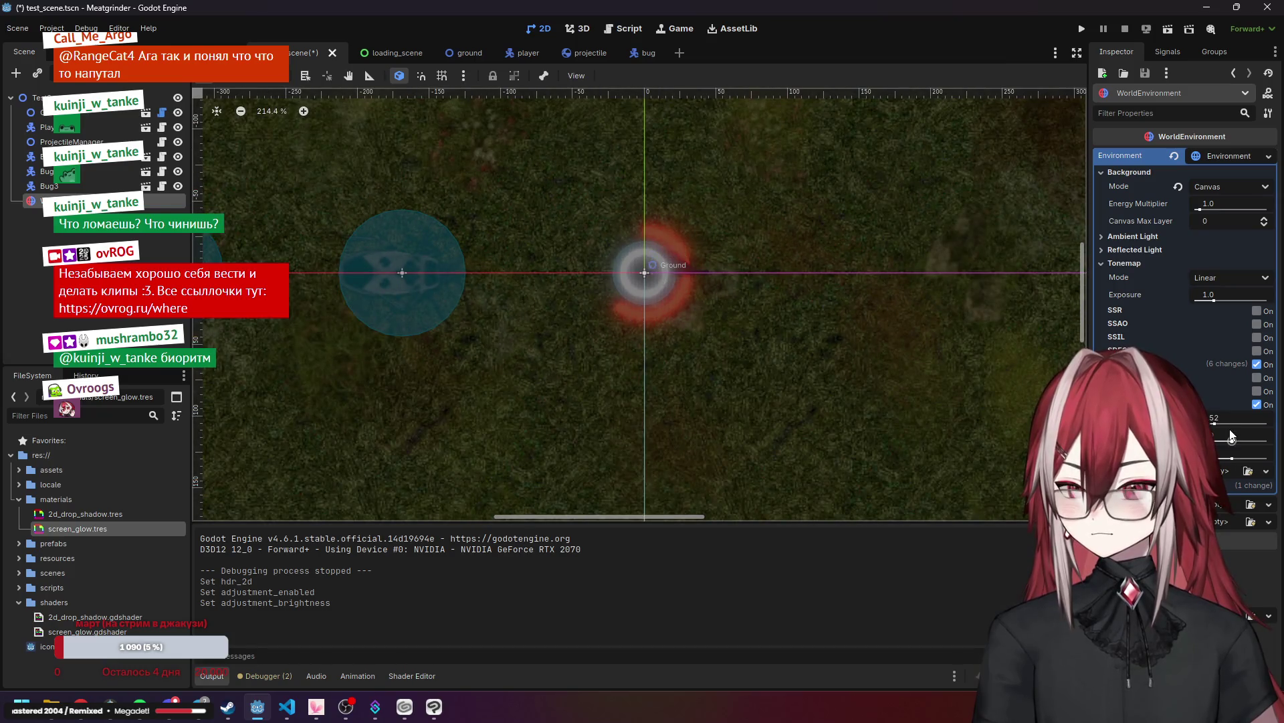
pyautogui.moveTo(1215, 427); pyautogui.dragTo(1226, 425)
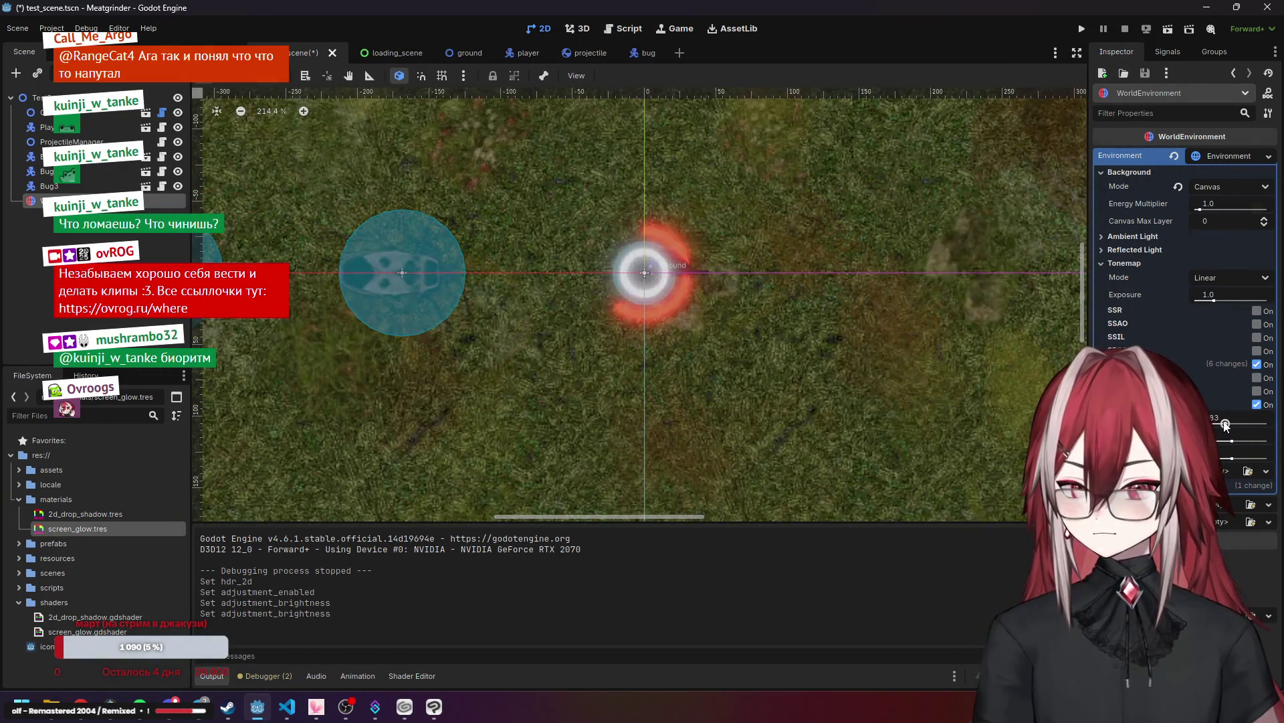
pyautogui.press('Return')
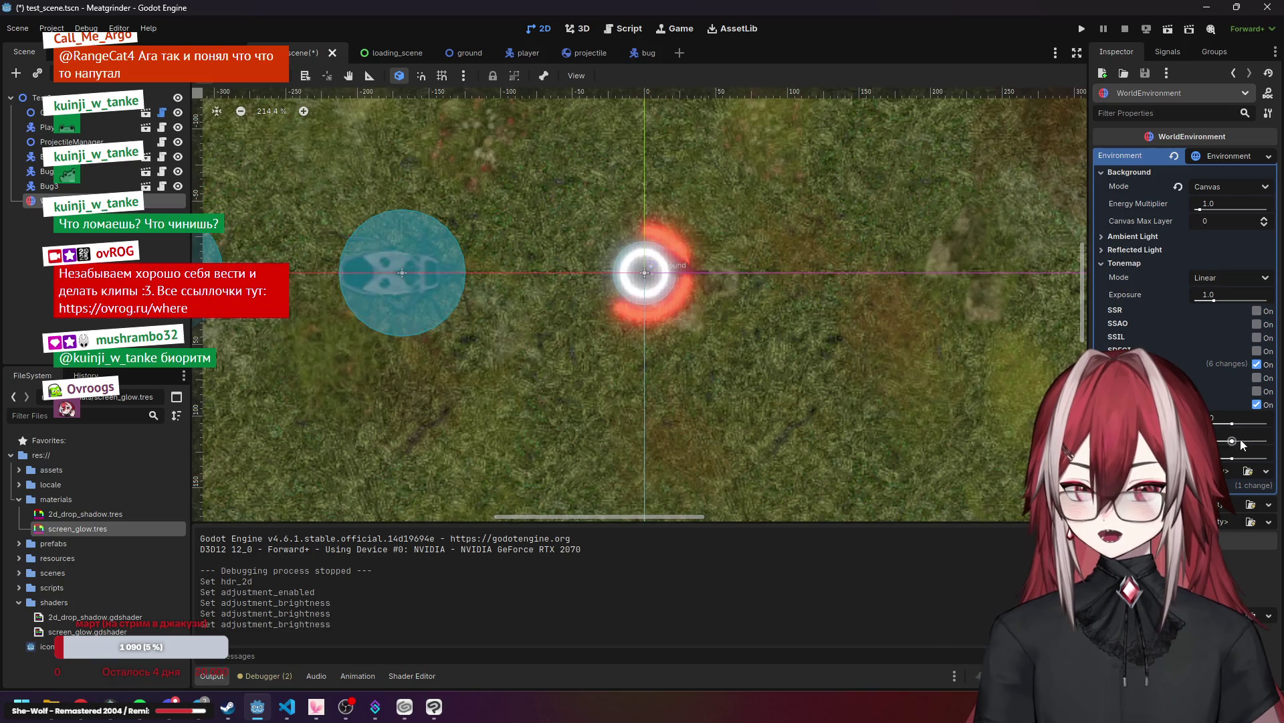
pyautogui.moveTo(1239, 442)
pyautogui.mouseDown()
pyautogui.moveTo(1253, 444)
pyautogui.moveTo(1244, 462)
pyautogui.moveTo(1232, 441)
pyautogui.mouseUp()
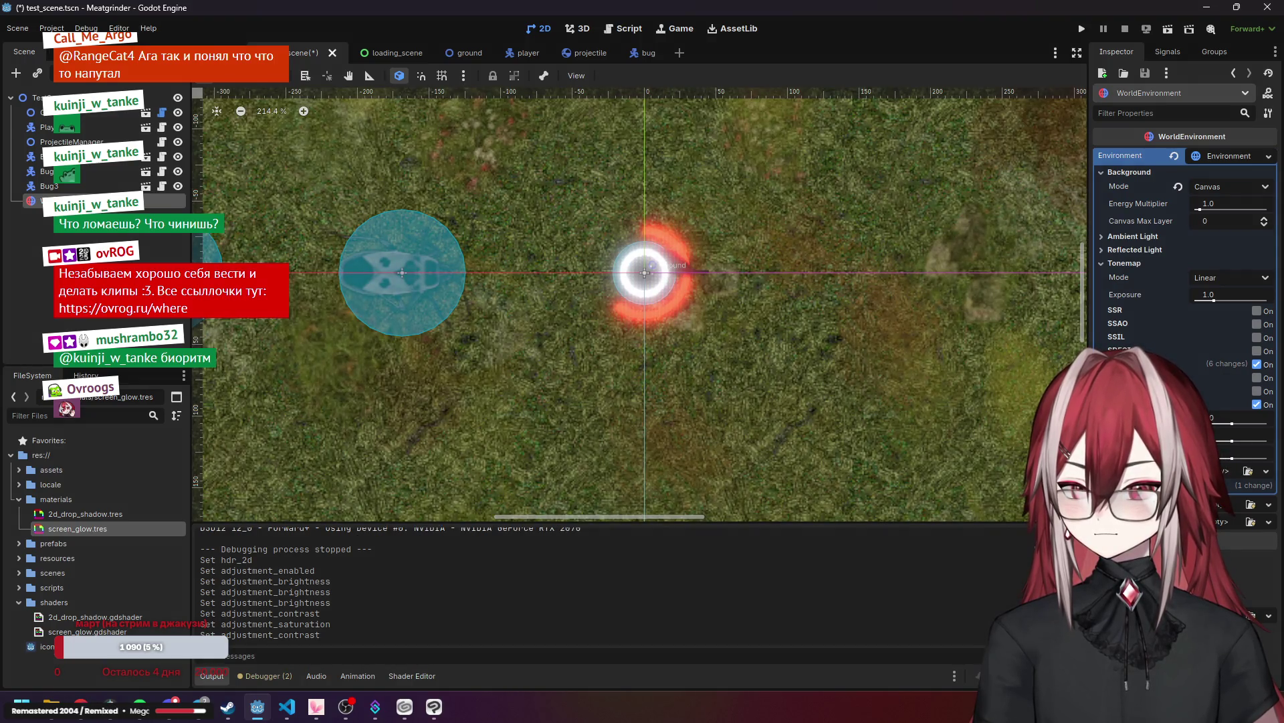
pyautogui.click(1257, 405)
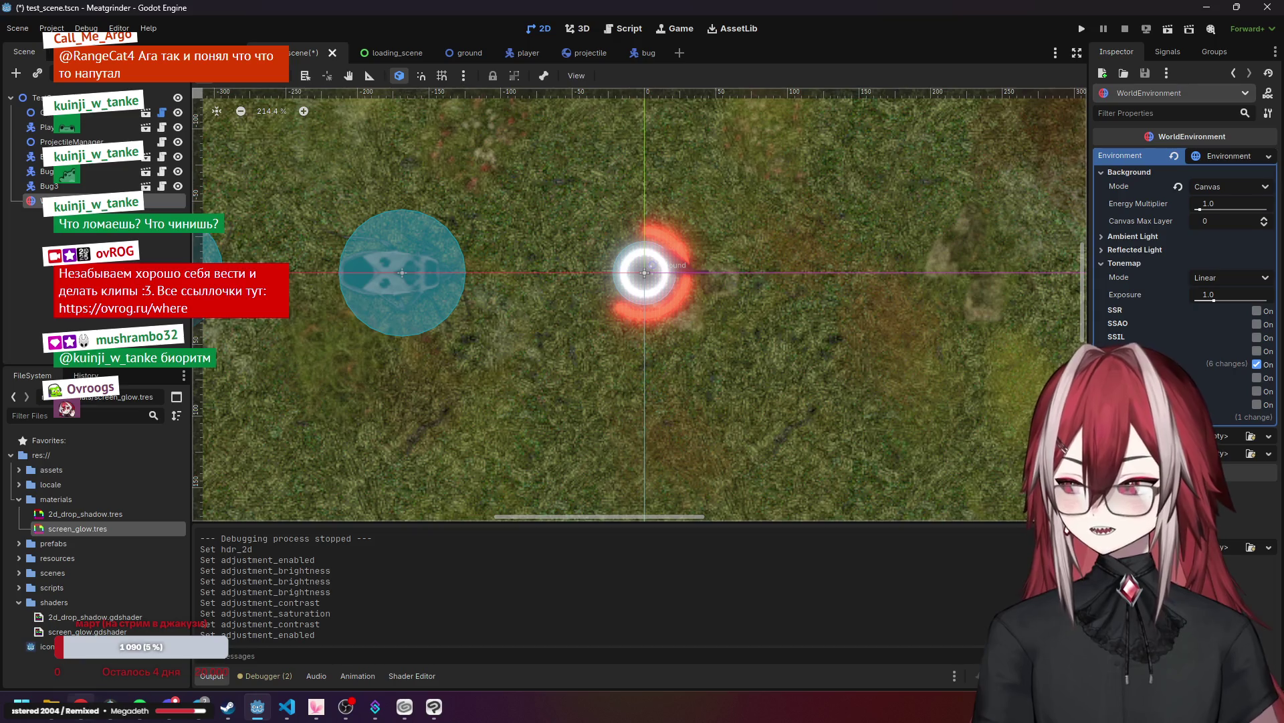
pyautogui.hotkey('alt', 'Tab')
# Step: Read the docs through Color correction, 3D LUT, Camera attributes and Auto Exposure, then return to Godot
pyautogui.scroll(-3, 609, 327)
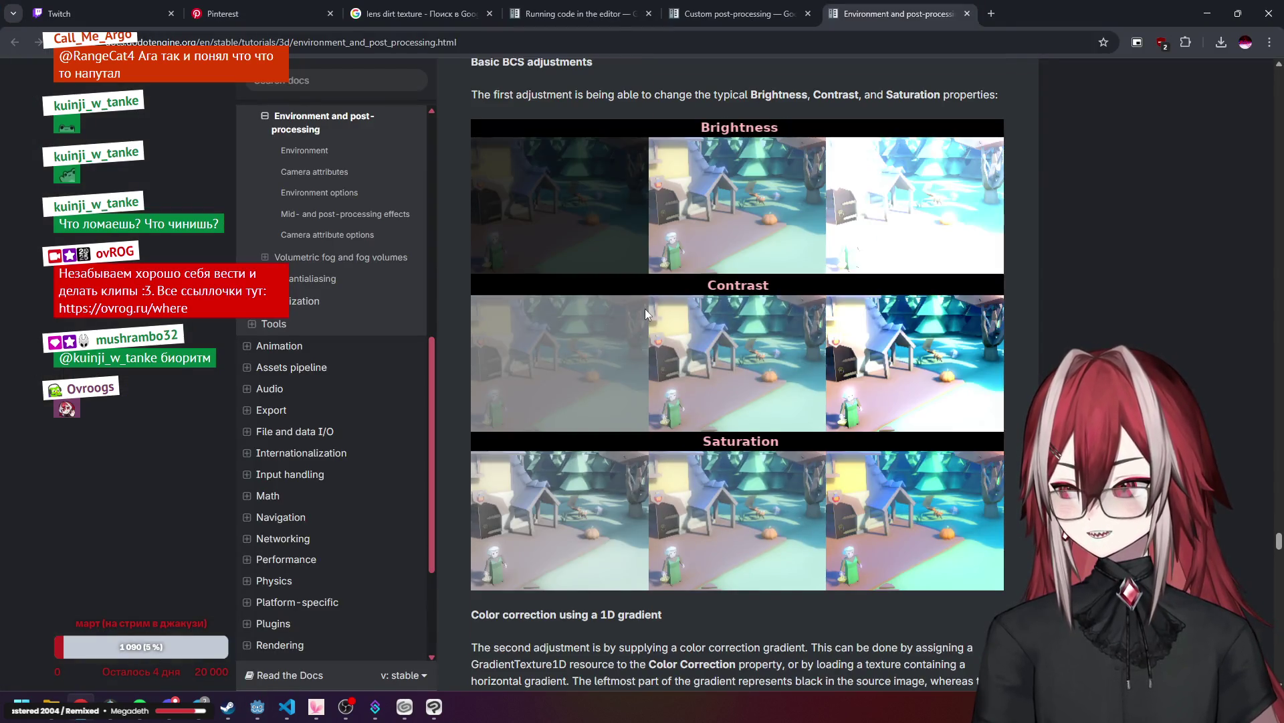
pyautogui.scroll(-4, 645, 310)
pyautogui.scroll(-2, 650, 289)
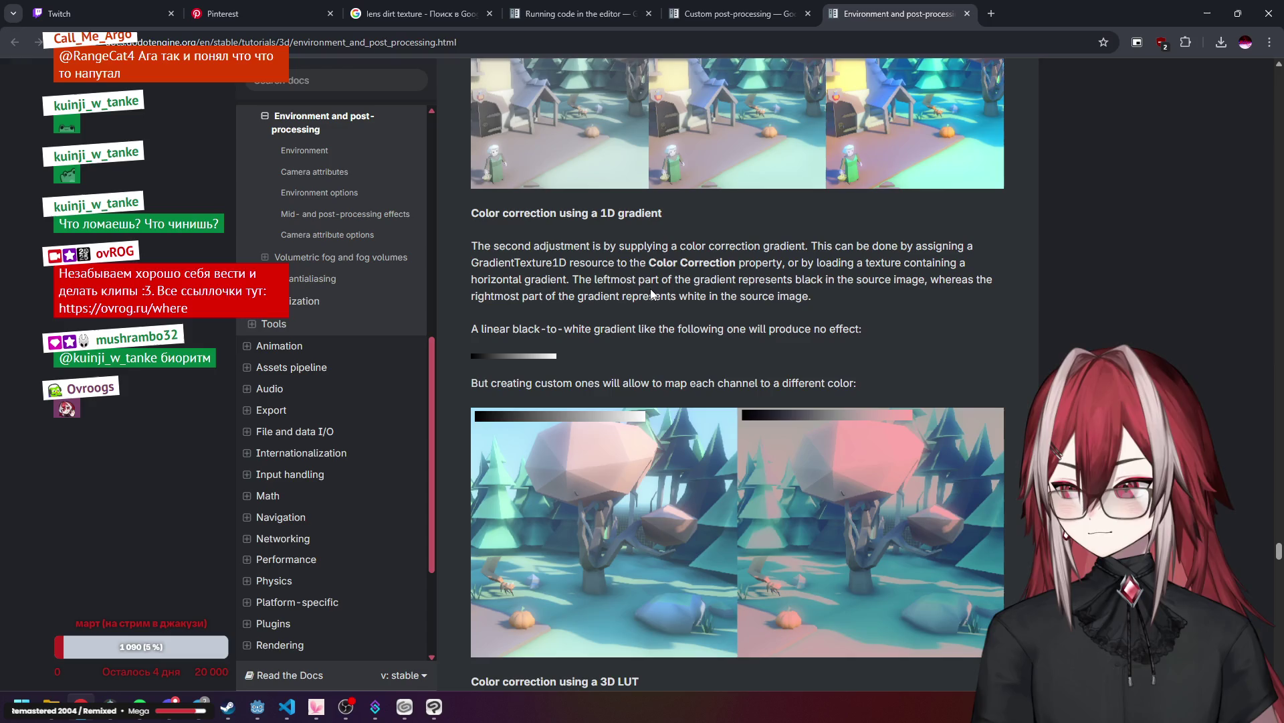
pyautogui.scroll(-4, 650, 289)
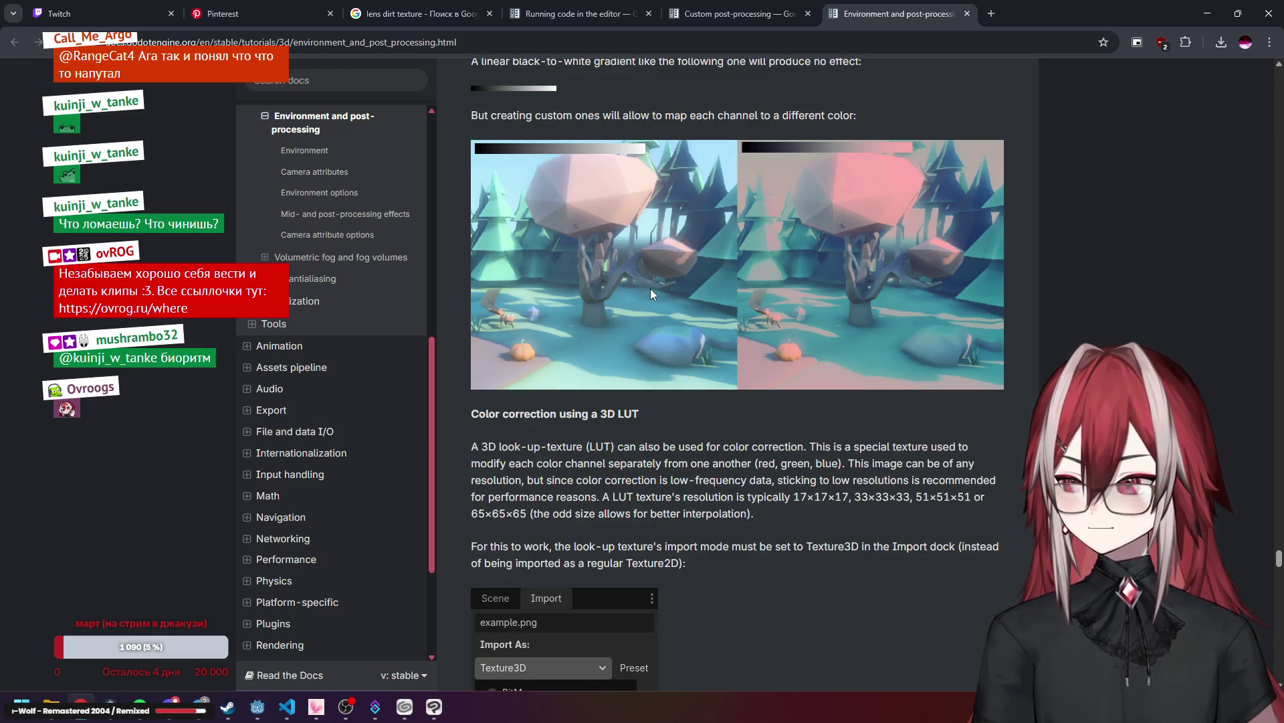
pyautogui.scroll(-3, 650, 288)
pyautogui.scroll(-6, 651, 287)
pyautogui.scroll(-4, 756, 239)
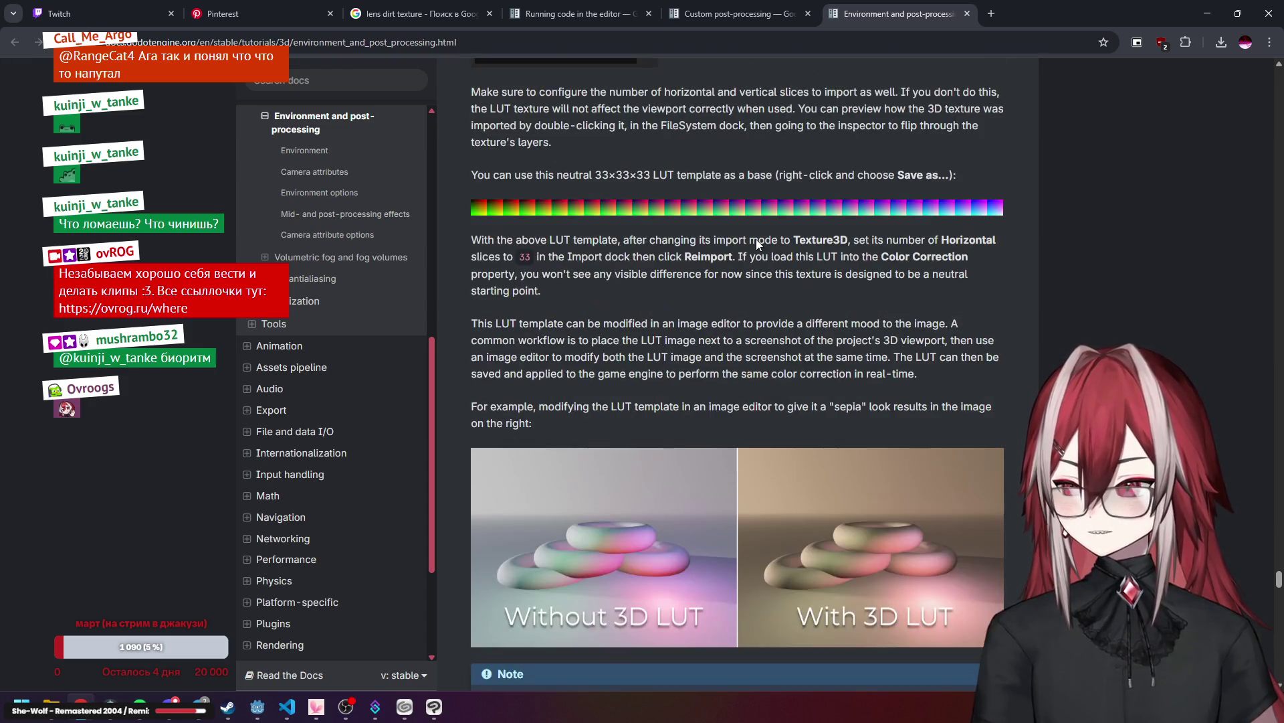
pyautogui.scroll(-3, 756, 238)
pyautogui.scroll(-5, 756, 239)
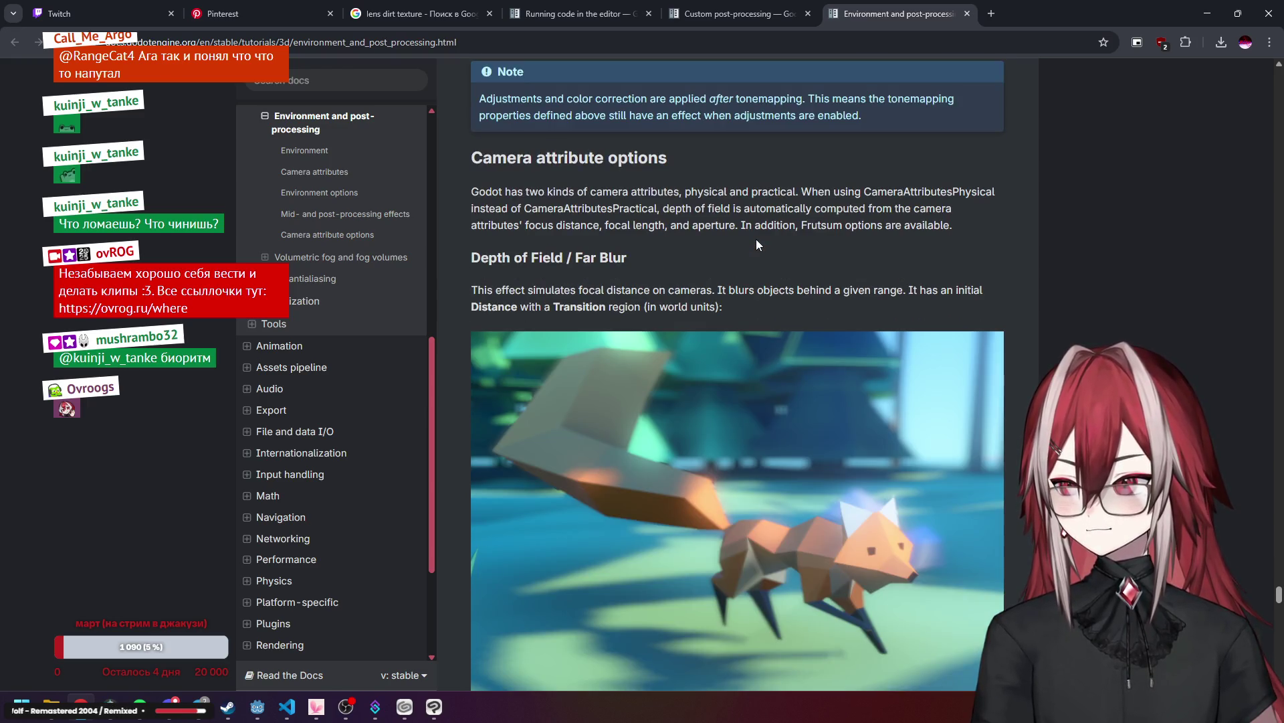
pyautogui.scroll(-11, 755, 239)
pyautogui.scroll(-14, 756, 239)
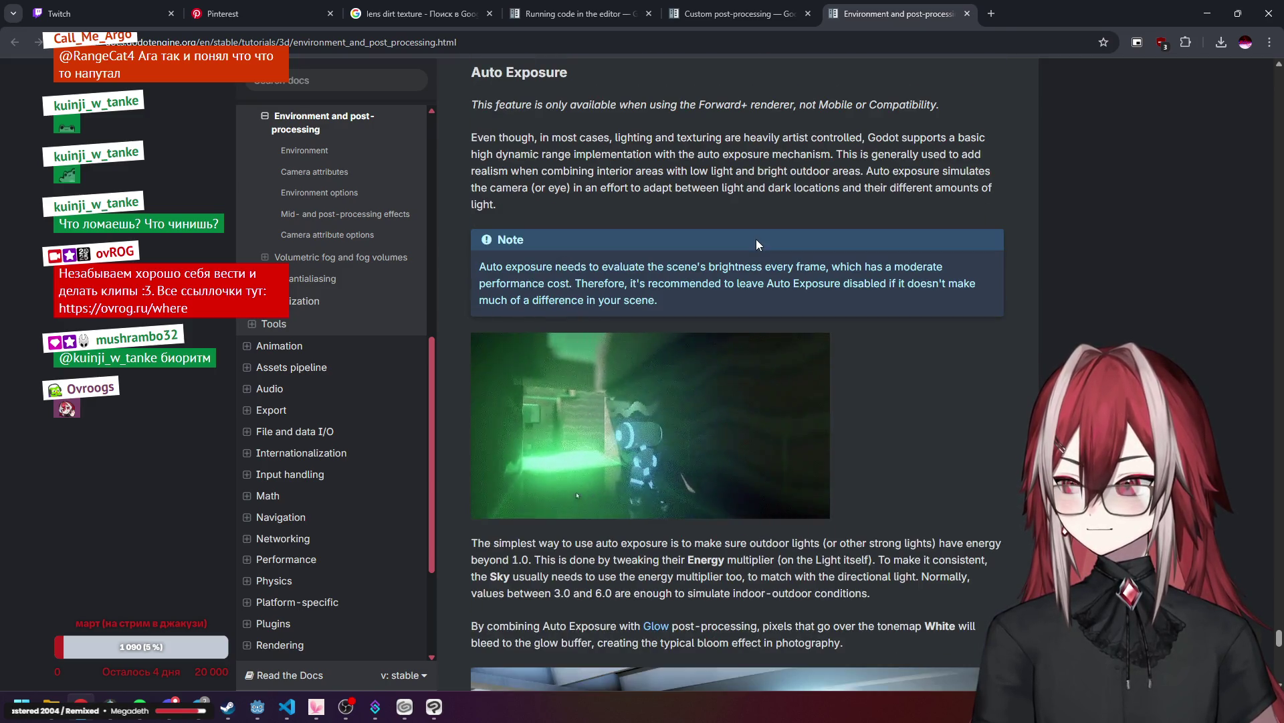
pyautogui.scroll(1, 756, 239)
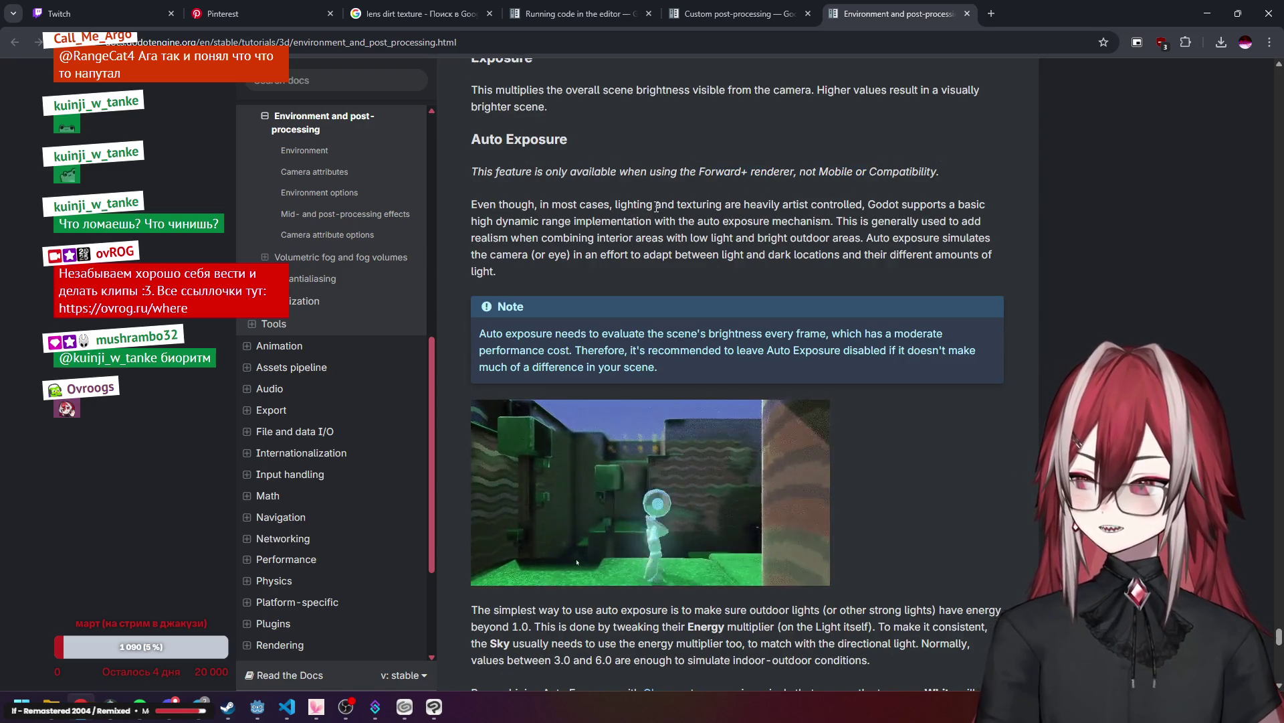
pyautogui.scroll(-4, 656, 207)
pyautogui.scroll(-15, 657, 207)
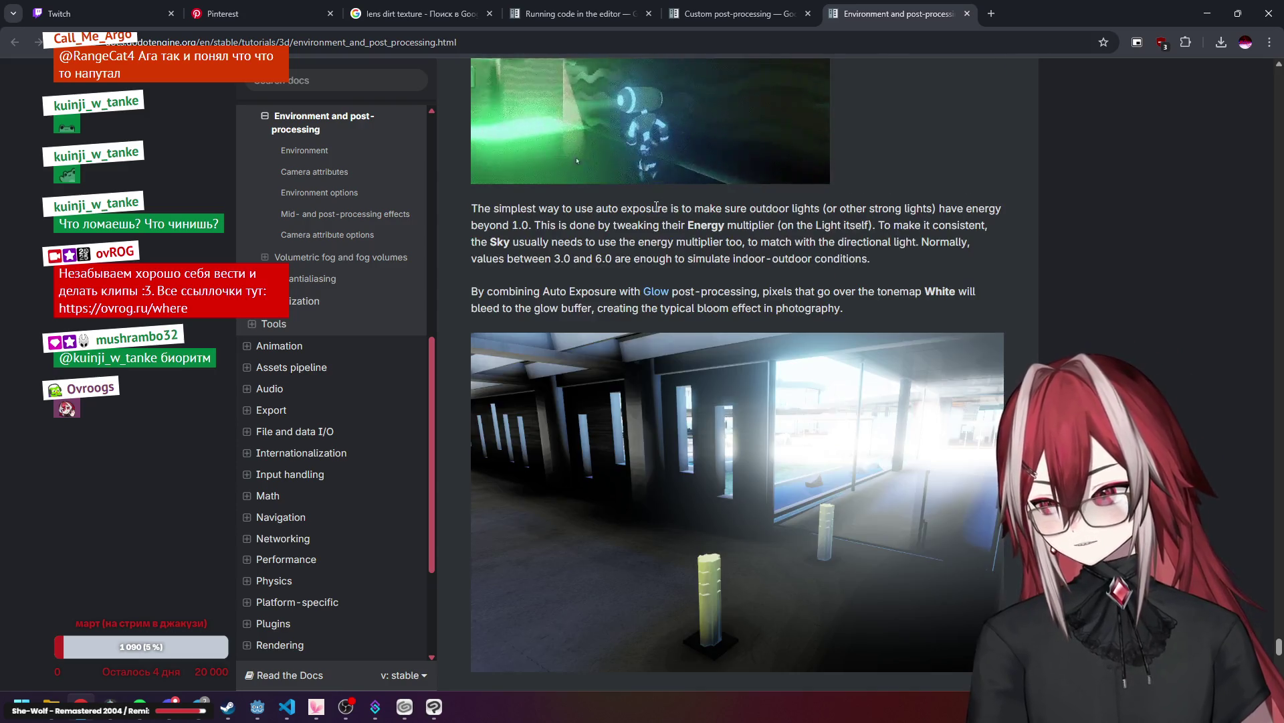
pyautogui.scroll(15, 656, 207)
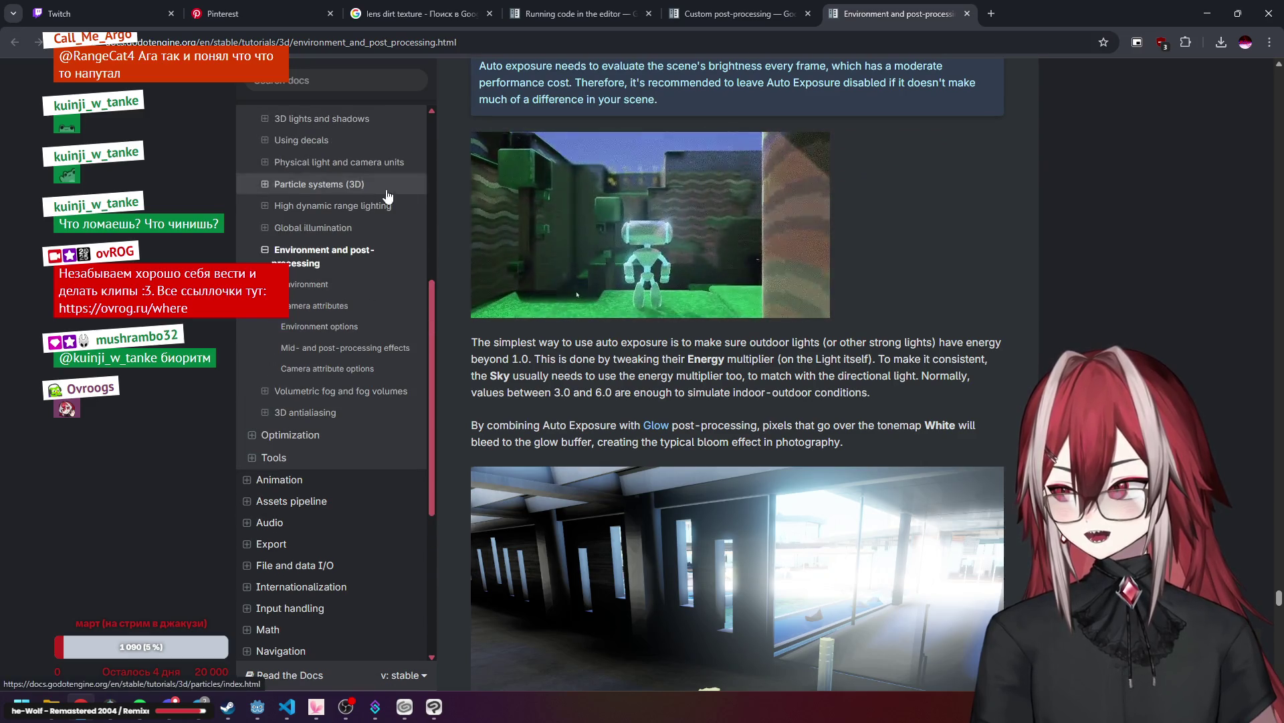
pyautogui.hotkey('alt', 'Tab')
pyautogui.scroll(-6, 675, 263)
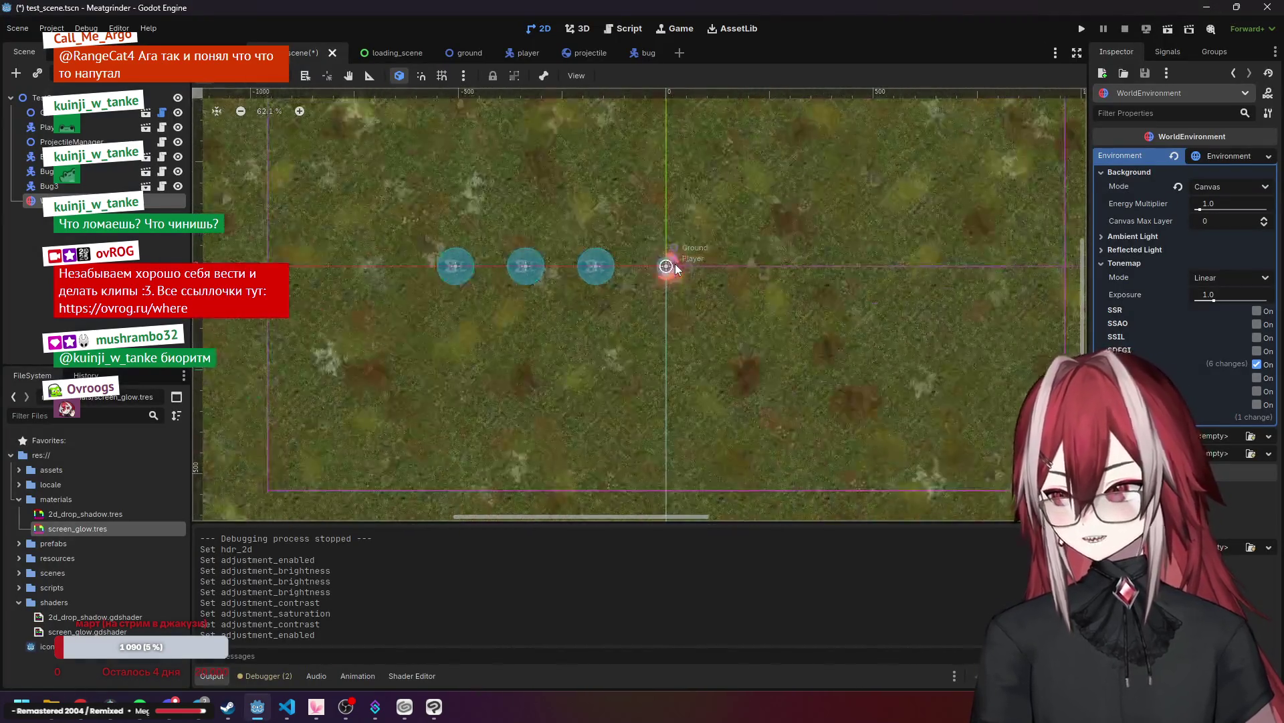
# Step: Clear the node selection and zoom and pan the 2D view over the grass scene
pyautogui.click(303, 227)
pyautogui.scroll(2, 318, 242)
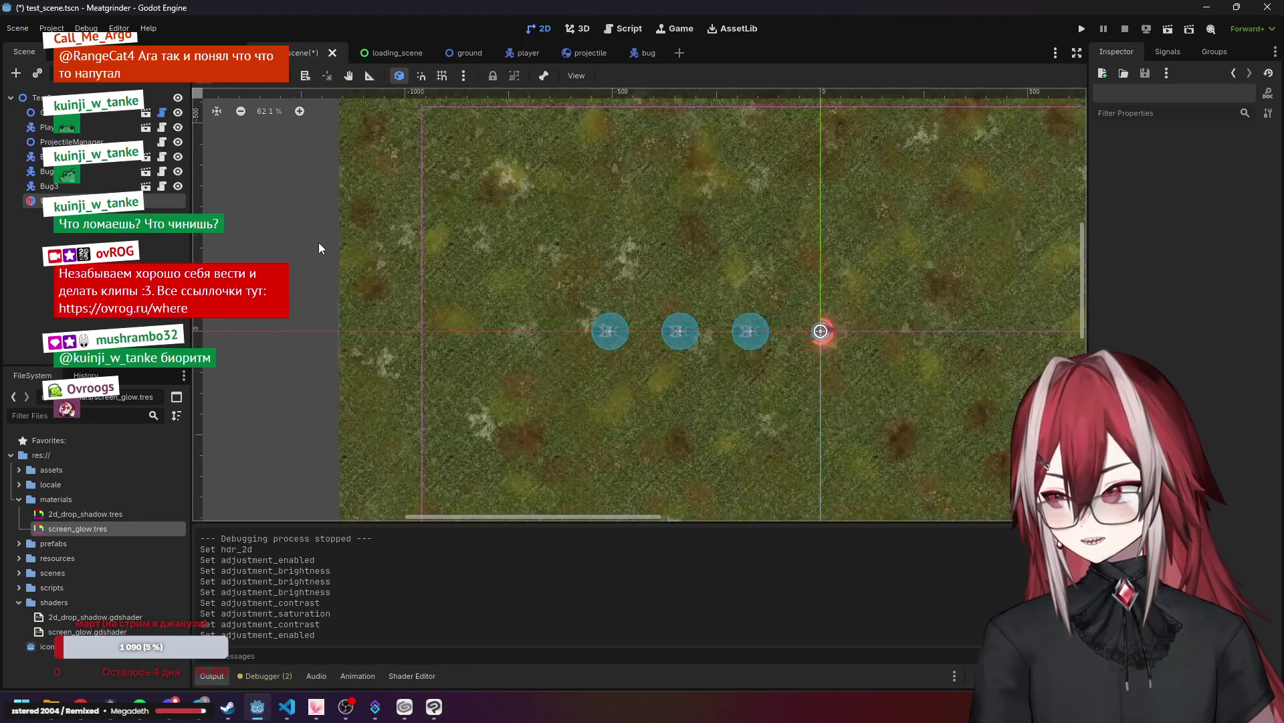
pyautogui.scroll(-2, 318, 242)
pyautogui.scroll(2, 617, 231)
pyautogui.moveTo(815, 295); pyautogui.dragTo(752, 242)
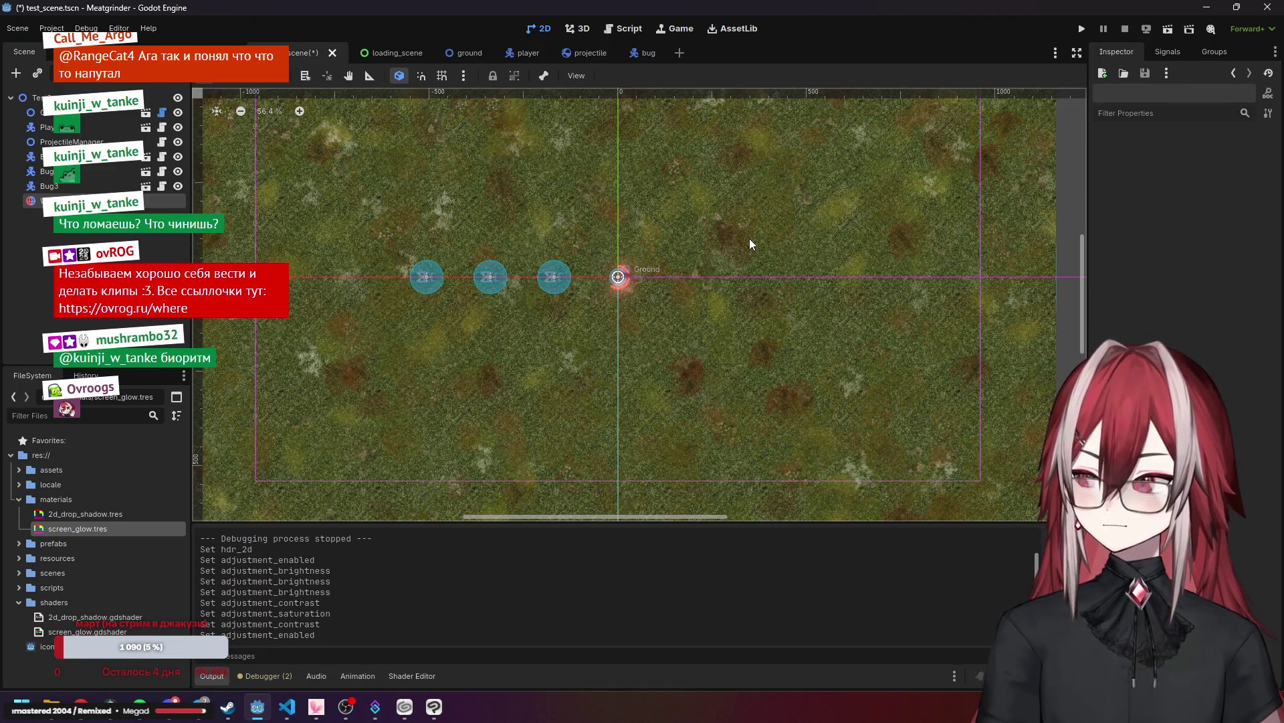
pyautogui.scroll(5, 629, 259)
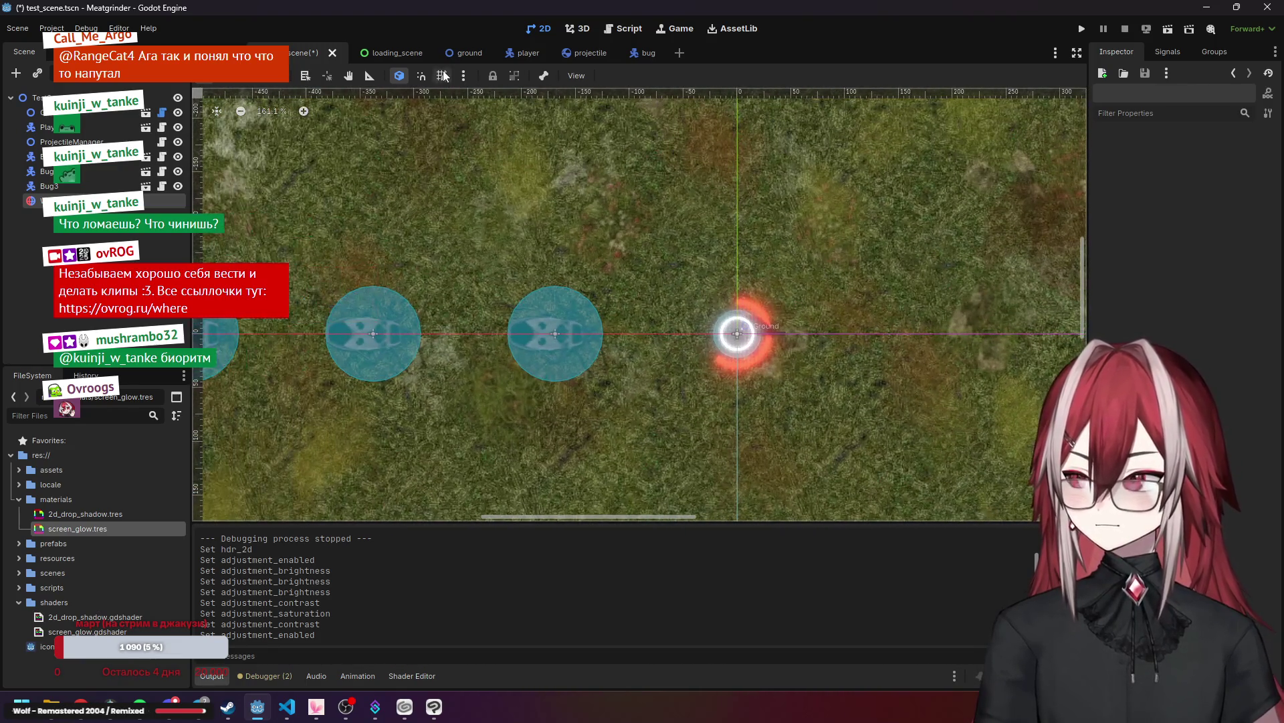
# Step: Inspect GroundBuffer and Ground in ground.tscn, then the Ground node's properties in test_scene
pyautogui.click(465, 52)
pyautogui.click(109, 129)
pyautogui.scroll(-10, 543, 252)
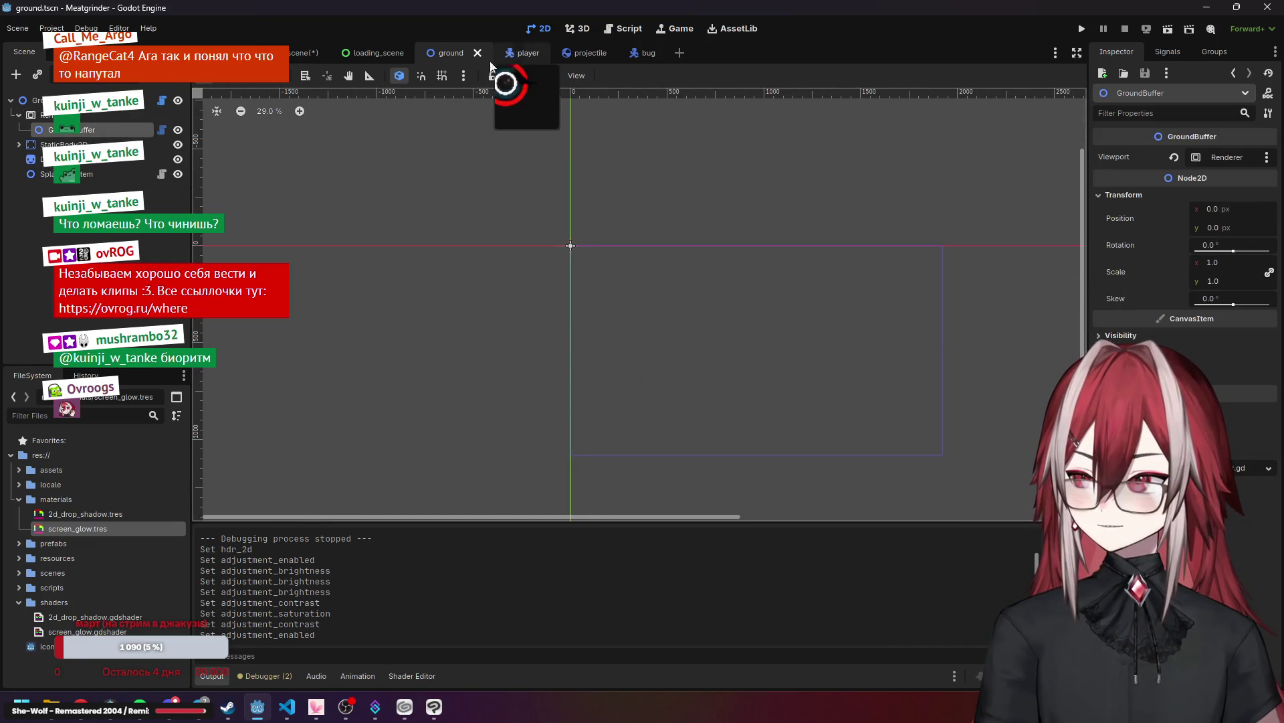
pyautogui.click(672, 117)
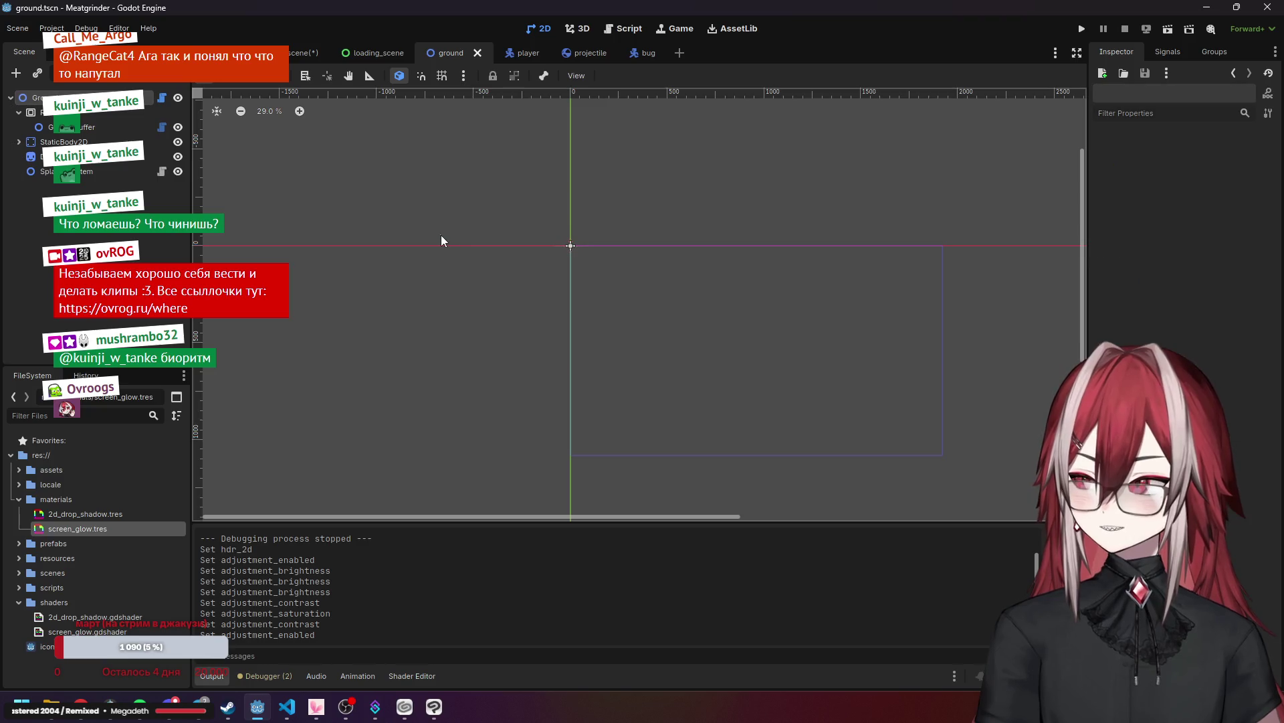
pyautogui.click(301, 53)
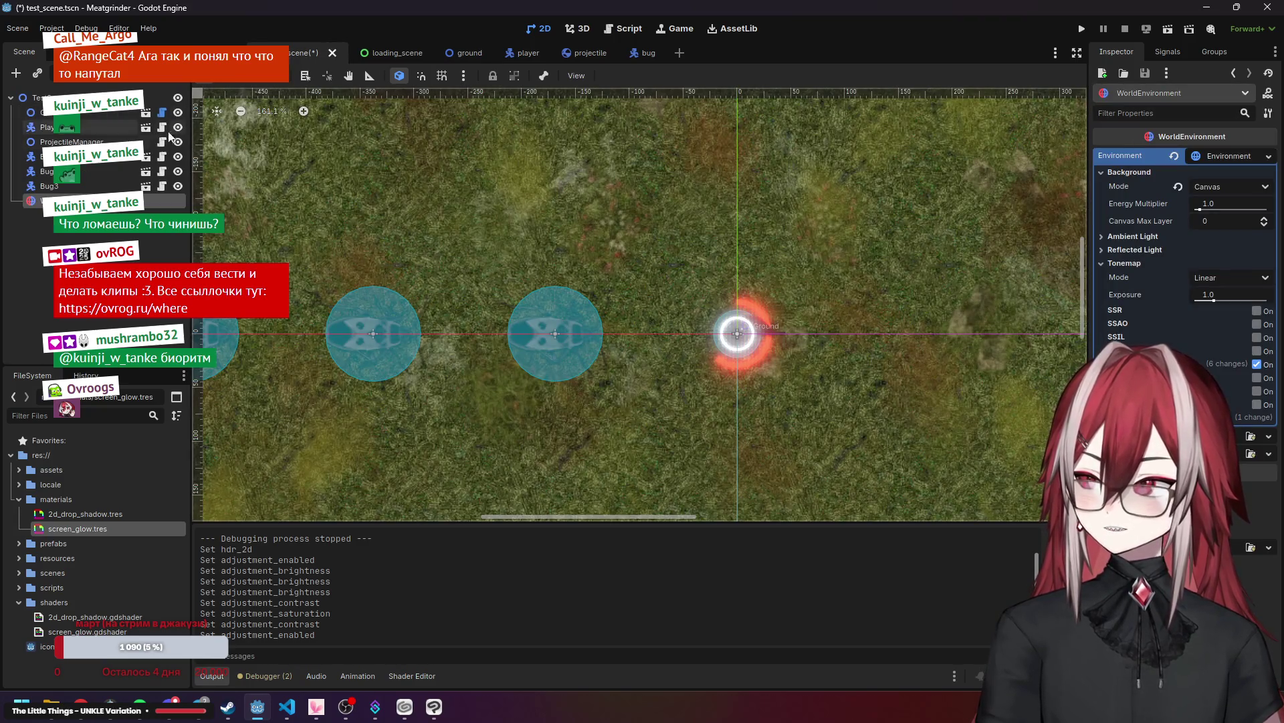
pyautogui.click(637, 210)
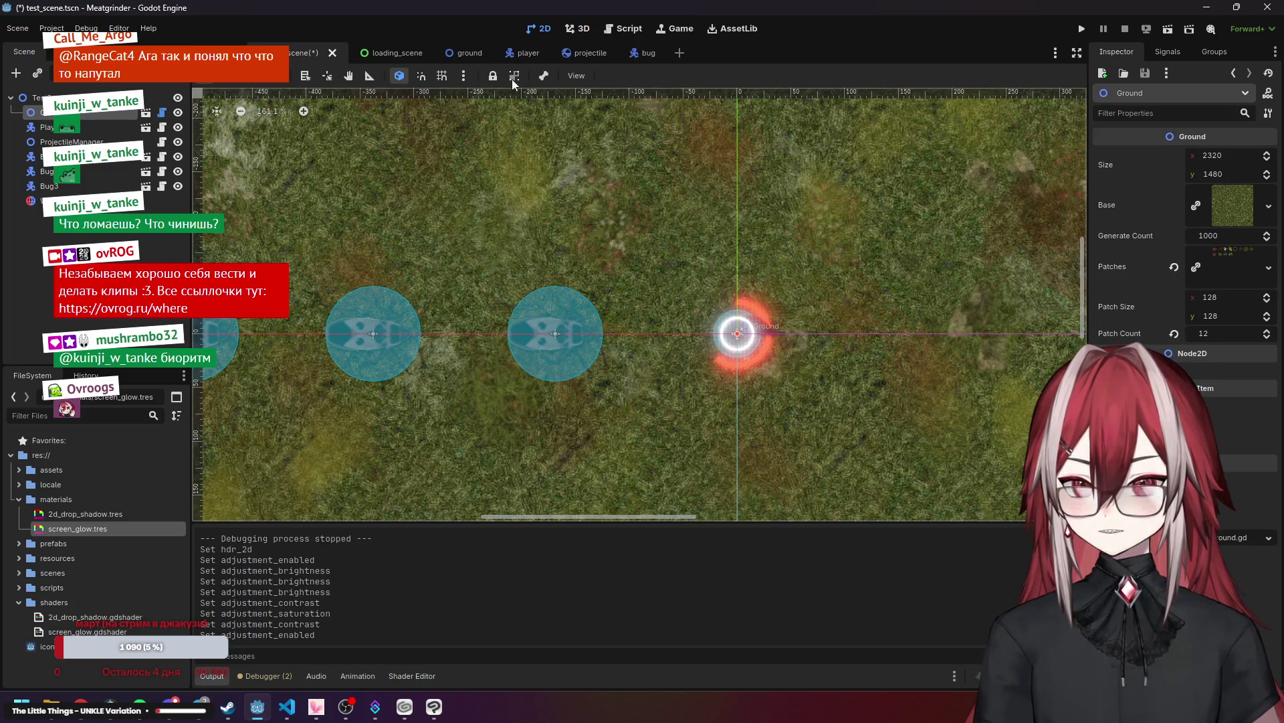
pyautogui.click(388, 54)
# Step: Assign the grass patches texture to Patches and set Patch Count to 12 in the ground scene
pyautogui.click(455, 54)
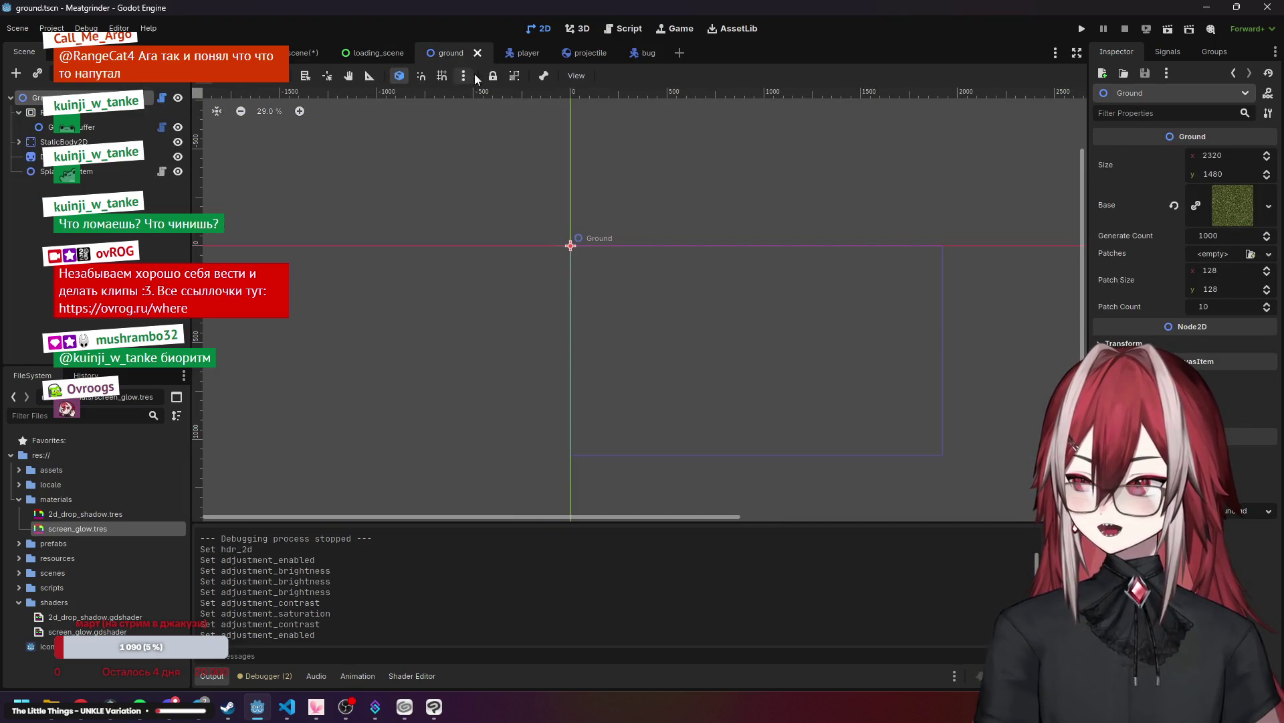
pyautogui.click(1249, 255)
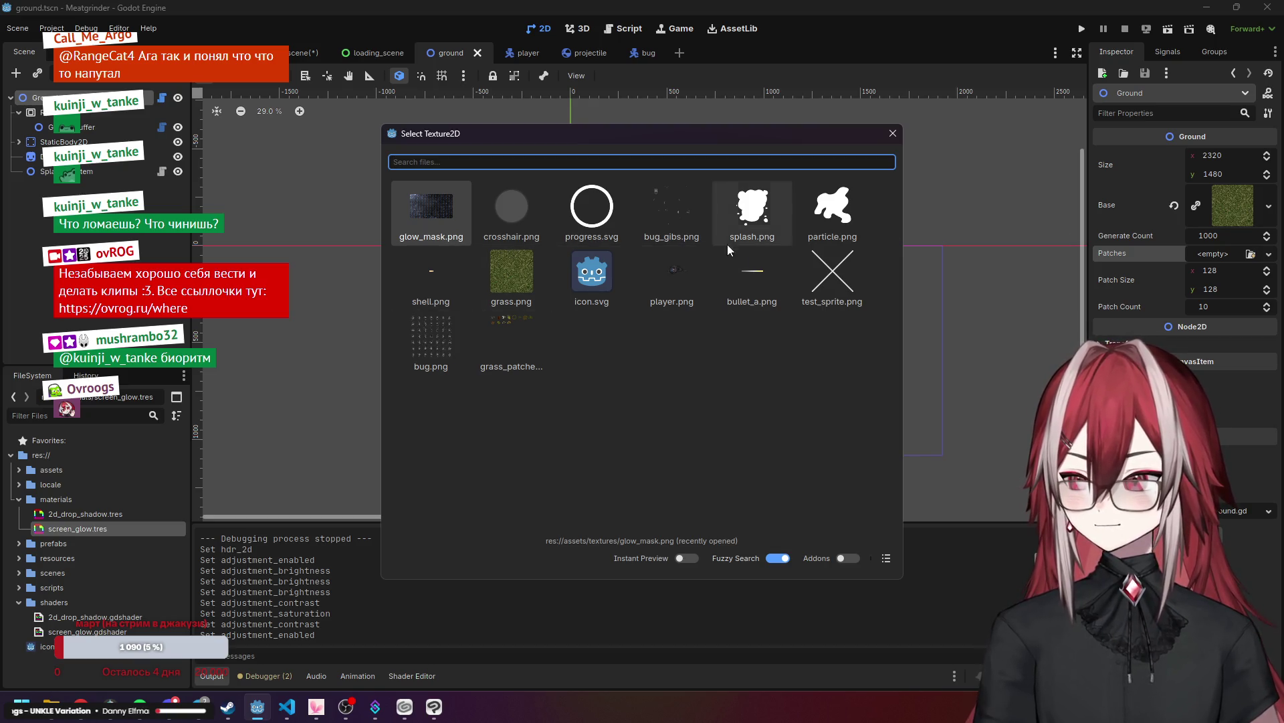
pyautogui.click(529, 341)
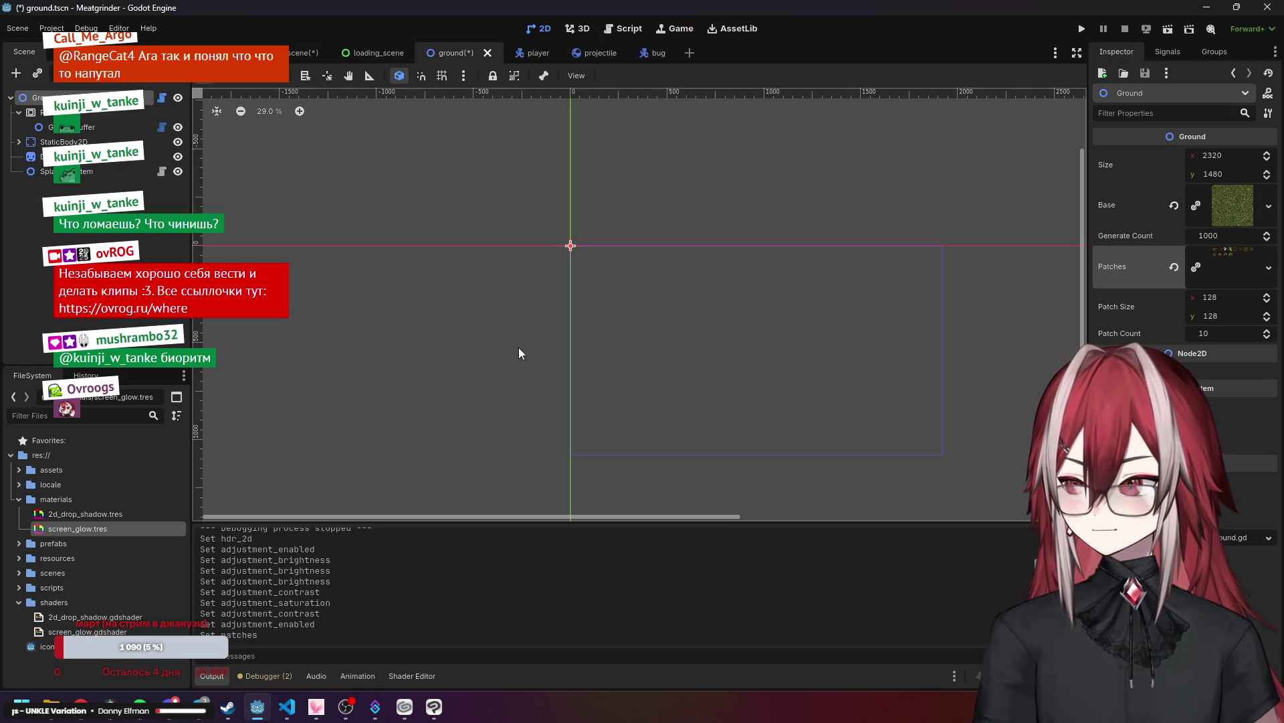
pyautogui.click(1208, 331)
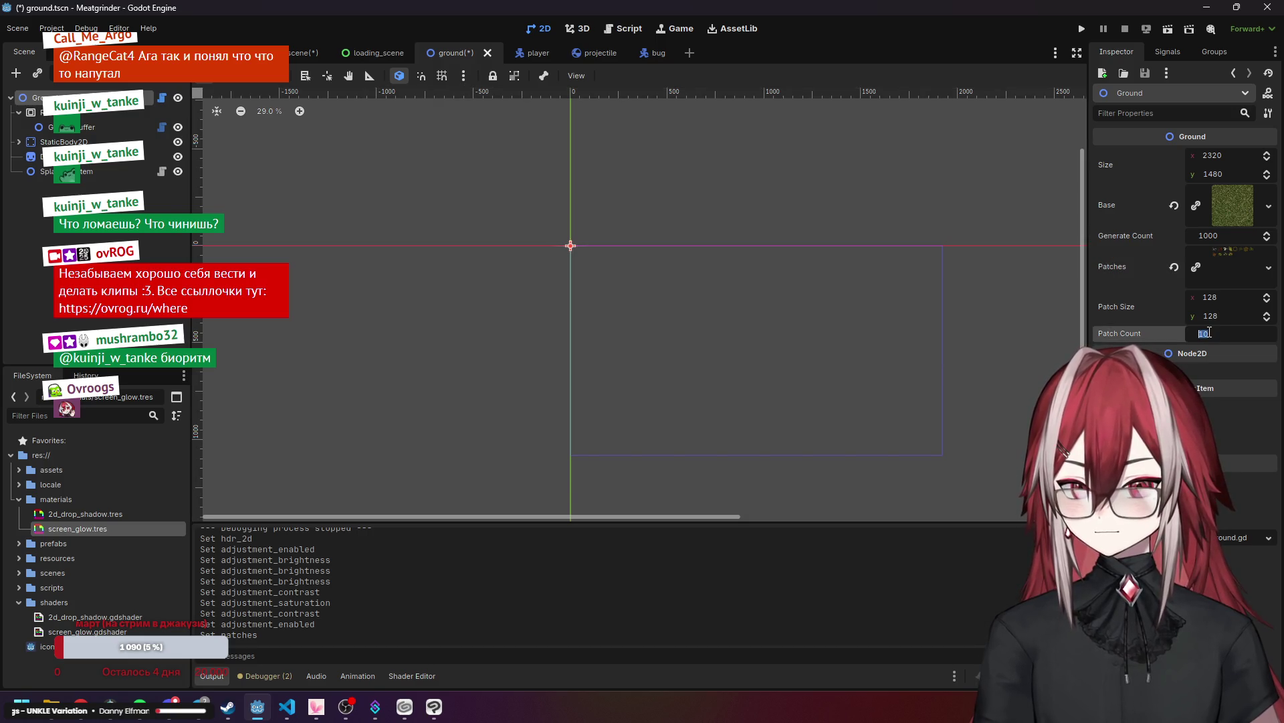
pyautogui.write('12')
pyautogui.click(923, 213)
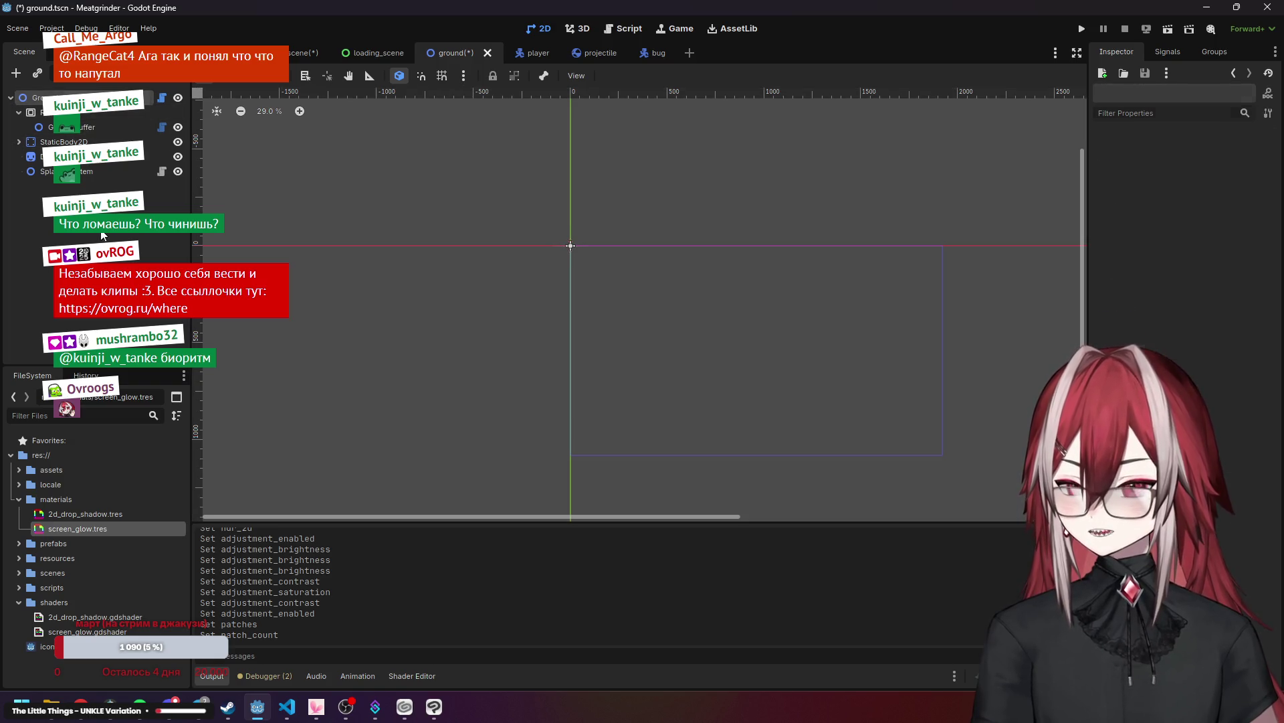
pyautogui.scroll(3, 589, 261)
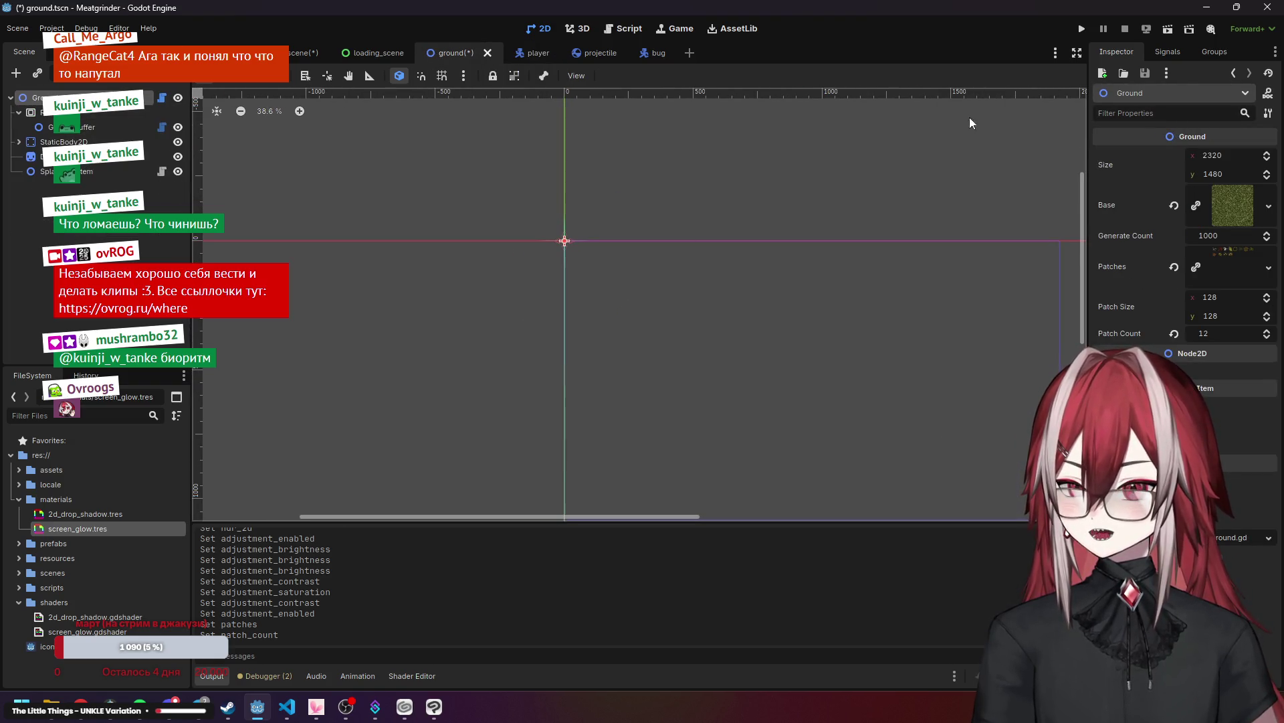
pyautogui.click(1089, 29)
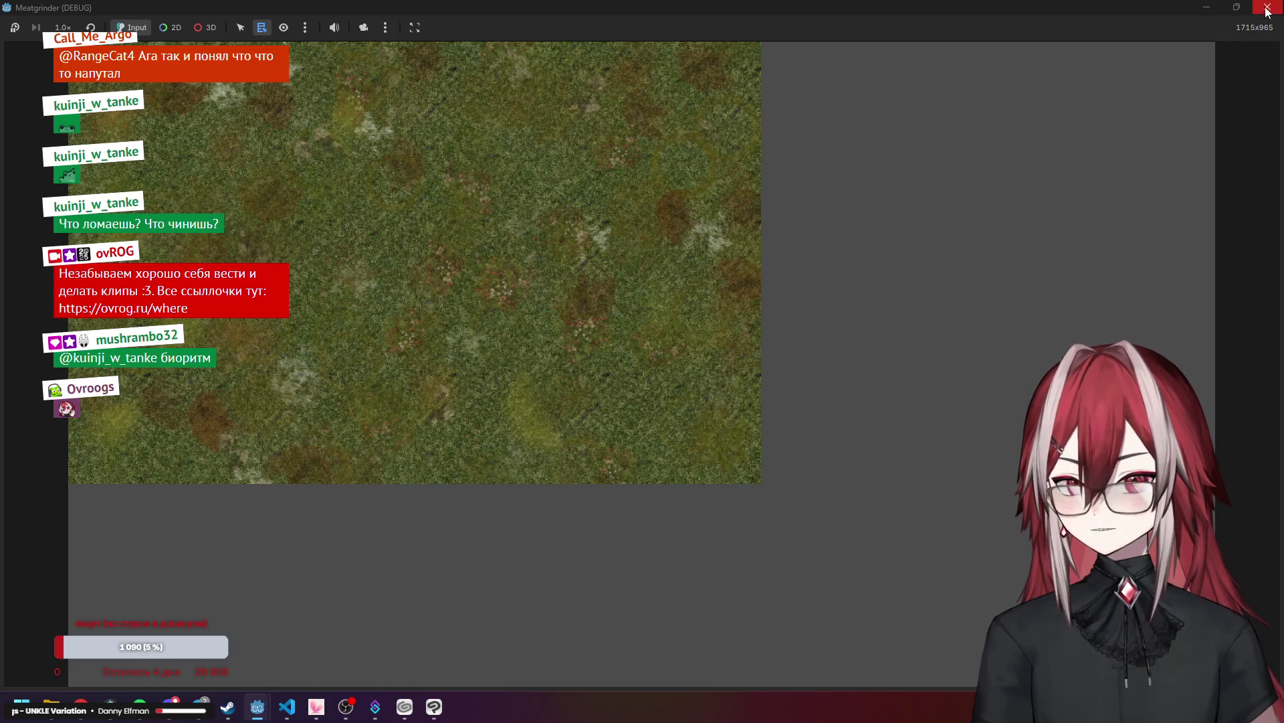
pyautogui.click(1267, 8)
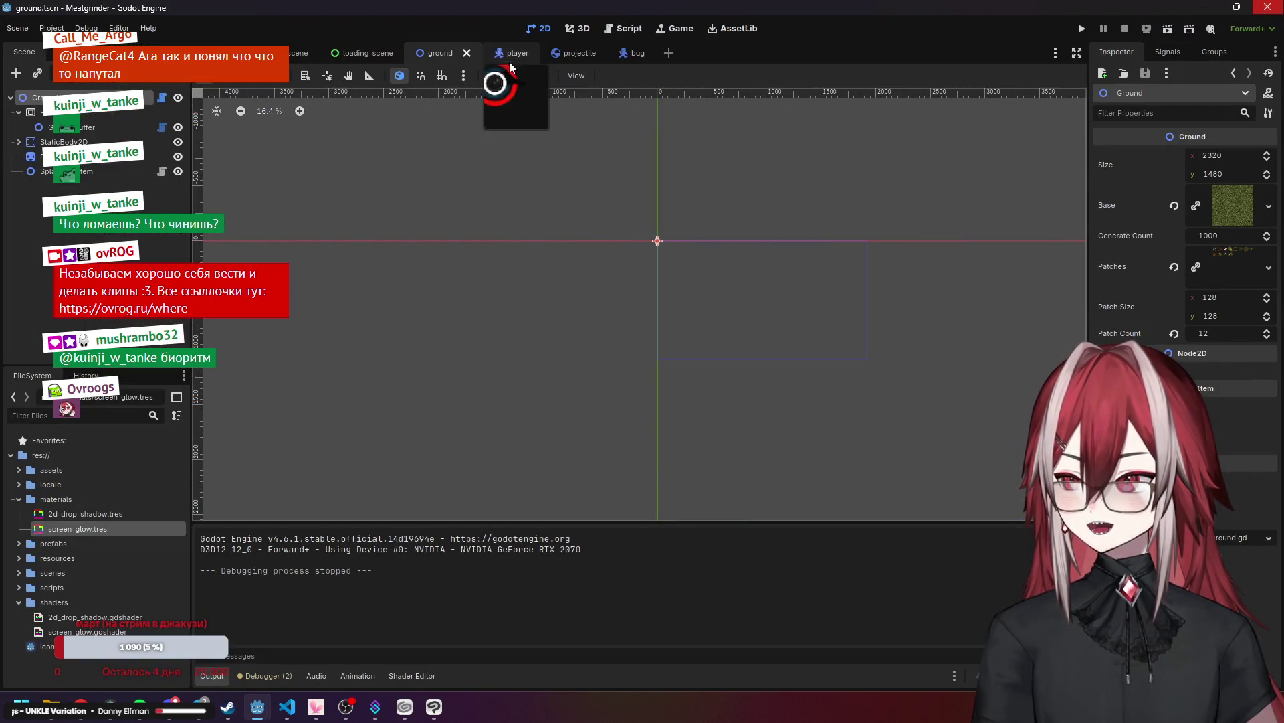
pyautogui.click(244, 52)
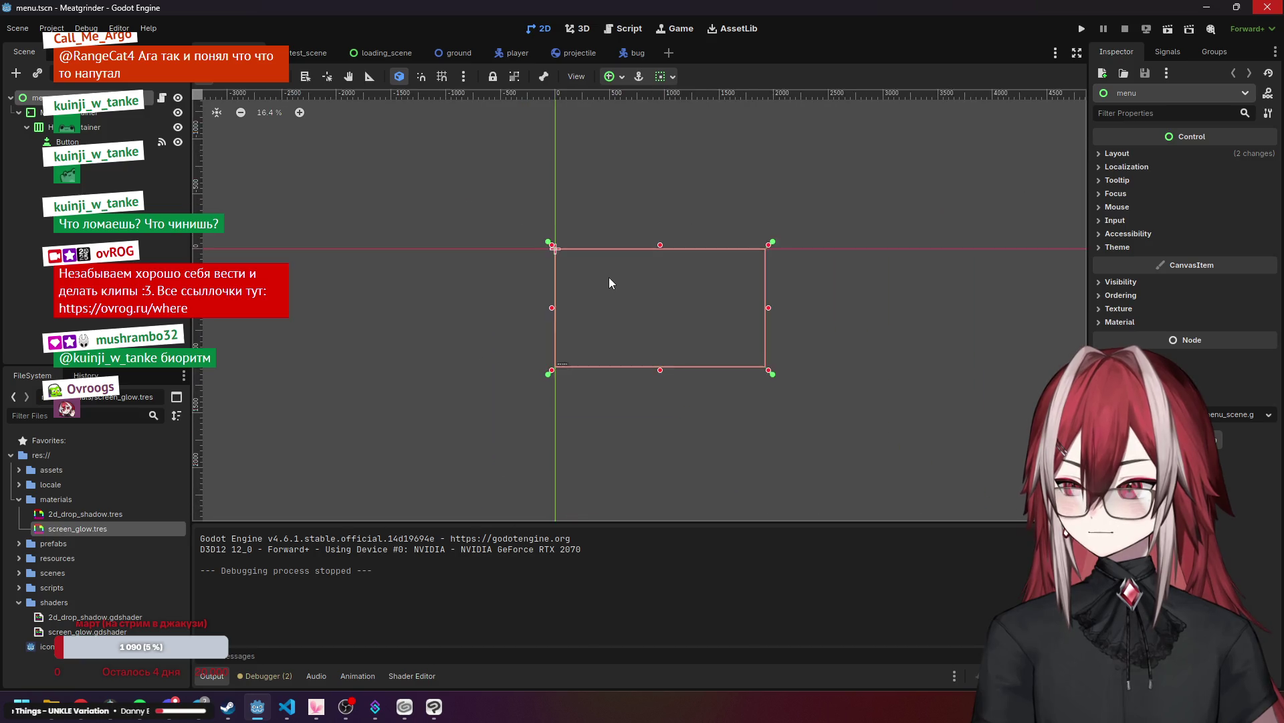
pyautogui.click(305, 53)
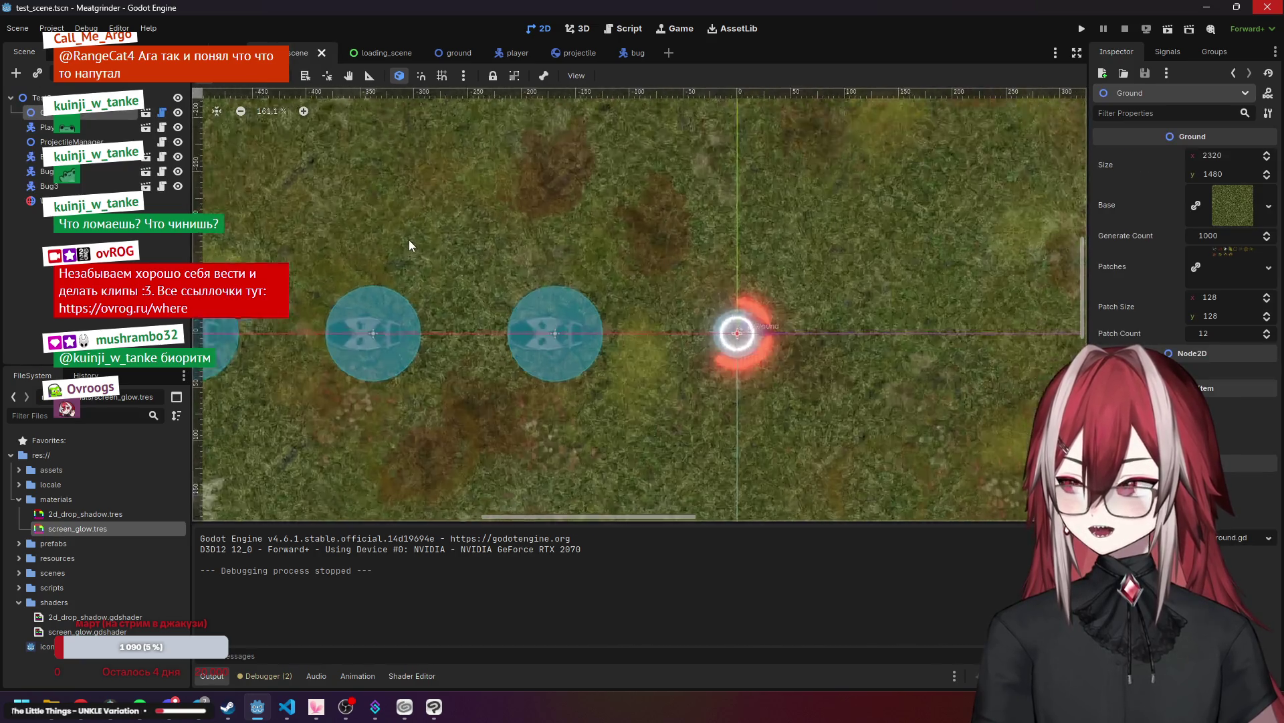
pyautogui.scroll(-6, 410, 245)
pyautogui.click(92, 234)
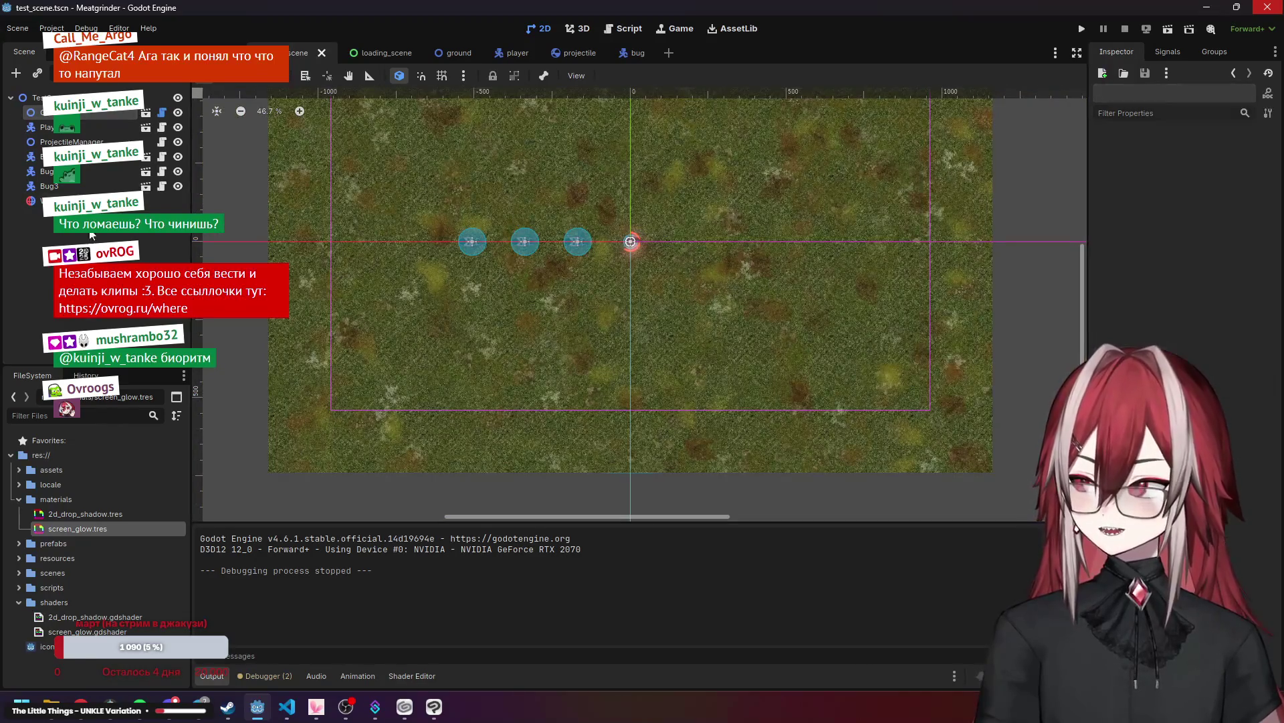
pyautogui.click(308, 218)
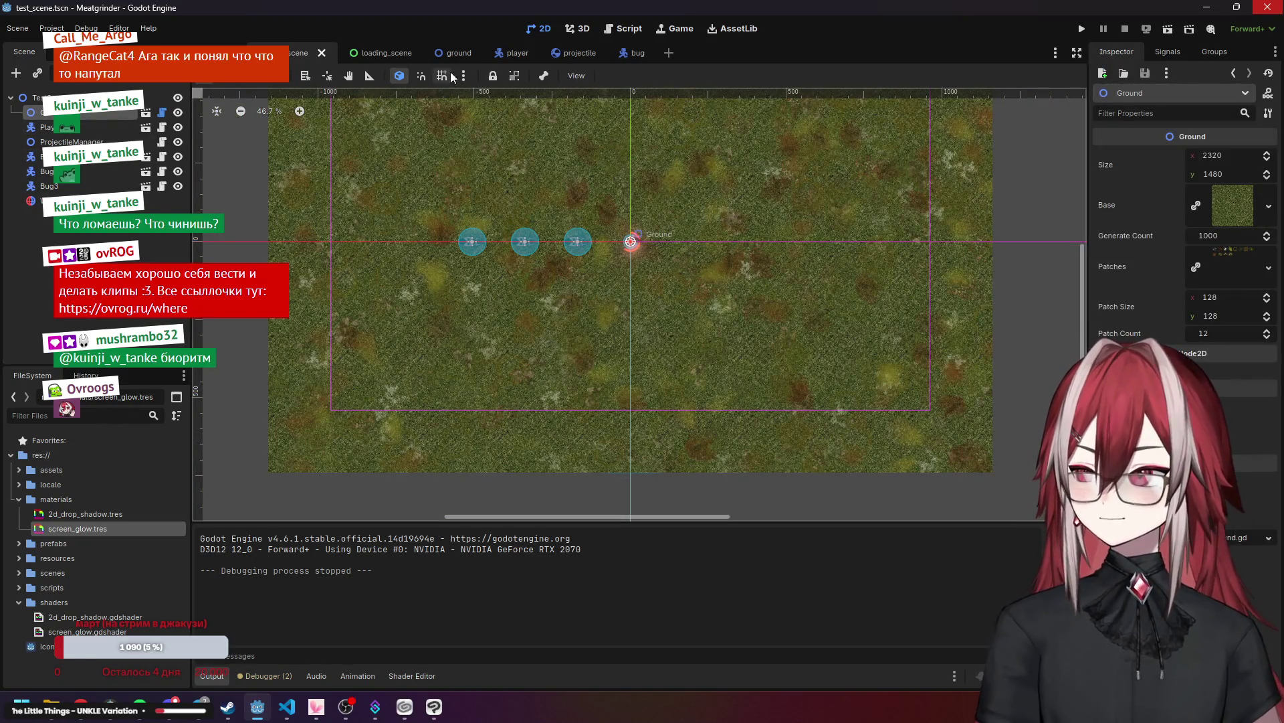
pyautogui.click(442, 53)
pyautogui.click(18, 113)
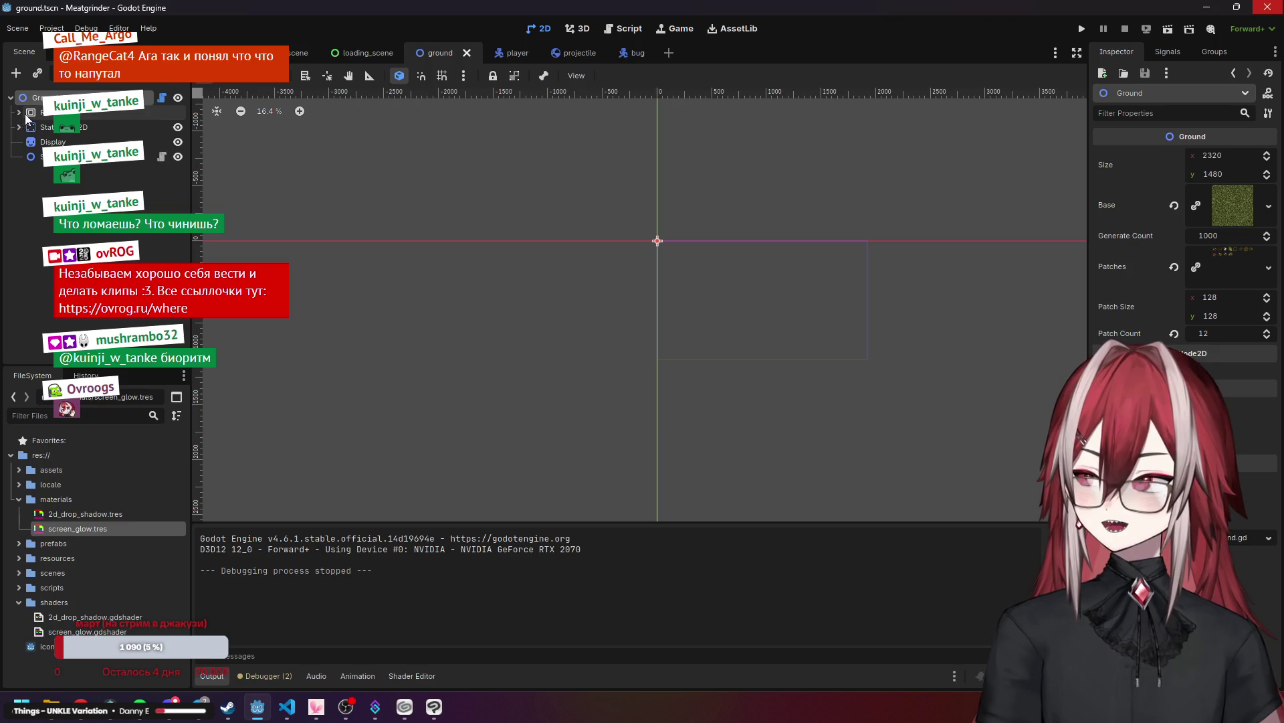
pyautogui.click(18, 127)
pyautogui.click(18, 112)
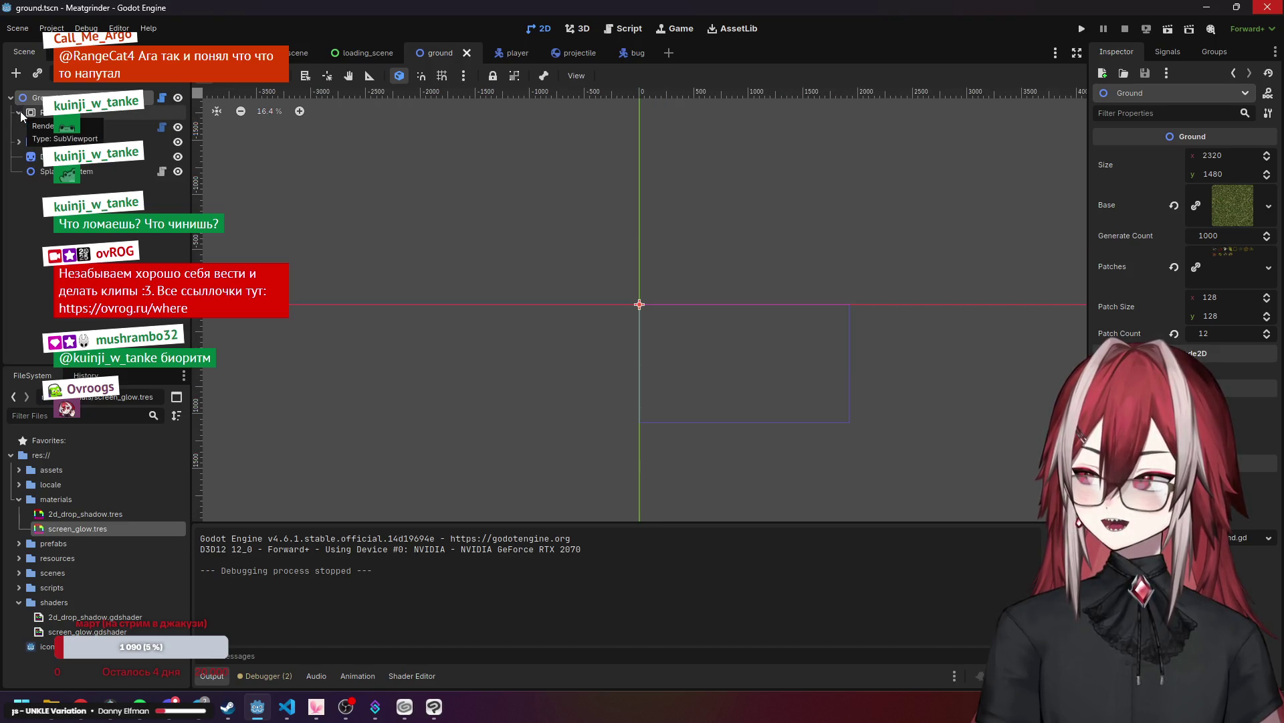
pyautogui.click(53, 142)
pyautogui.click(178, 142)
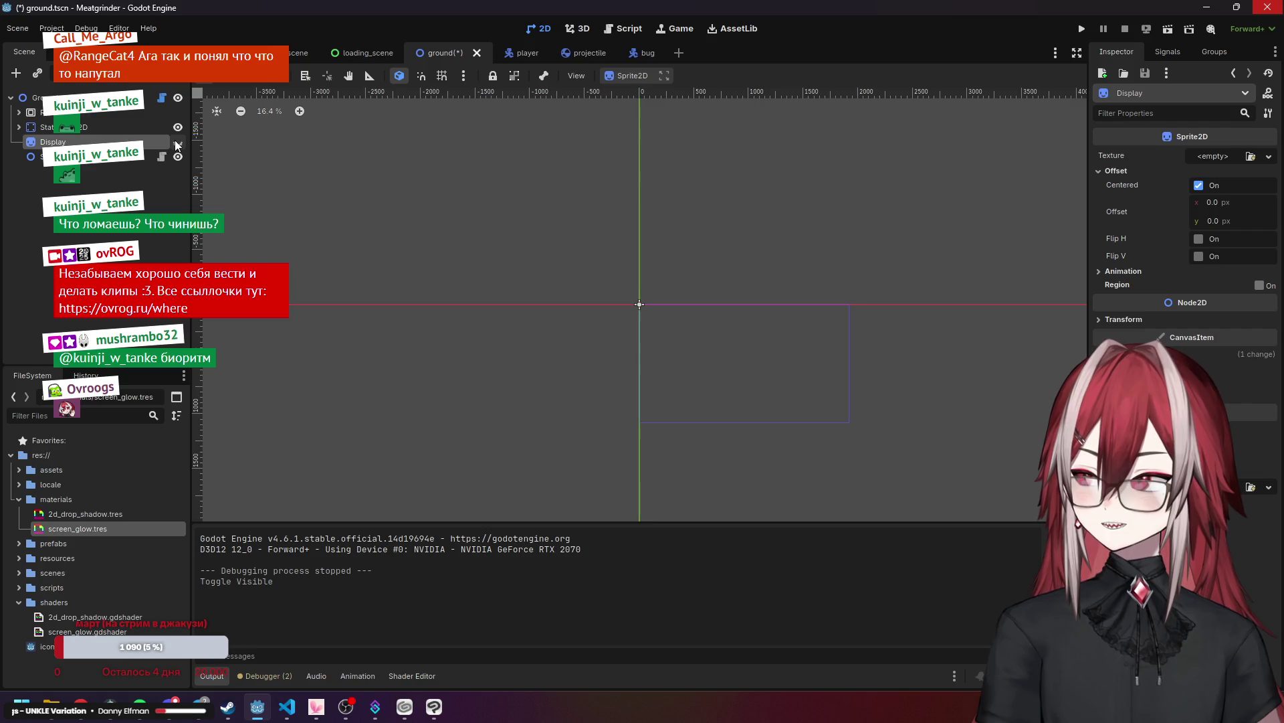
pyautogui.click(322, 102)
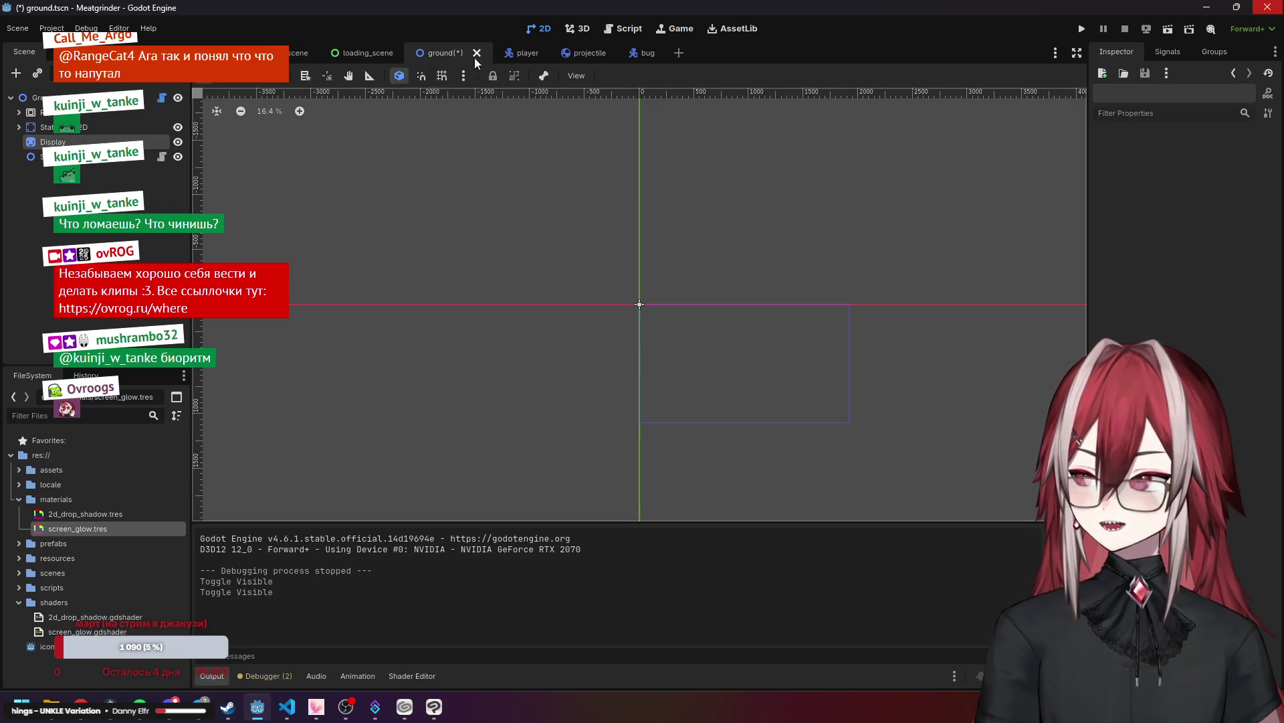
pyautogui.click(294, 706)
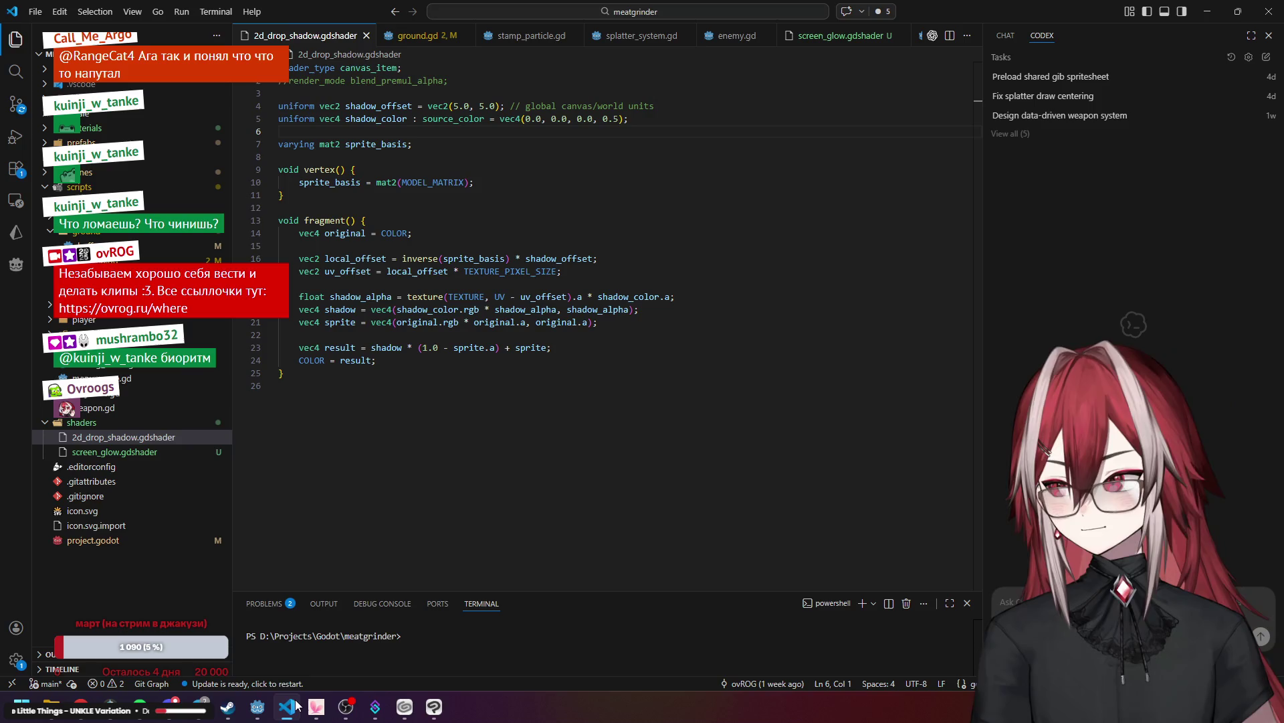
pyautogui.click(418, 35)
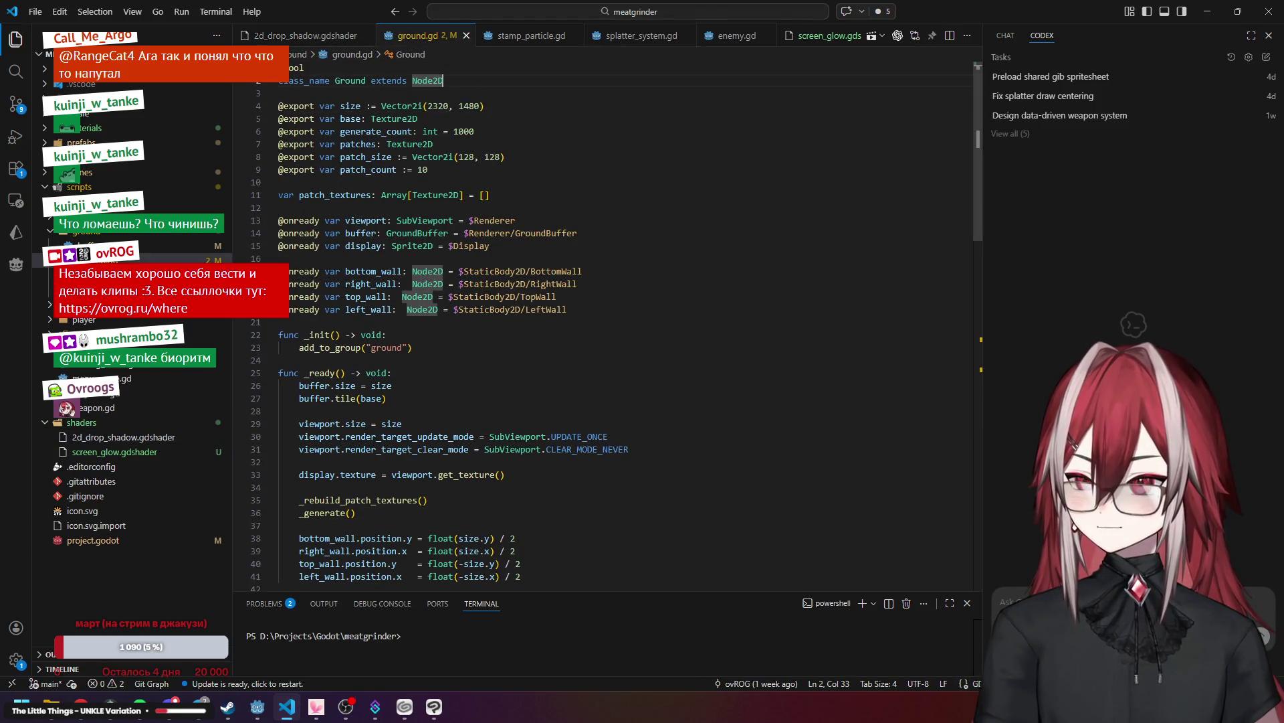
pyautogui.click(1216, 11)
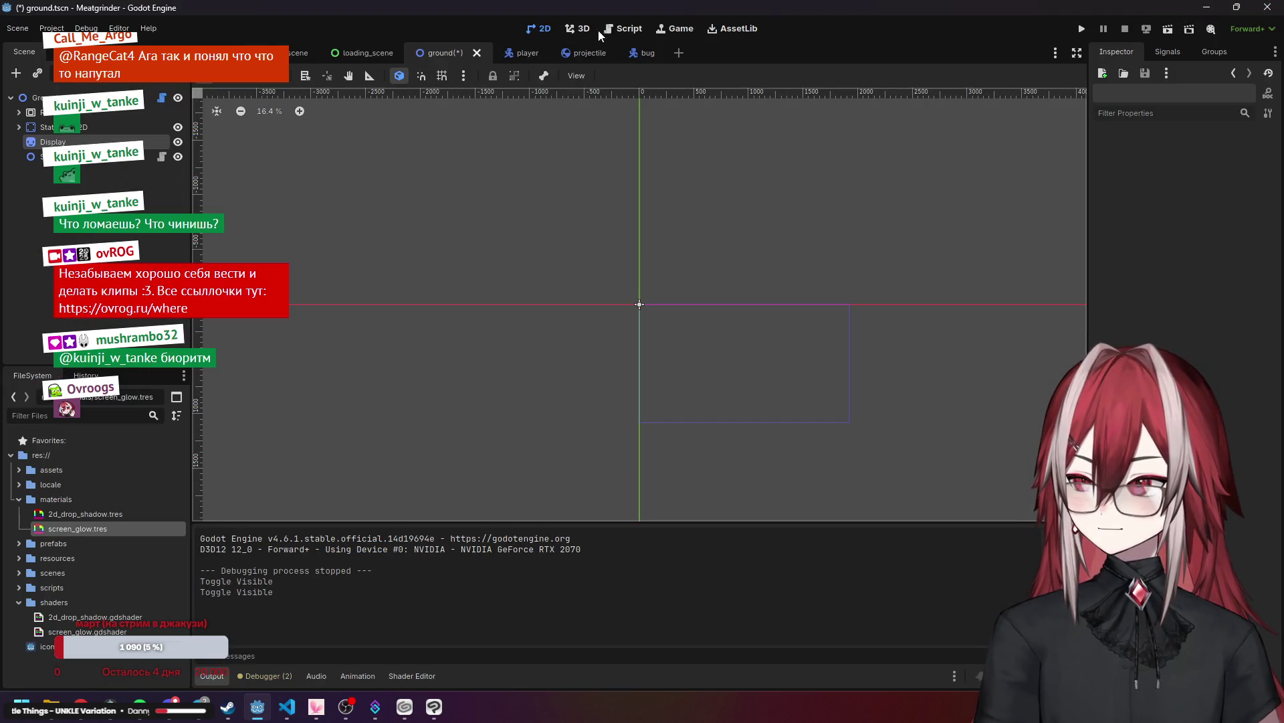
# Step: Look over the ground.gd, crosshair.gd and camera.gd scripts in the script editor
pyautogui.click(601, 30)
pyautogui.scroll(10, 536, 201)
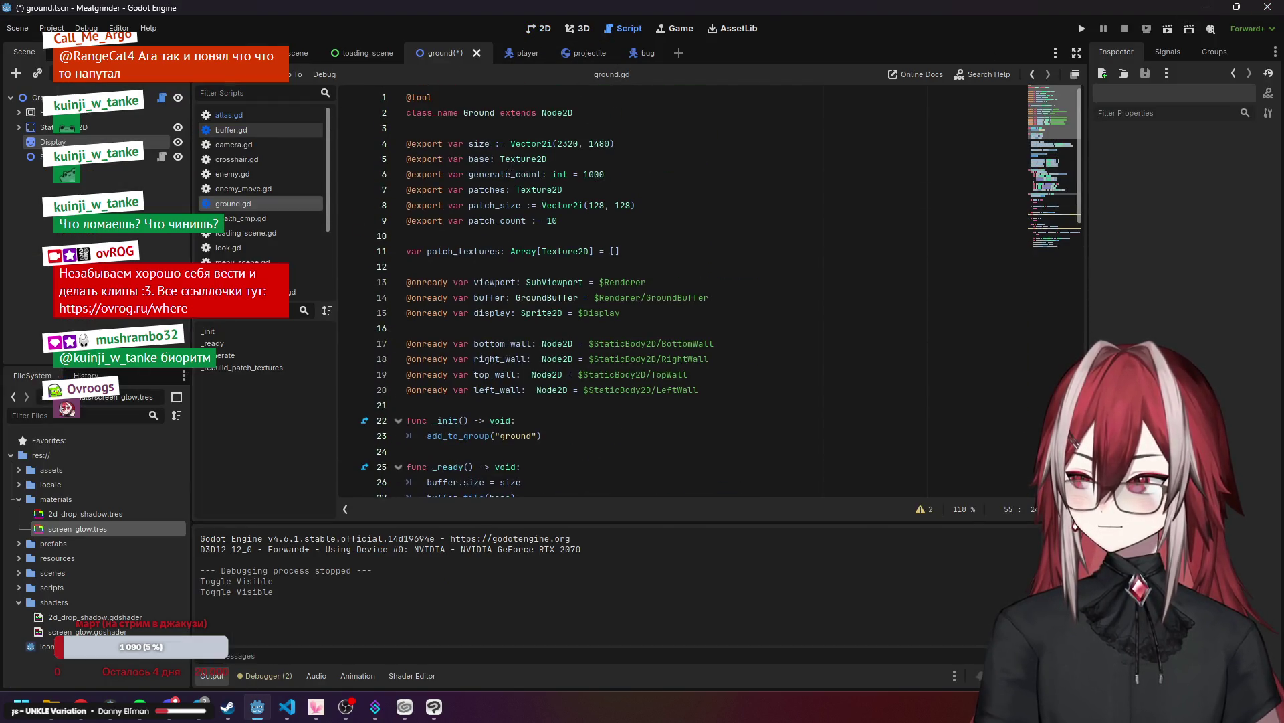
pyautogui.click(255, 159)
pyautogui.click(261, 145)
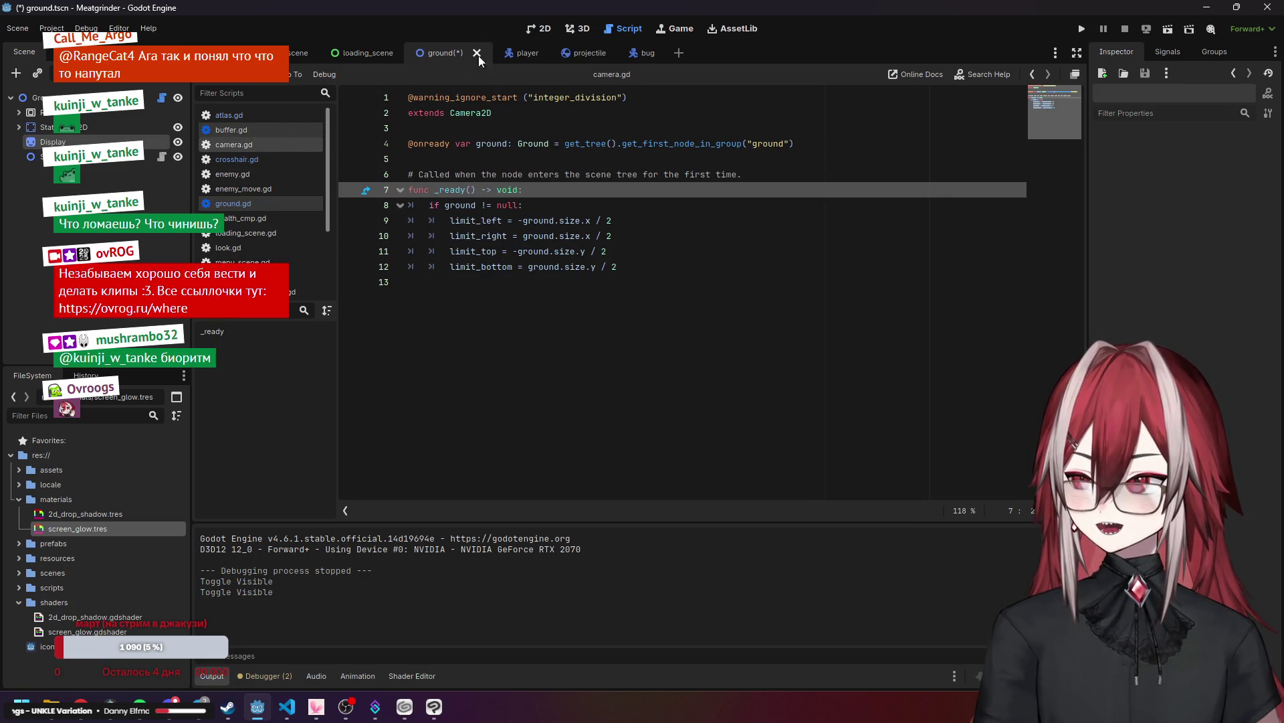
# Step: Back in the 2D view, save the ground scene with Ctrl+S and select its Ground node
pyautogui.click(545, 29)
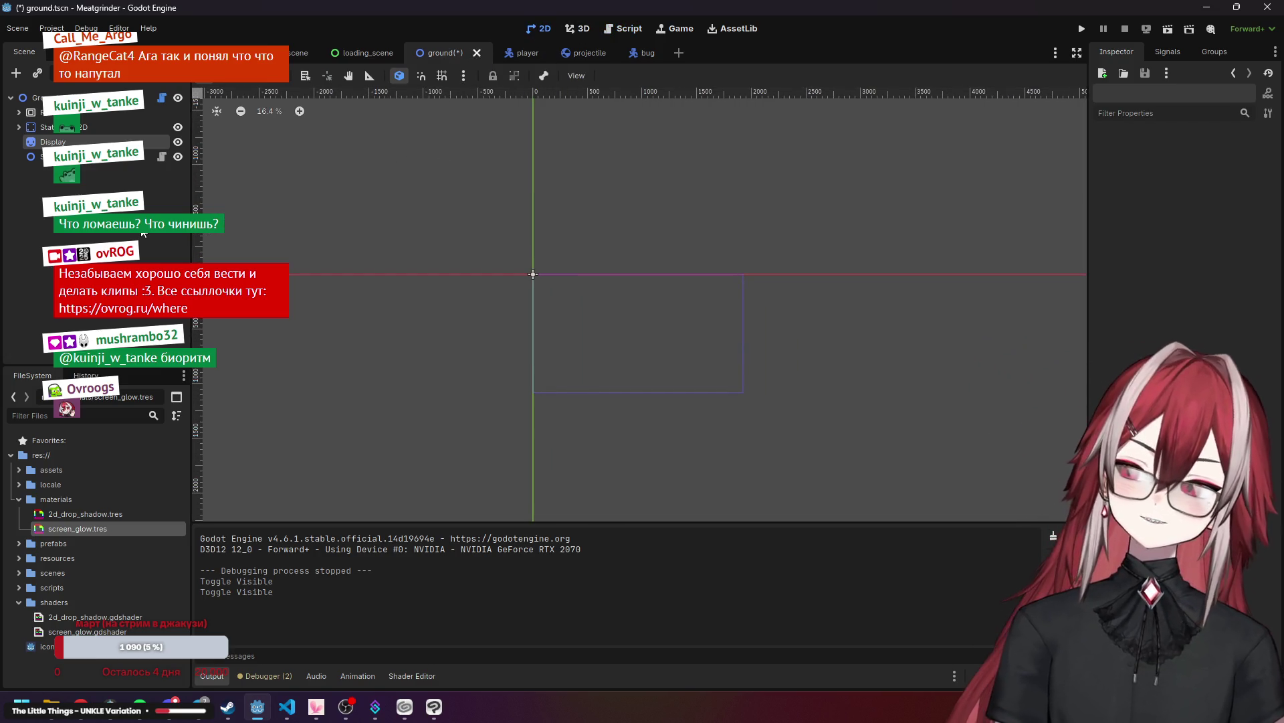
pyautogui.hotkey('ctrl', 's')
pyautogui.scroll(3, 421, 267)
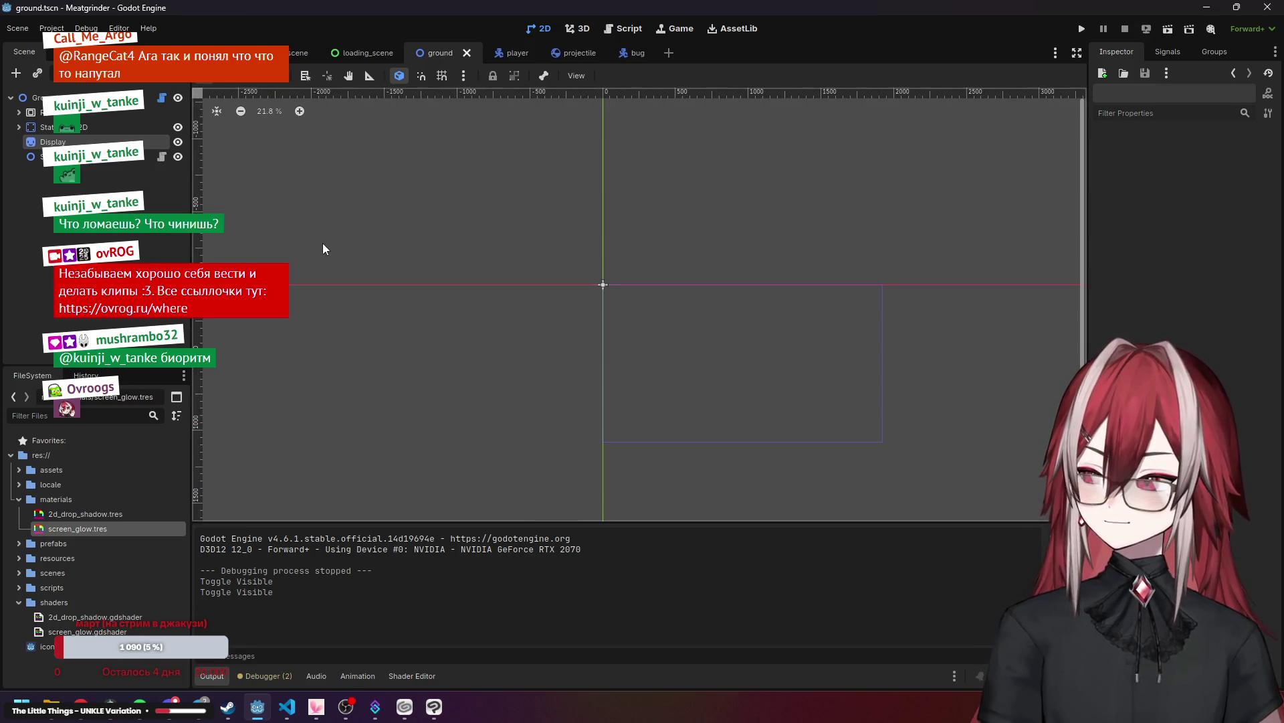
pyautogui.click(101, 97)
pyautogui.scroll(5, 591, 254)
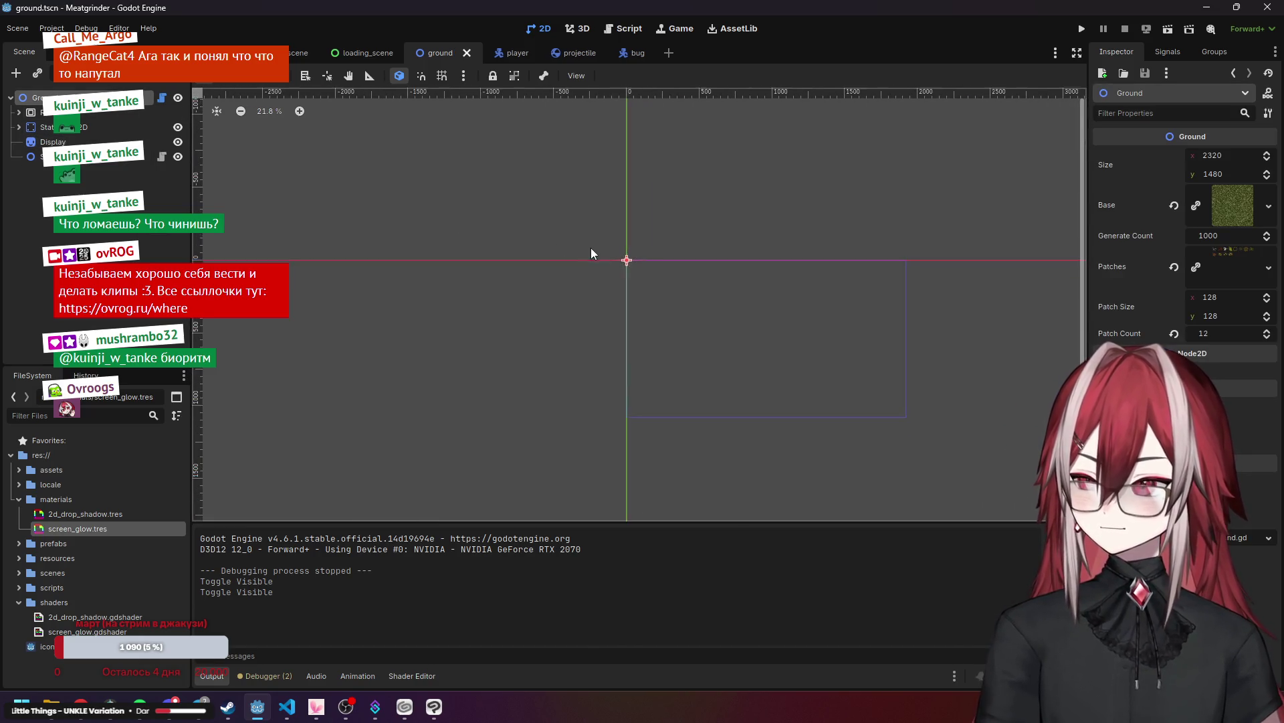
pyautogui.scroll(-6, 591, 239)
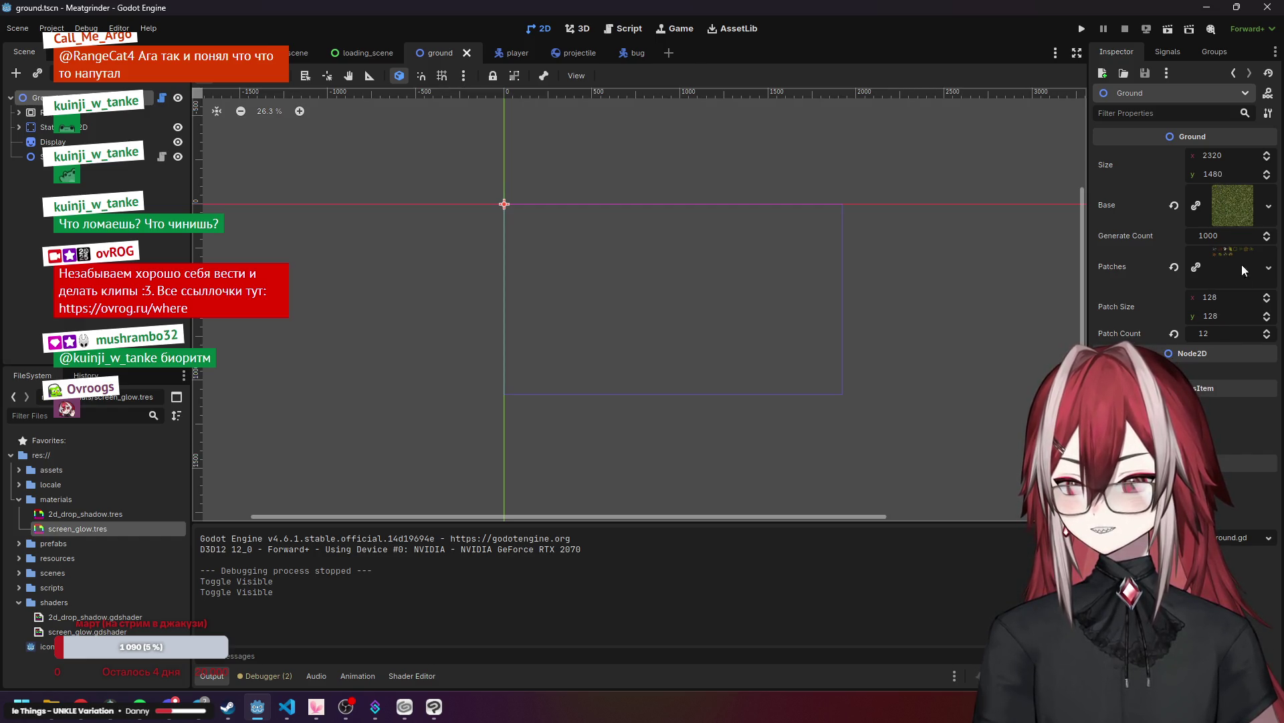
# Step: Inspect the ground scene's Renderer, StaticBody2D, Display and root Ground nodes
pyautogui.click(20, 112)
pyautogui.click(19, 113)
pyautogui.click(21, 128)
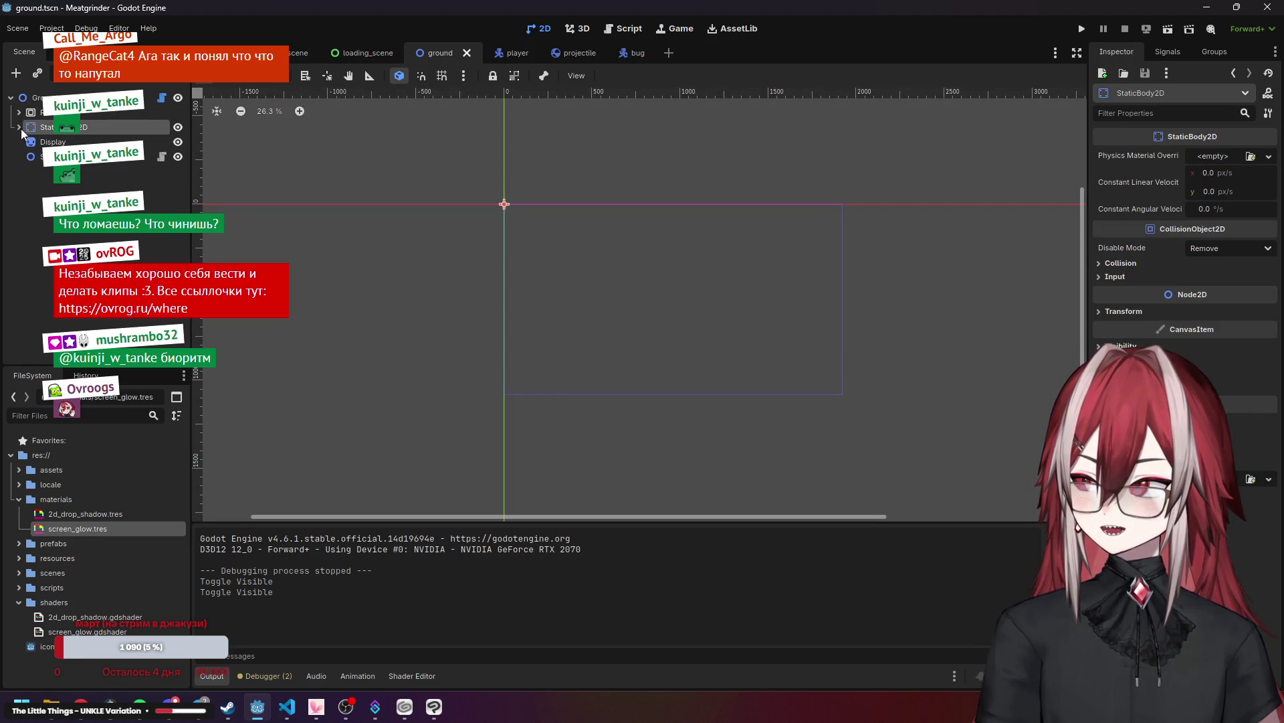
pyautogui.click(33, 139)
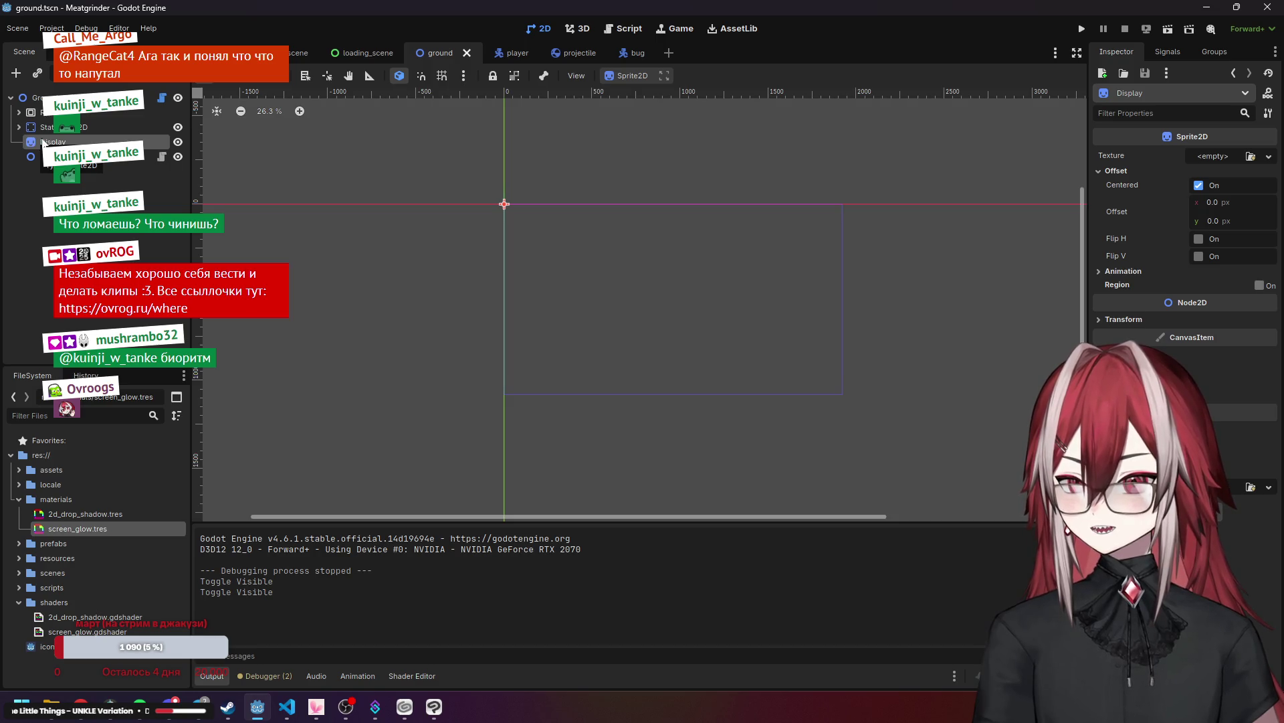
pyautogui.click(93, 98)
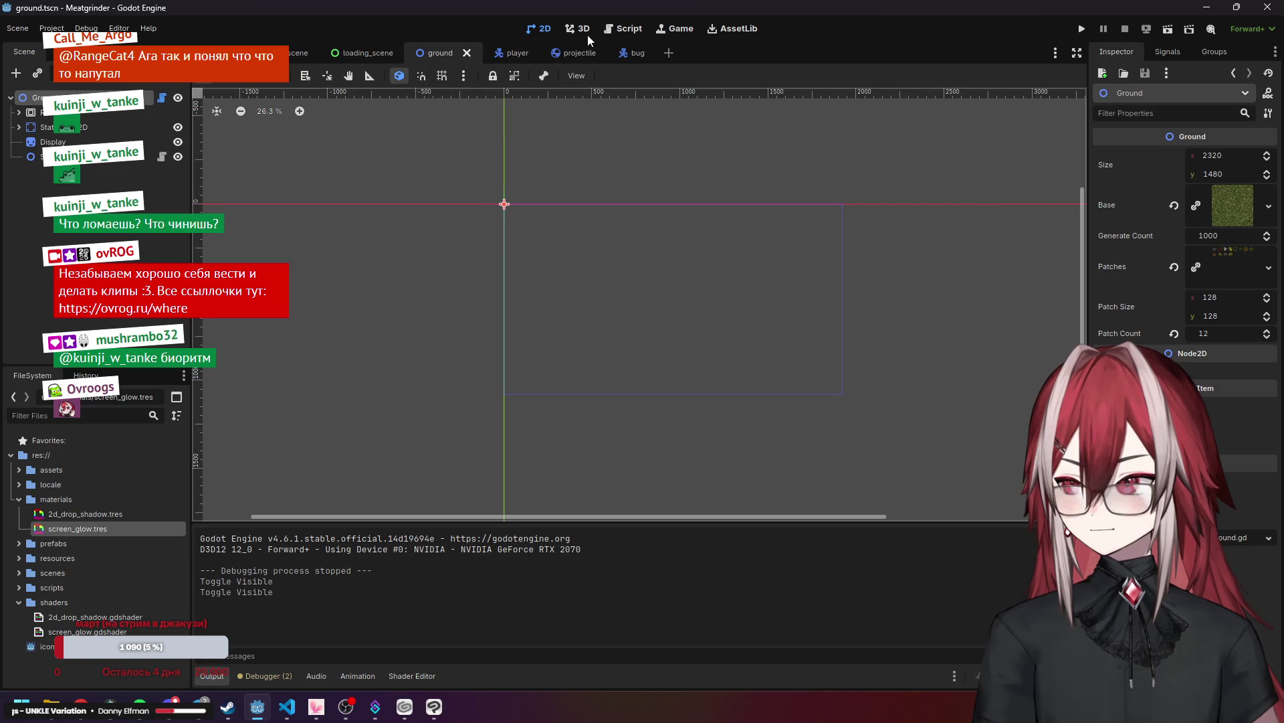
# Step: Open ground.gd in the Script editor and find the display variable declaration
pyautogui.click(612, 34)
pyautogui.click(233, 203)
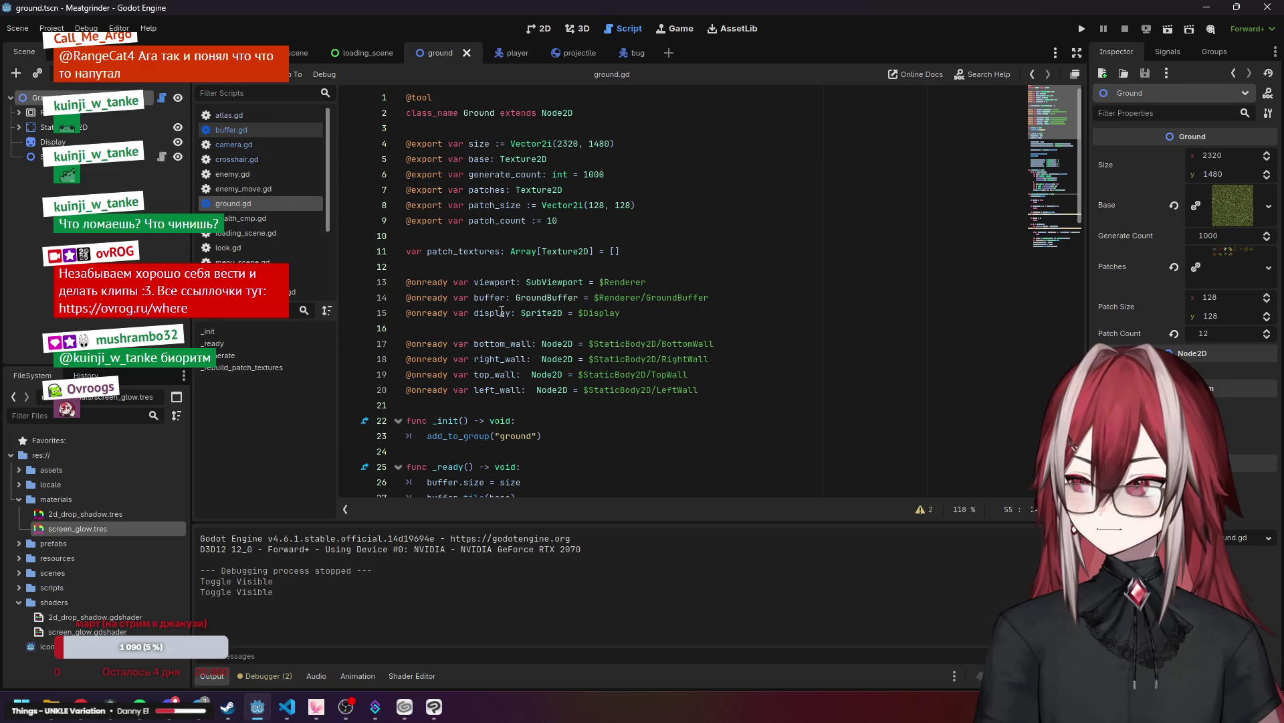
pyautogui.click(493, 313)
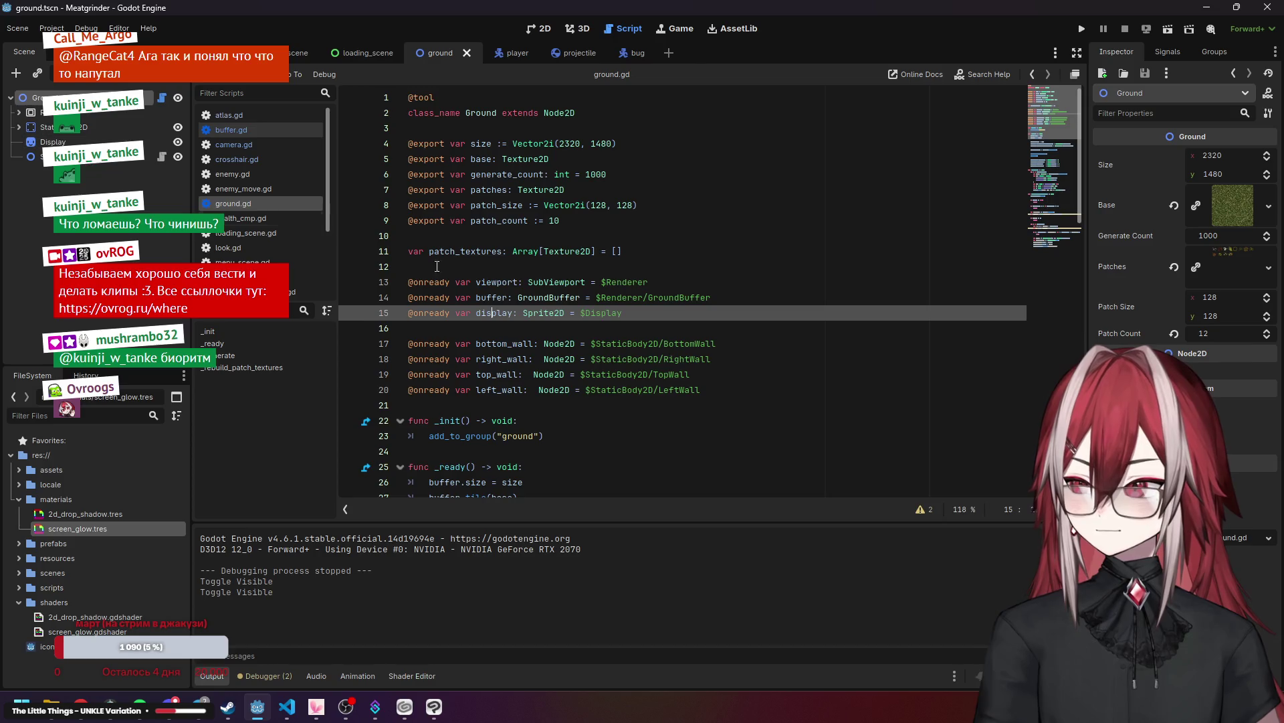
pyautogui.scroll(-4, 469, 275)
pyautogui.scroll(1, 552, 274)
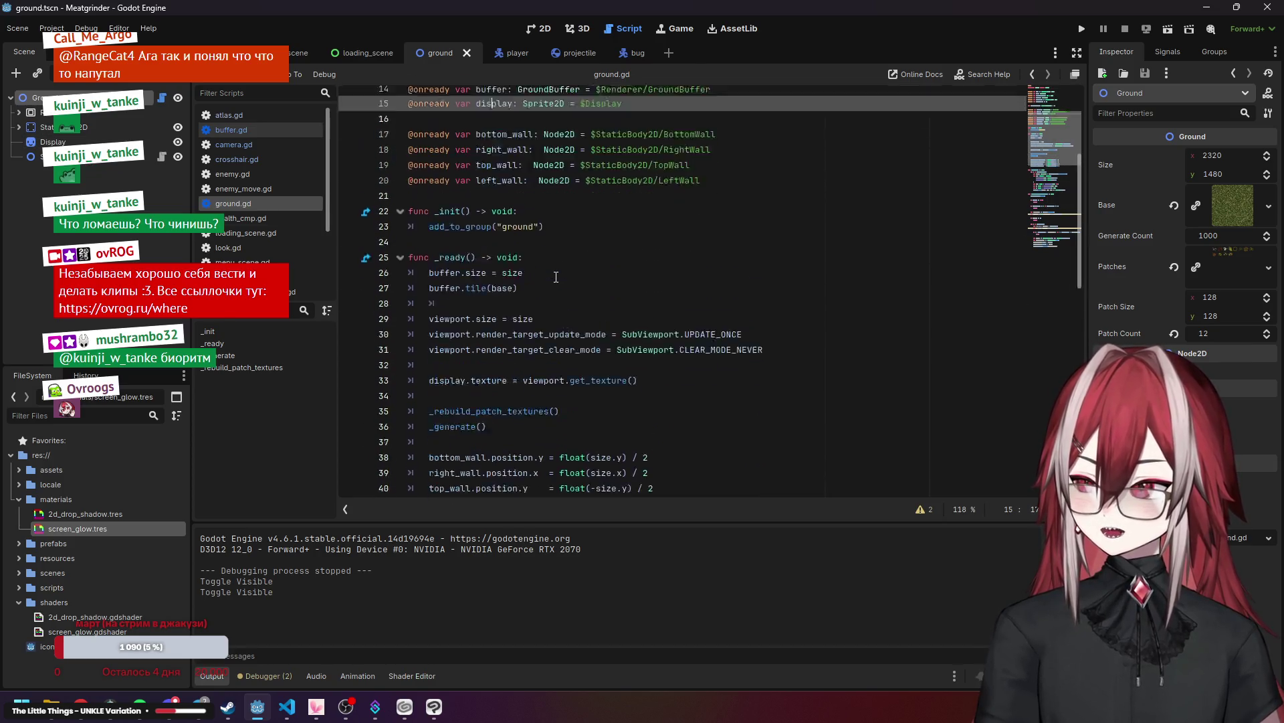
pyautogui.scroll(-2, 515, 246)
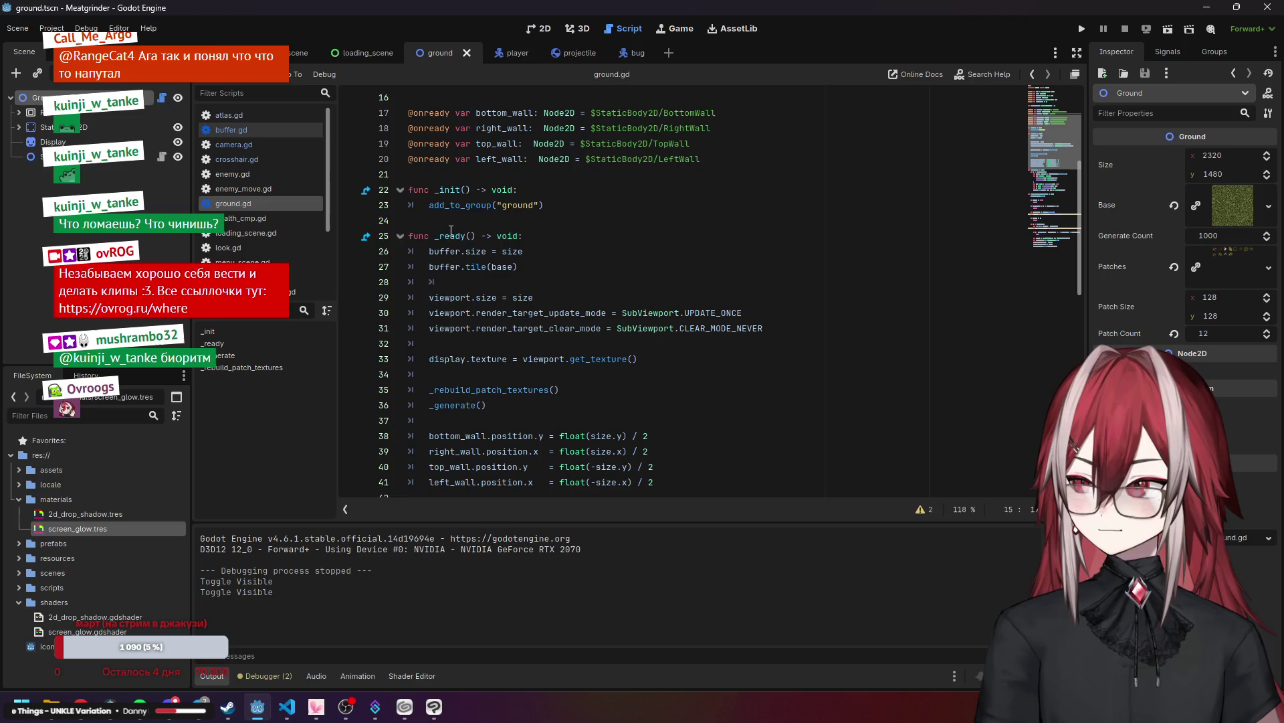
# Step: Read through ground.gd's _ready and _generate code, then switch to buffer.gd
pyautogui.click(449, 236)
pyautogui.click(470, 235)
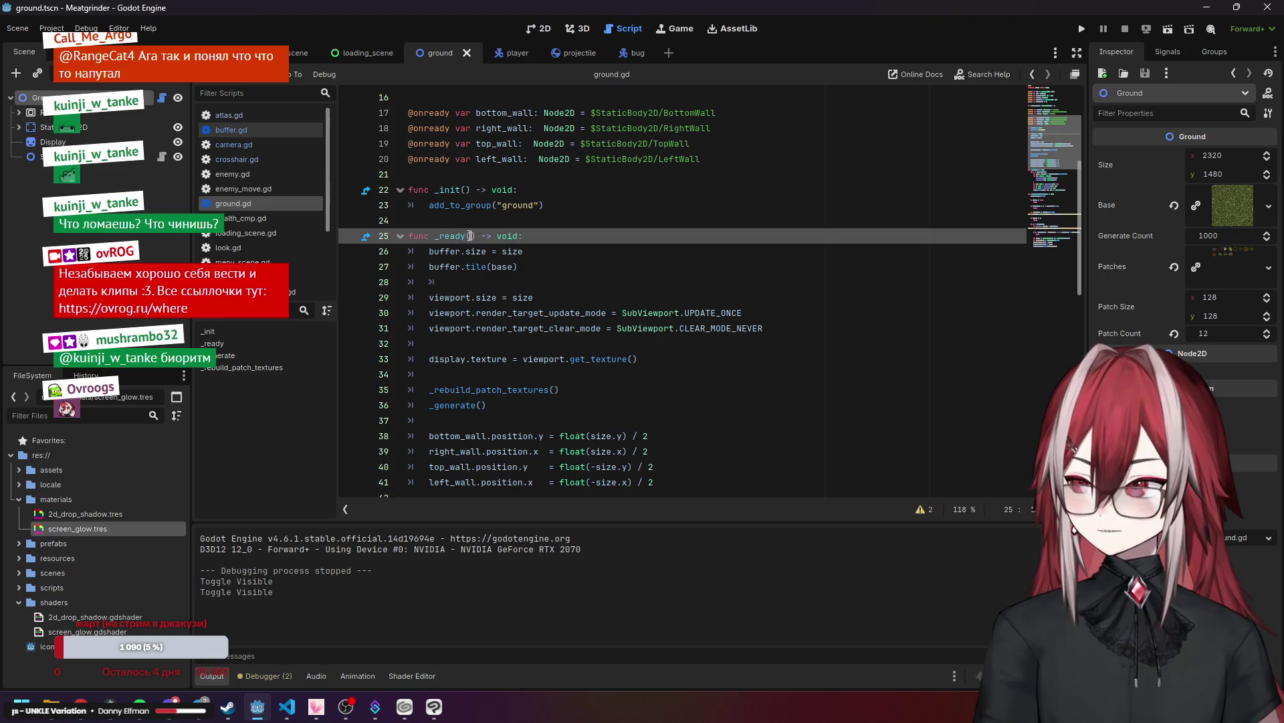
pyautogui.scroll(-1, 520, 207)
pyautogui.click(522, 220)
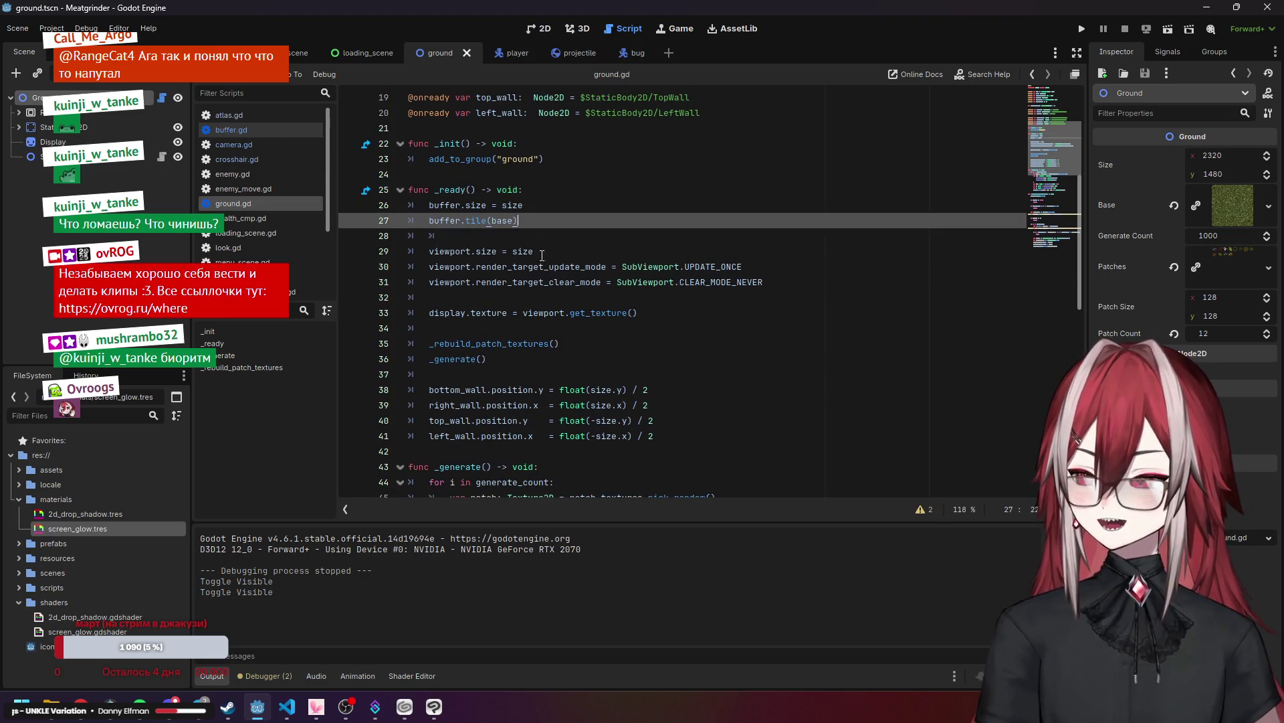
pyautogui.click(487, 389)
pyautogui.scroll(-2, 549, 344)
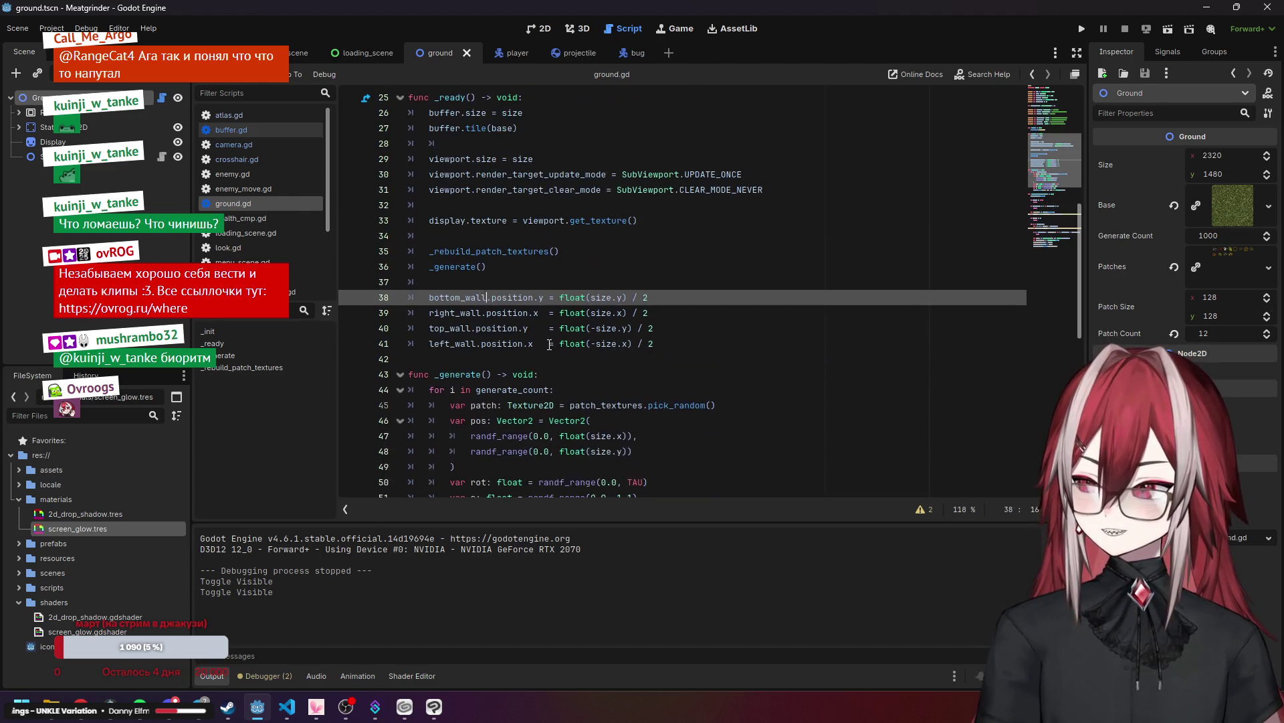
pyautogui.click(238, 130)
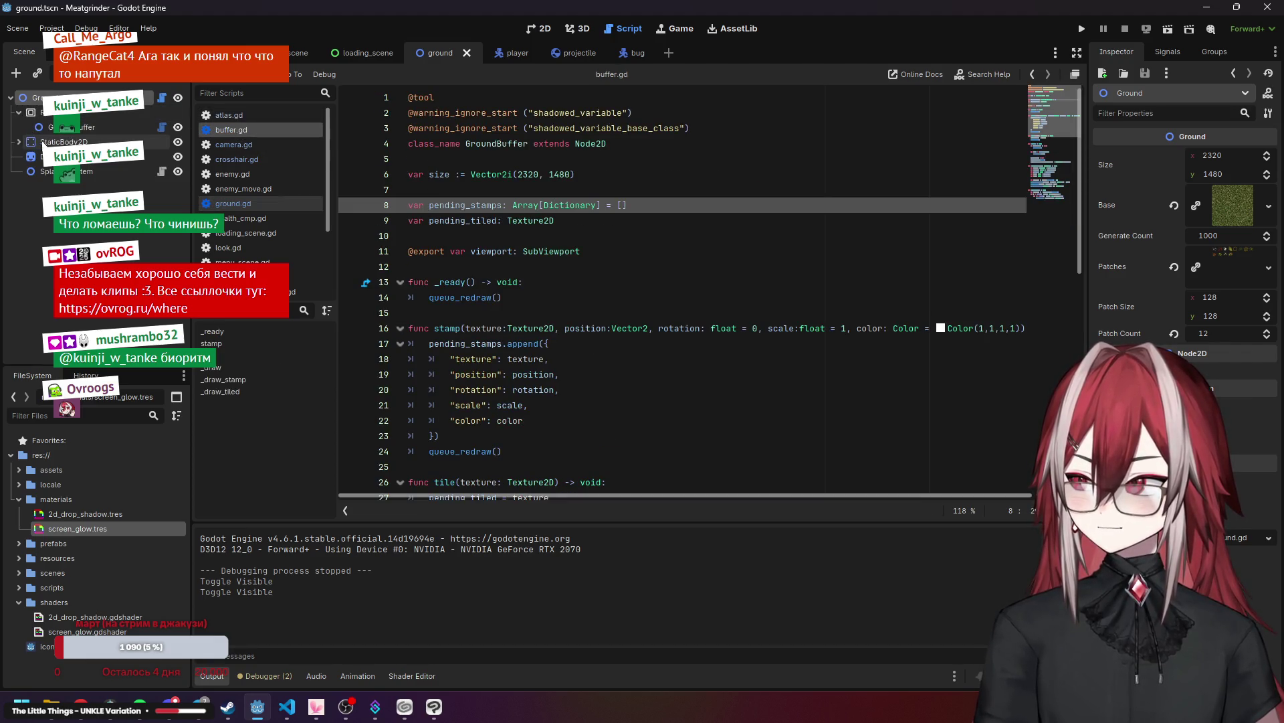
# Step: Expand StaticBody2D, read buffer.gd's stamp, tile and _draw functions, and return to the 2D view
pyautogui.click(19, 143)
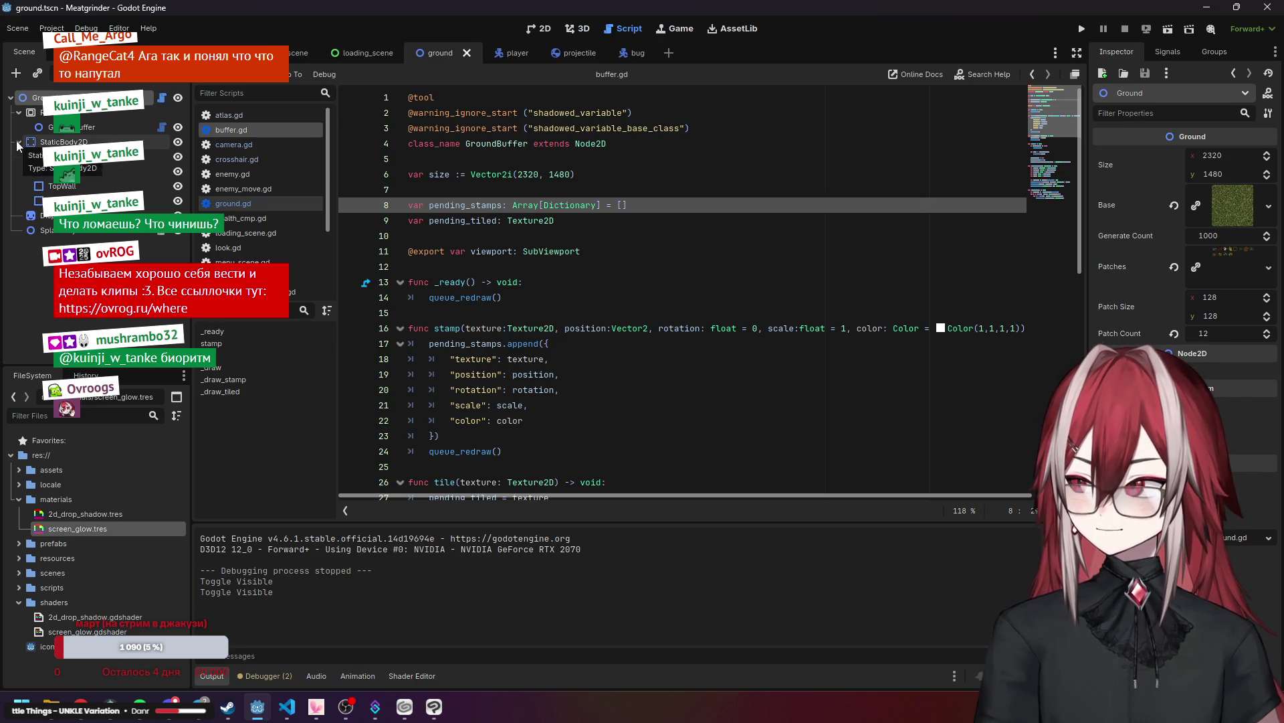
pyautogui.scroll(-1, 519, 273)
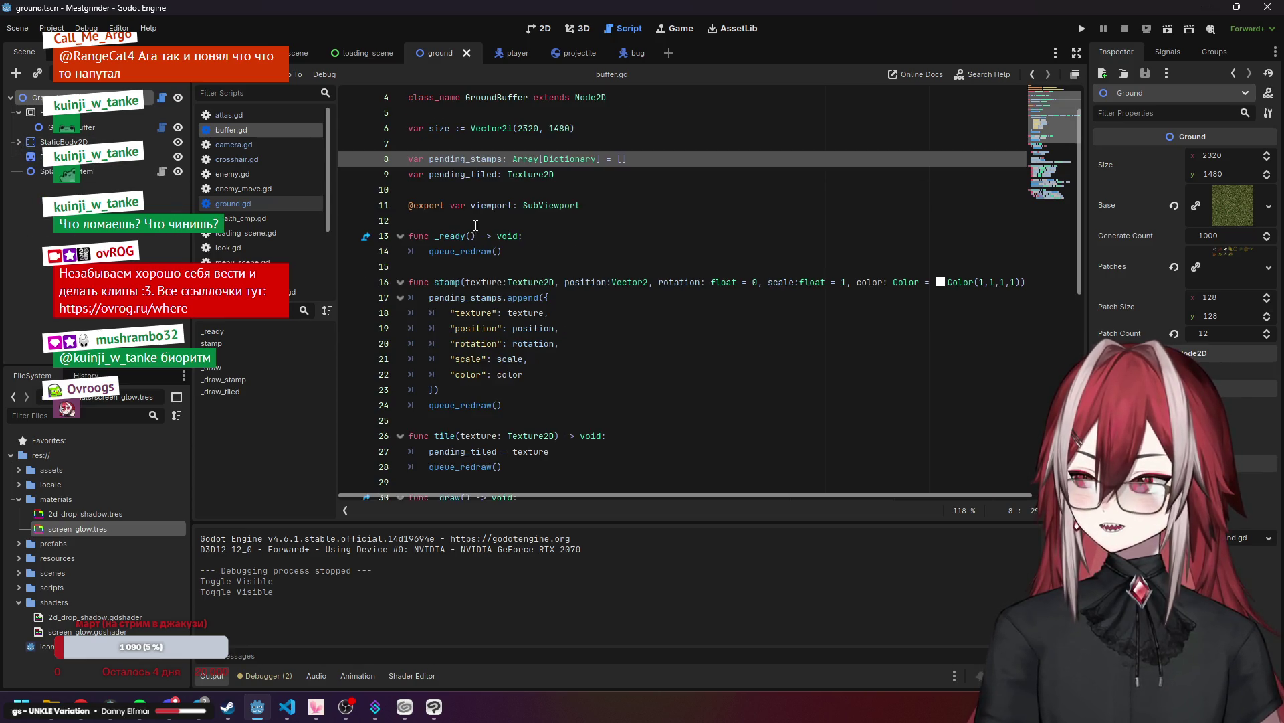
pyautogui.click(460, 251)
pyautogui.scroll(1, 546, 220)
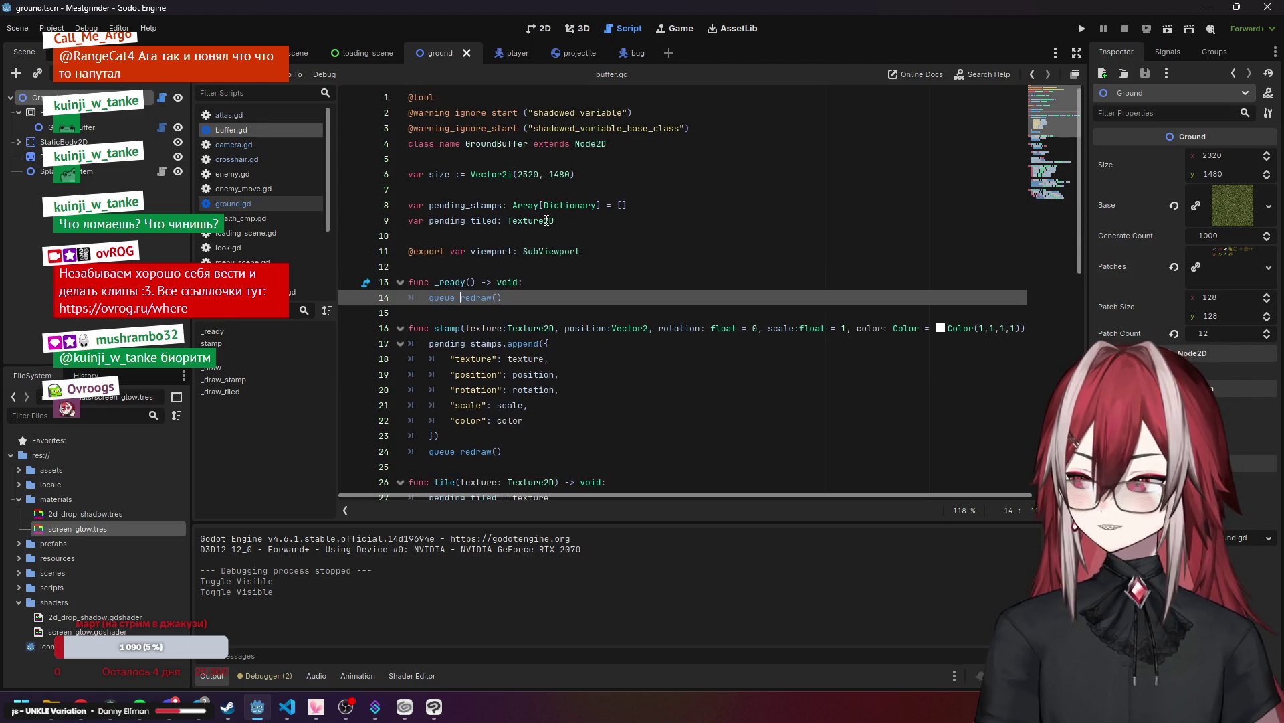
pyautogui.scroll(-3, 546, 220)
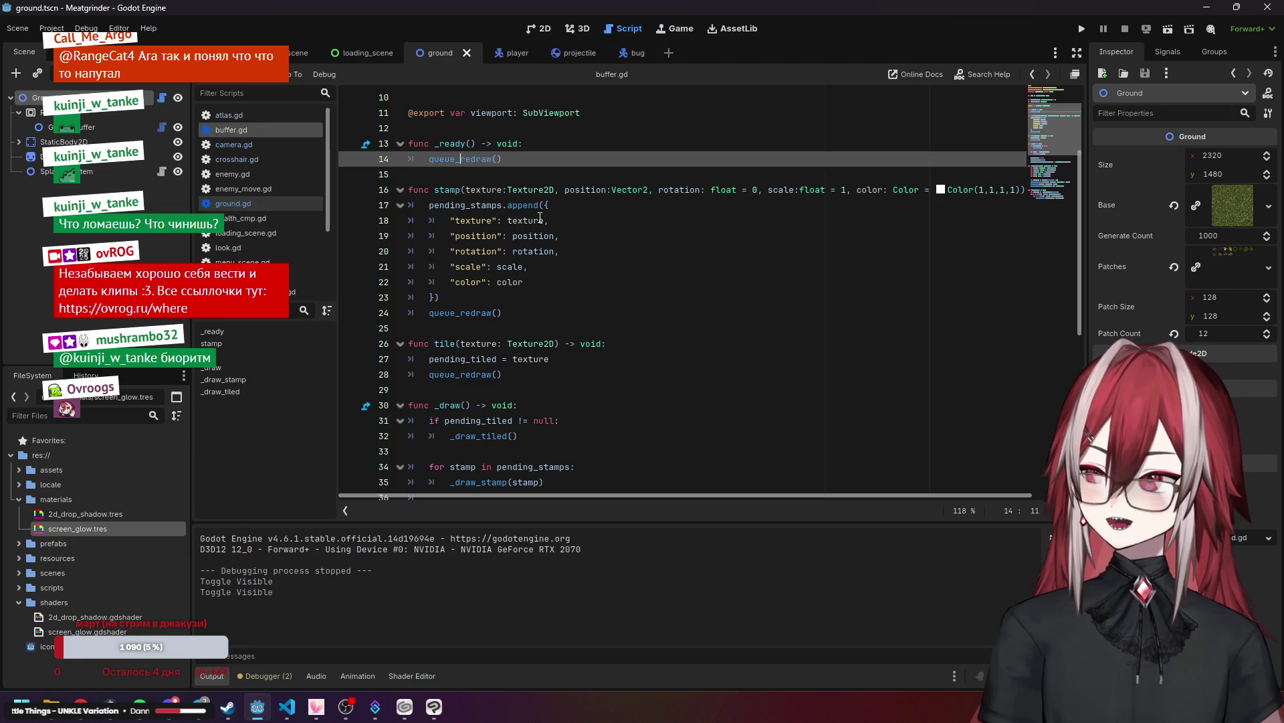
pyautogui.scroll(3, 541, 218)
pyautogui.moveTo(537, 217)
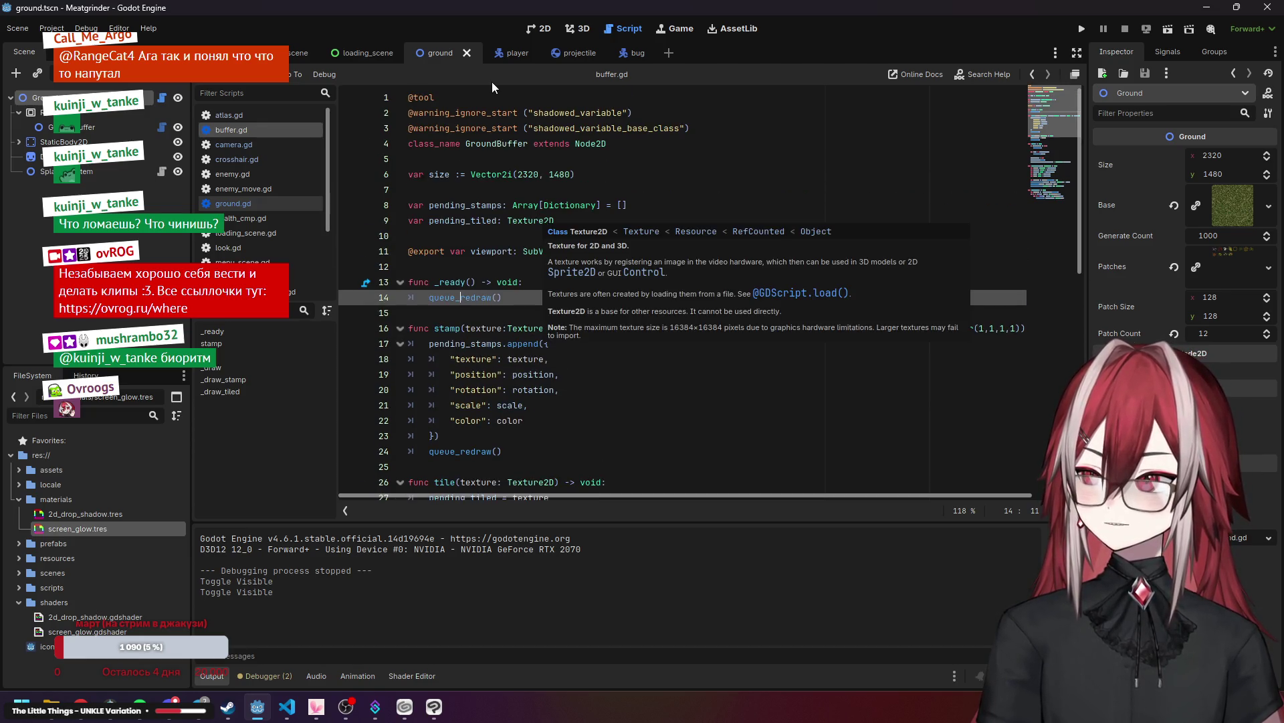
pyautogui.click(536, 30)
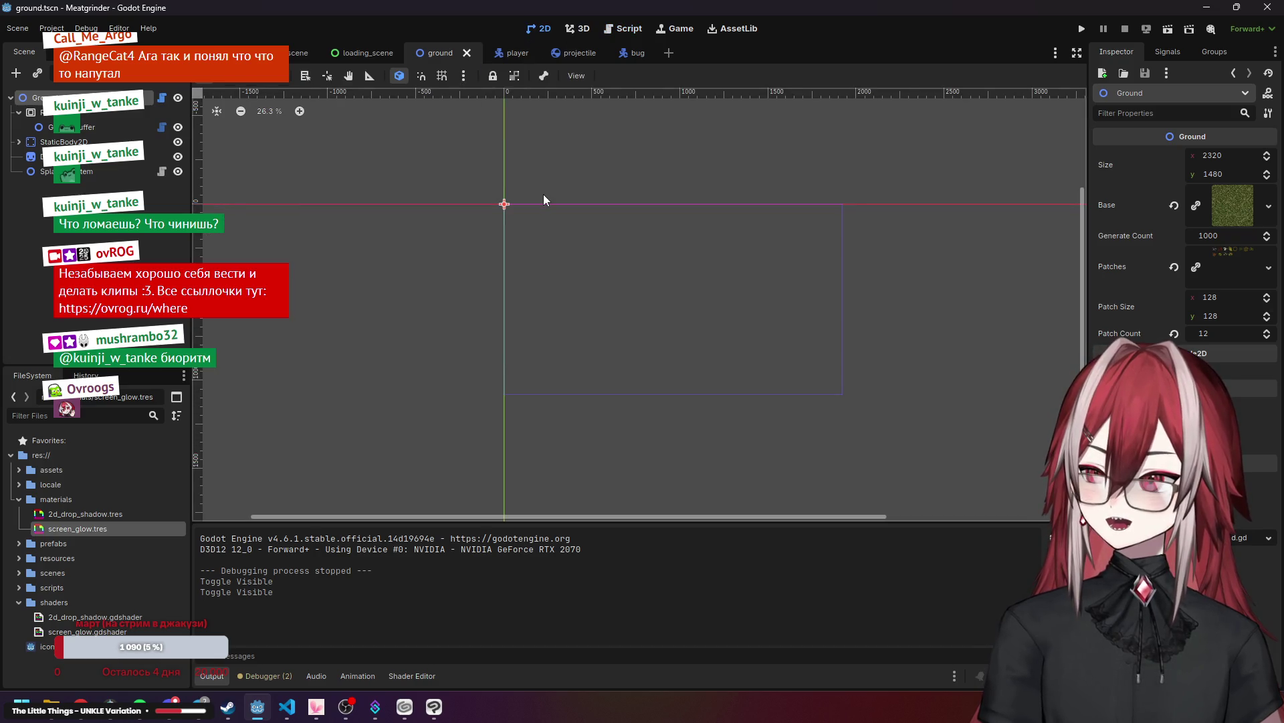
# Step: Select the Display sprite and compare the ground scene against the test_scene
pyautogui.click(52, 113)
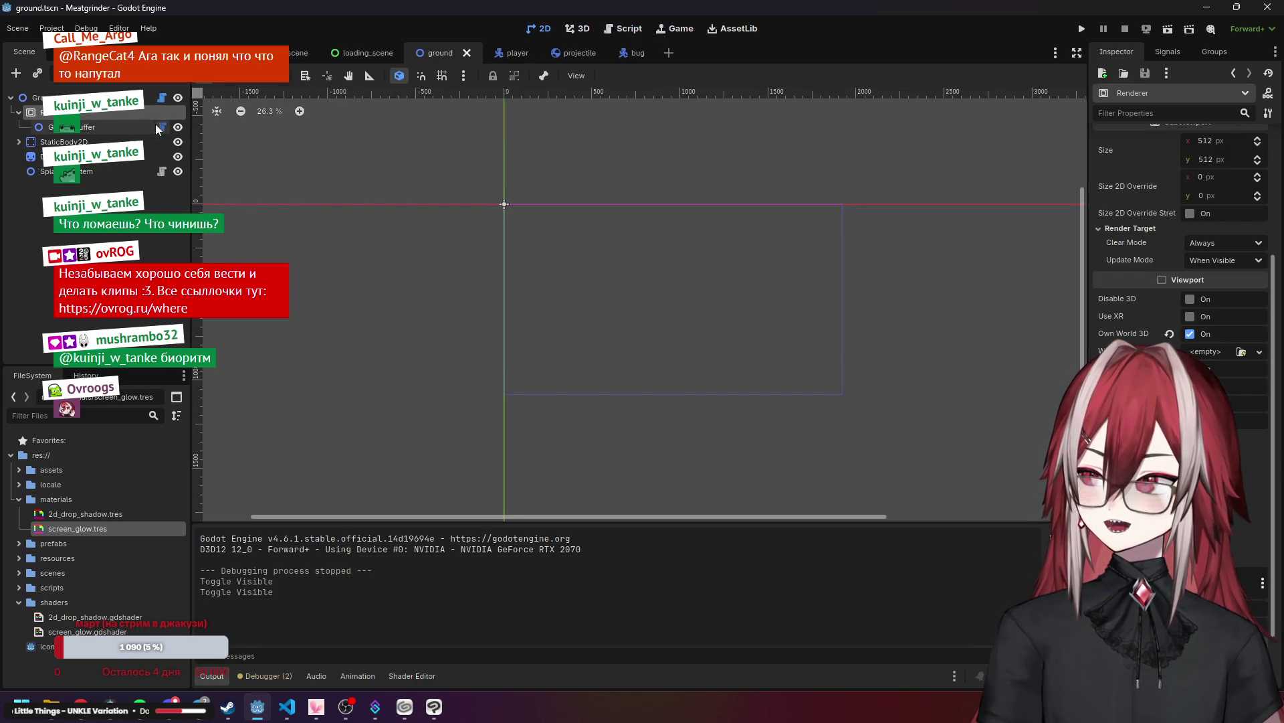
pyautogui.click(147, 157)
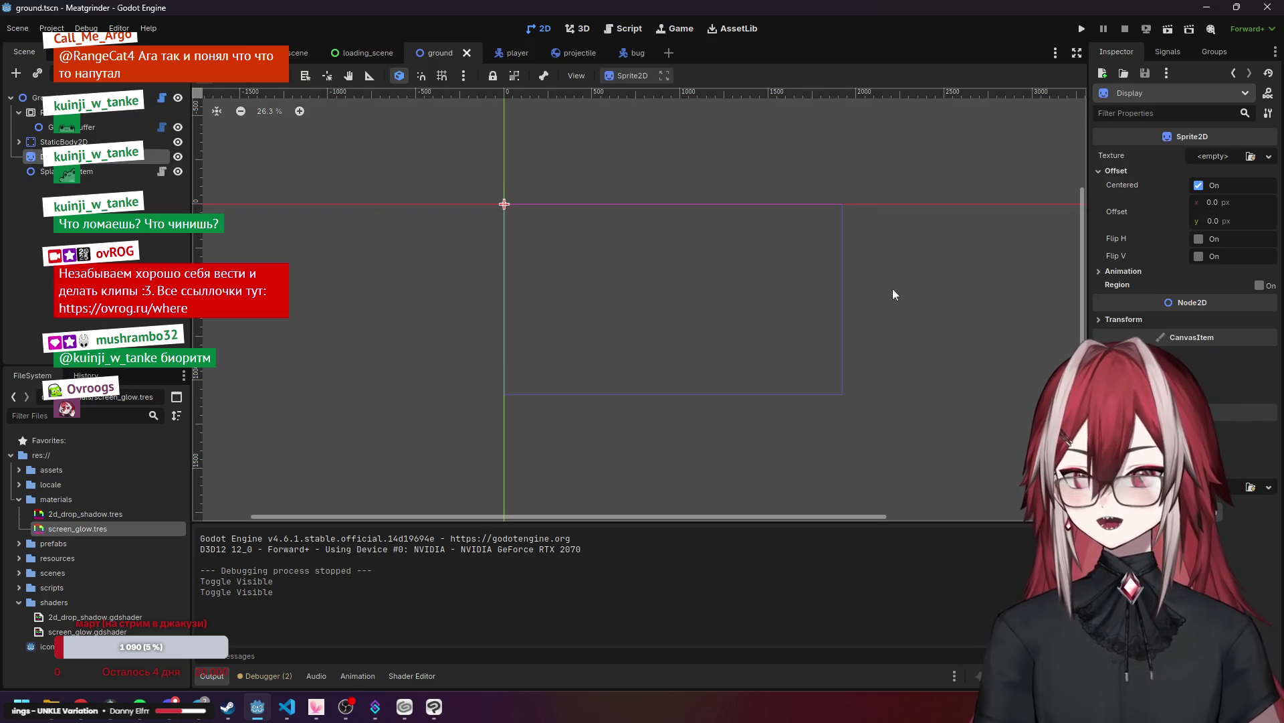
pyautogui.click(297, 53)
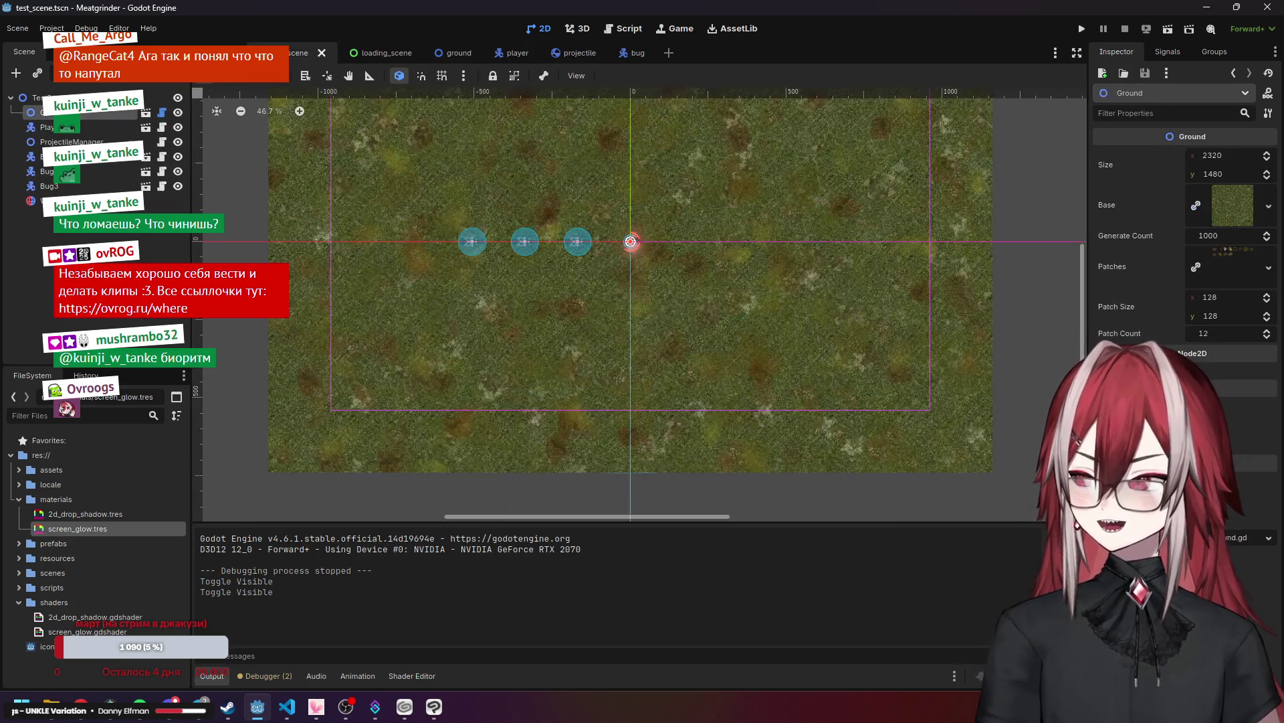
pyautogui.click(448, 54)
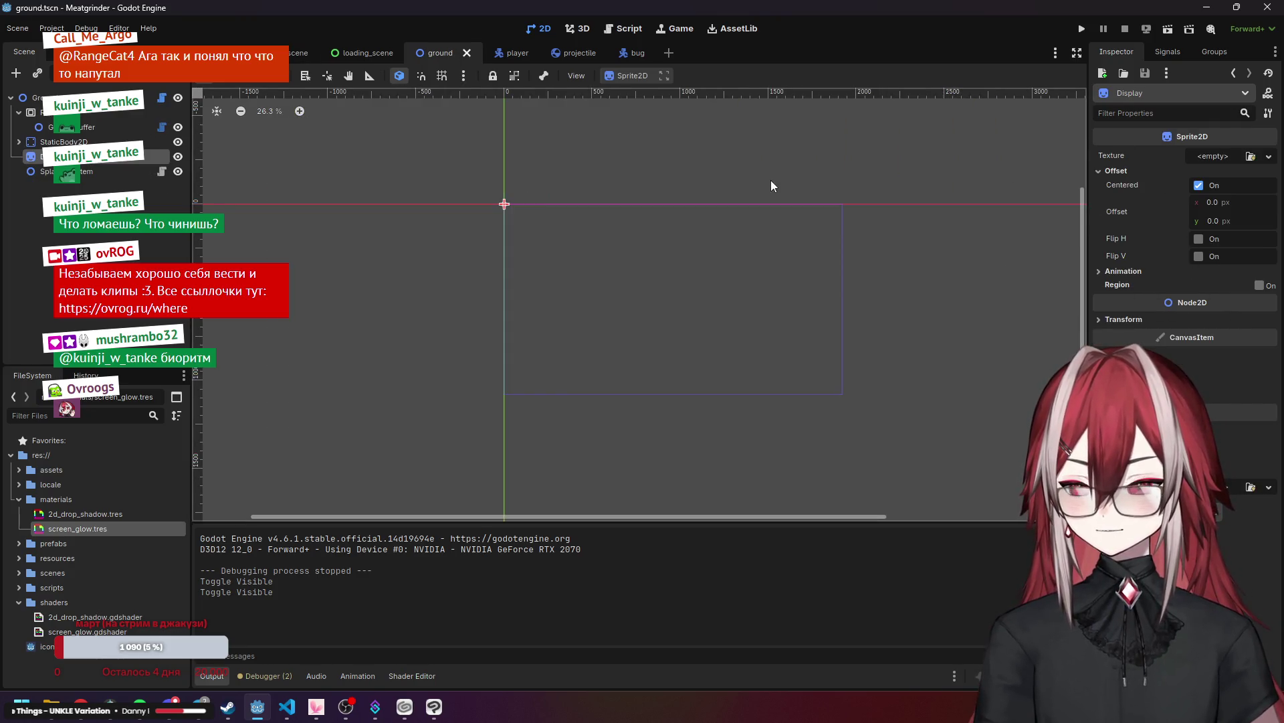
pyautogui.click(298, 52)
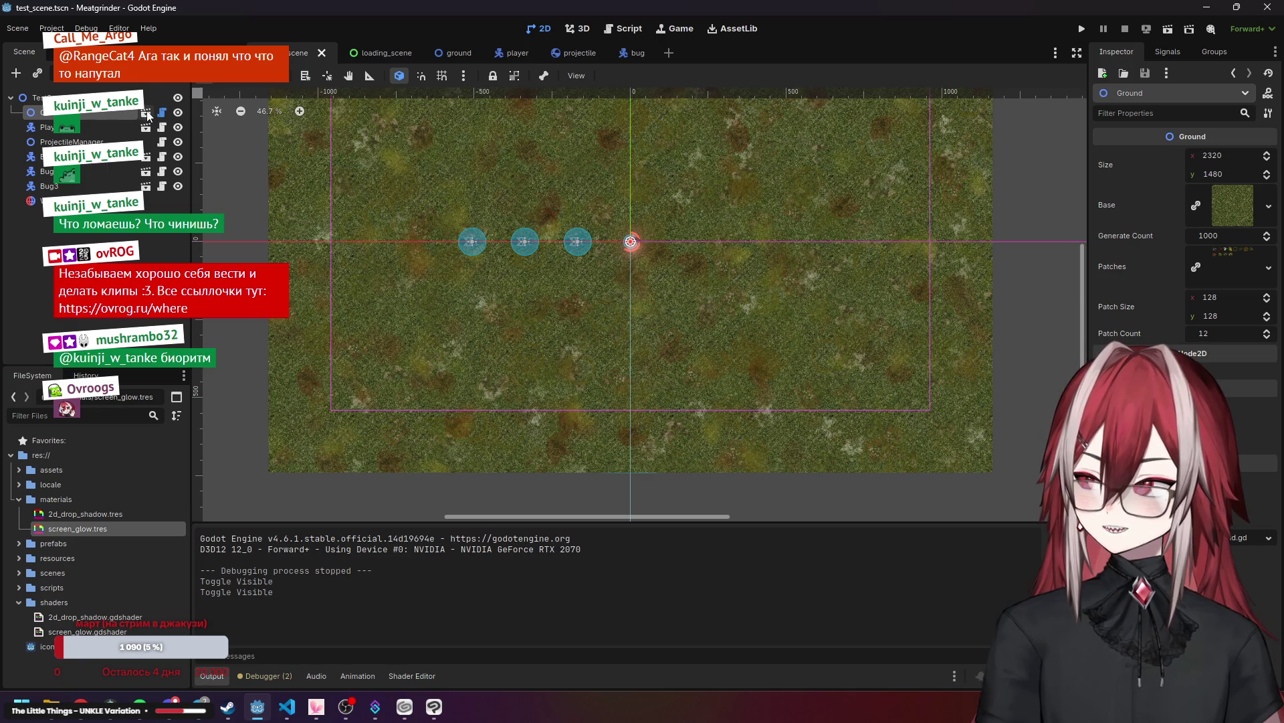
pyautogui.click(447, 52)
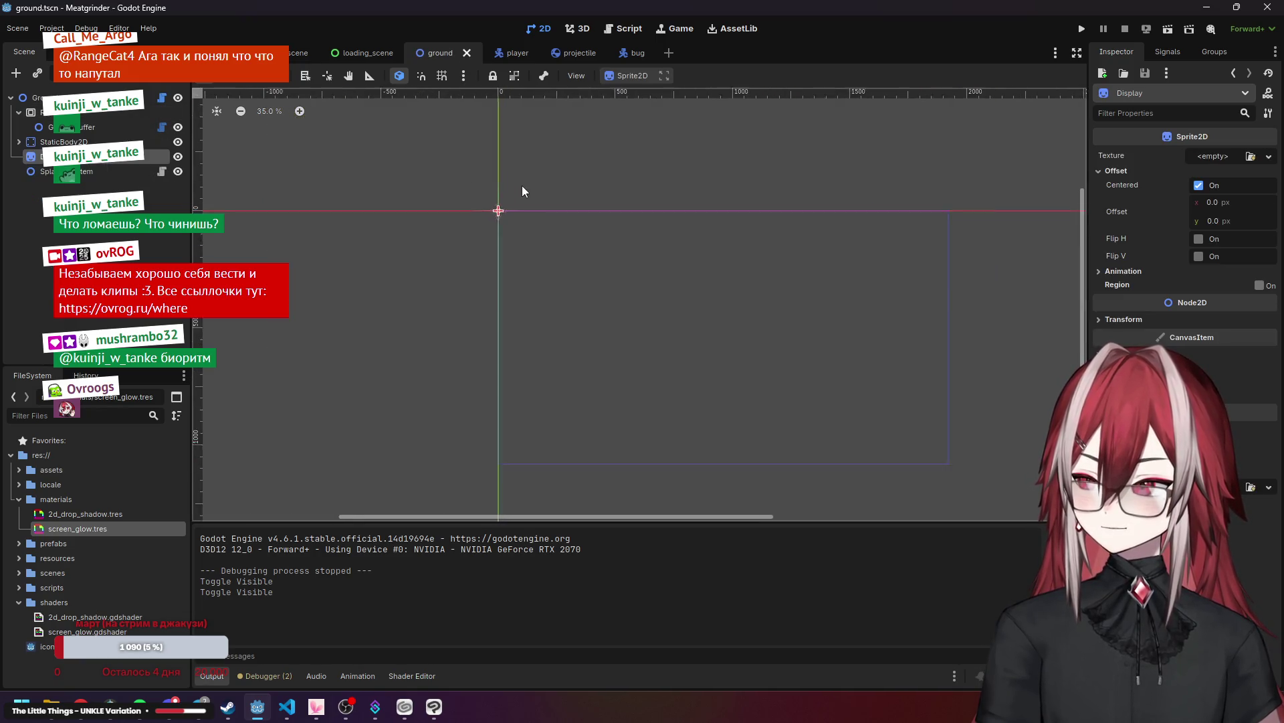
pyautogui.scroll(-1, 516, 201)
pyautogui.click(304, 135)
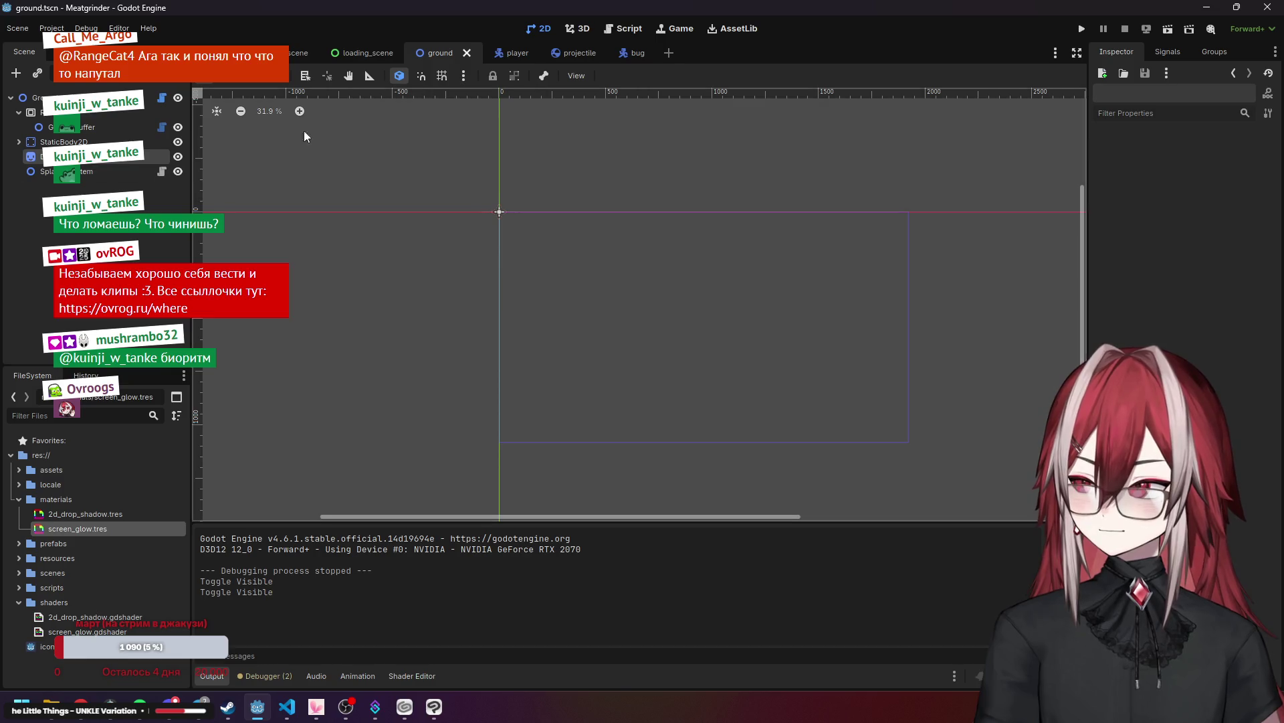
pyautogui.click(309, 52)
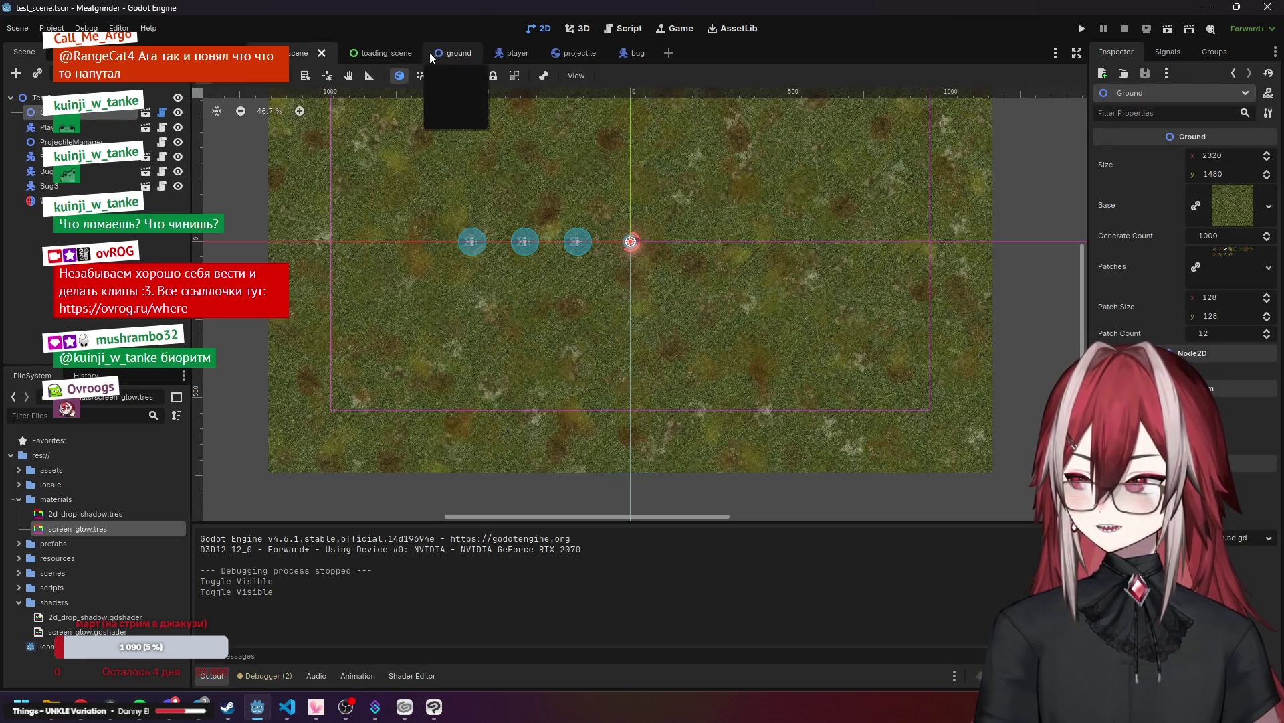
pyautogui.click(447, 53)
pyautogui.click(301, 53)
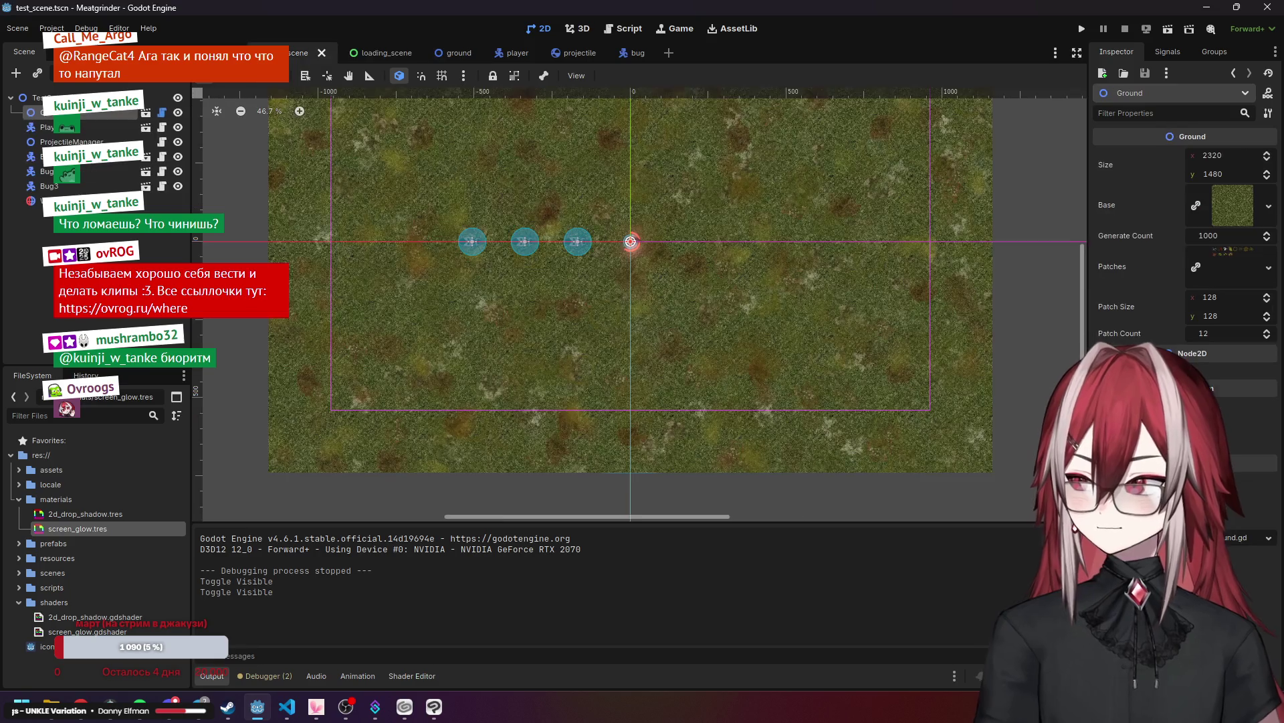
# Step: Check WorldEnvironment, then collapse Display's Animation and Transform and scroll to its Visibility properties
pyautogui.click(158, 200)
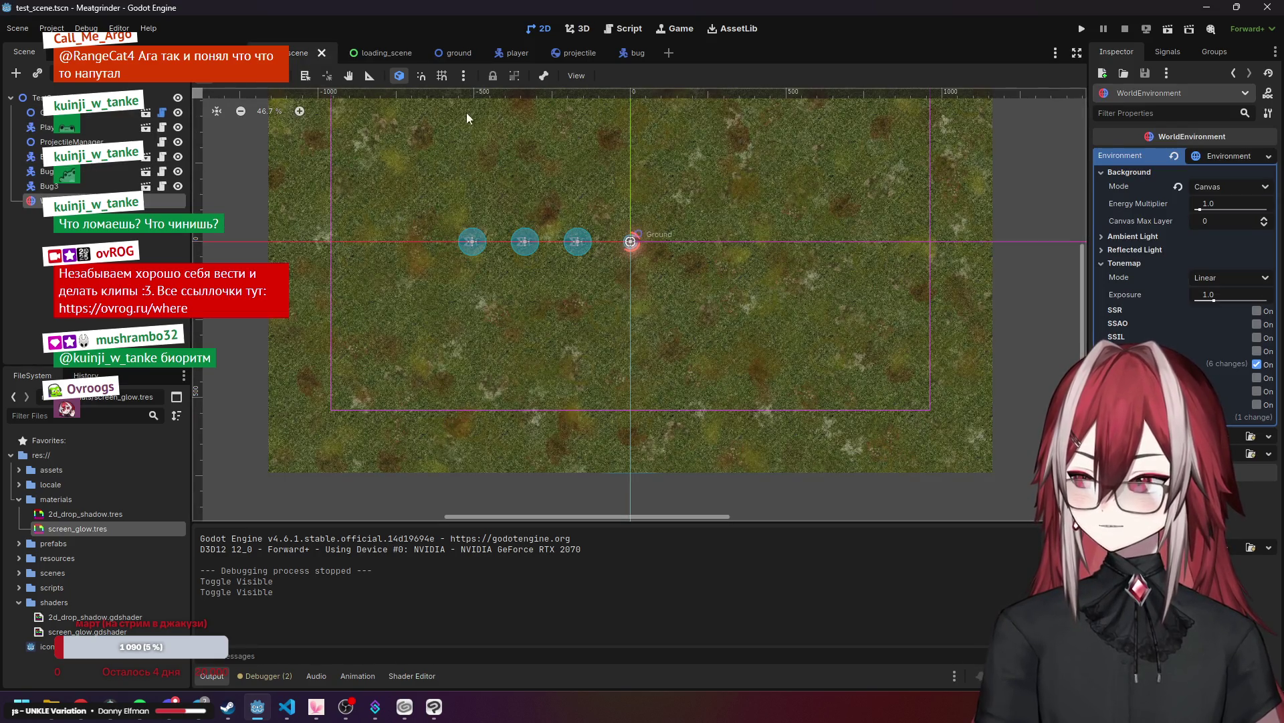
pyautogui.click(447, 53)
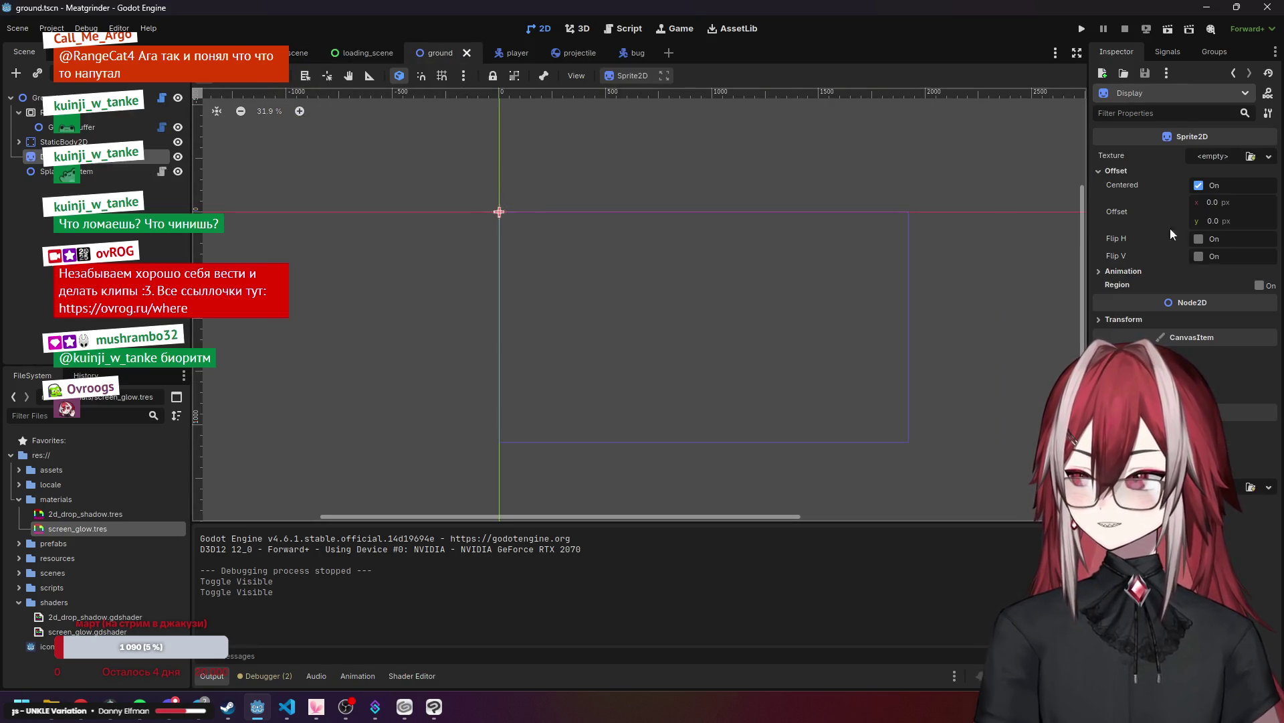
pyautogui.click(1138, 268)
pyautogui.click(1124, 270)
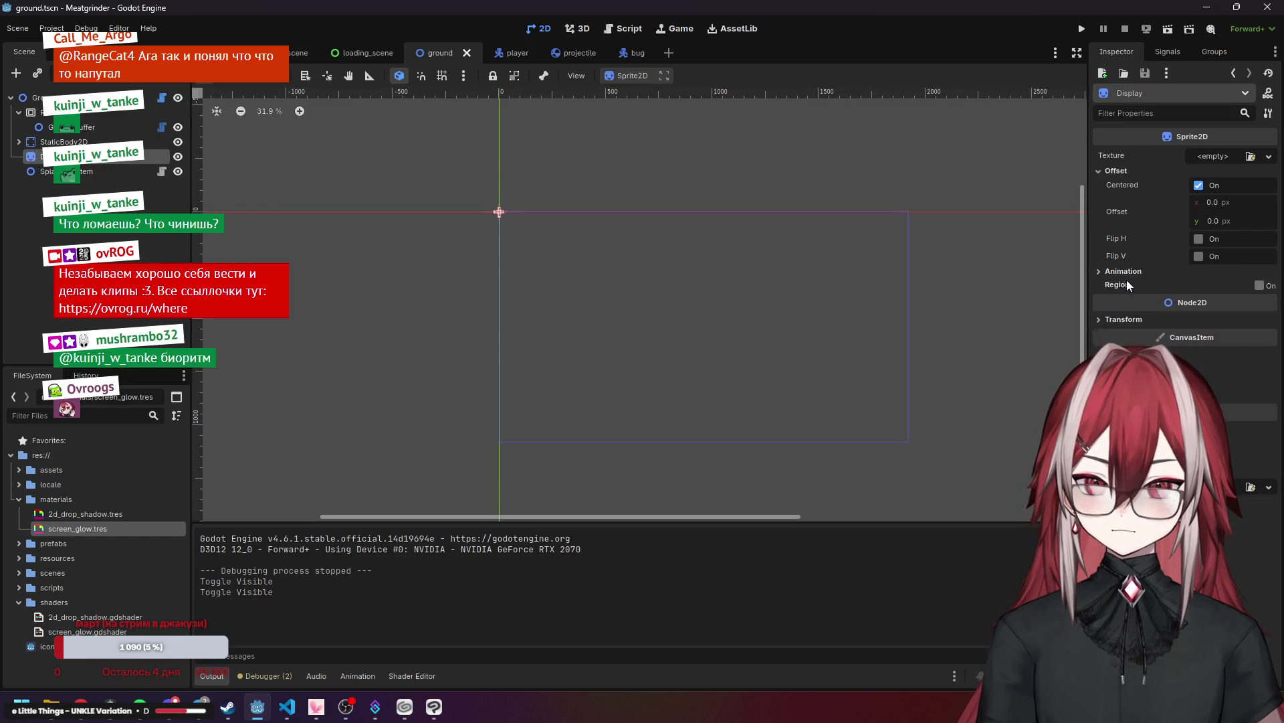
pyautogui.click(1126, 320)
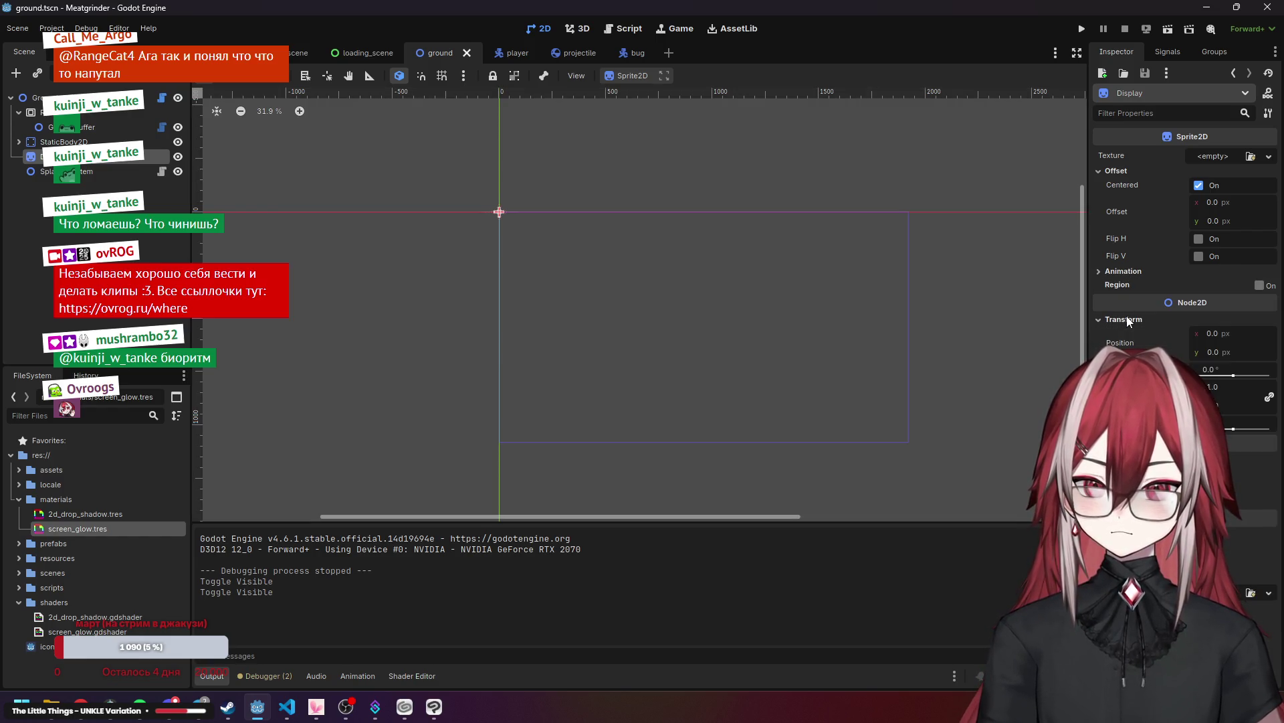
pyautogui.click(1129, 320)
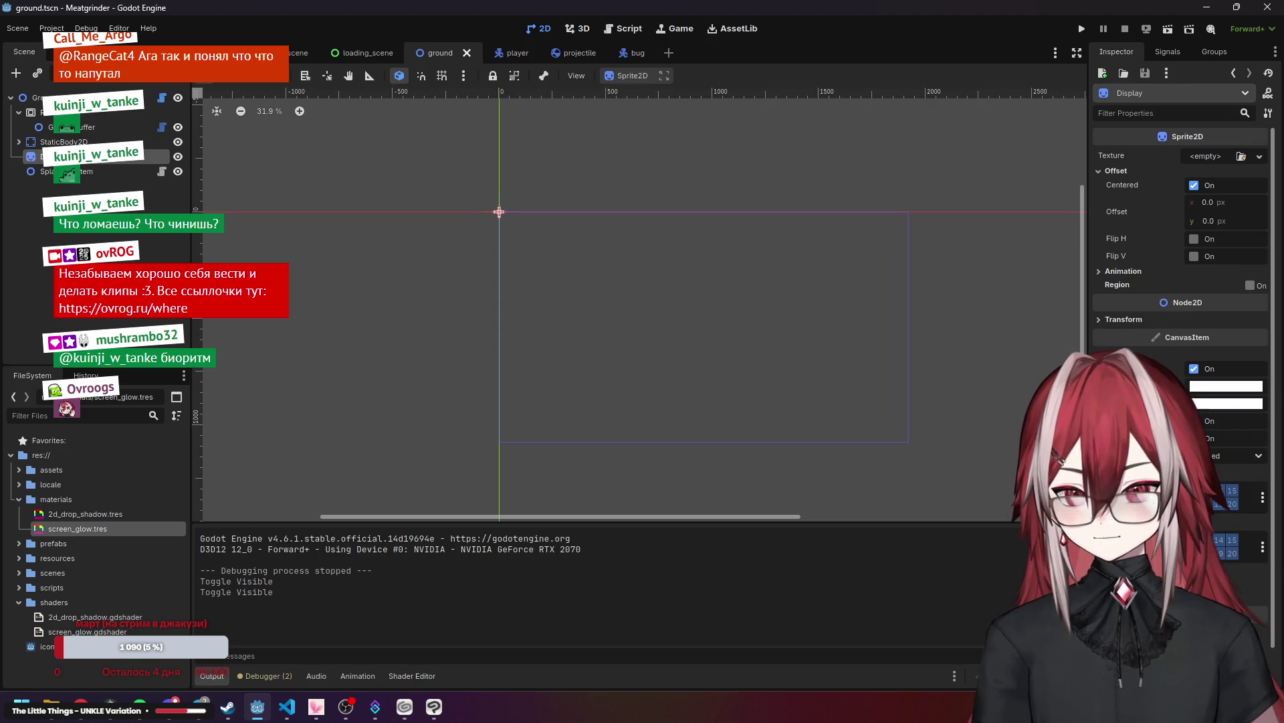
pyautogui.scroll(-1, 1198, 400)
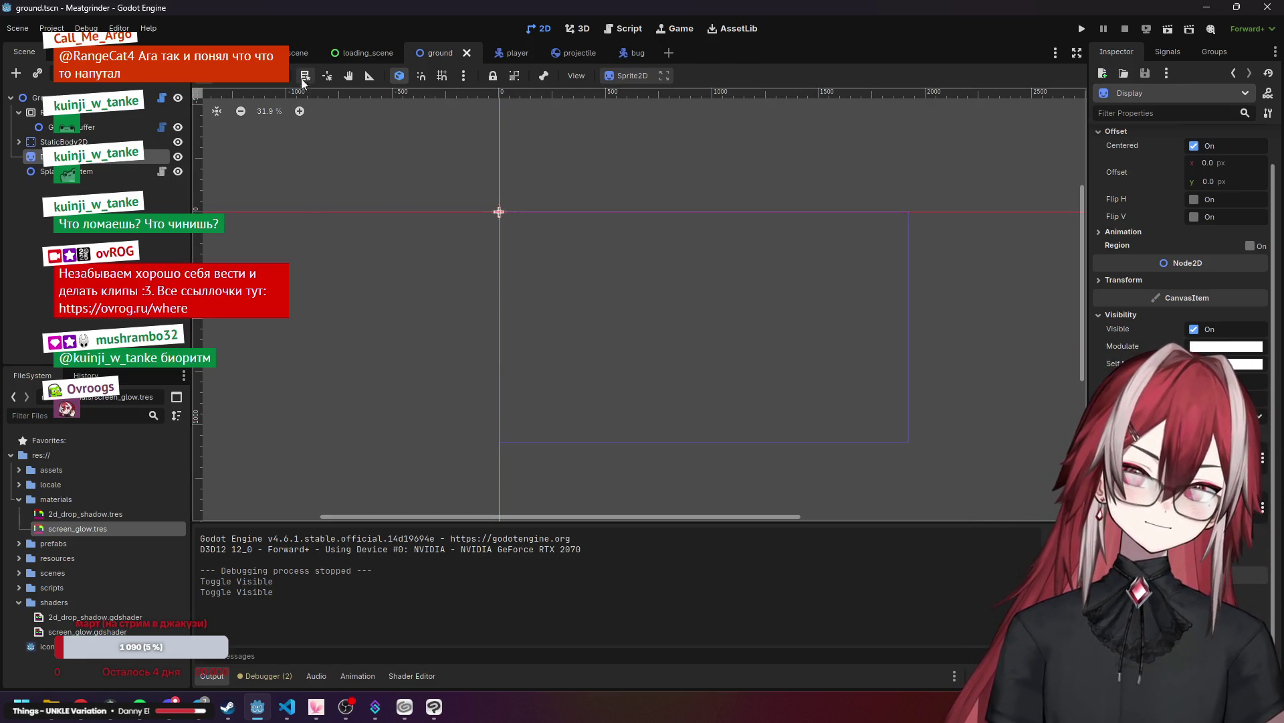
pyautogui.click(298, 53)
# Step: Zoom the test_scene viewport in on the player's glowing ring and the bugs
pyautogui.scroll(10, 615, 269)
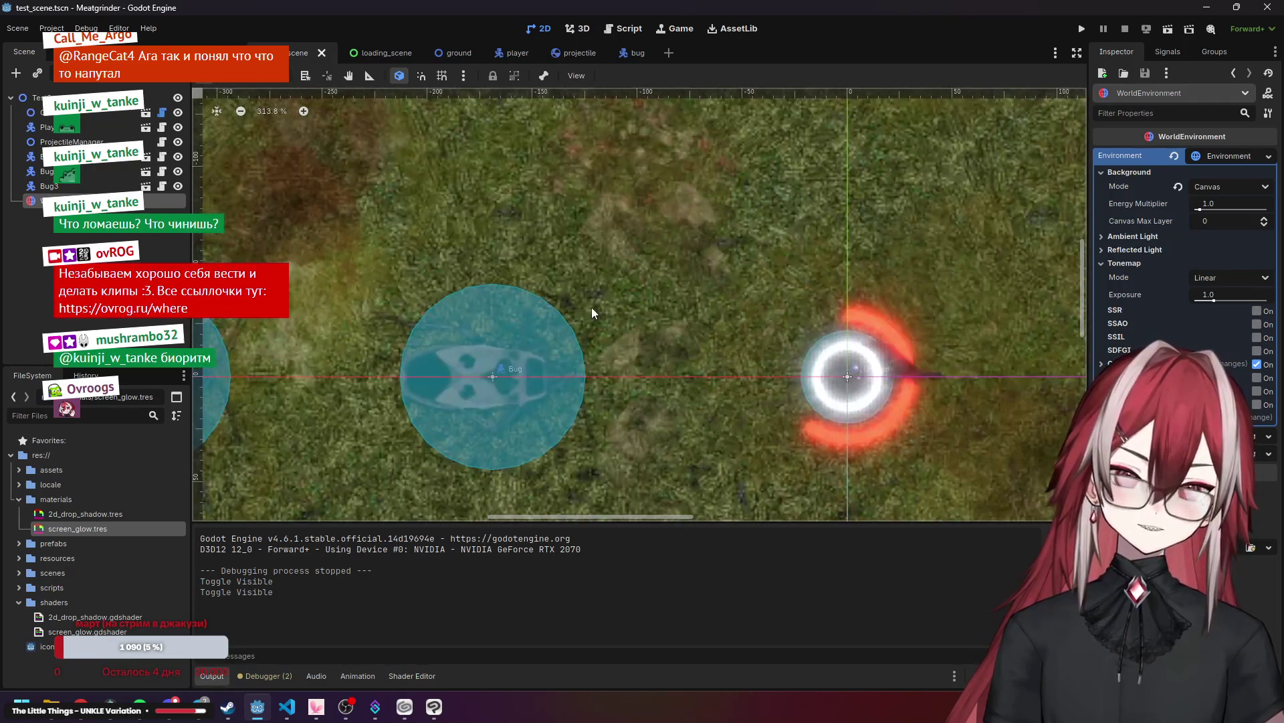
pyautogui.scroll(-3, 591, 312)
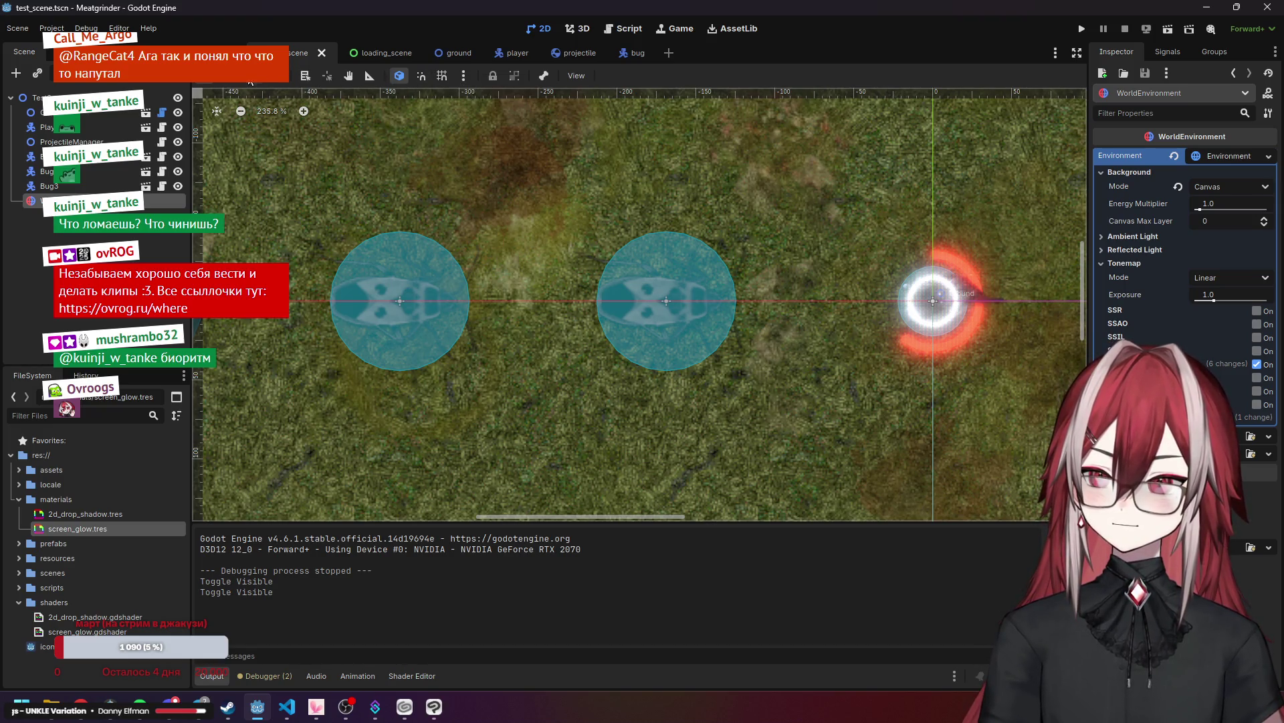
pyautogui.click(586, 75)
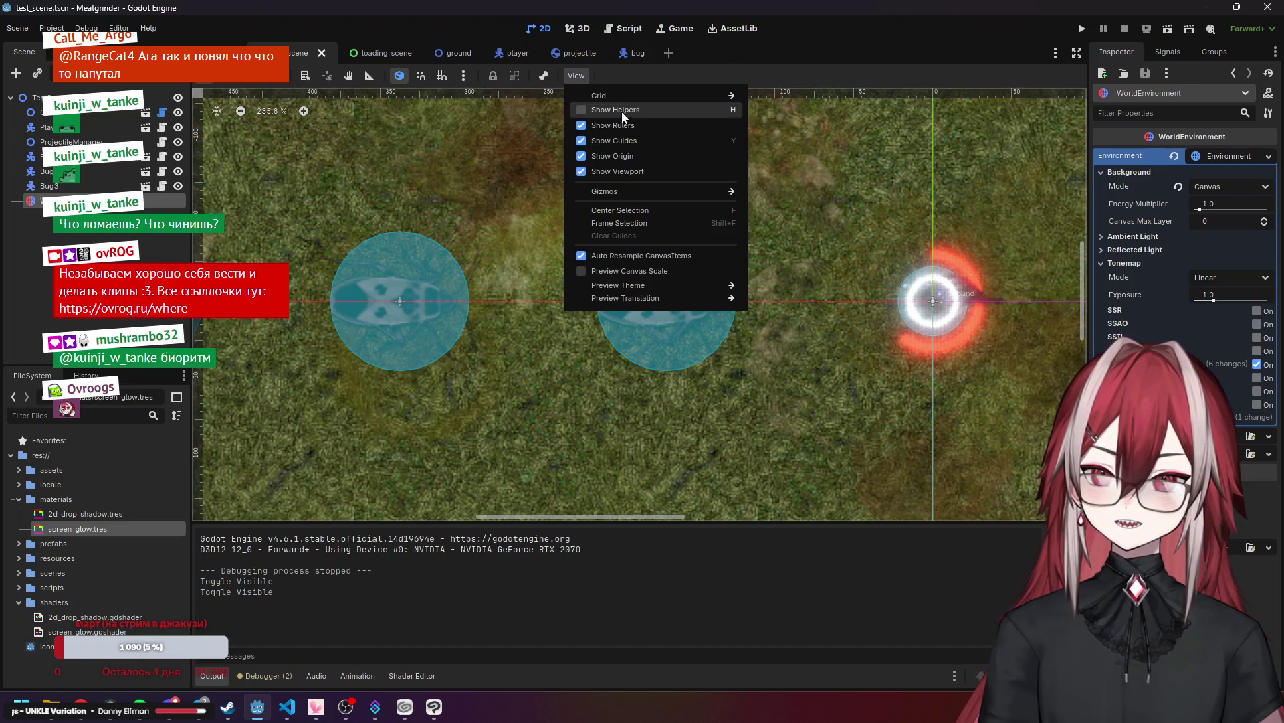
pyautogui.moveTo(617, 190)
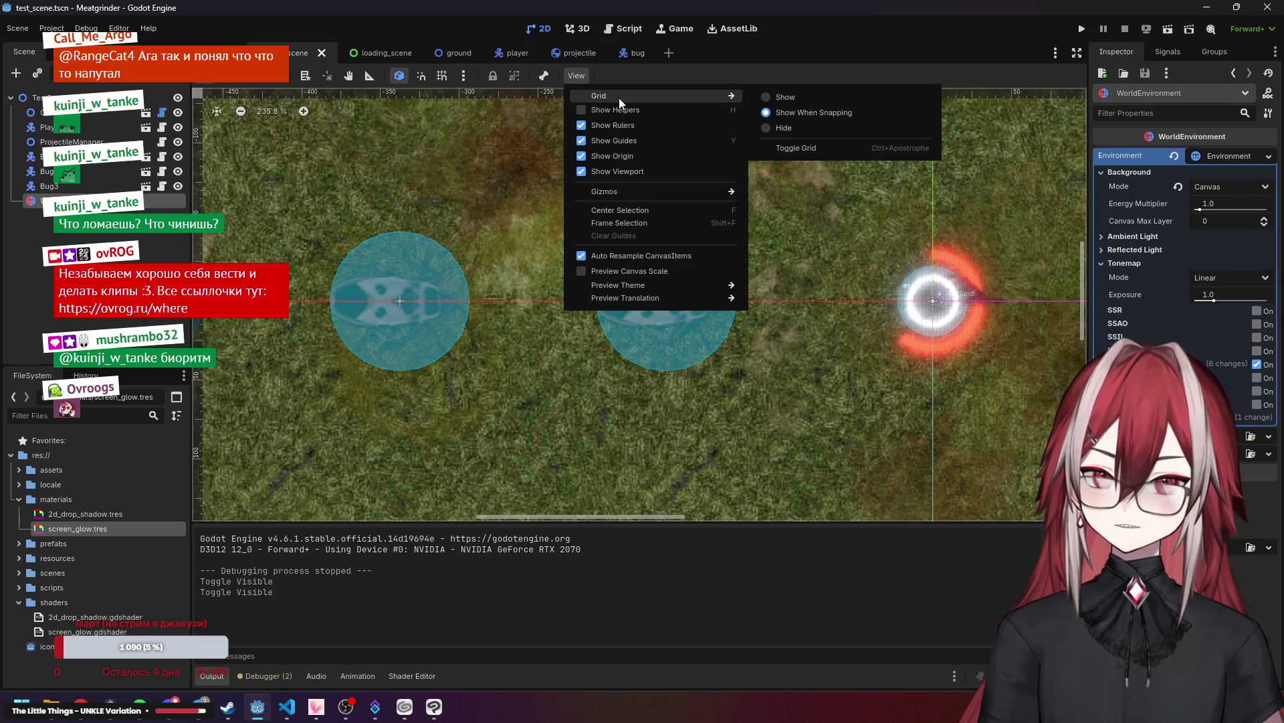
pyautogui.click(582, 110)
pyautogui.click(582, 125)
pyautogui.click(583, 141)
pyautogui.click(583, 156)
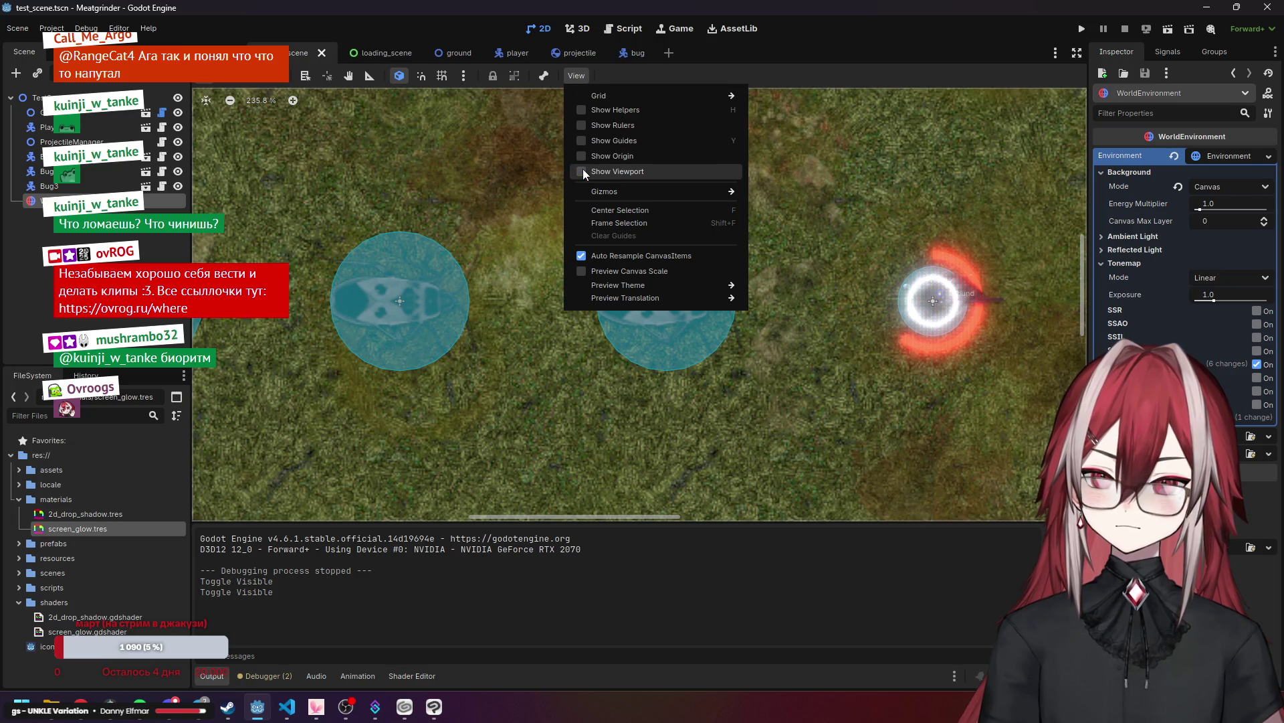
pyautogui.click(584, 156)
pyautogui.click(583, 141)
pyautogui.click(582, 125)
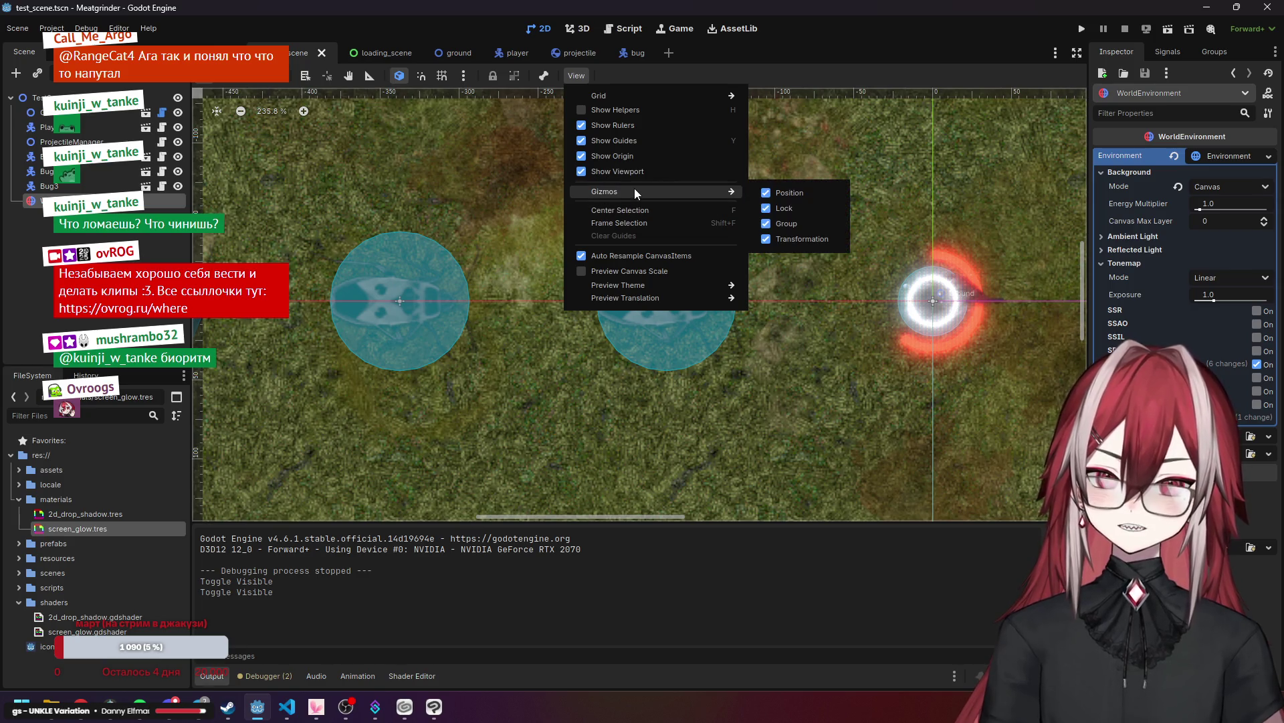
pyautogui.click(767, 193)
pyautogui.click(766, 208)
pyautogui.click(767, 239)
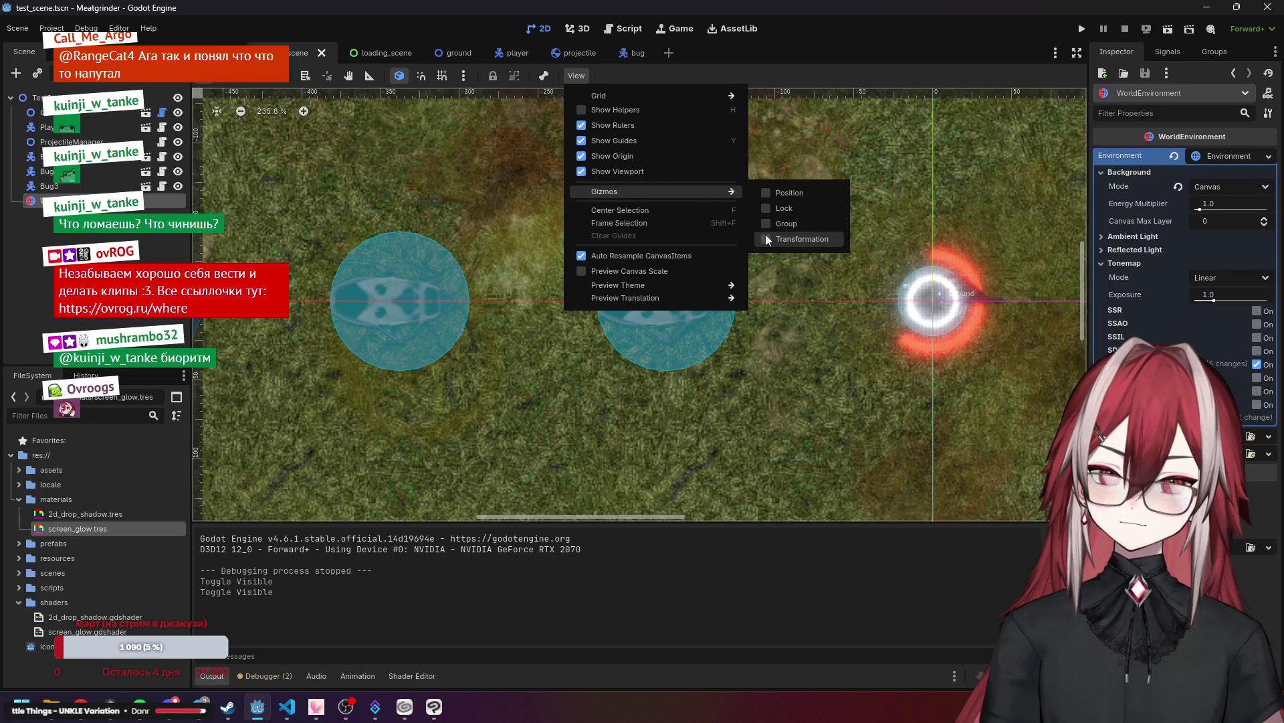
pyautogui.click(767, 209)
pyautogui.click(767, 193)
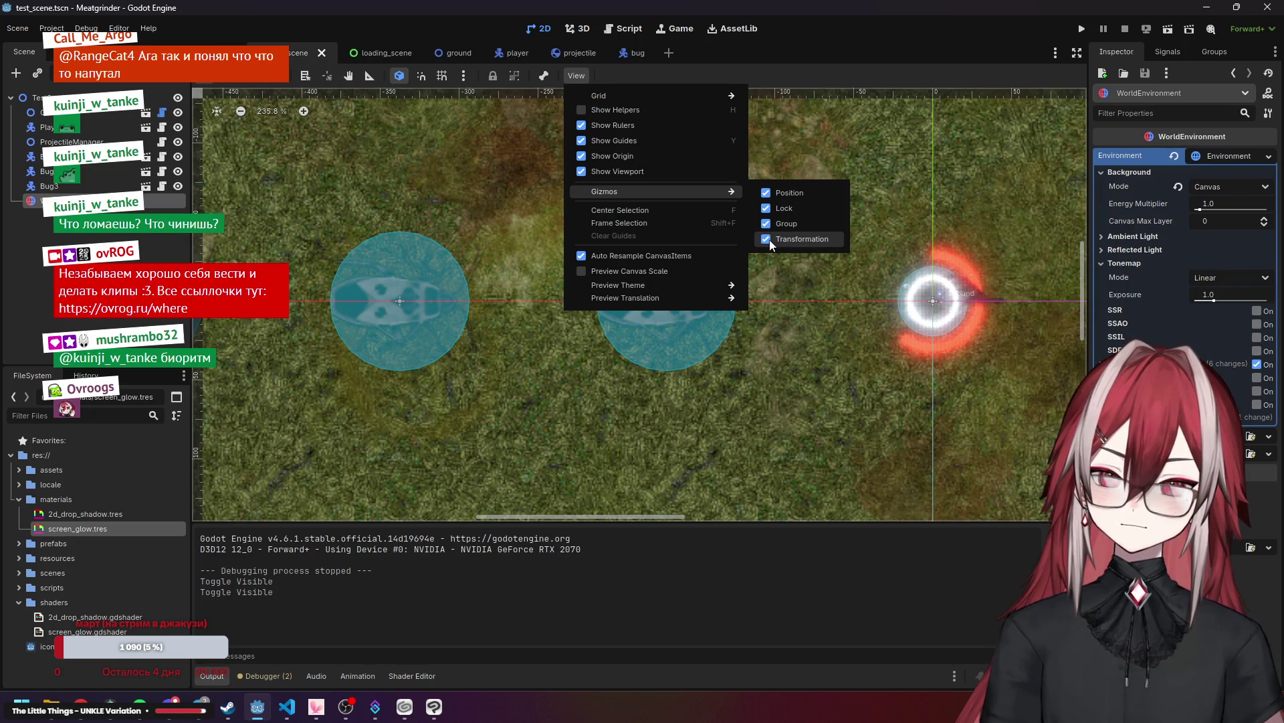
pyautogui.moveTo(636, 287)
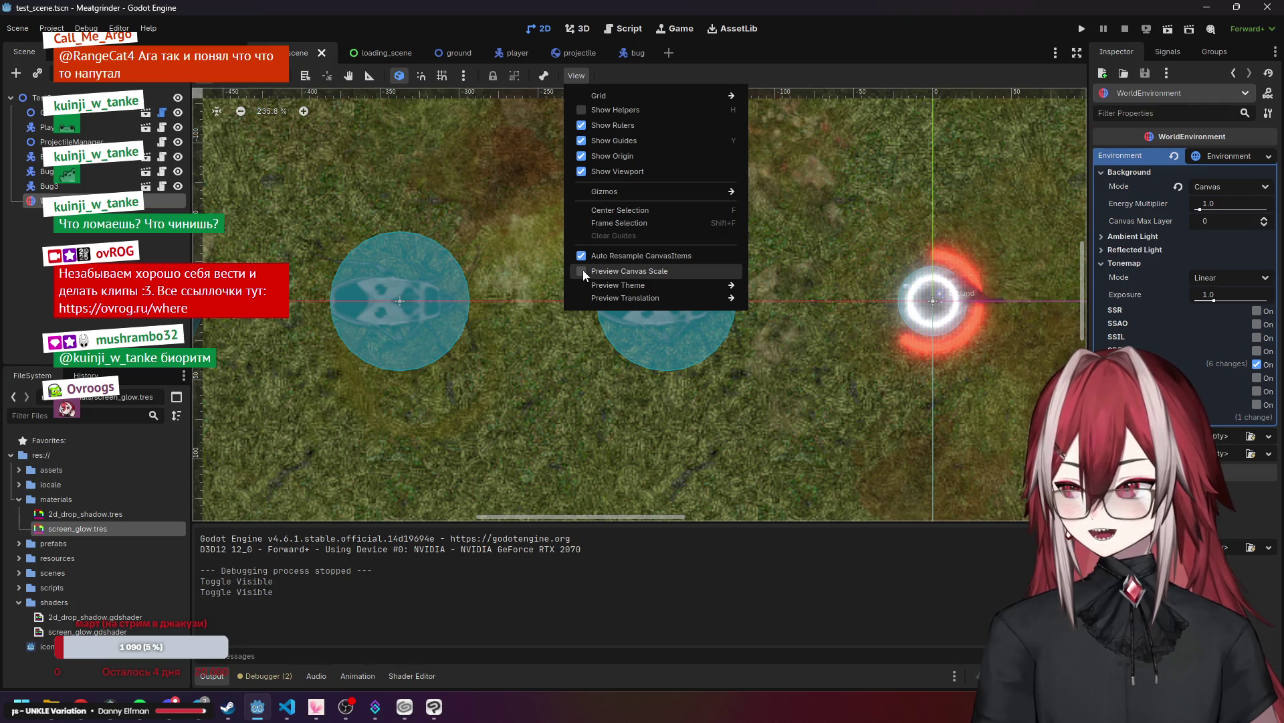
pyautogui.moveTo(547, 75)
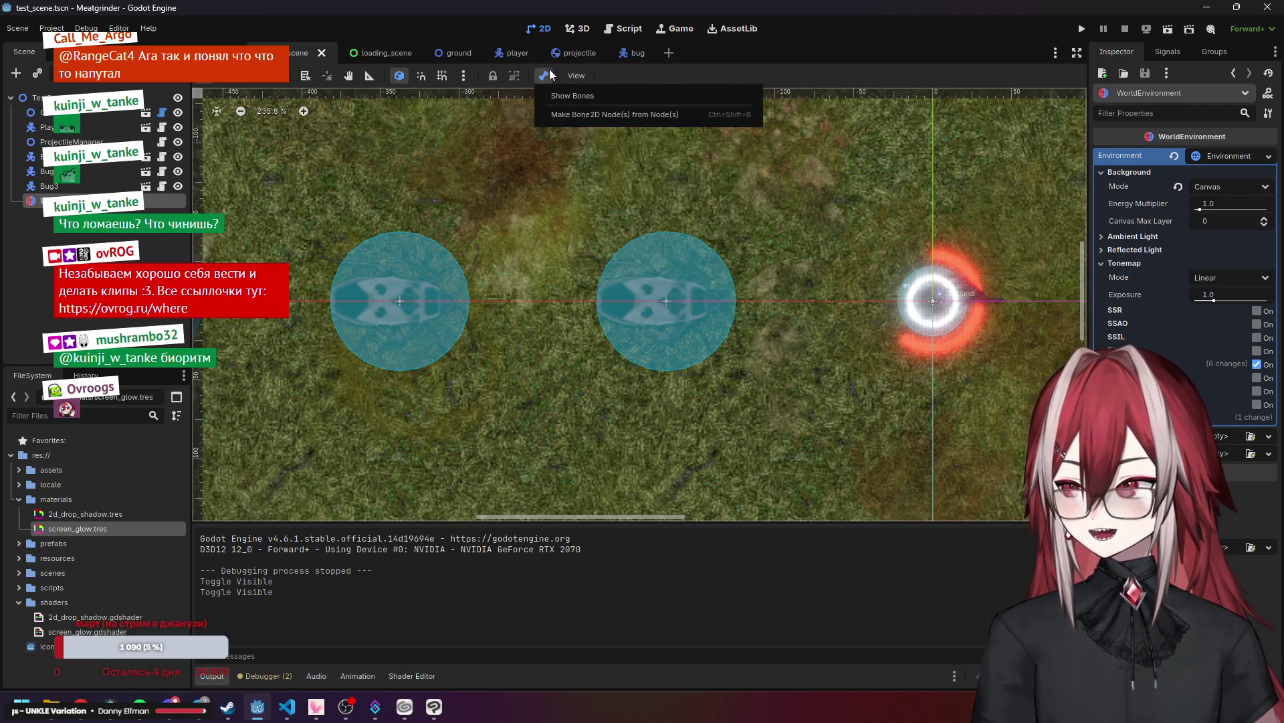
pyautogui.click(467, 75)
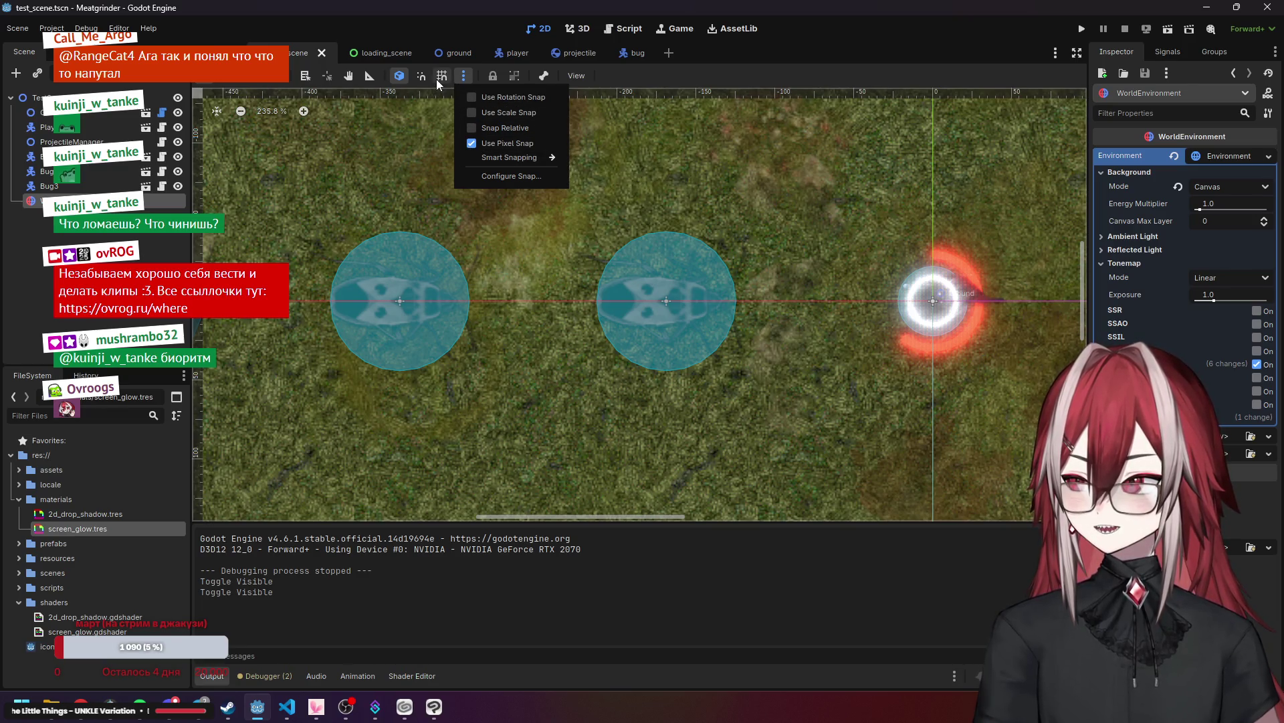
pyautogui.click(677, 74)
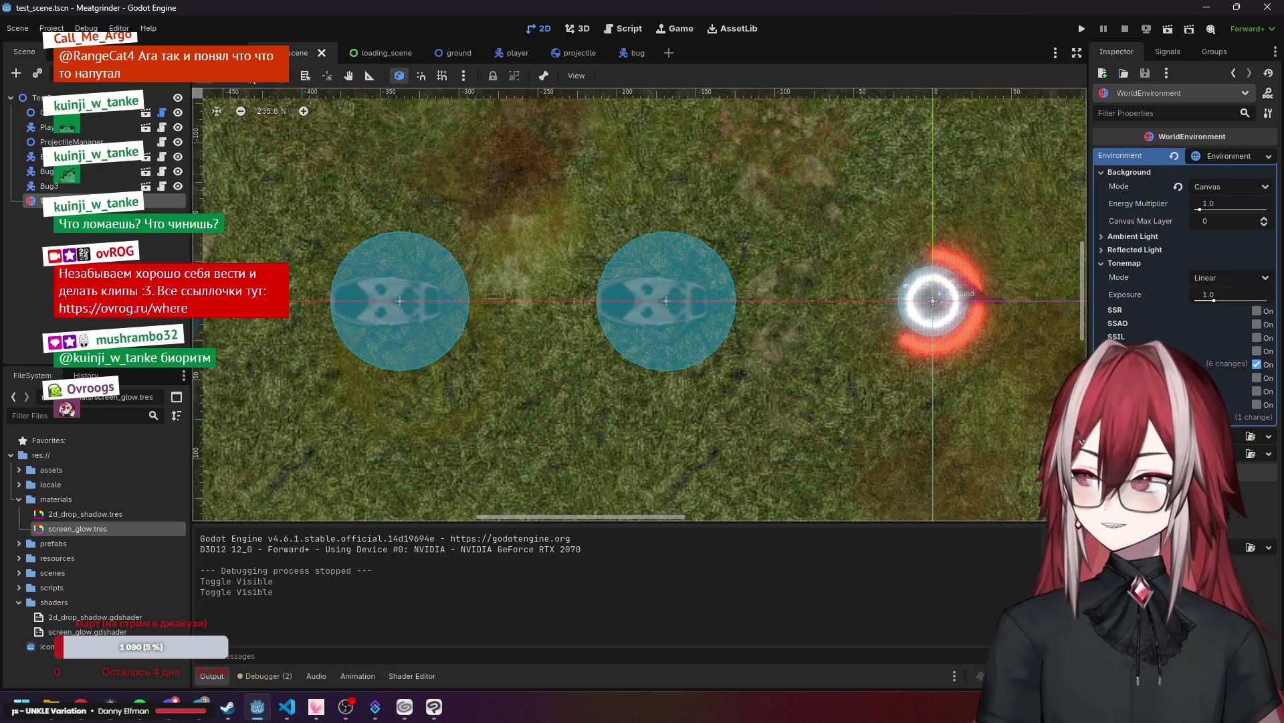
pyautogui.scroll(-7, 521, 204)
pyautogui.scroll(3, 520, 201)
pyautogui.click(1055, 52)
pyautogui.click(1053, 52)
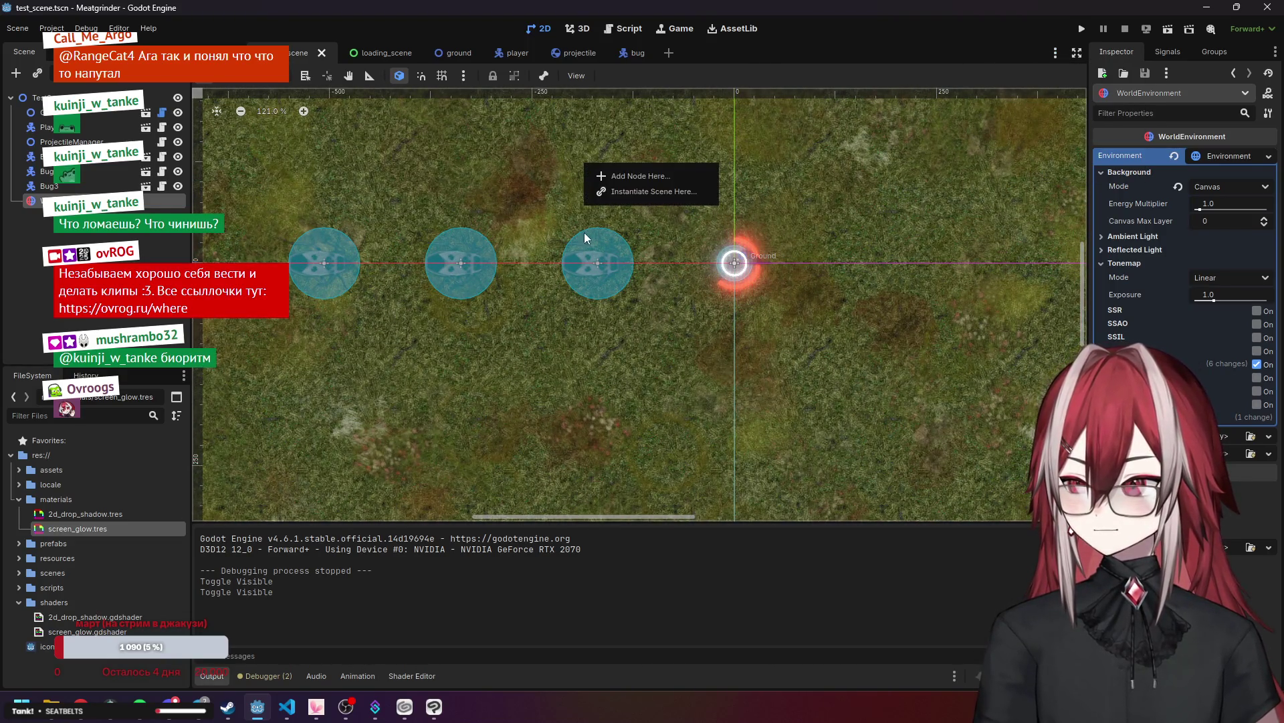
pyautogui.click(583, 272)
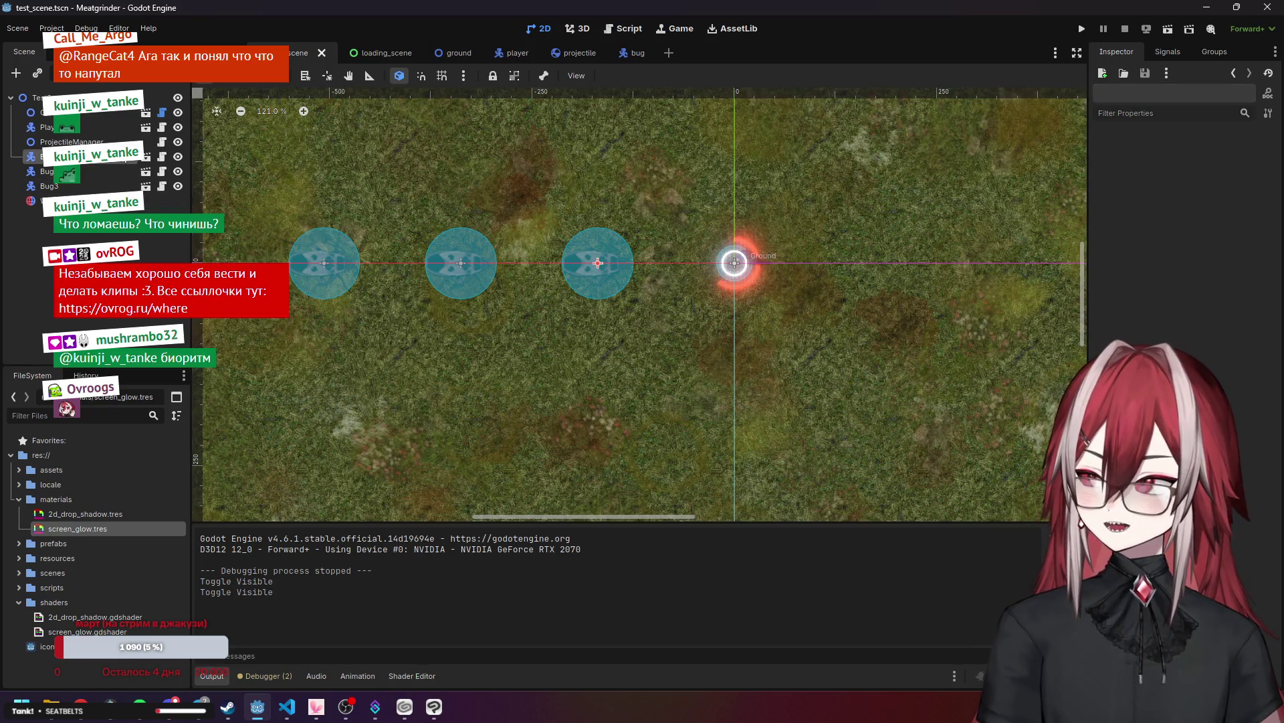
pyautogui.press('Escape')
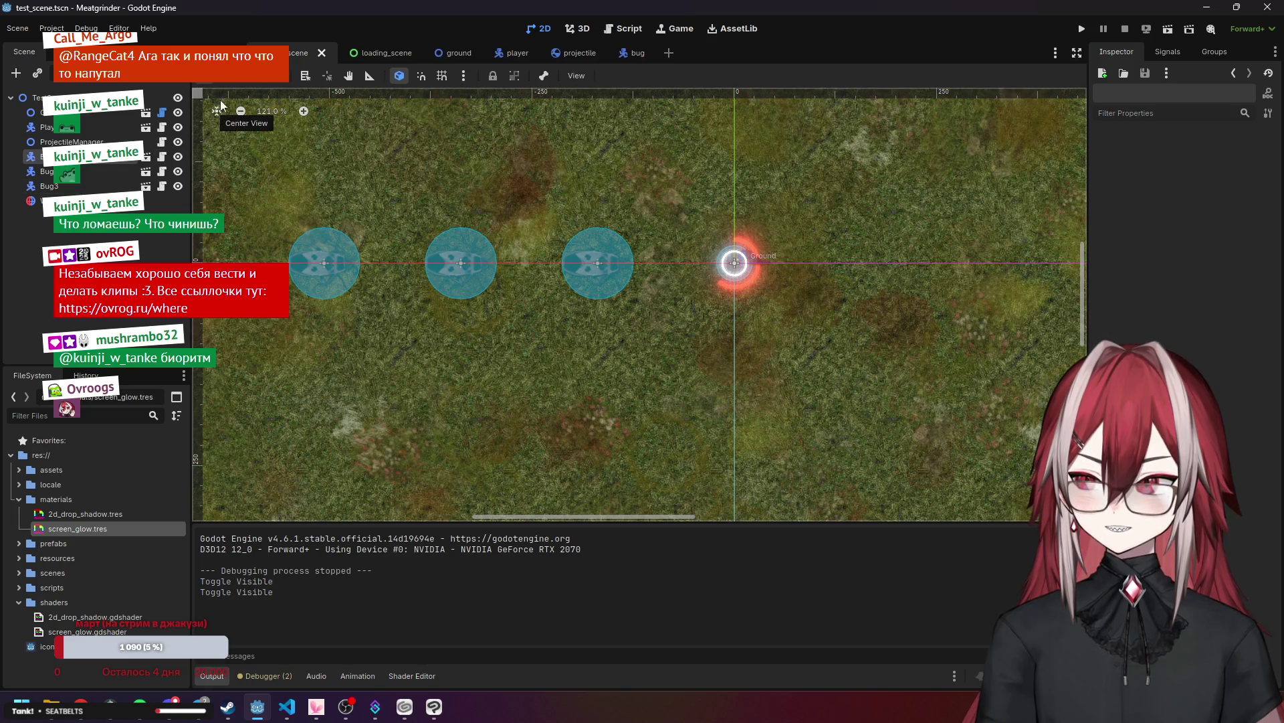
pyautogui.click(568, 77)
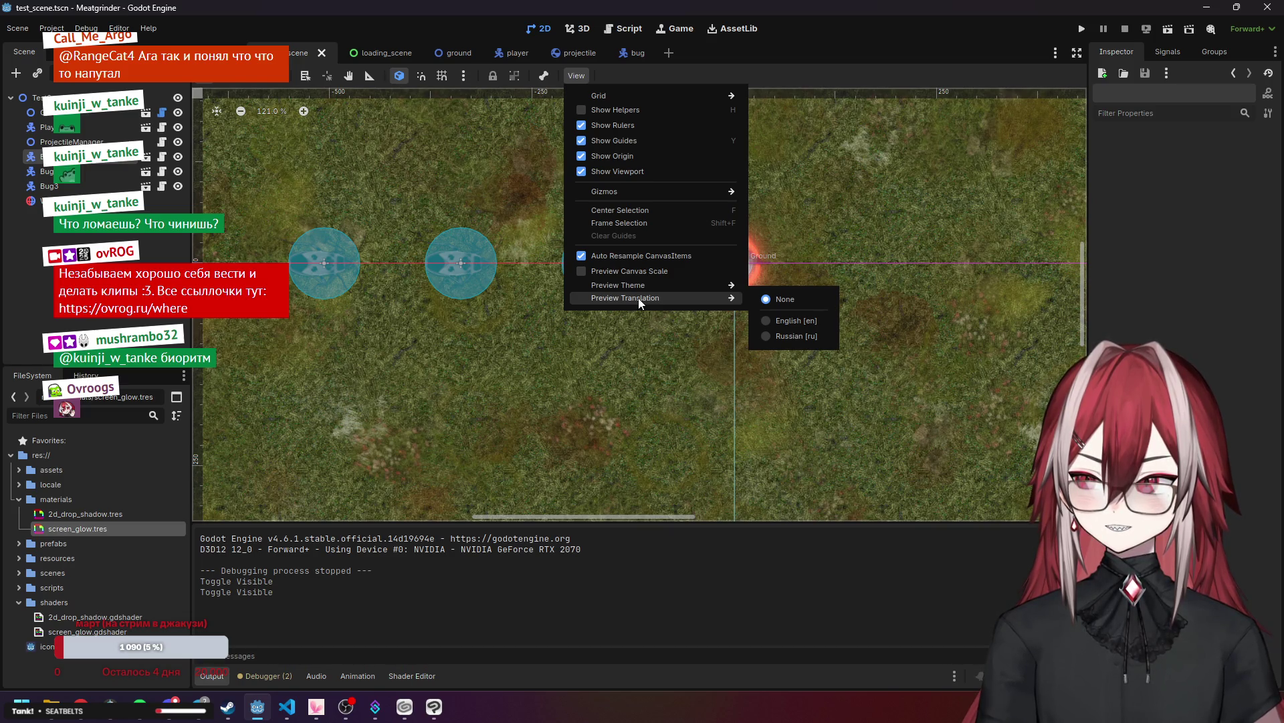
pyautogui.click(923, 217)
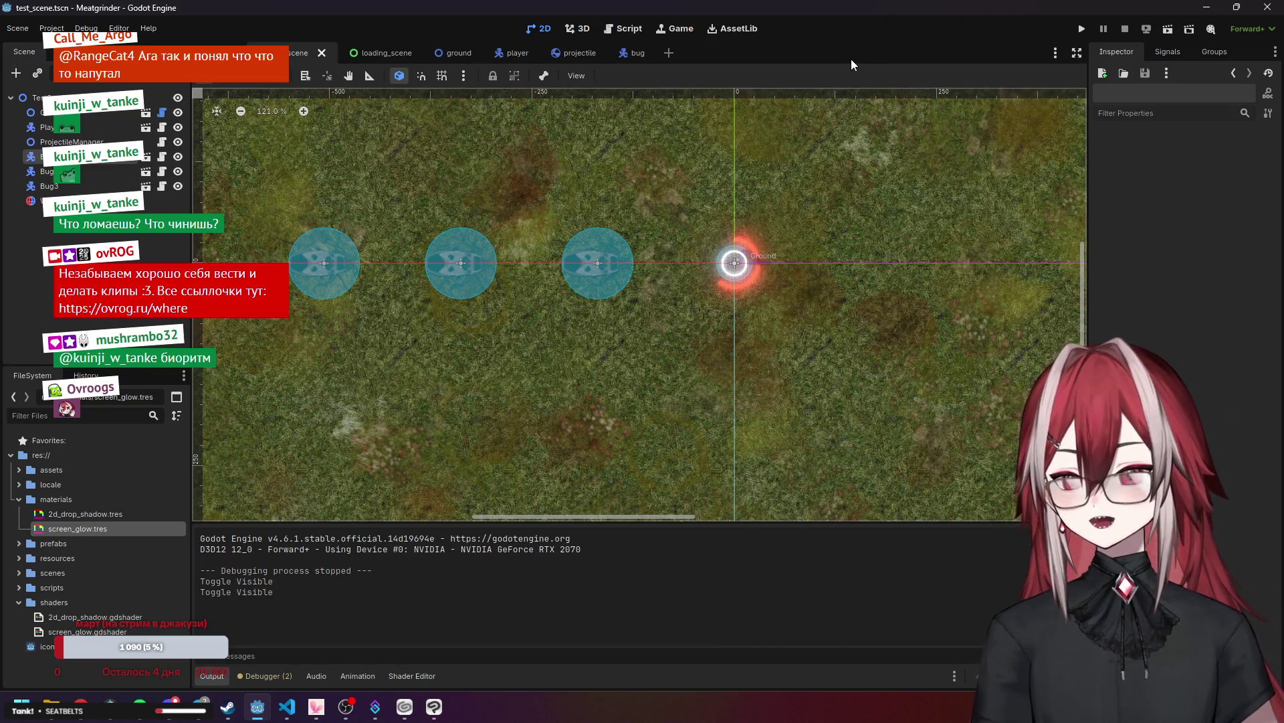
pyautogui.click(574, 75)
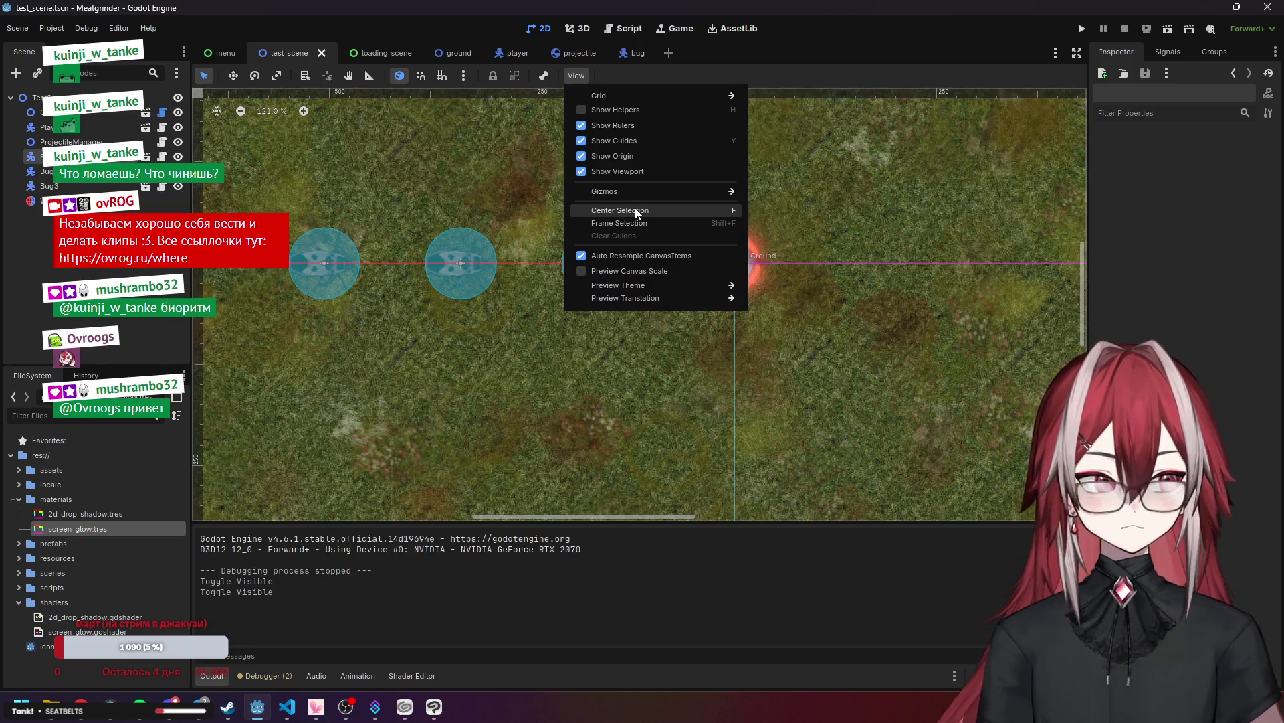
pyautogui.click(745, 82)
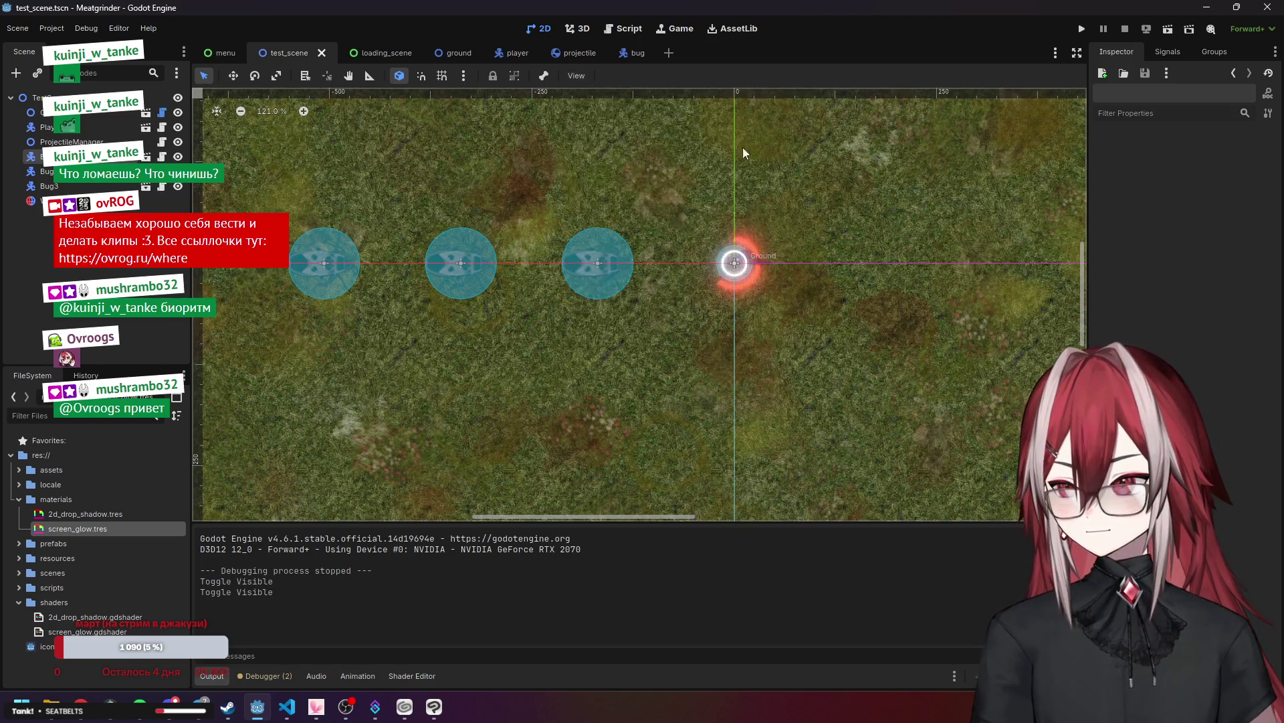
pyautogui.scroll(10, 602, 254)
pyautogui.scroll(-4, 544, 221)
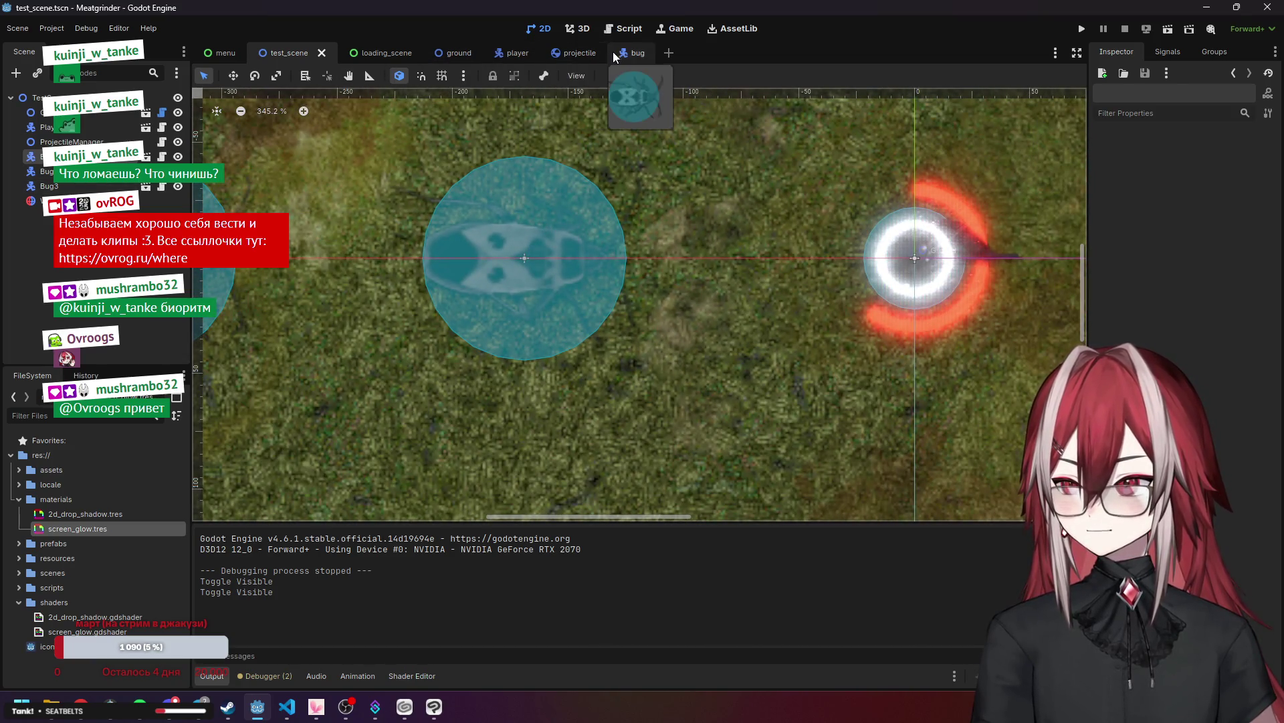
# Step: Hide the bug scene's CollisionShape2D and save the bug scene
pyautogui.click(636, 53)
pyautogui.click(178, 127)
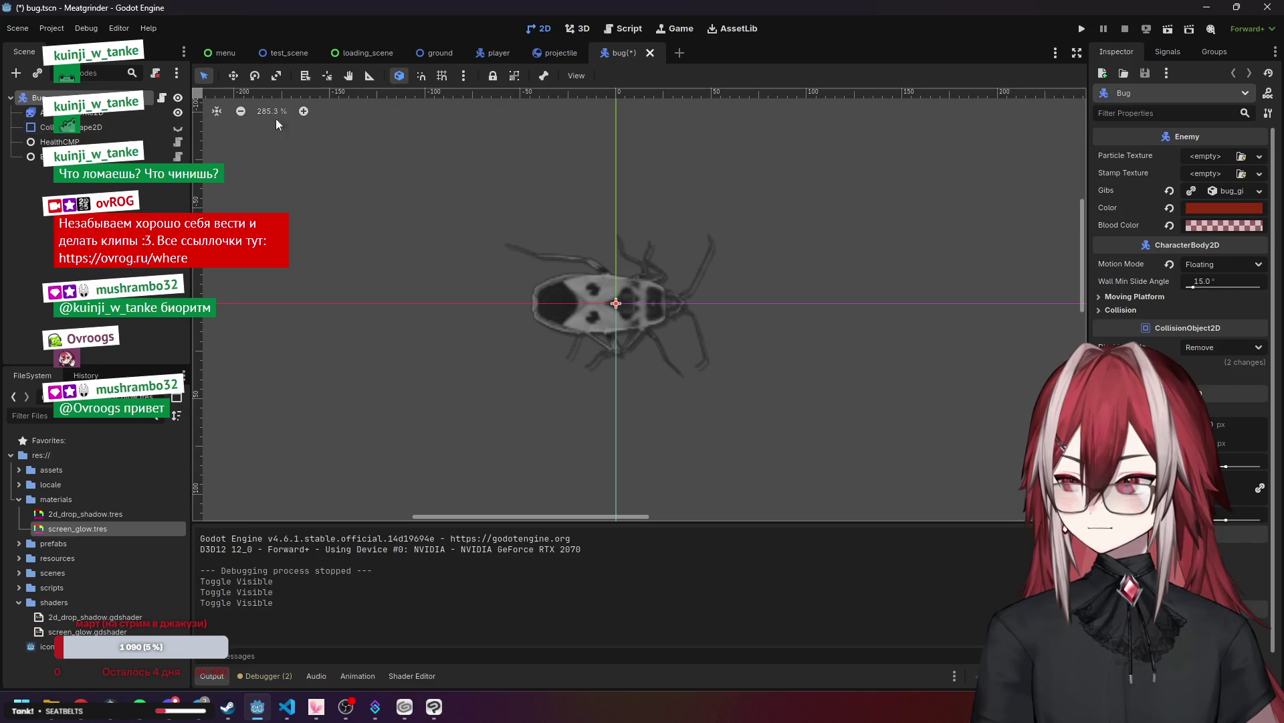
pyautogui.click(296, 53)
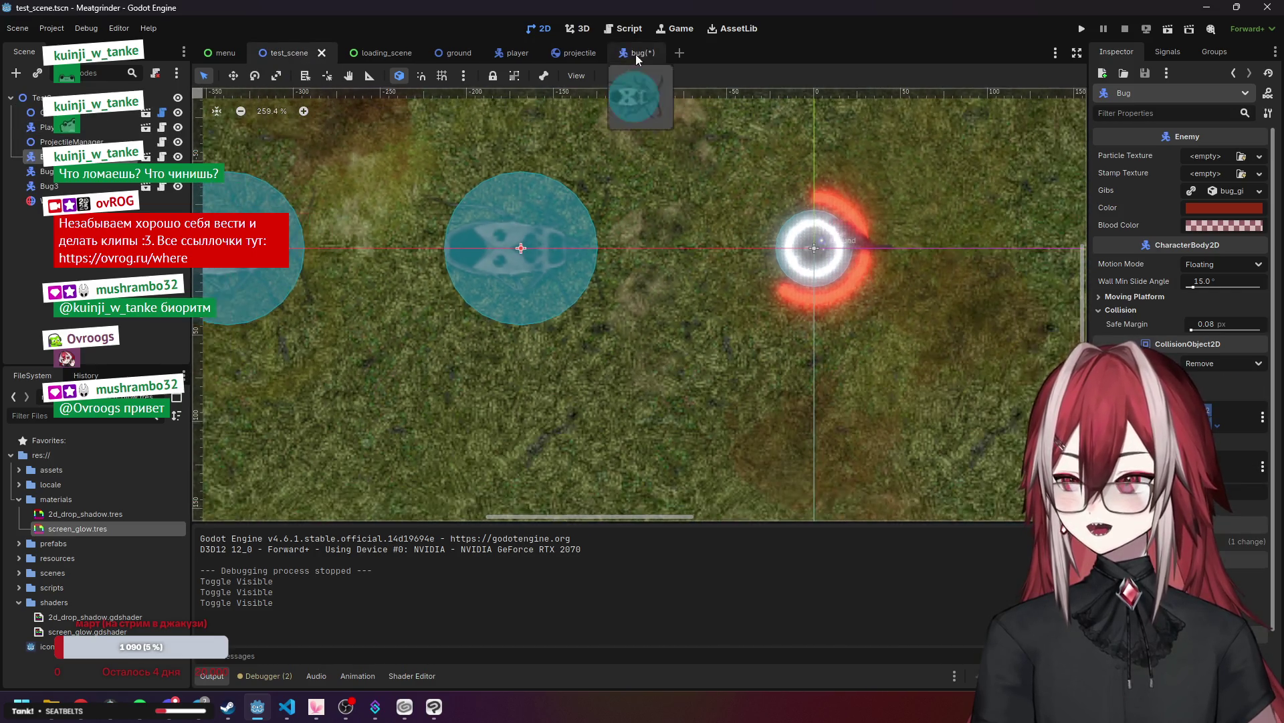
pyautogui.click(636, 53)
pyautogui.hotkey('ctrl', 's')
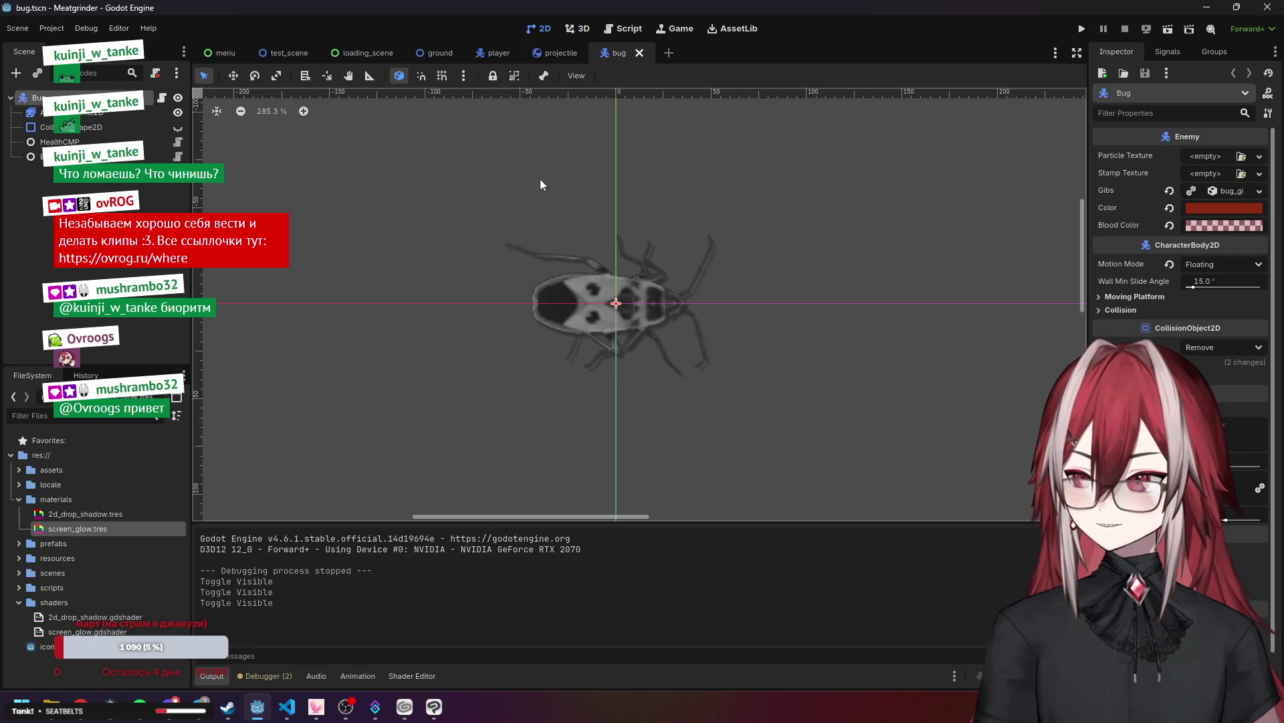
pyautogui.click(295, 53)
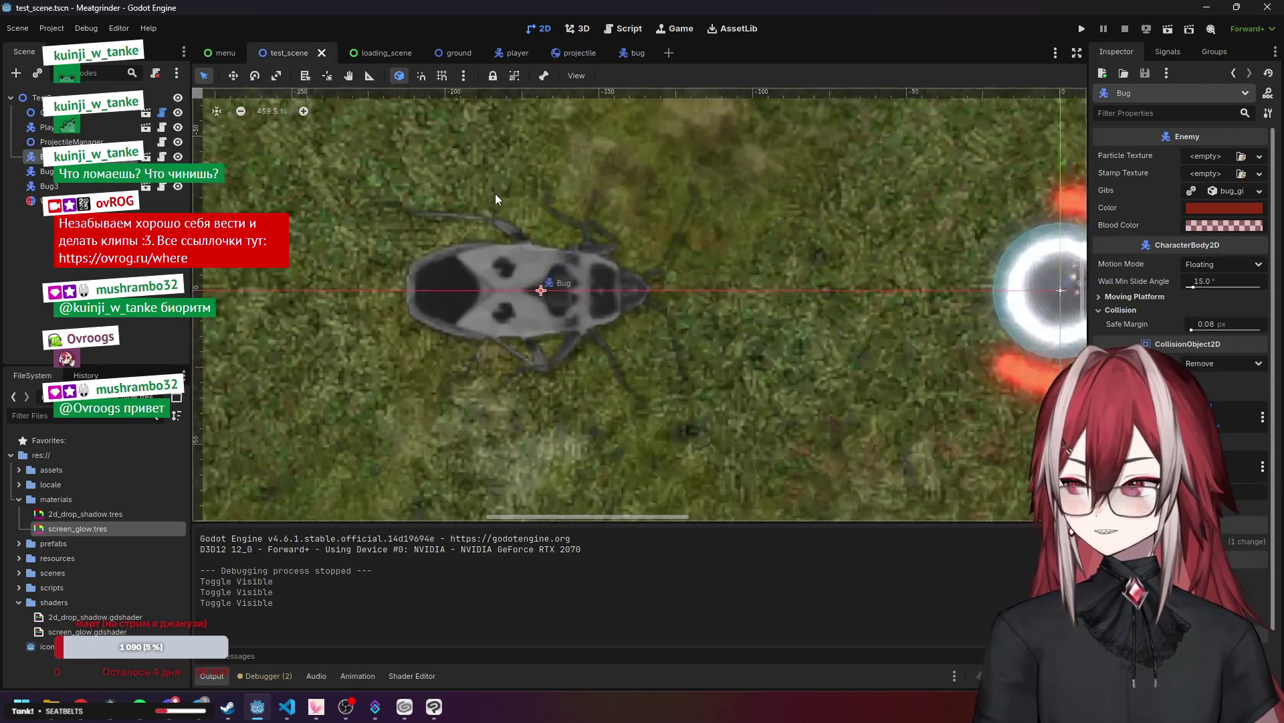
# Step: Zoom around the test scene to confirm the bugs now appear as plain sprites
pyautogui.scroll(-4, 545, 194)
pyautogui.scroll(2, 617, 152)
pyautogui.scroll(1, 749, 232)
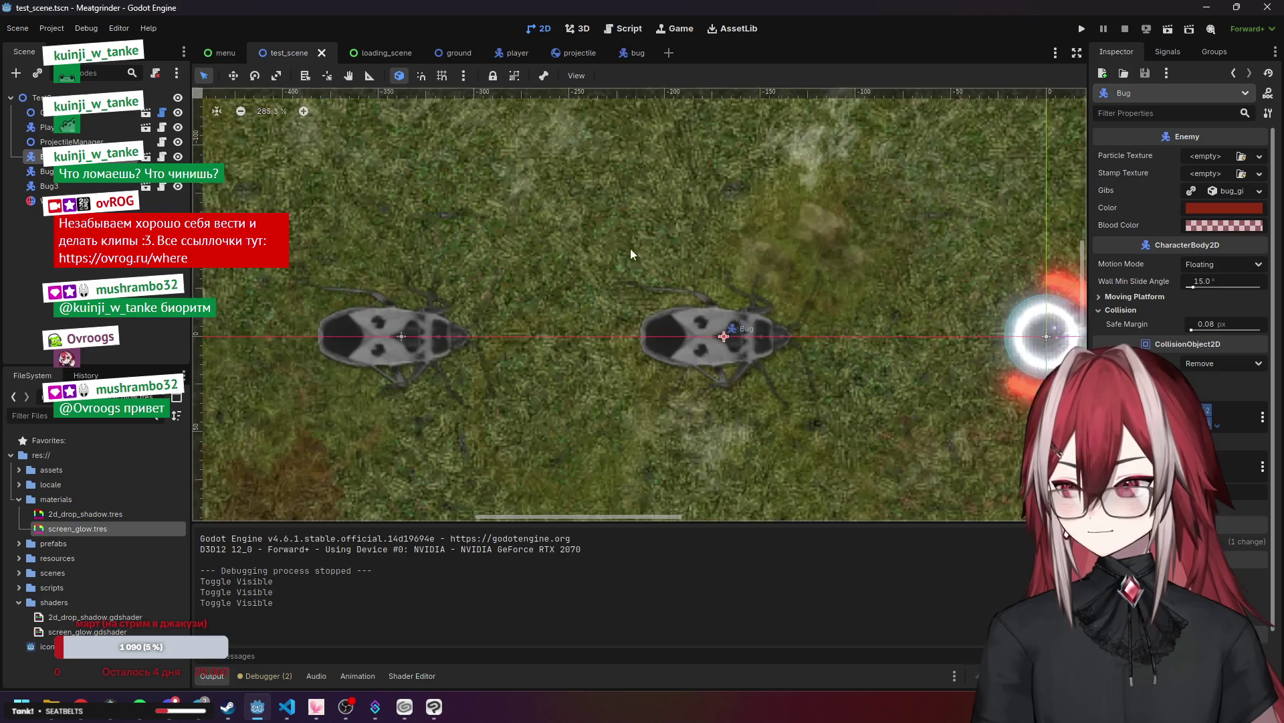
pyautogui.scroll(-1, 630, 248)
pyautogui.scroll(1, 606, 197)
pyautogui.hscroll(1, 628, 204)
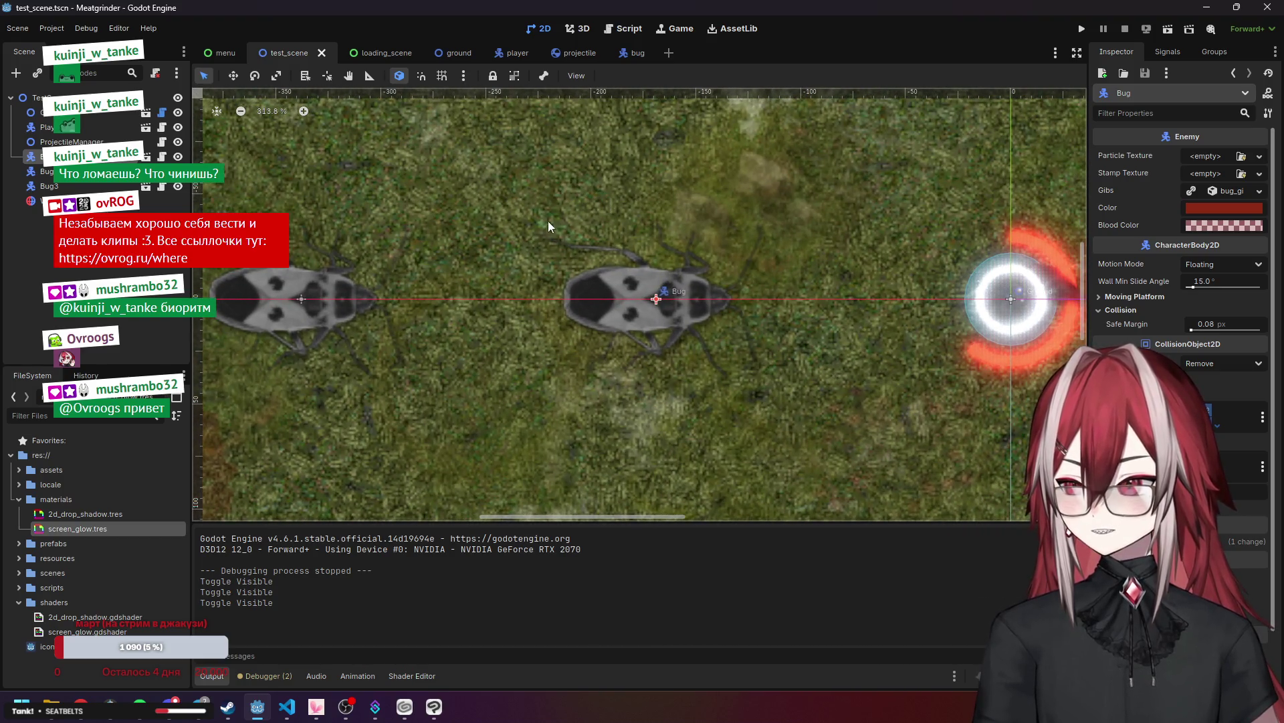
pyautogui.click(287, 707)
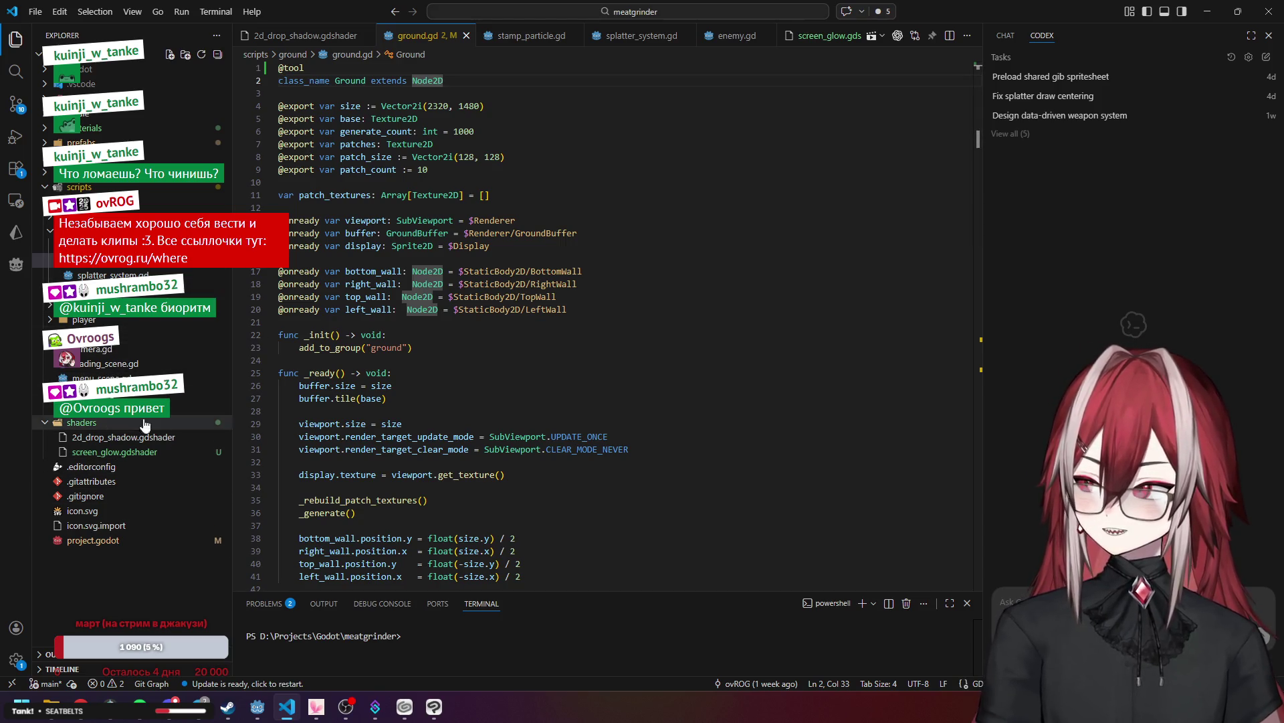
# Step: Open 2d_drop_shadow.gdshader, resize VS Code over Godot and close its chat panel
pyautogui.click(130, 443)
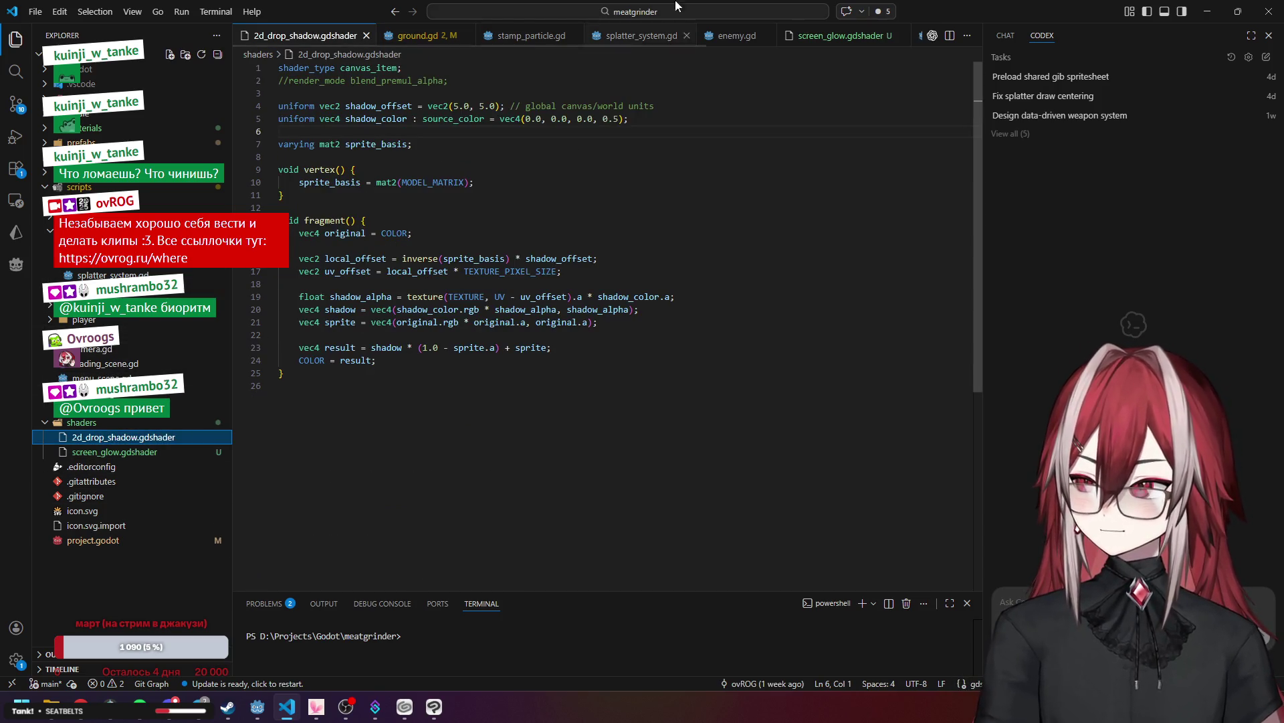
pyautogui.moveTo(958, 11); pyautogui.dragTo(958, 159)
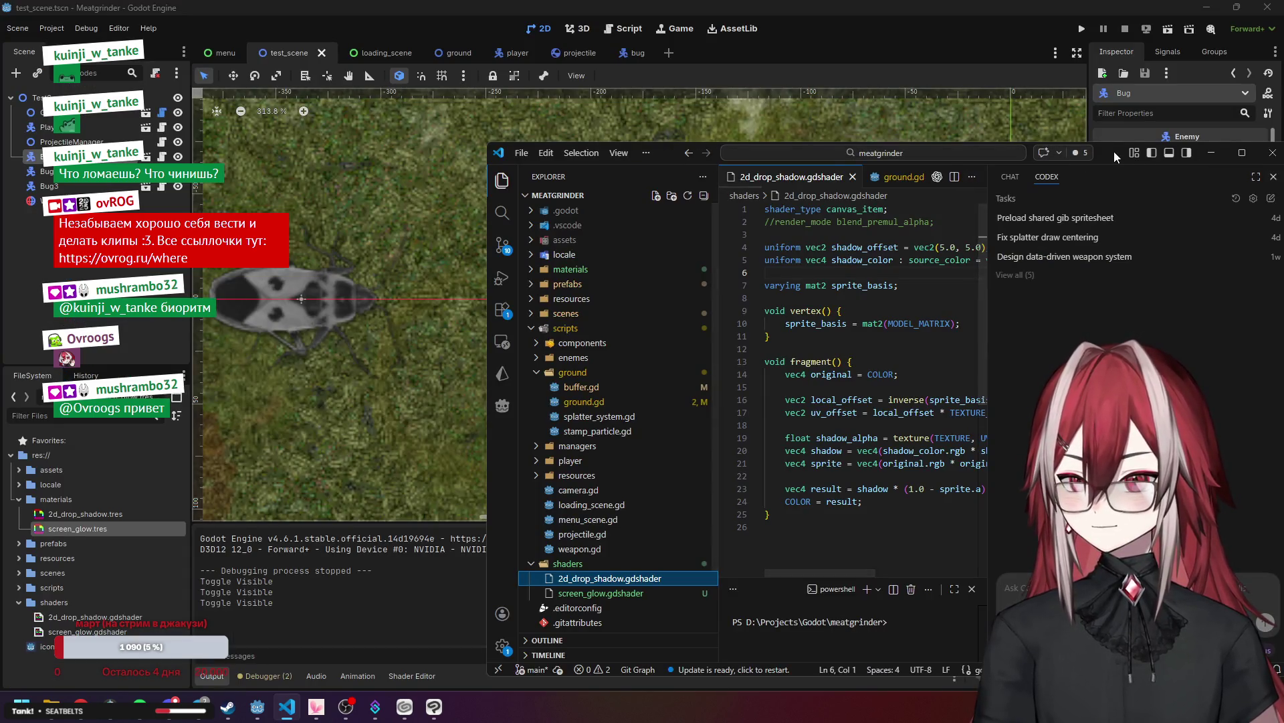
pyautogui.moveTo(1114, 152); pyautogui.dragTo(868, 132)
pyautogui.click(858, 126)
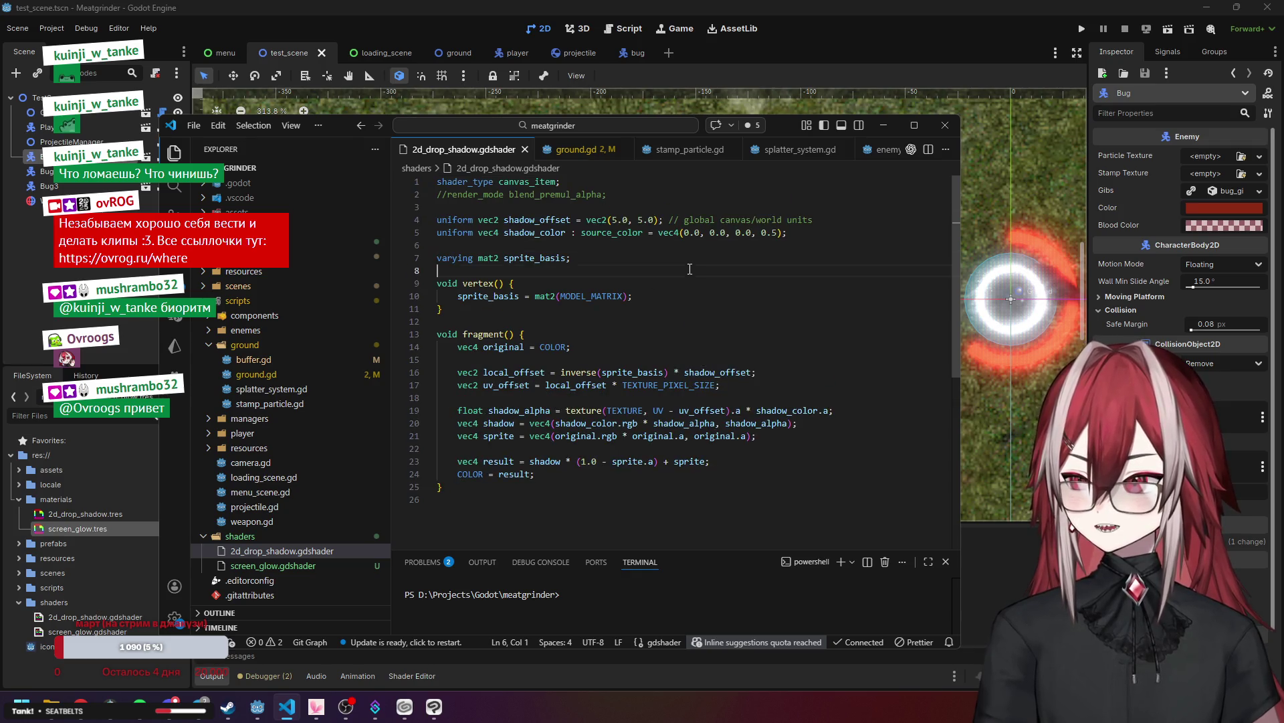
pyautogui.hotkey('alt', 'Tab')
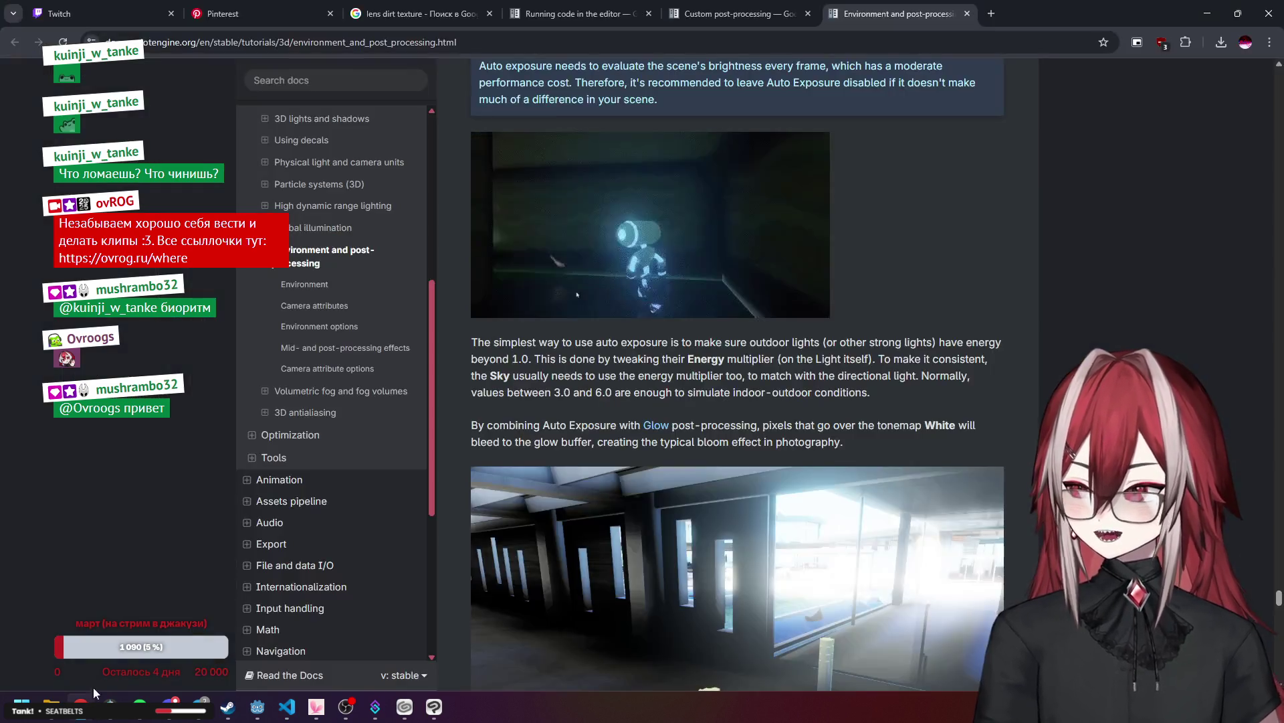
# Step: Search Google for 'godot light shader' in a new Chrome tab
pyautogui.click(994, 11)
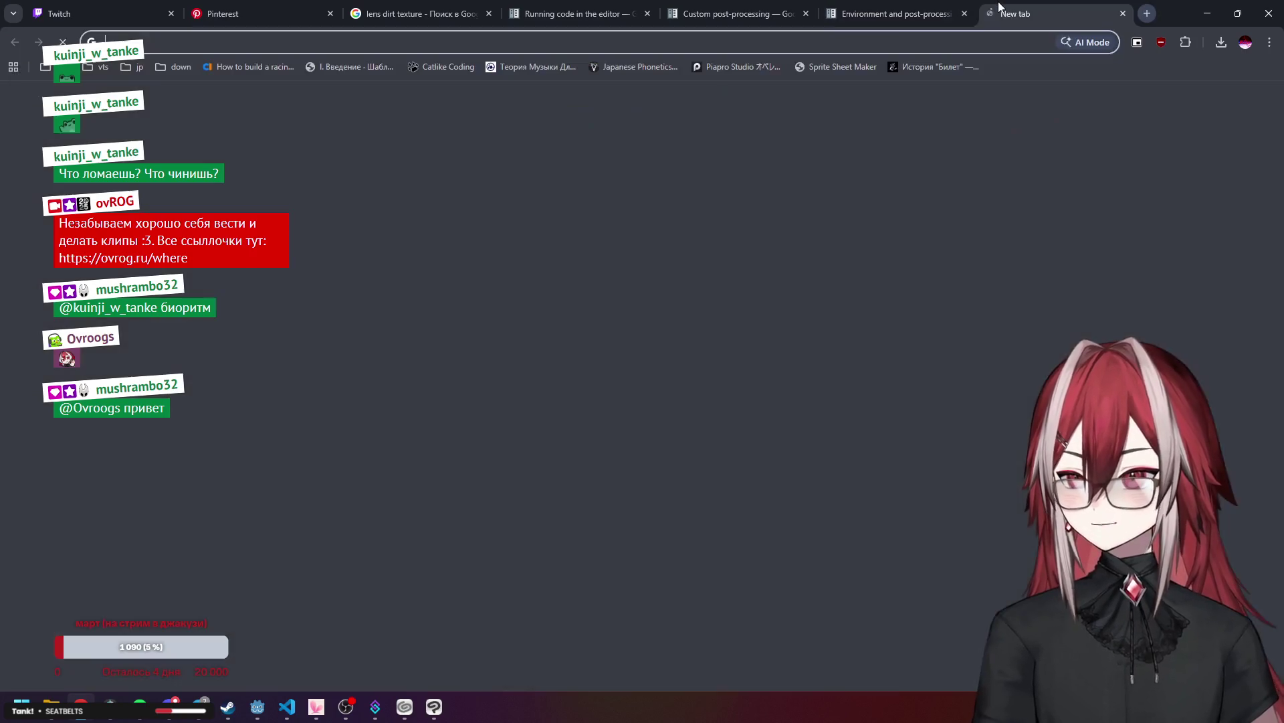
pyautogui.write('godot light s')
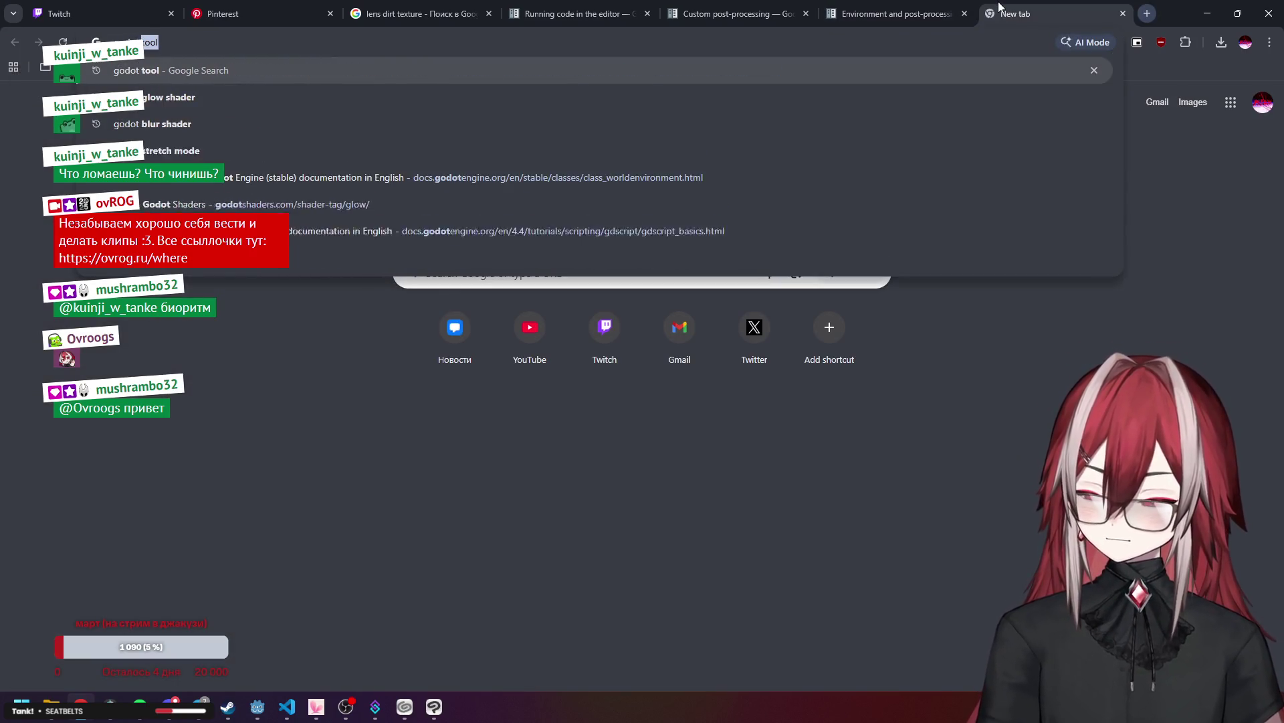
pyautogui.write('hader')
pyautogui.press('Return')
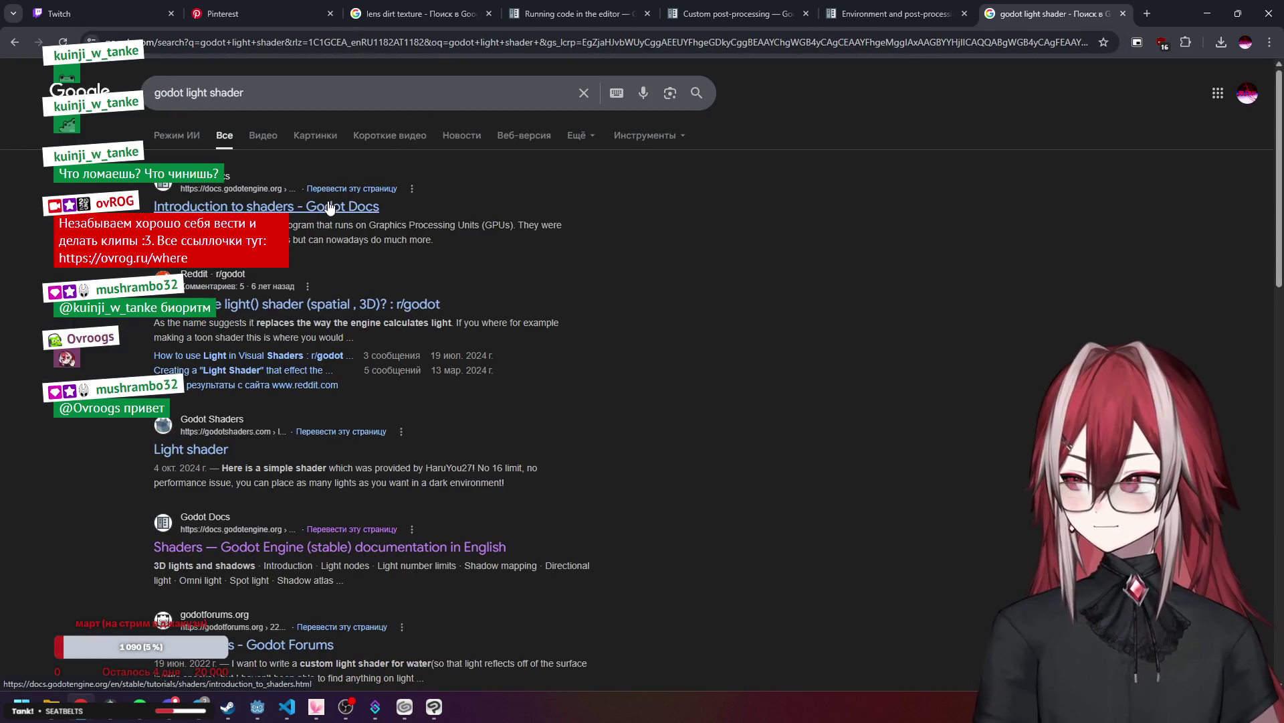
# Step: Open the Introduction to shaders docs page and scroll to its processor functions list
pyautogui.click(328, 204)
pyautogui.scroll(-6, 496, 227)
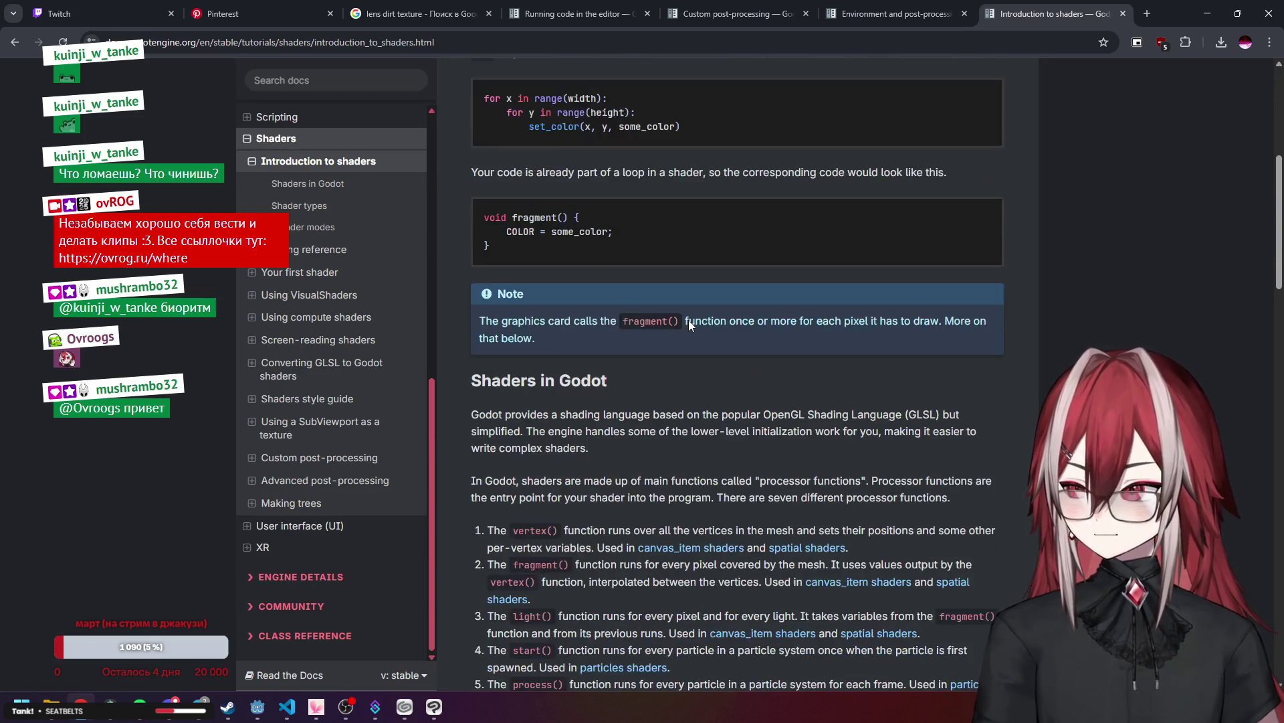
pyautogui.scroll(2, 692, 291)
pyautogui.scroll(3, 691, 291)
pyautogui.scroll(-11, 692, 292)
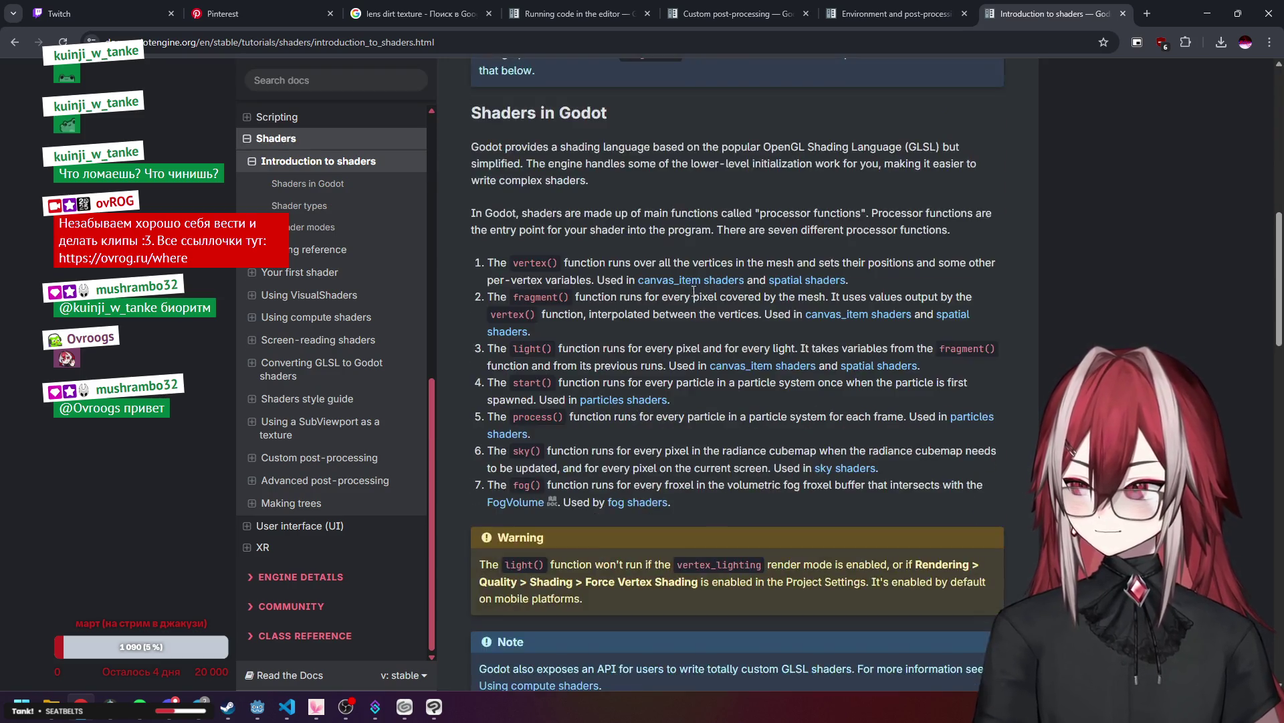
pyautogui.scroll(2, 693, 289)
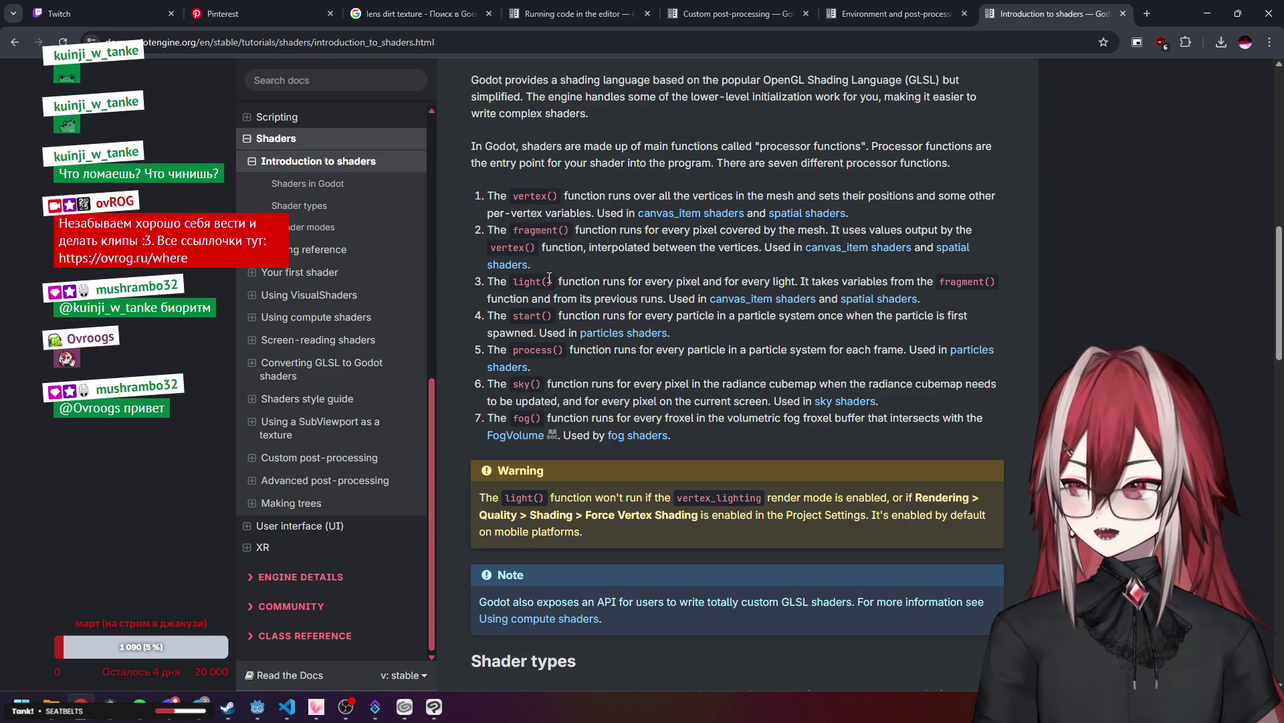
# Step: Highlight the light(), start(), process() and sky() descriptions while reading, then start a new tab
pyautogui.moveTo(580, 281); pyautogui.dragTo(671, 283)
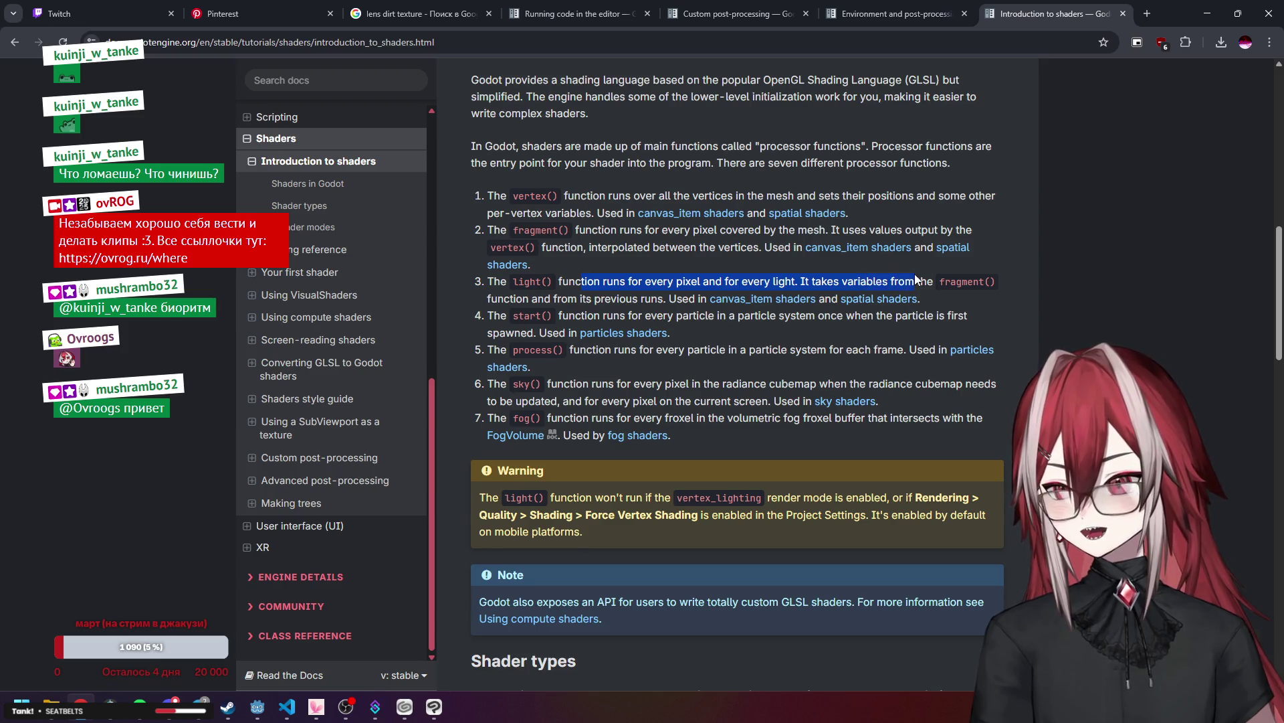
pyautogui.moveTo(813, 281)
pyautogui.mouseDown()
pyautogui.moveTo(994, 282)
pyautogui.moveTo(601, 304)
pyautogui.moveTo(682, 299)
pyautogui.mouseUp()
pyautogui.click(689, 296)
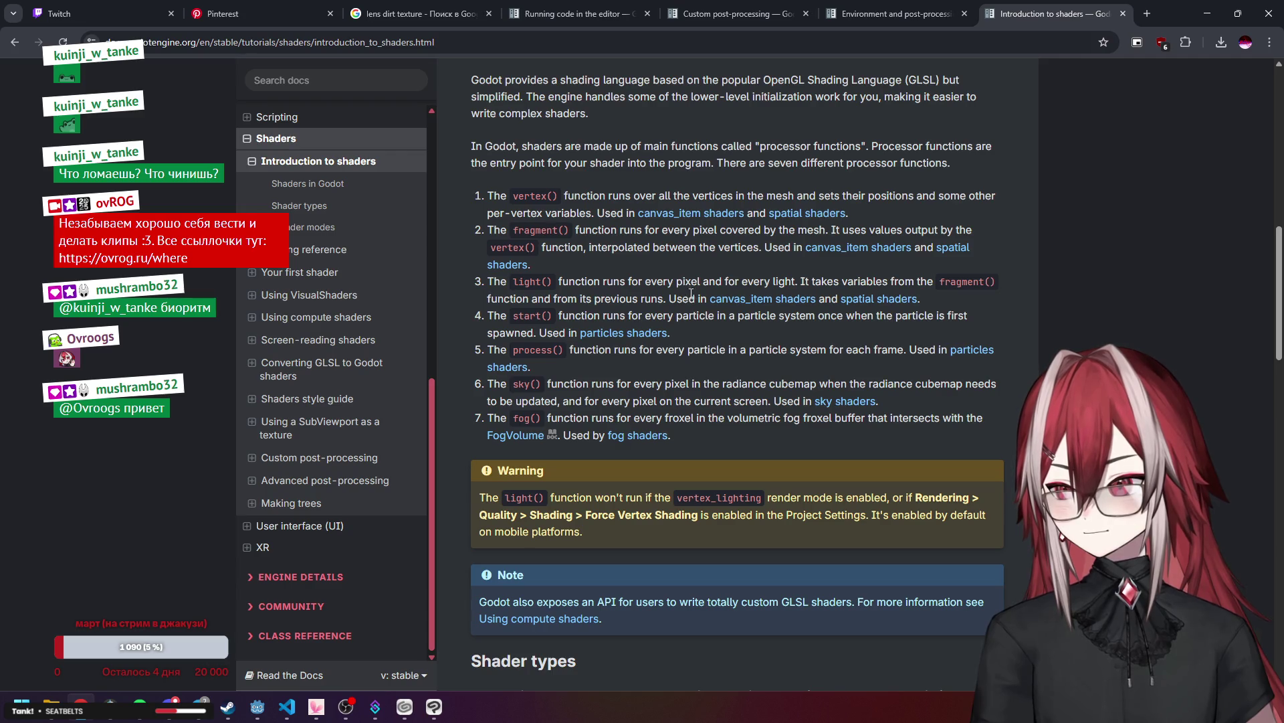
pyautogui.moveTo(648, 314); pyautogui.dragTo(737, 315)
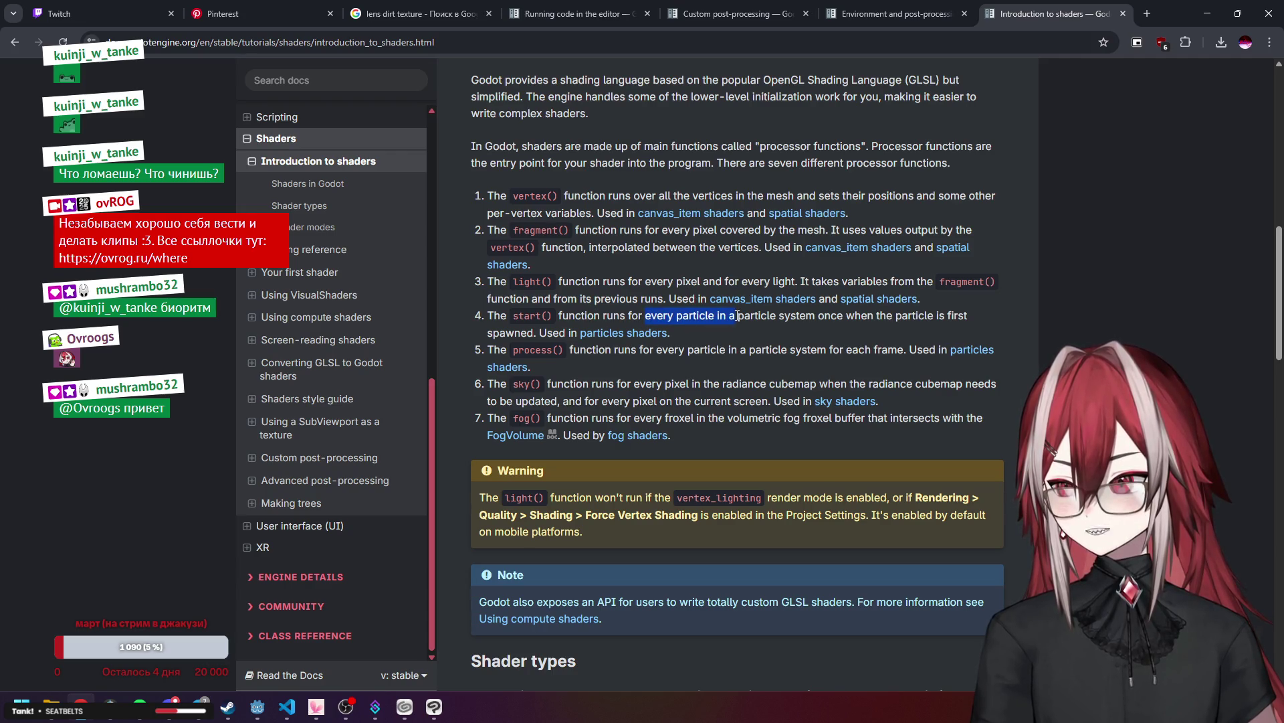
pyautogui.moveTo(619, 349); pyautogui.dragTo(832, 348)
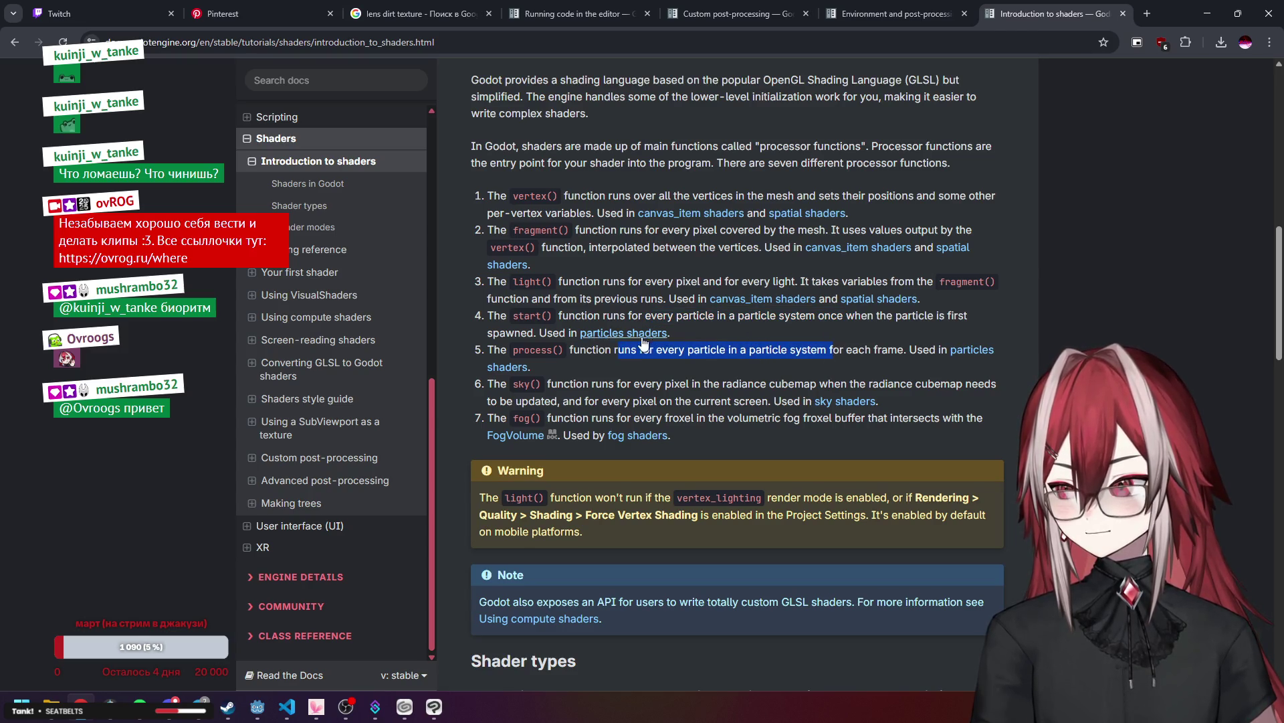
pyautogui.moveTo(561, 381); pyautogui.dragTo(797, 375)
pyautogui.click(651, 368)
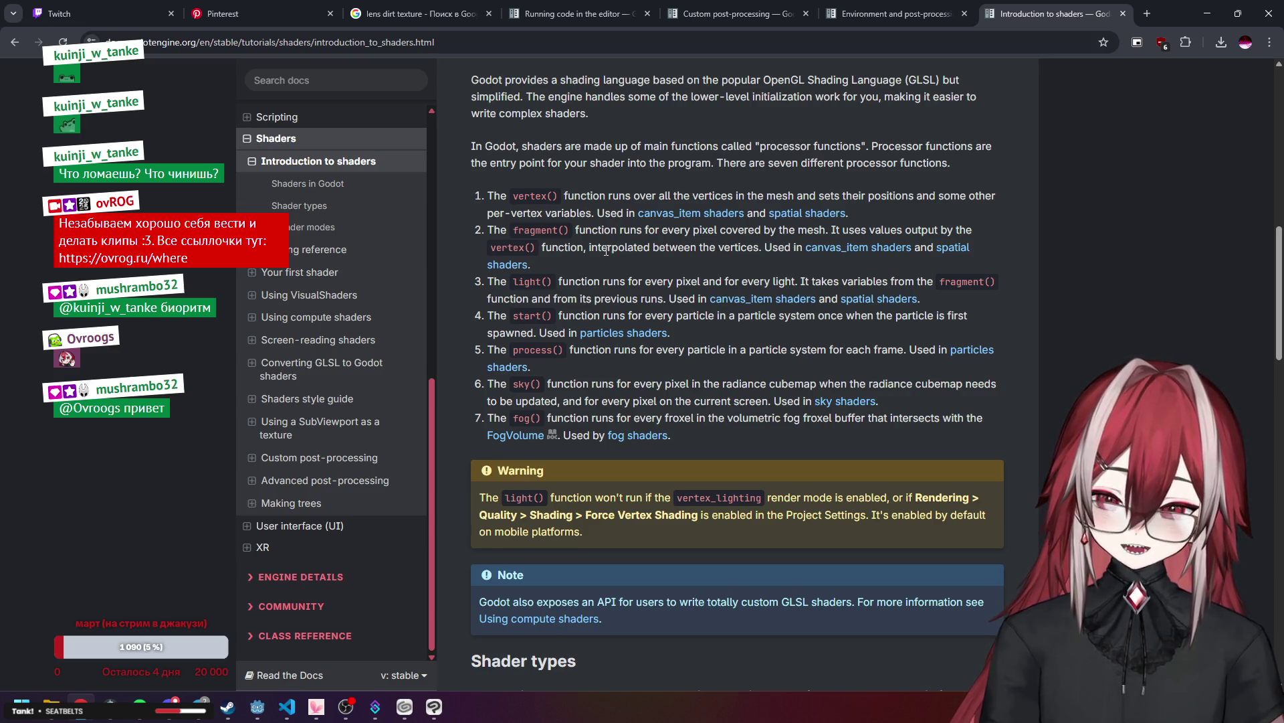
pyautogui.click(1150, 13)
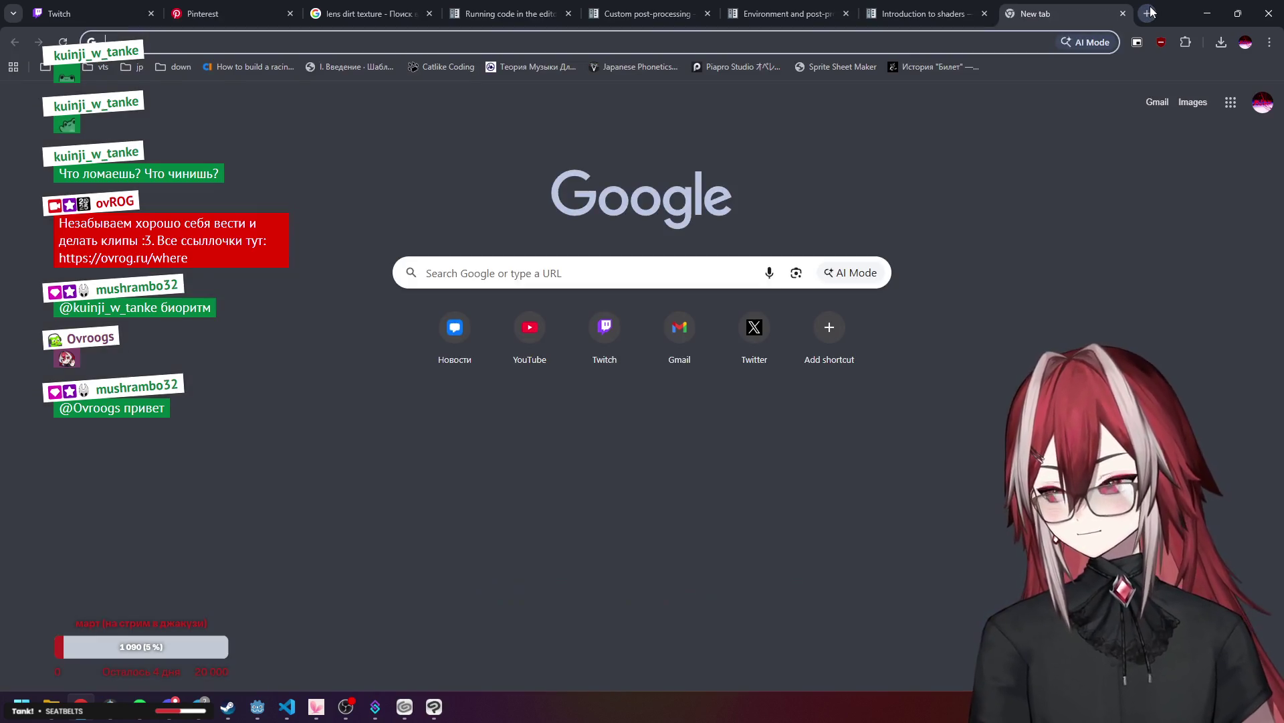
# Step: Search Google for 'godot global light for sprite2d'
pyautogui.write('aff')
pyautogui.press('BackSpace')
pyautogui.press('BackSpace')
pyautogui.press('BackSpace')
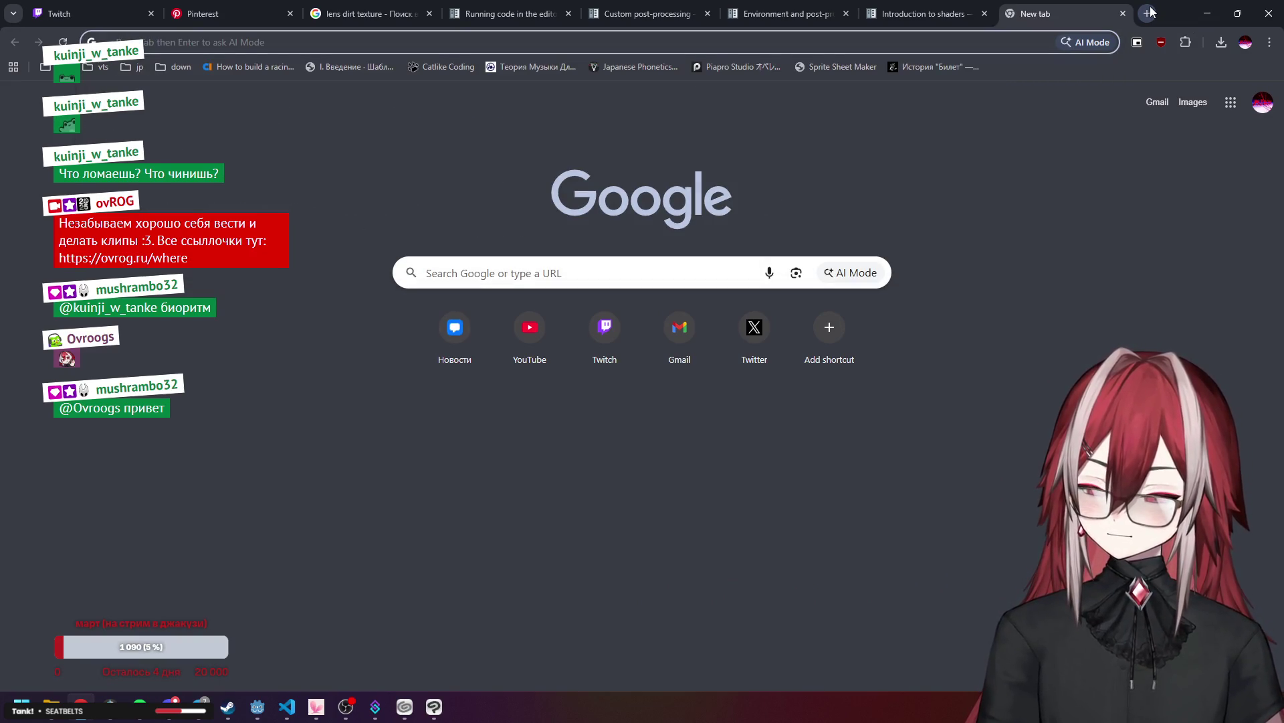
pyautogui.write('godot tool')
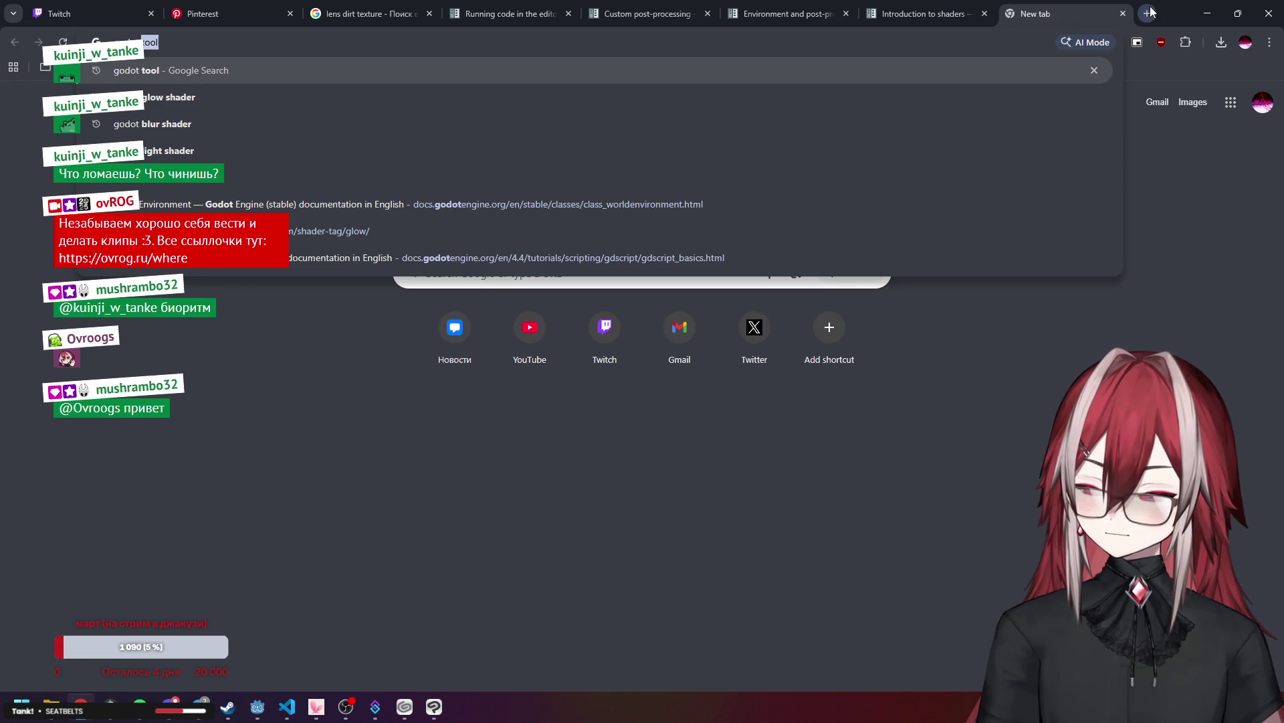
pyautogui.write('affect')
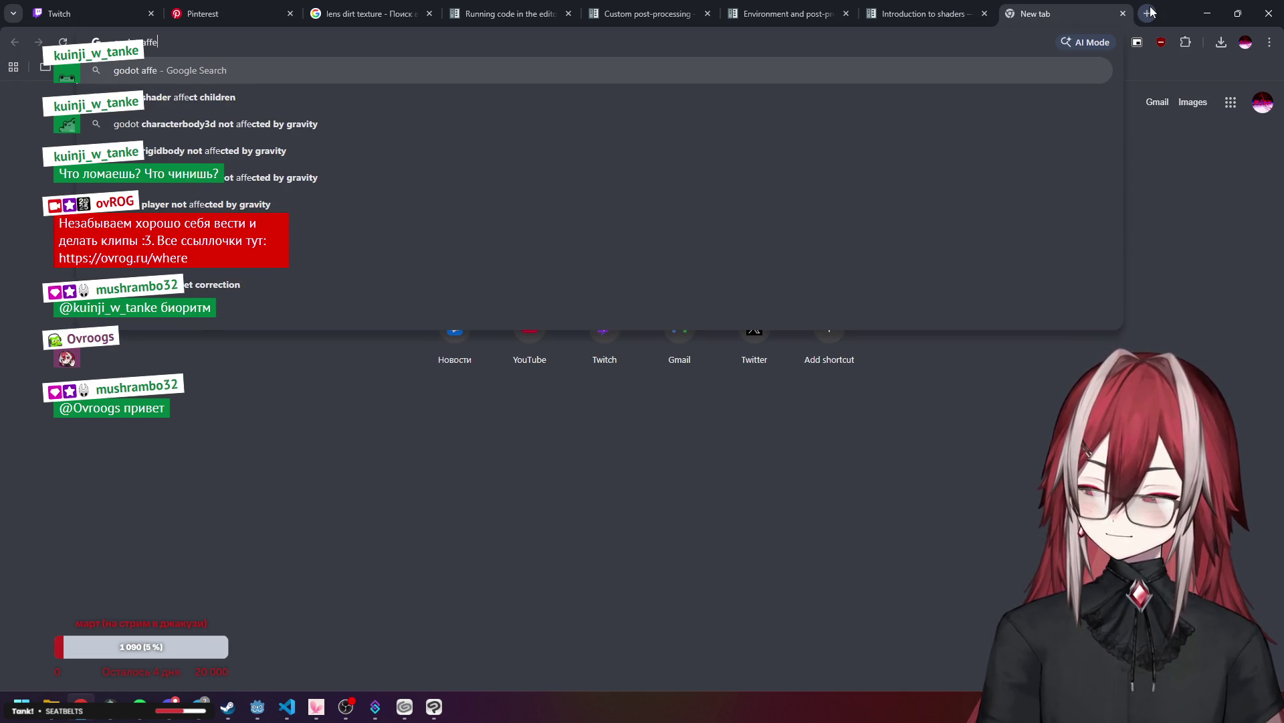
pyautogui.press('BackSpace')
pyautogui.press('BackSpace')
pyautogui.press('BackSpace')
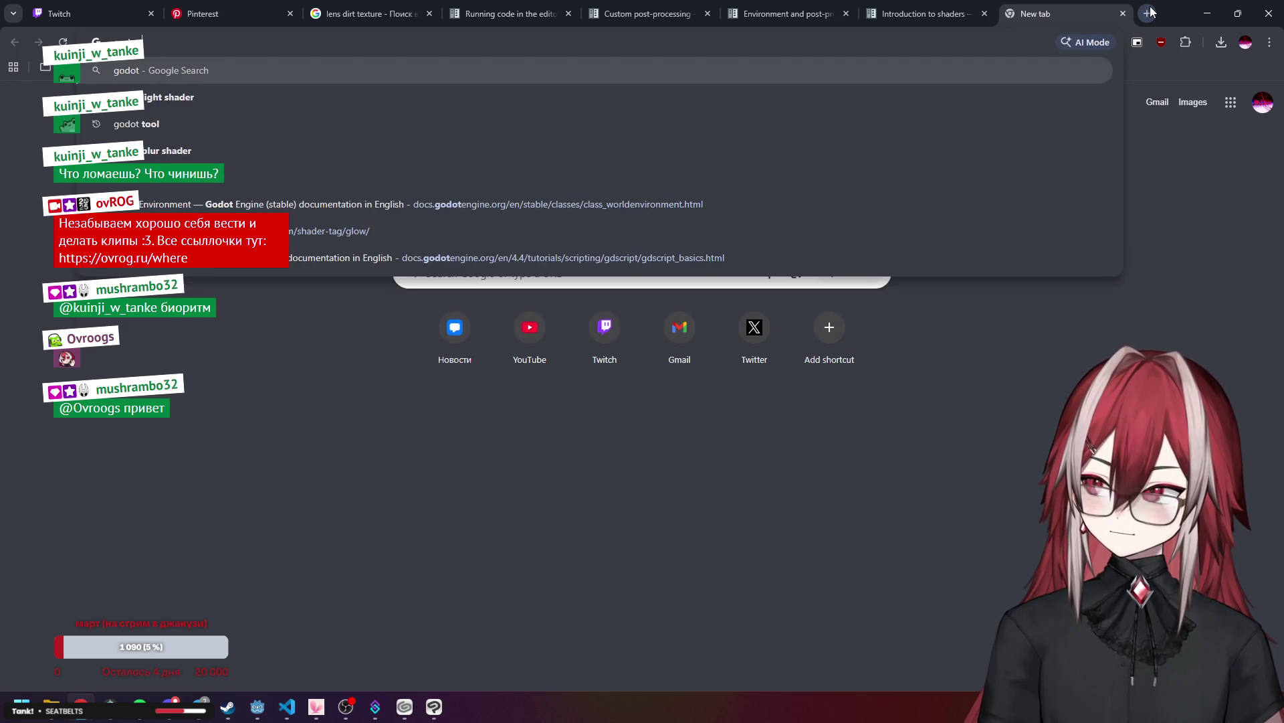
pyautogui.write('glob')
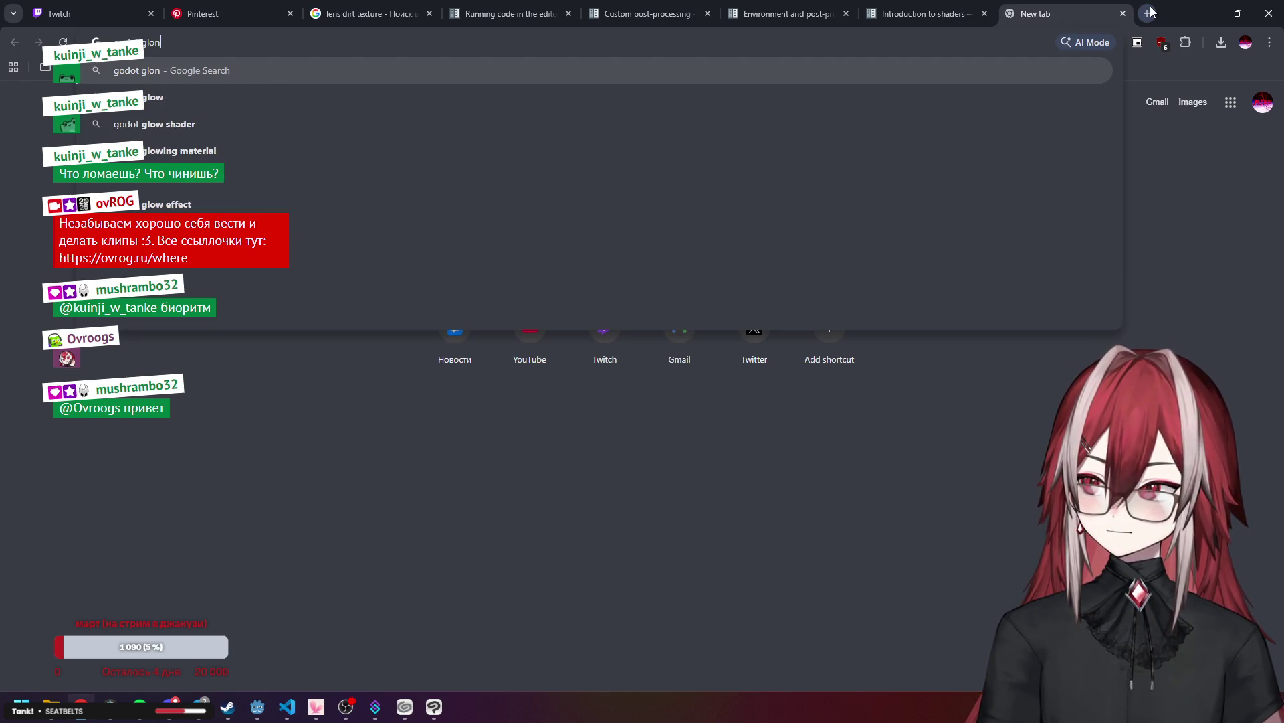
pyautogui.write('al light for sprite23')
pyautogui.press('BackSpace')
pyautogui.write('d')
pyautogui.press('Return')
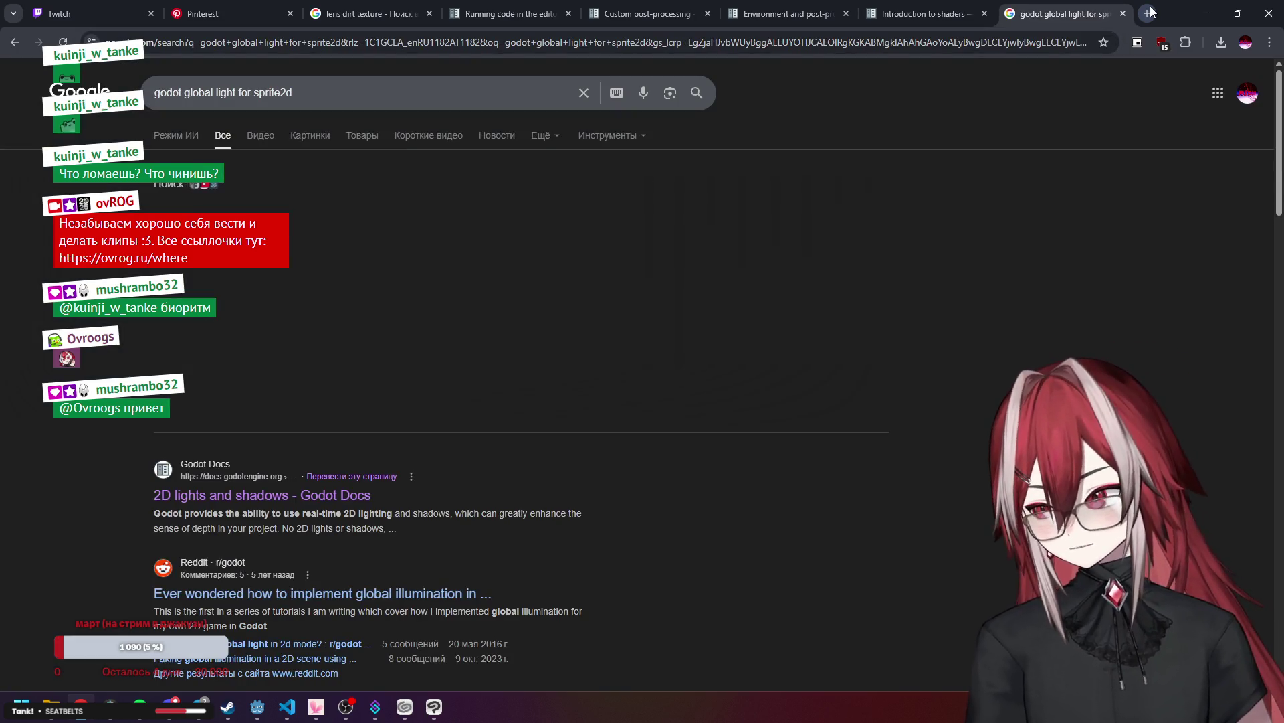
# Step: Expand the AI overview and follow its CanvasModulate link
pyautogui.click(429, 420)
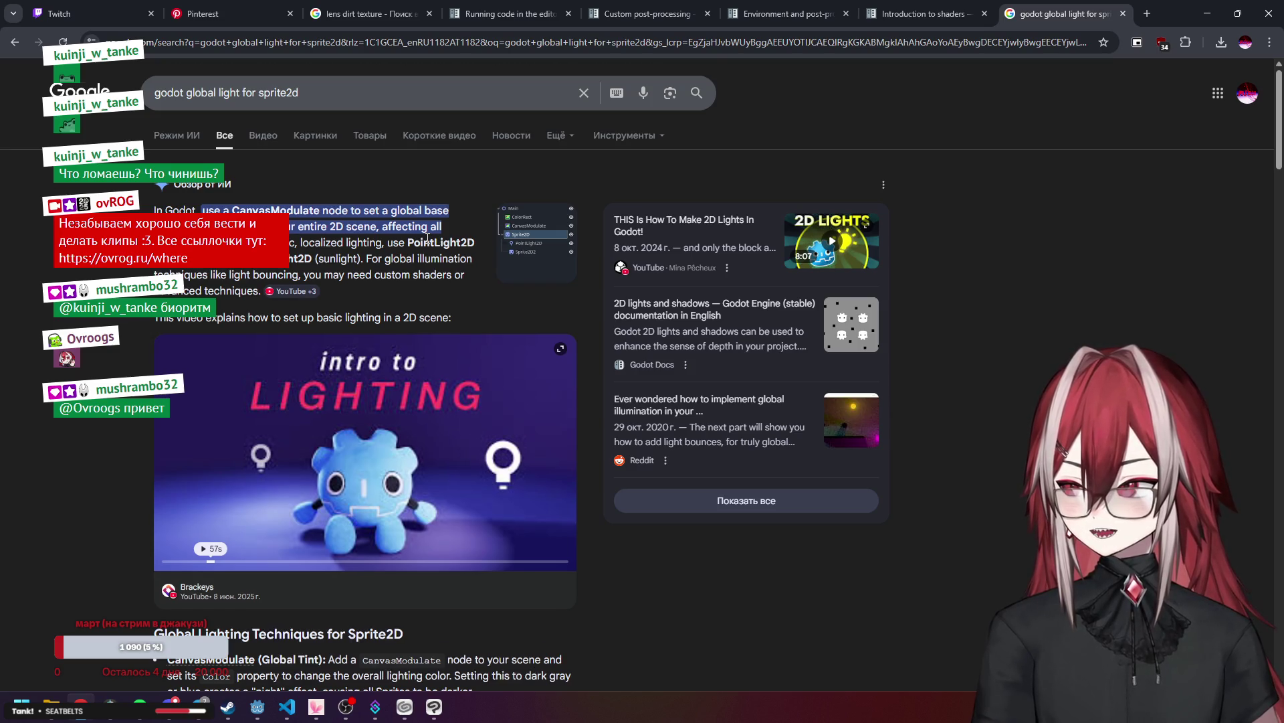
pyautogui.scroll(-4, 428, 238)
pyautogui.click(201, 393)
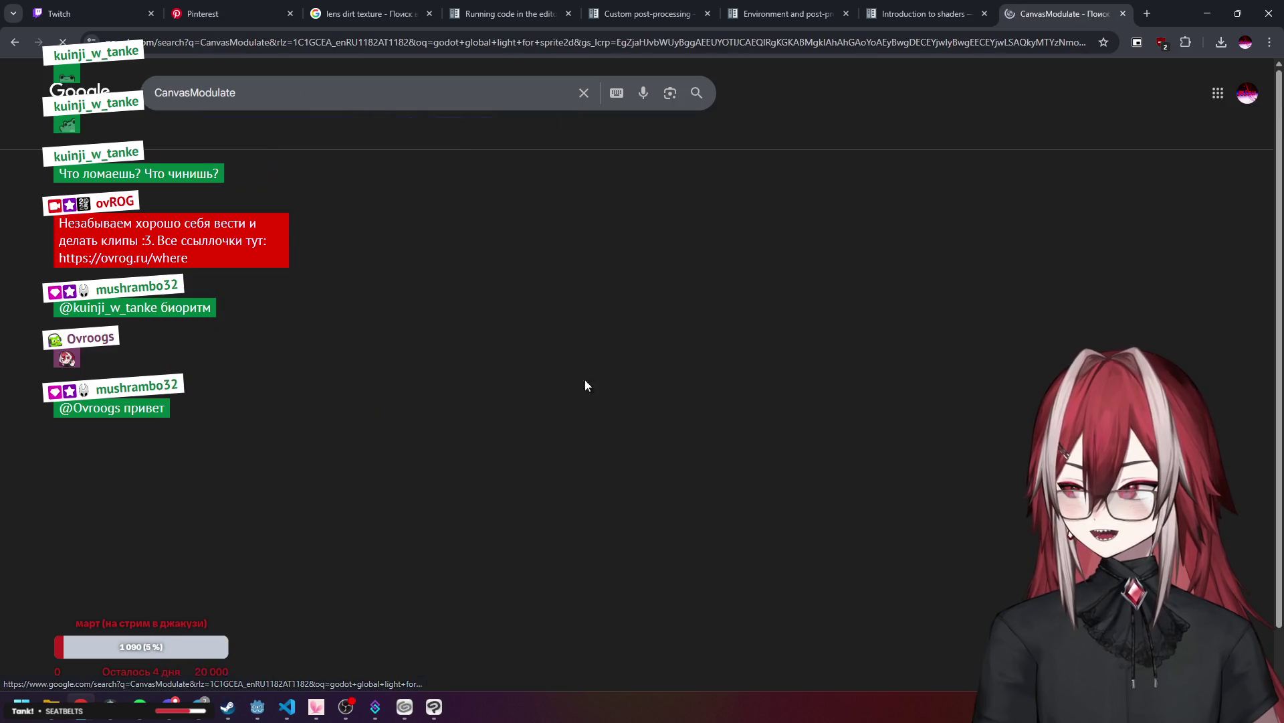
# Step: Read the Godot Forum thread on CanvasModulate, PointLight2D and LightOnly materials
pyautogui.click(334, 626)
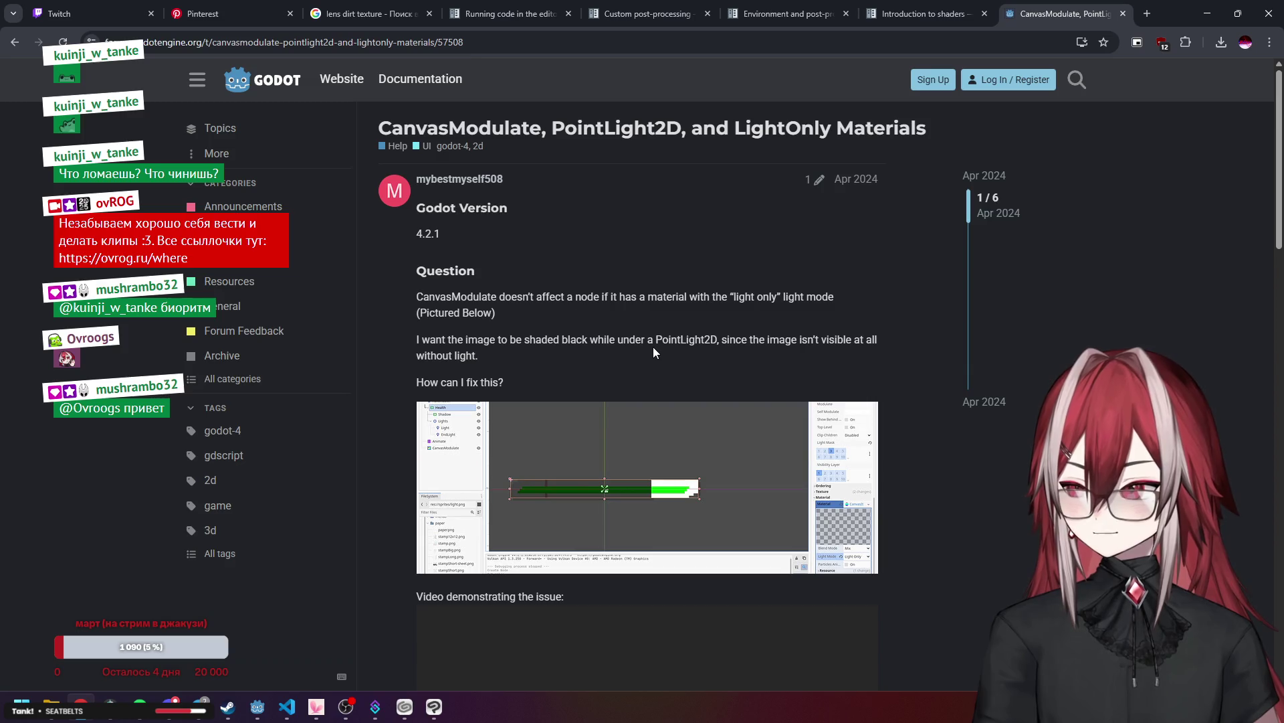
pyautogui.scroll(-2, 660, 327)
pyautogui.scroll(-2, 660, 329)
pyautogui.scroll(4, 661, 328)
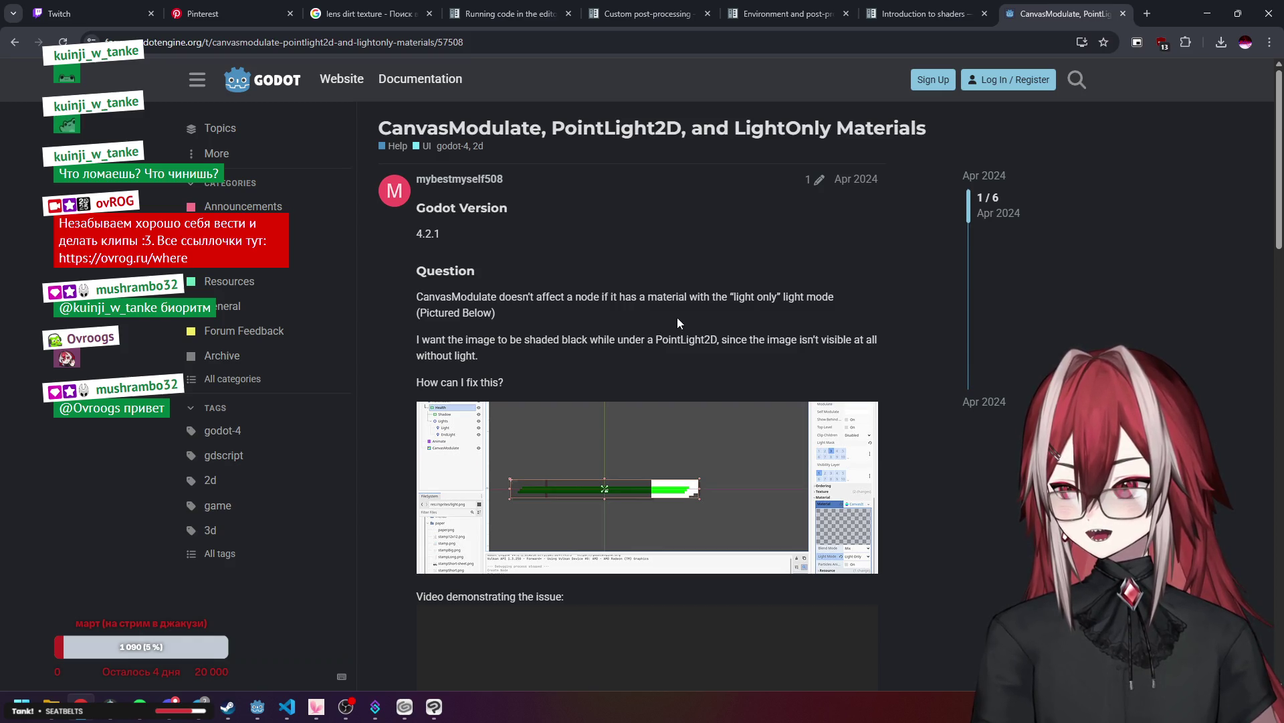
# Step: Minimize Chrome and VS Code to return to Godot and select the TestScene root
pyautogui.click(1204, 14)
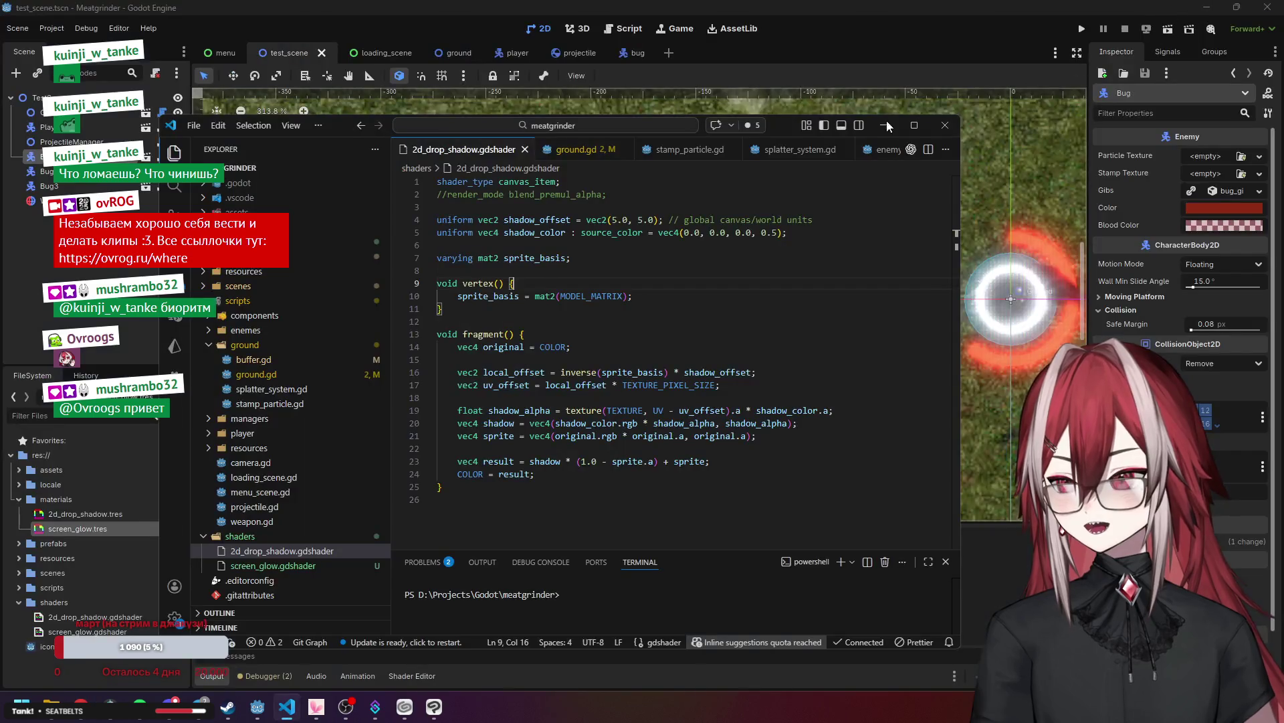
pyautogui.click(913, 125)
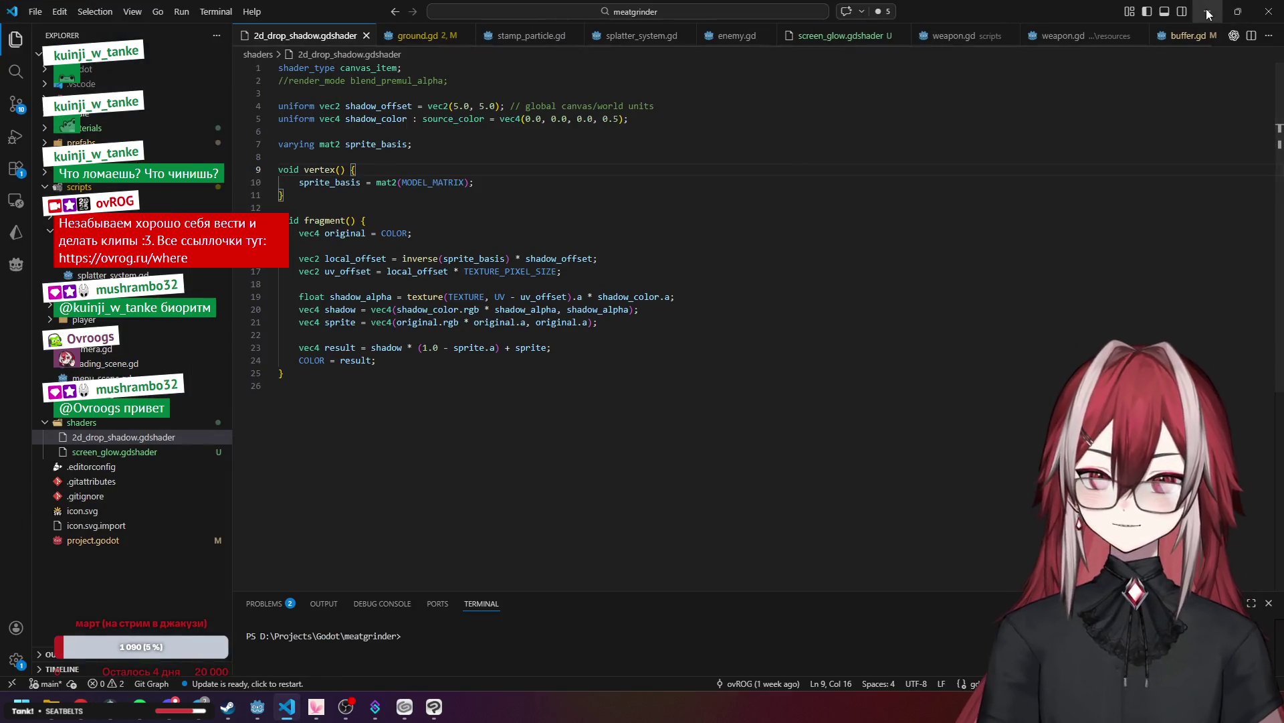
pyautogui.click(1207, 8)
pyautogui.click(63, 95)
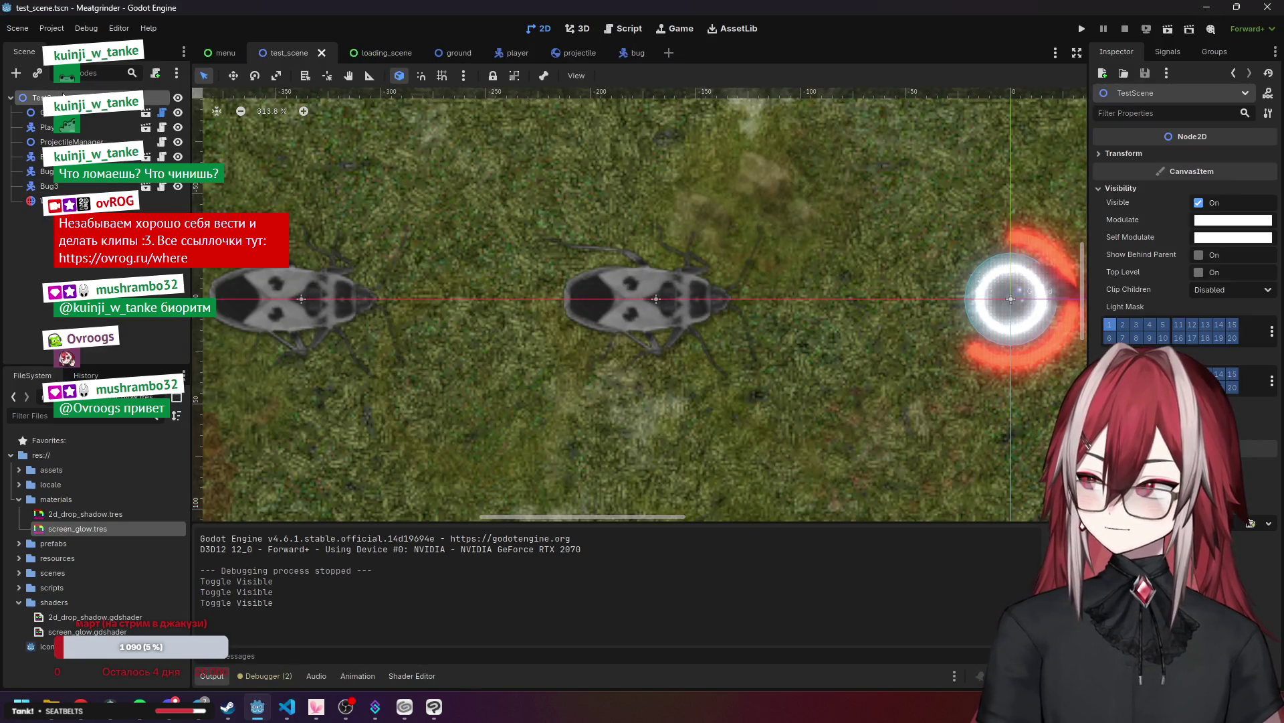
# Step: Lower TestScene's Modulate tint to a dark grey, with a value of about 43
pyautogui.click(1221, 221)
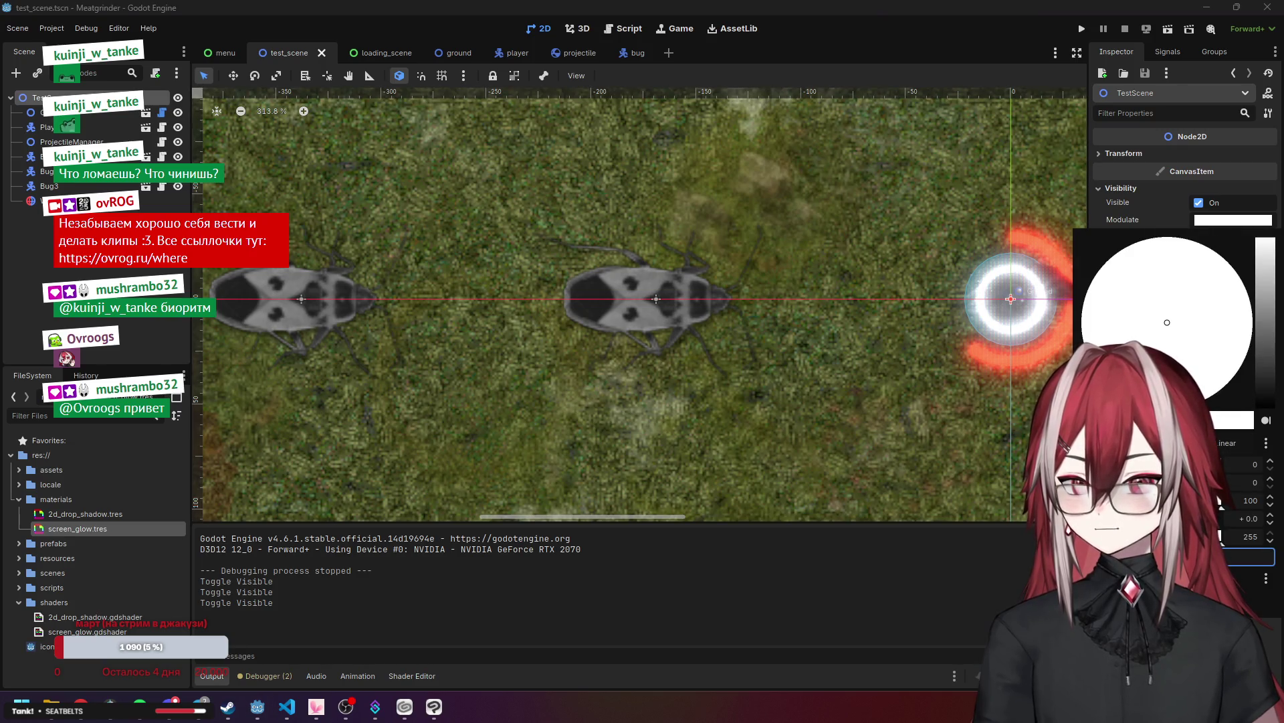
pyautogui.scroll(-15, 1219, 502)
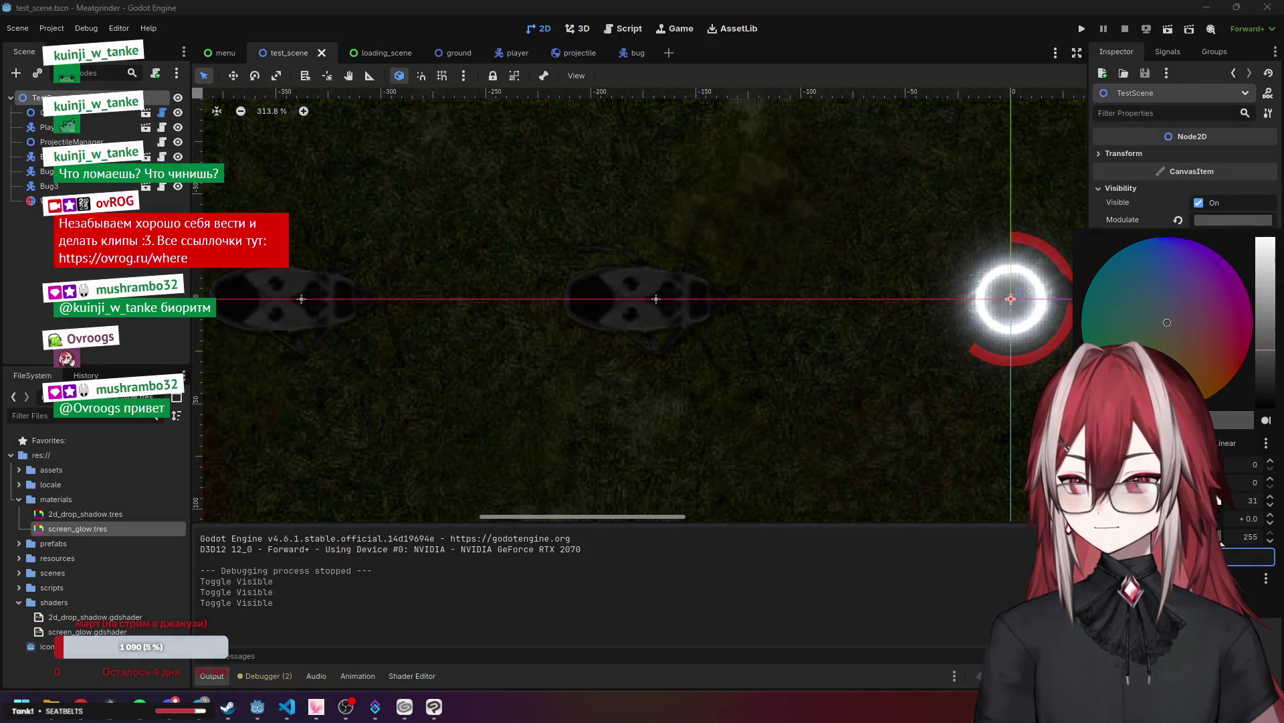
pyautogui.scroll(8, 1219, 498)
pyautogui.scroll(-12, 1219, 498)
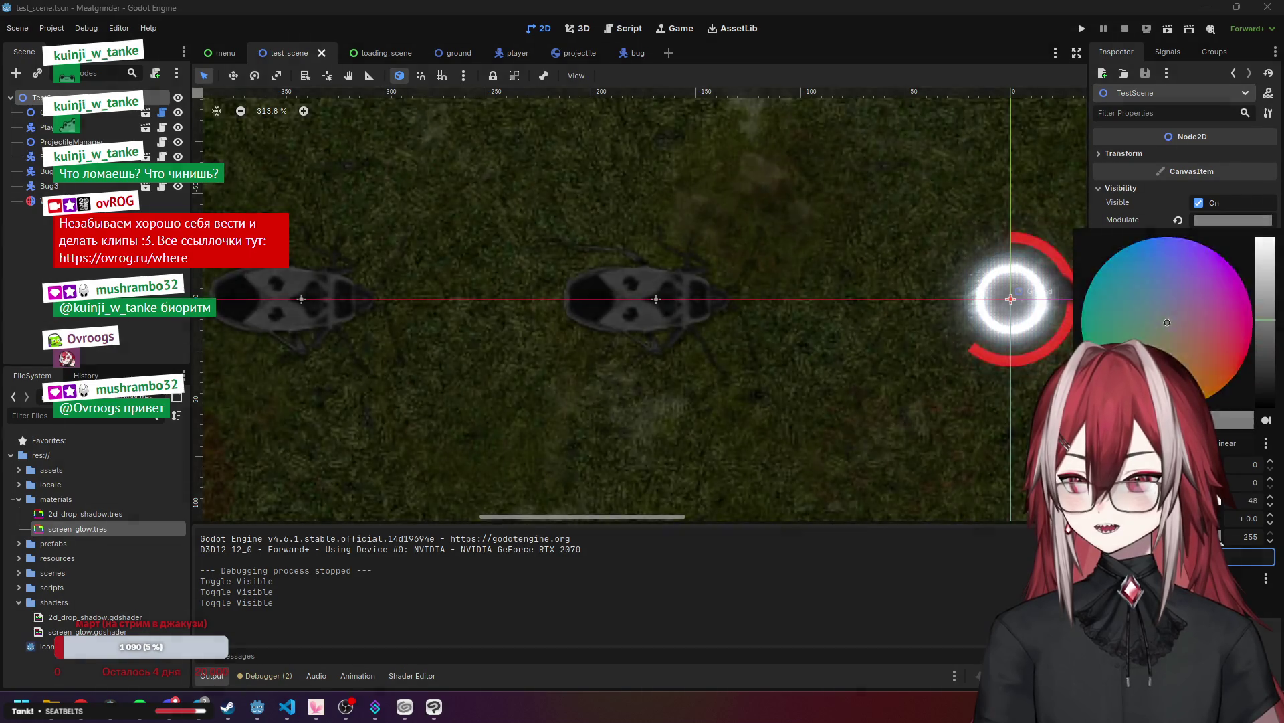
pyautogui.scroll(5, 1219, 499)
pyautogui.scroll(-15, 1219, 499)
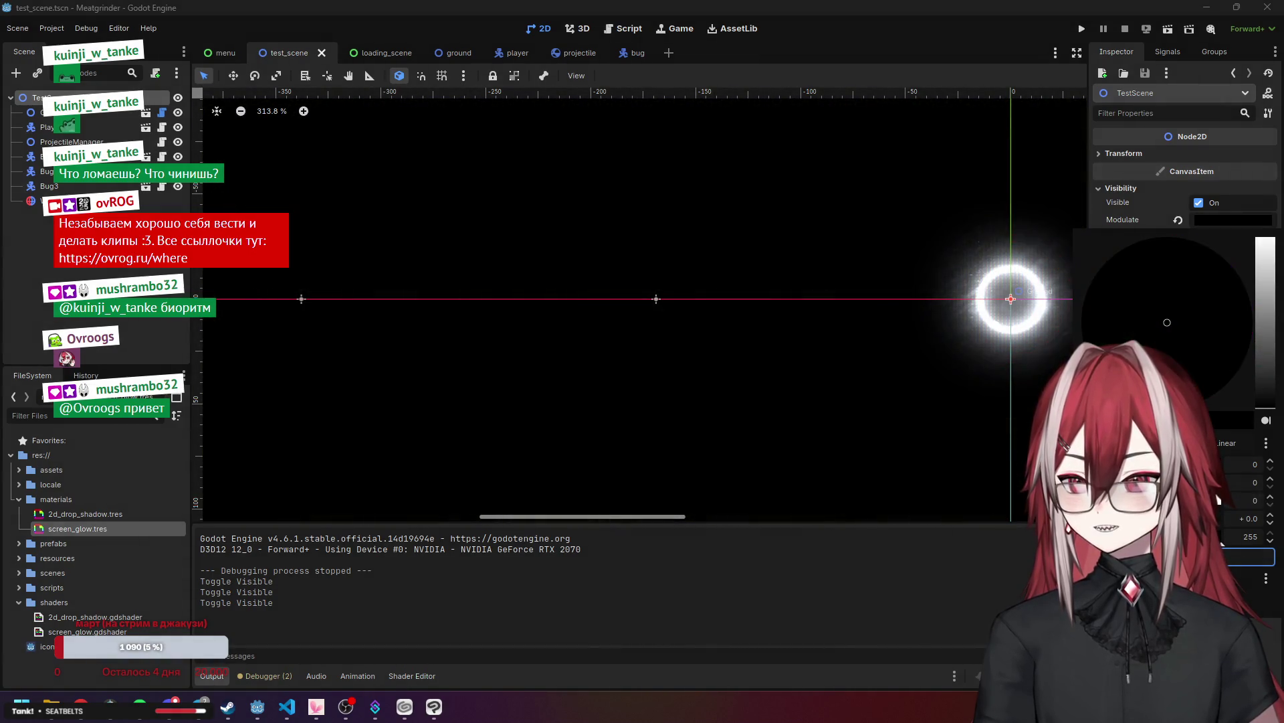
pyautogui.scroll(8, 1219, 500)
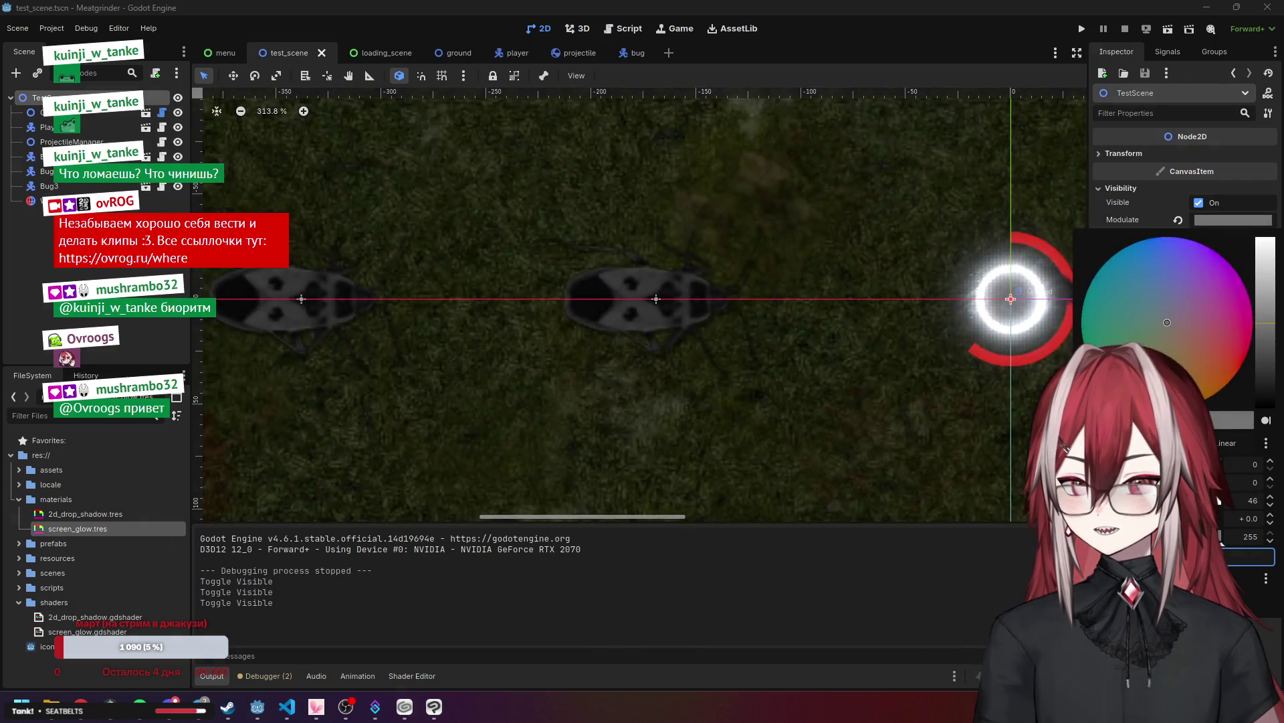
pyautogui.scroll(-5, 1219, 500)
pyautogui.scroll(3, 1245, 495)
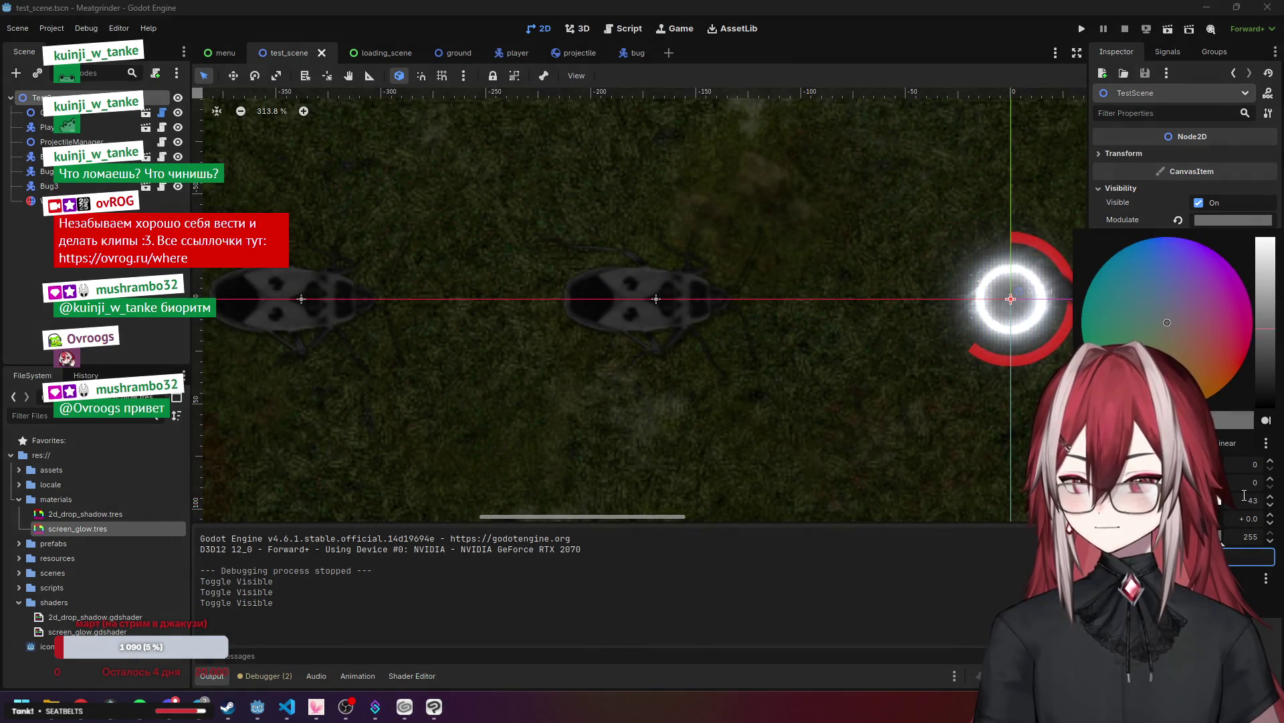
pyautogui.click(868, 371)
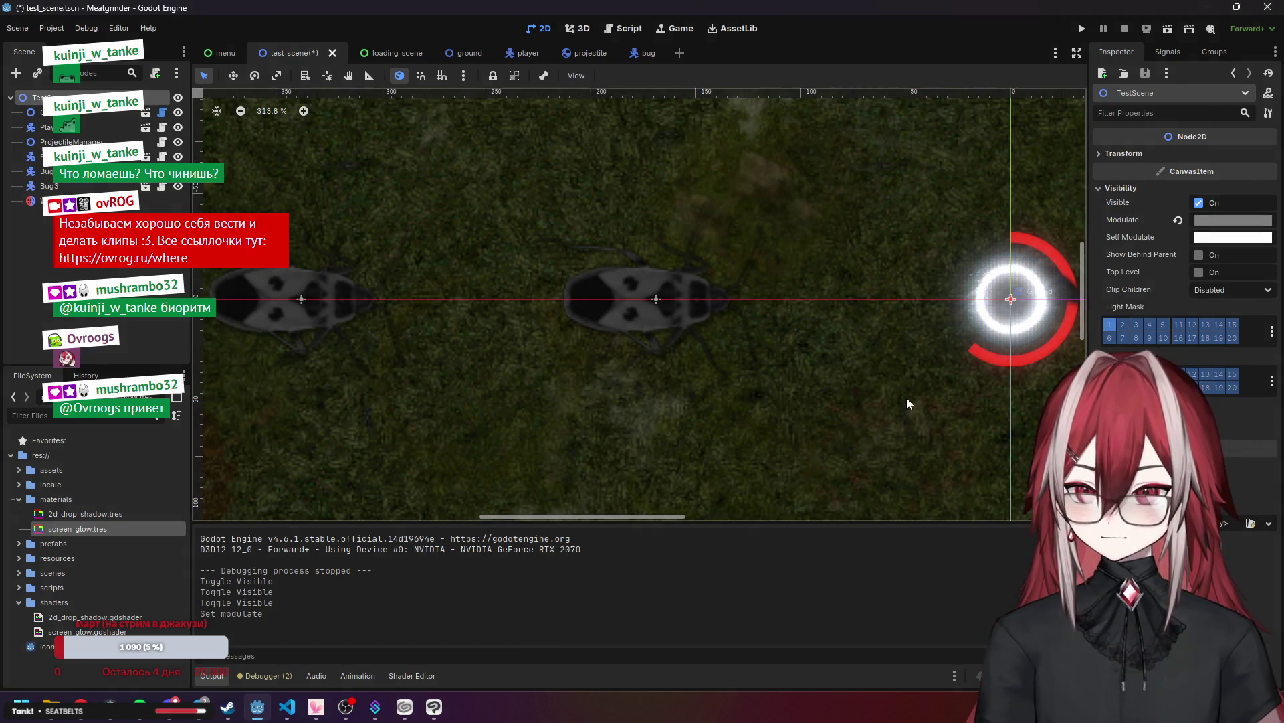
# Step: Centre the 2D view on the glowing player ring at the origin
pyautogui.scroll(-5, 868, 372)
pyautogui.press('f')
pyautogui.scroll(6, 648, 329)
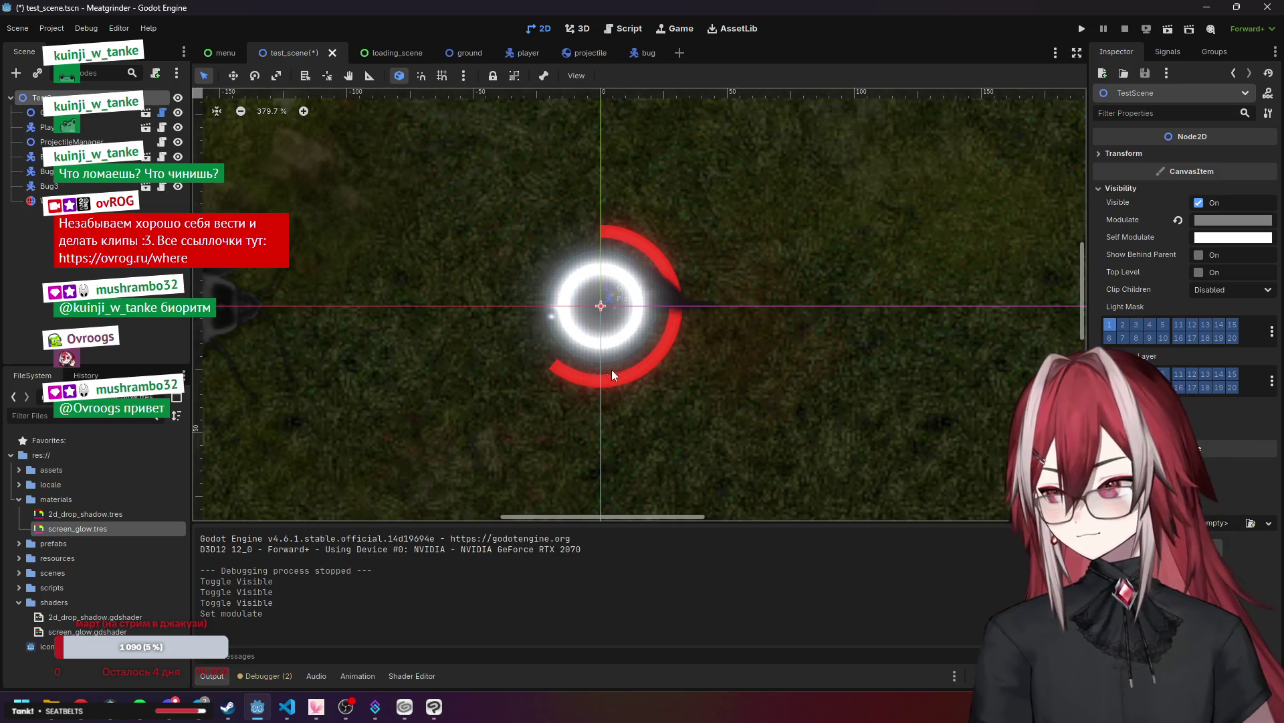
pyautogui.moveTo(407, 45)
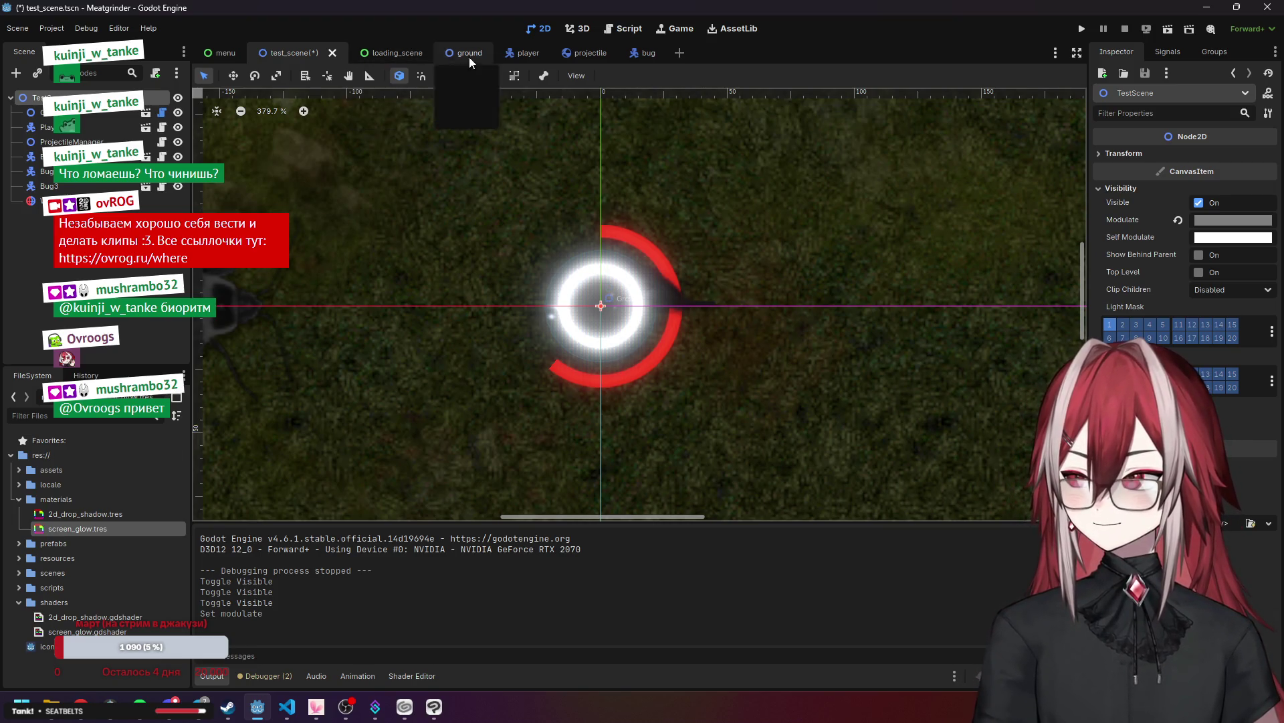
pyautogui.click(524, 56)
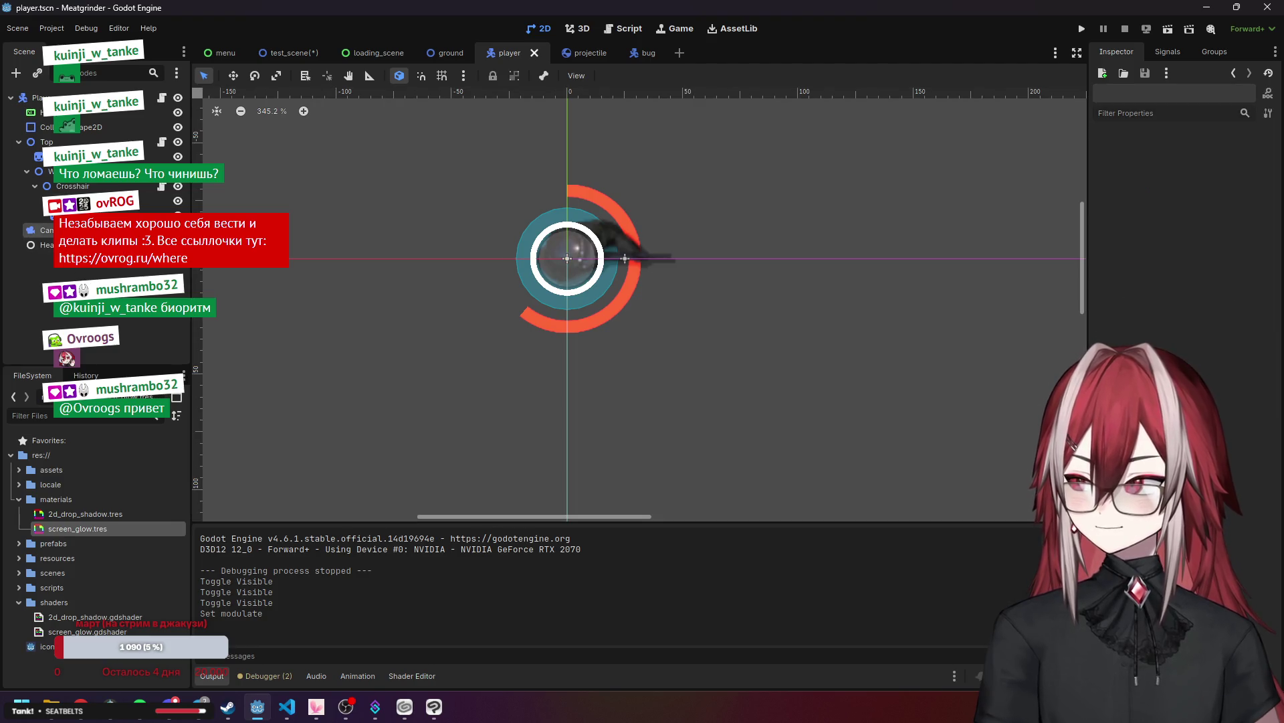
pyautogui.click(531, 224)
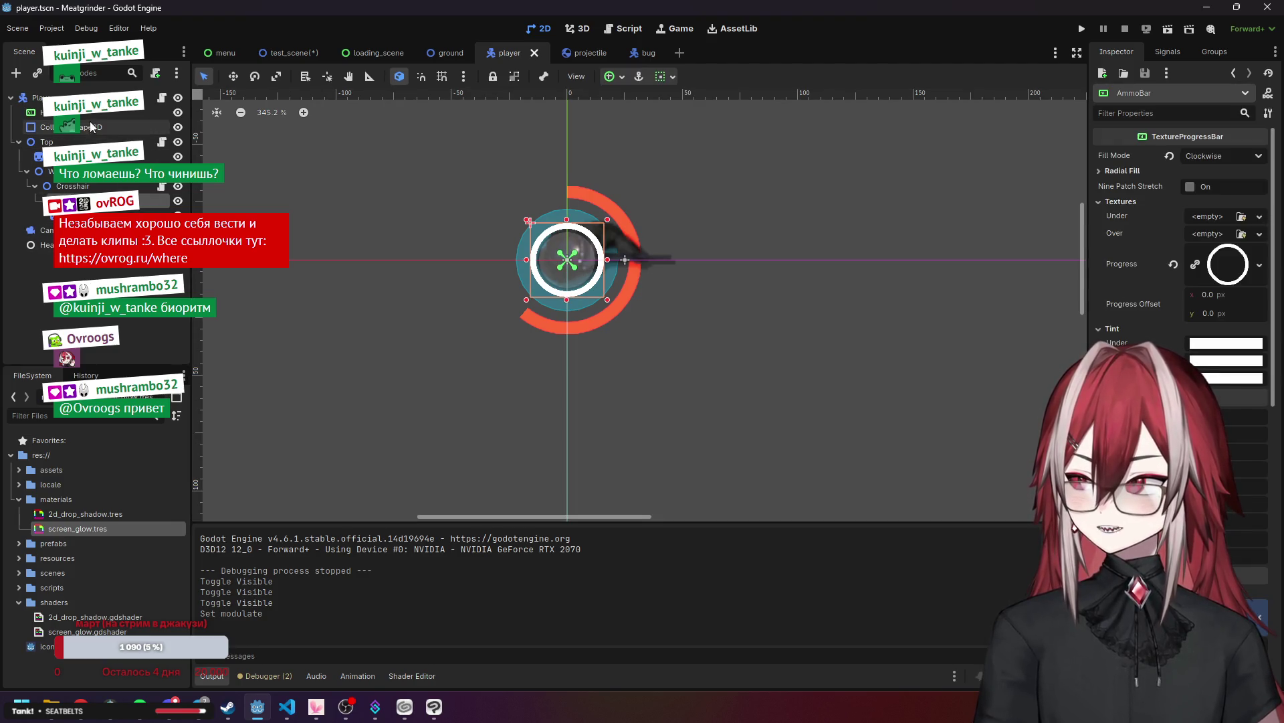
pyautogui.click(493, 185)
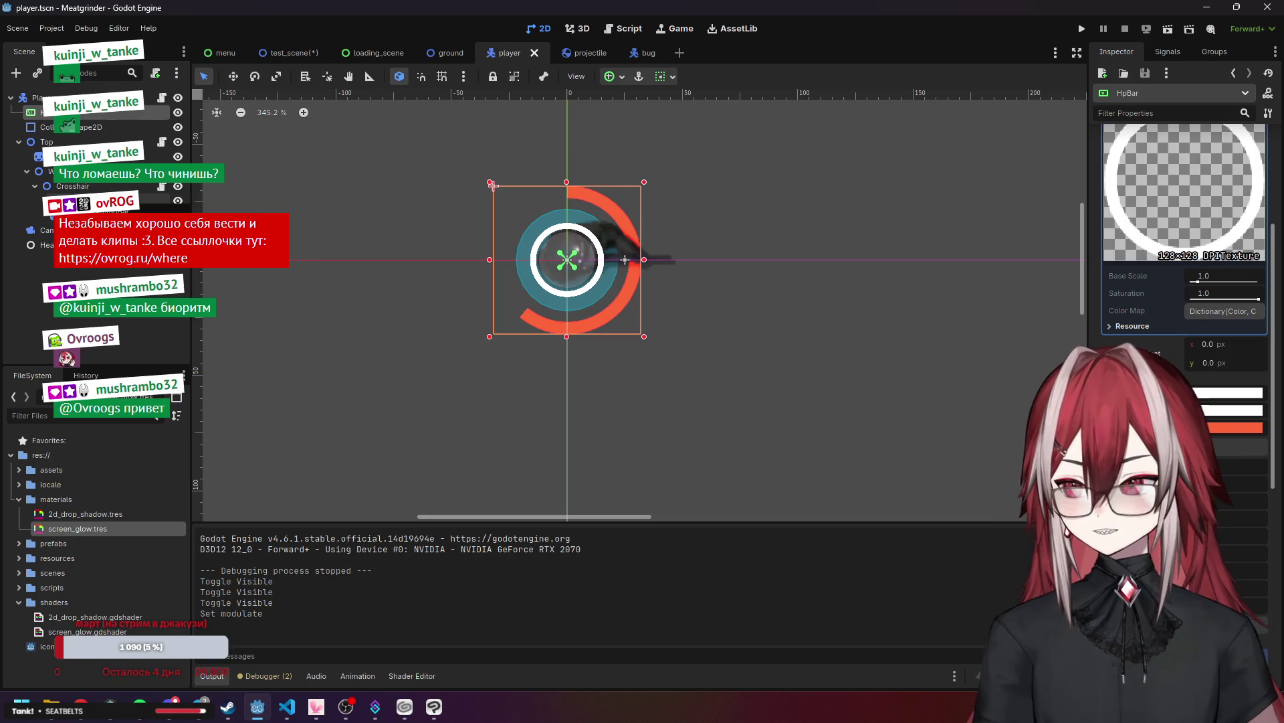
pyautogui.click(530, 223)
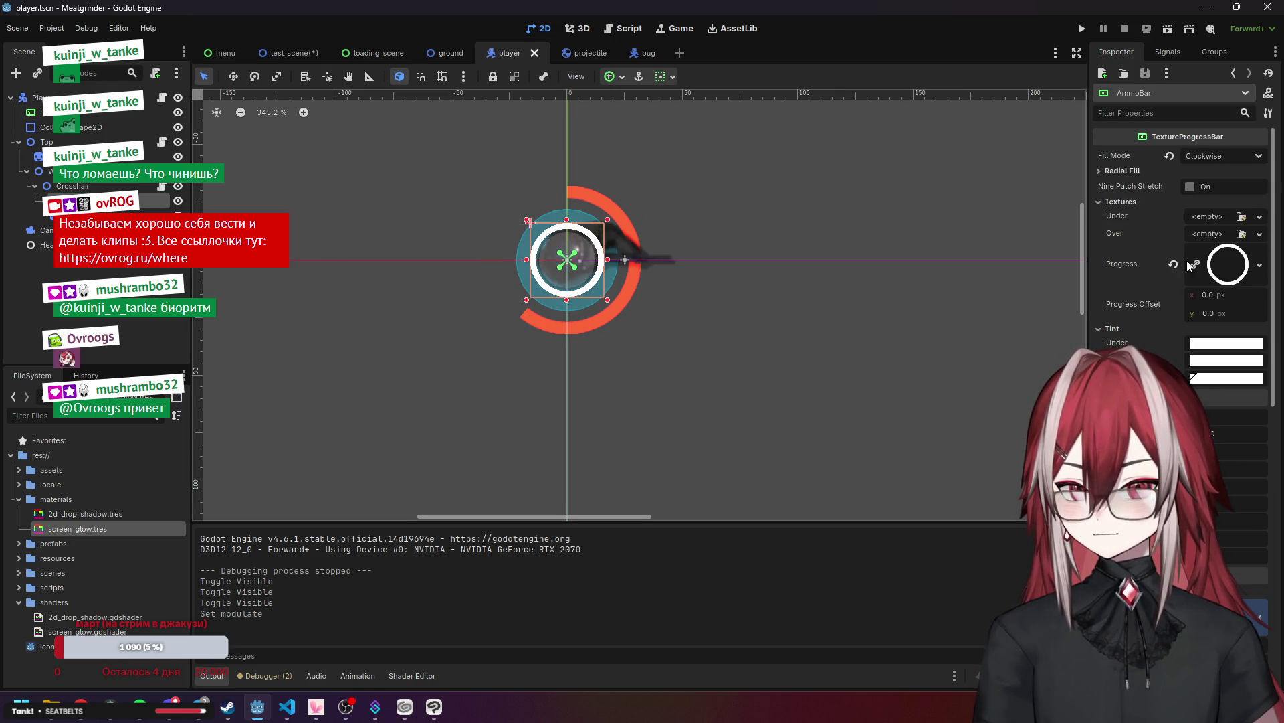
pyautogui.scroll(-10, 1189, 266)
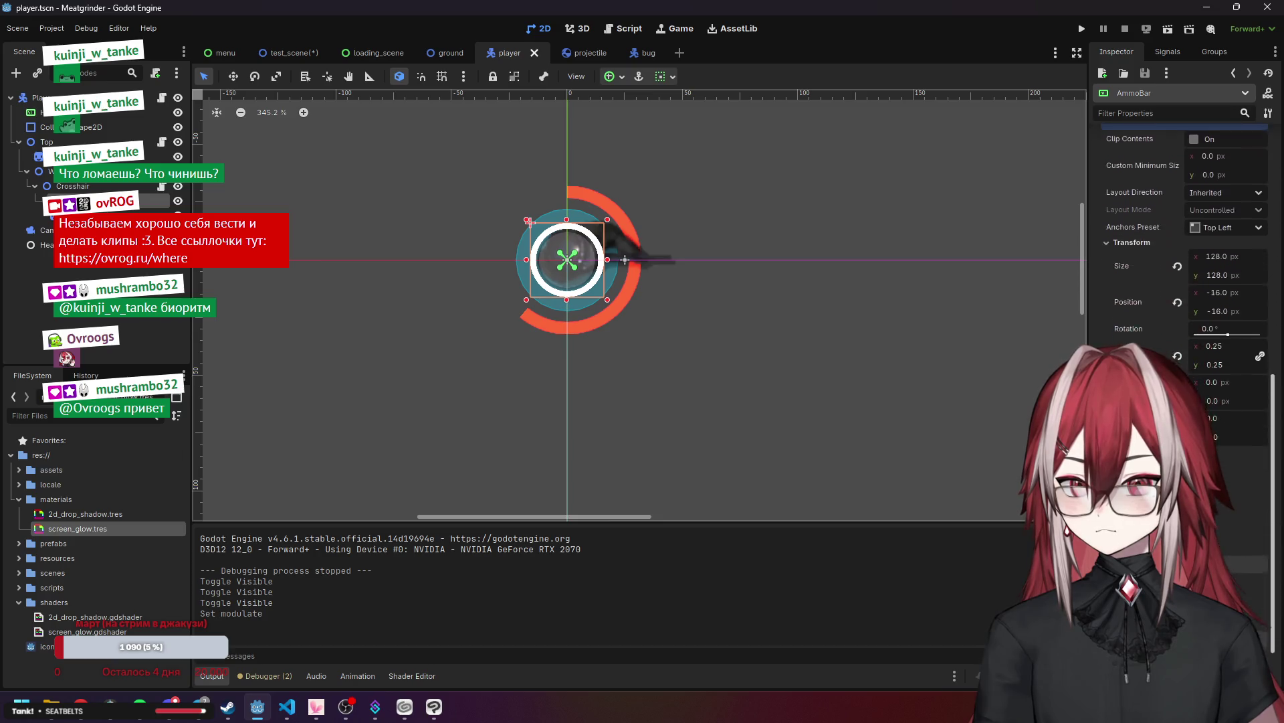
pyautogui.scroll(5, 1116, 338)
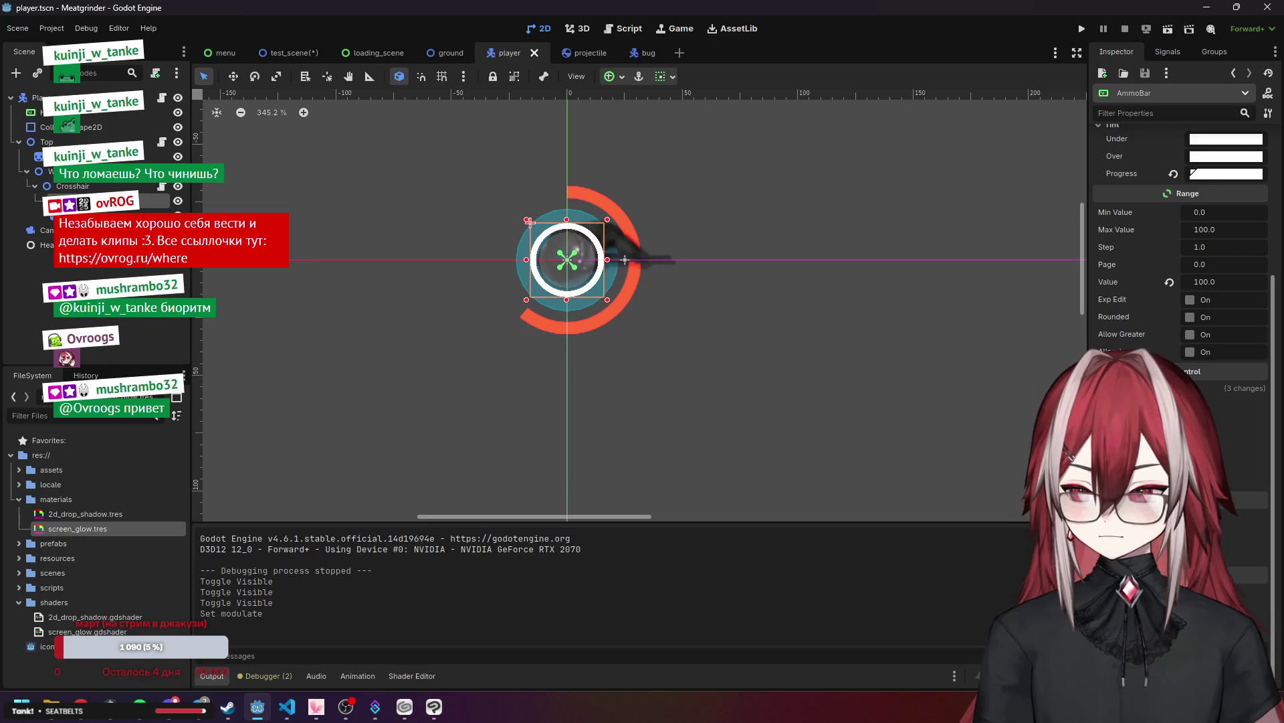
pyautogui.moveTo(1137, 508)
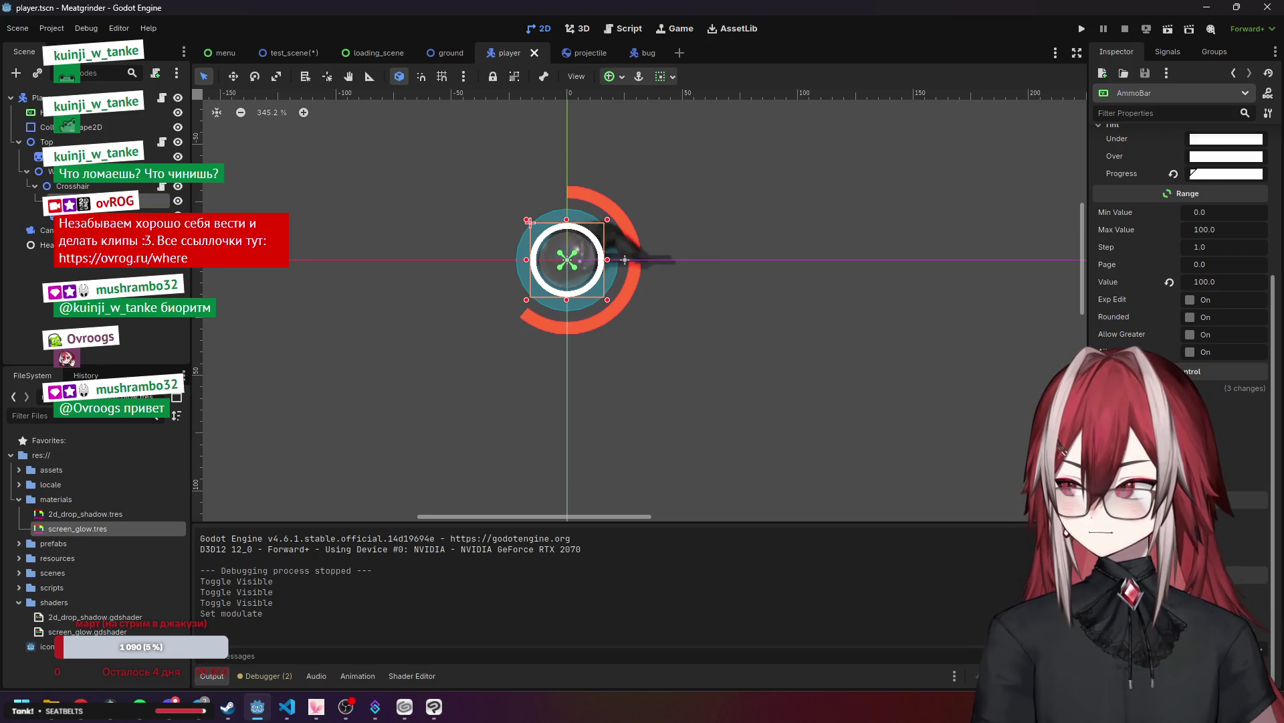
pyautogui.scroll(3, 1141, 291)
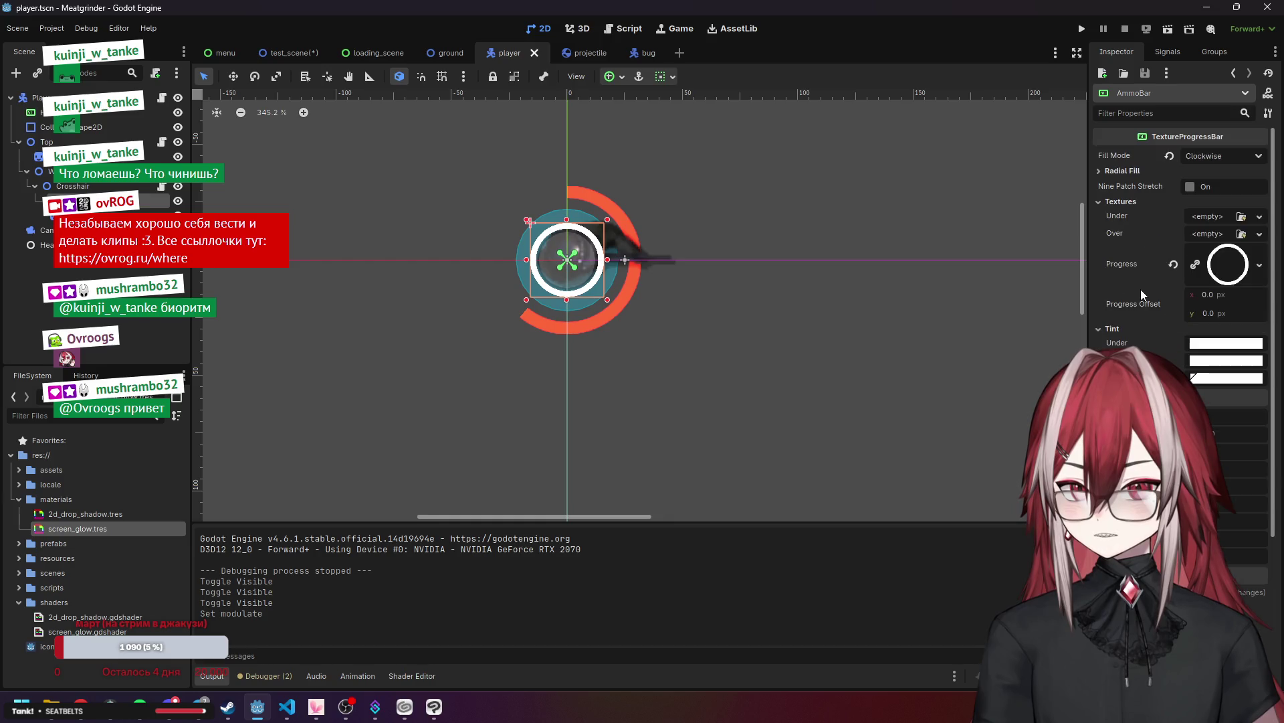
pyautogui.click(1133, 202)
pyautogui.click(1114, 215)
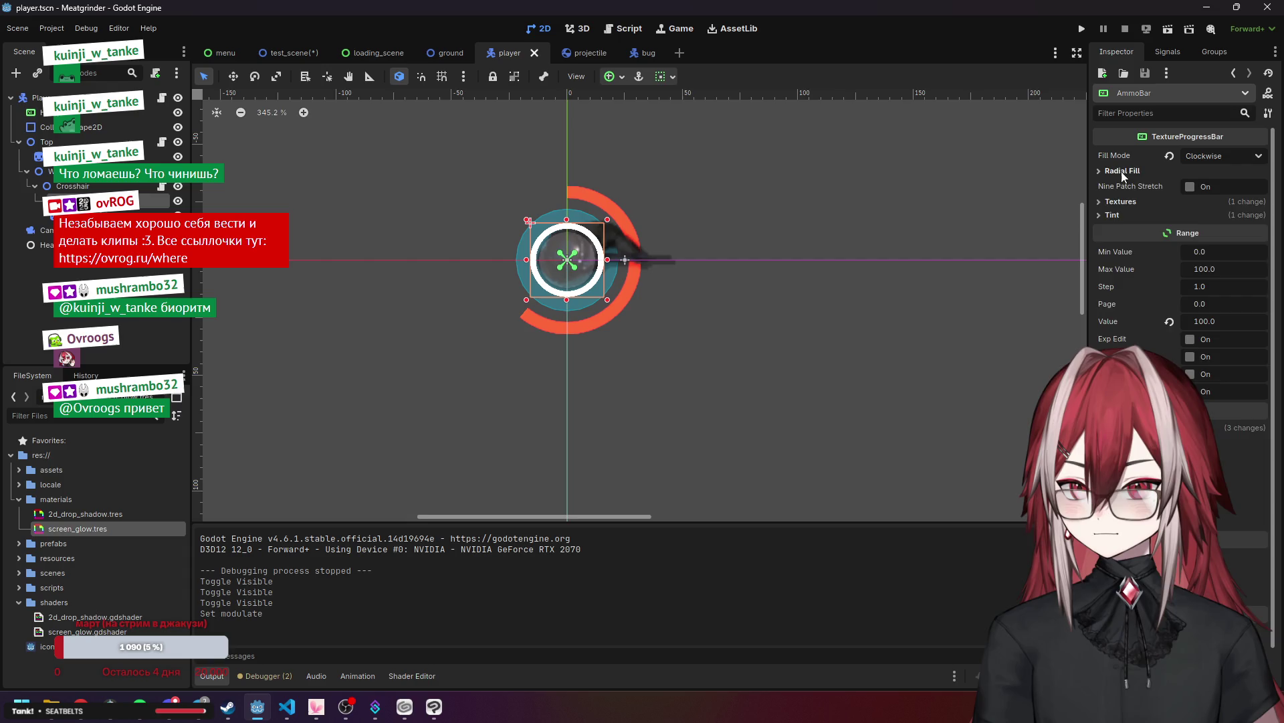
pyautogui.scroll(-2, 1132, 247)
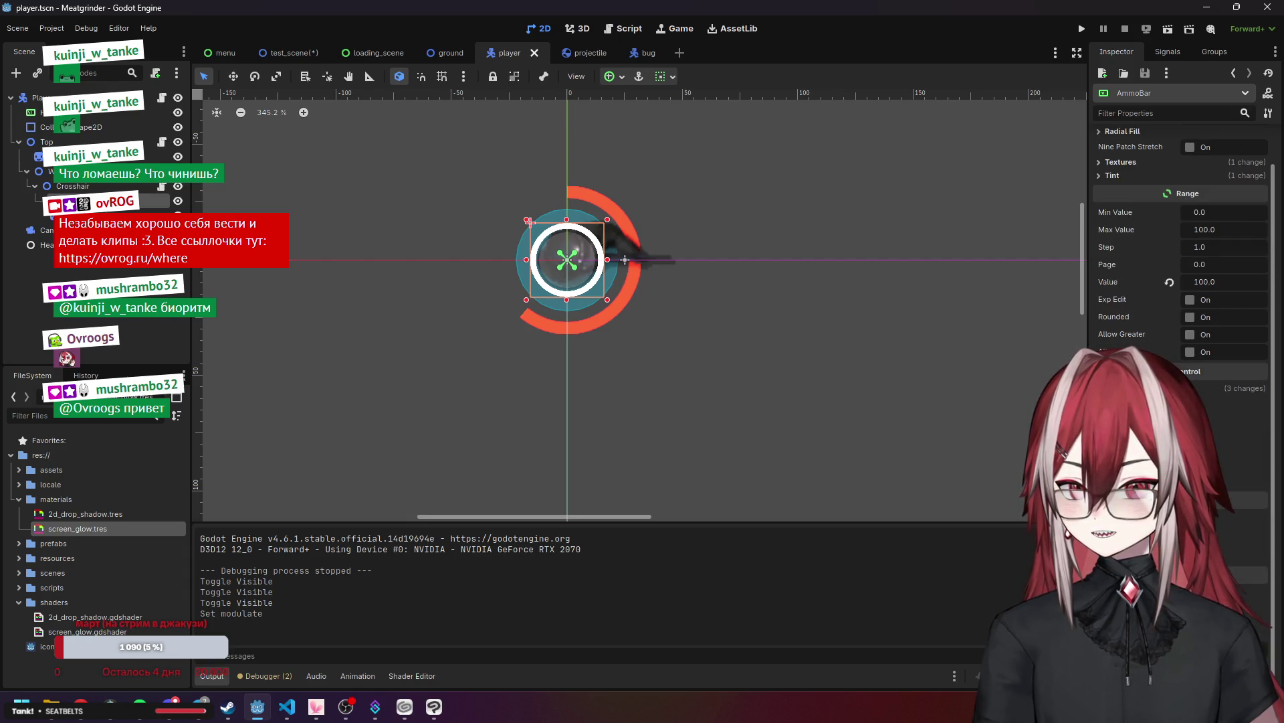
pyautogui.scroll(-5, 1180, 268)
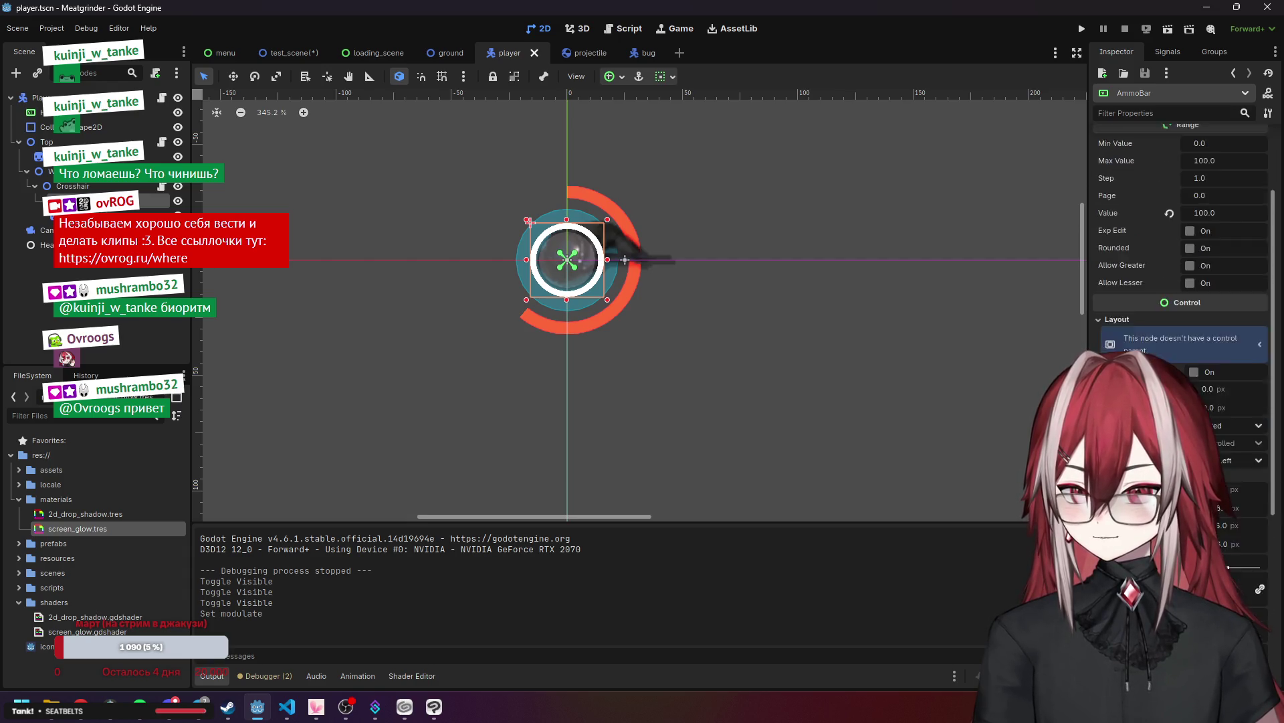
pyautogui.scroll(-2, 1181, 268)
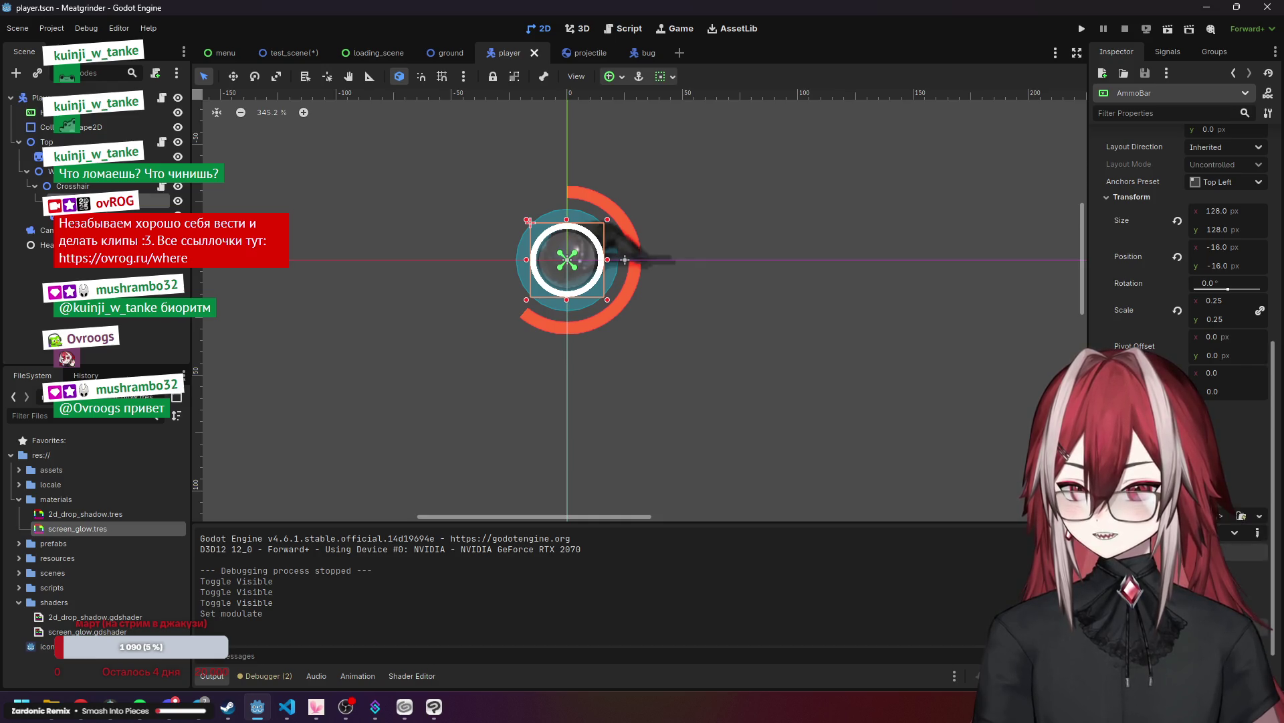
pyautogui.scroll(3, 1136, 339)
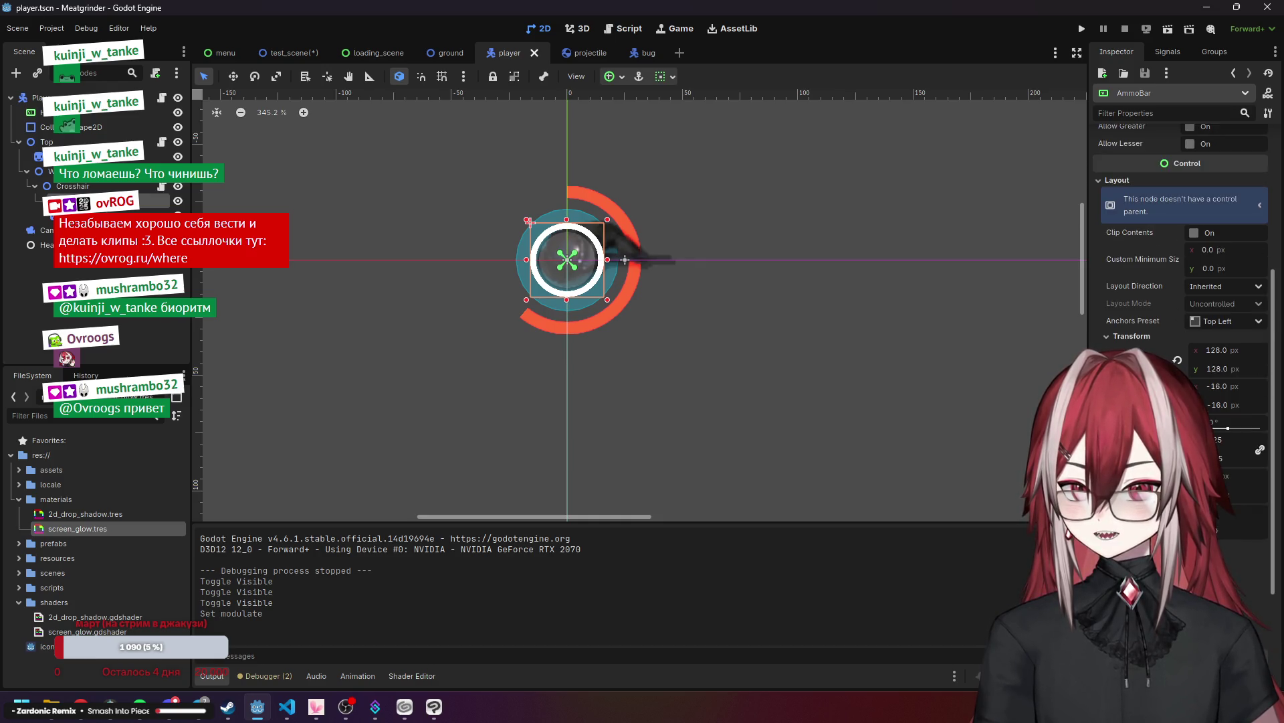
pyautogui.click(1135, 337)
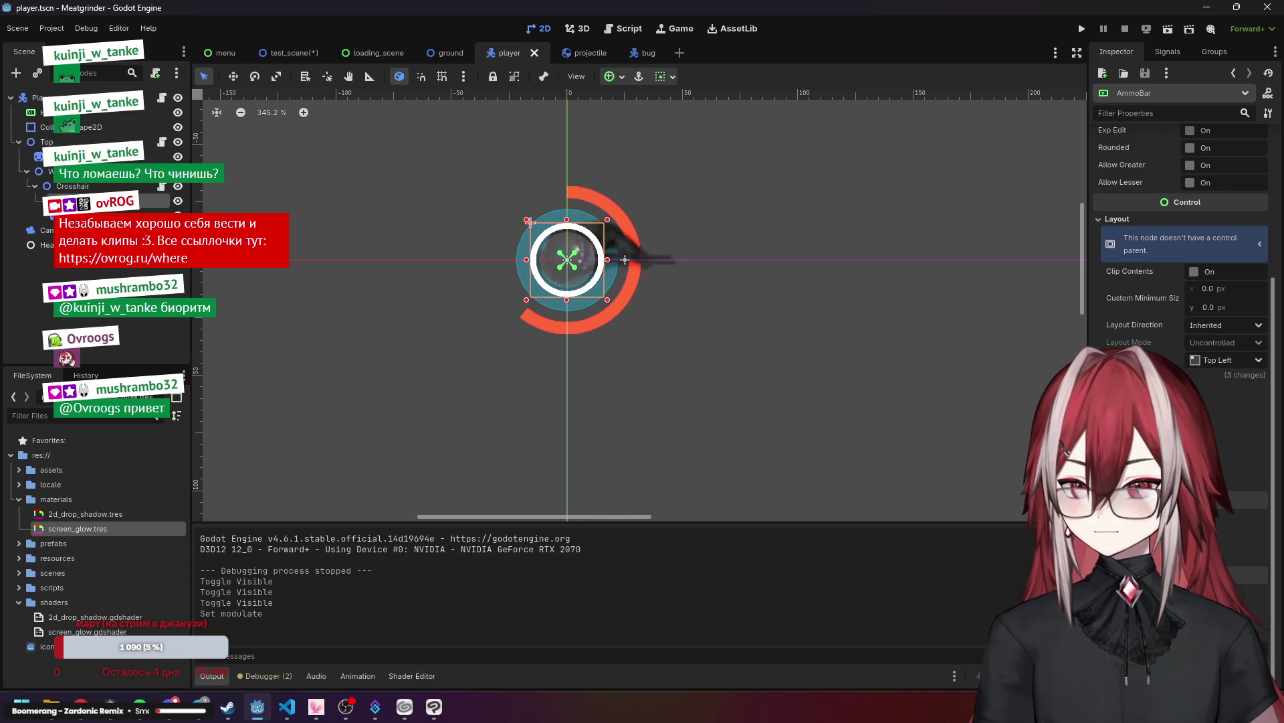
pyautogui.scroll(-3, 1136, 337)
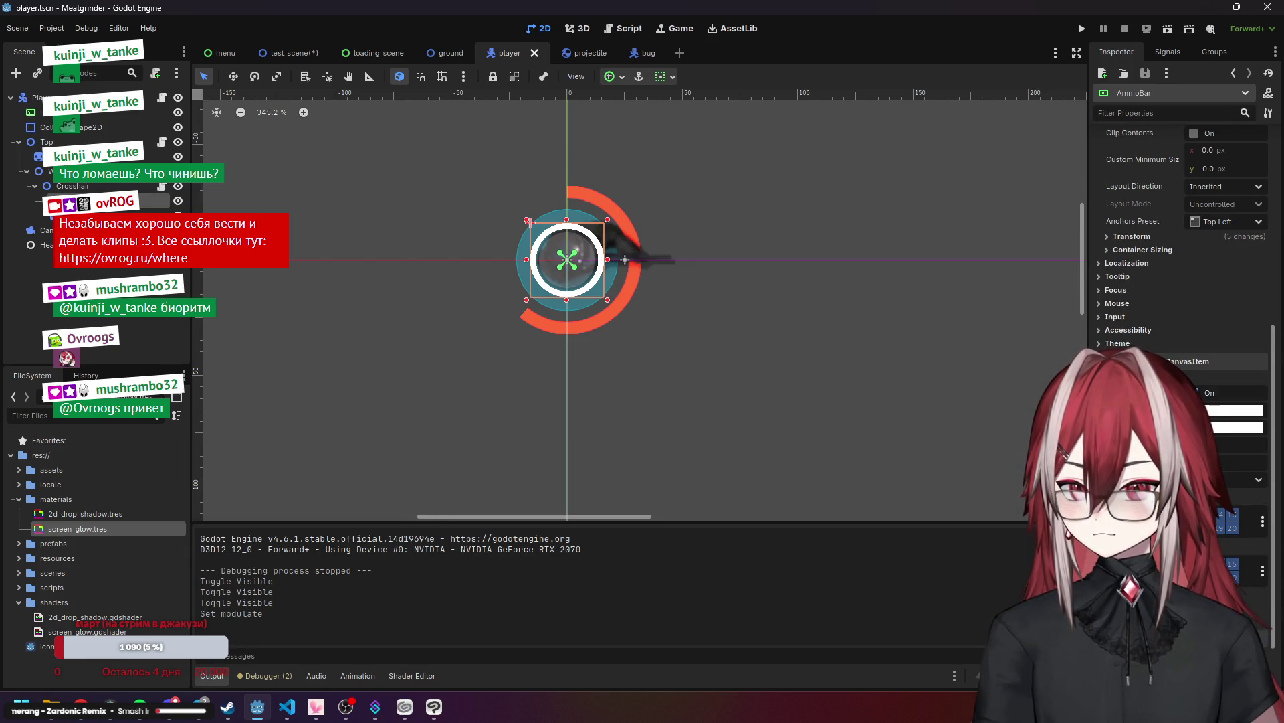
pyautogui.scroll(-1, 1181, 301)
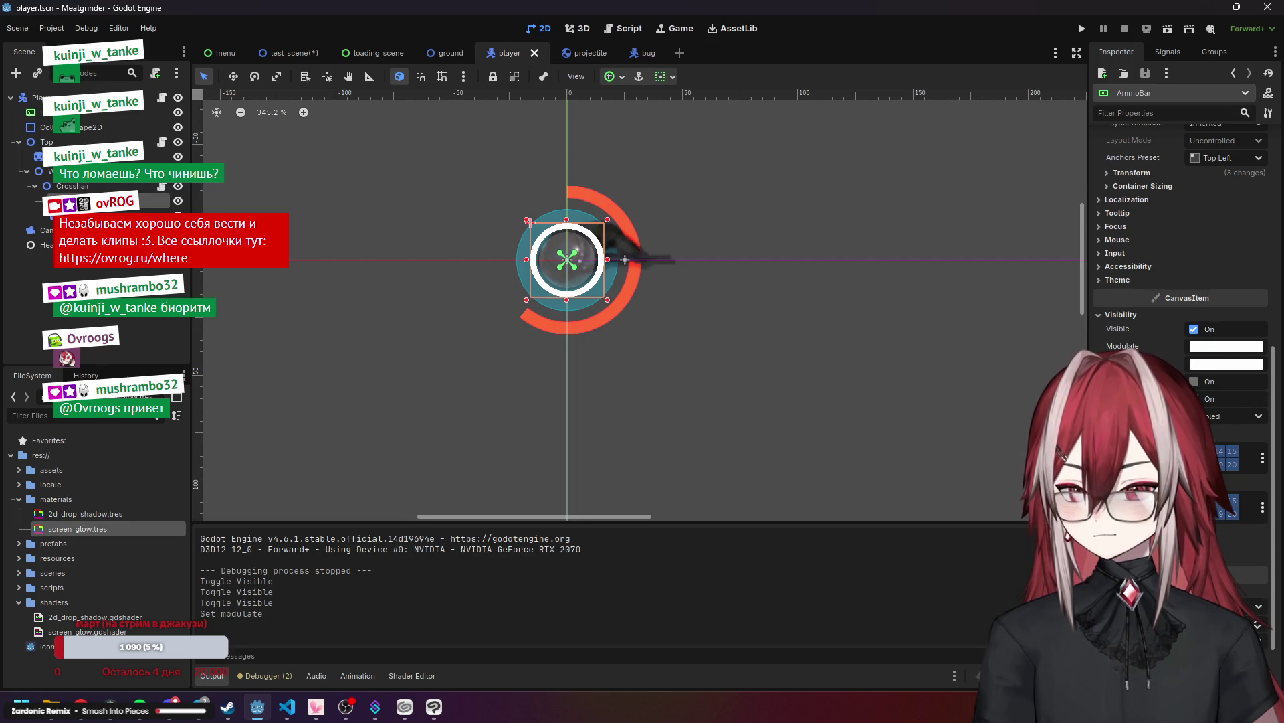
pyautogui.click(108, 112)
pyautogui.scroll(-3, 1151, 375)
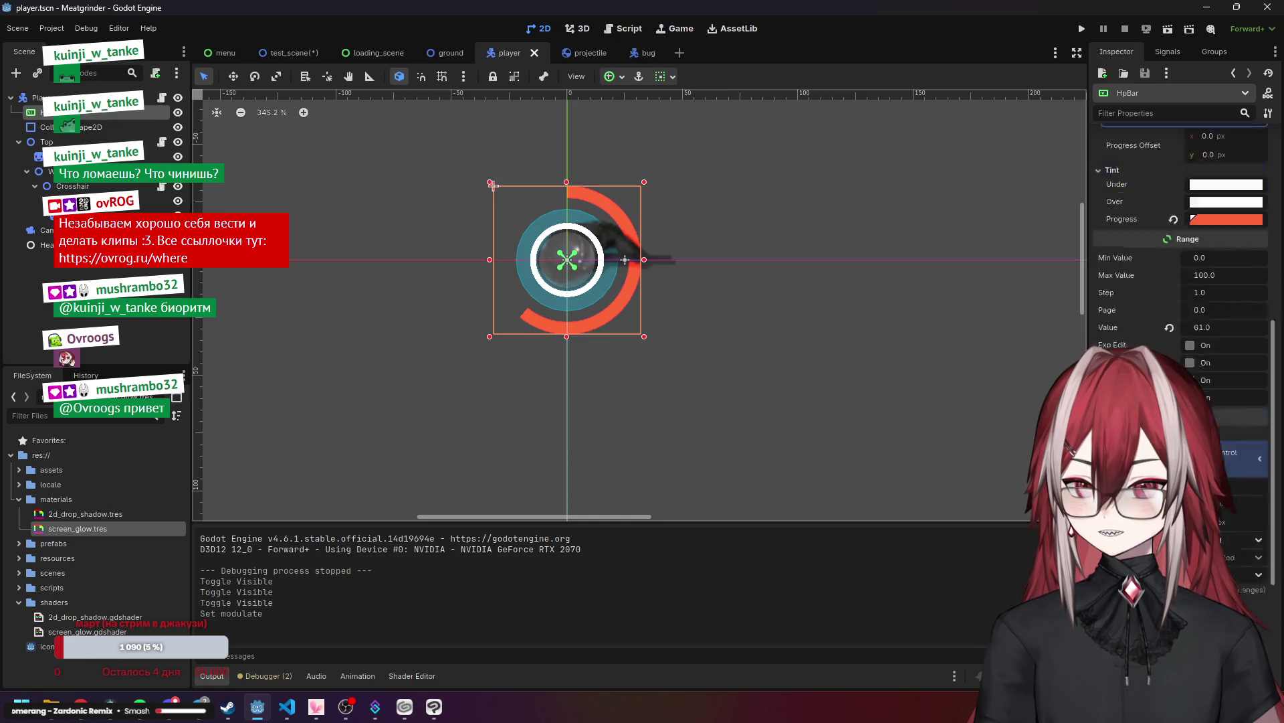
pyautogui.scroll(-5, 1151, 375)
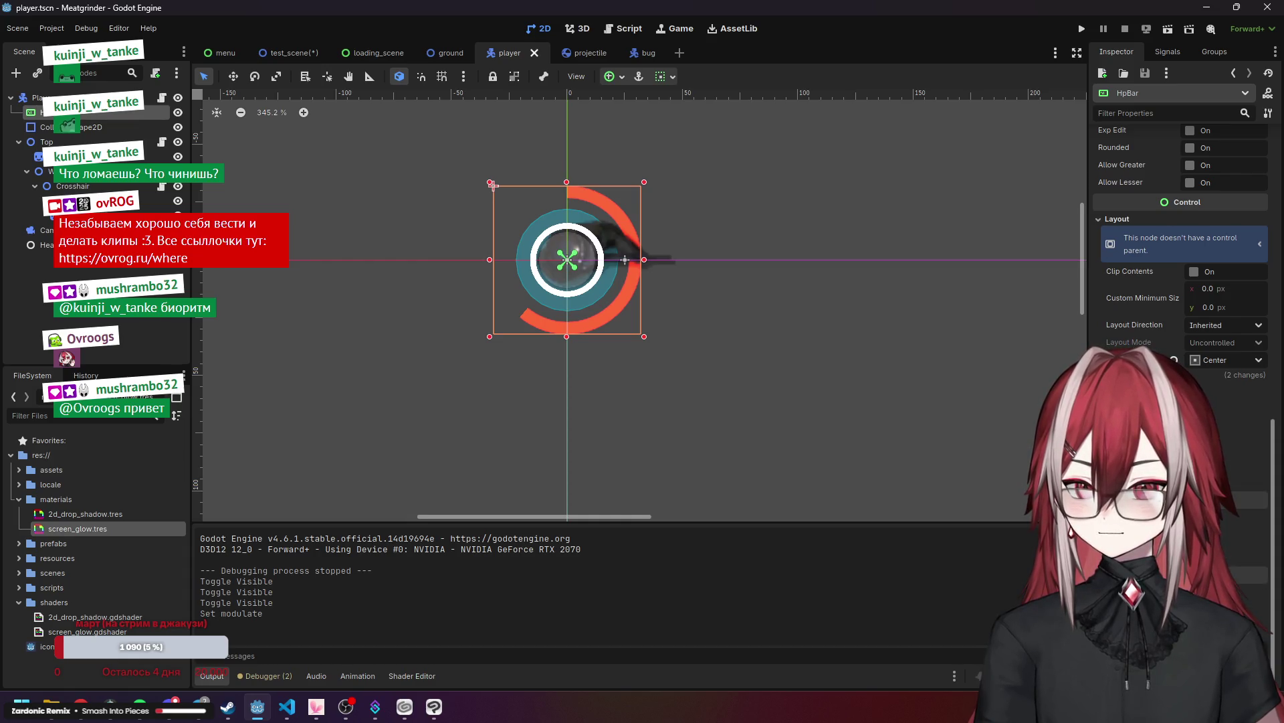
pyautogui.scroll(-5, 1180, 267)
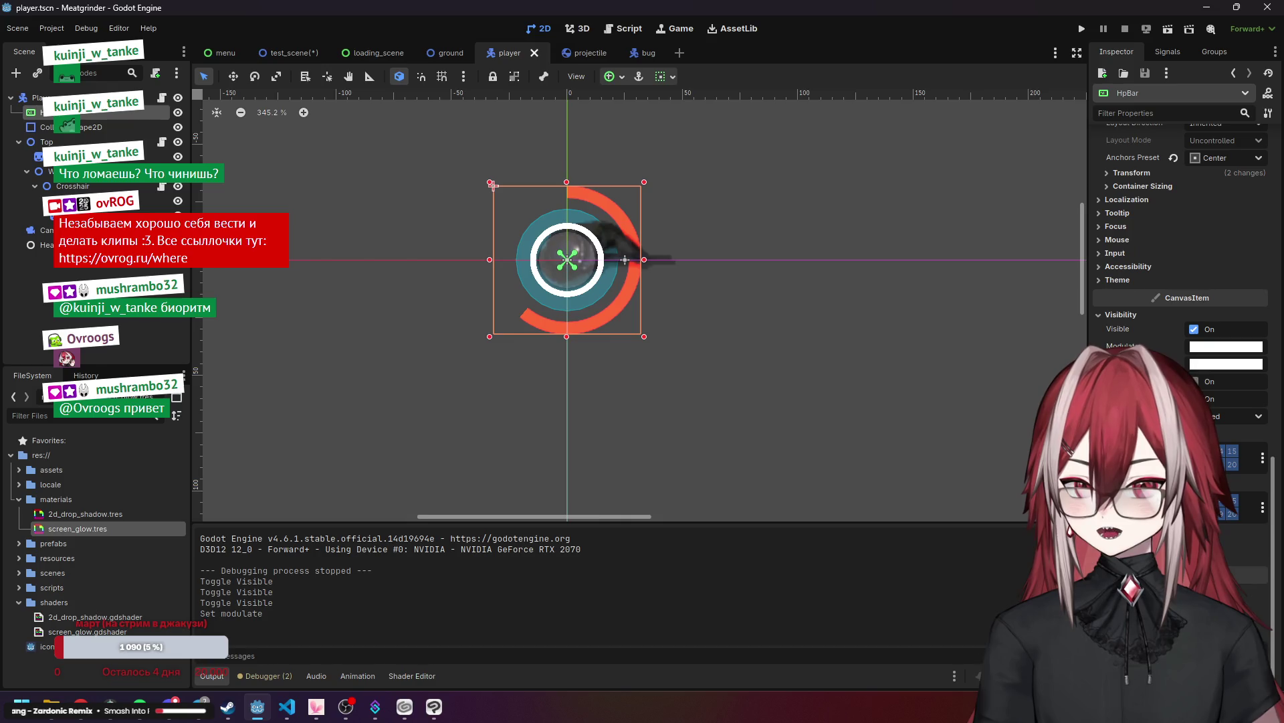
pyautogui.click(812, 294)
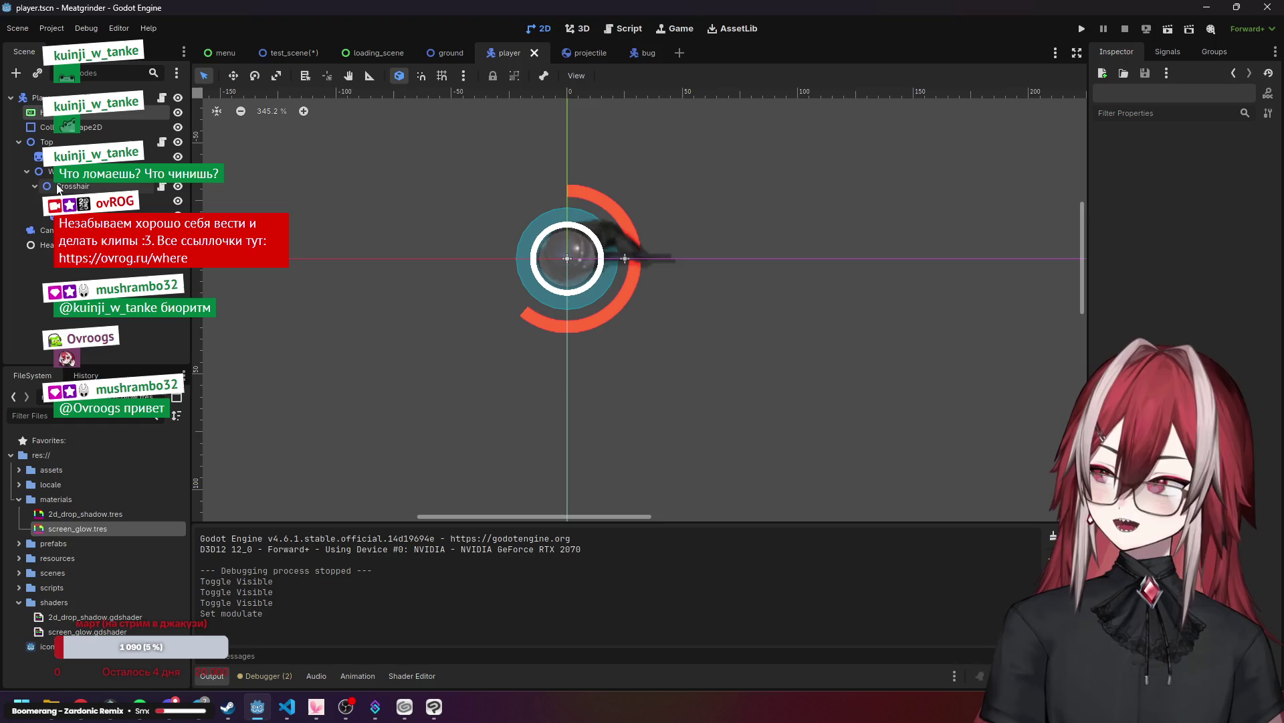
pyautogui.click(530, 223)
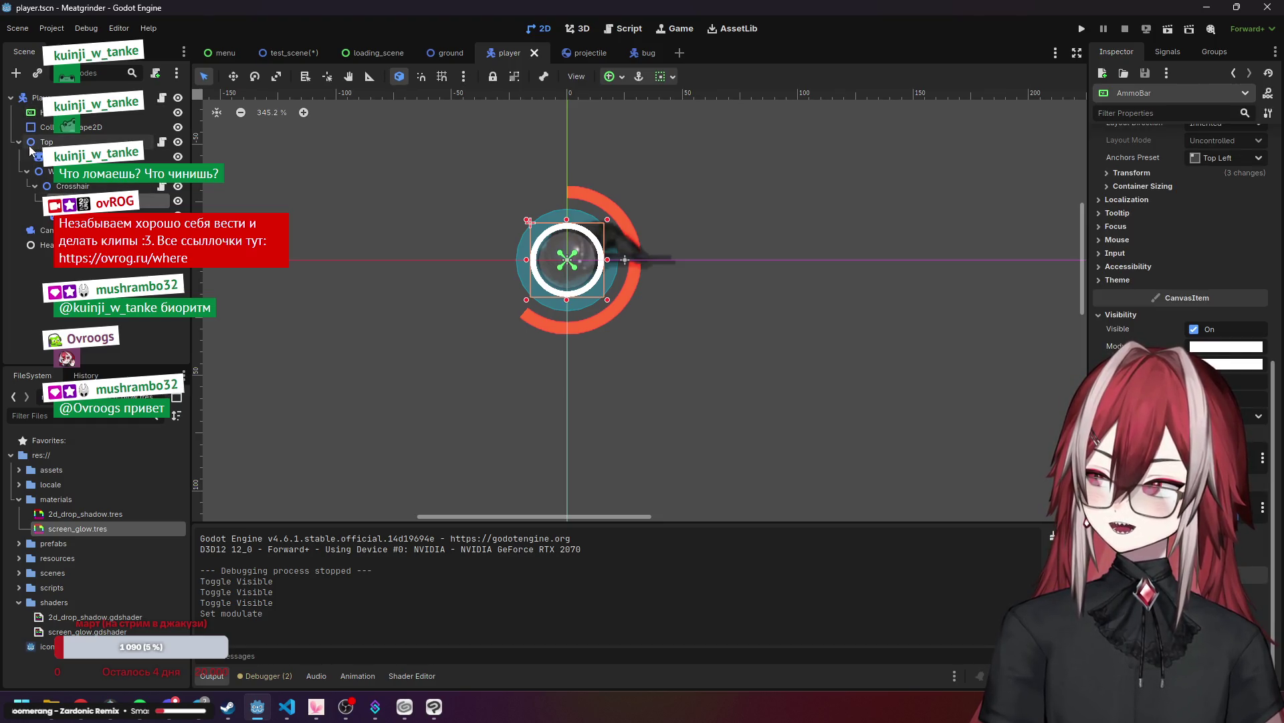
pyautogui.press('f')
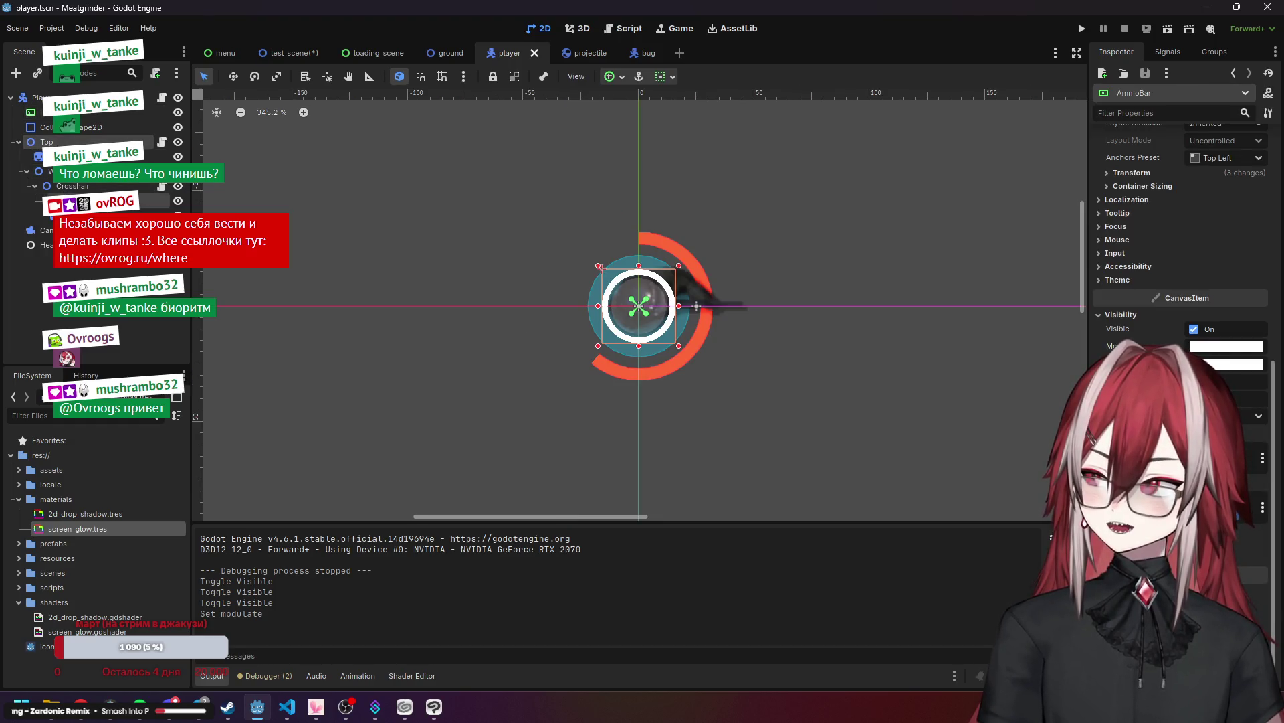
pyautogui.click(45, 112)
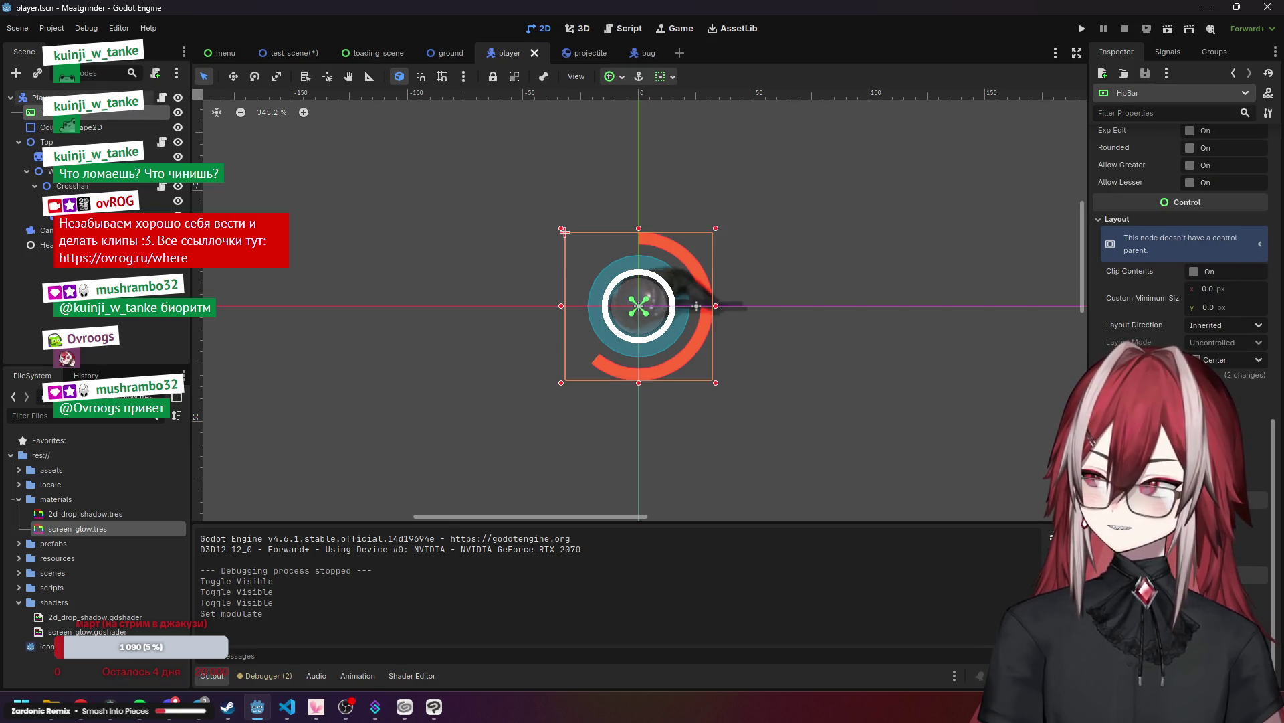
pyautogui.click(67, 276)
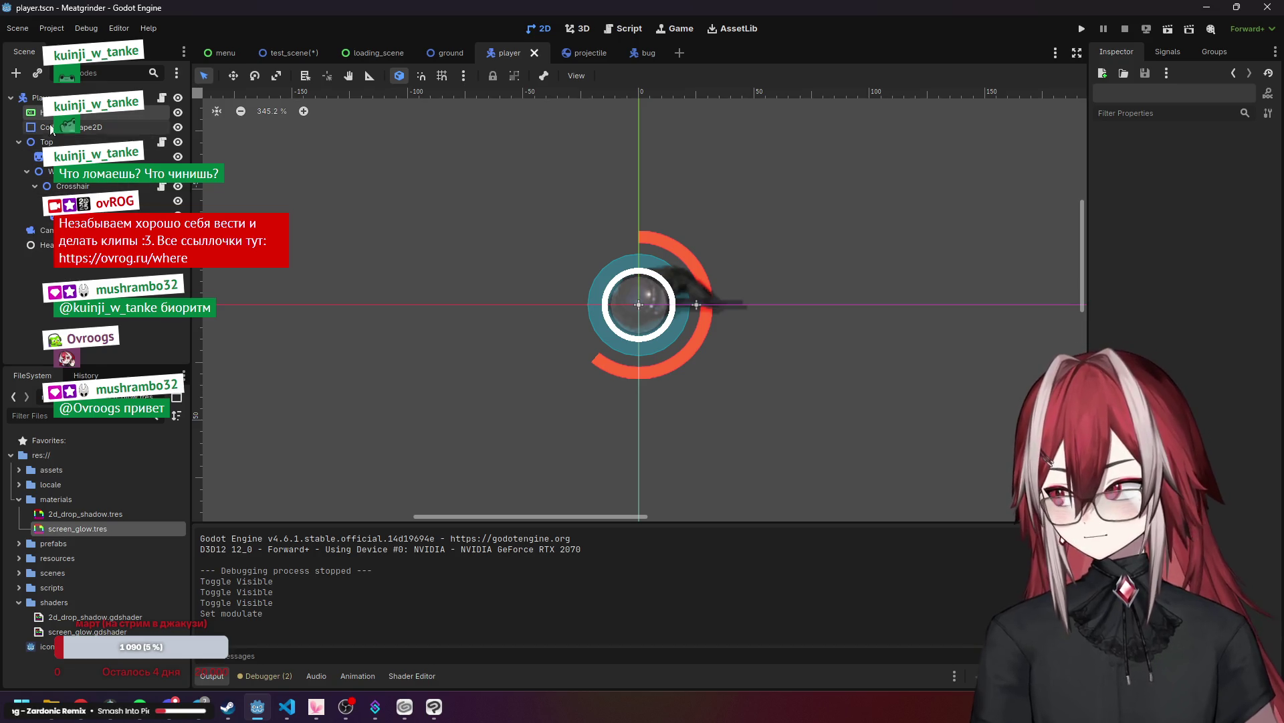
# Step: Add a new Node2D as a child of Player, after cancelling an Attach Script dialog
pyautogui.click(50, 98)
pyautogui.rightClick(53, 101)
pyautogui.moveTo(94, 112)
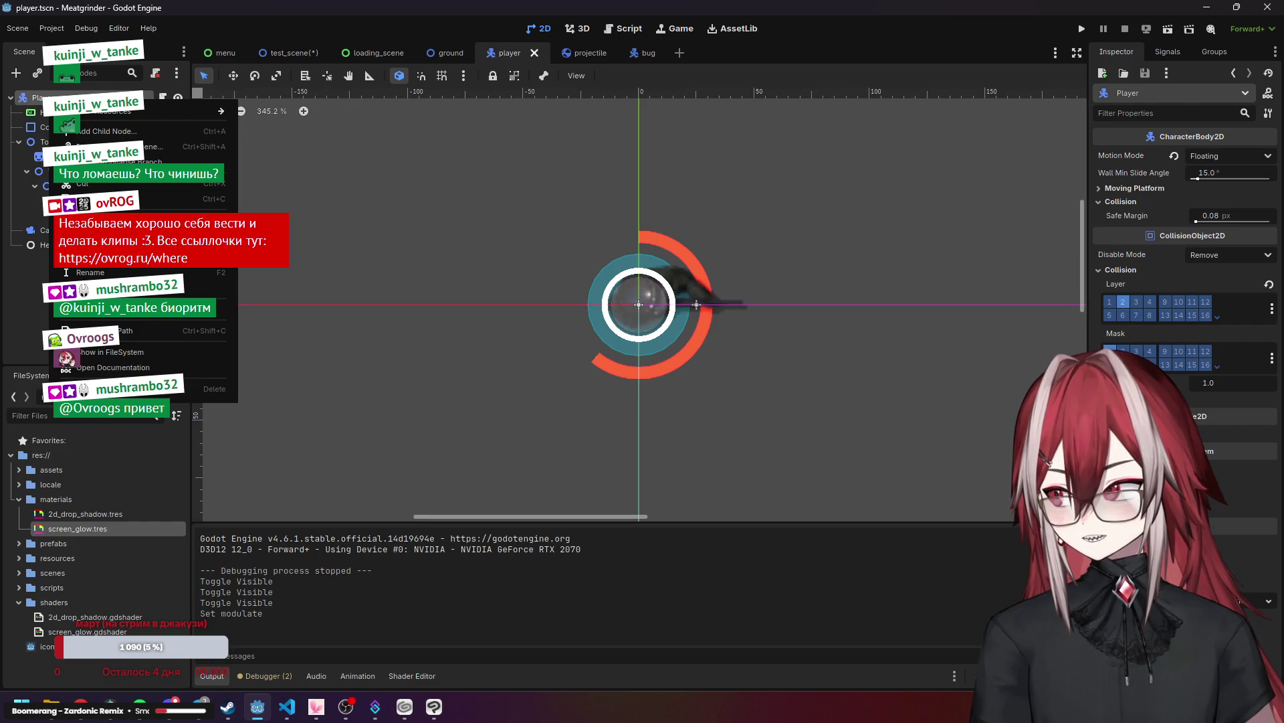
pyautogui.click(101, 303)
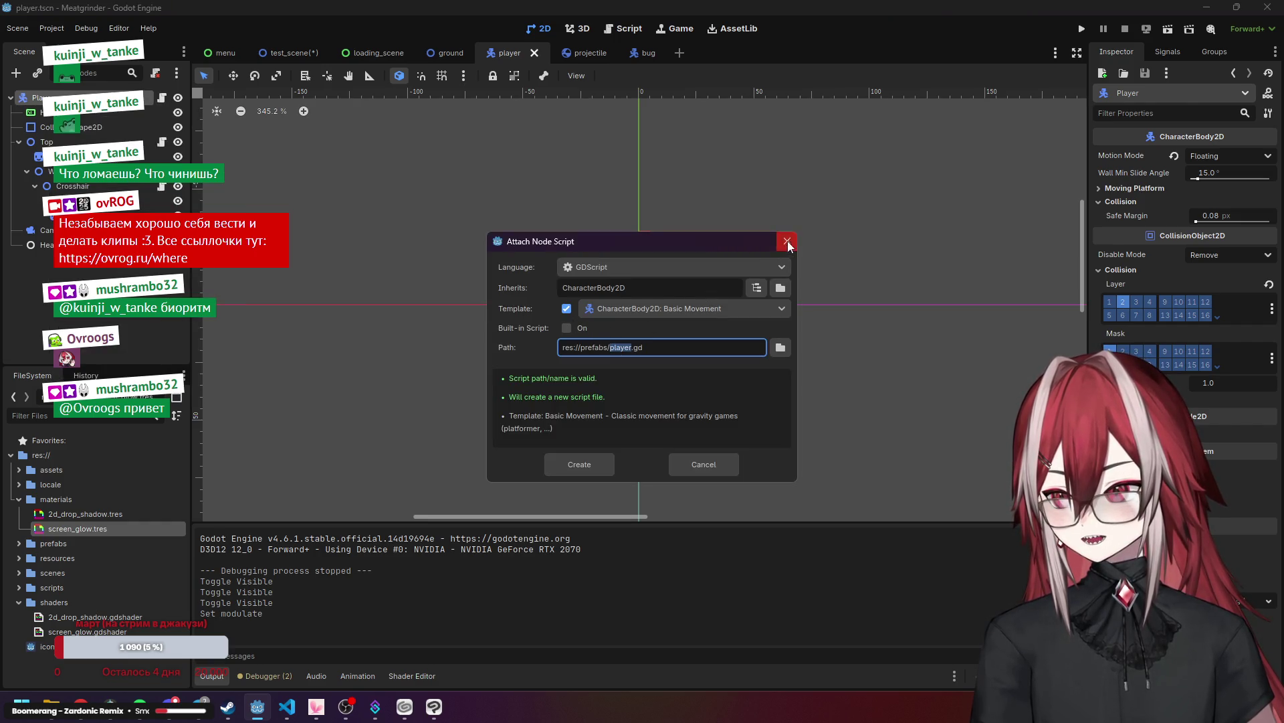
pyautogui.click(788, 241)
pyautogui.rightClick(70, 100)
pyautogui.moveTo(110, 115)
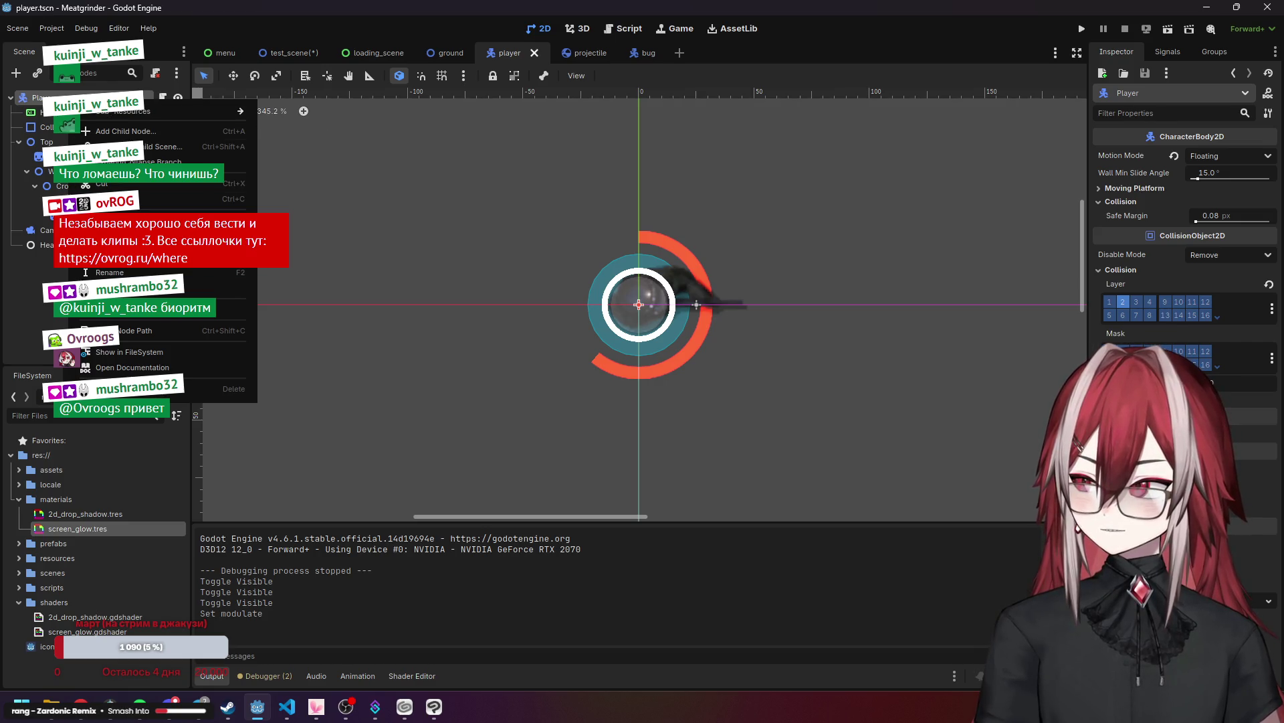
pyautogui.click(127, 131)
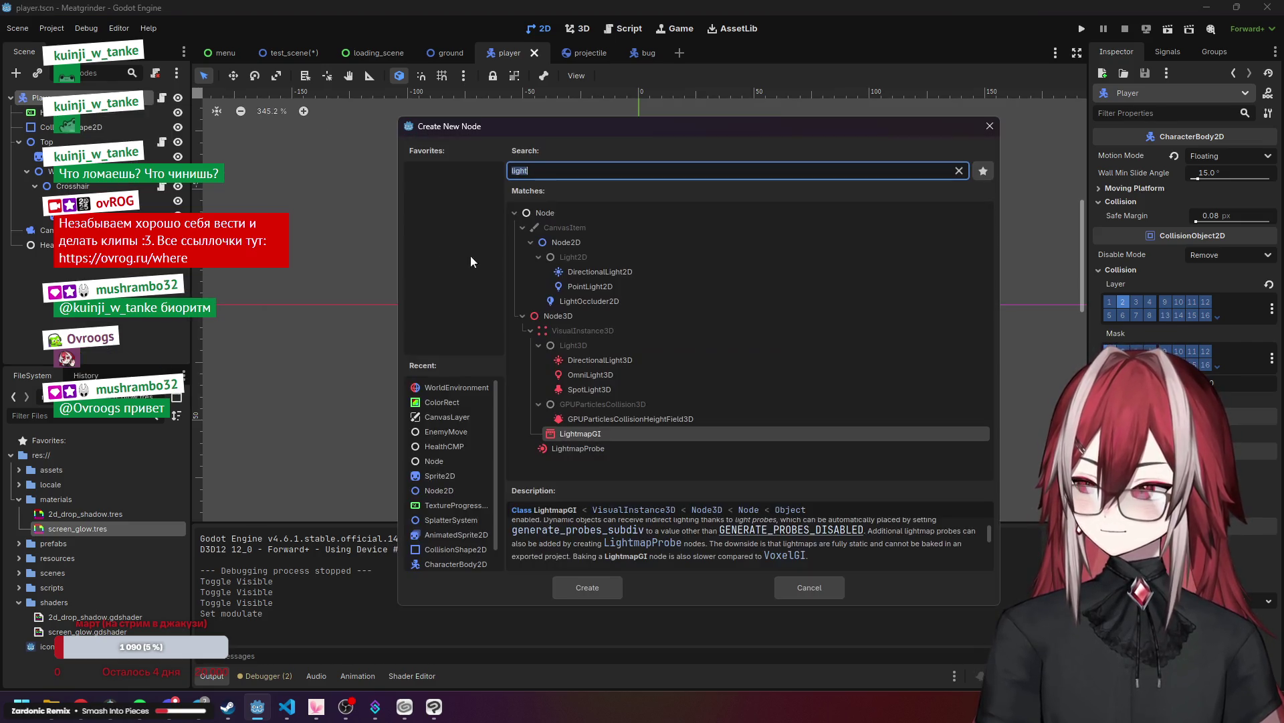
pyautogui.click(580, 257)
pyautogui.press('Return')
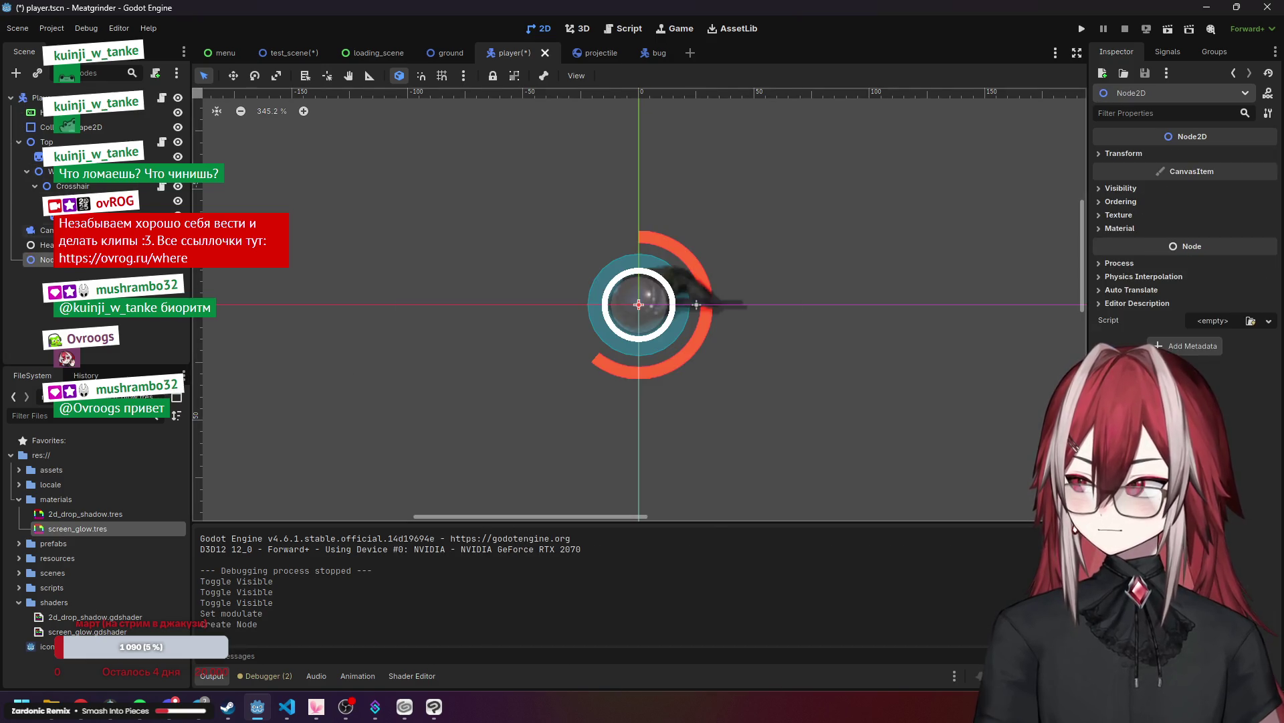
# Step: Reparent HpBar under the new Node2D, then switch to the test_scene tab
pyautogui.click(54, 111)
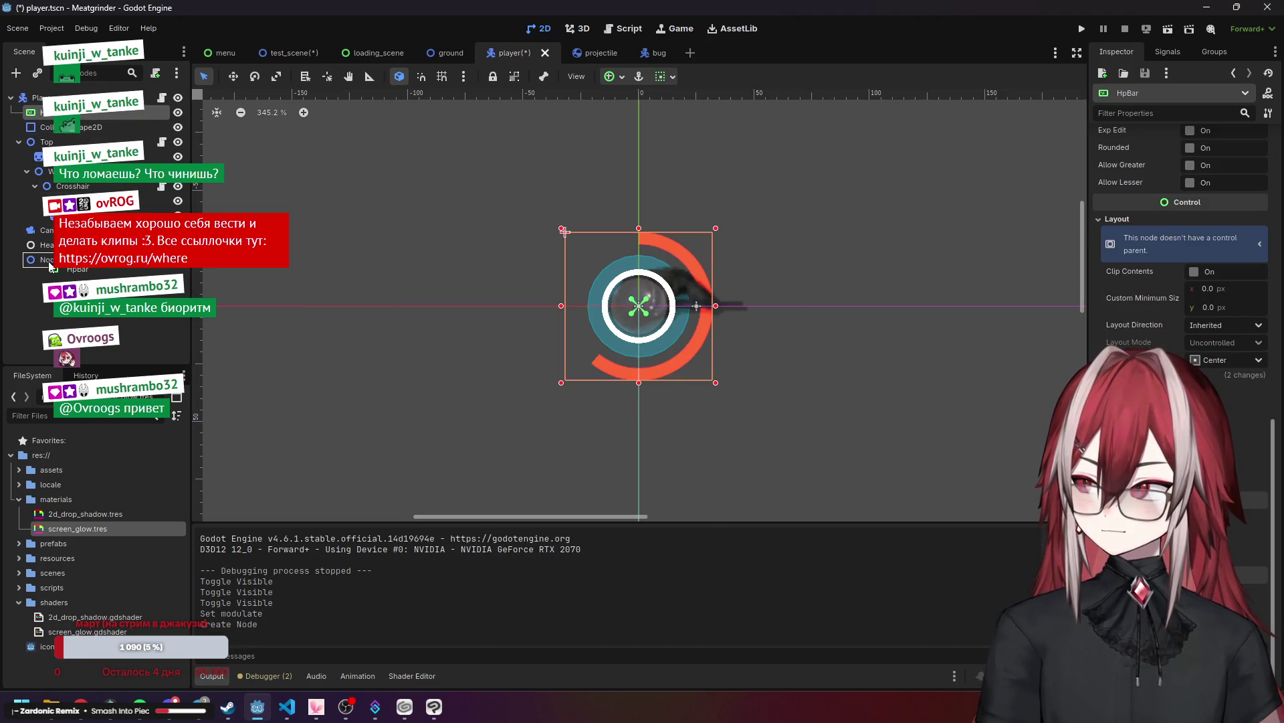
pyautogui.moveTo(49, 265); pyautogui.dragTo(49, 265)
pyautogui.click(270, 54)
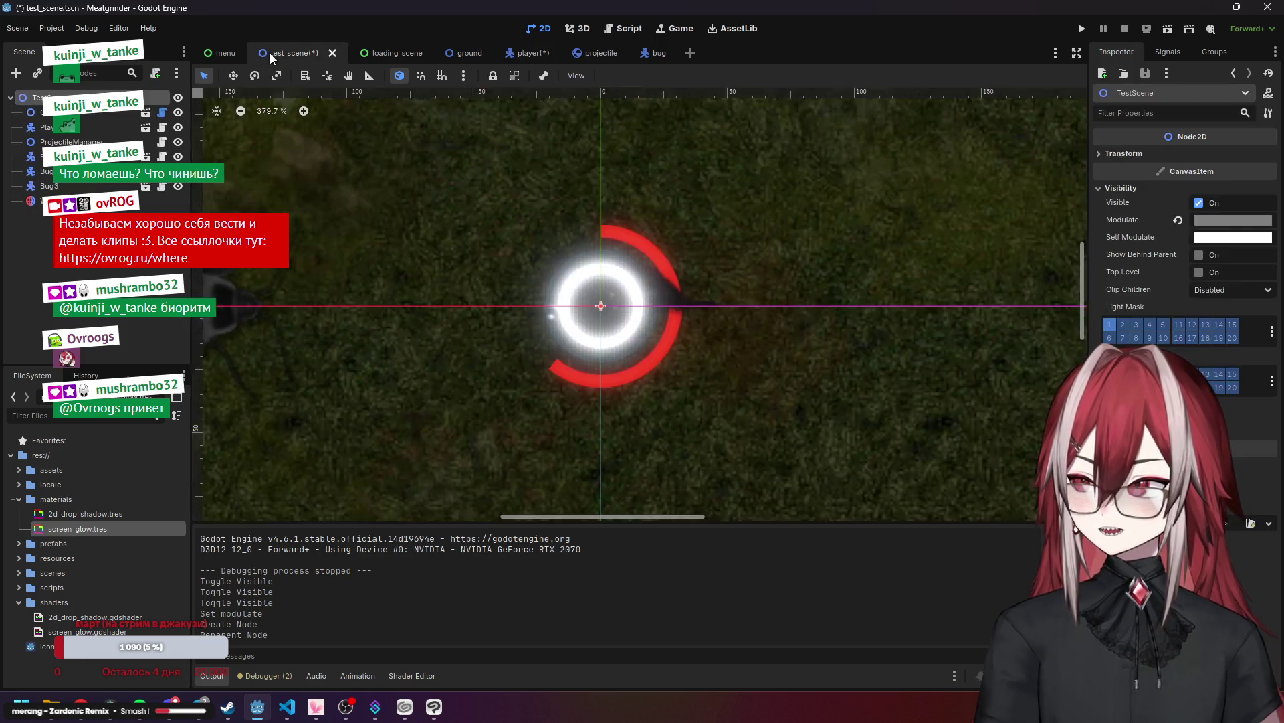
# Step: Run the game, undo a stray edit near failing line 16, and save player.gd
pyautogui.click(1082, 30)
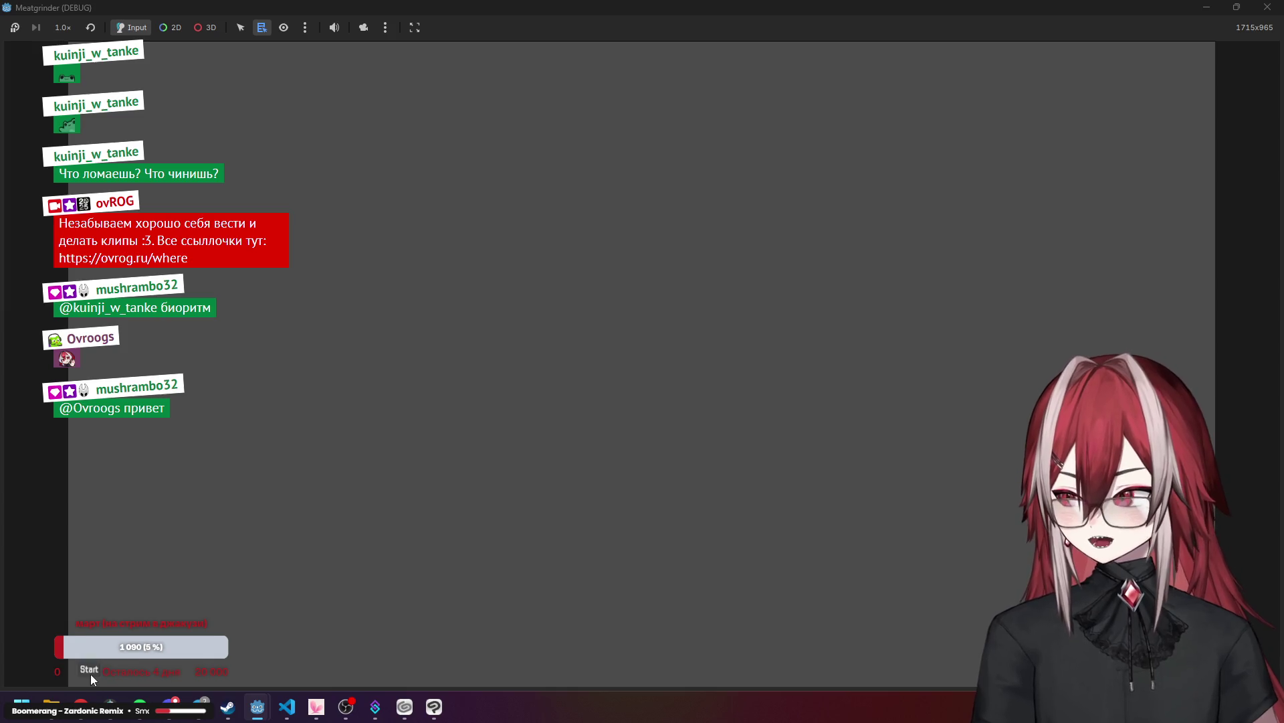
pyautogui.click(91, 672)
pyautogui.write('d')
pyautogui.click(661, 286)
pyautogui.hotkey('ctrl', 'z')
pyautogui.hotkey('ctrl', 'z')
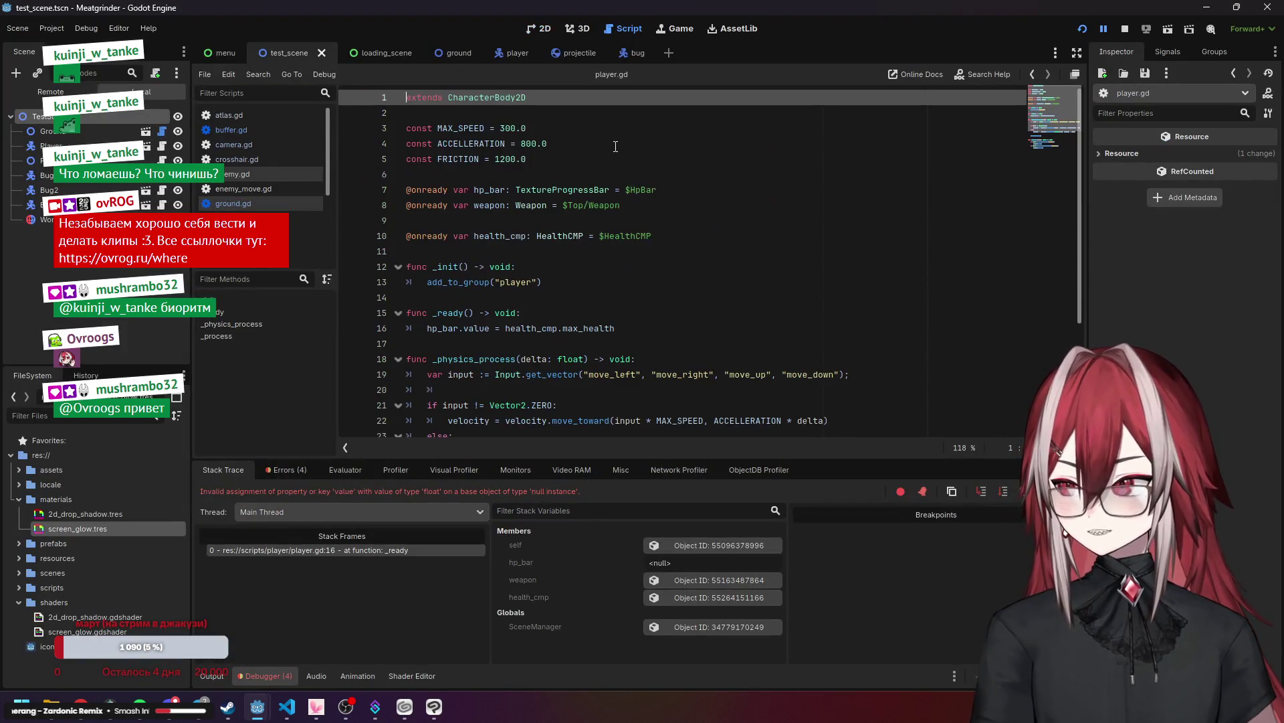
pyautogui.scroll(-2, 618, 157)
pyautogui.click(619, 206)
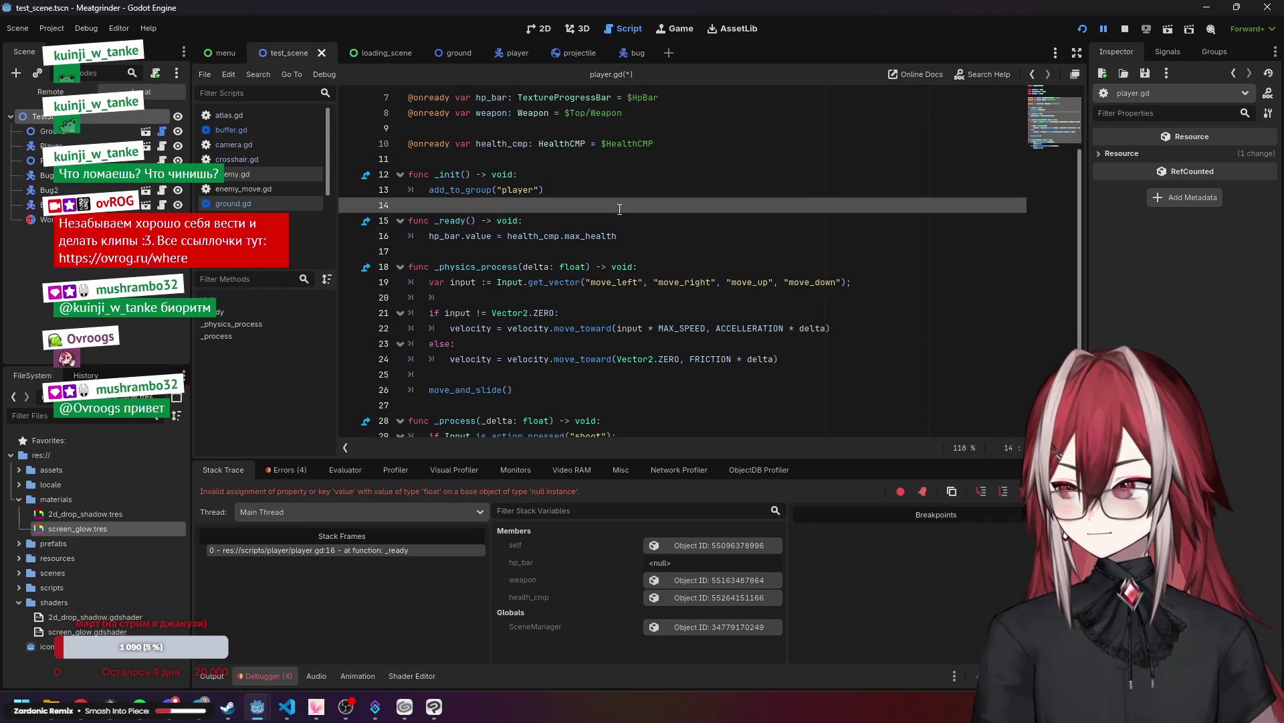
pyautogui.hotkey('ctrl', 's')
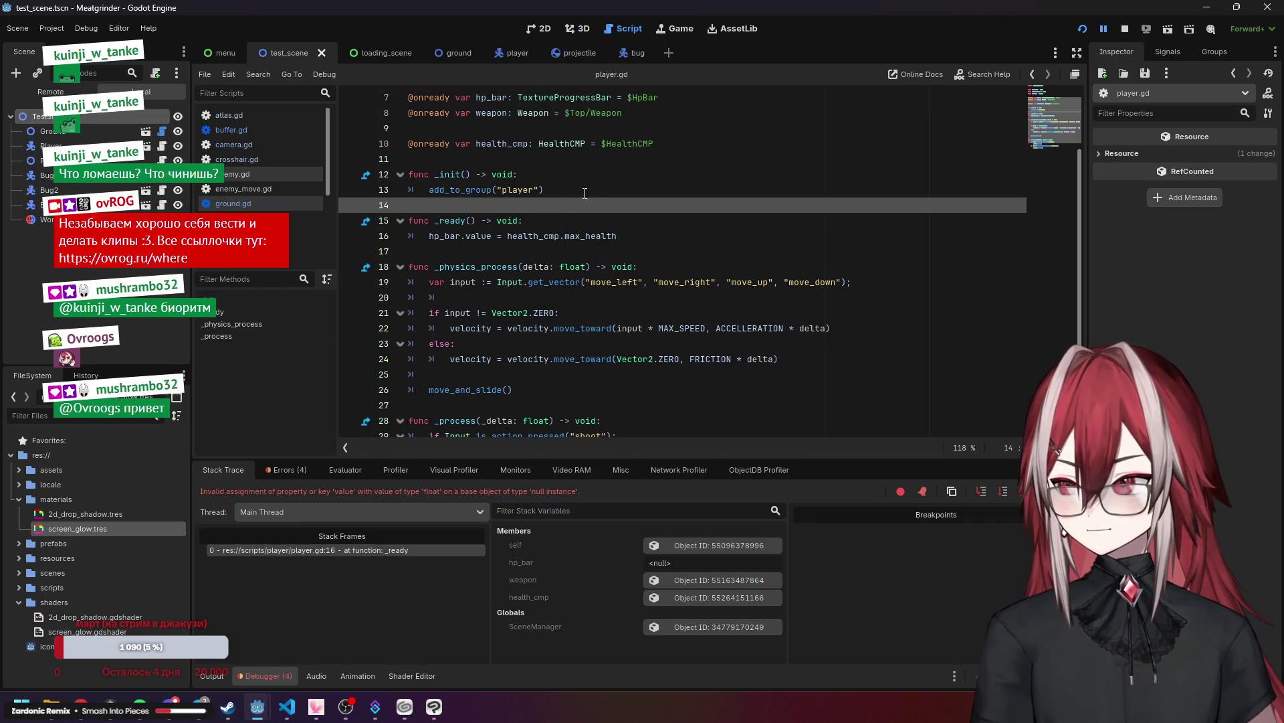
# Step: Rerun the game from the 2D view, then stop the debug session
pyautogui.click(540, 28)
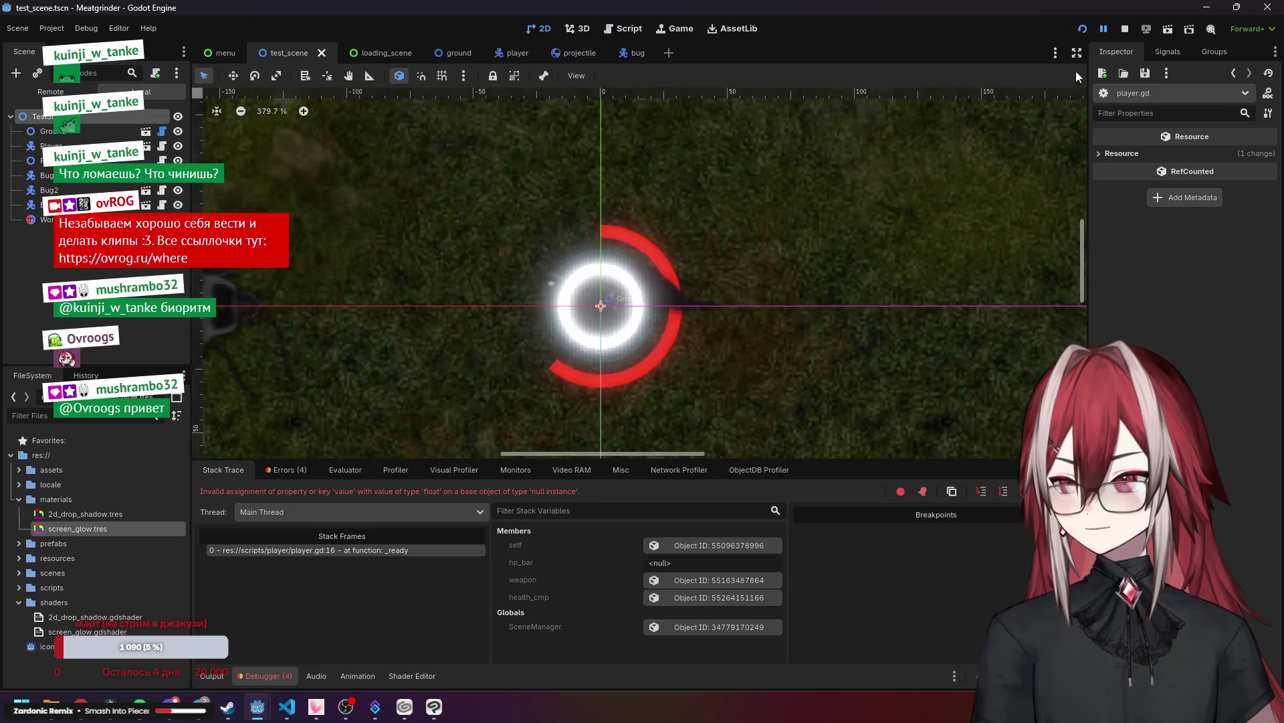
pyautogui.click(1084, 30)
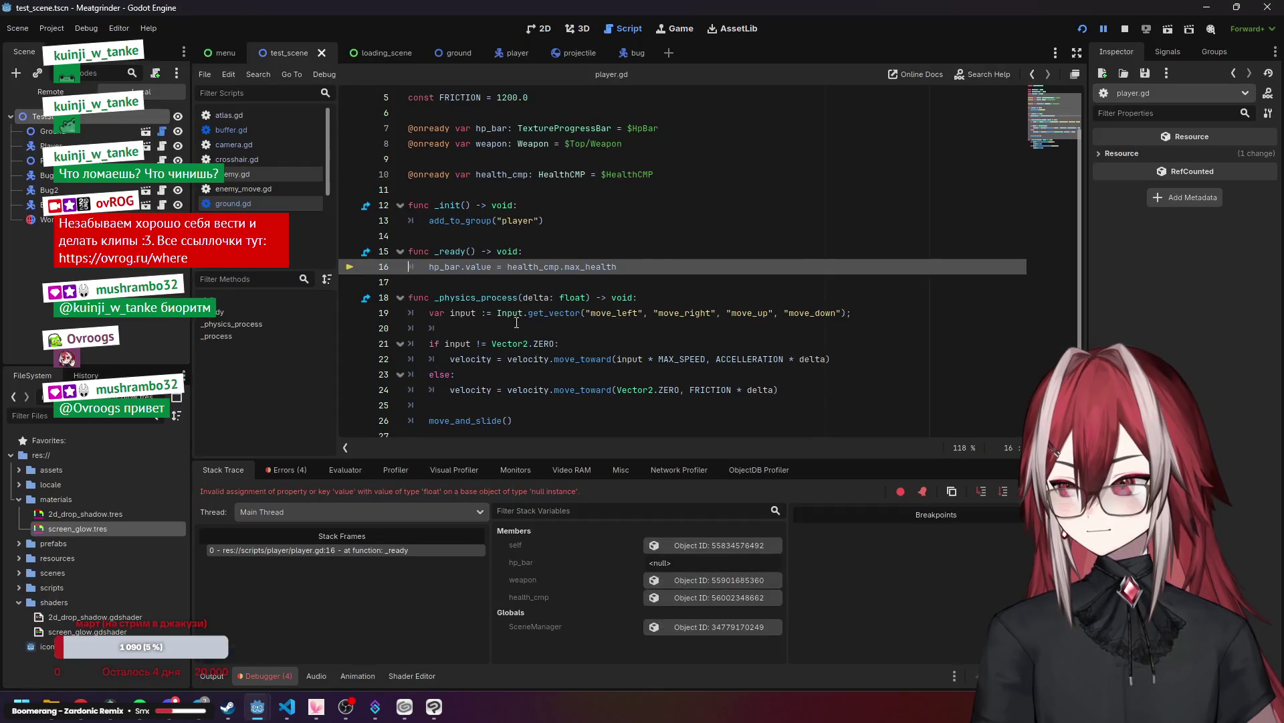
pyautogui.click(1122, 30)
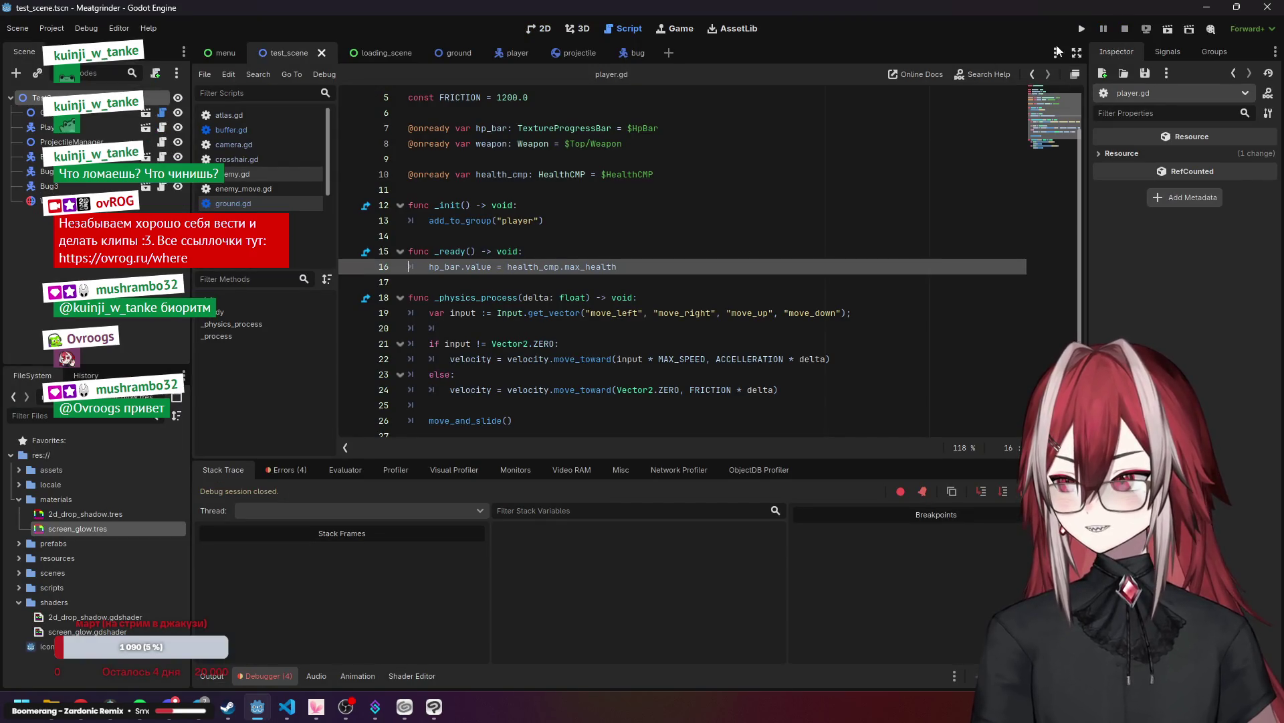
# Step: In the player scene, drop the HpBar path into player.gd line 10, then undo it
pyautogui.click(510, 52)
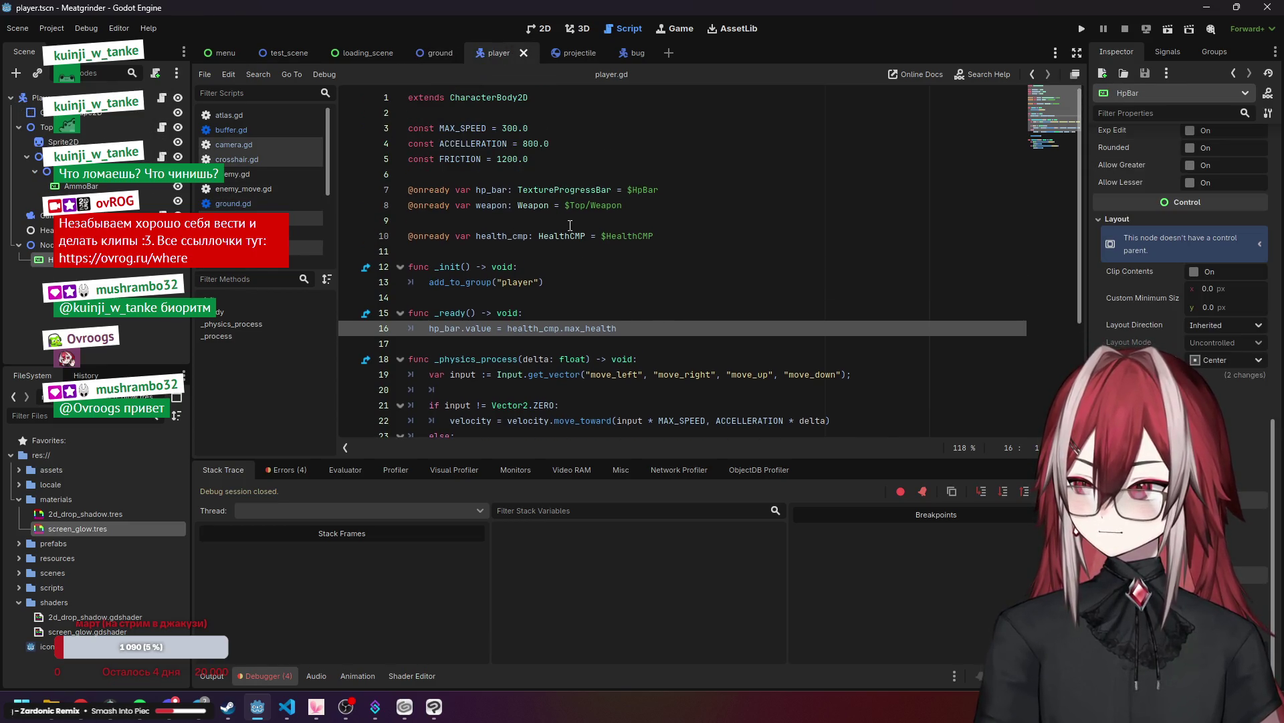
pyautogui.click(595, 228)
pyautogui.click(595, 234)
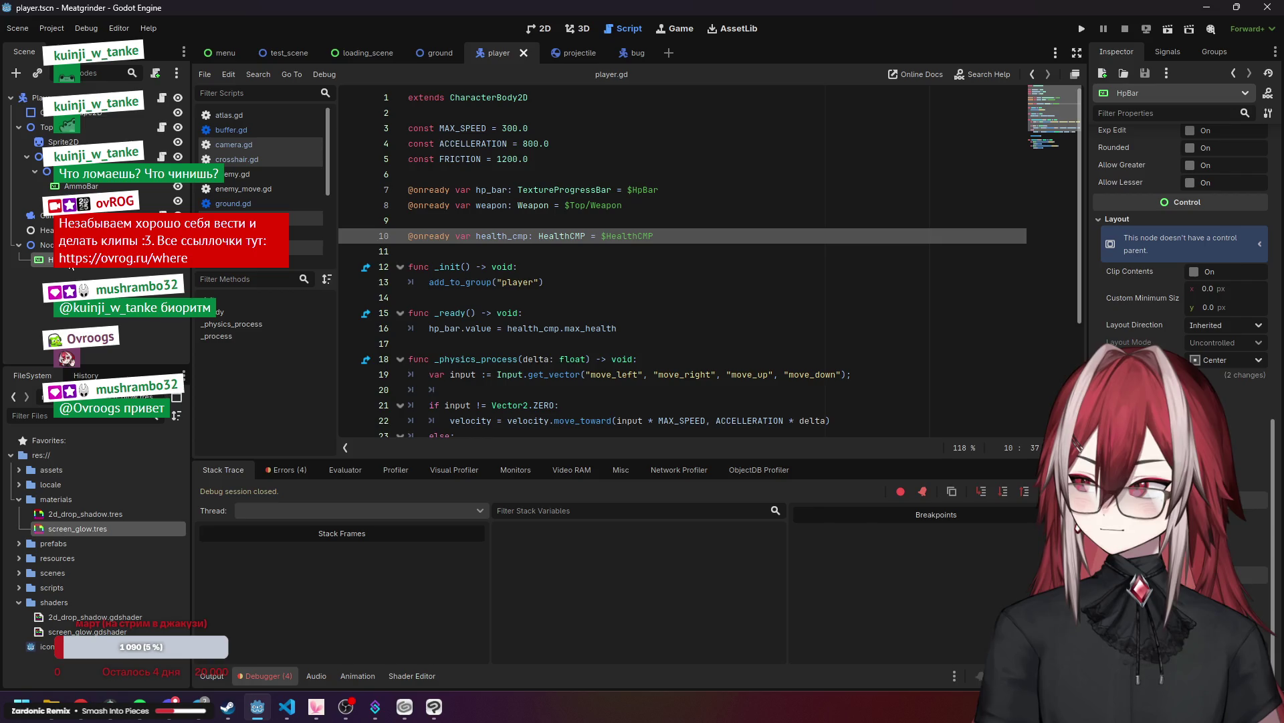
pyautogui.moveTo(57, 266)
pyautogui.mouseDown()
pyautogui.moveTo(666, 249)
pyautogui.moveTo(610, 236)
pyautogui.mouseUp()
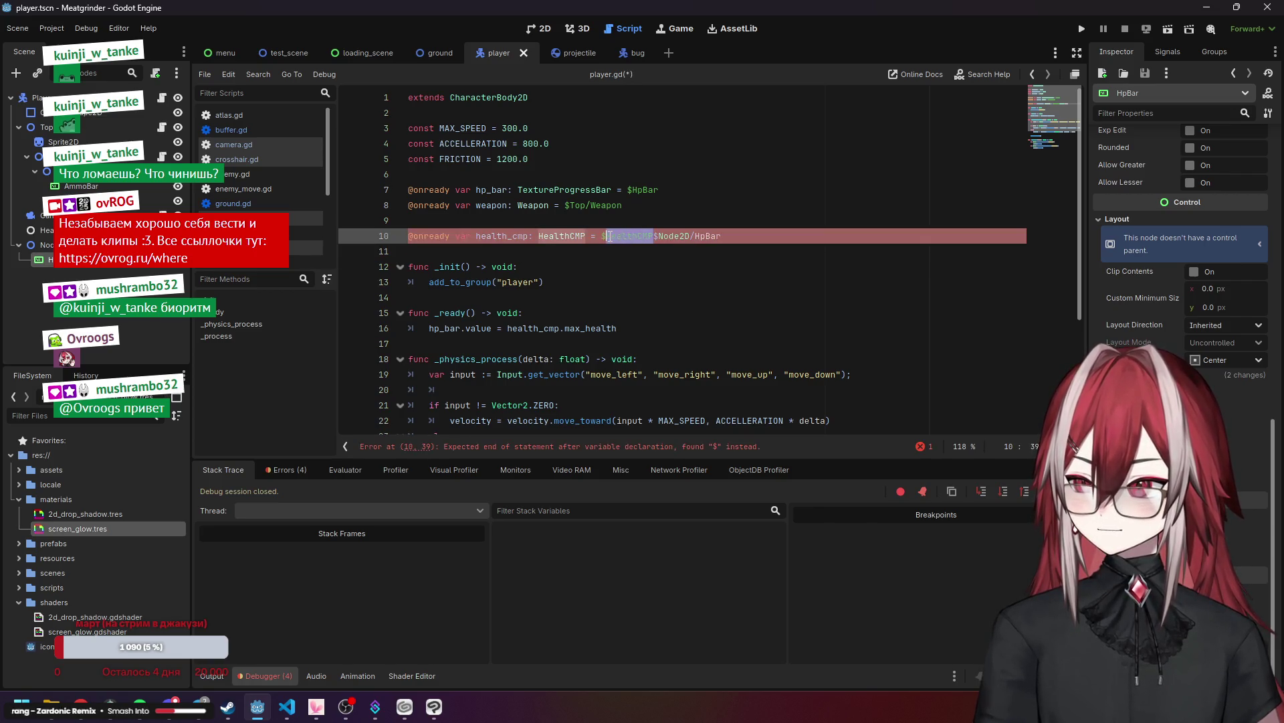
pyautogui.hotkey('ctrl', 'z')
pyautogui.hotkey('ctrl', 'z')
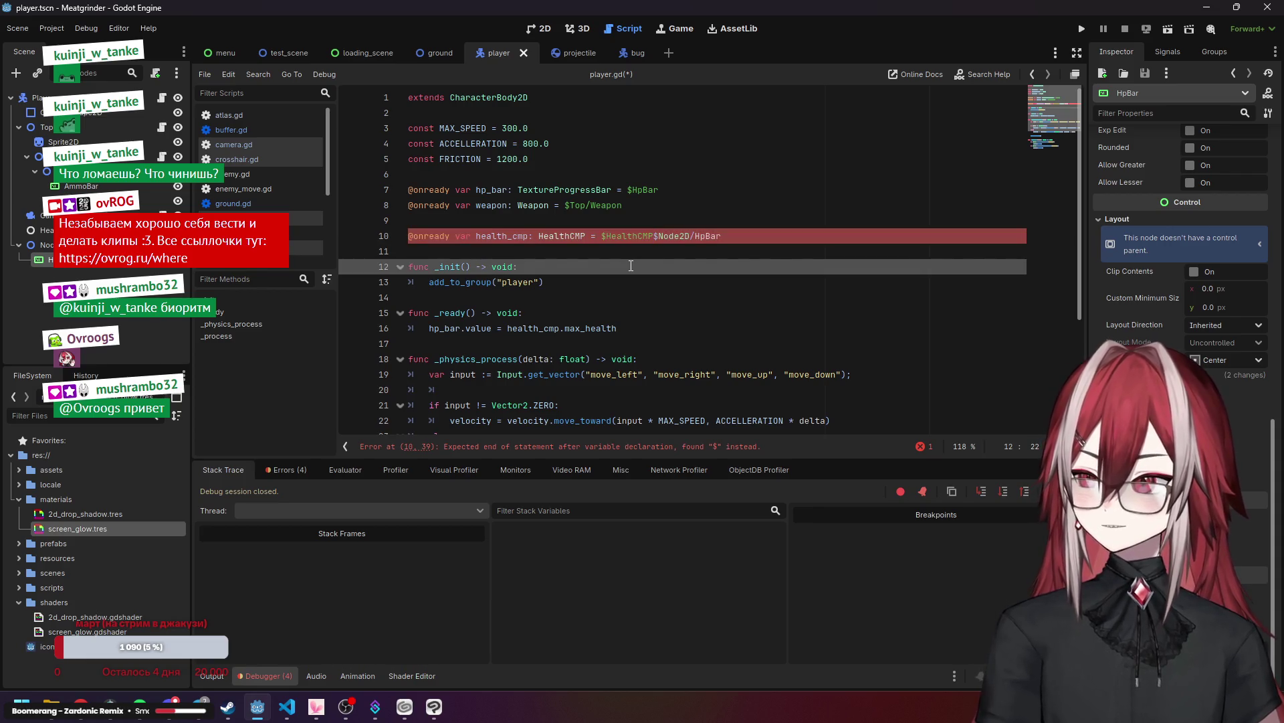
pyautogui.hotkey('ctrl', 'z')
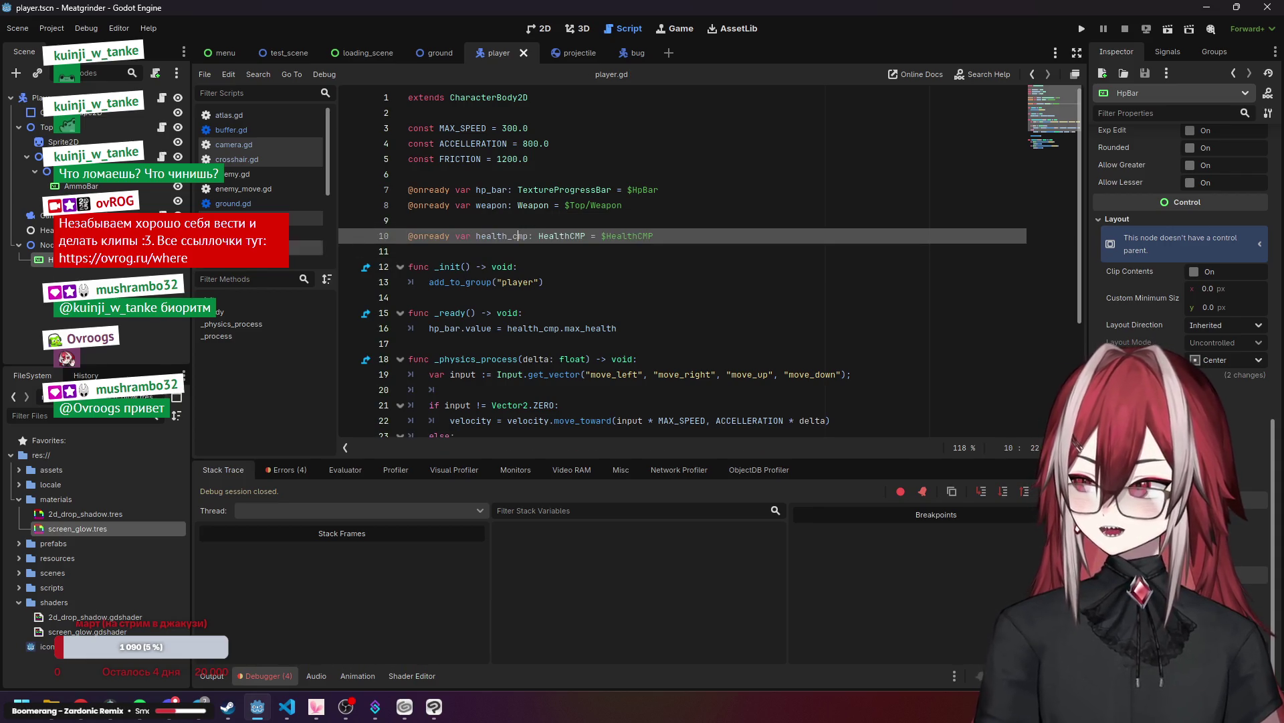
# Step: Drop the HealthCMP path onto line 10, undo it, and save player.gd unchanged
pyautogui.click(529, 328)
pyautogui.click(558, 238)
pyautogui.click(590, 312)
pyautogui.scroll(5, 1173, 315)
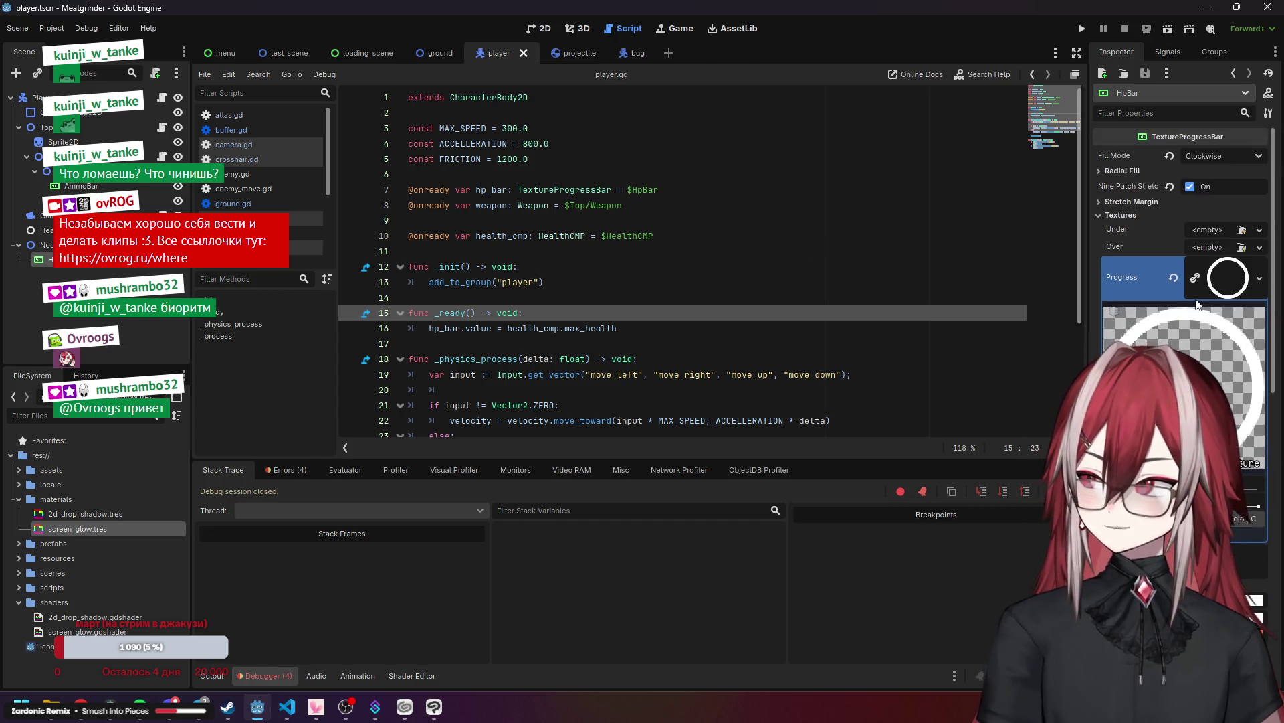
pyautogui.click(44, 232)
pyautogui.moveTo(44, 232); pyautogui.dragTo(709, 237)
pyautogui.hotkey('ctrl', 'z')
pyautogui.press('Down')
pyautogui.hotkey('ctrl', 's')
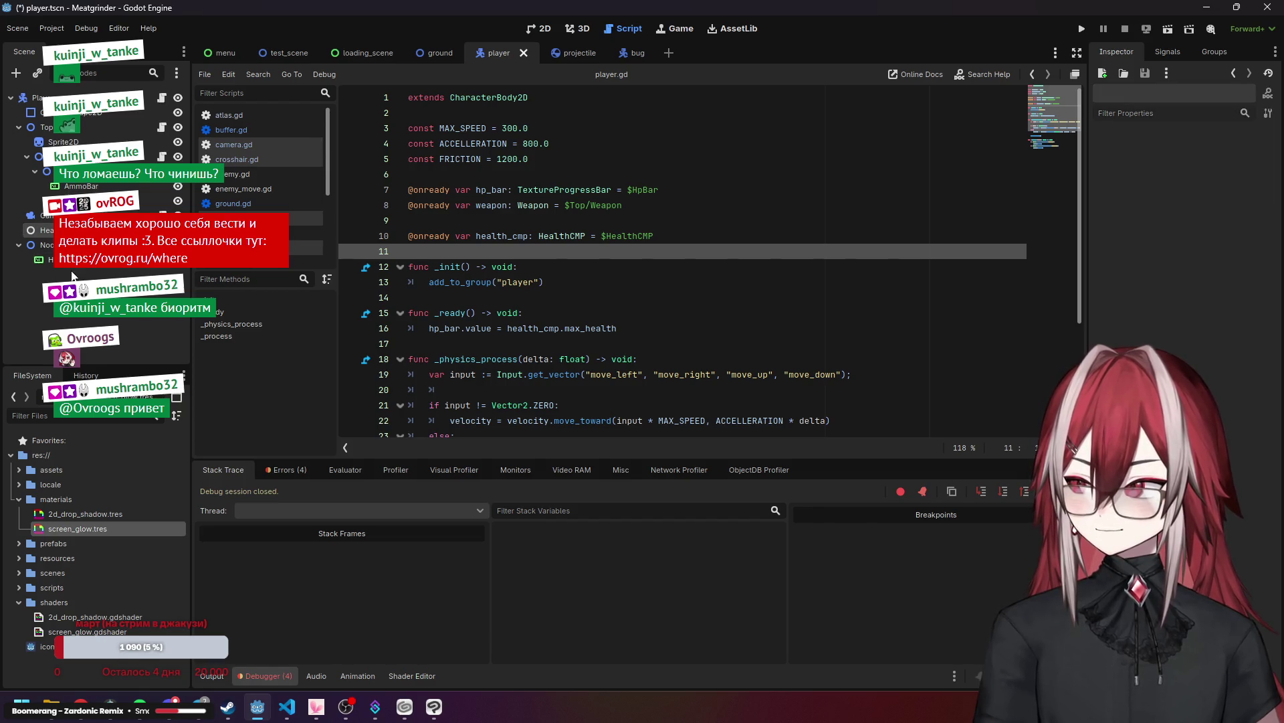
# Step: Undo HpBar's move so it is Player's first child, then inspect Node2D, HpBar and AmmoBar
pyautogui.click(71, 266)
pyautogui.hotkey('ctrl', 'z')
pyautogui.click(67, 262)
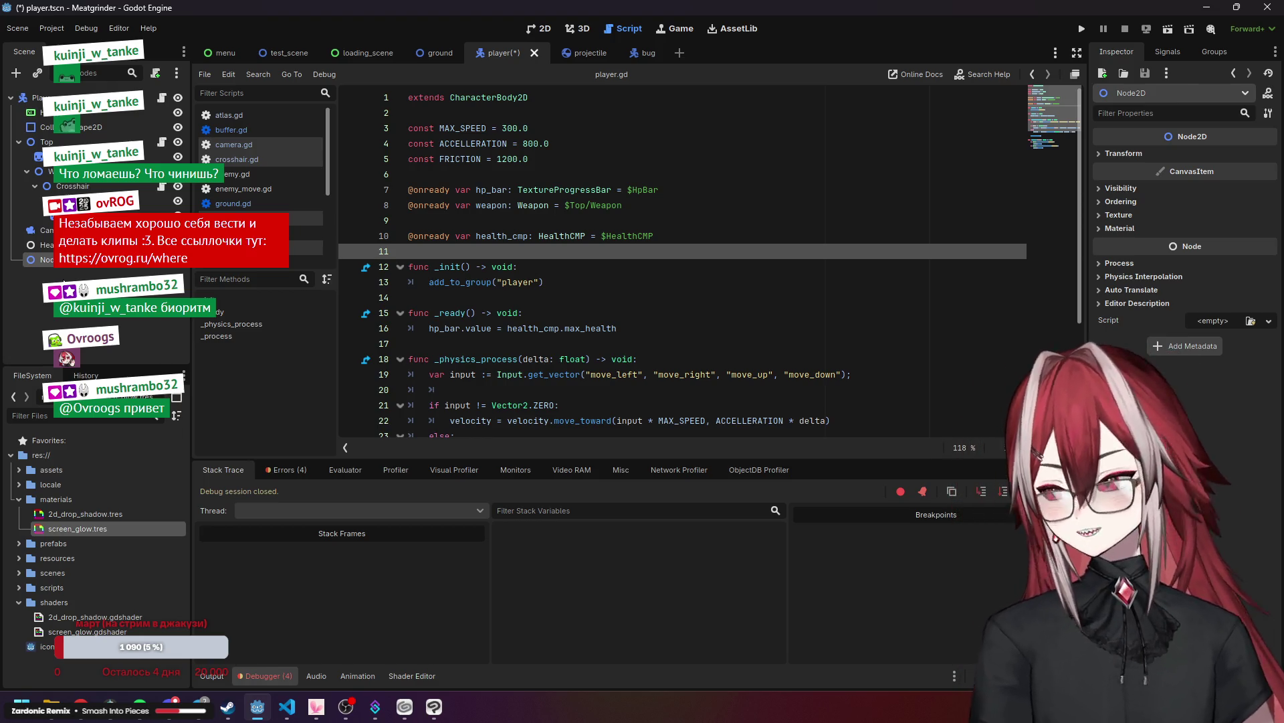
pyautogui.click(40, 111)
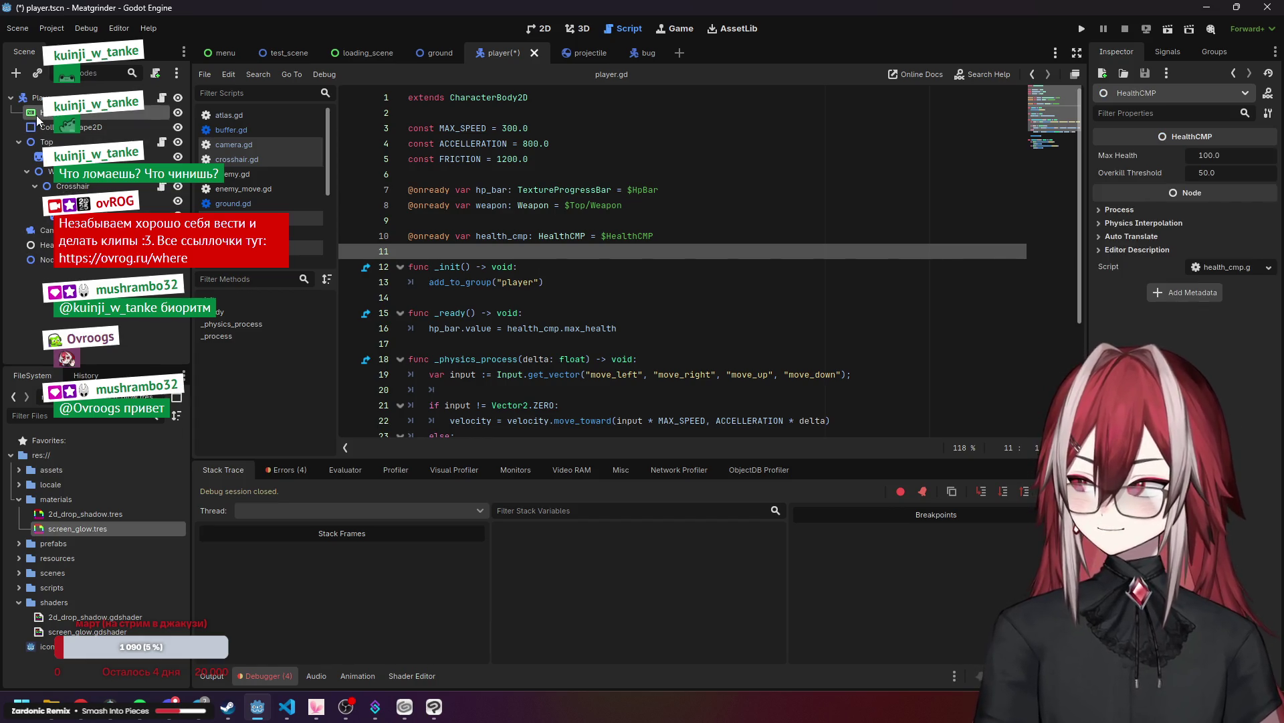
pyautogui.click(46, 259)
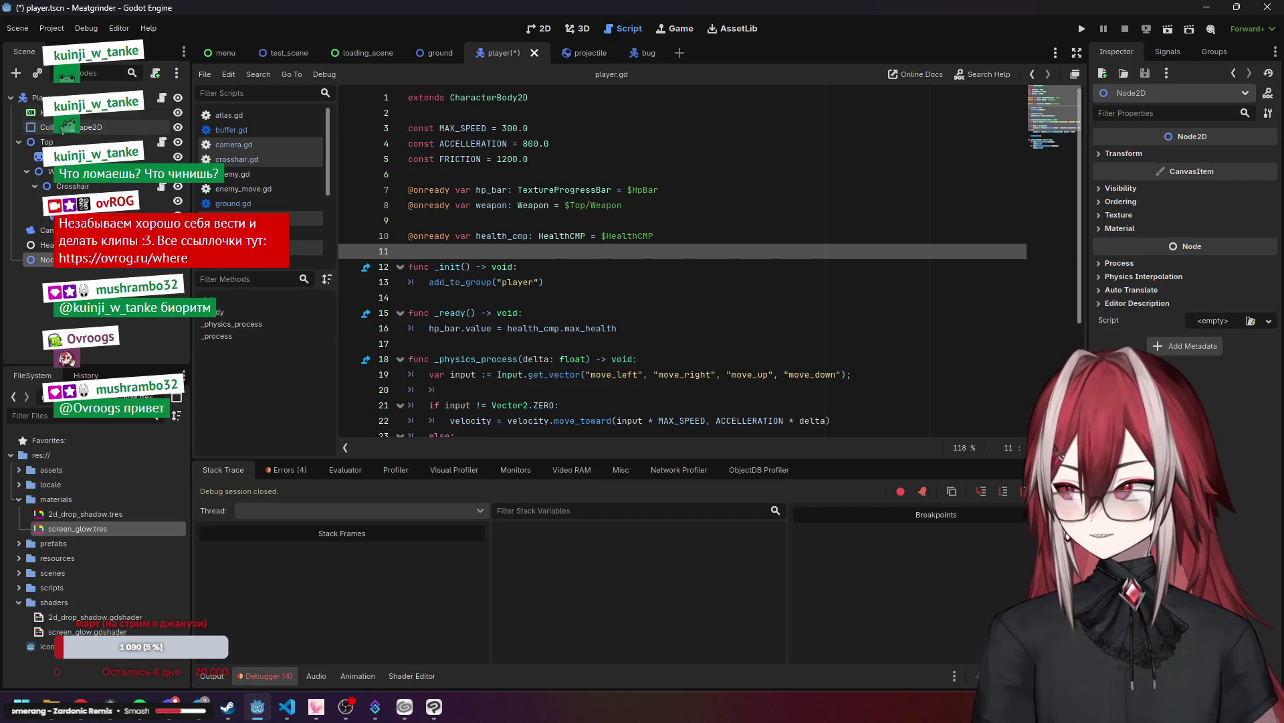
pyautogui.click(40, 112)
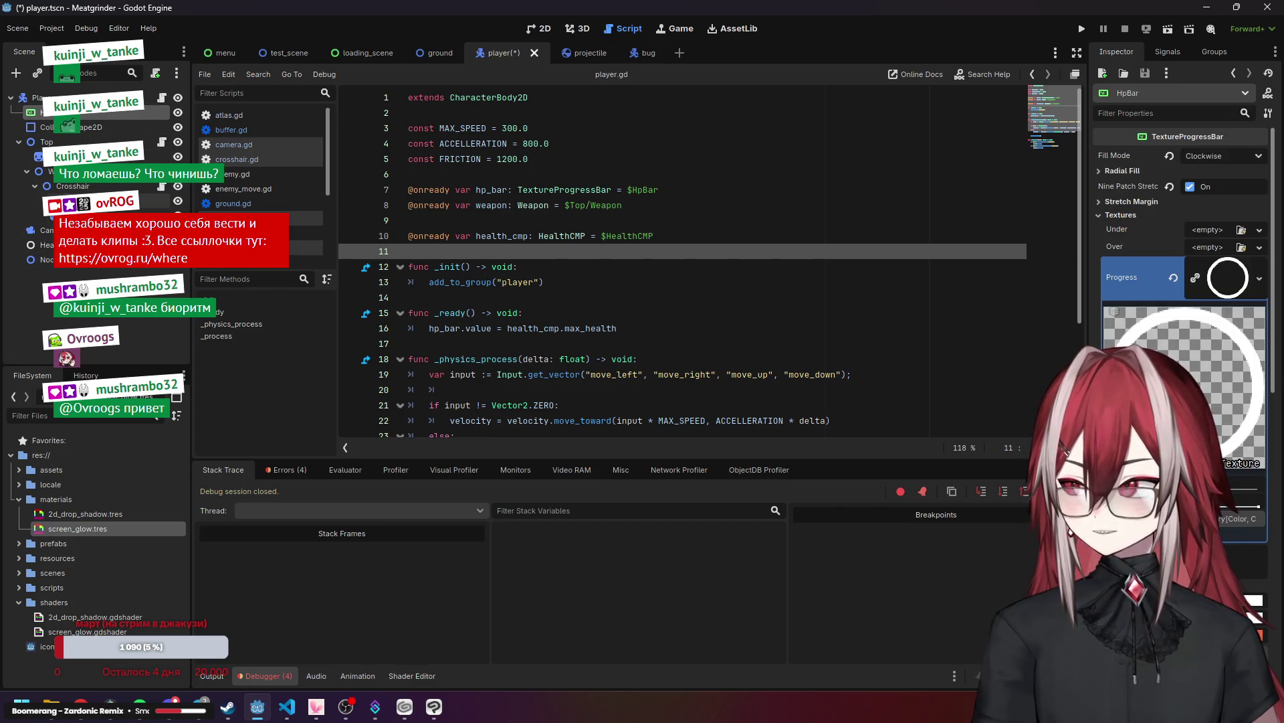
pyautogui.click(71, 267)
pyautogui.scroll(10, 1181, 268)
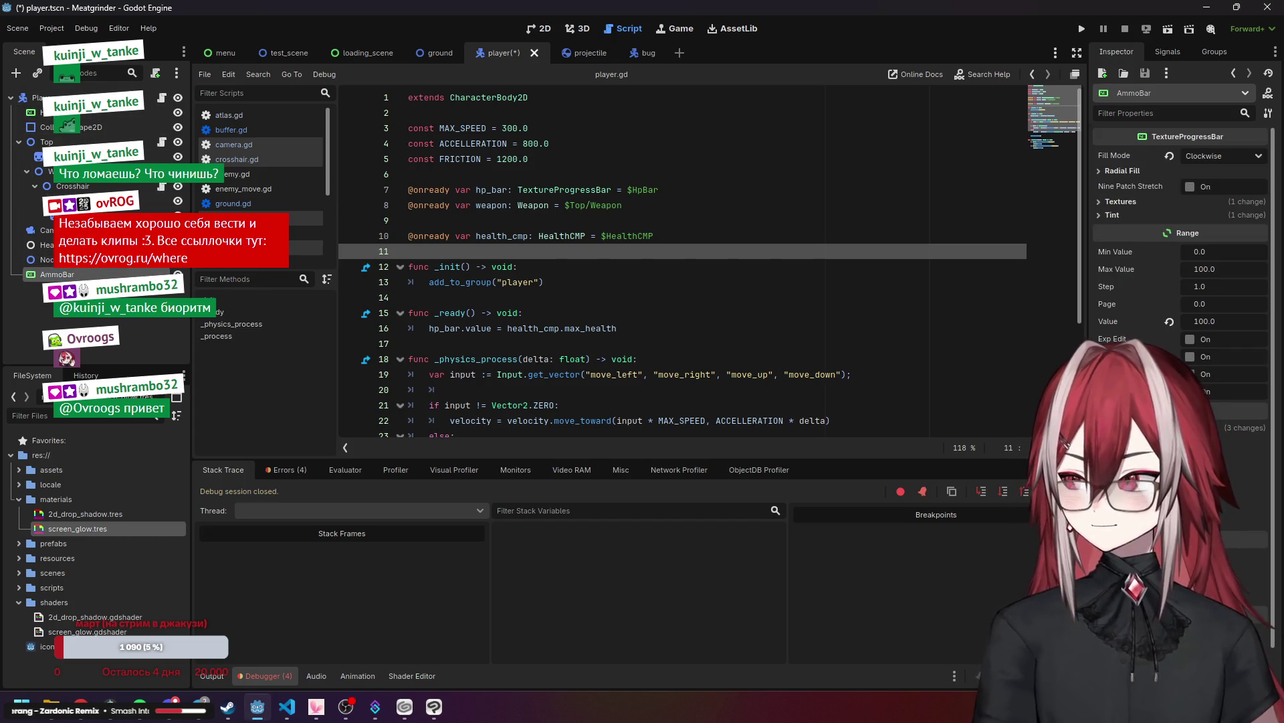
# Step: Run the Meatgrinder project and move the player ring right with D
pyautogui.click(1081, 28)
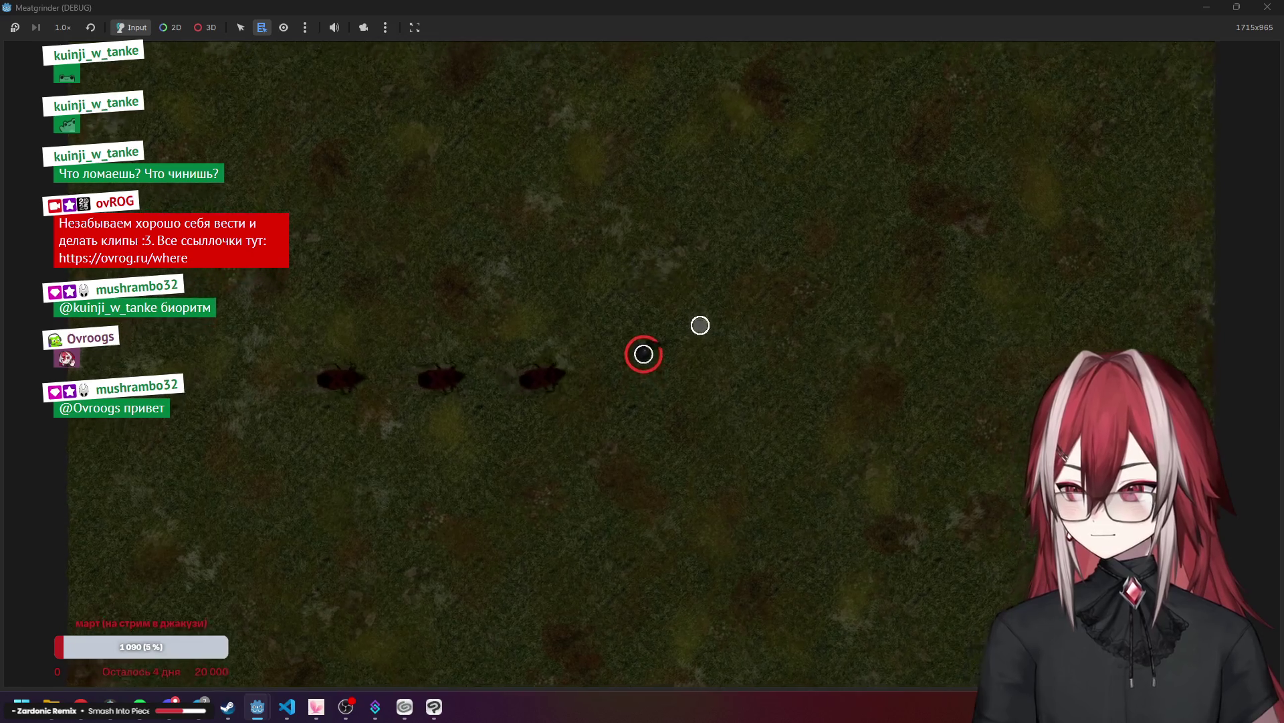
pyautogui.press('d')
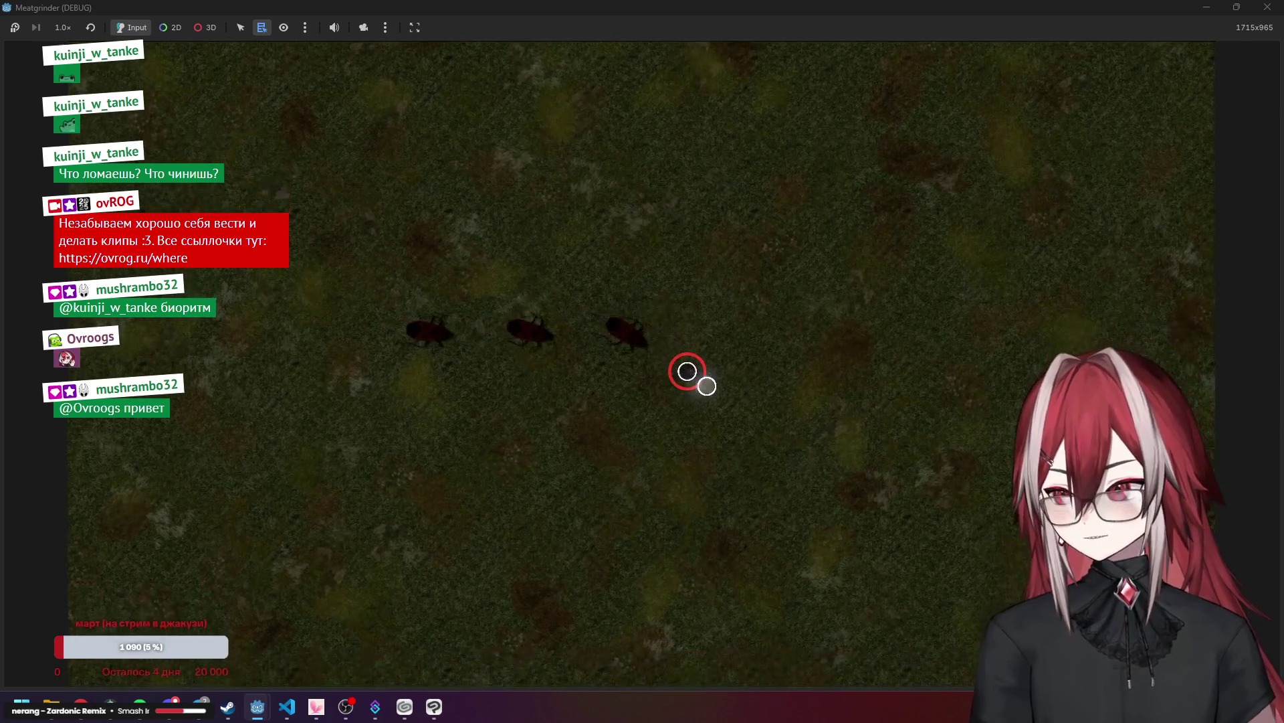
# Step: Close the game and delete the AmmoBar and Node2D nodes from the player scene
pyautogui.press('d')
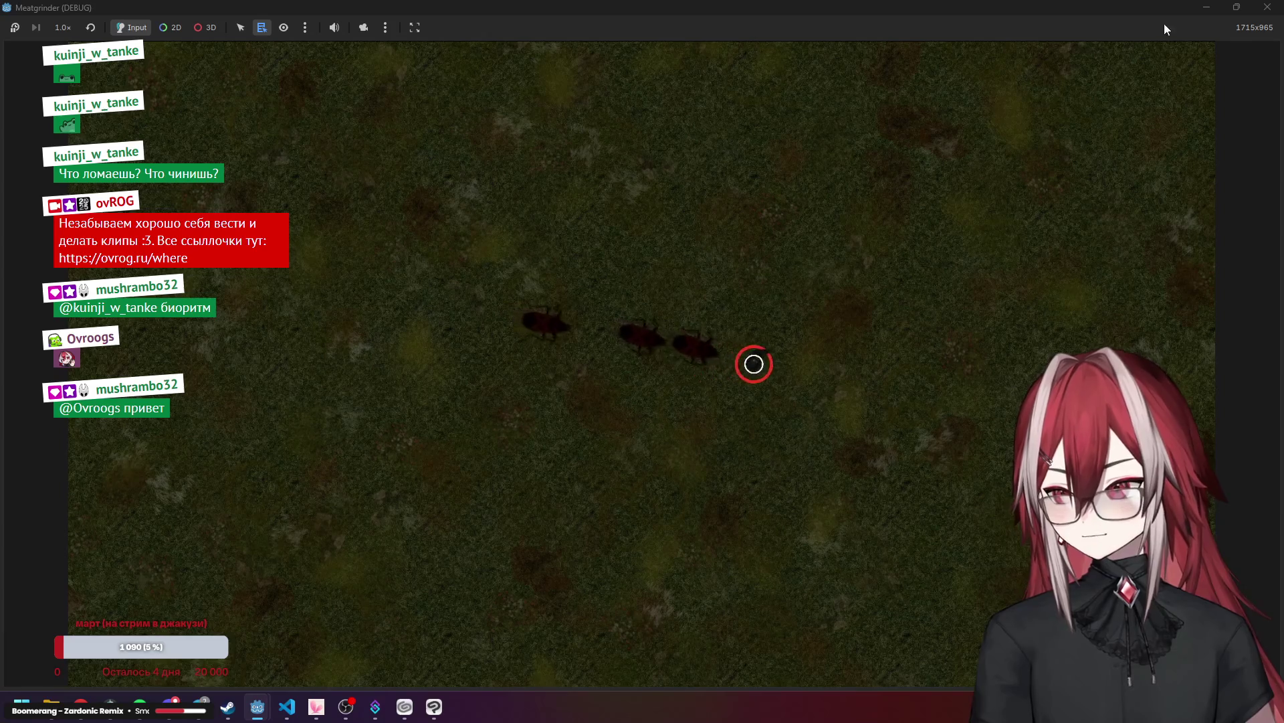
pyautogui.press('F8')
pyautogui.press('Delete')
pyautogui.press('Return')
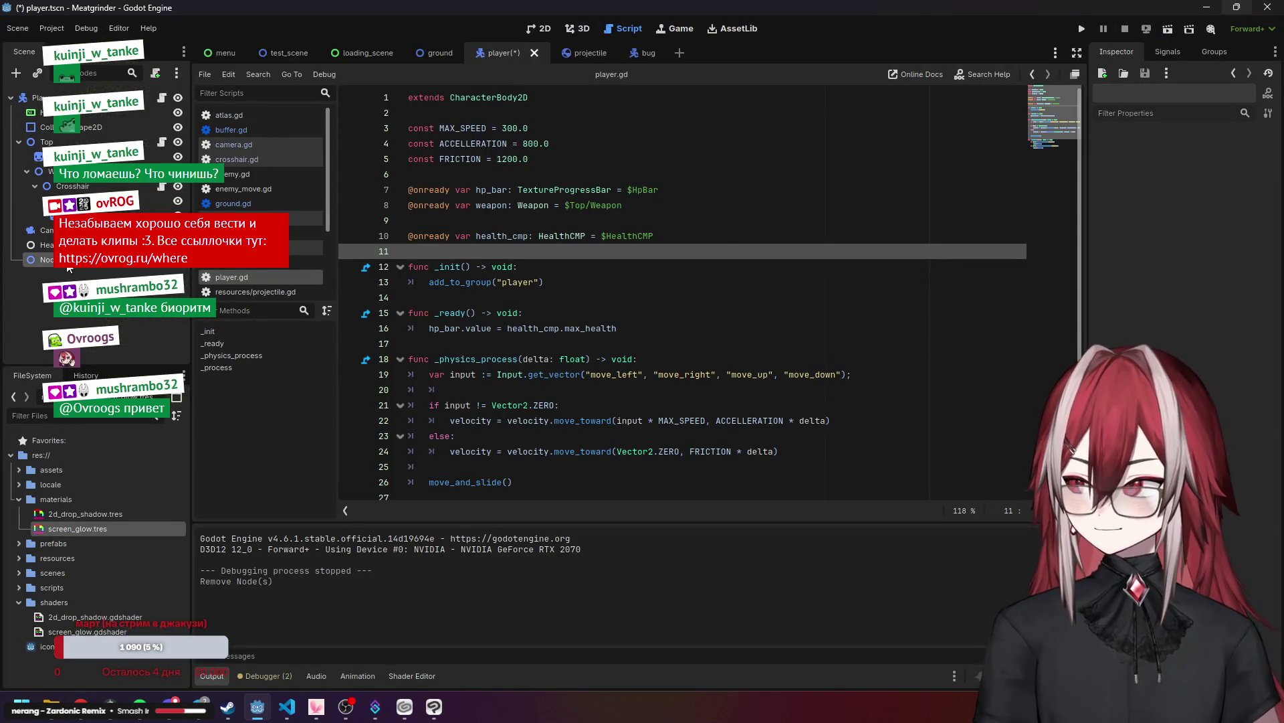
pyautogui.click(68, 267)
pyautogui.press('Delete')
pyautogui.press('Return')
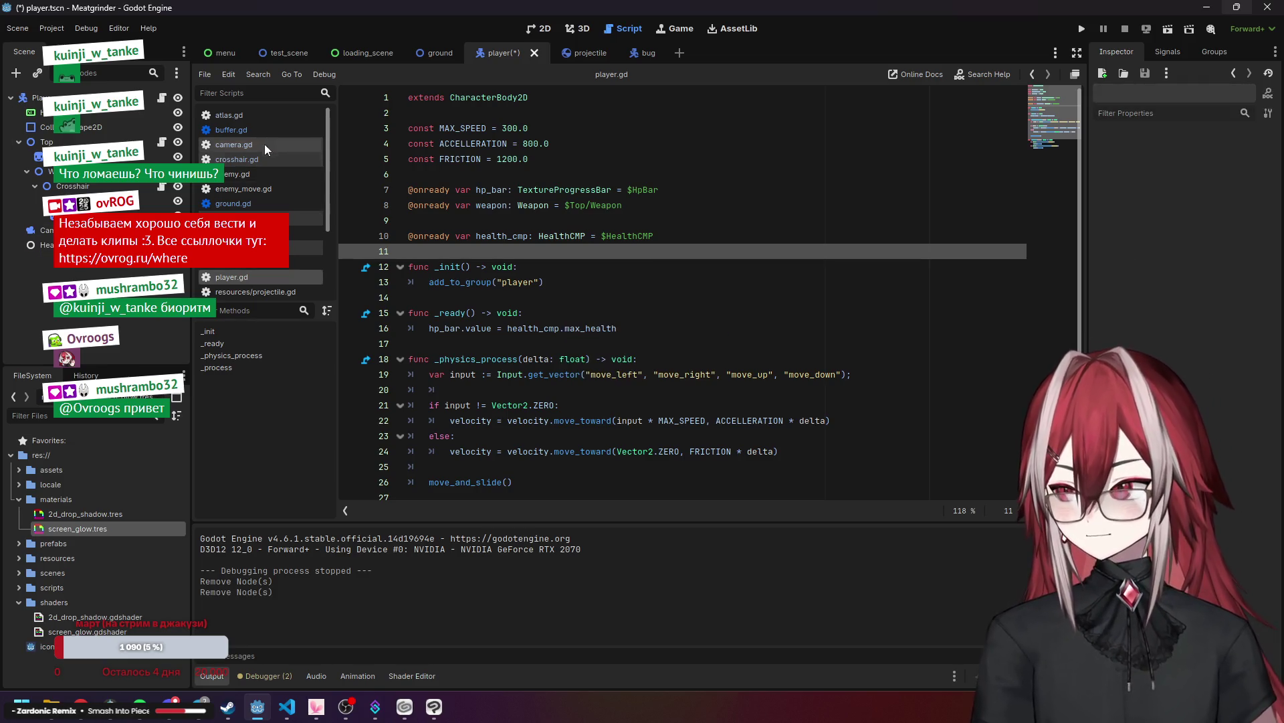
# Step: Move through lines 3–4 at the top of the player script
pyautogui.click(553, 129)
pyautogui.click(593, 160)
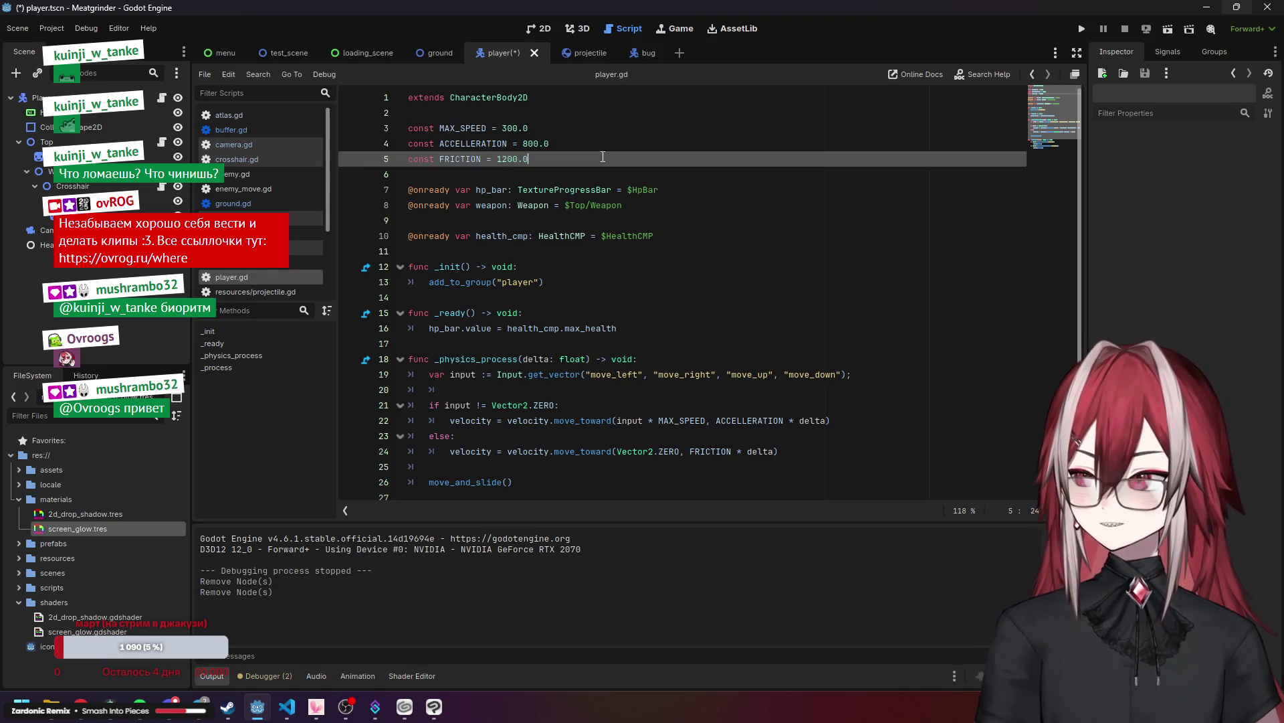
pyautogui.hotkey('ctrl', 'Home')
pyautogui.click(613, 143)
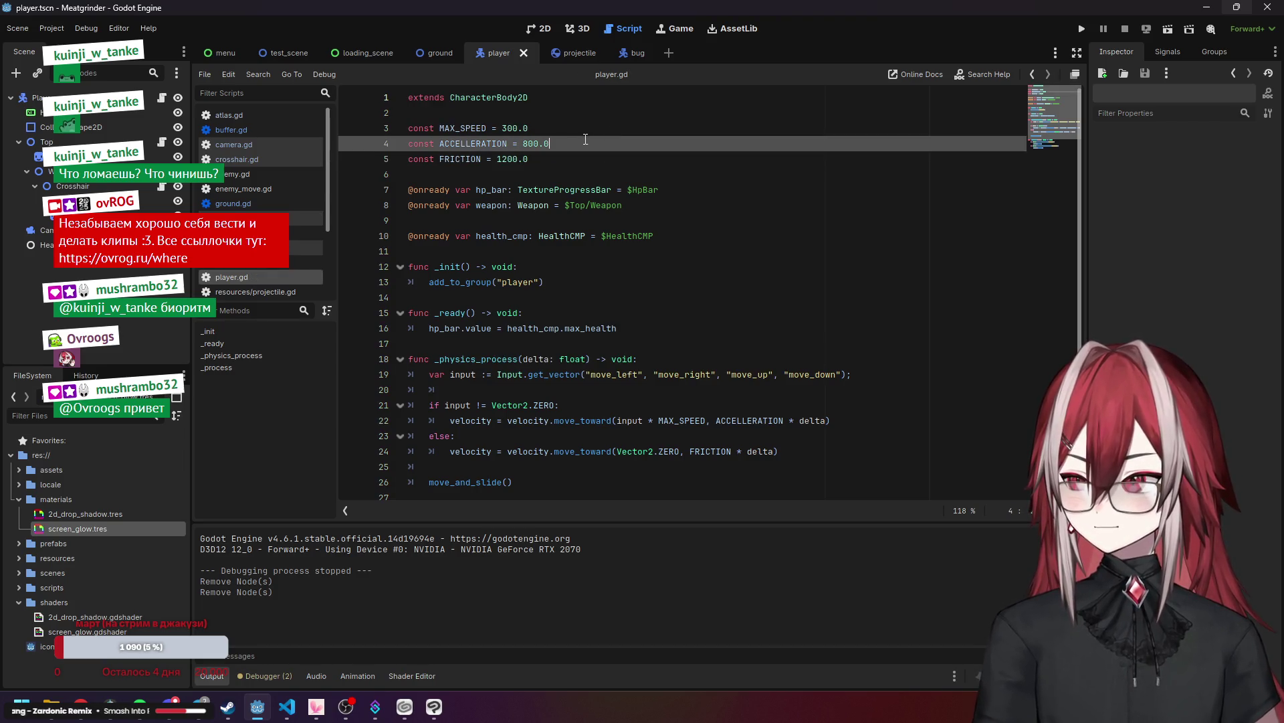
# Step: In test_scene's 2D view, darken TestScene's Modulate almost to black and run the game
pyautogui.click(262, 56)
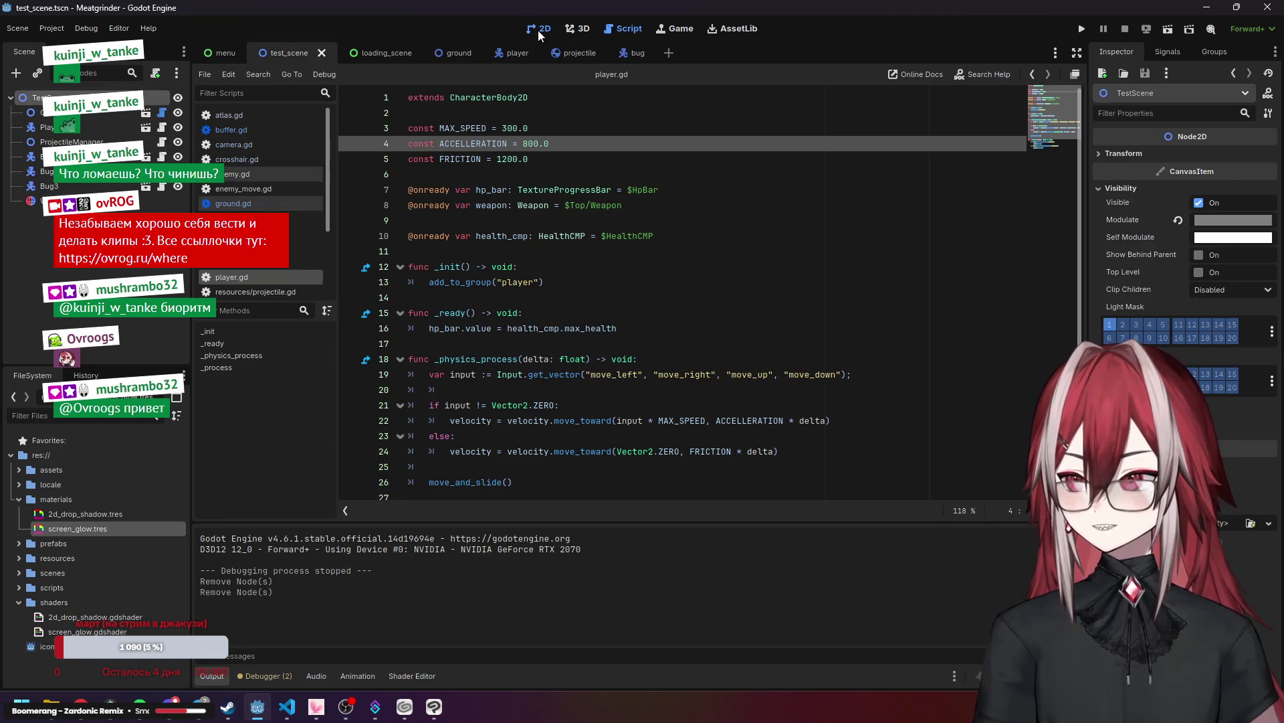
pyautogui.click(538, 30)
pyautogui.scroll(-8, 655, 237)
pyautogui.scroll(10, 639, 200)
pyautogui.moveTo(692, 257); pyautogui.dragTo(634, 183)
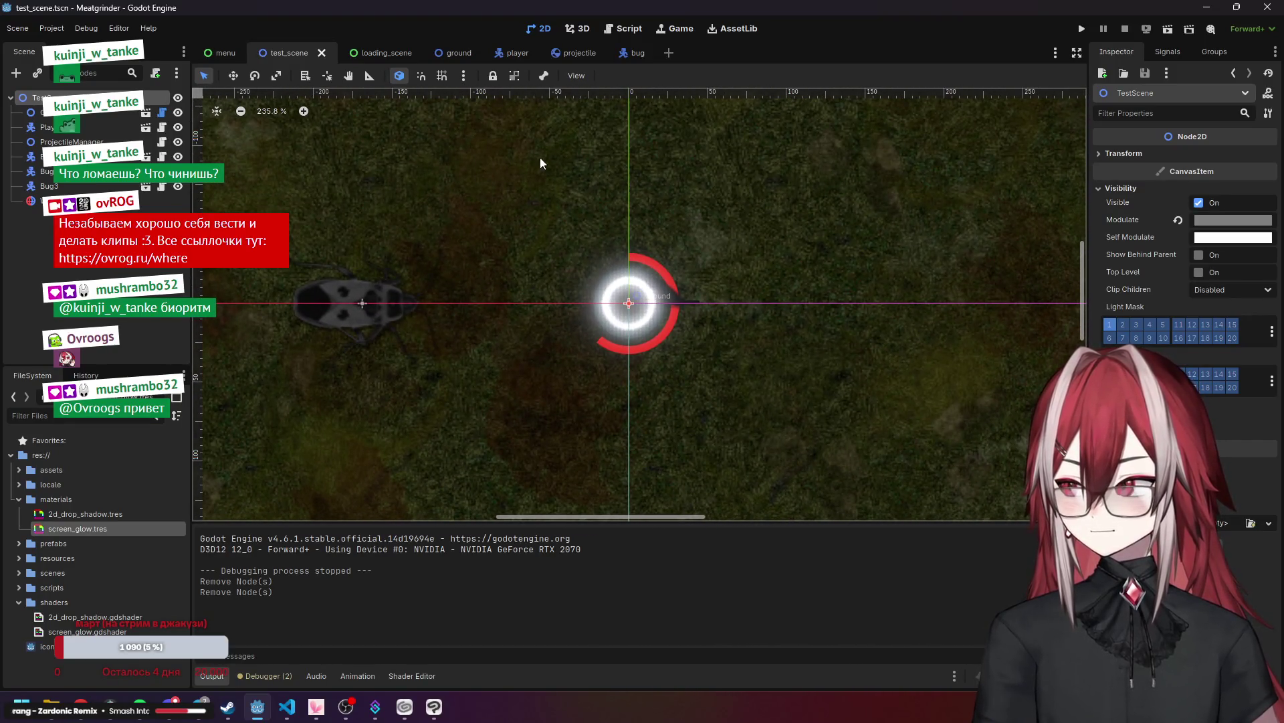
pyautogui.click(1189, 223)
pyautogui.moveTo(1264, 315)
pyautogui.mouseDown()
pyautogui.moveTo(1264, 304)
pyautogui.moveTo(1265, 406)
pyautogui.mouseUp()
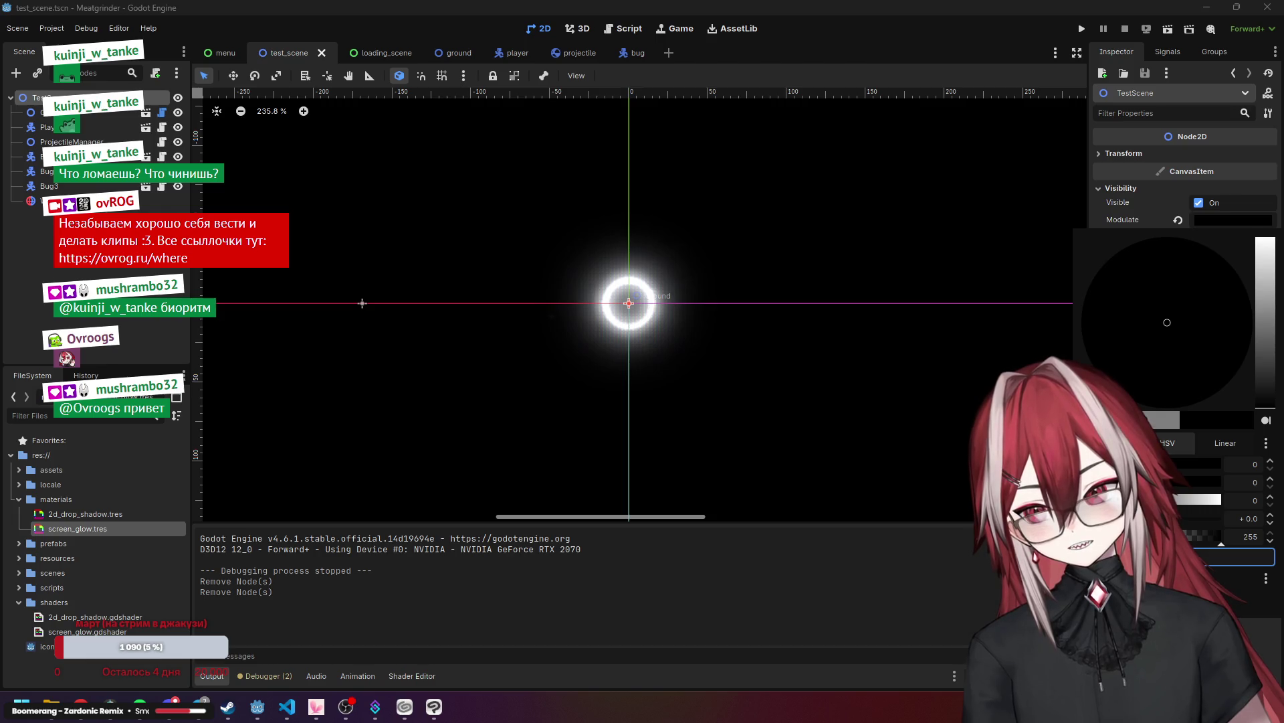
pyautogui.press('Escape')
pyautogui.click(1082, 28)
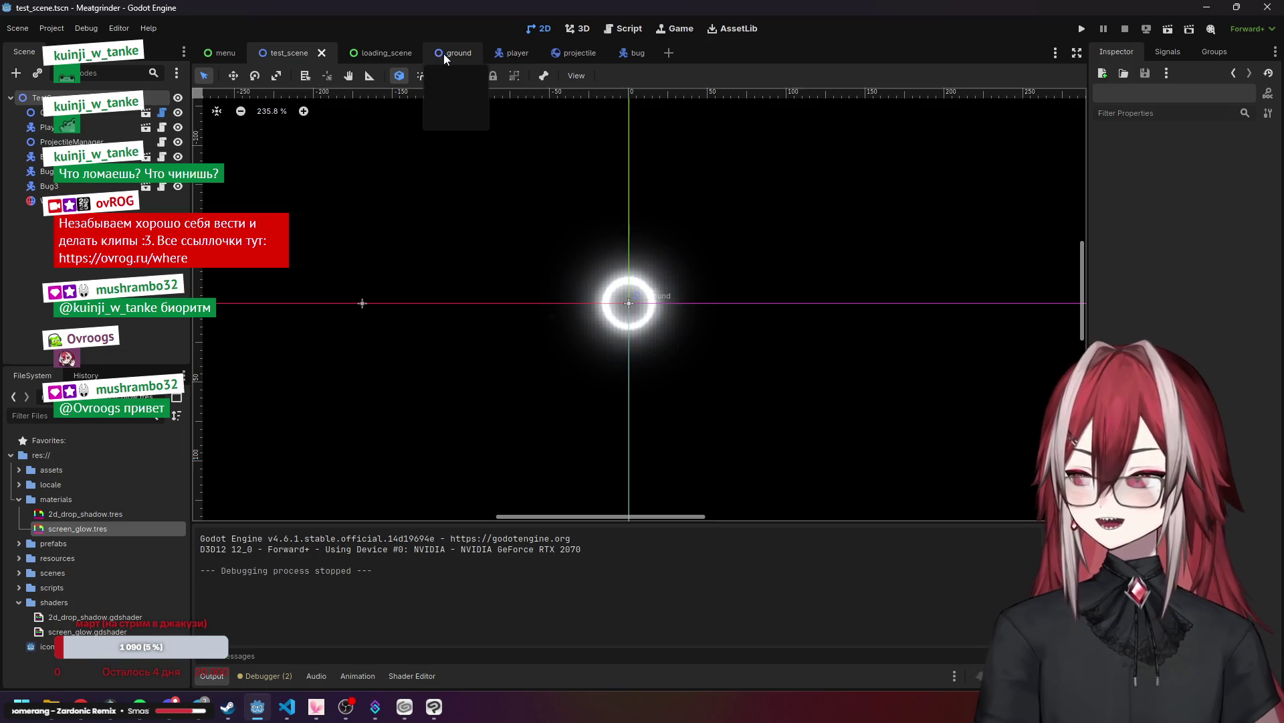
# Step: Review Crosshair and HpBar in the player scene, collapsing HpBar's texture and Tint sections, then return to test_scene
pyautogui.click(513, 53)
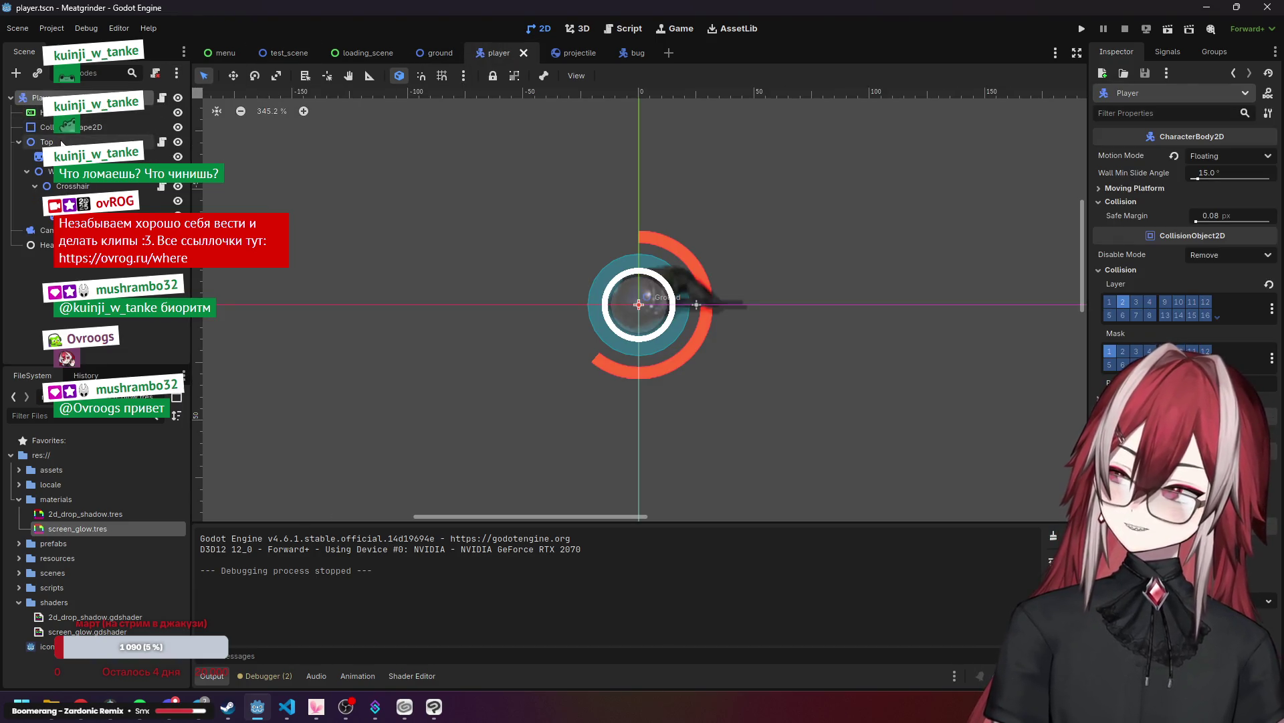
pyautogui.click(70, 186)
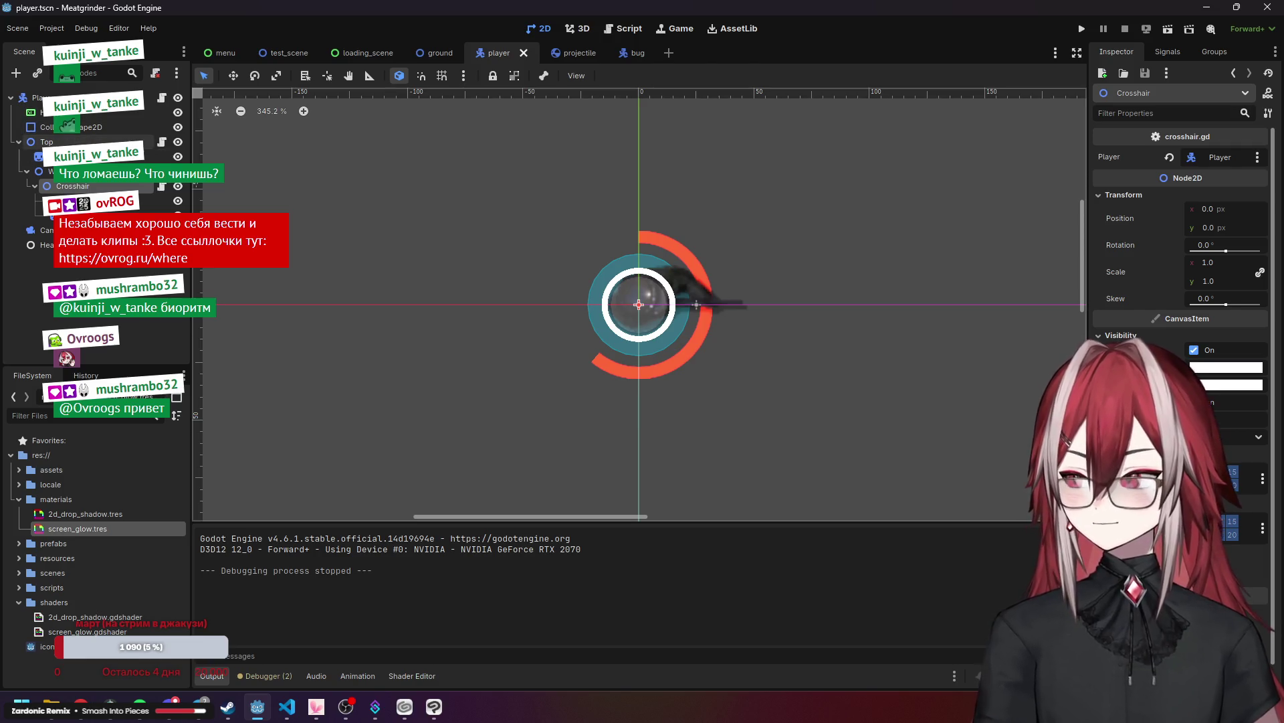
pyautogui.click(80, 112)
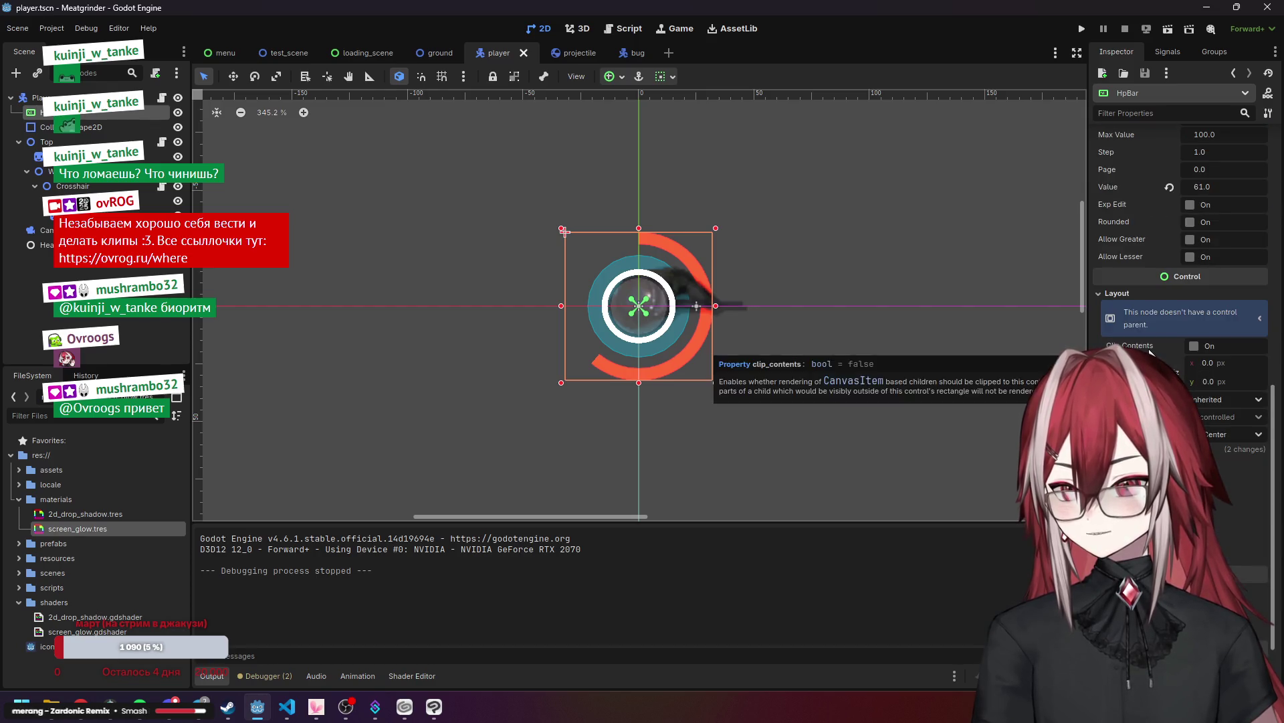
pyautogui.scroll(3, 1150, 352)
pyautogui.scroll(5, 1137, 268)
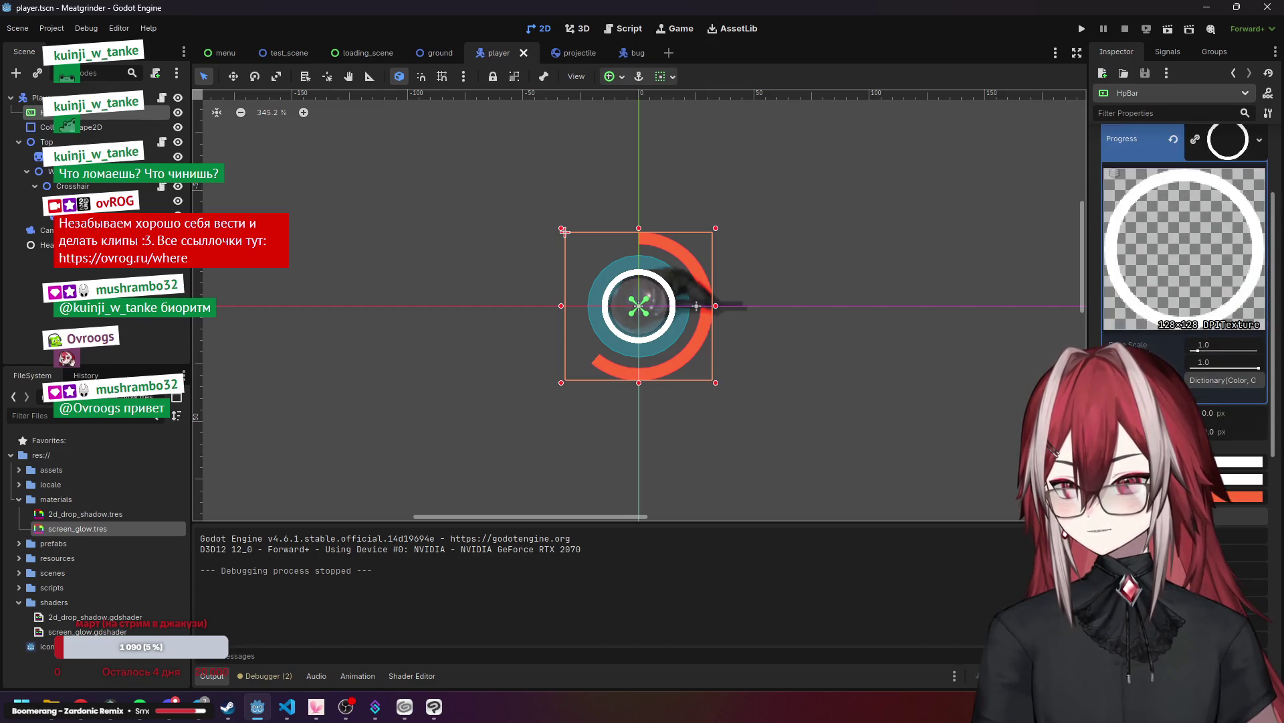
pyautogui.click(1114, 214)
pyautogui.click(1112, 228)
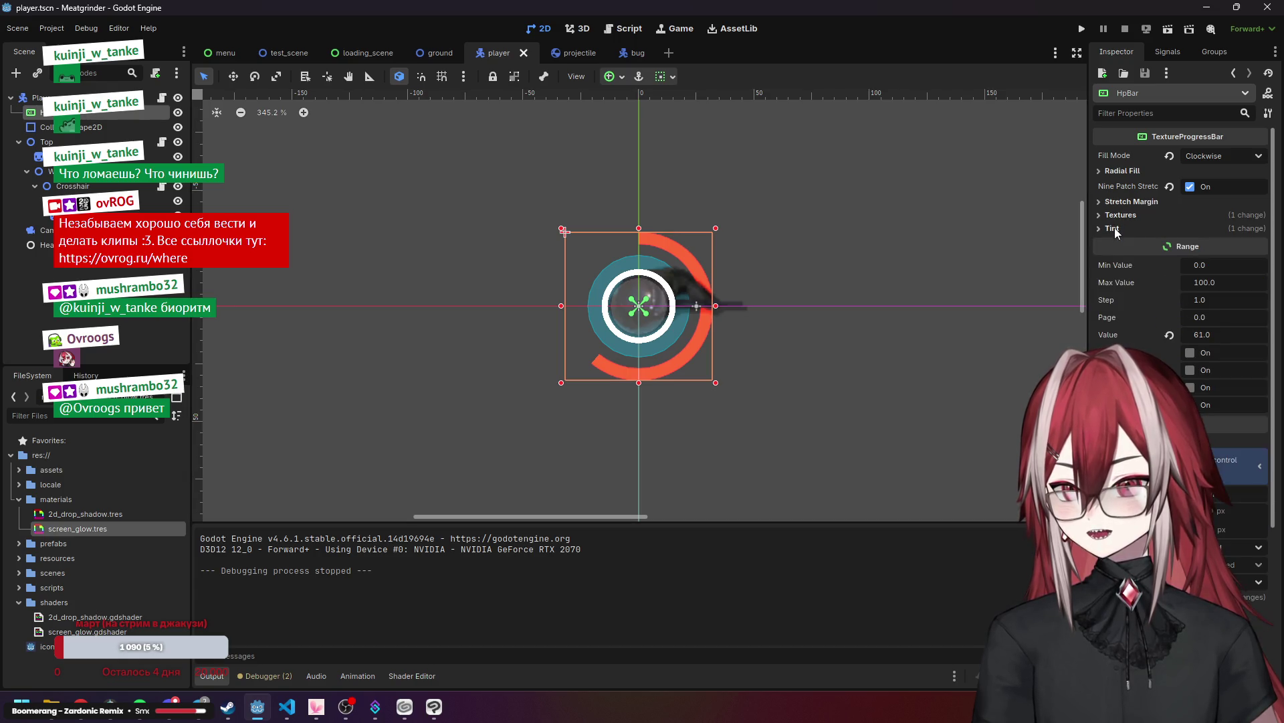
pyautogui.press('Escape')
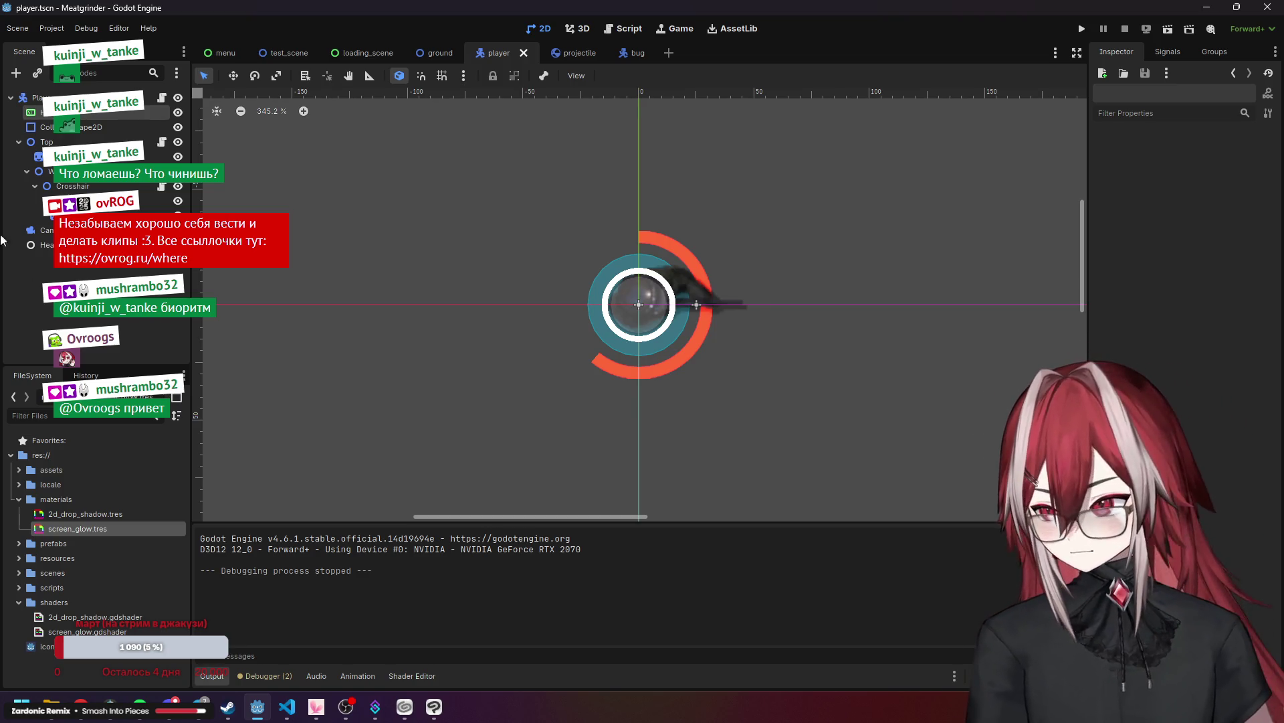
pyautogui.click(299, 56)
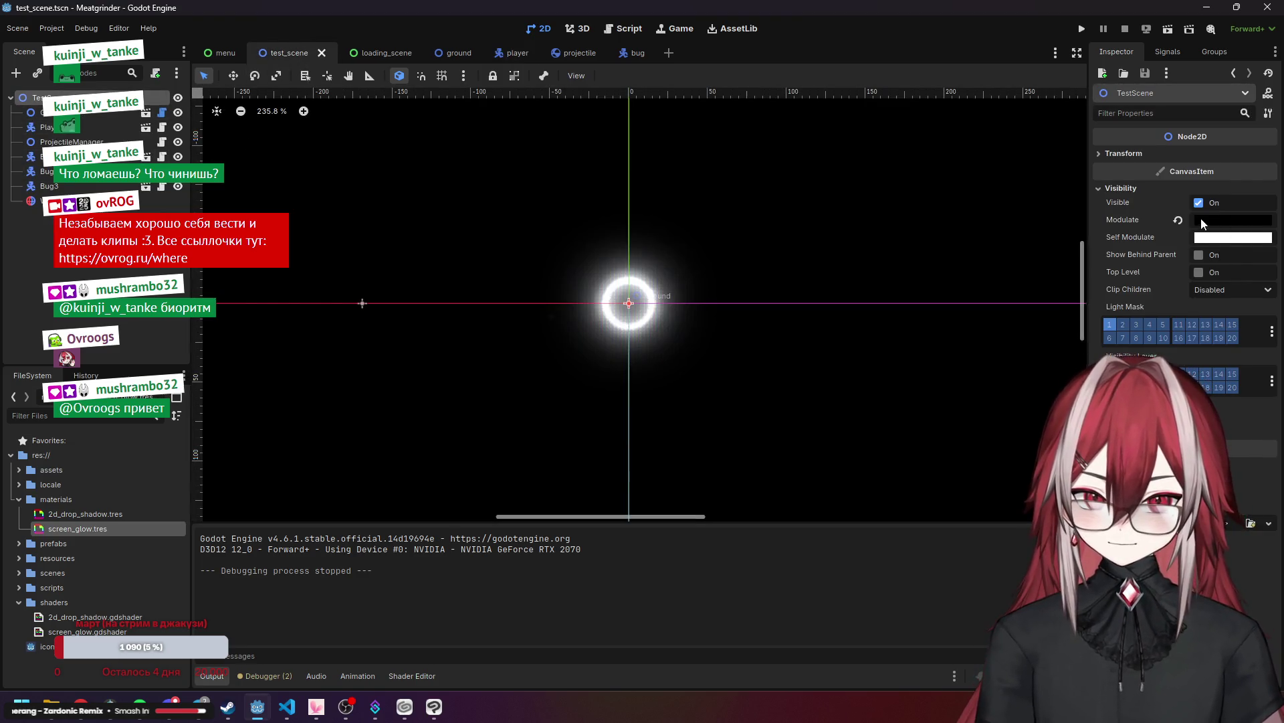
# Step: Set TestScene's Modulate to white, then lower its brightness value to 40
pyautogui.click(1233, 220)
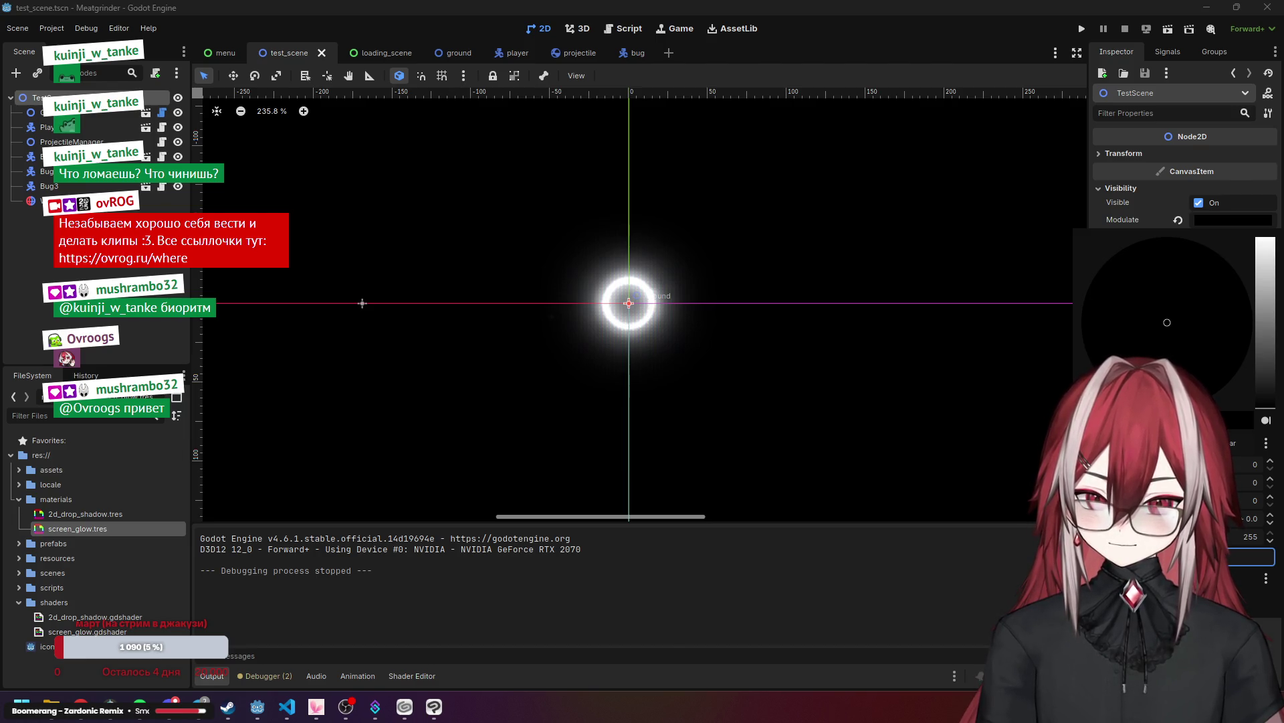
pyautogui.click(1265, 240)
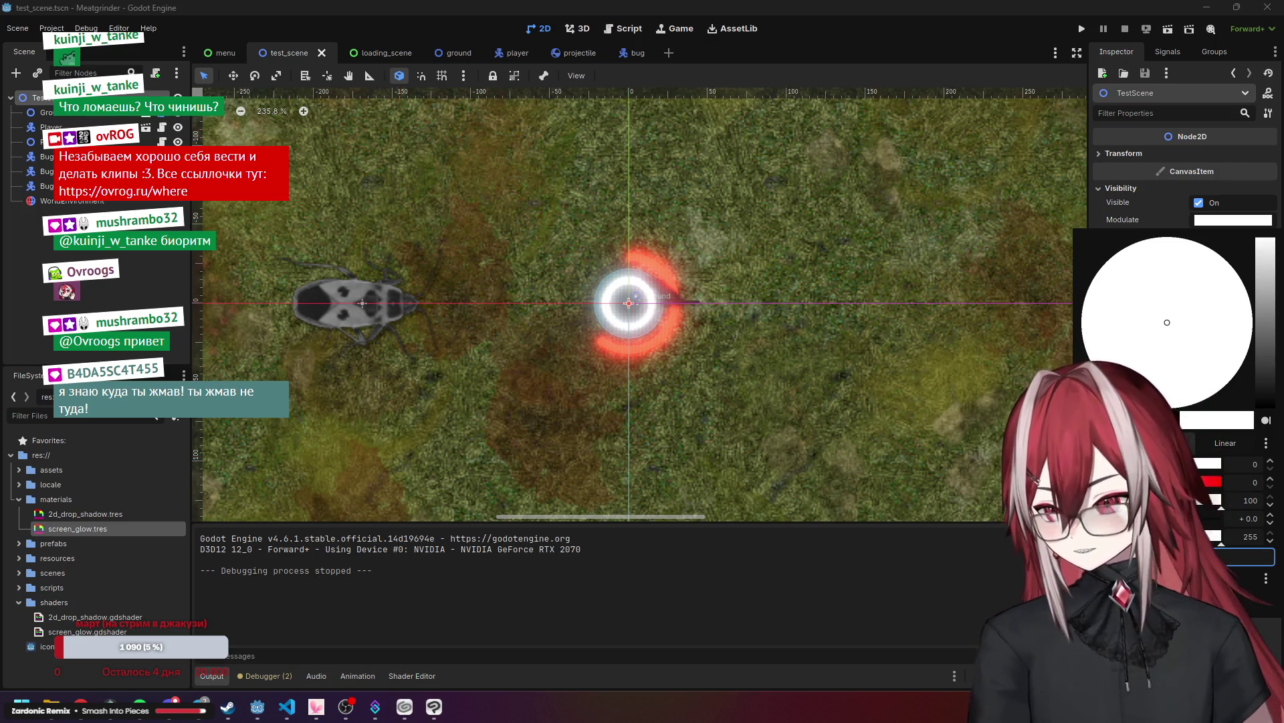
pyautogui.moveTo(1161, 519); pyautogui.dragTo(1145, 518)
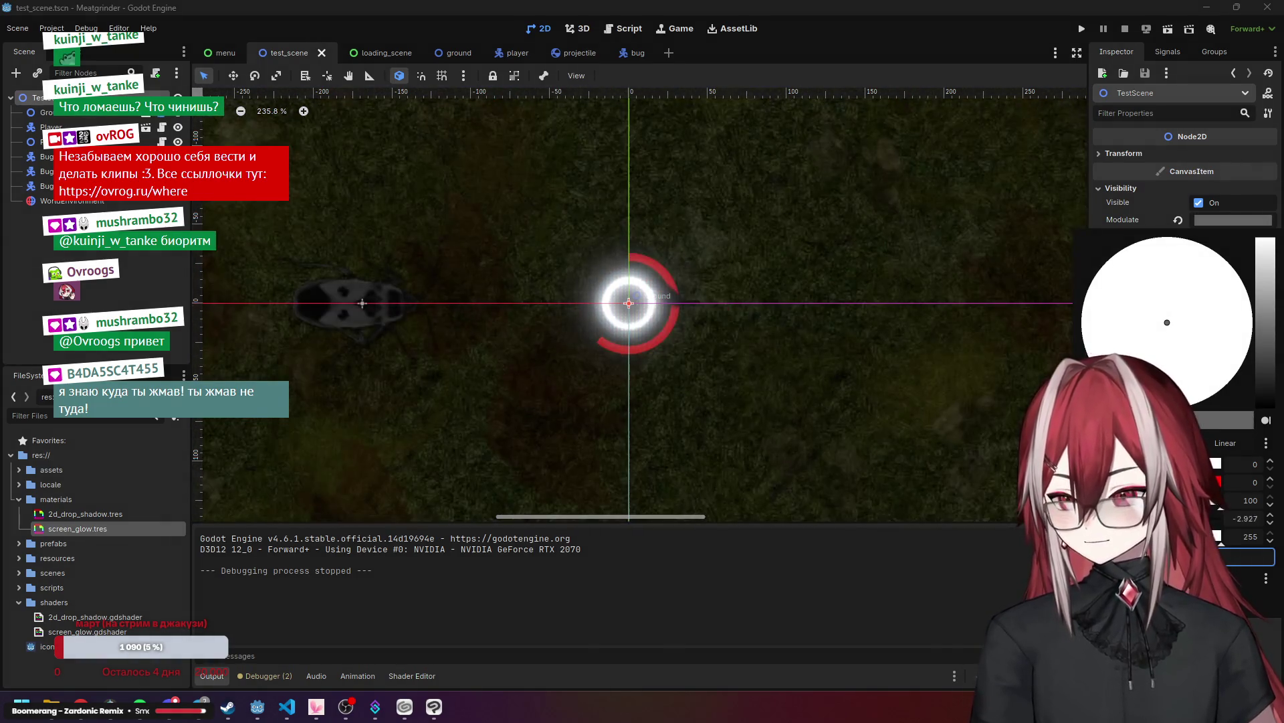
pyautogui.click(1240, 517)
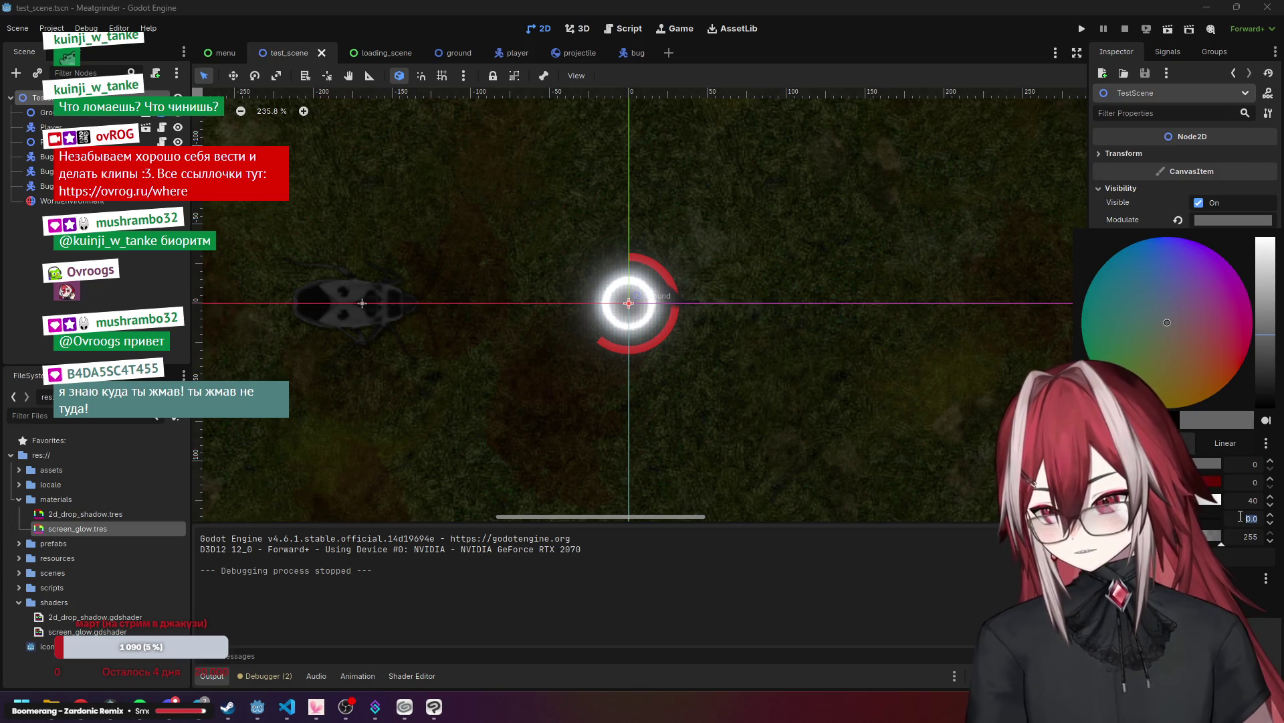
pyautogui.click(1226, 226)
# Step: Bring TestScene's Modulate back to full white and toggle the node's visibility off and on
pyautogui.click(1225, 221)
pyautogui.moveTo(1266, 332); pyautogui.dragTo(1265, 239)
pyautogui.press('Escape')
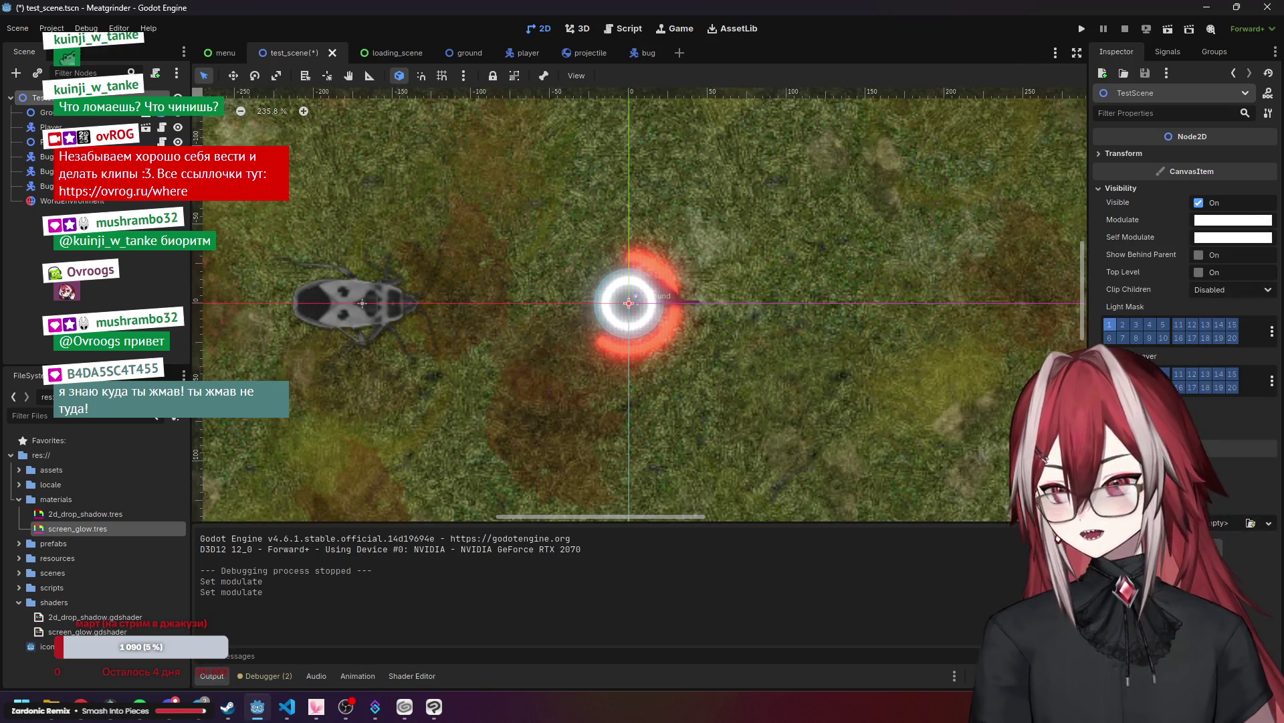
pyautogui.click(1199, 202)
pyautogui.click(1199, 202)
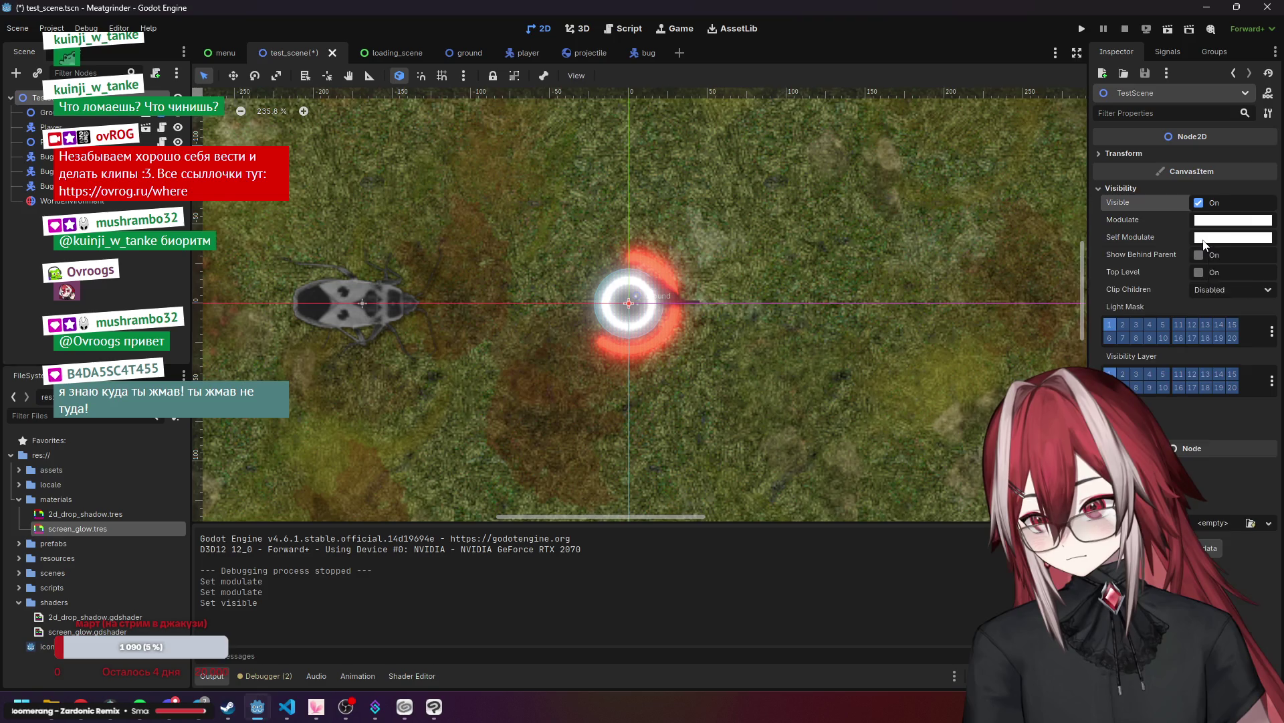
# Step: Try a Self Modulate colour, leave it white, and run the scene with F6
pyautogui.click(1204, 239)
pyautogui.moveTo(1224, 502)
pyautogui.mouseDown()
pyautogui.moveTo(1197, 502)
pyautogui.moveTo(1224, 502)
pyautogui.mouseUp()
pyautogui.press('Escape')
pyautogui.press('F6')
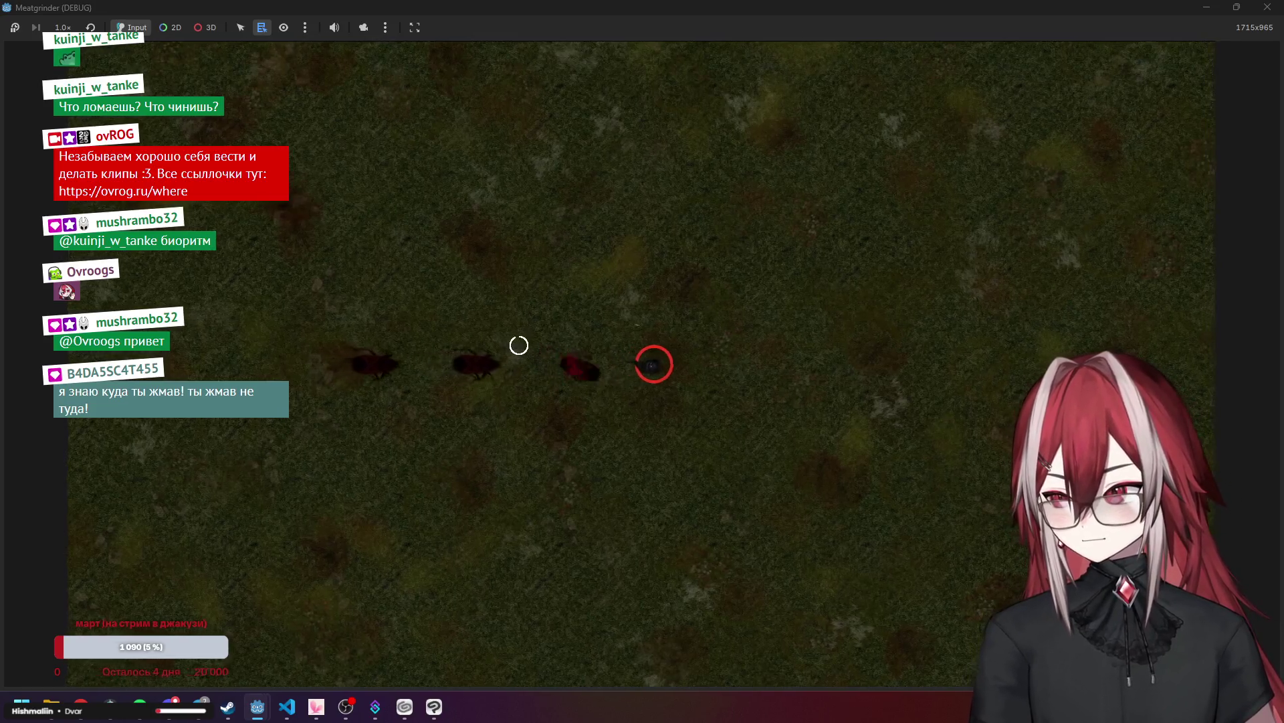
# Step: Stop the game and set WorldEnvironment's glow Intensity to 4.0 in test_scene
pyautogui.click(519, 346)
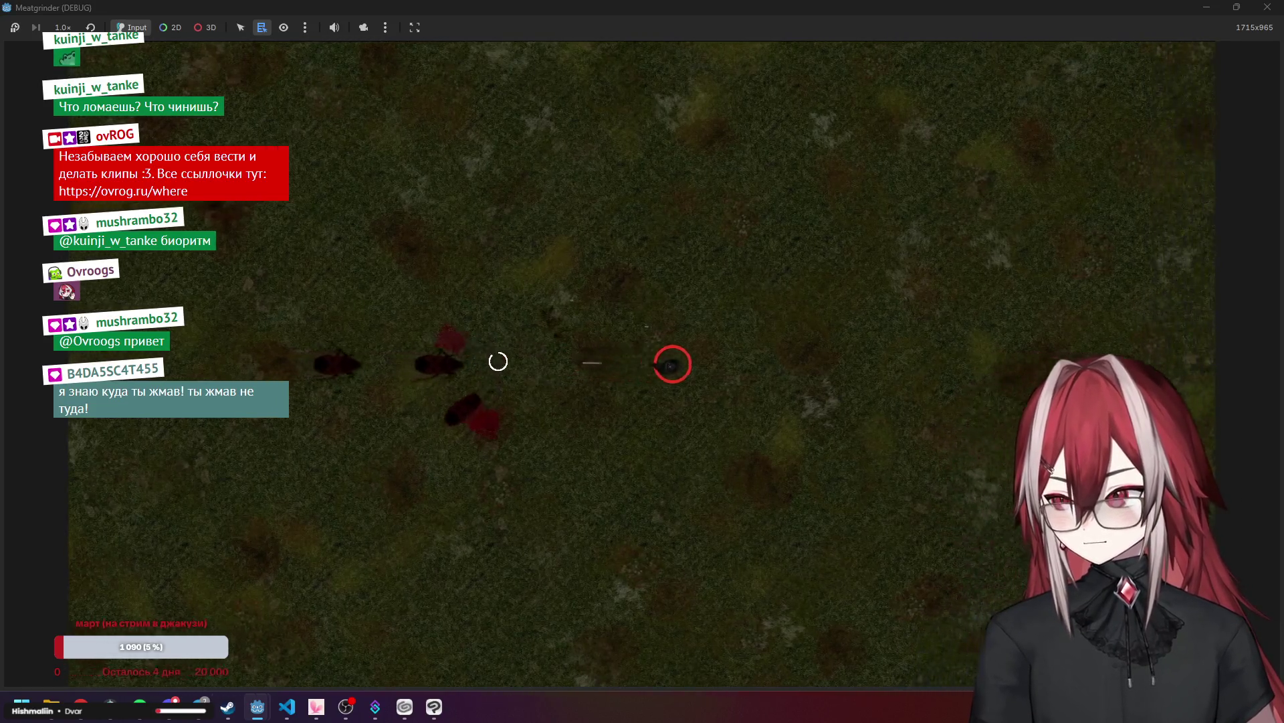
pyautogui.click(1267, 7)
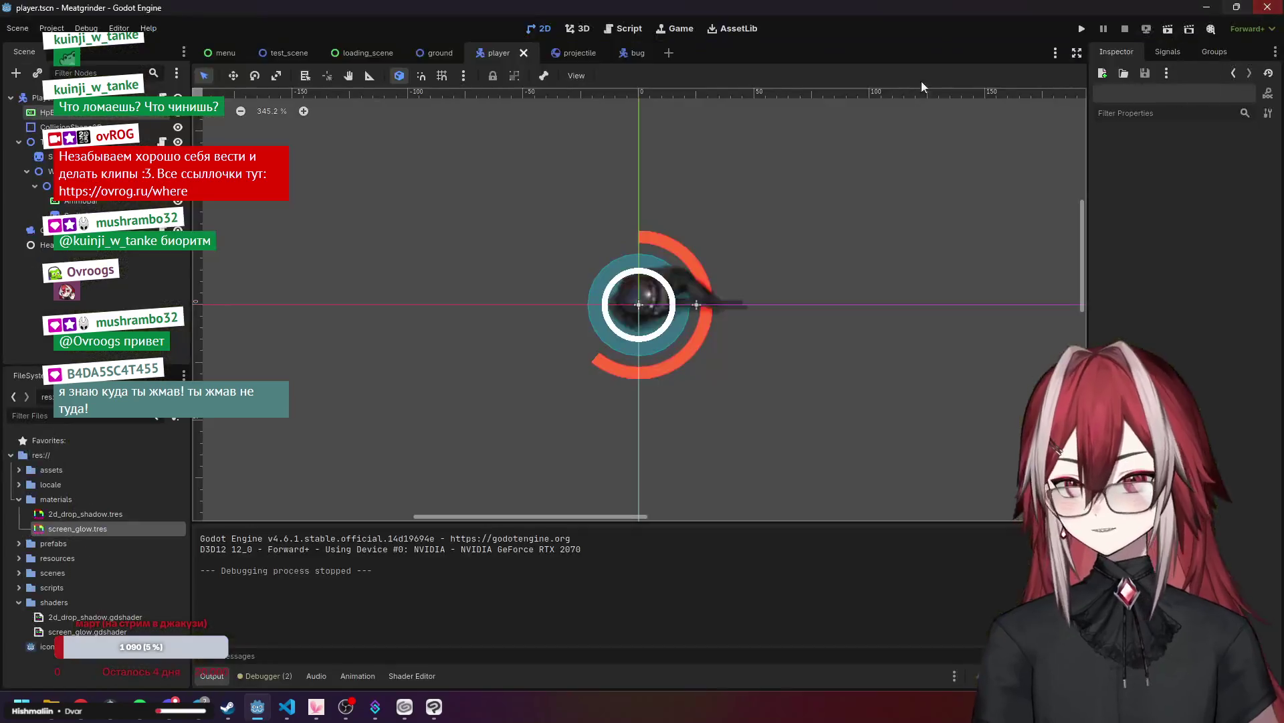
pyautogui.click(284, 53)
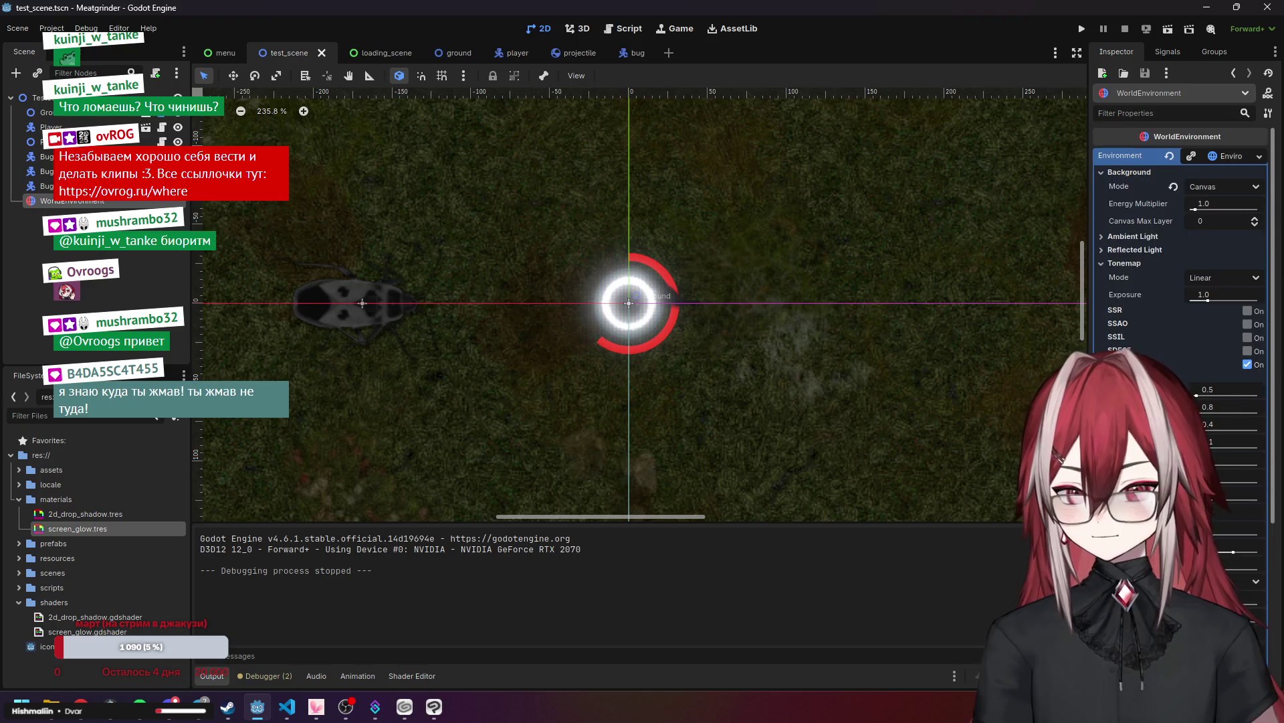
pyautogui.scroll(-3, 1180, 334)
pyautogui.click(1115, 172)
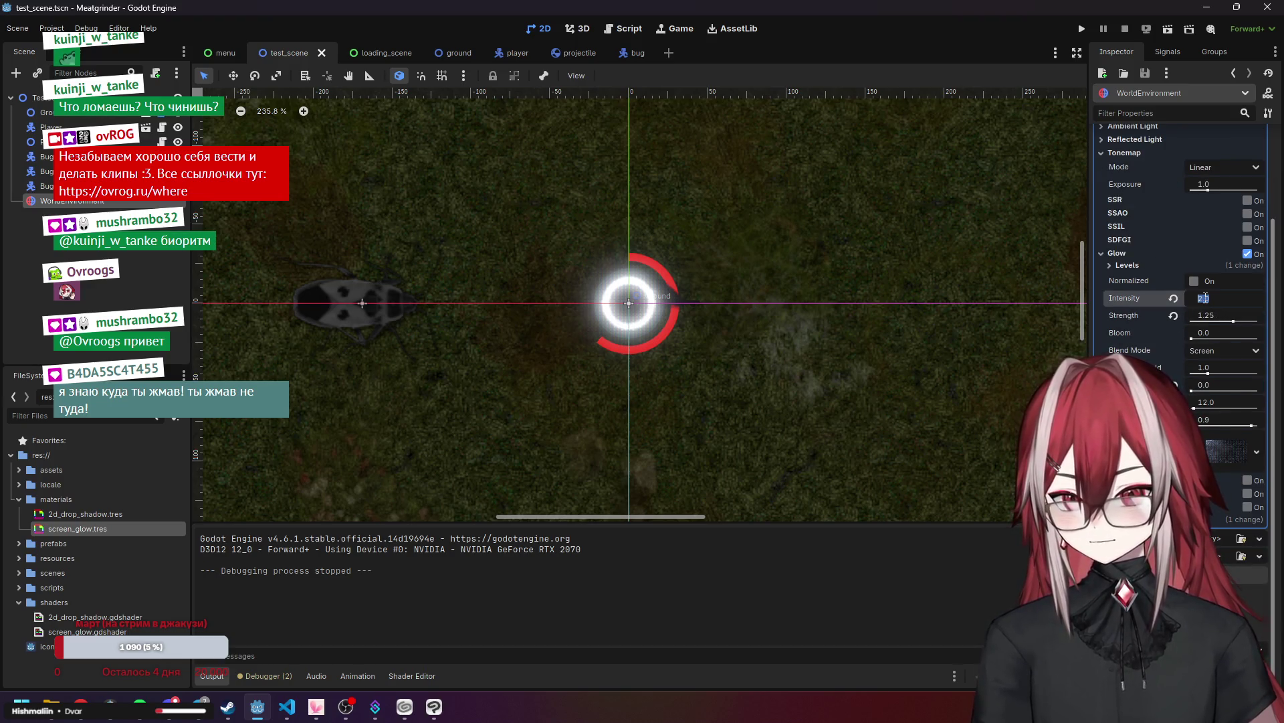
pyautogui.write('4')
pyautogui.press('Return')
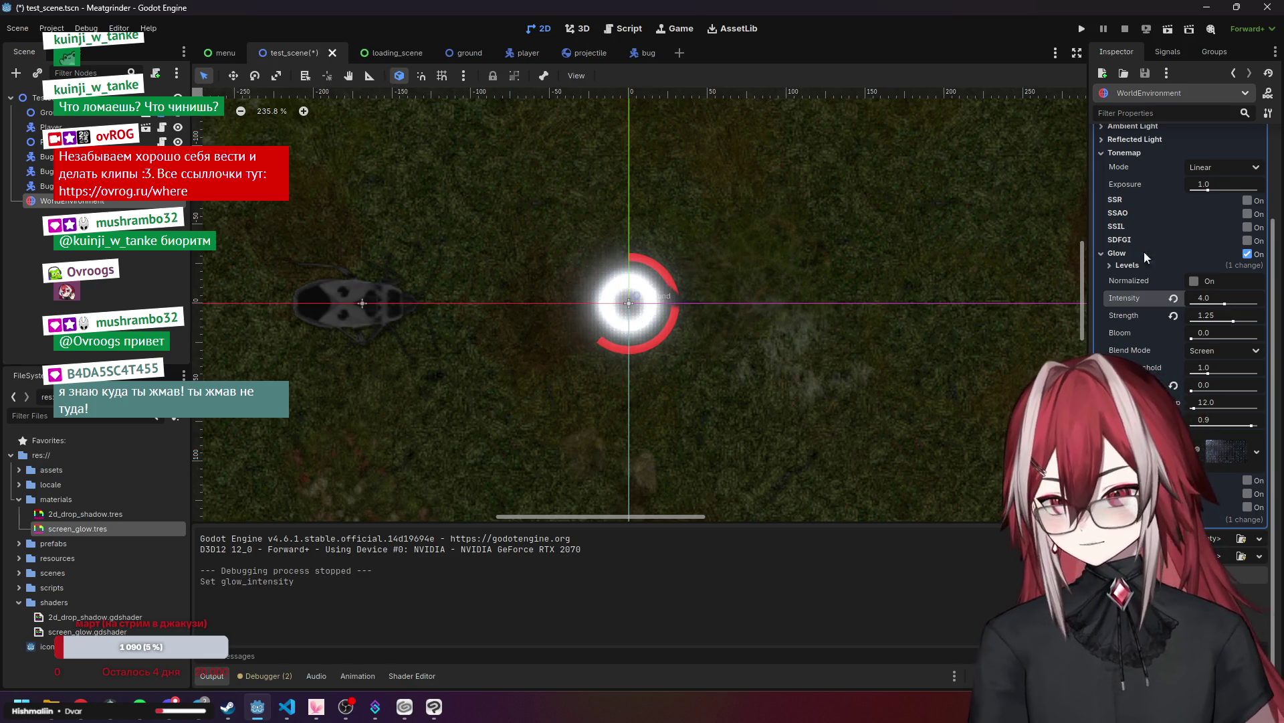
# Step: Test-run the 4.0 glow, then lower glow Intensity to 2.0
pyautogui.click(1082, 29)
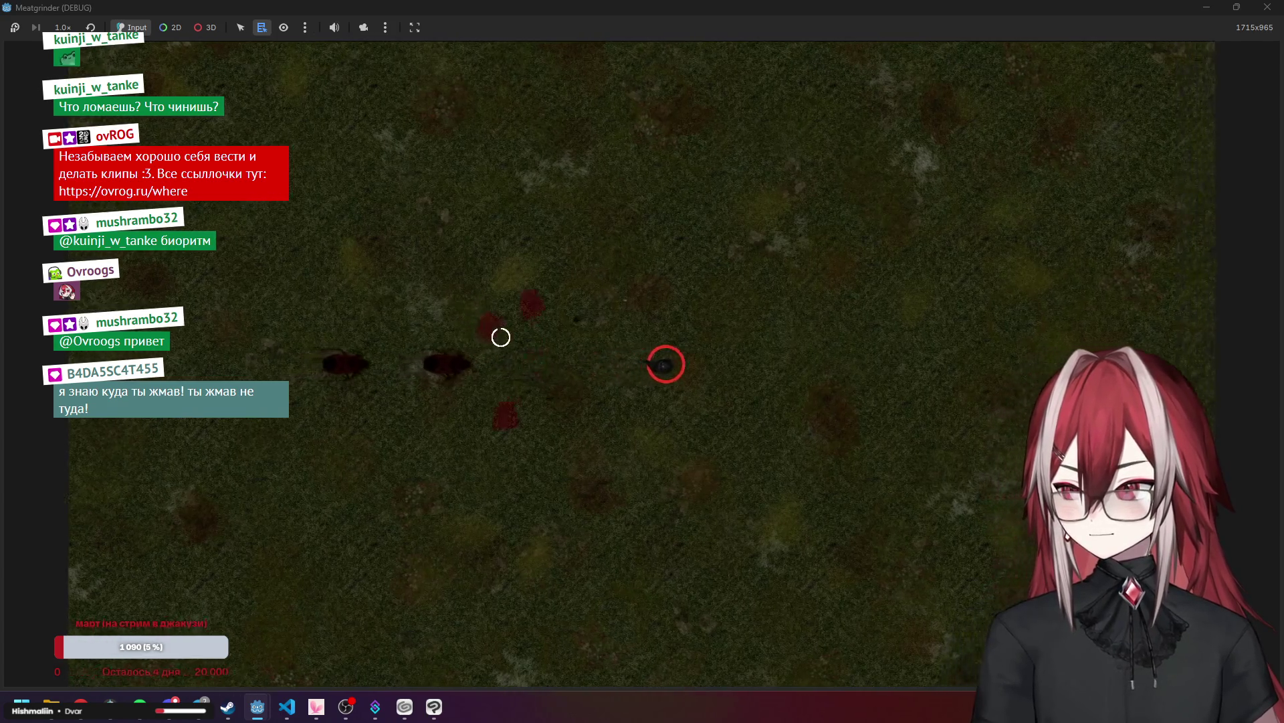
pyautogui.click(1268, 6)
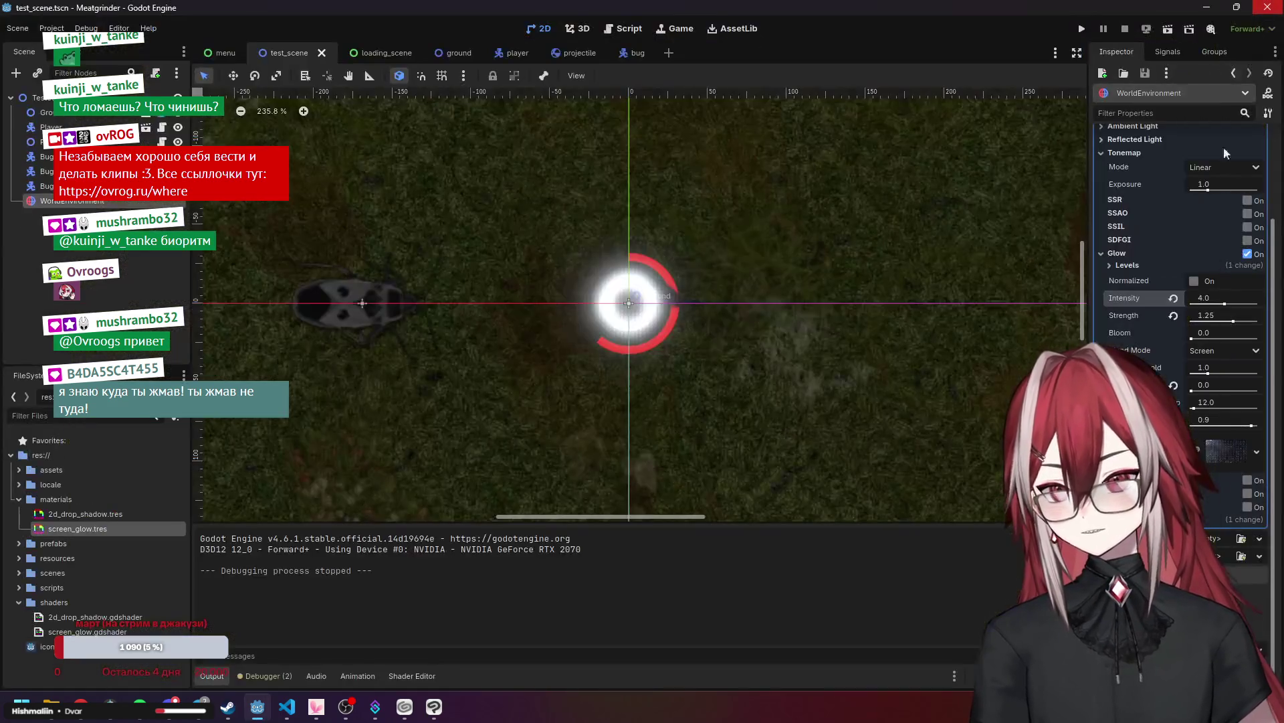
pyautogui.moveTo(1185, 302); pyautogui.dragTo(1179, 302)
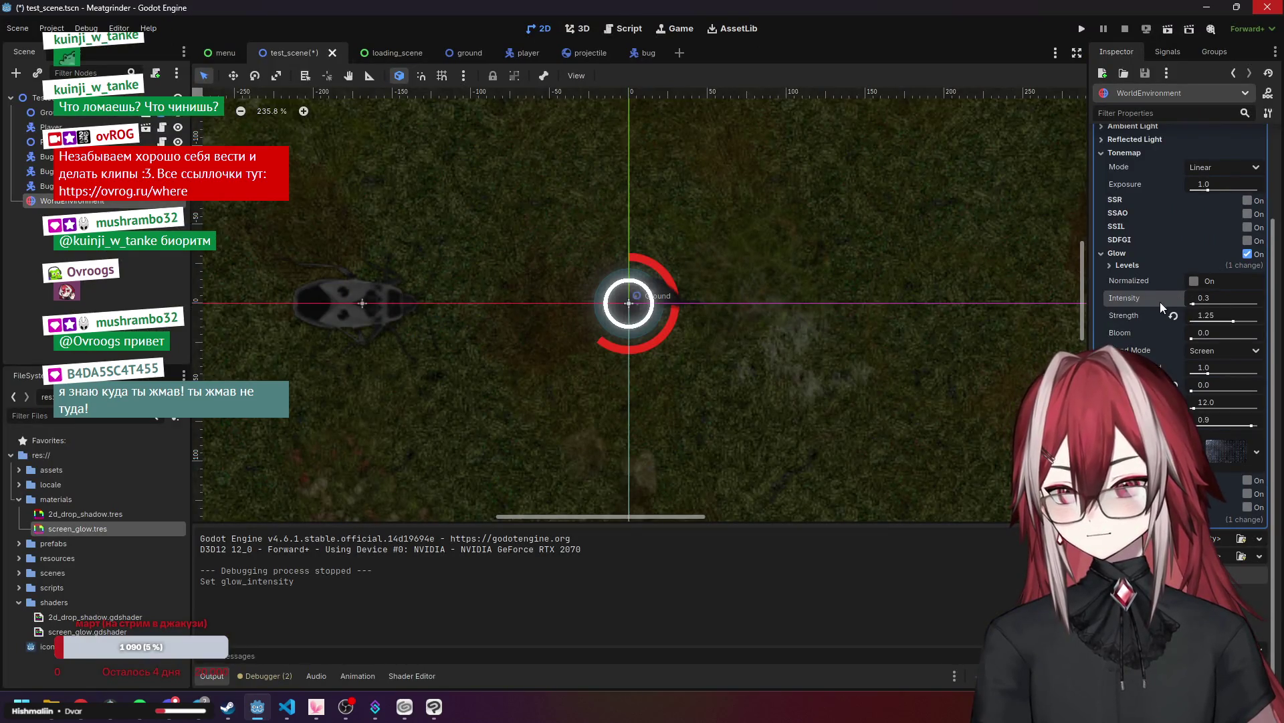
pyautogui.press('Return')
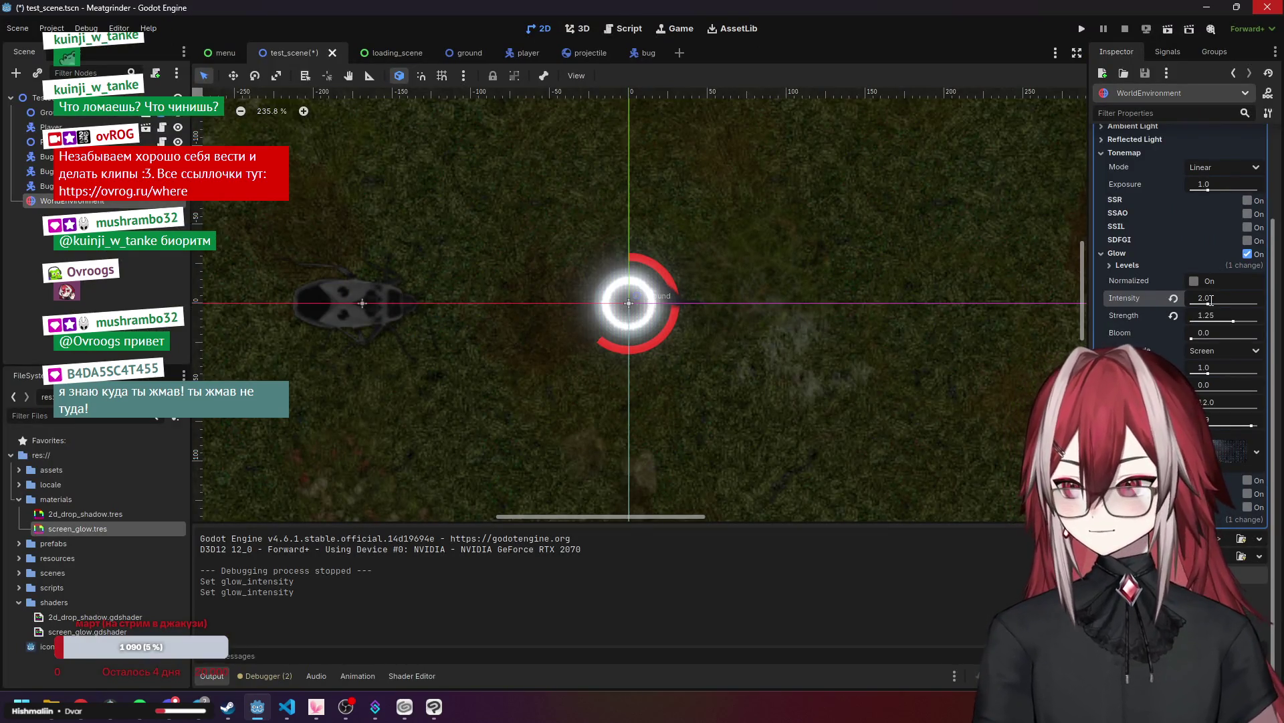
# Step: Reset TestScene's Modulate to default white, then run and stop the game
pyautogui.click(37, 97)
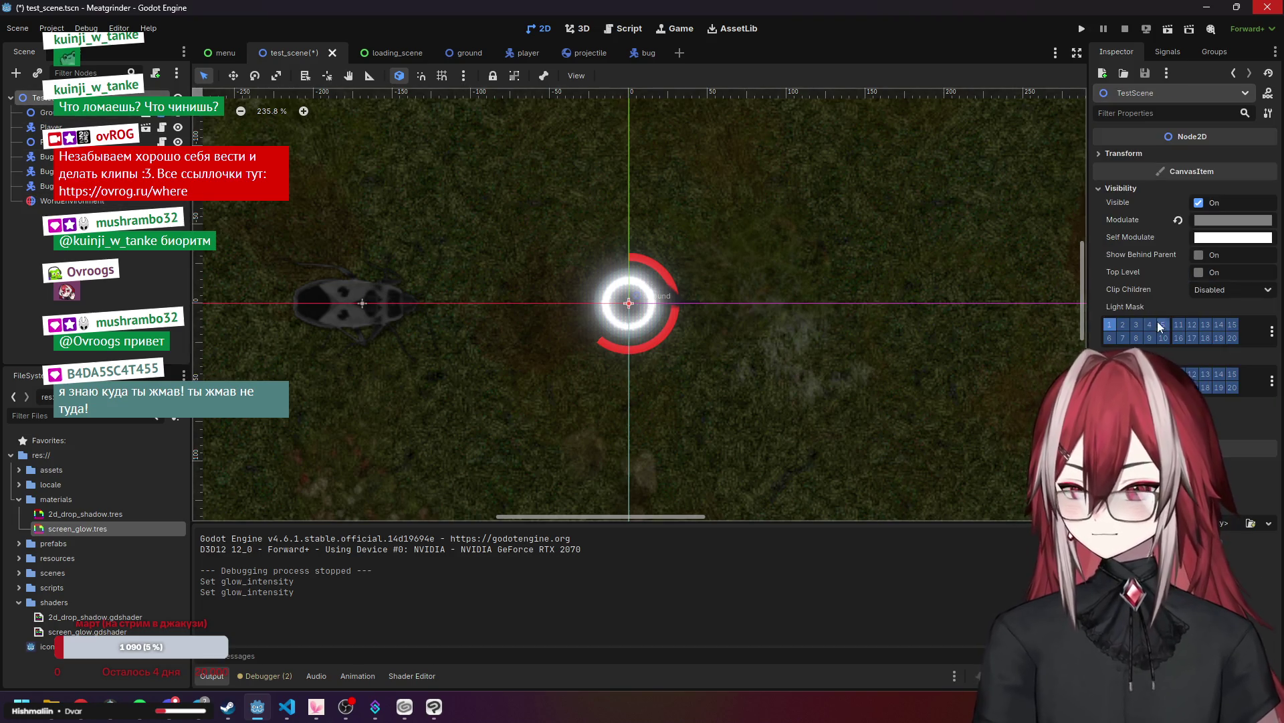
pyautogui.click(1179, 219)
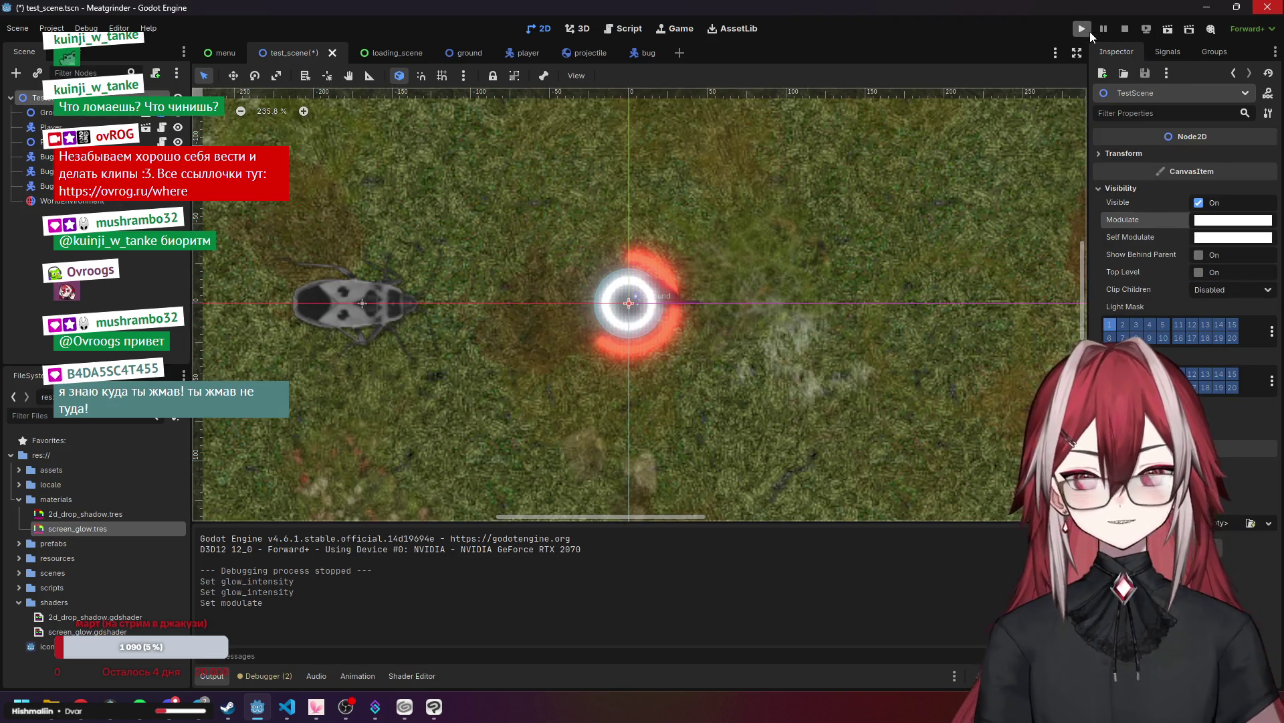
pyautogui.click(1089, 32)
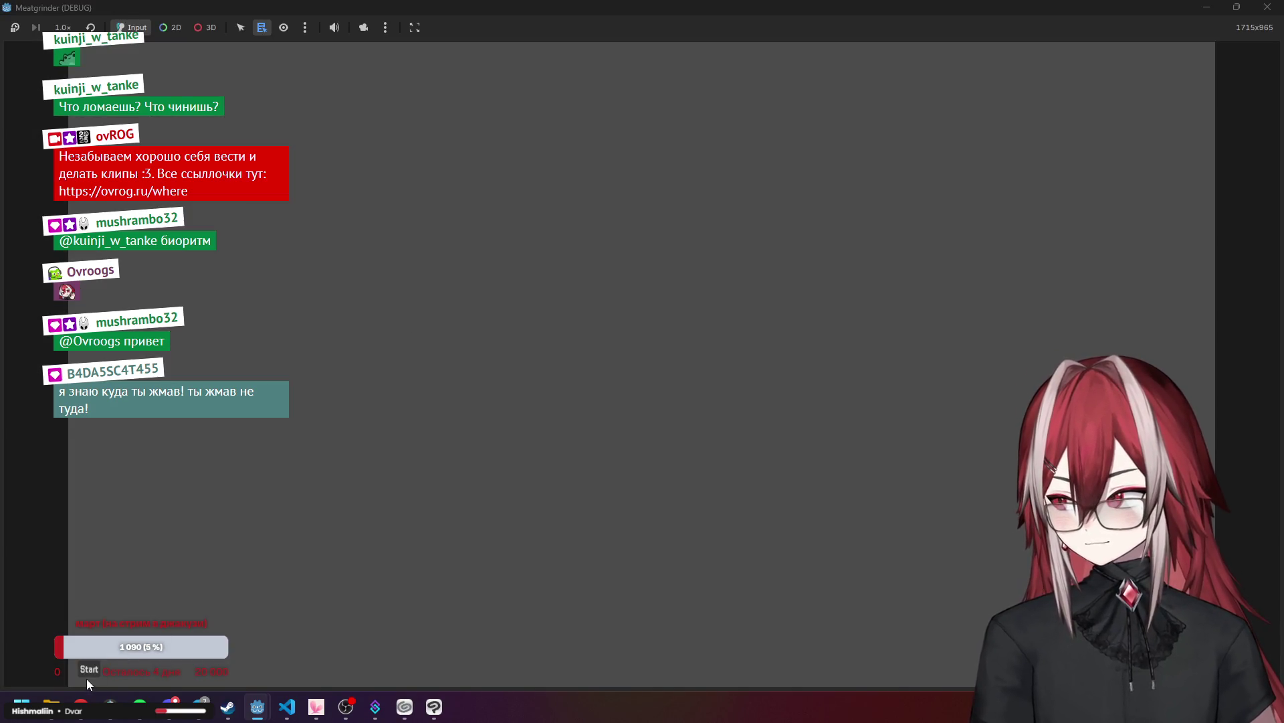
pyautogui.click(1267, 8)
pyautogui.click(136, 306)
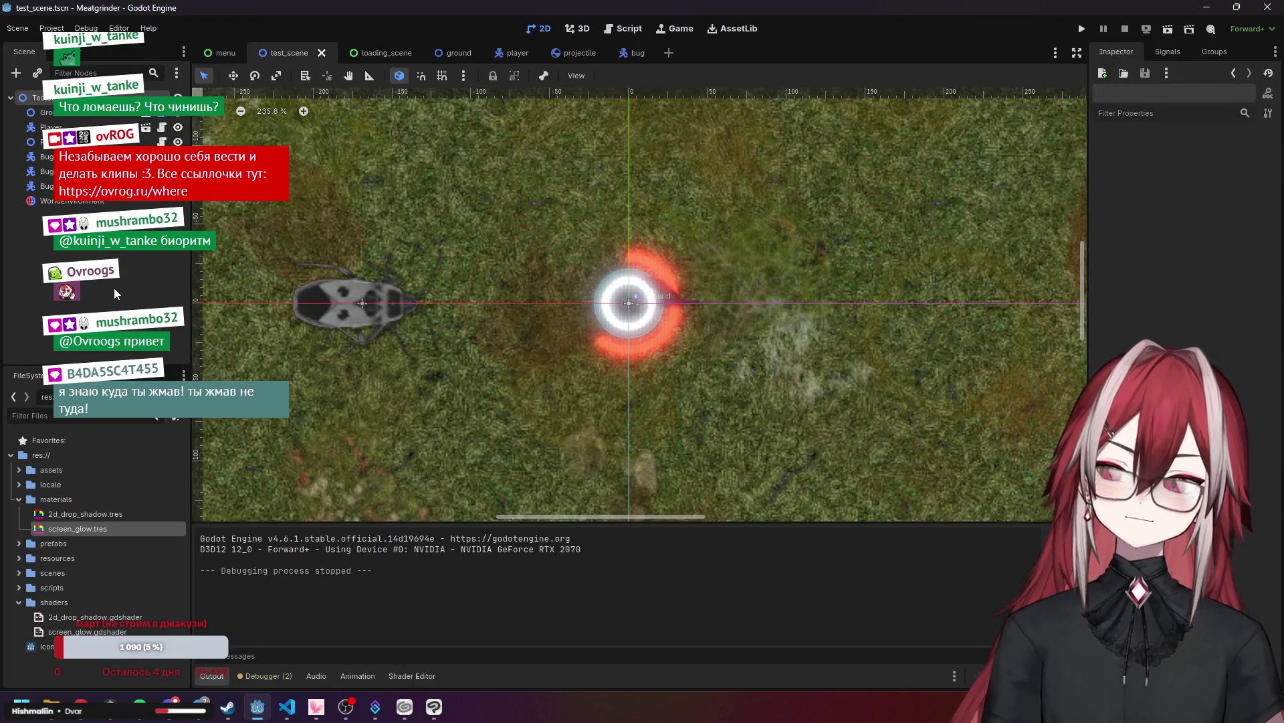
pyautogui.click(102, 204)
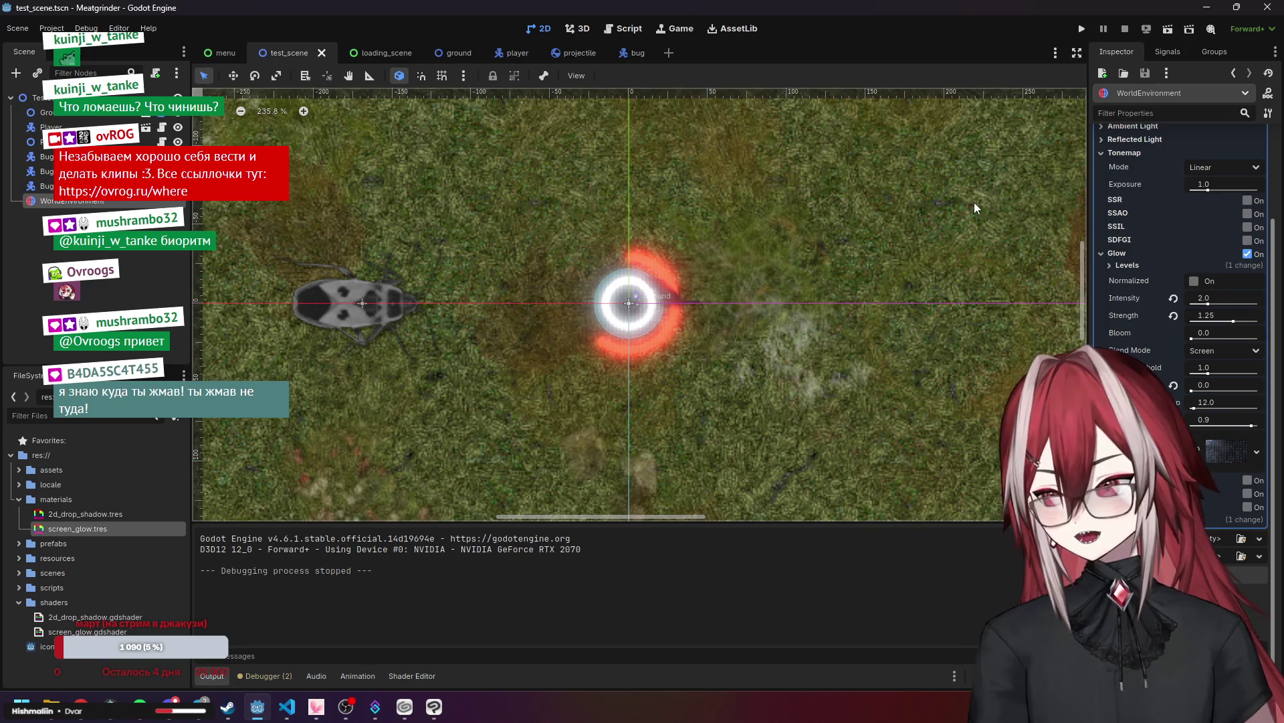
pyautogui.scroll(-6, 761, 177)
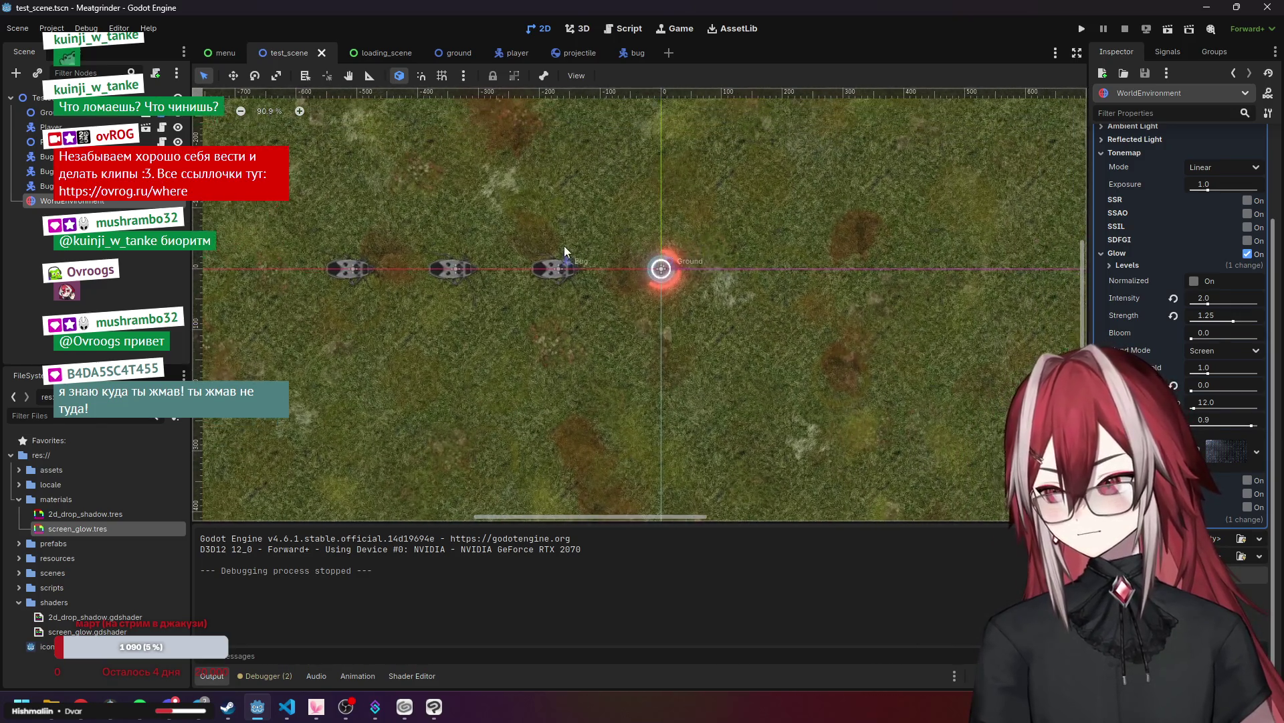
pyautogui.scroll(4, 564, 246)
pyautogui.scroll(1, 693, 235)
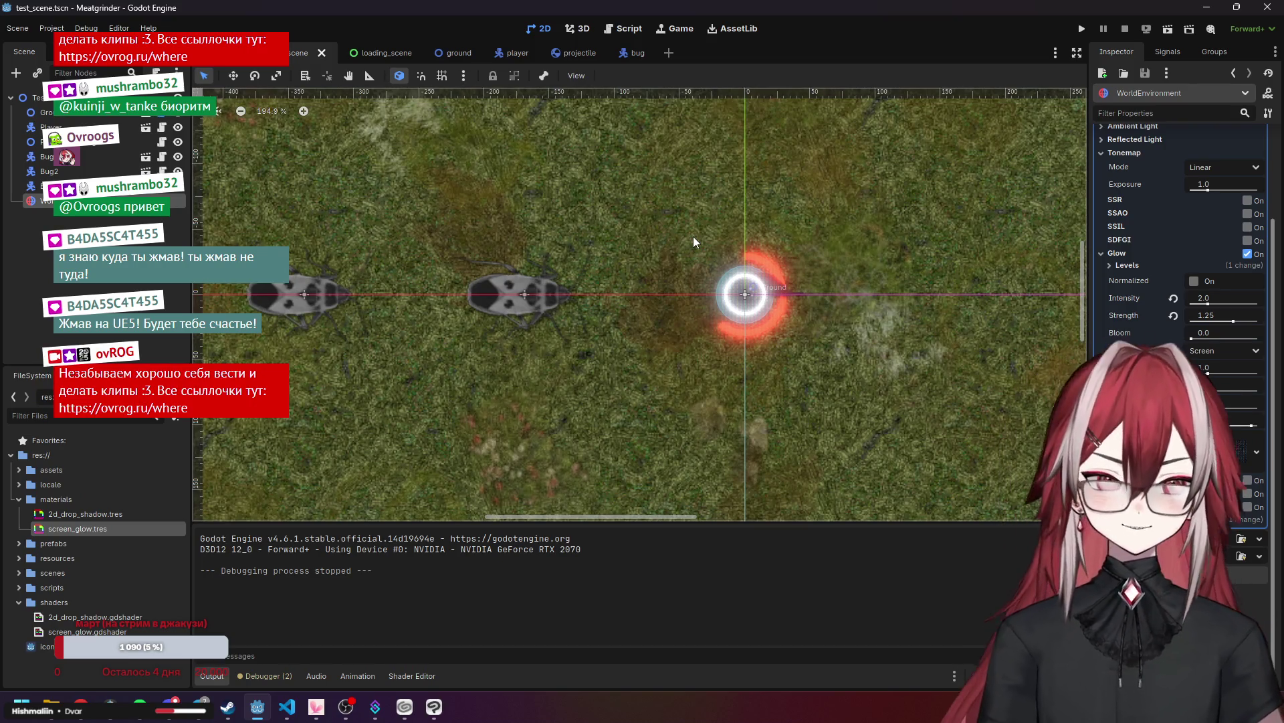
pyautogui.scroll(2, 1151, 202)
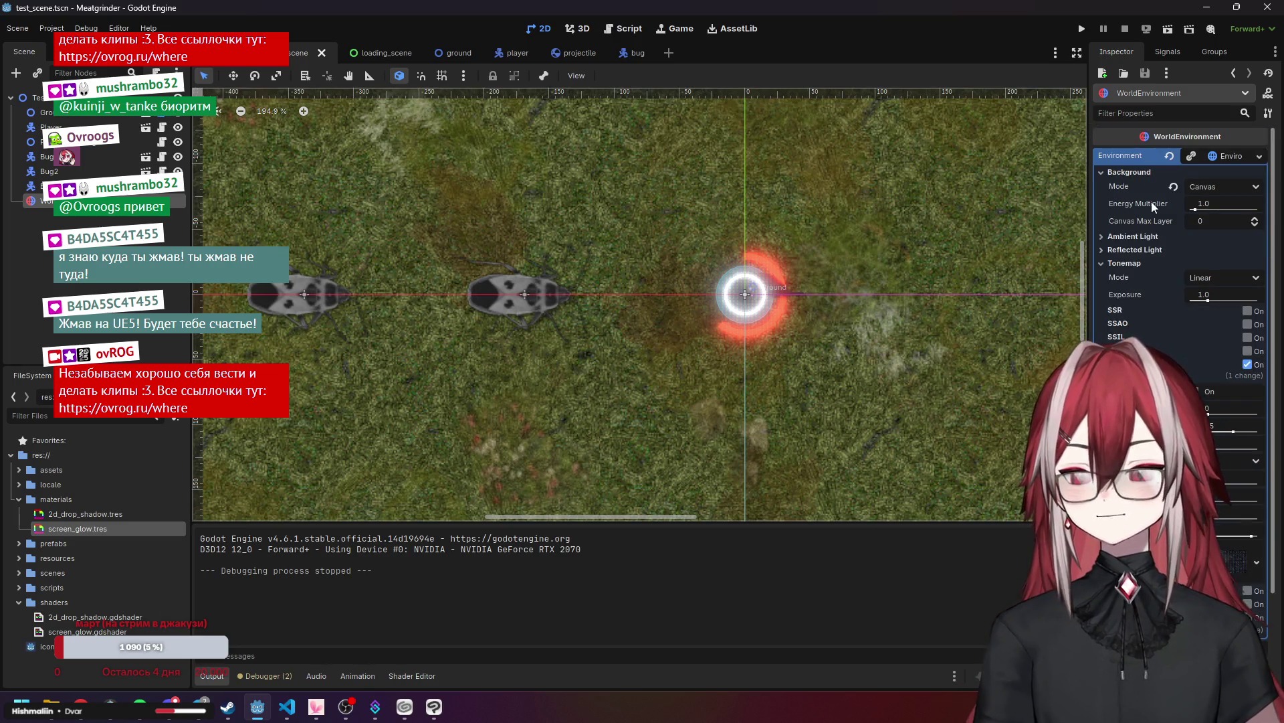
pyautogui.click(1138, 264)
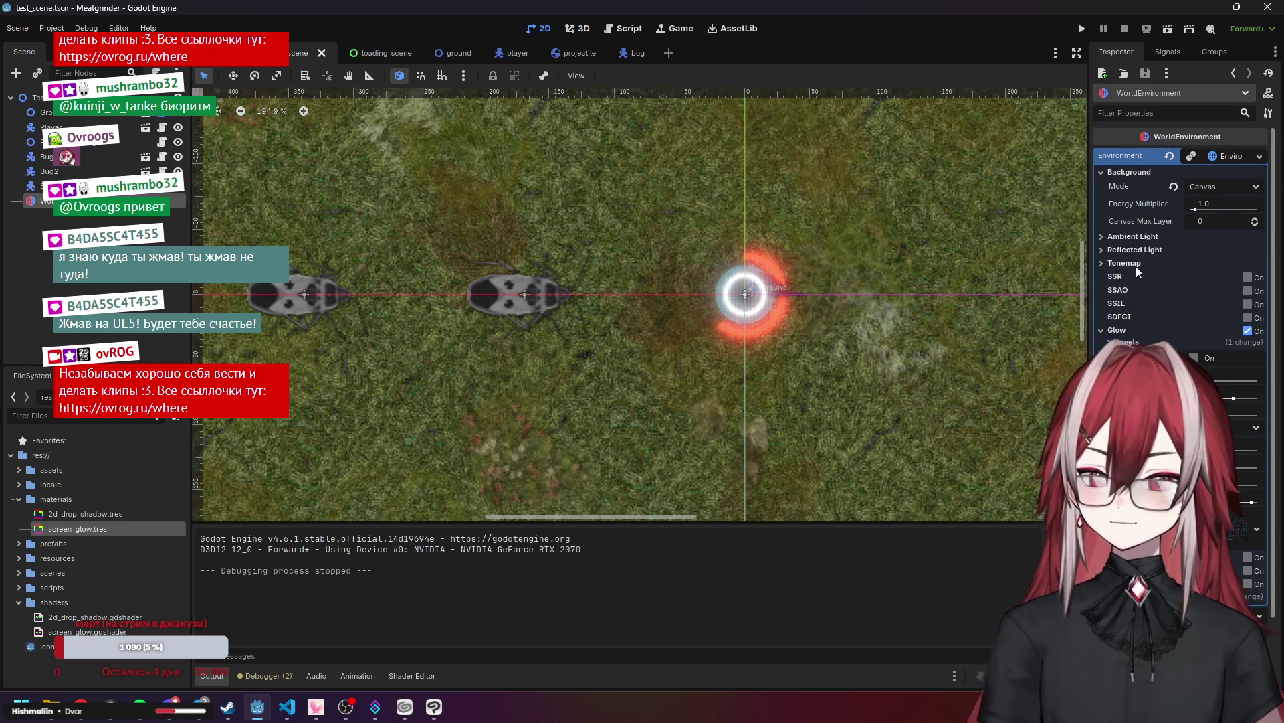
pyautogui.click(1127, 328)
pyautogui.scroll(-2, 810, 330)
pyautogui.scroll(-3, 809, 330)
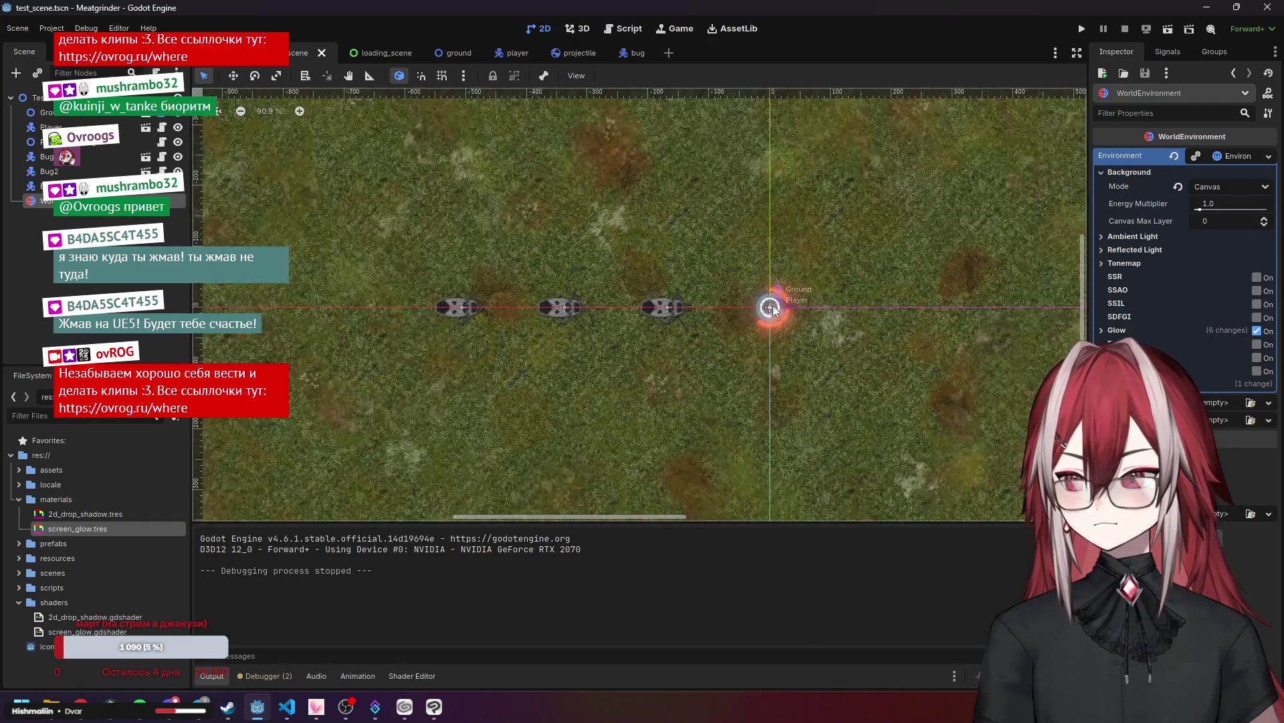
pyautogui.scroll(-2, 612, 218)
pyautogui.scroll(2, 612, 218)
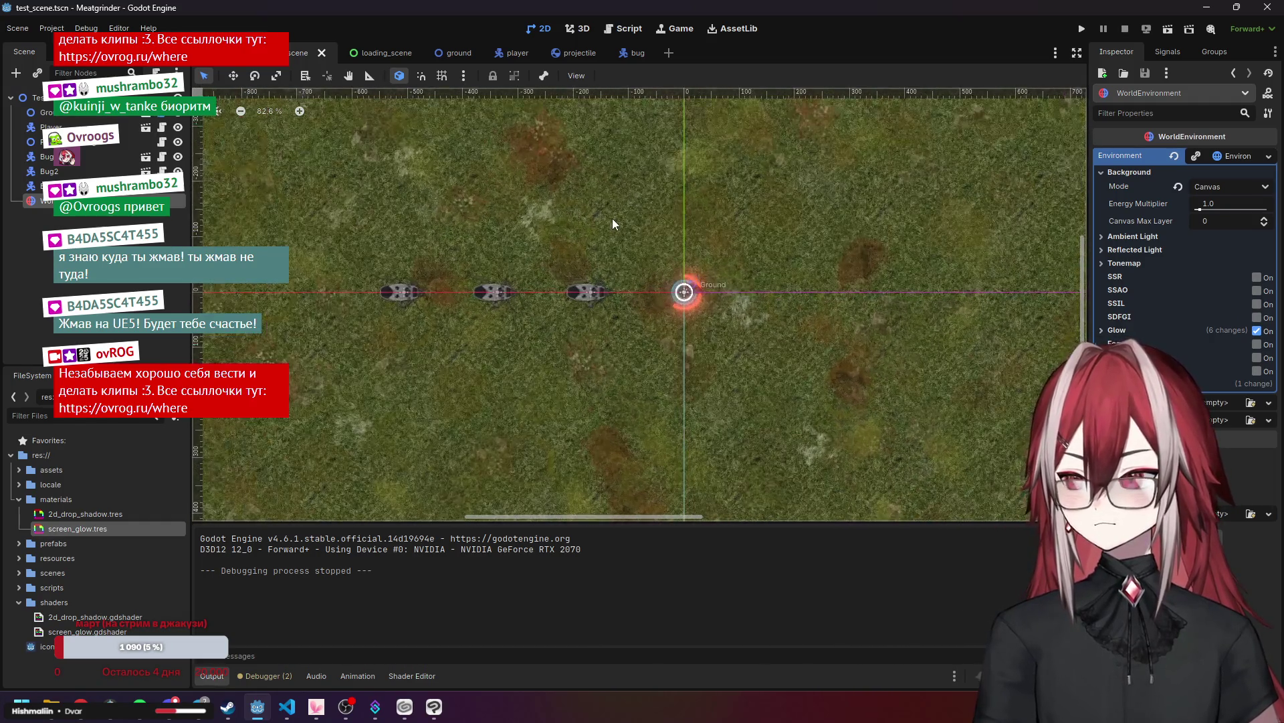
pyautogui.scroll(1, 647, 224)
pyautogui.press('Escape')
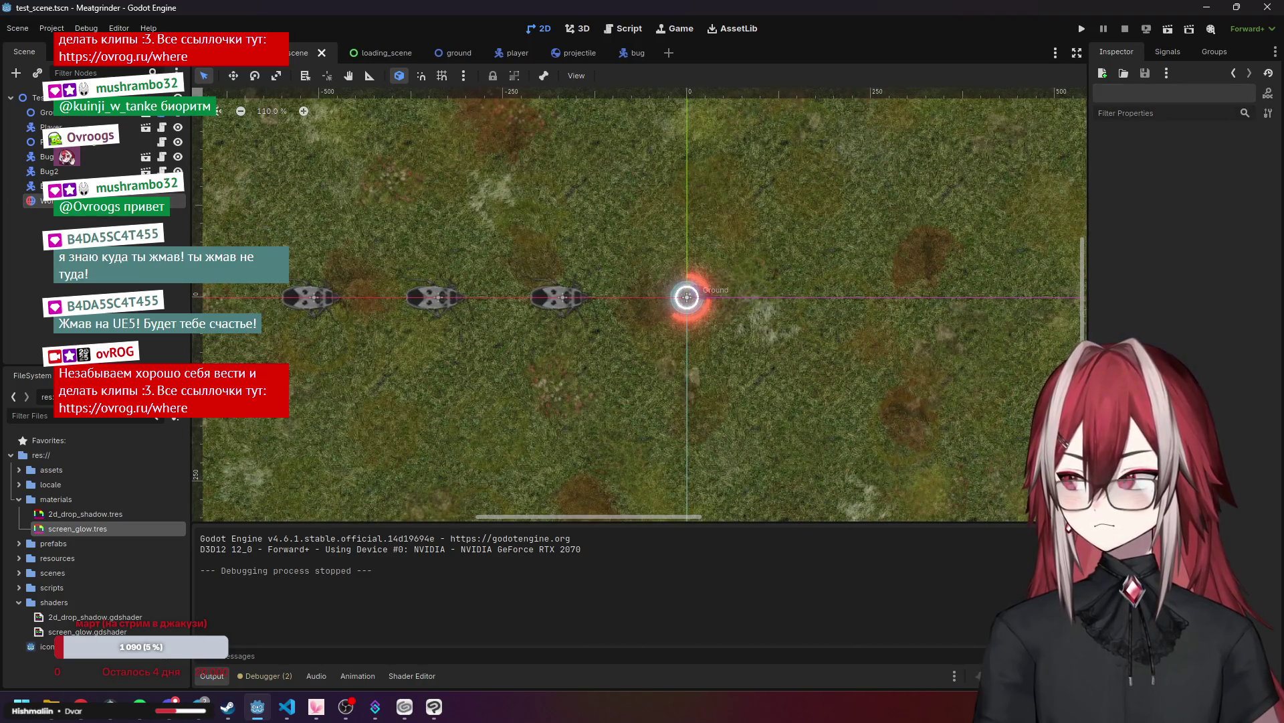
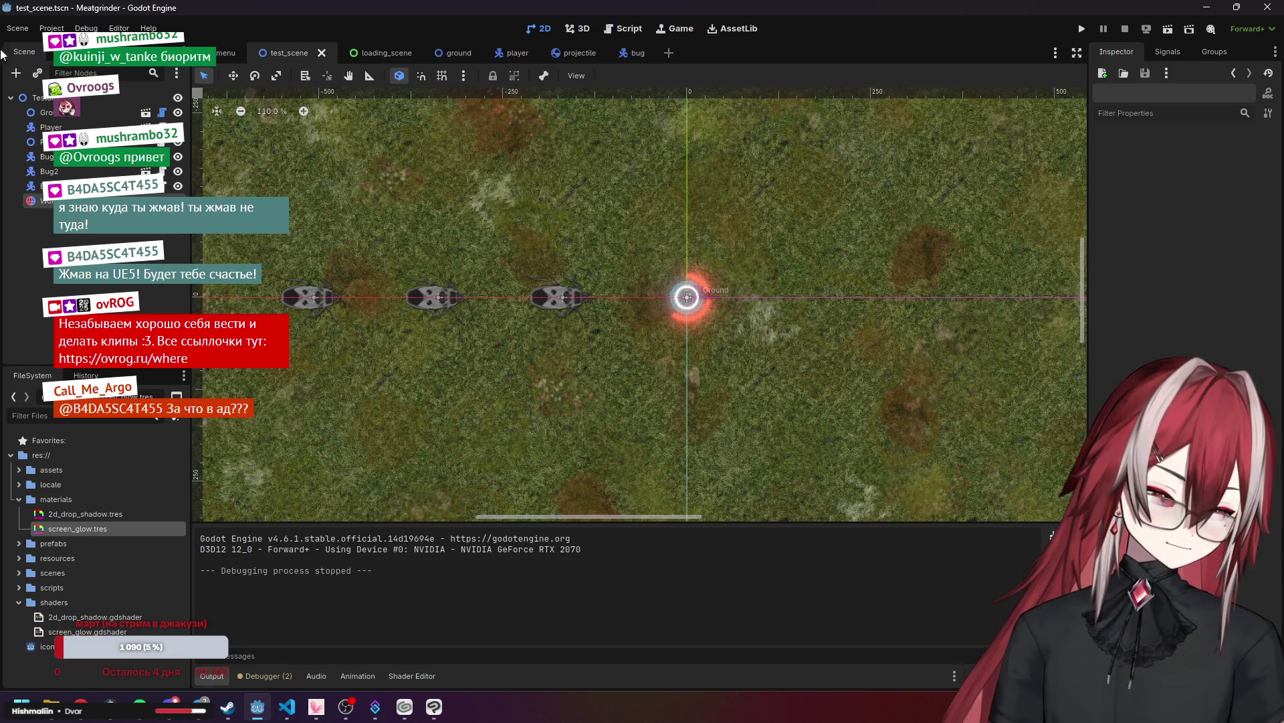
# Step: Switch to the player scene, zoom the canvas out and select the HpBar node
pyautogui.click(500, 52)
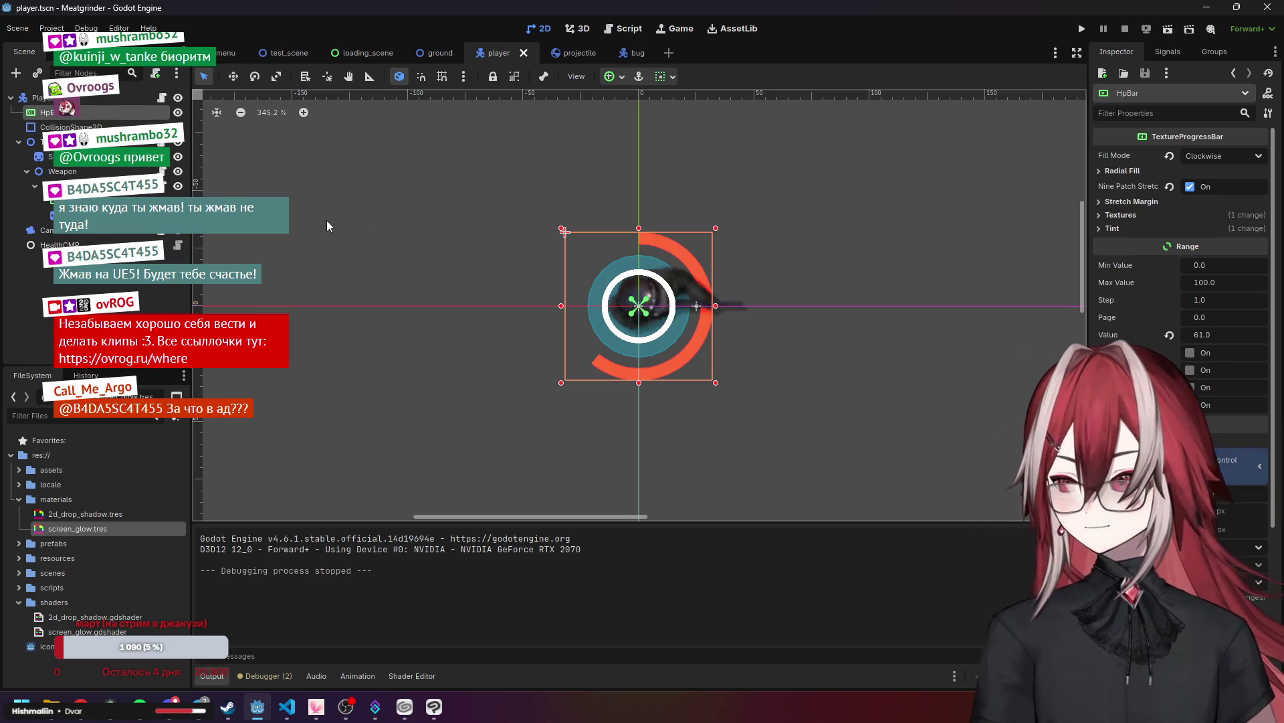
pyautogui.press('Escape')
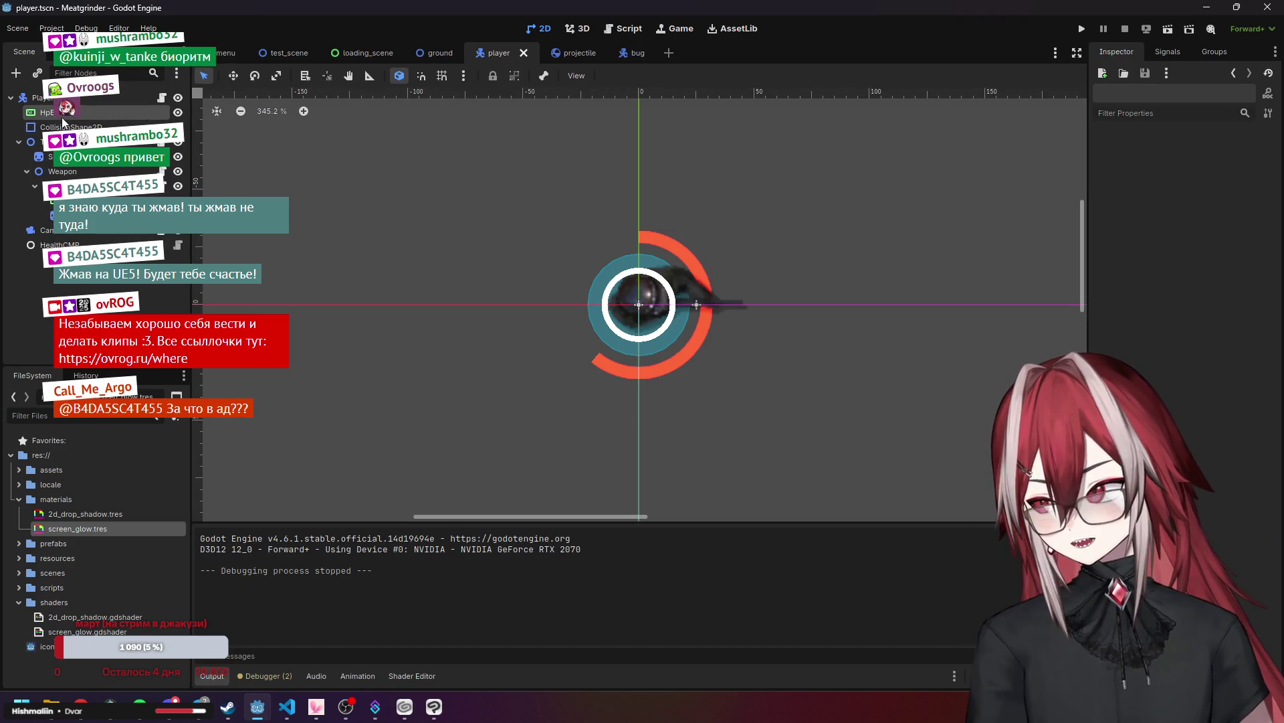
pyautogui.scroll(-8, 508, 284)
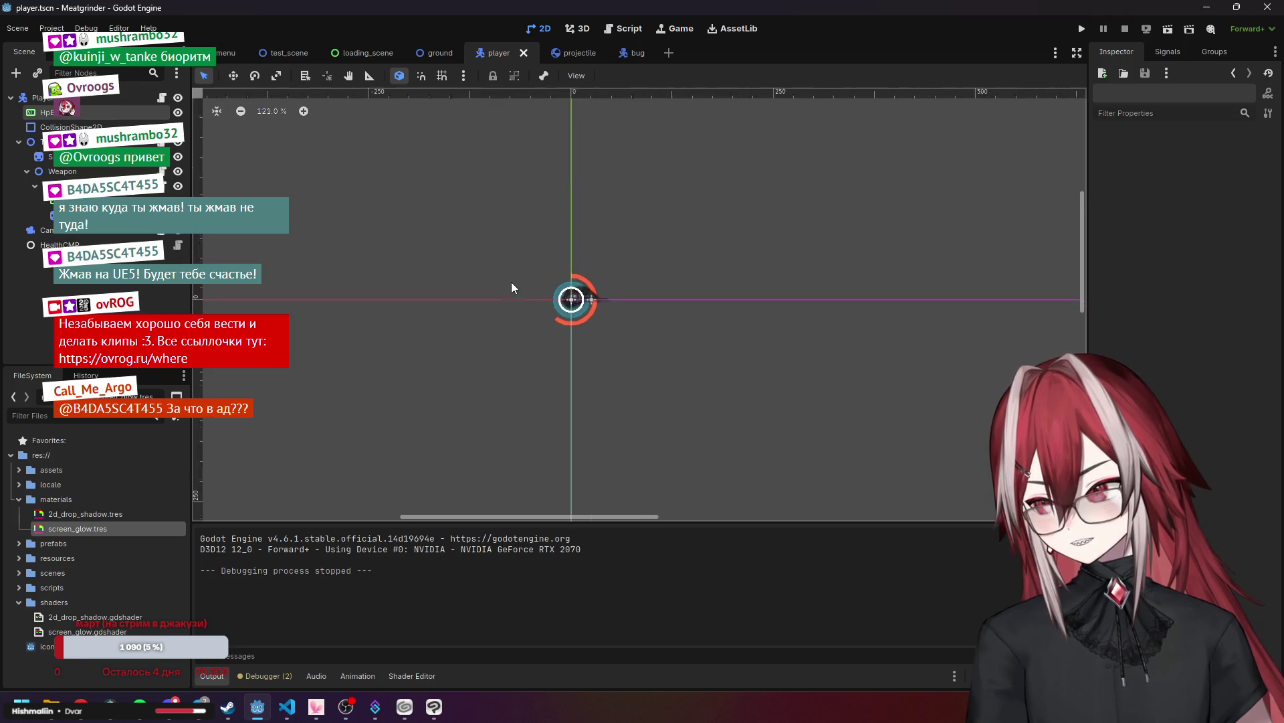
pyautogui.scroll(-1, 511, 283)
pyautogui.hscroll(-4, 511, 282)
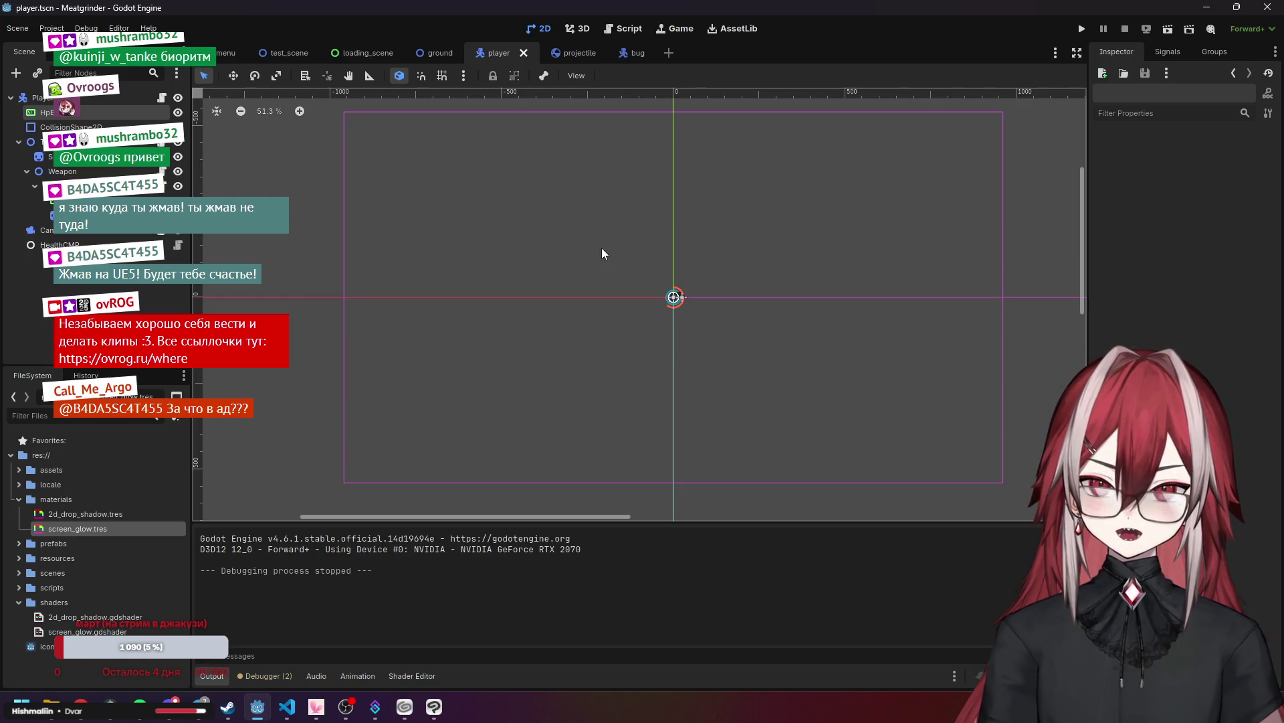
pyautogui.click(79, 114)
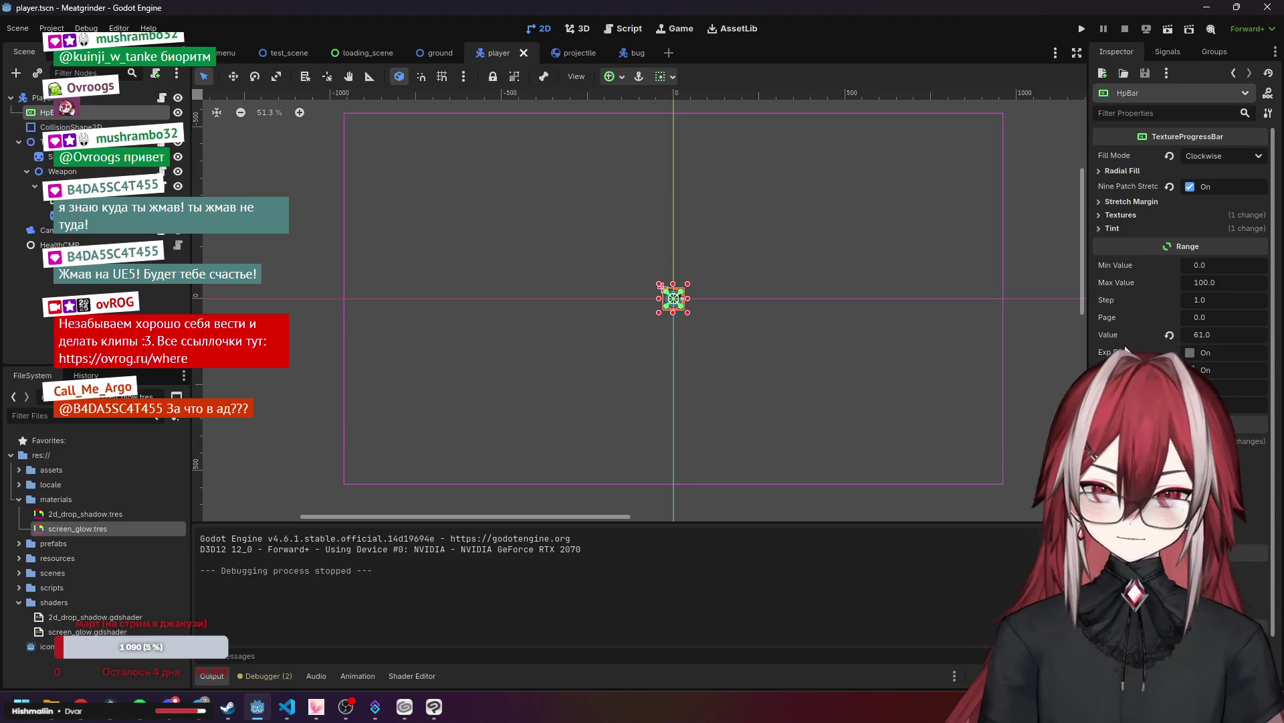
# Step: Change the HpBar's Visibility Layer in the Inspector, then select the Player root node
pyautogui.scroll(-2, 1129, 220)
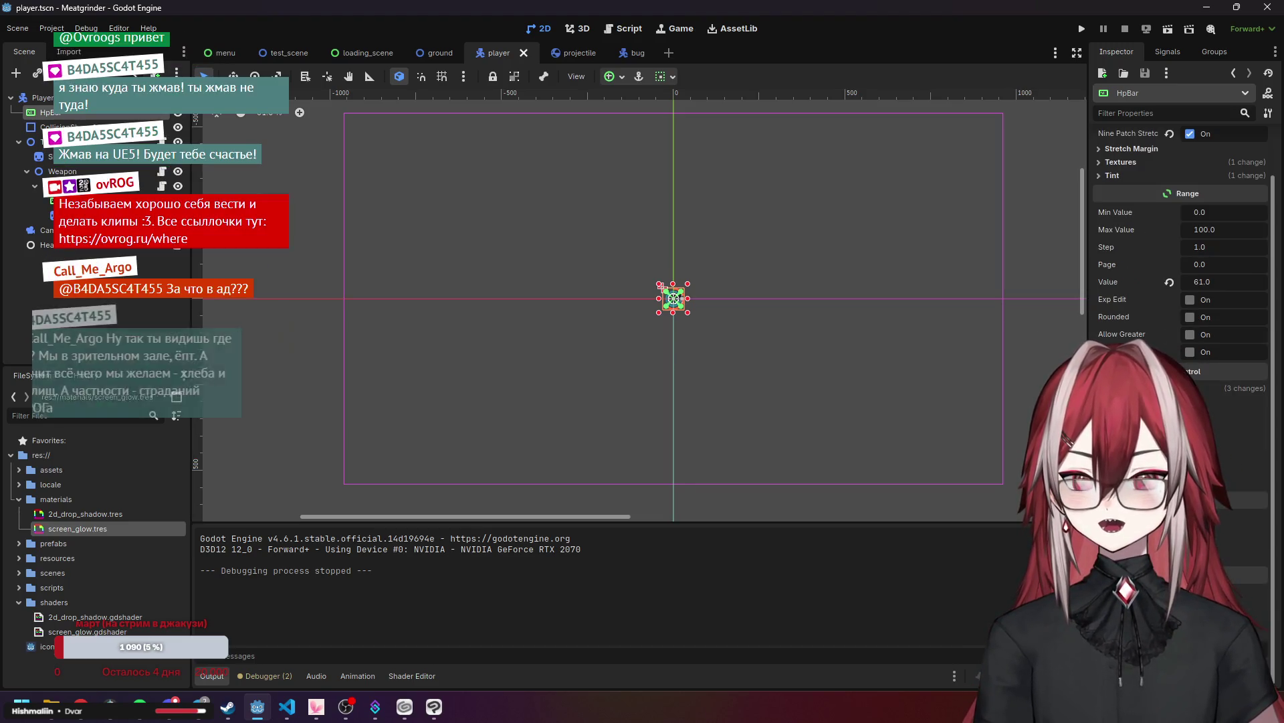
pyautogui.scroll(-7, 1137, 221)
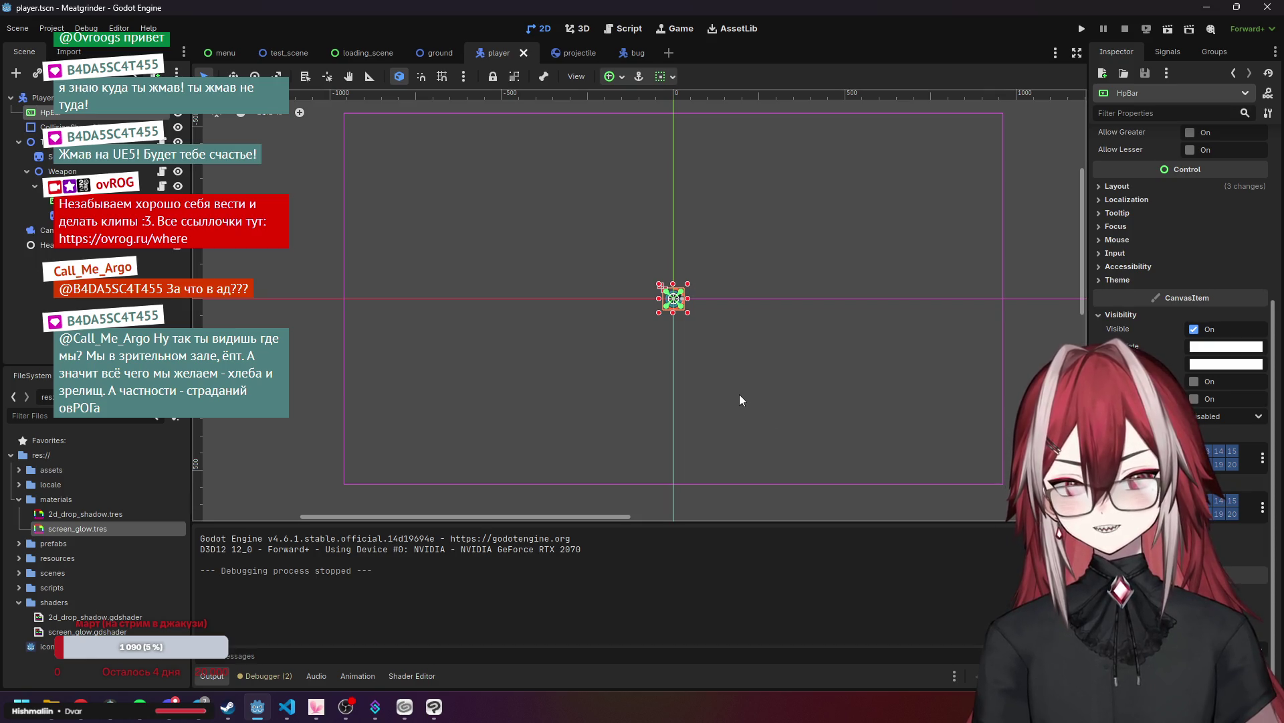
pyautogui.scroll(4, 669, 345)
pyautogui.scroll(3, 712, 257)
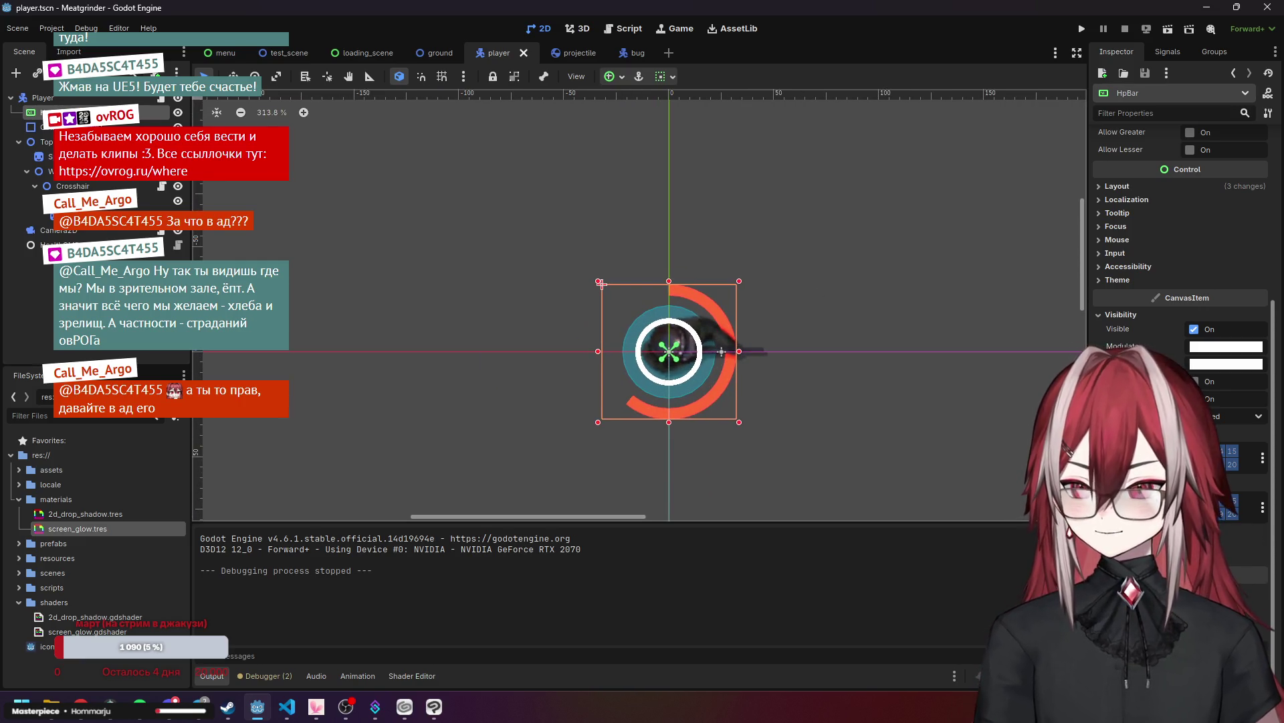
pyautogui.click(1228, 507)
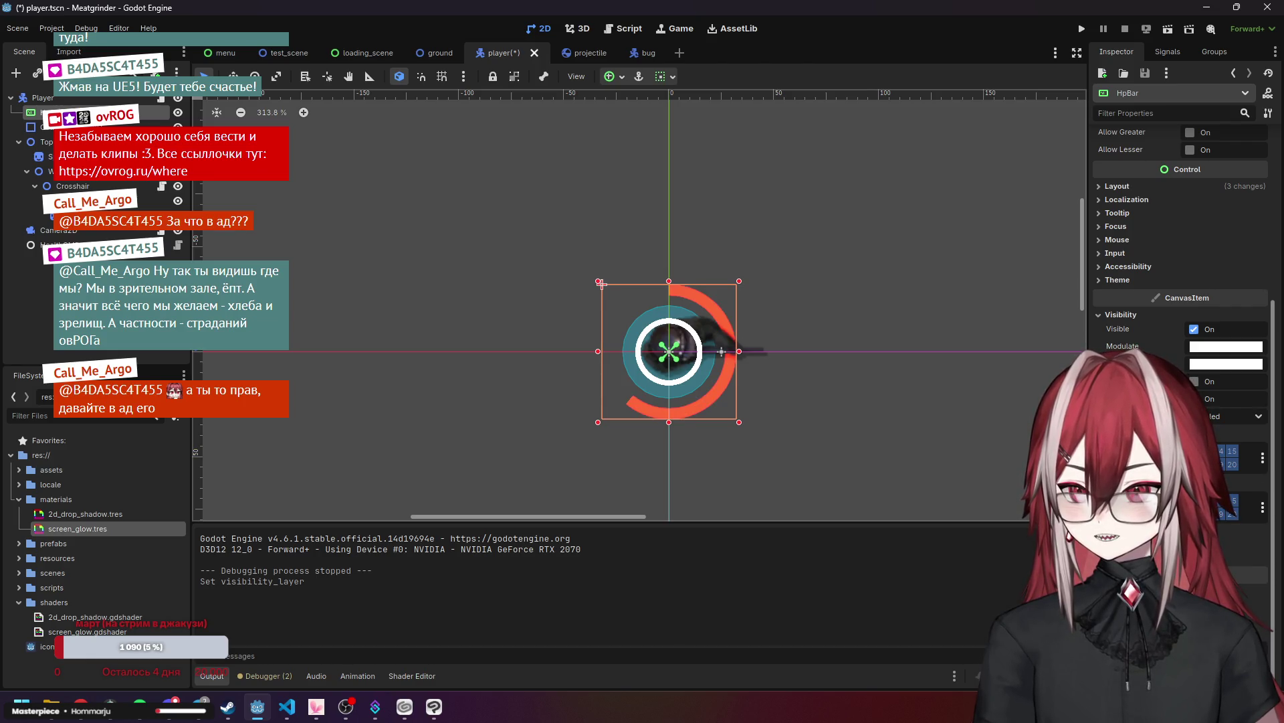
pyautogui.scroll(-3, 933, 372)
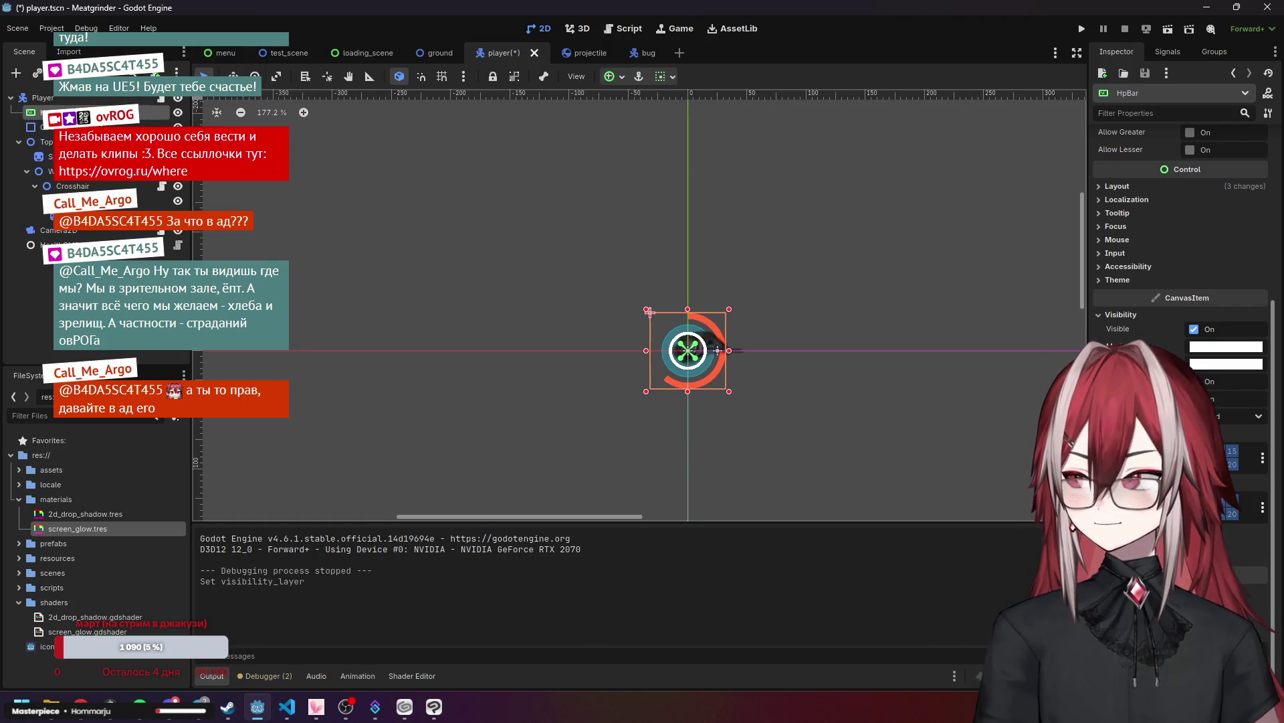
pyautogui.click(77, 100)
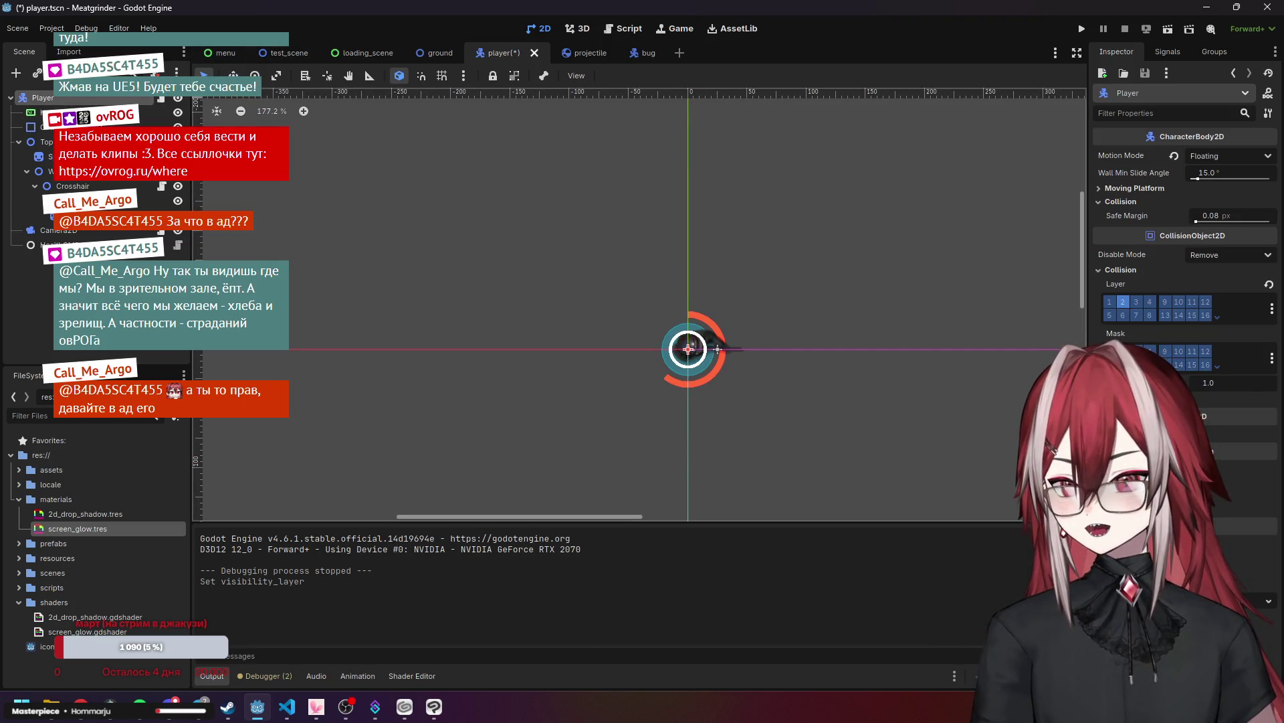
# Step: Check the Player's Collision Mask property, then switch to the menu scene
pyautogui.moveTo(1124, 339)
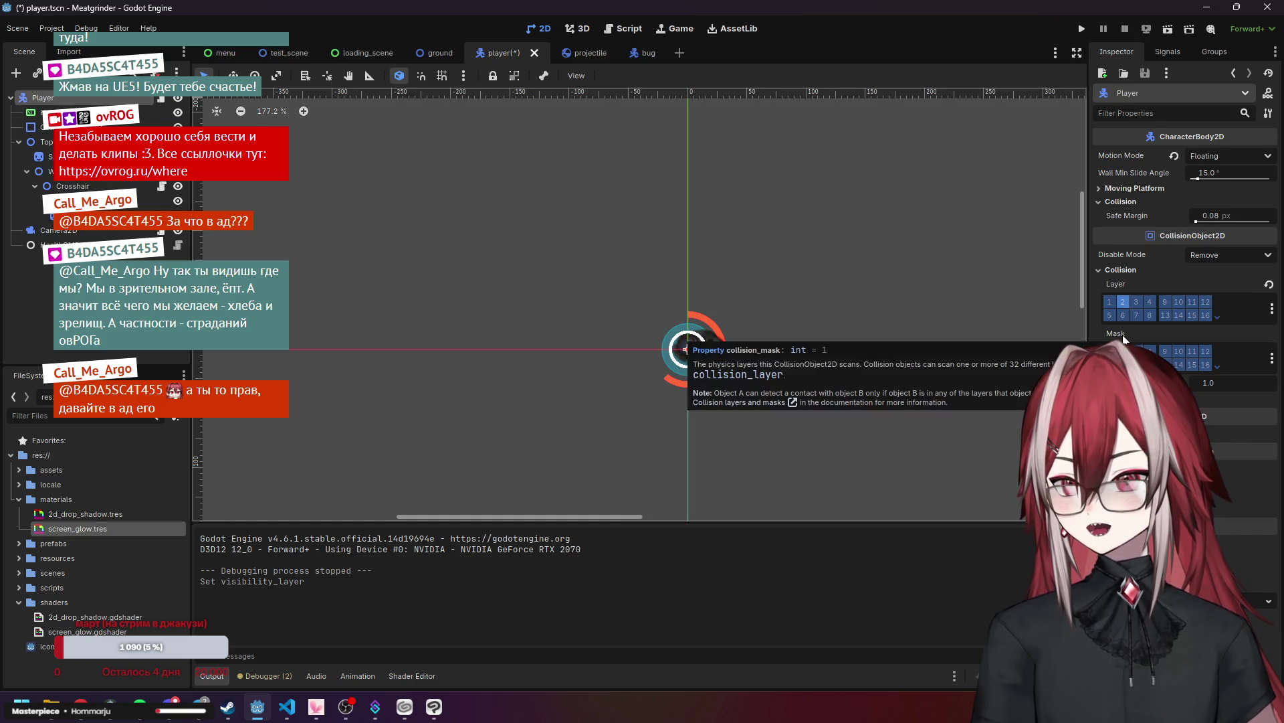
pyautogui.scroll(-5, 1181, 301)
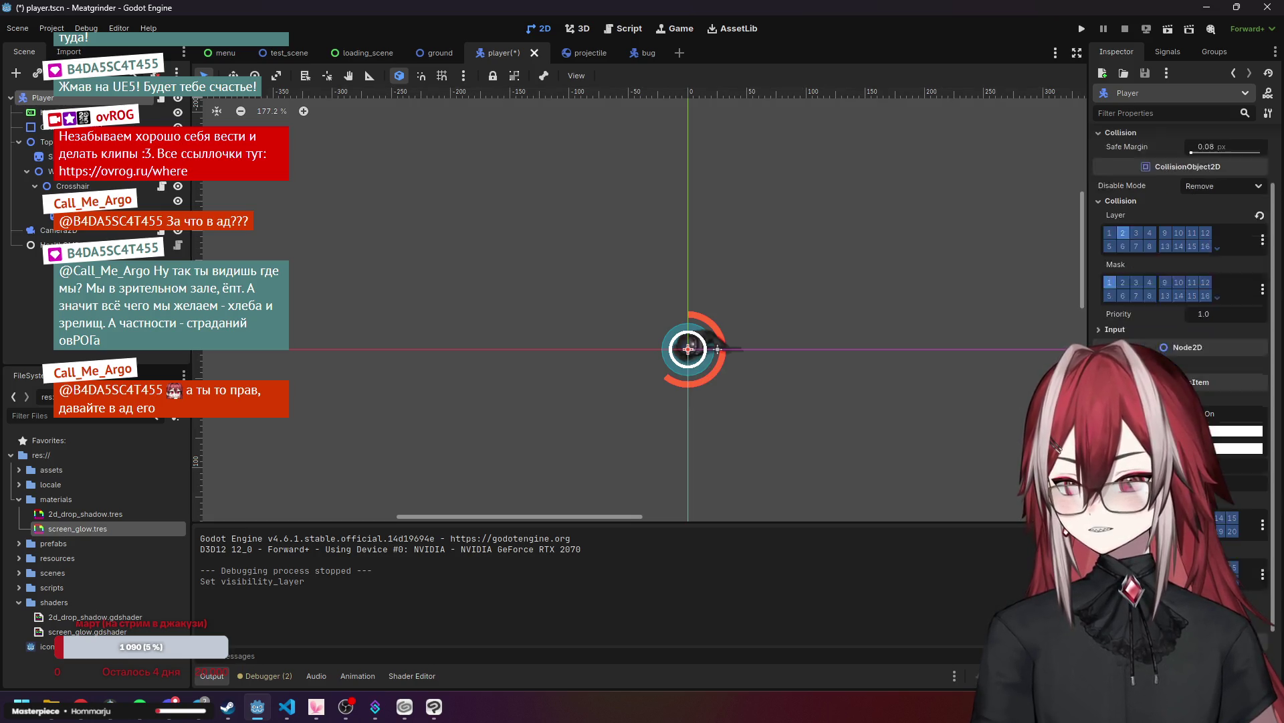
pyautogui.moveTo(1124, 457)
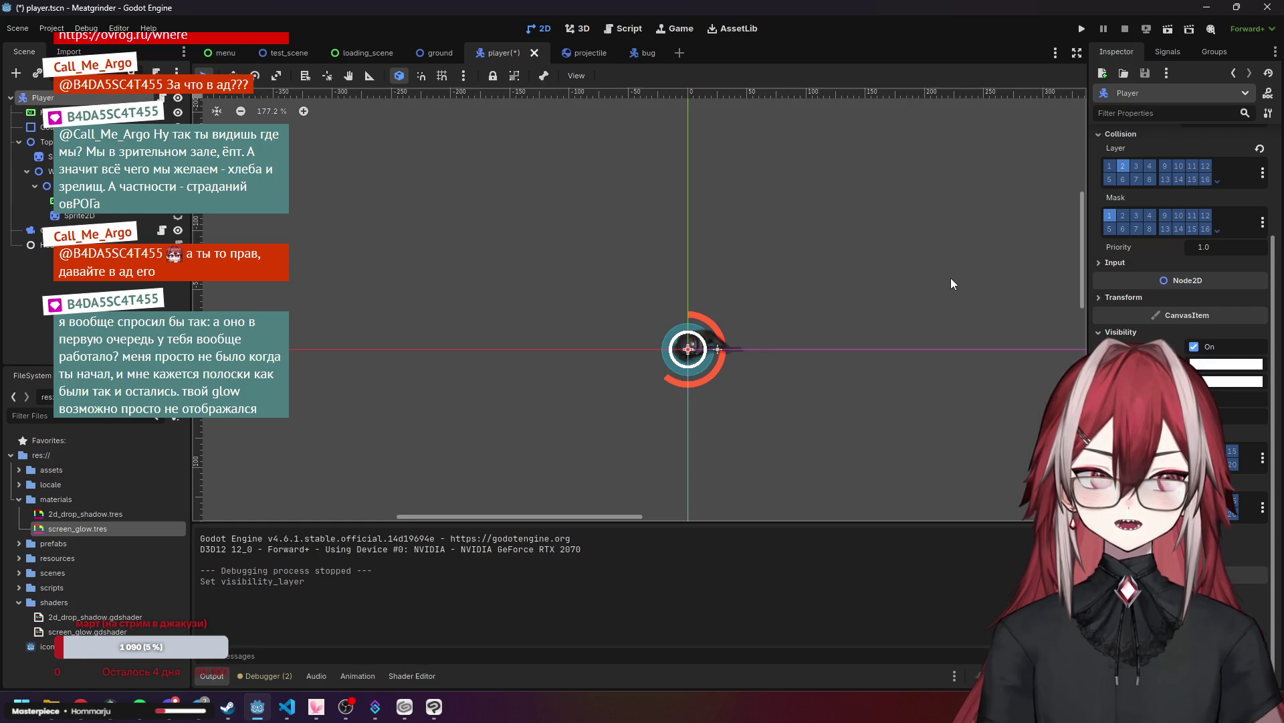
pyautogui.click(225, 53)
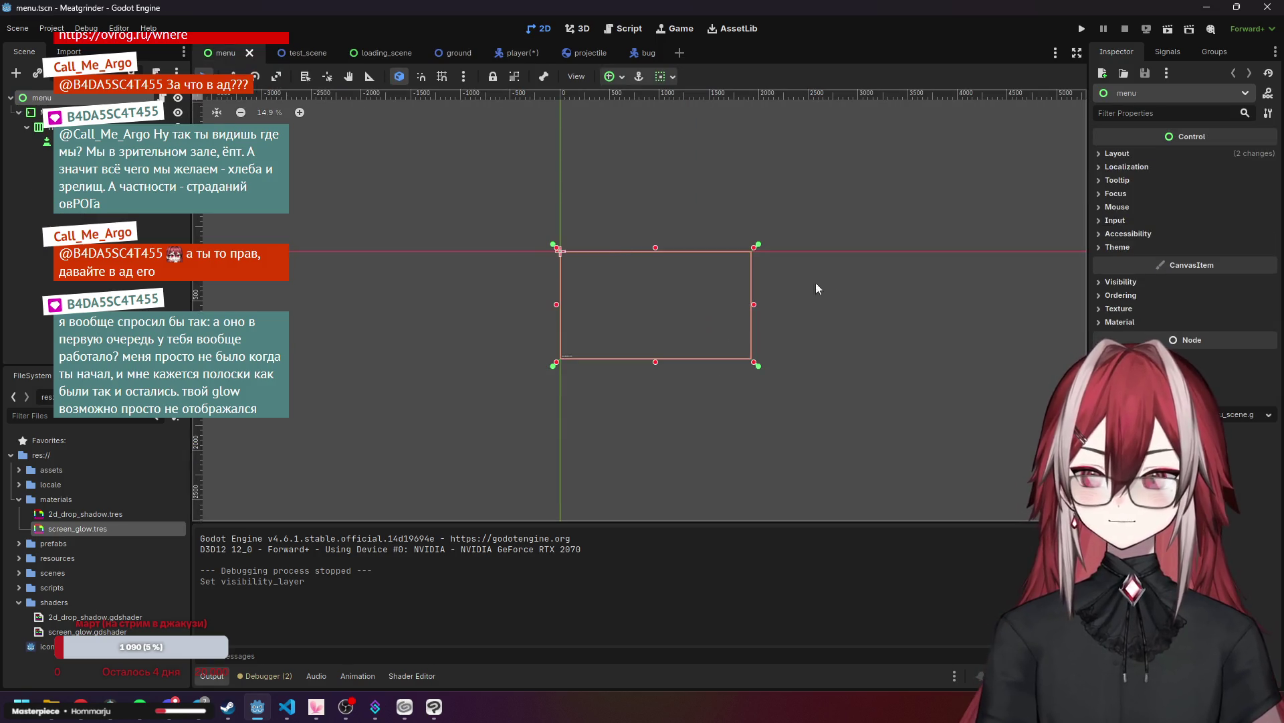
# Step: In test_scene, expand the WorldEnvironment Glow settings and run the project
pyautogui.click(301, 53)
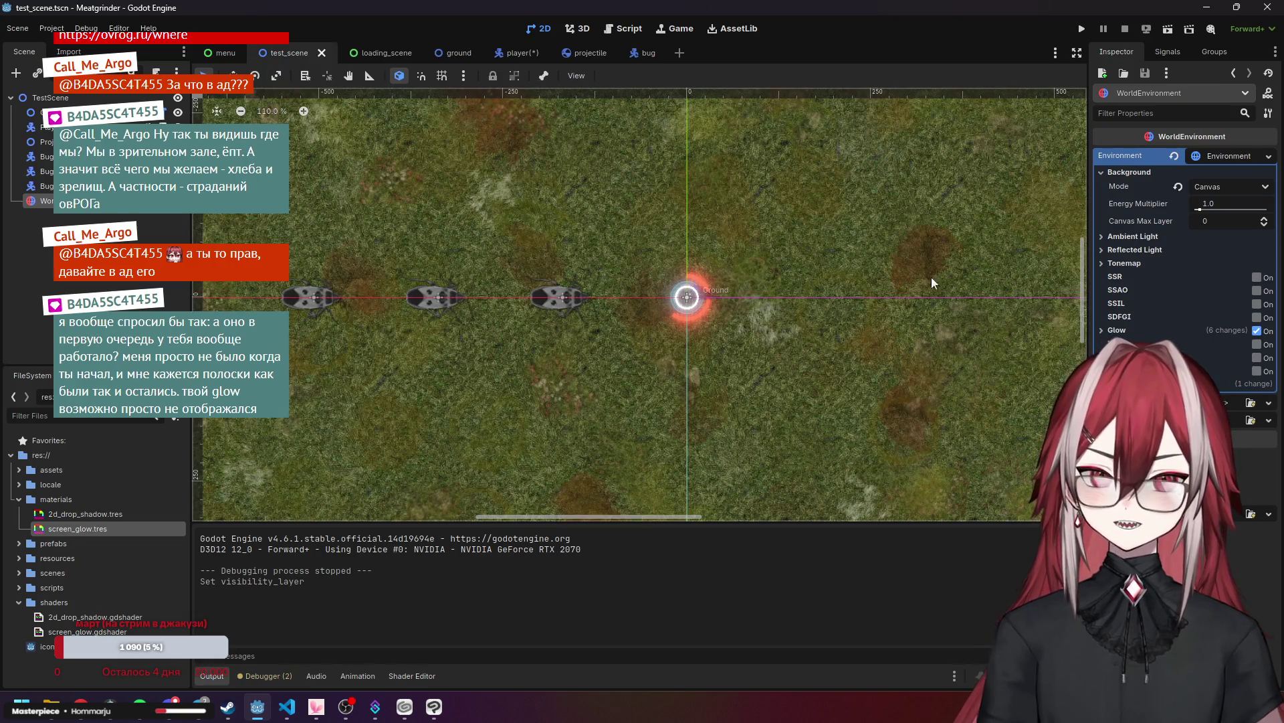
pyautogui.scroll(4, 721, 302)
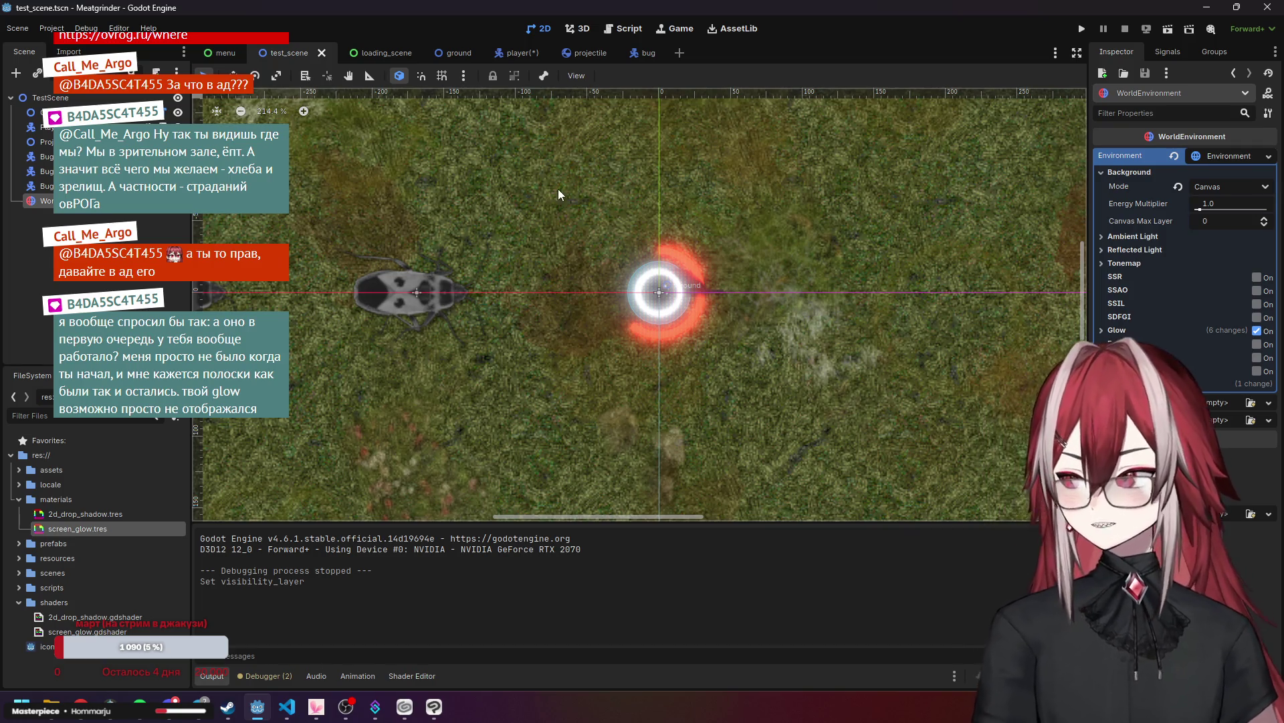
pyautogui.click(1116, 330)
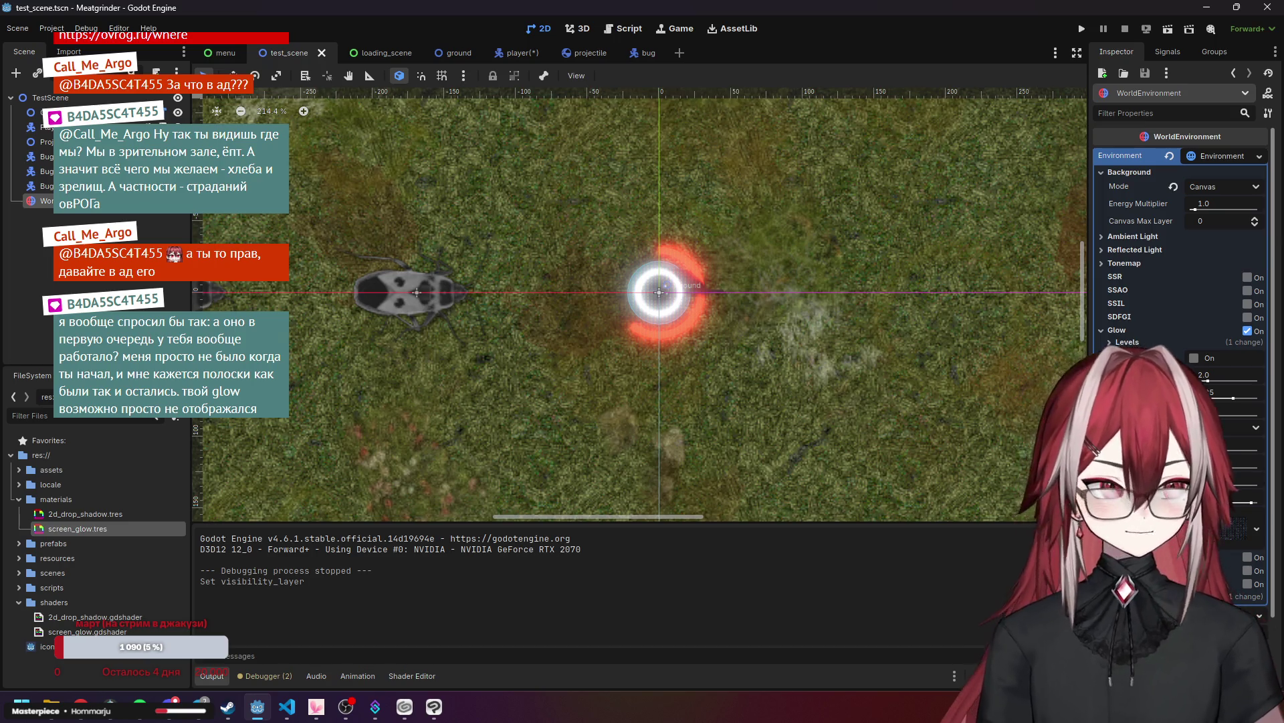
pyautogui.scroll(-2, 753, 313)
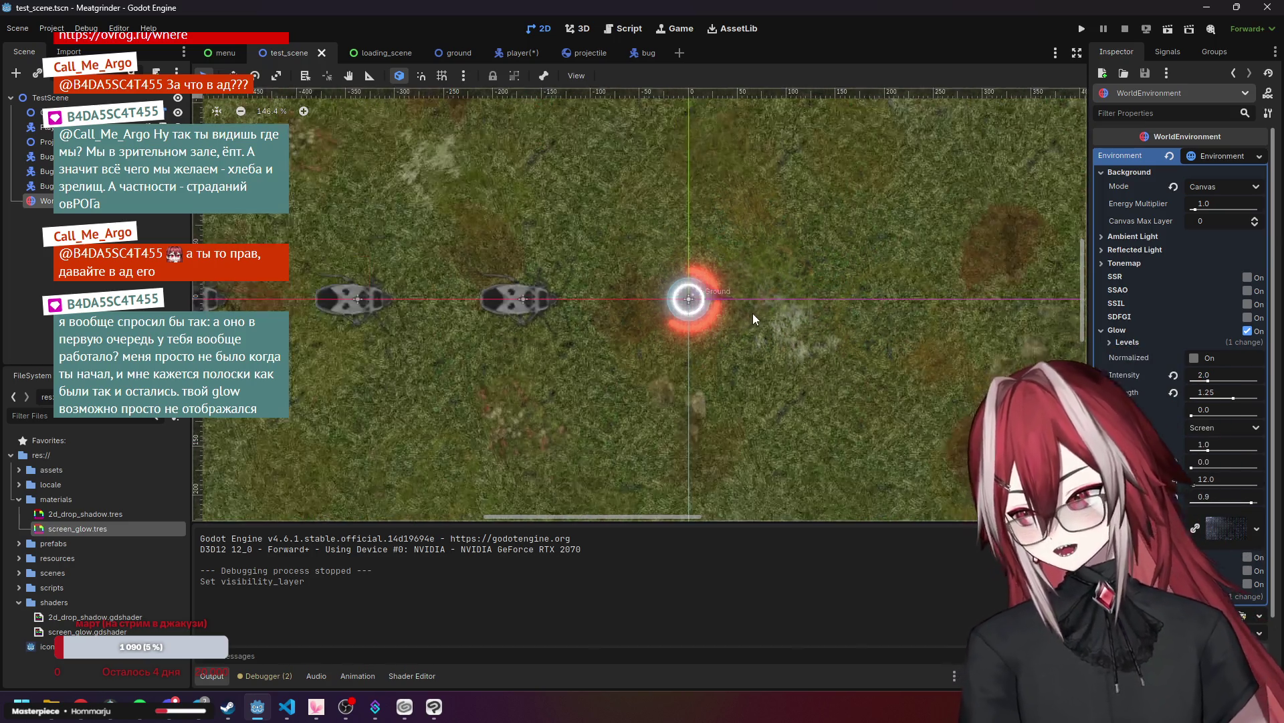
pyautogui.click(1082, 28)
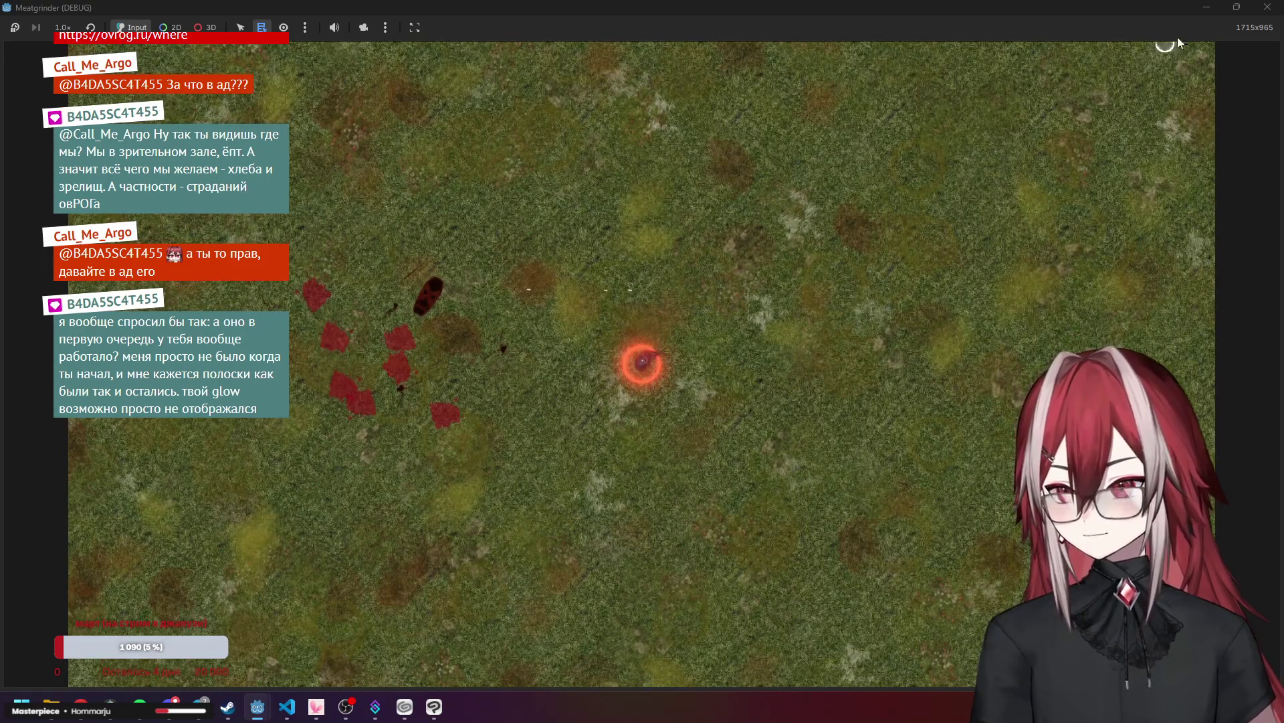
# Step: Close the running Meatgrinder game and reselect the TestScene root node
pyautogui.click(1258, 9)
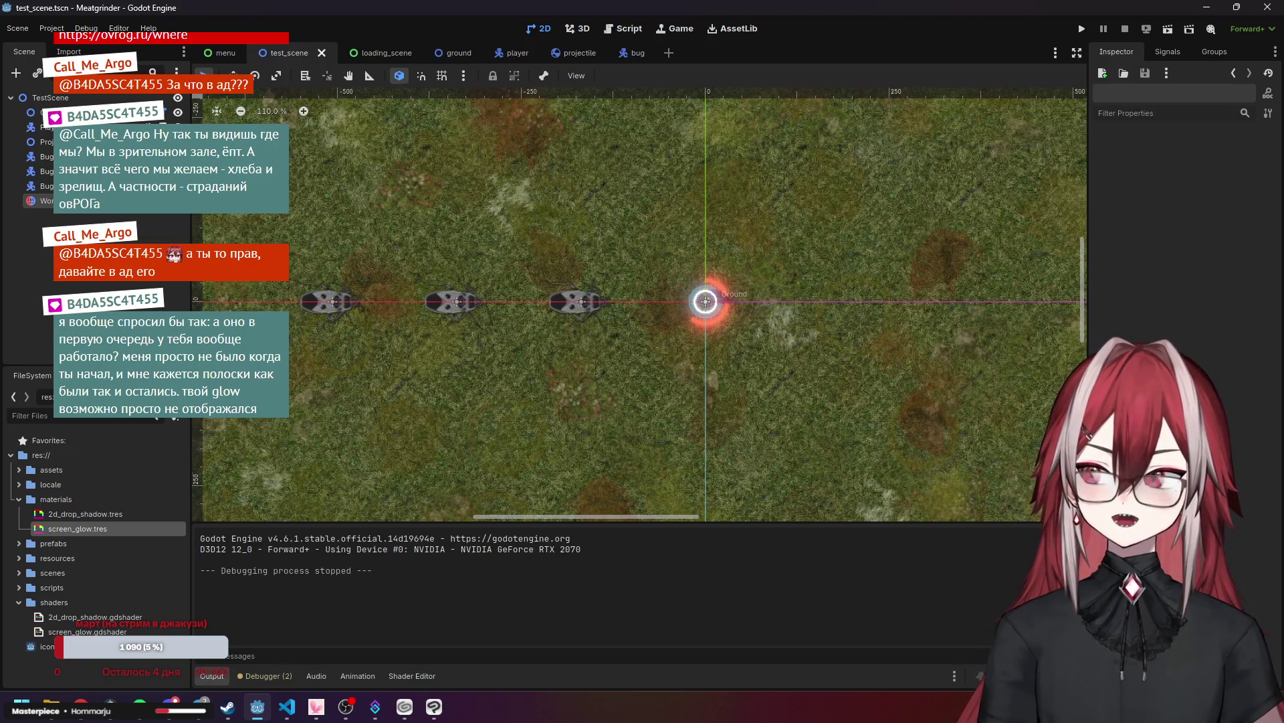
pyautogui.click(76, 99)
pyautogui.click(90, 288)
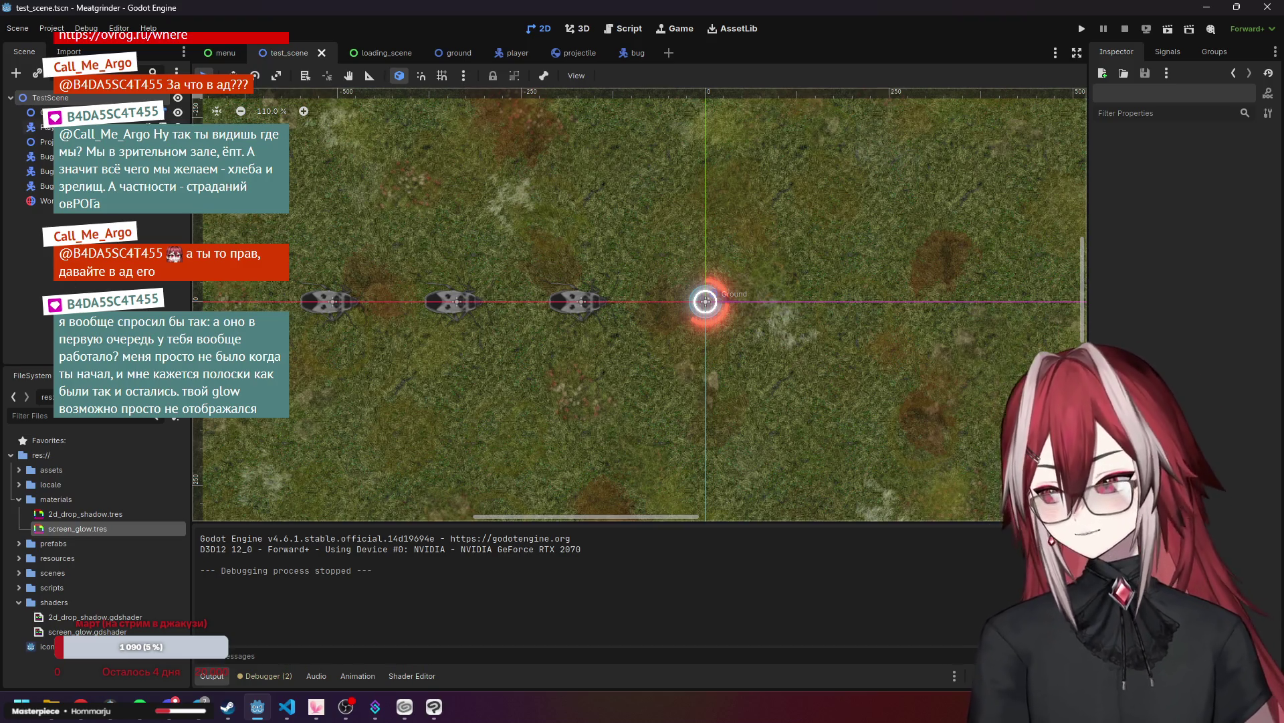
pyautogui.click(80, 99)
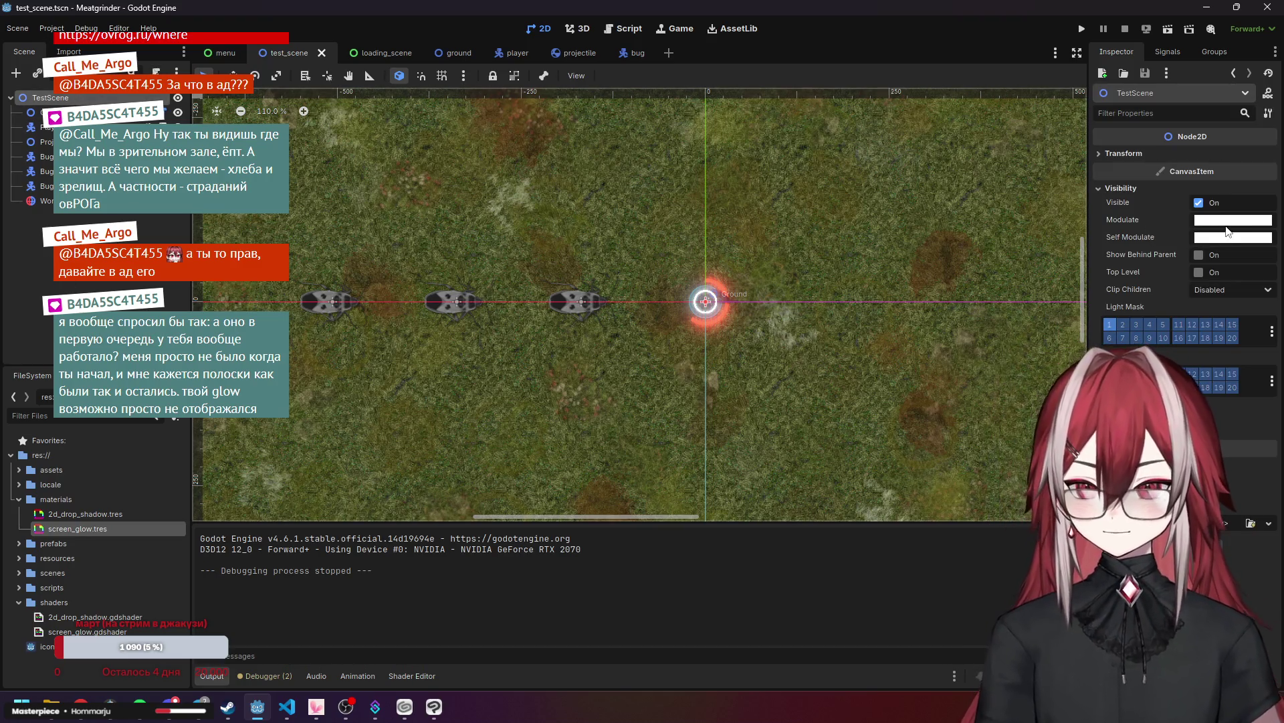
# Step: Darken the TestScene's Modulate tint to dark grey
pyautogui.click(1232, 219)
pyautogui.moveTo(1243, 500); pyautogui.dragTo(1219, 501)
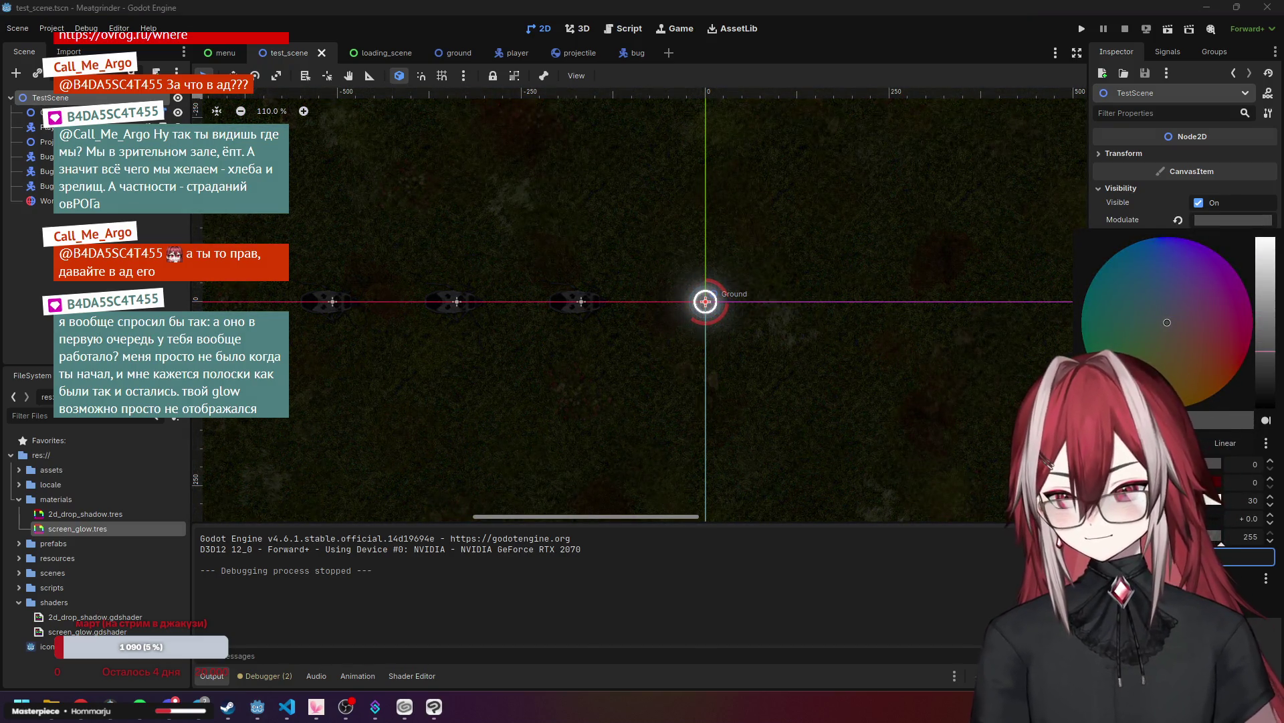
pyautogui.click(829, 361)
pyautogui.click(836, 347)
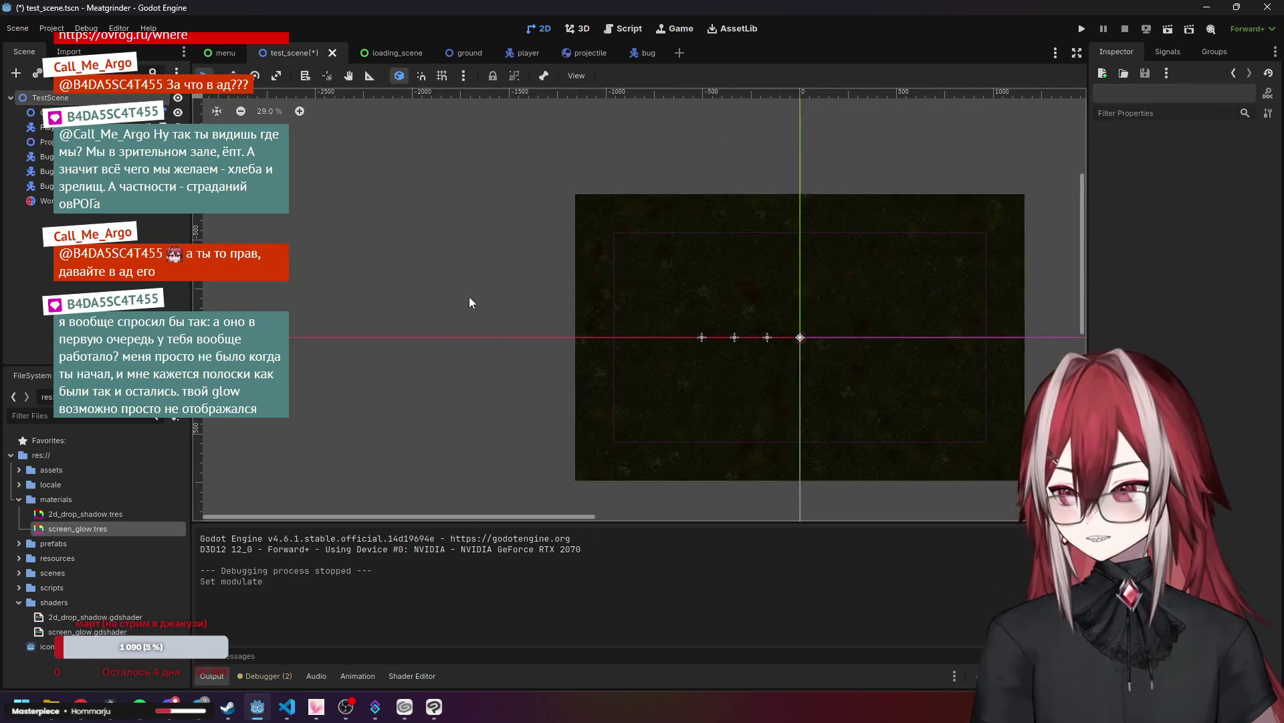
pyautogui.scroll(8, 777, 339)
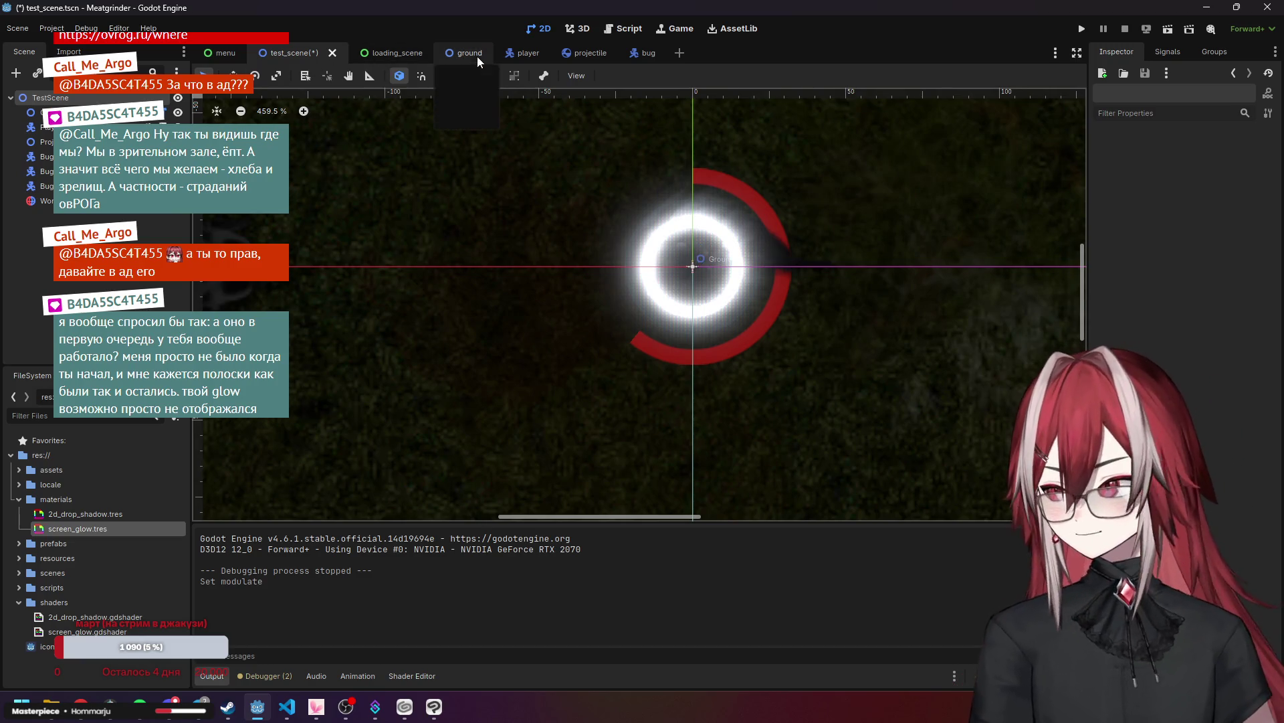
# Step: Return to the test scene, select TestScene and run the project with F5
pyautogui.click(508, 57)
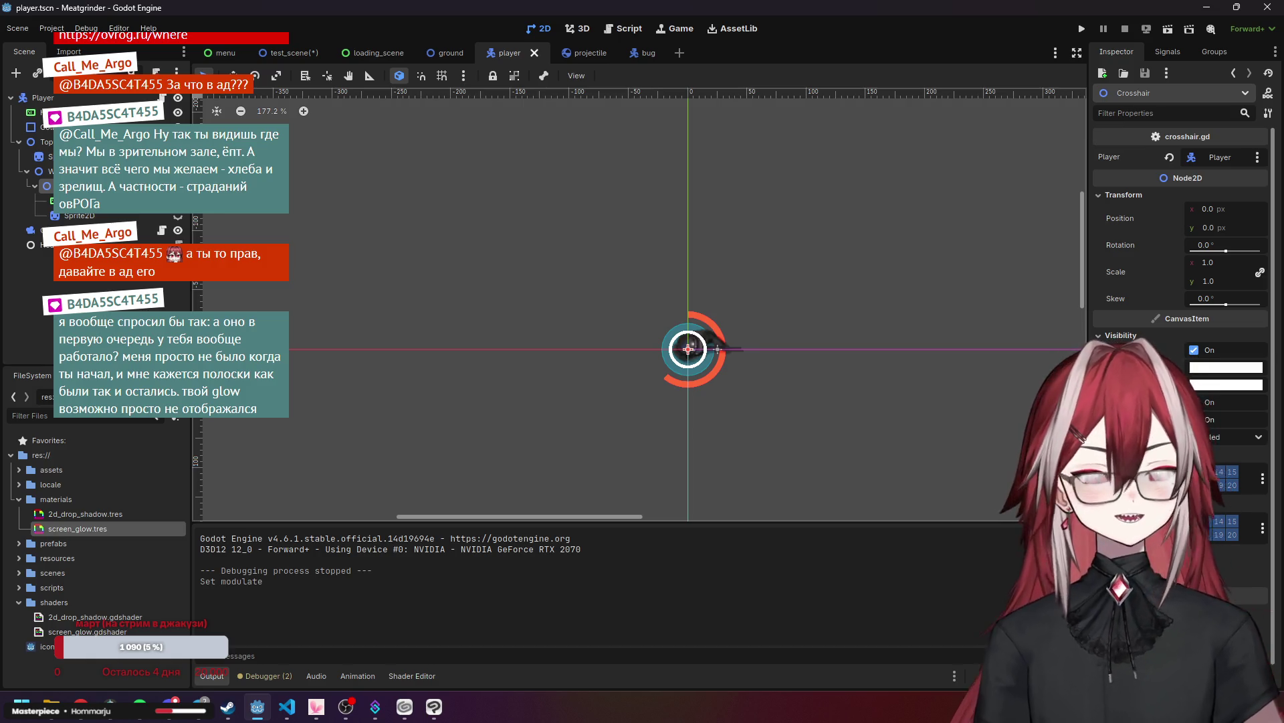
pyautogui.click(268, 53)
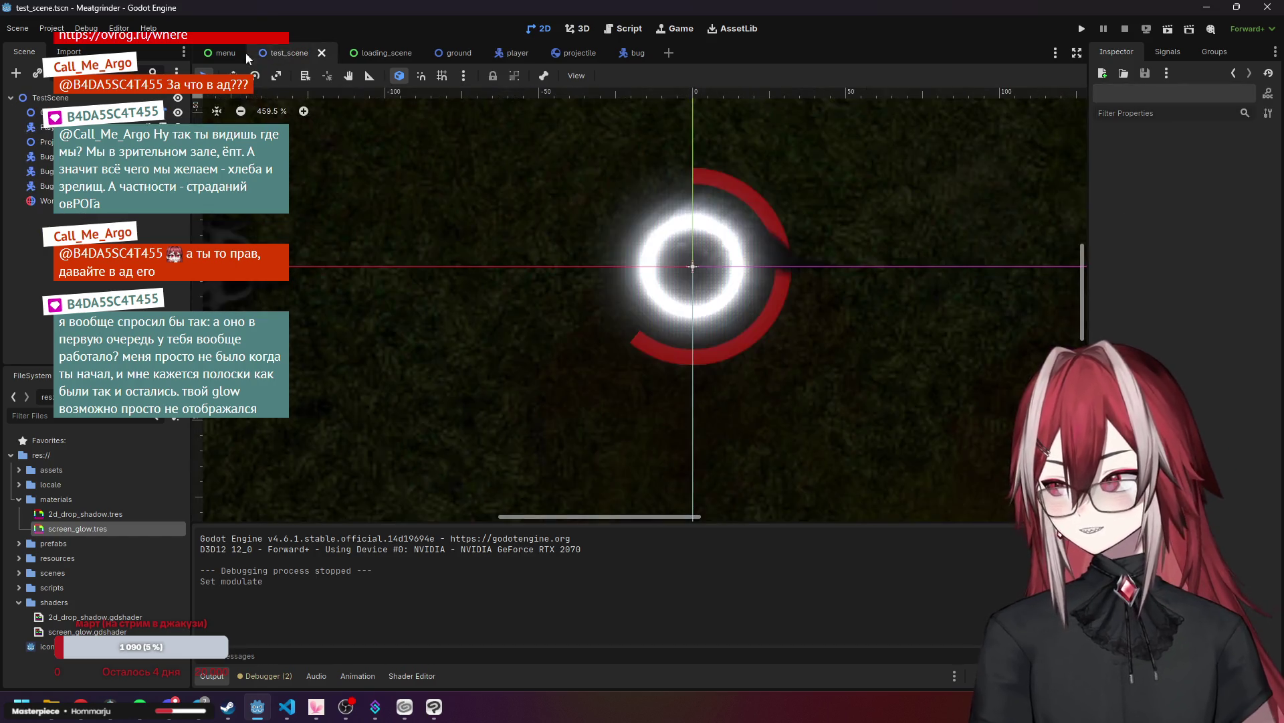
pyautogui.click(59, 102)
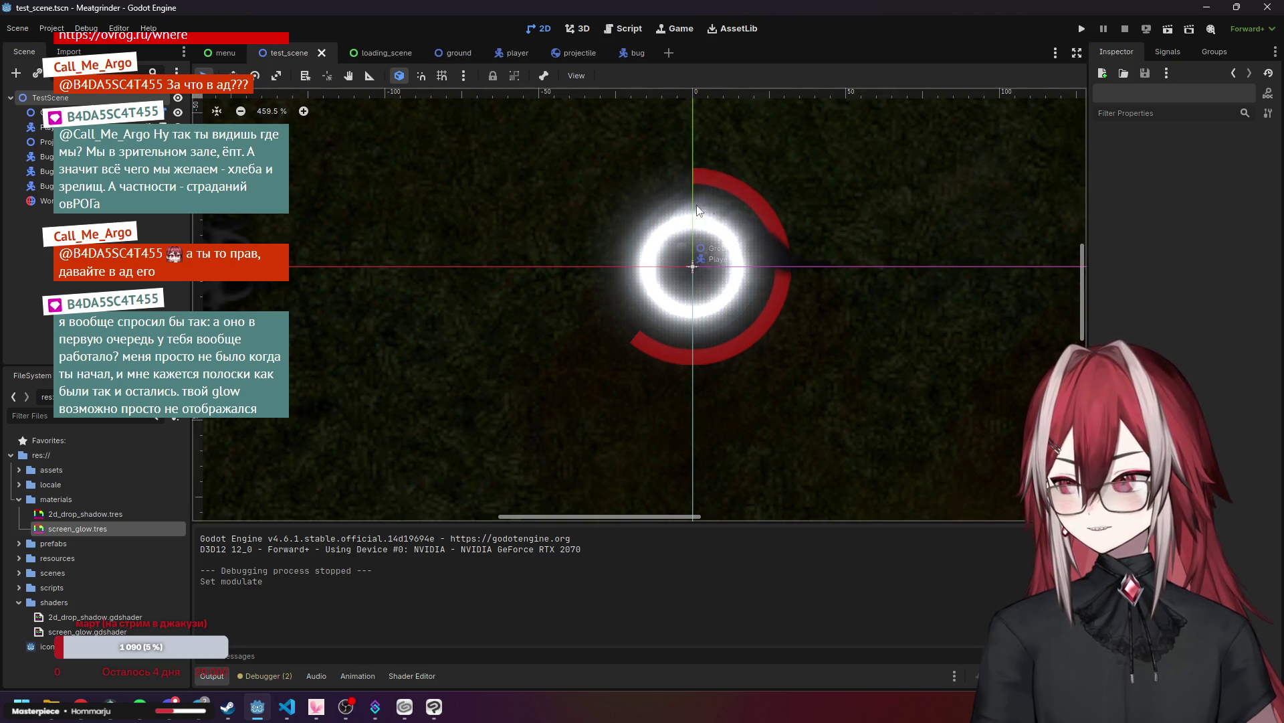
pyautogui.press('F5')
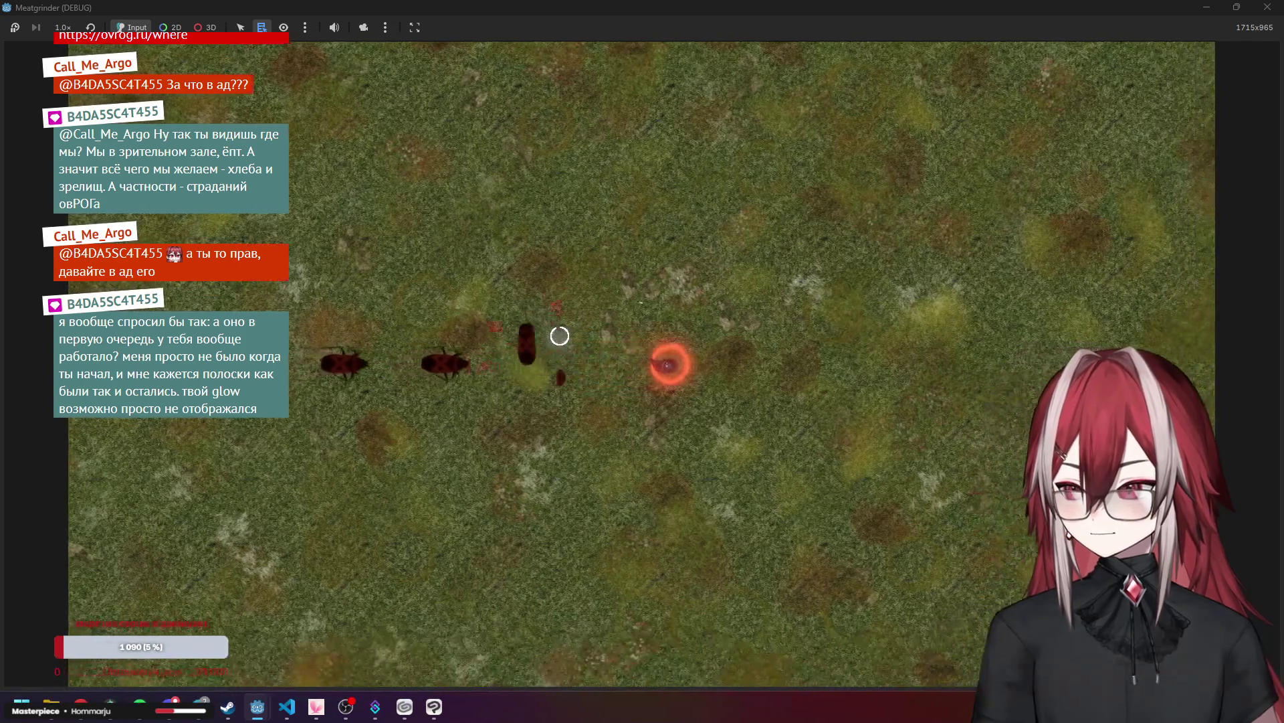
# Step: Stop the game, save the test scene, rerun it, then close the game window
pyautogui.press('Escape')
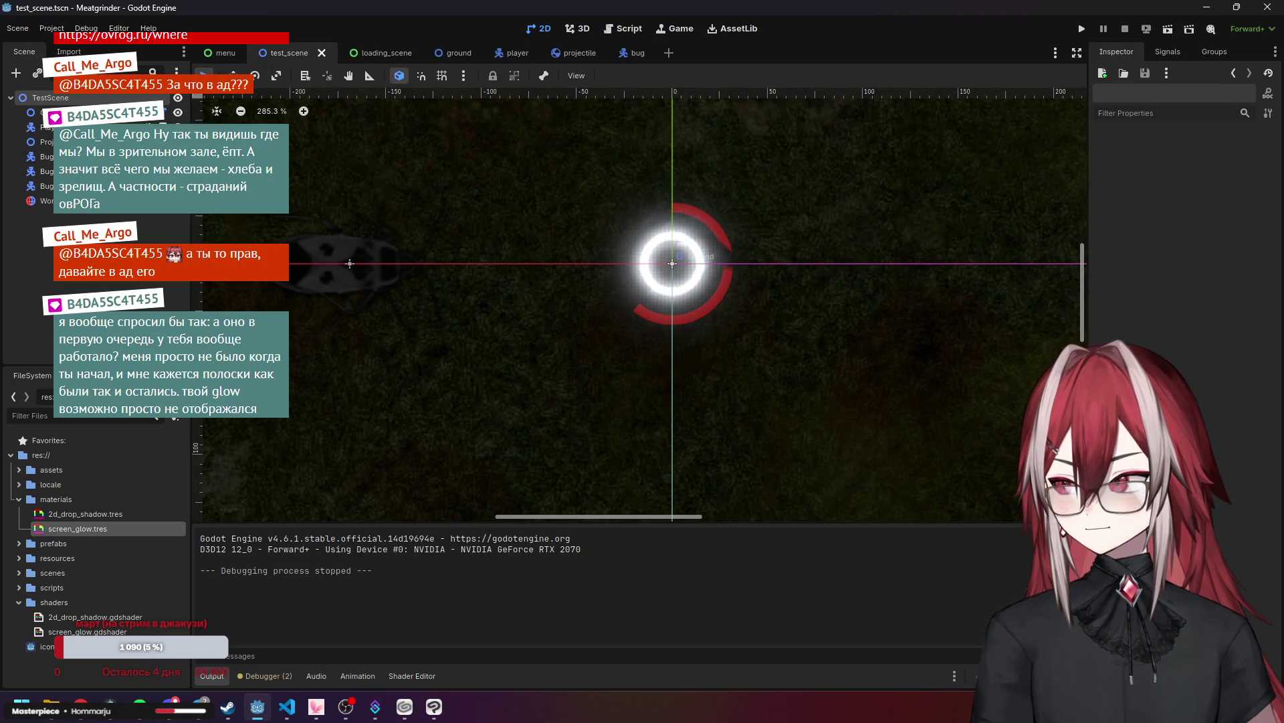
pyautogui.hotkey('ctrl', 's')
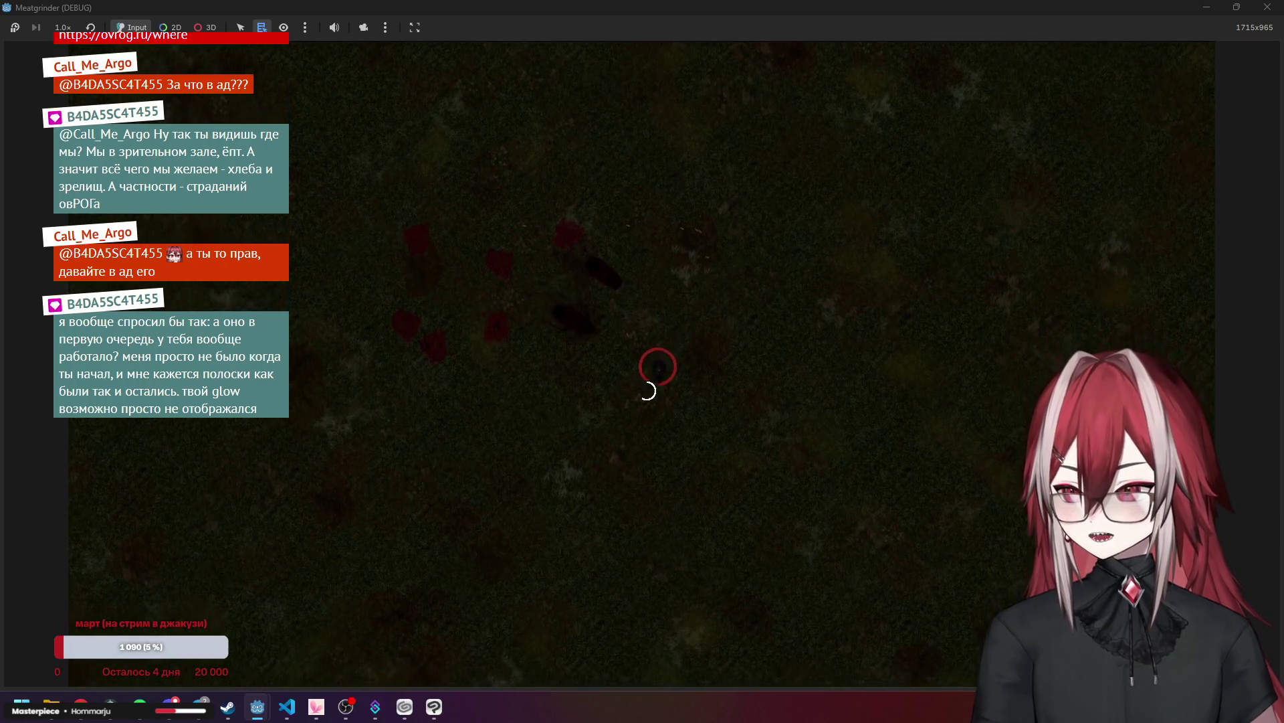
pyautogui.click(1268, 7)
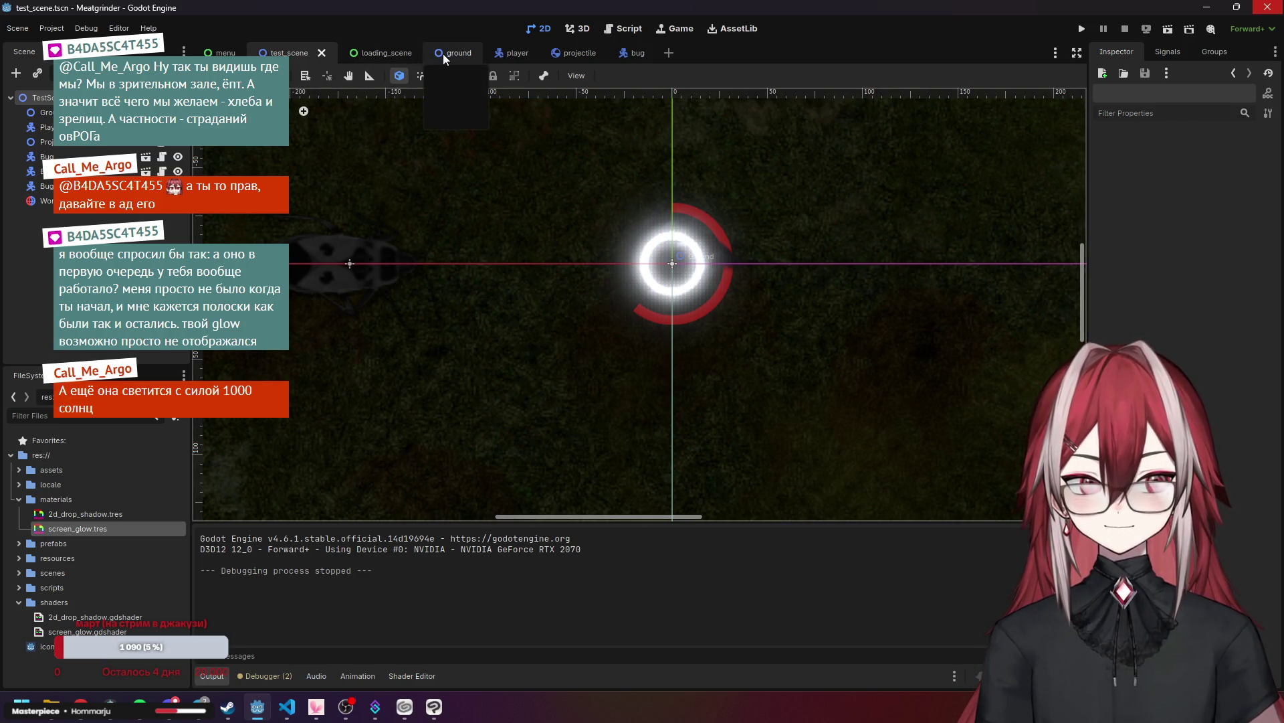
# Step: In the player scene, select HpBar and turn on its Top Level setting
pyautogui.scroll(-8, 605, 263)
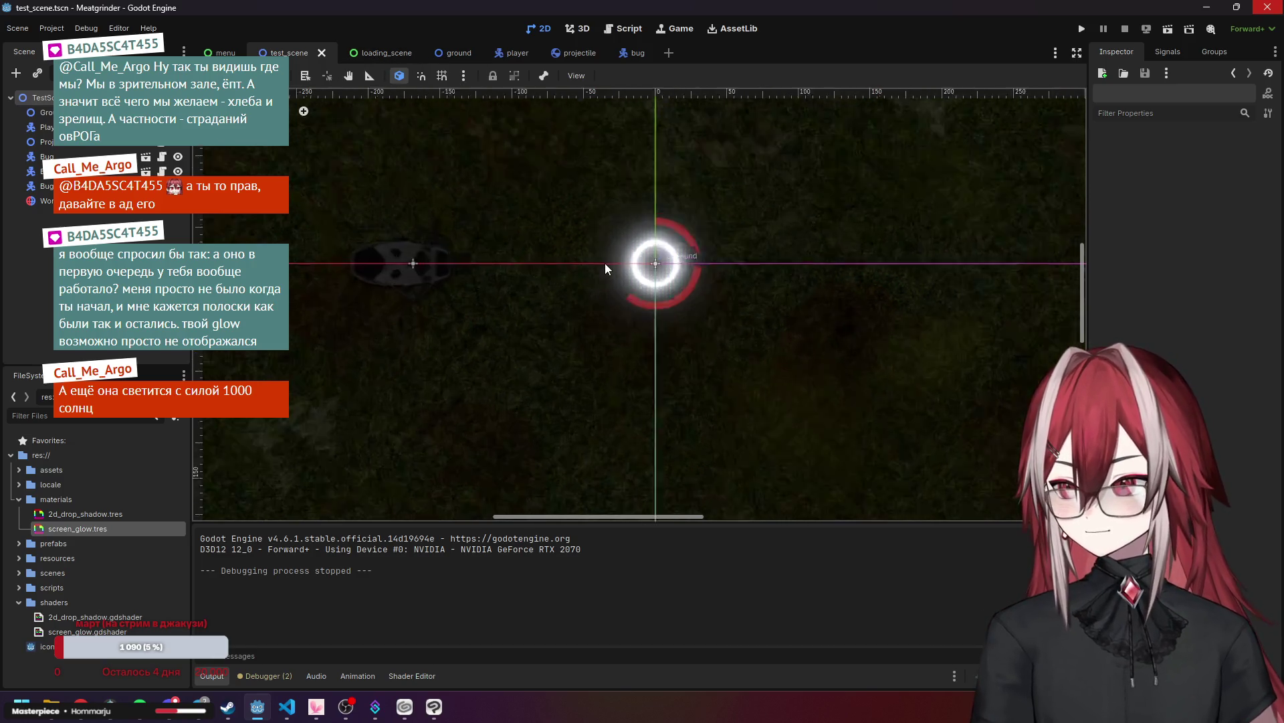
pyautogui.scroll(12, 589, 248)
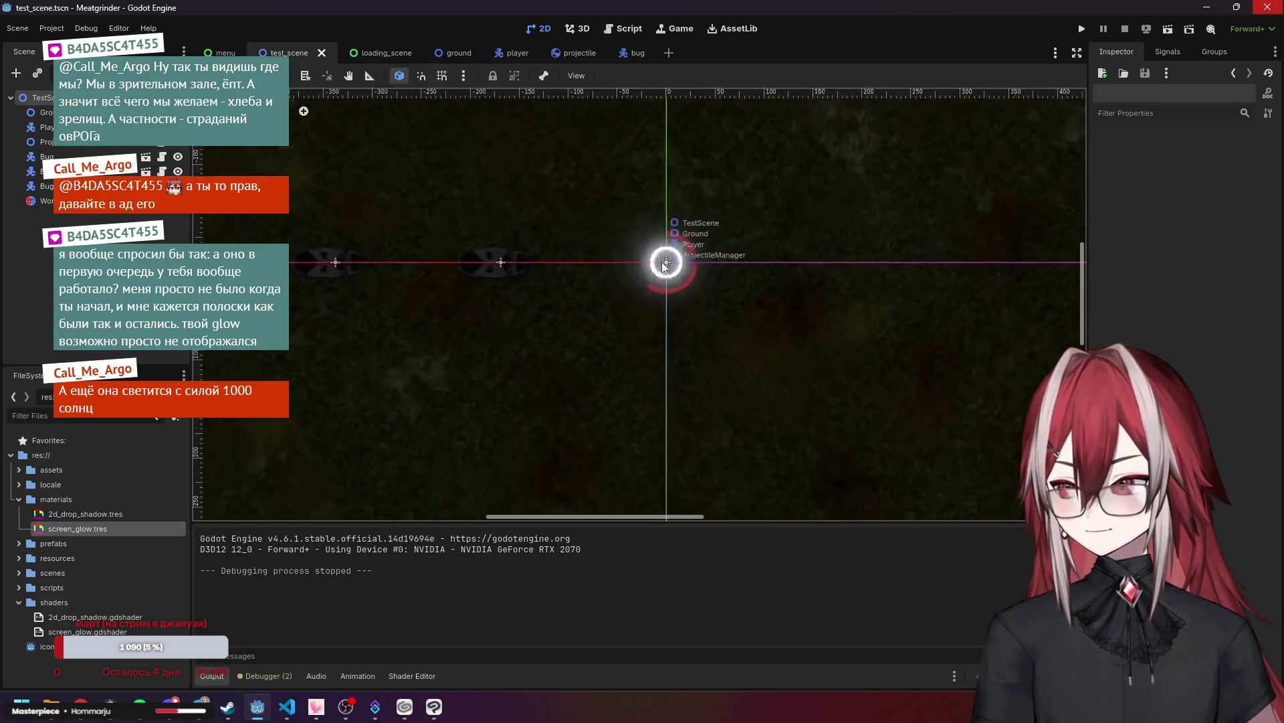
pyautogui.scroll(5, 662, 258)
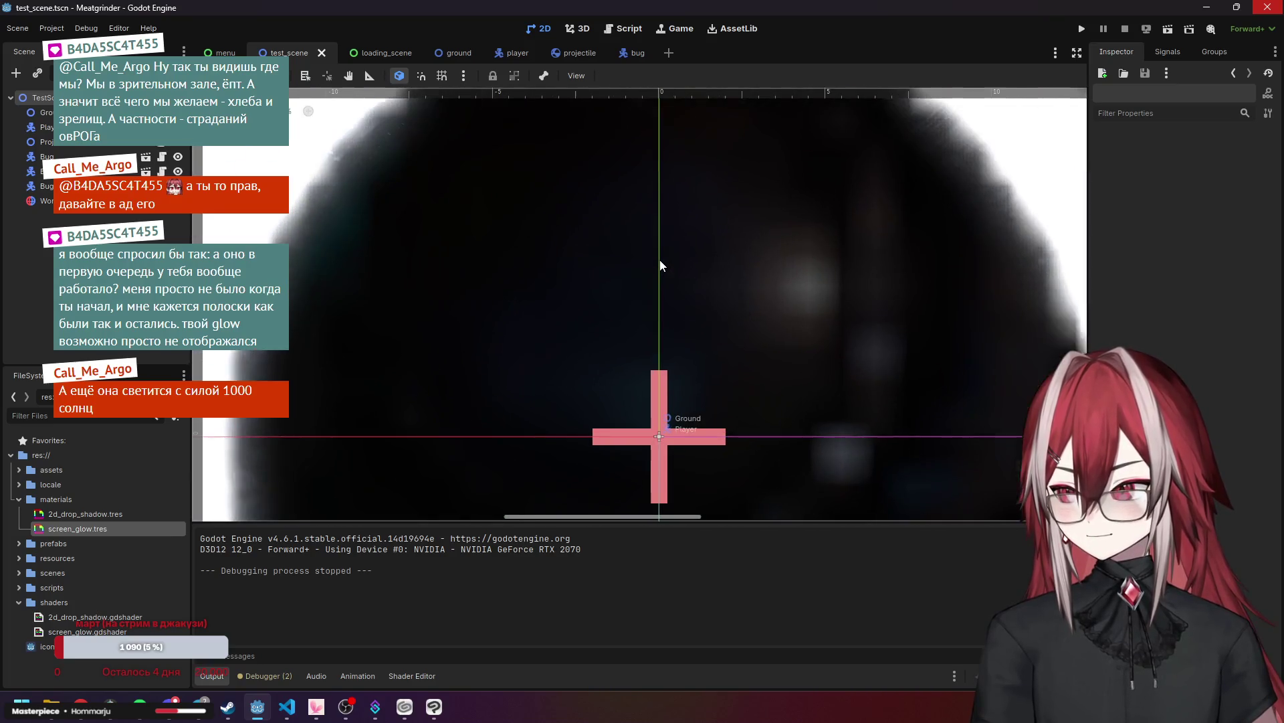
pyautogui.scroll(-8, 659, 266)
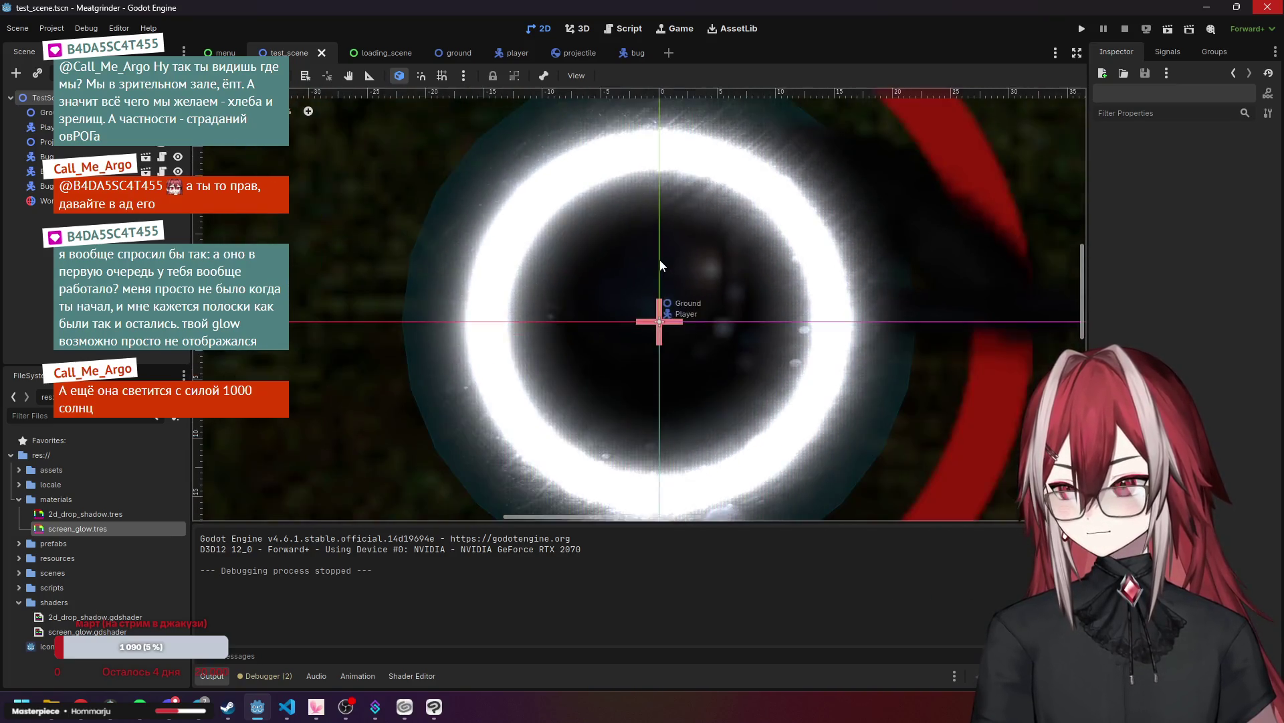
pyautogui.scroll(-2, 669, 265)
pyautogui.scroll(1, 682, 264)
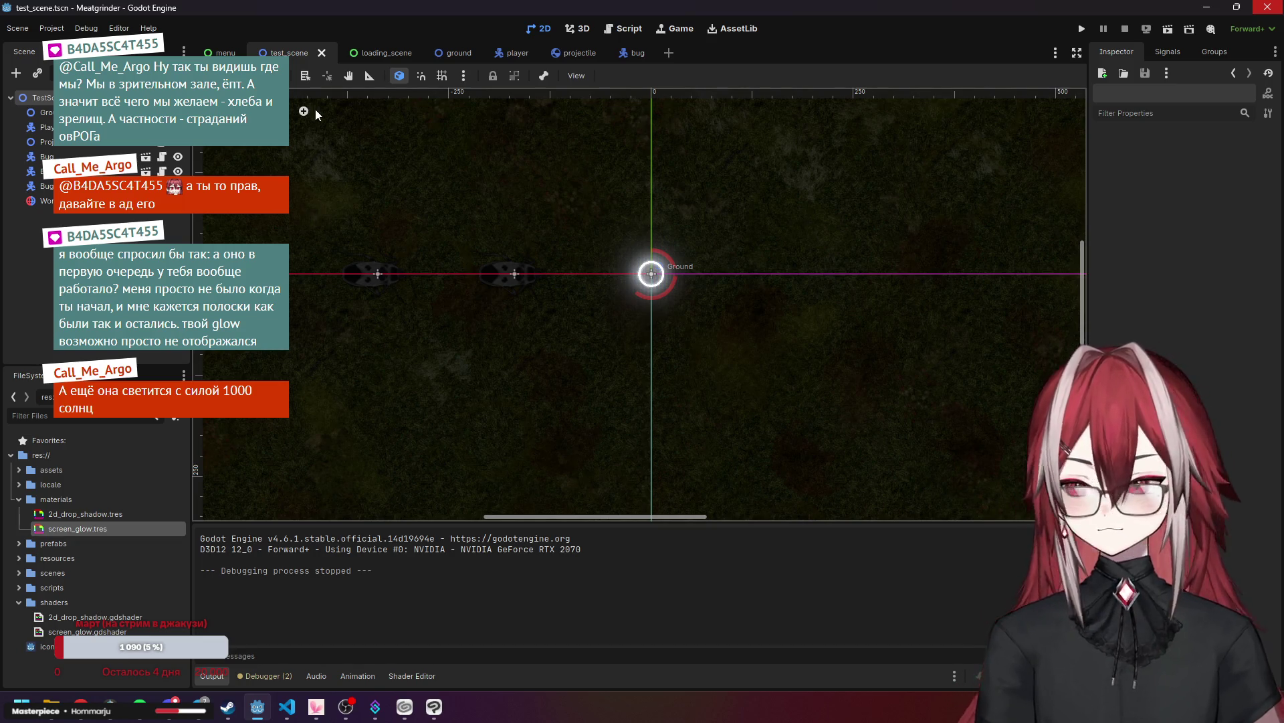
pyautogui.click(443, 51)
pyautogui.click(500, 52)
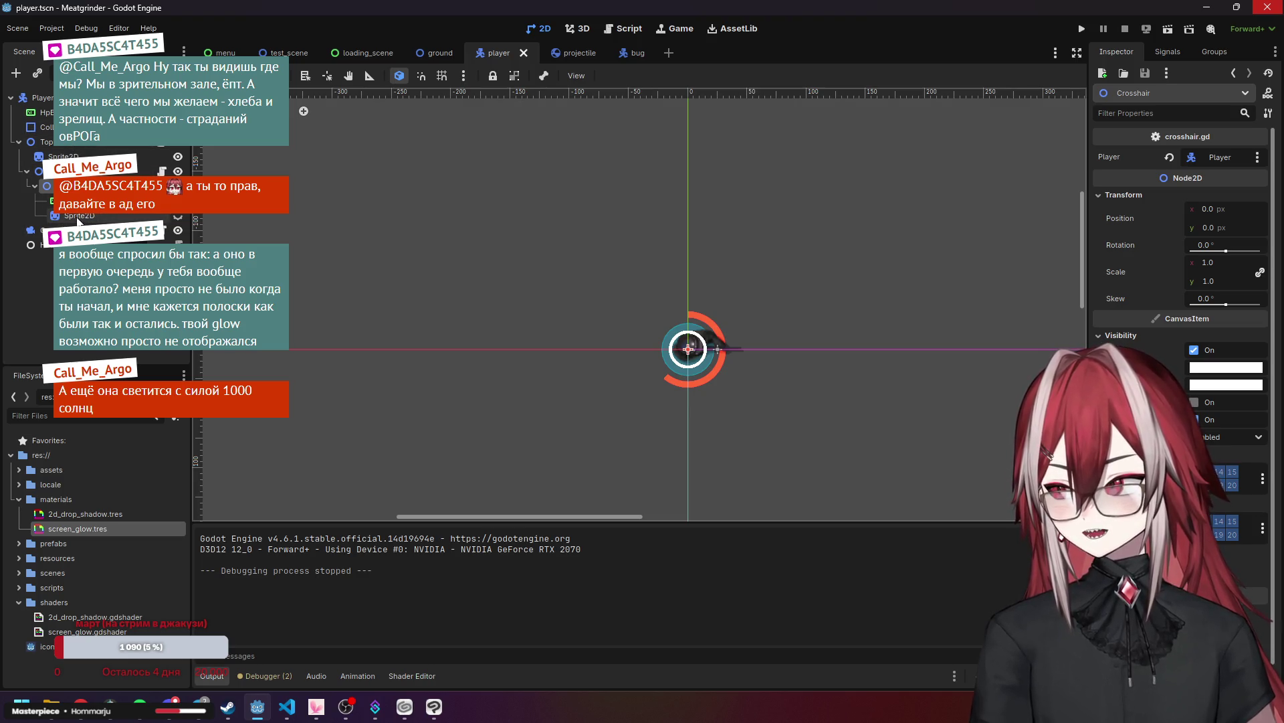
pyautogui.click(77, 217)
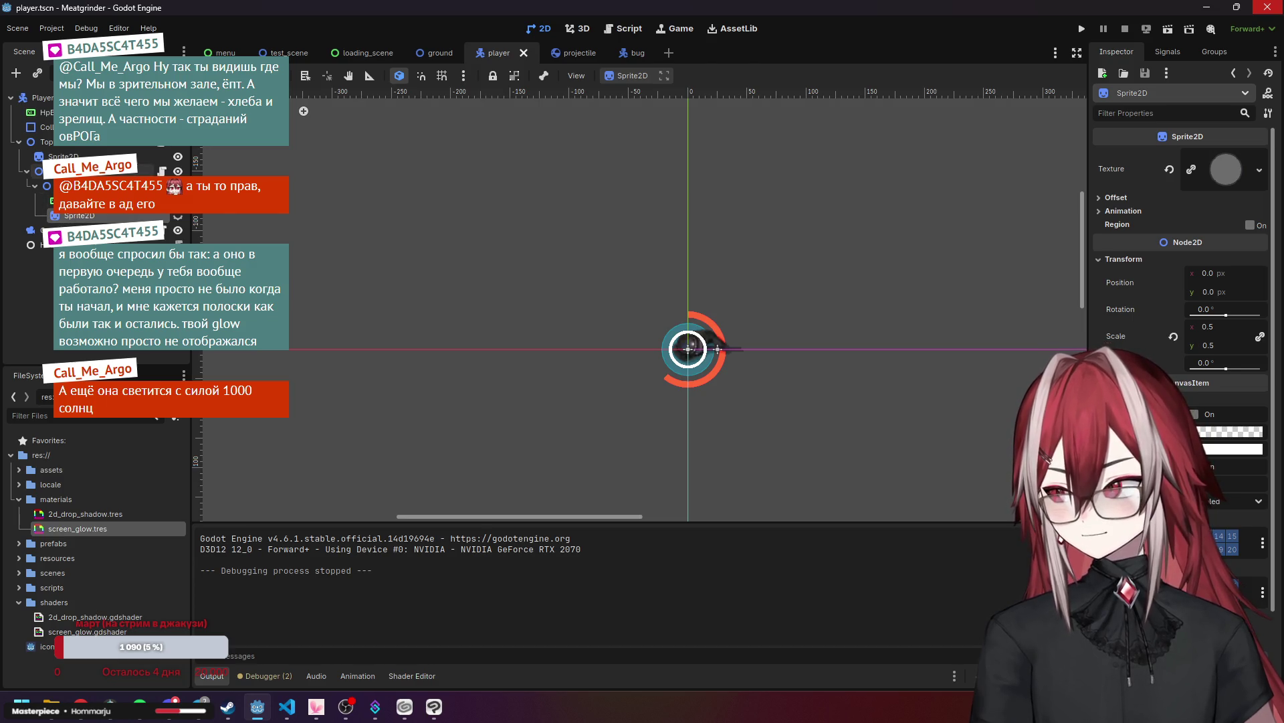
pyautogui.click(696, 354)
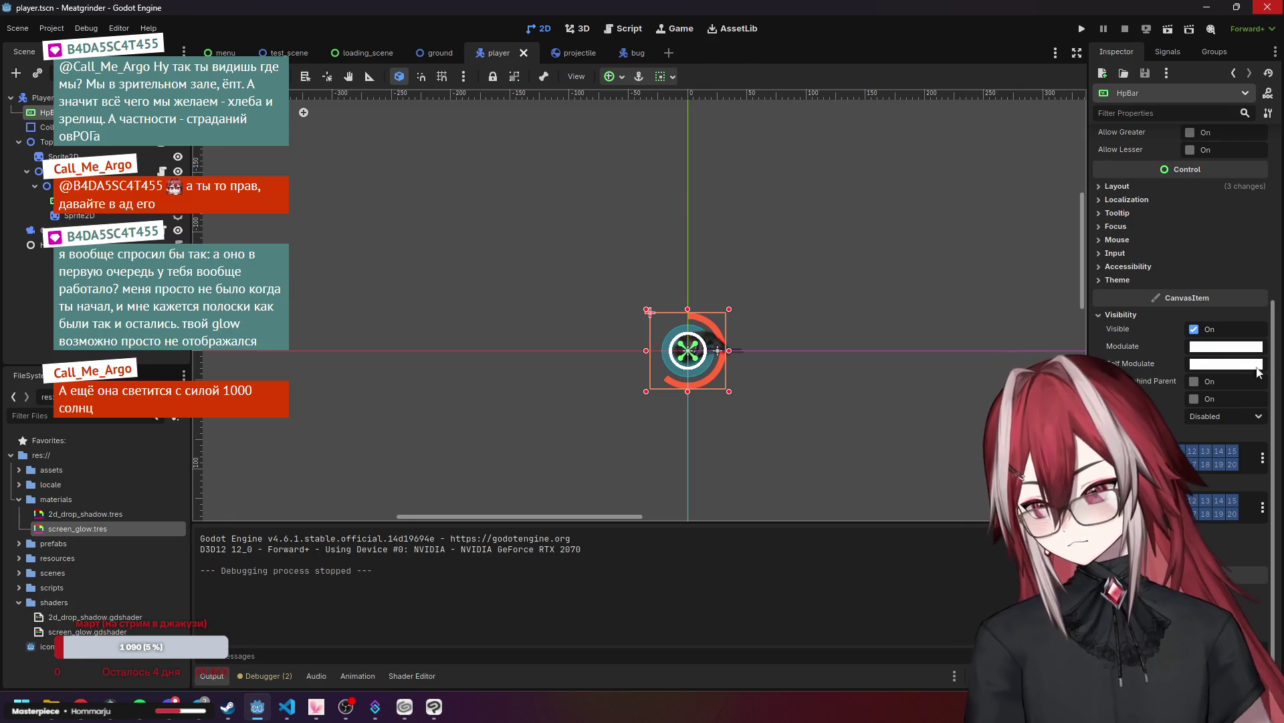
pyautogui.click(1192, 400)
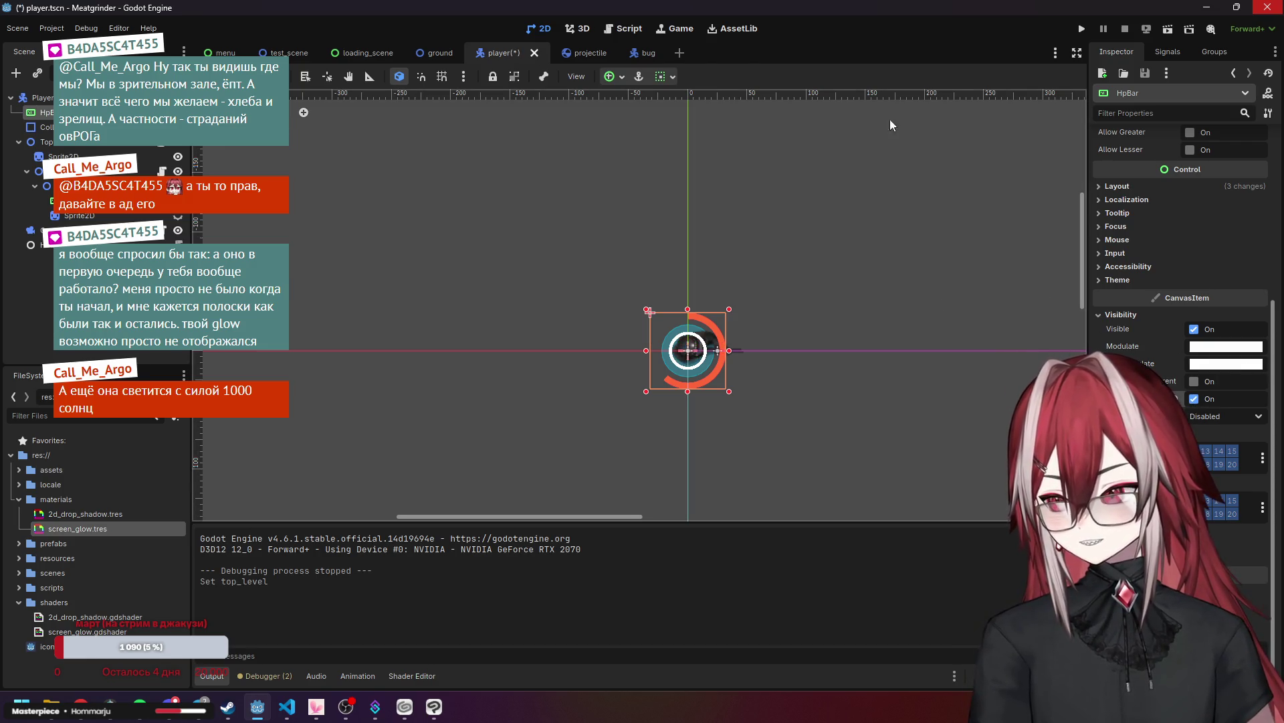
# Step: Save the player scene, run the game, move the player with S and D, then close it
pyautogui.hotkey('ctrl', 's')
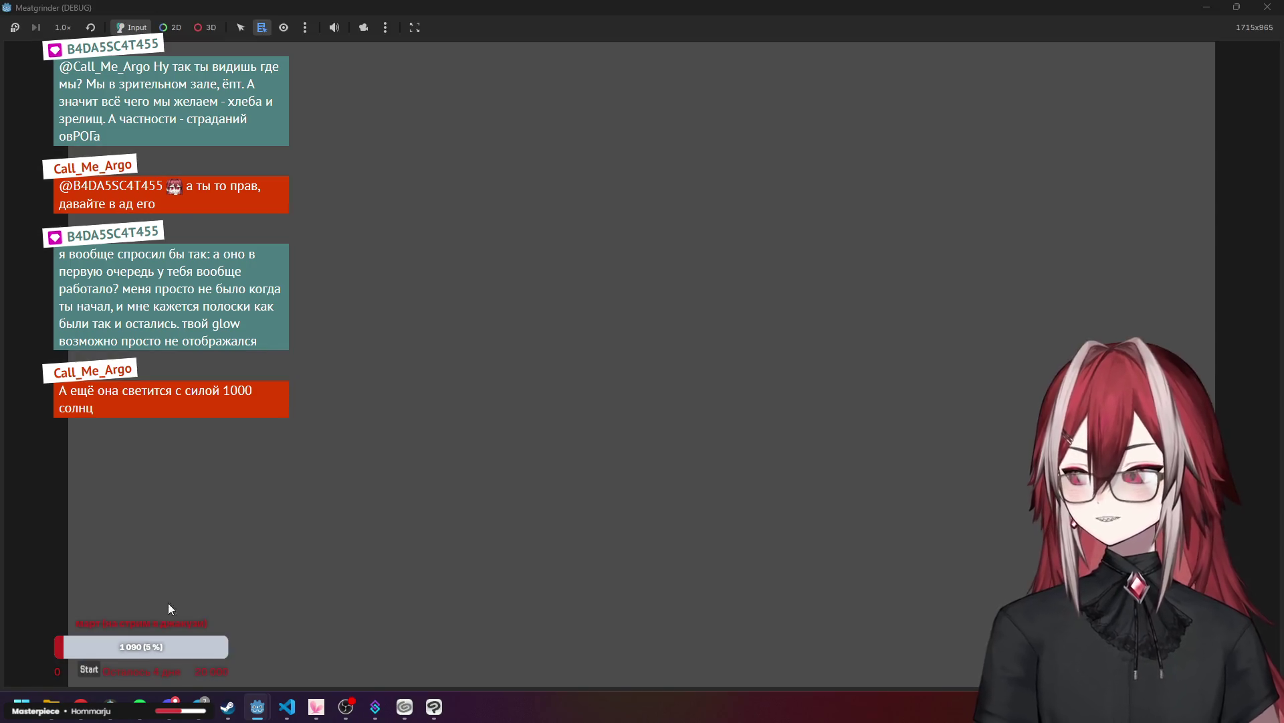
pyautogui.press('s')
pyautogui.press('d')
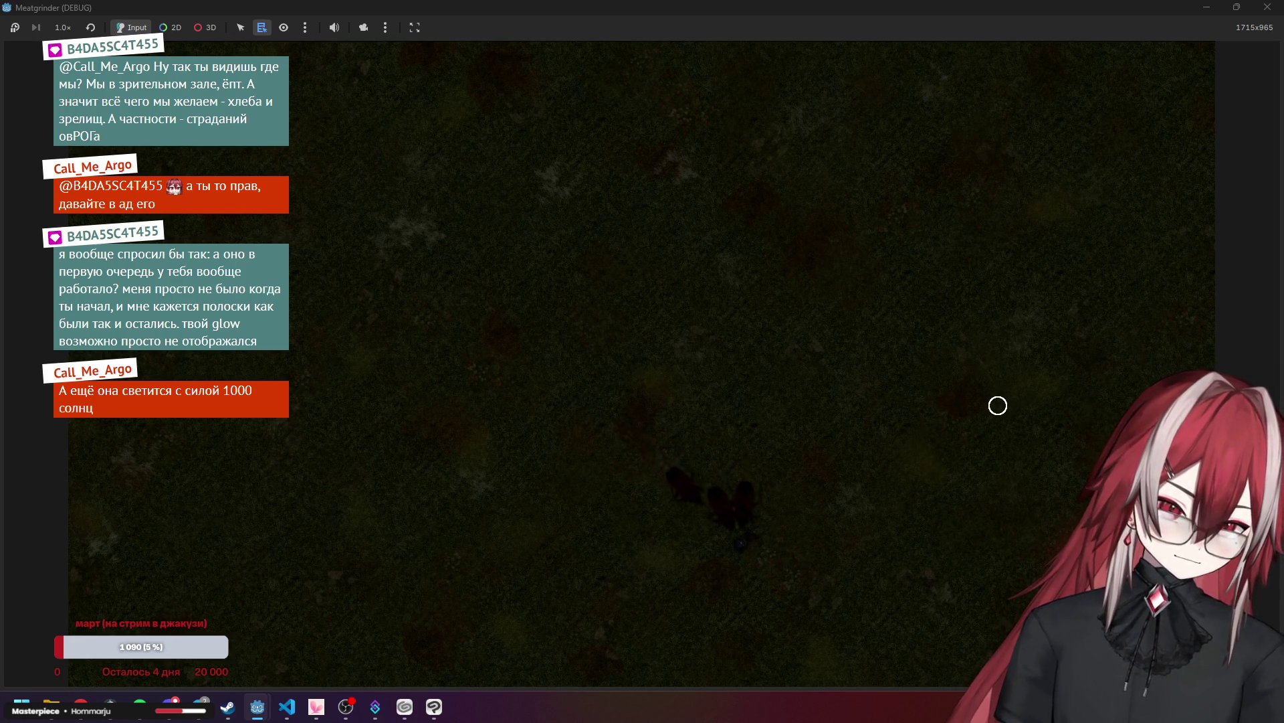
pyautogui.moveTo(1098, 10); pyautogui.dragTo(499, 69)
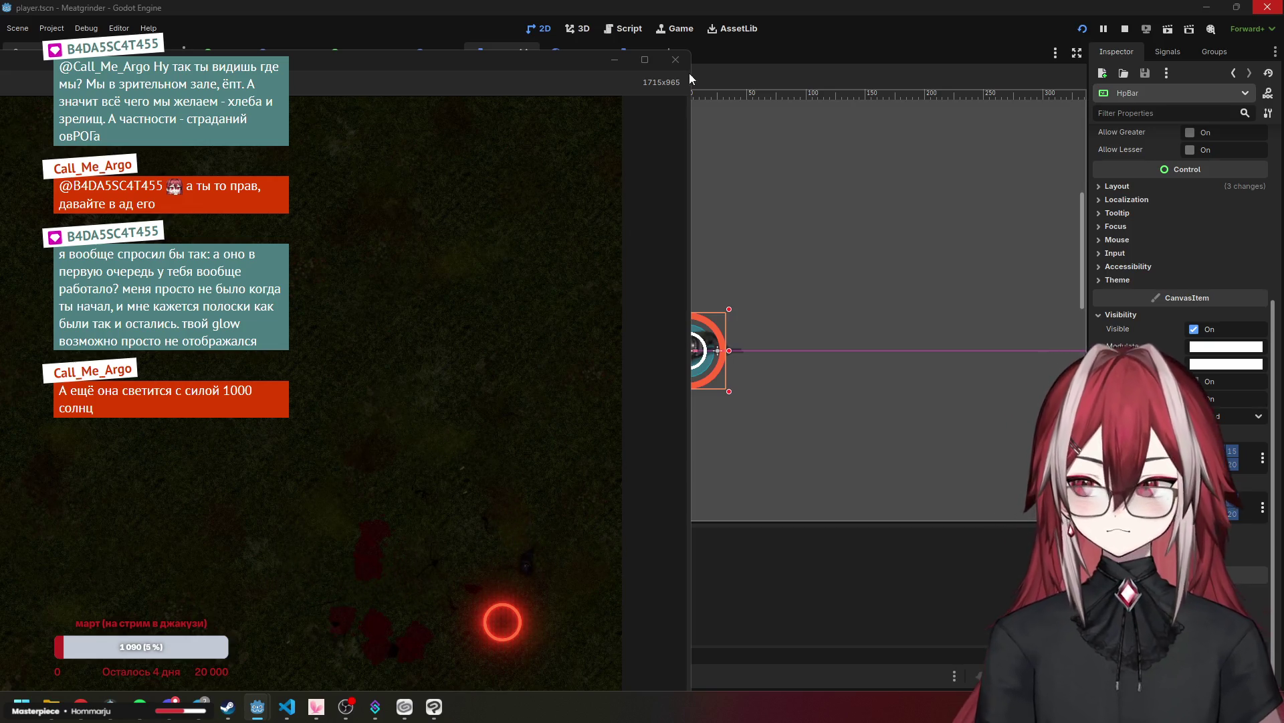
pyautogui.click(674, 65)
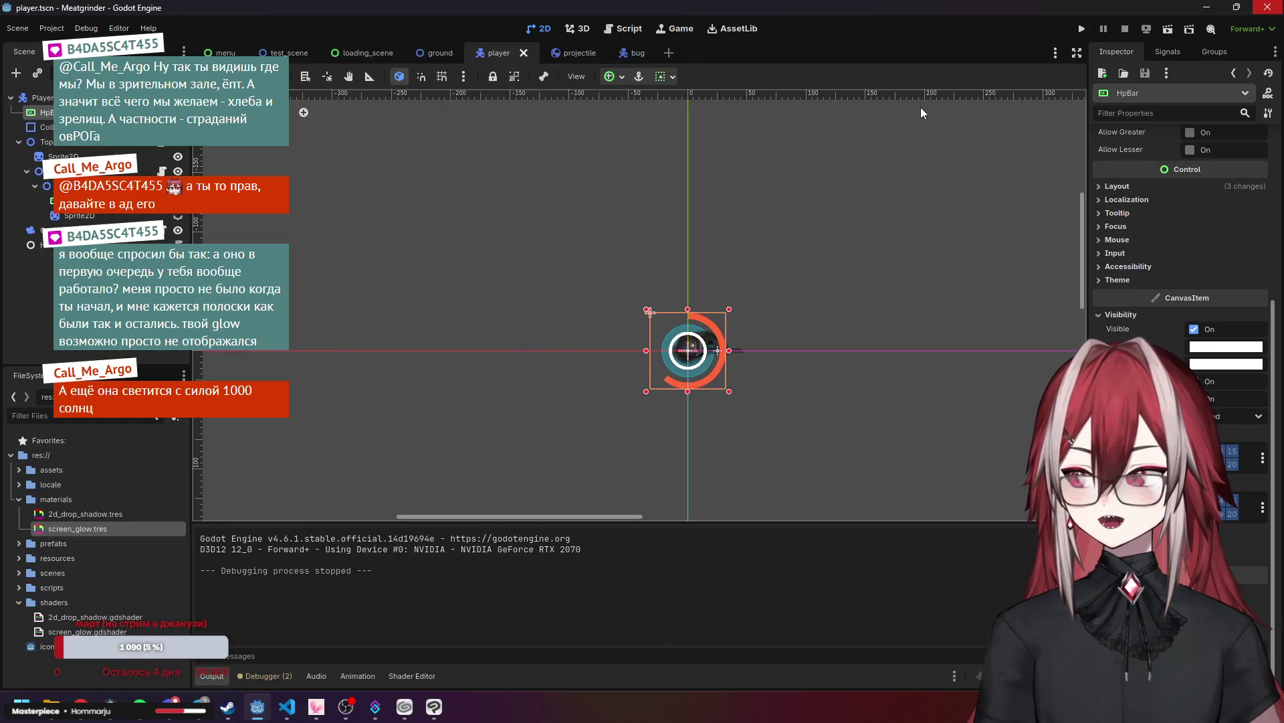
# Step: Toggle HpBar's Top Level again, revert the test scene's Modulate to white, and rerun the project
pyautogui.click(1195, 398)
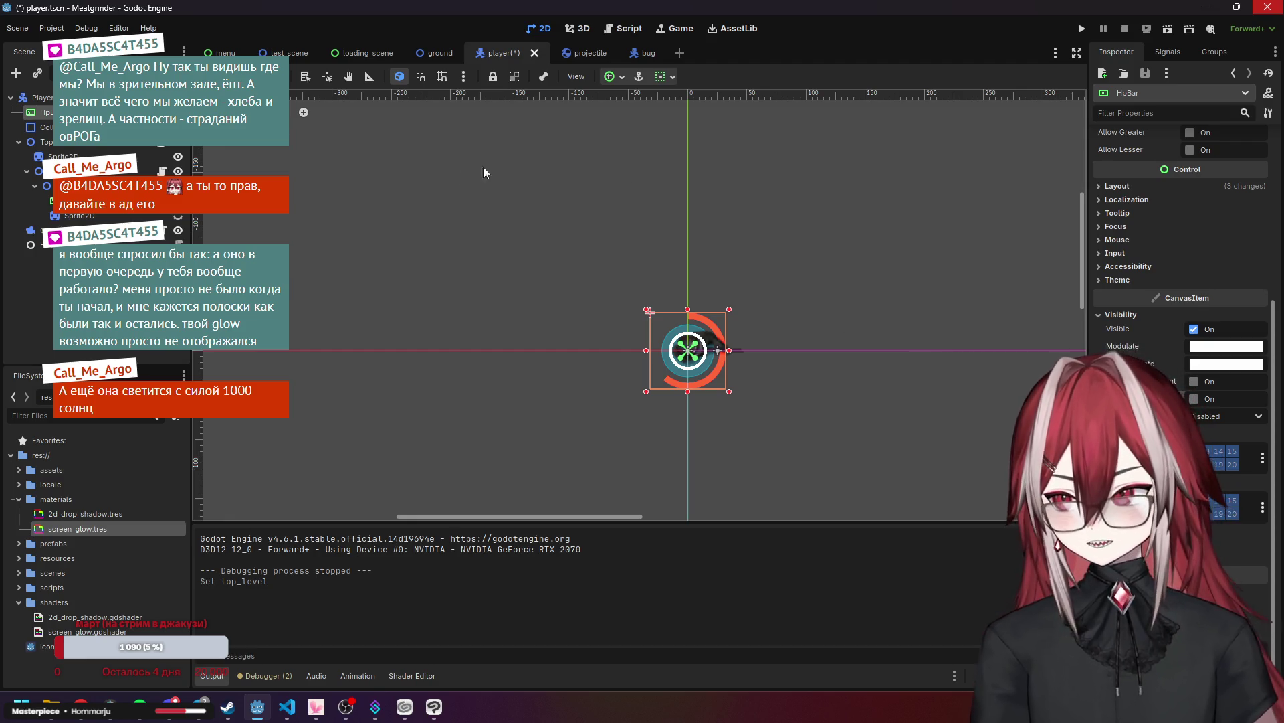
pyautogui.click(288, 53)
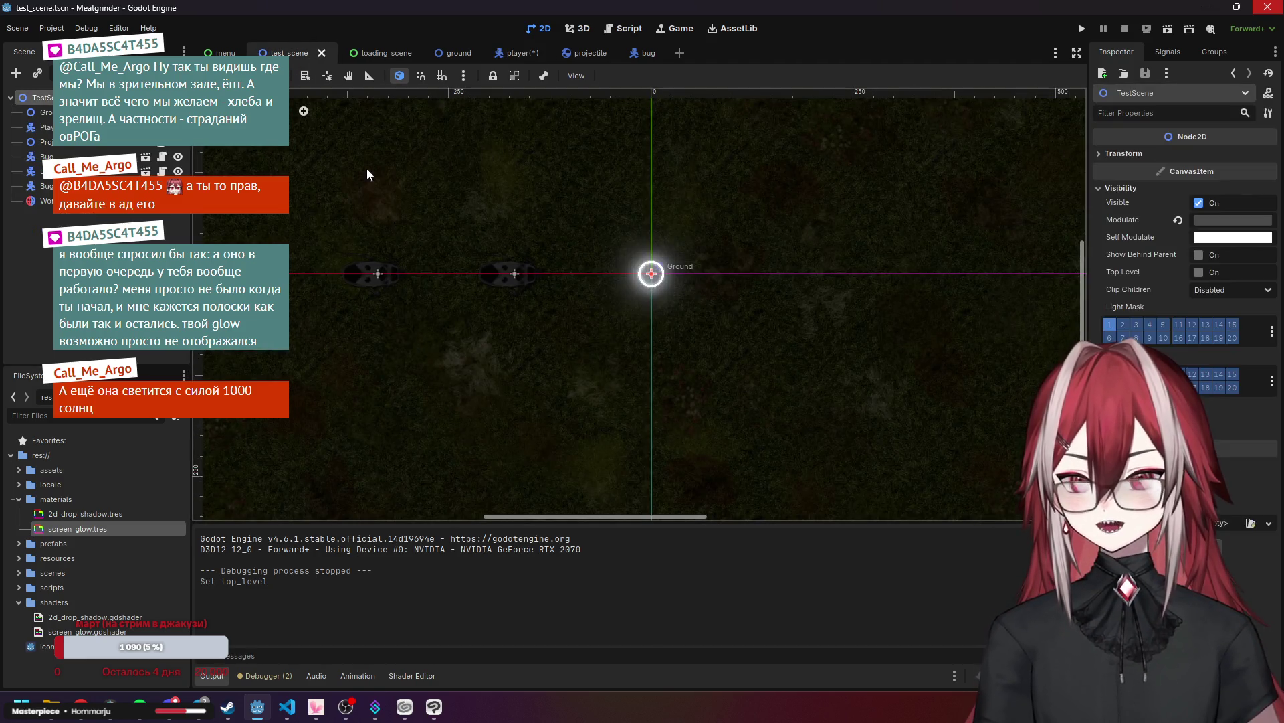
pyautogui.click(1227, 219)
pyautogui.click(1179, 219)
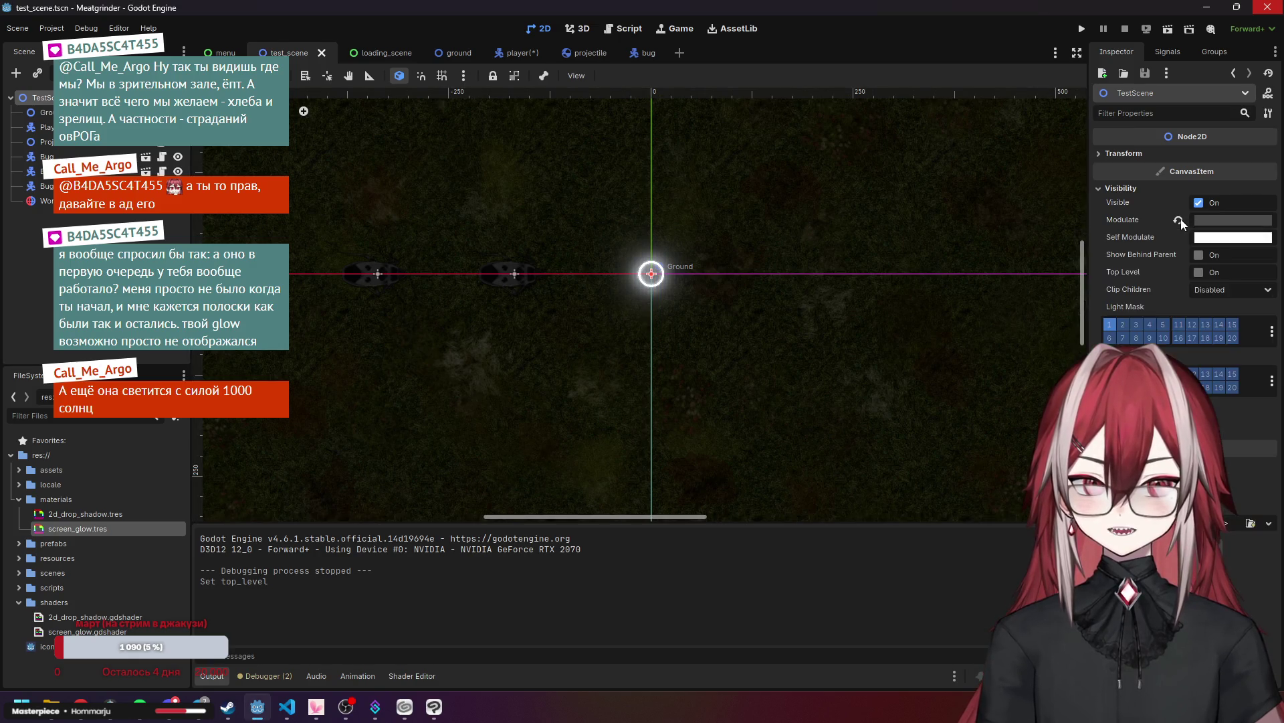
pyautogui.click(1179, 219)
pyautogui.press('Escape')
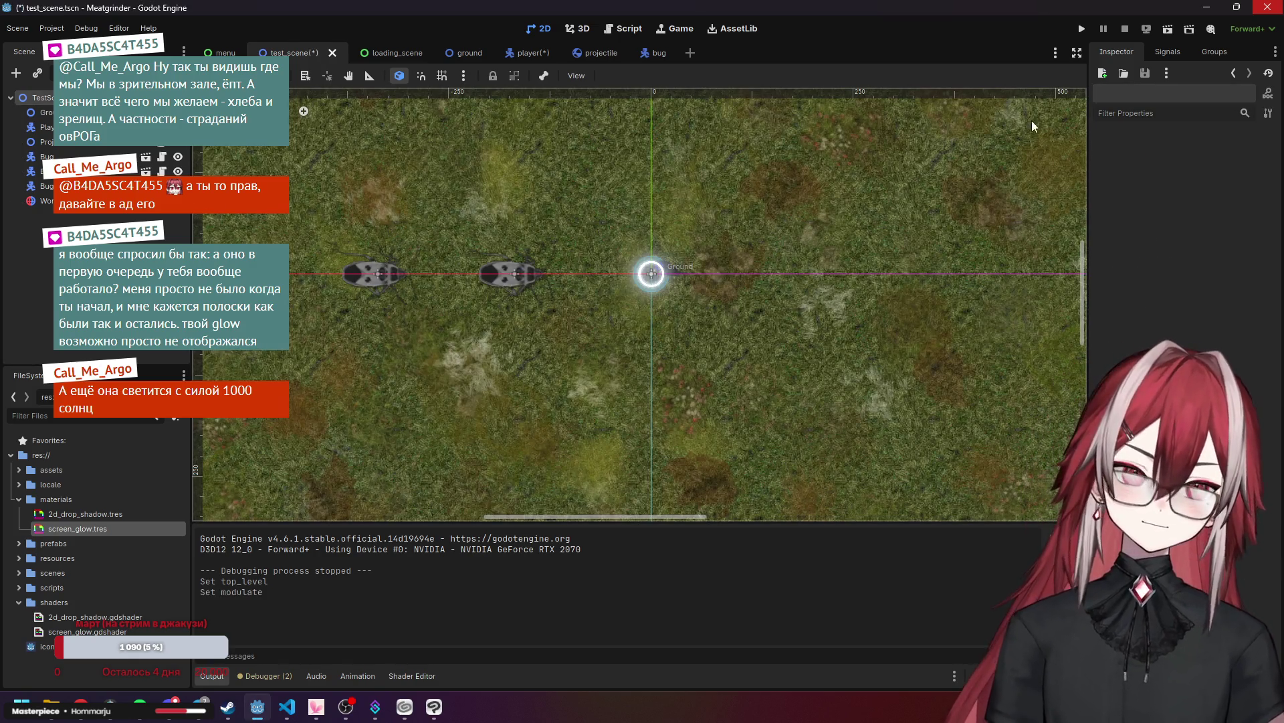
pyautogui.click(1080, 30)
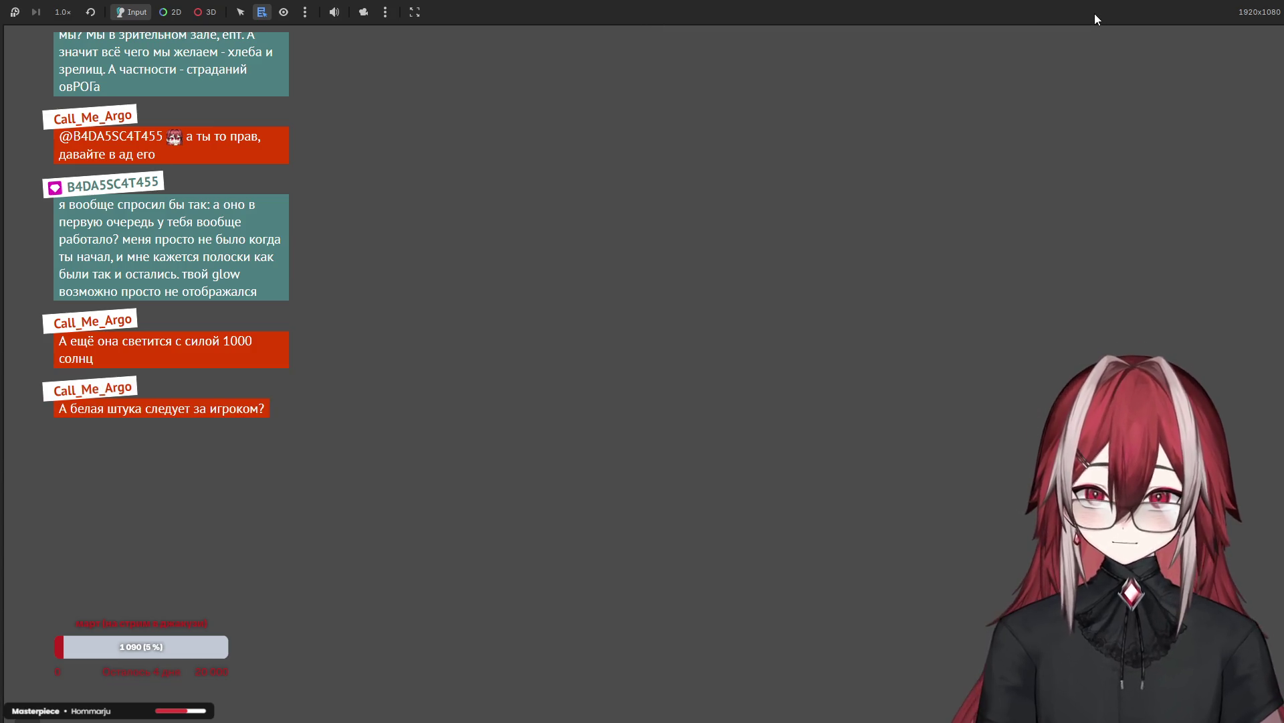
# Step: Refocus the Meatgrinder (DEBUG) game window from the taskbar, then close it to end the test run
pyautogui.press('super')
pyautogui.press('super')
pyautogui.press('super')
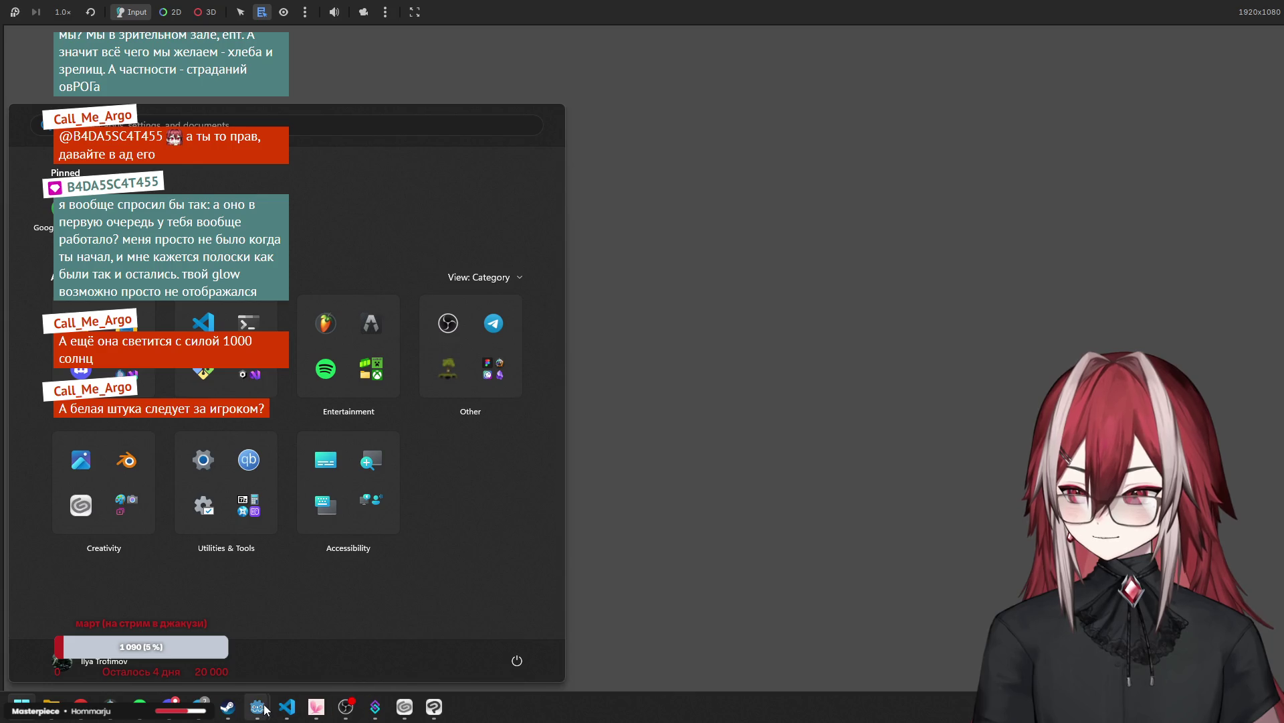
pyautogui.moveTo(265, 709)
pyautogui.click(319, 656)
pyautogui.press('super')
pyautogui.click(328, 644)
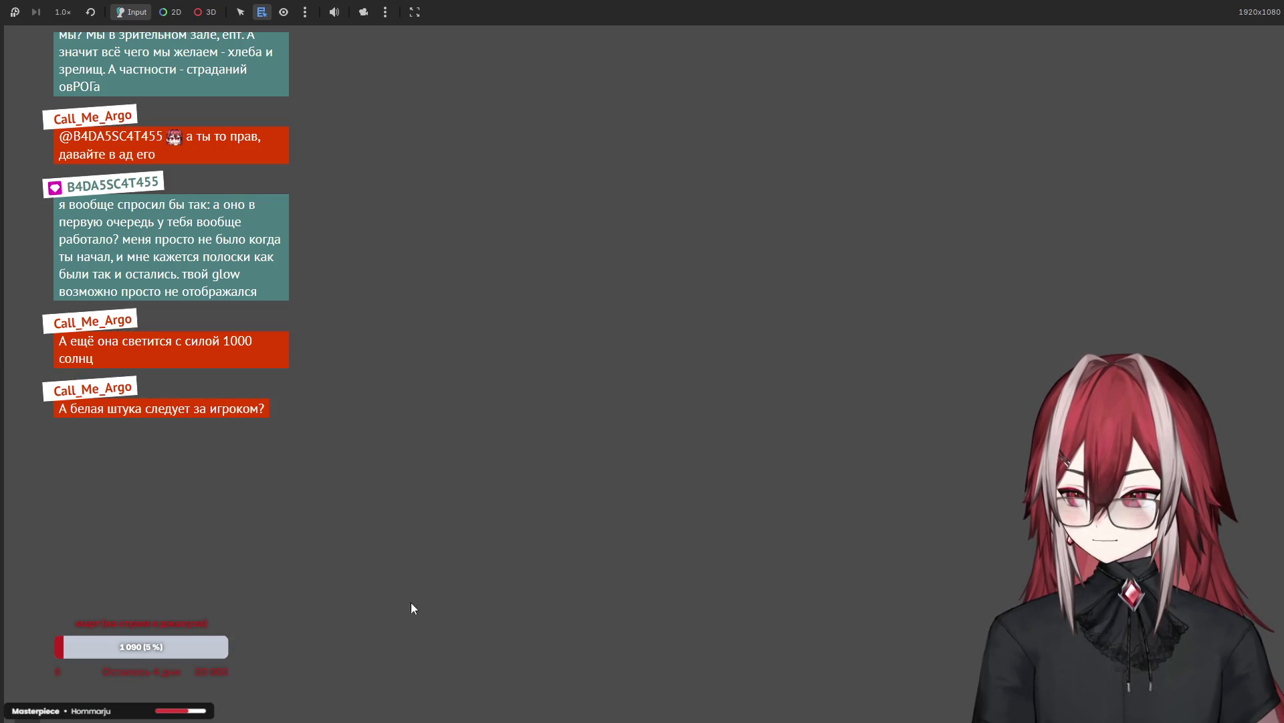
pyautogui.press('super')
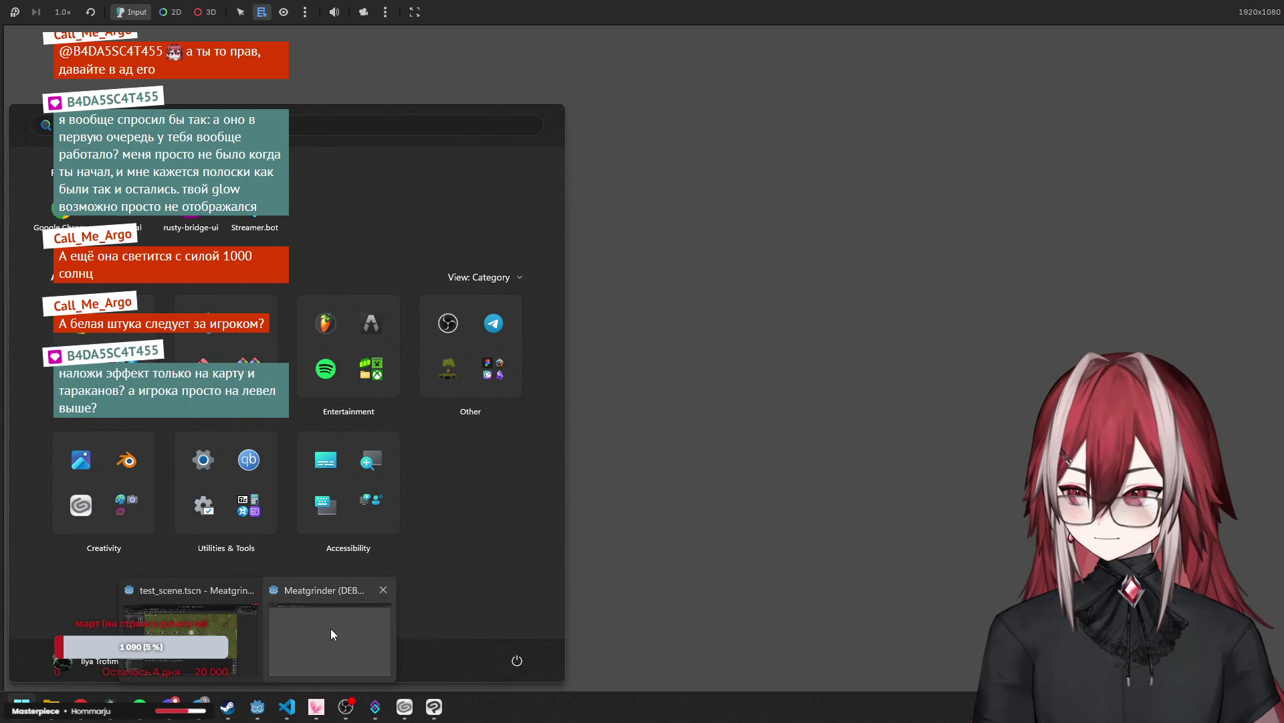
pyautogui.click(380, 592)
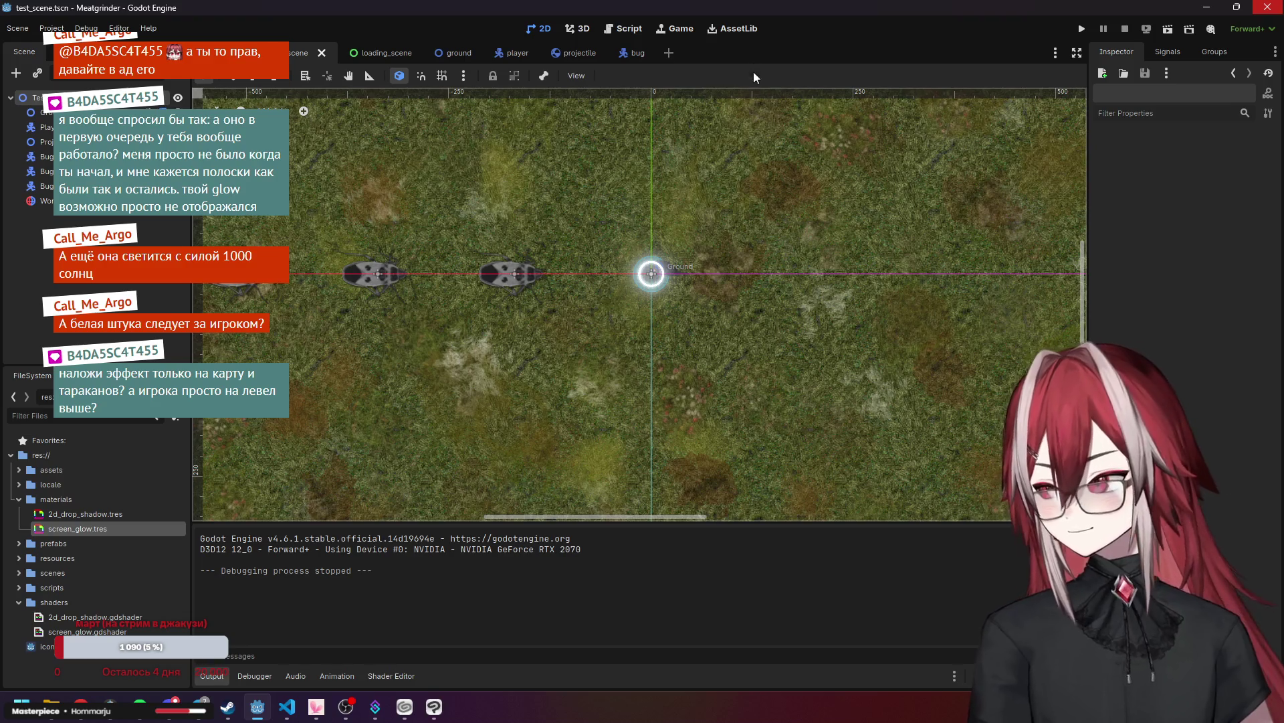
pyautogui.click(40, 200)
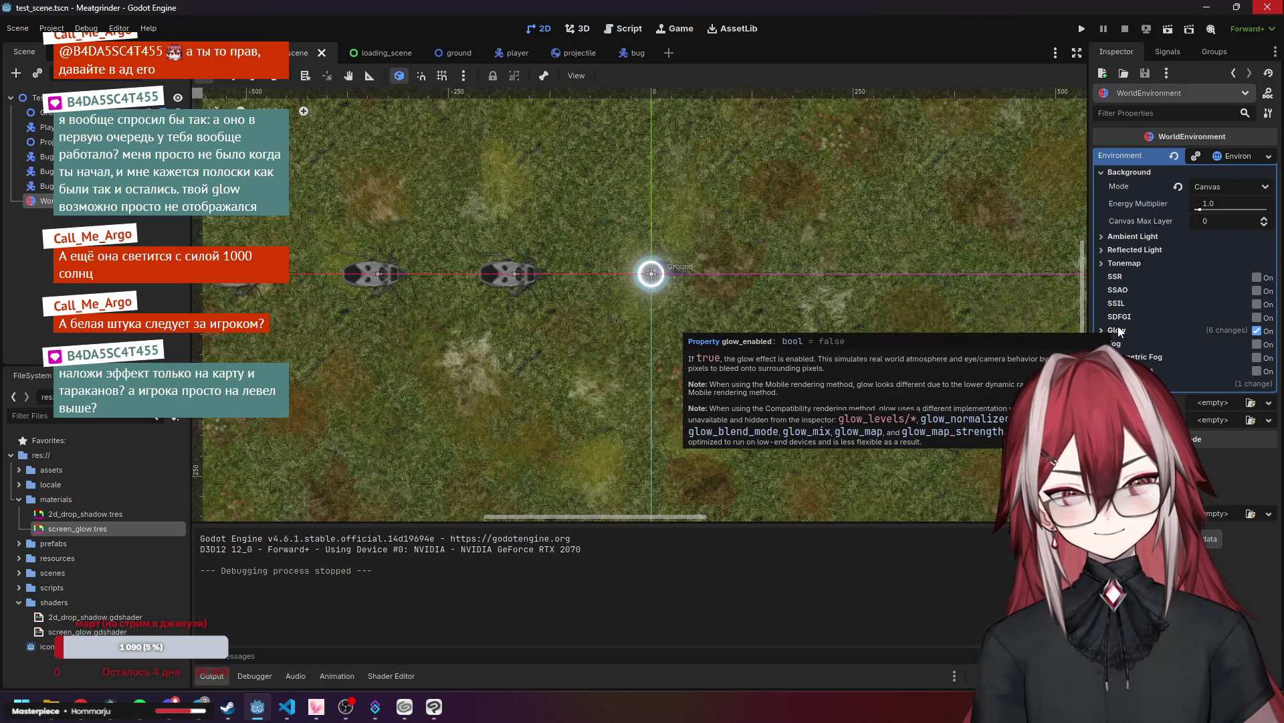
pyautogui.moveTo(523, 341); pyautogui.dragTo(459, 388)
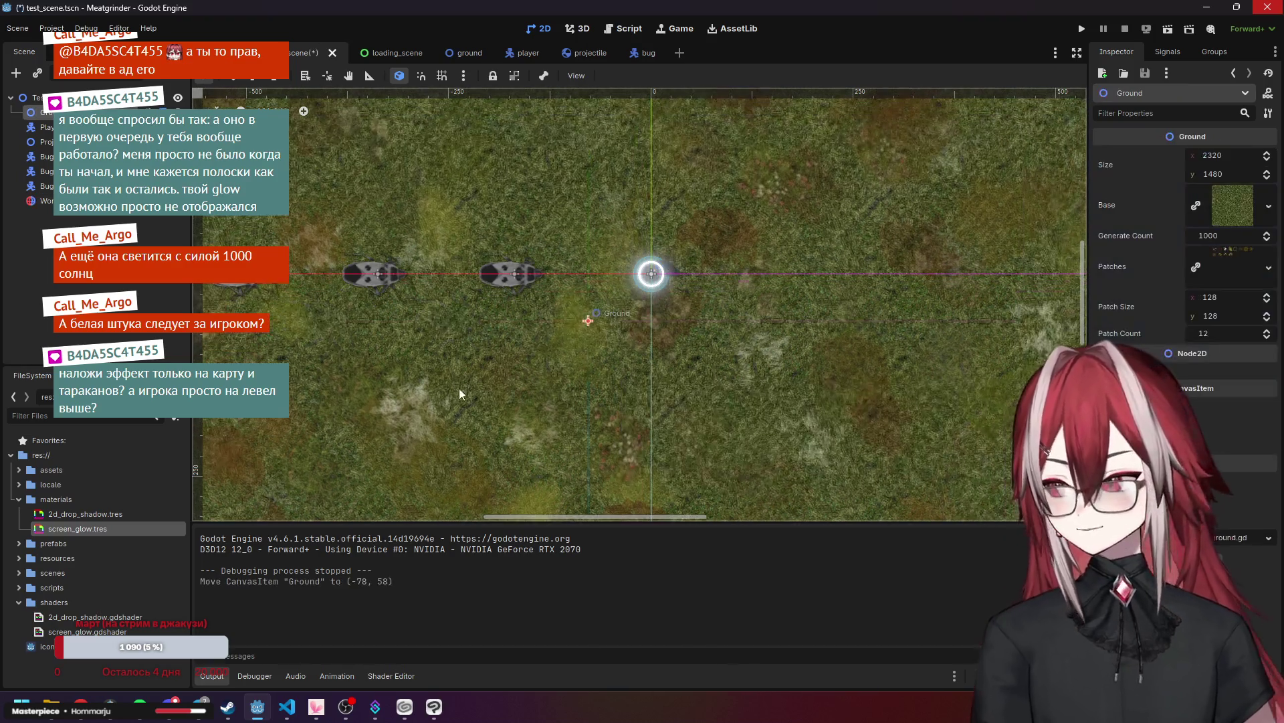
pyautogui.scroll(-3, 508, 344)
pyautogui.hotkey('ctrl', 'z')
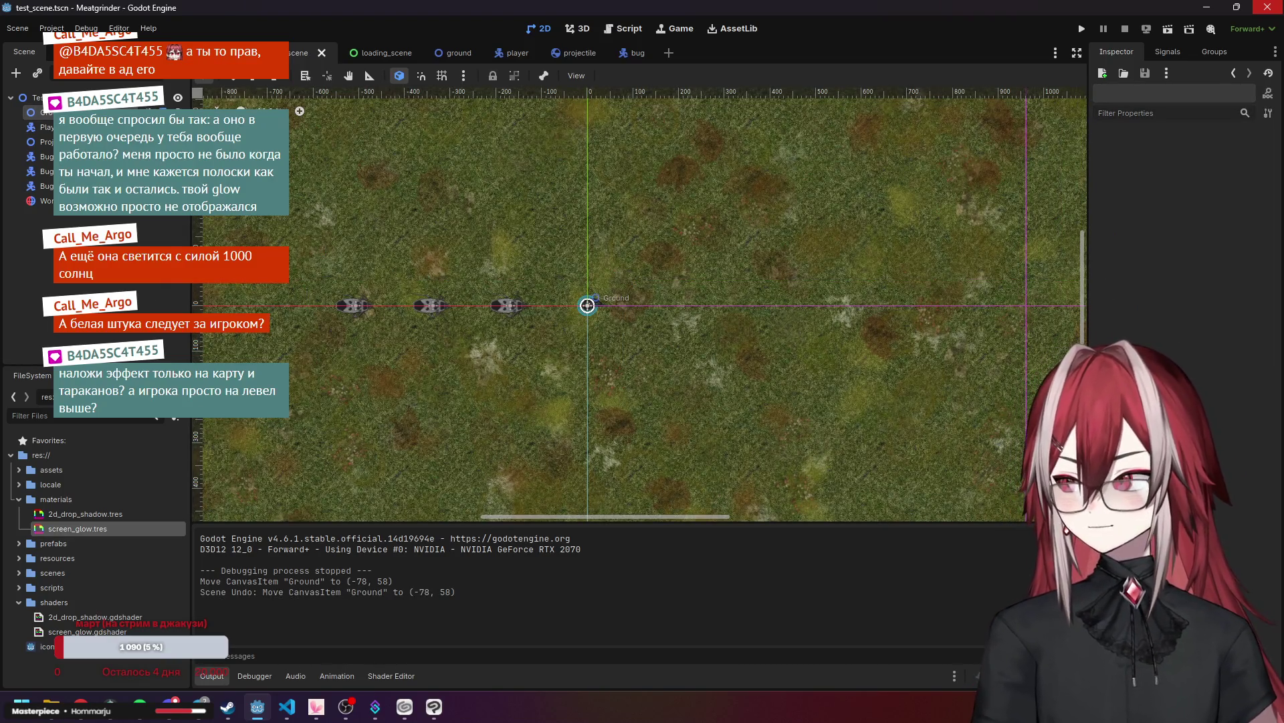
pyautogui.click(40, 201)
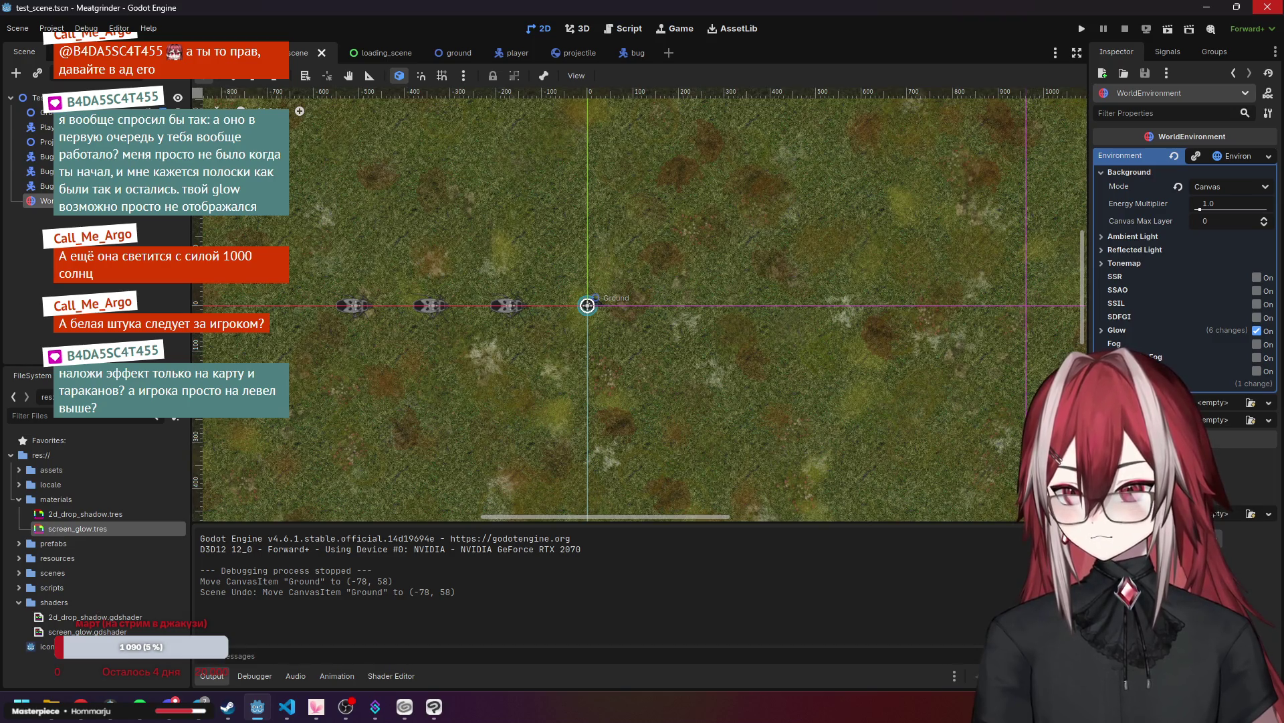
pyautogui.scroll(-2, 628, 254)
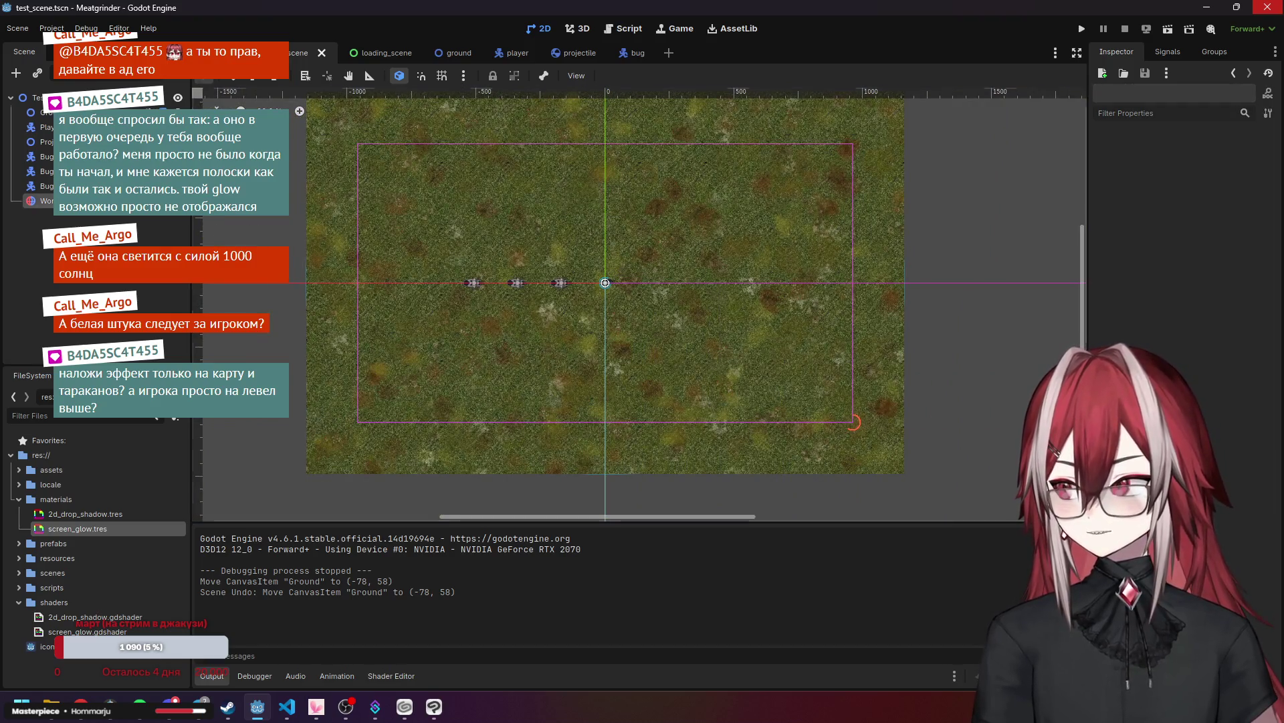
pyautogui.scroll(3, 444, 235)
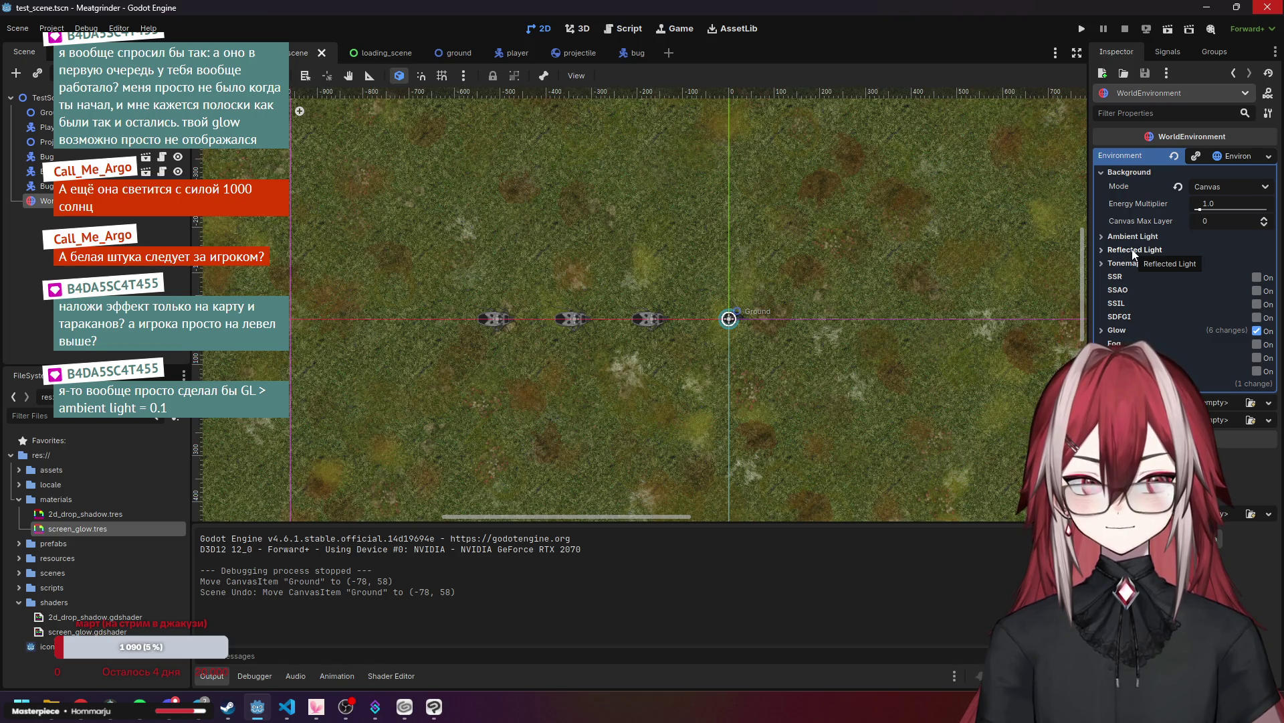
# Step: Try ambient light energy 7.67, reset it to 1.0, and pick a light pink ambient colour
pyautogui.click(1133, 236)
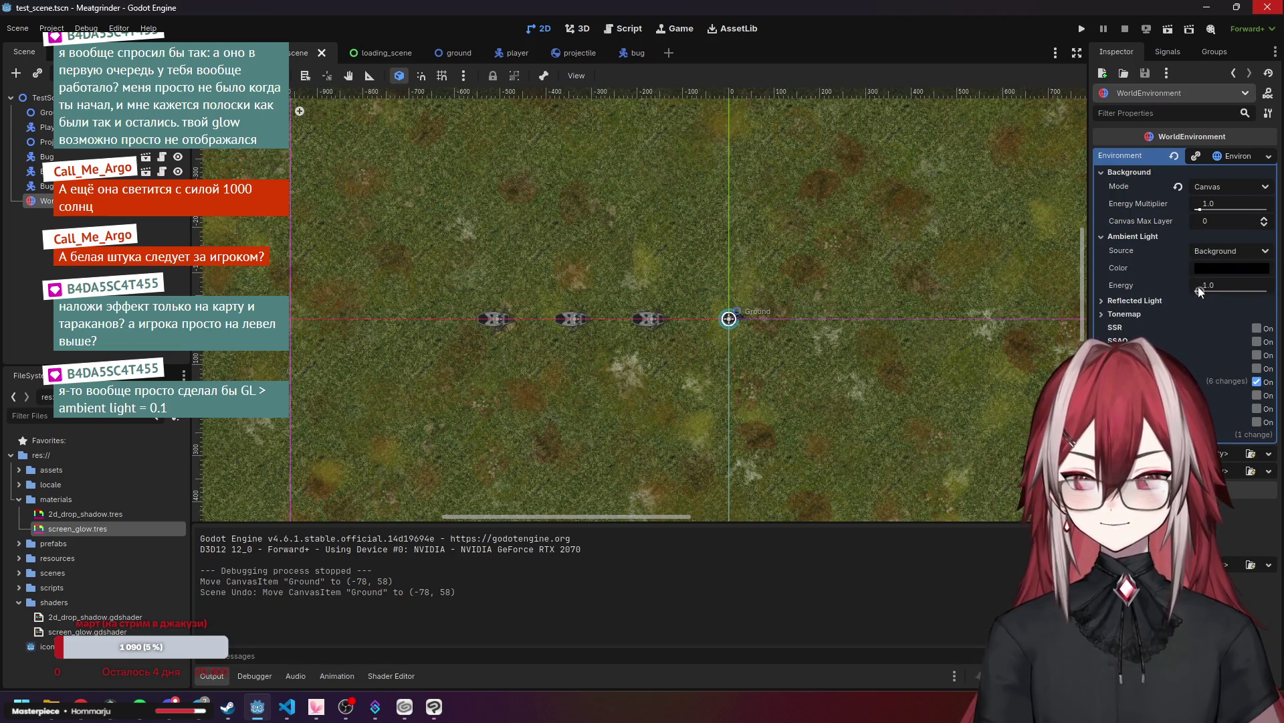
pyautogui.moveTo(1199, 291); pyautogui.dragTo(1235, 299)
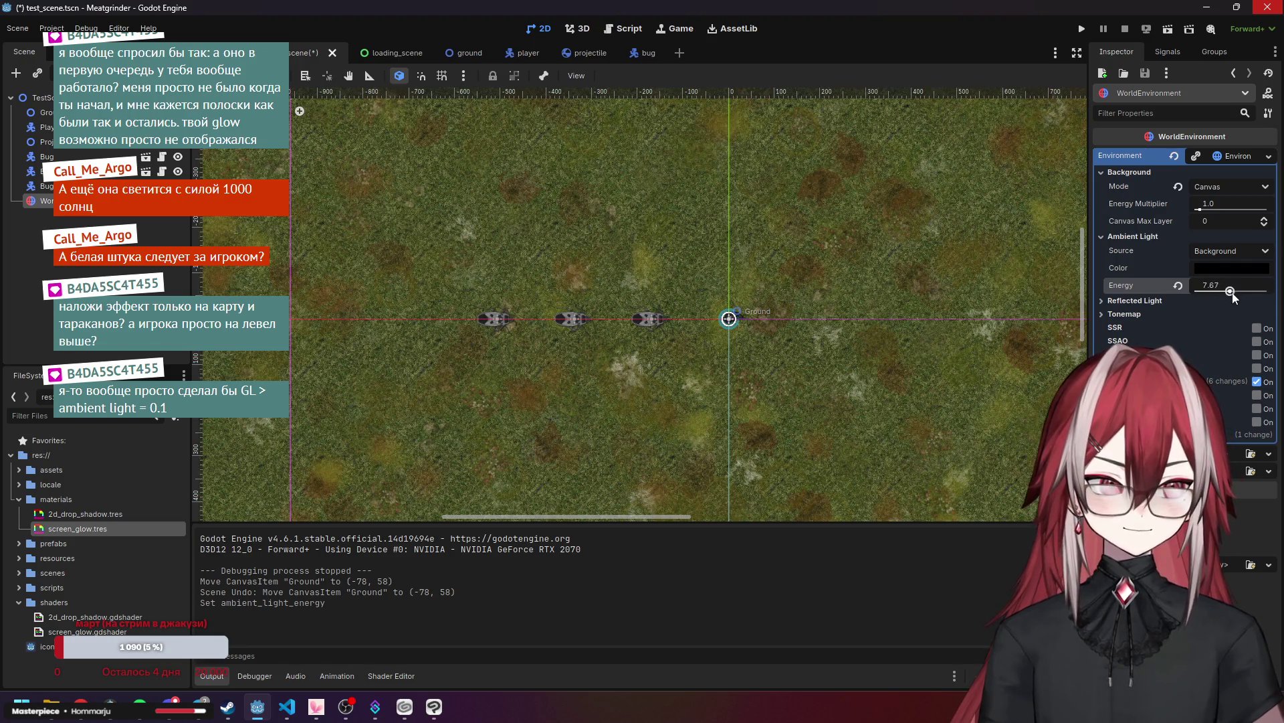
pyautogui.click(1178, 285)
pyautogui.click(1218, 270)
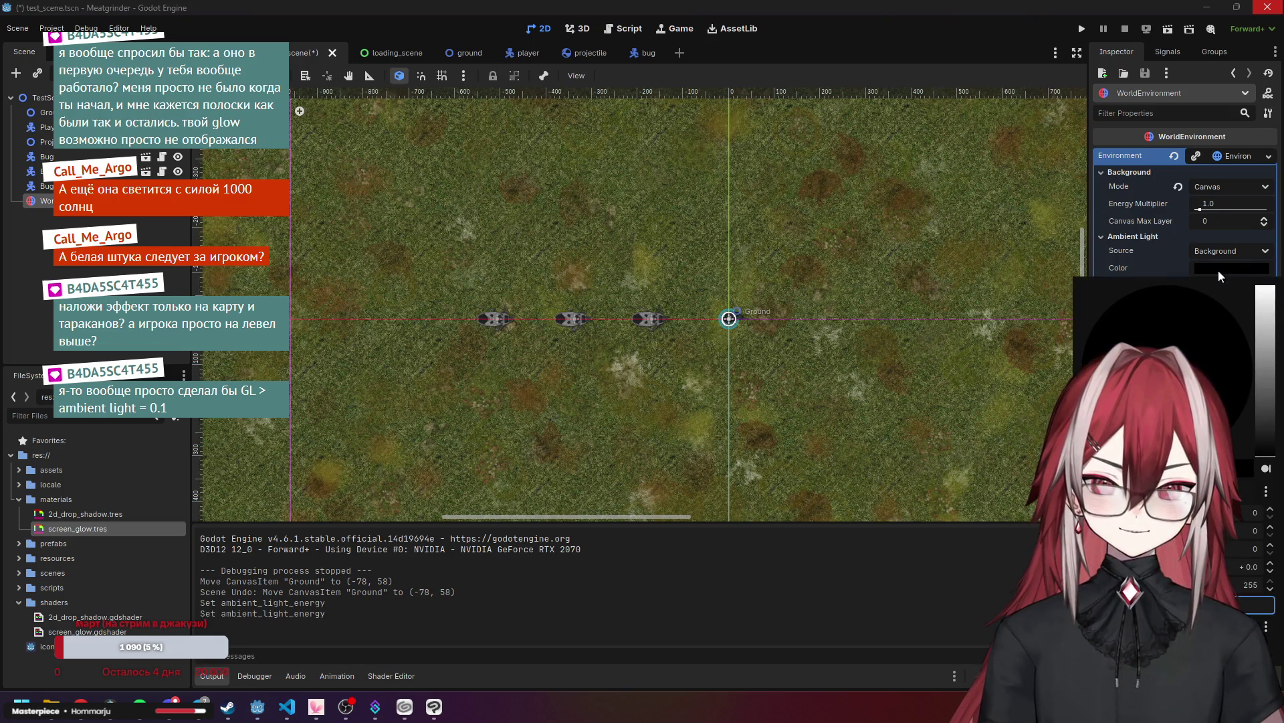
pyautogui.click(1215, 348)
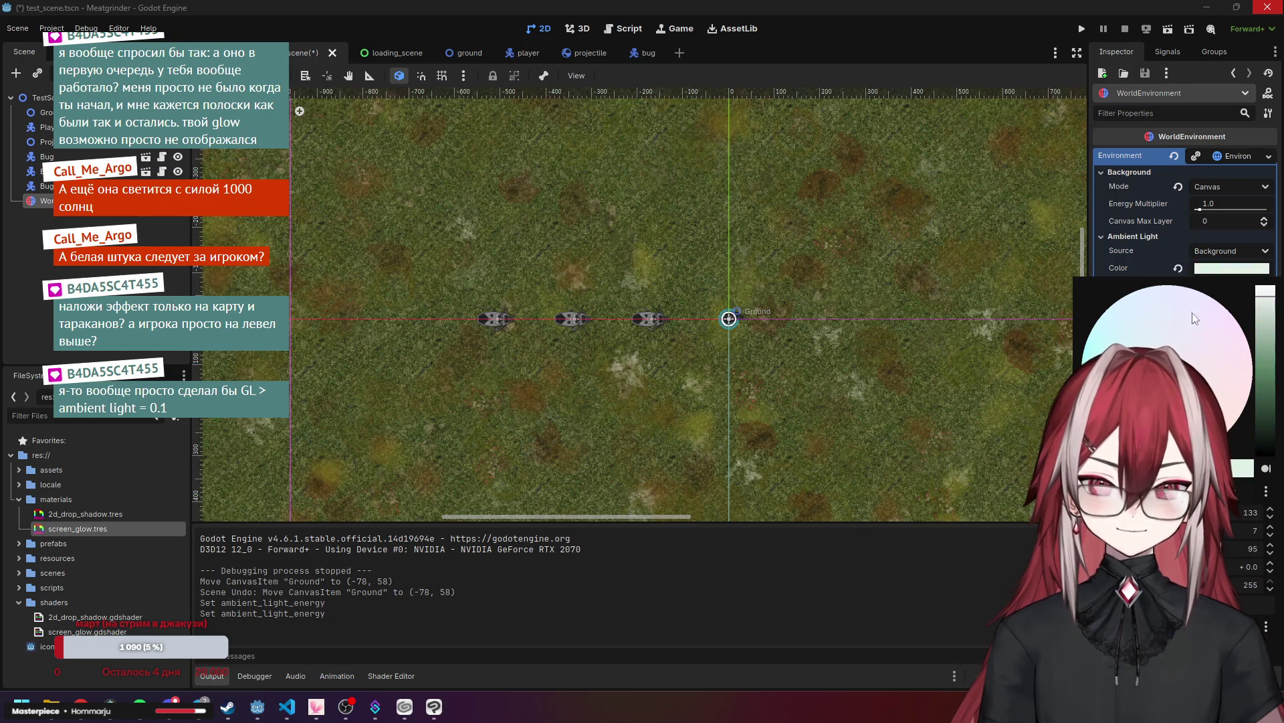
pyautogui.click(1177, 270)
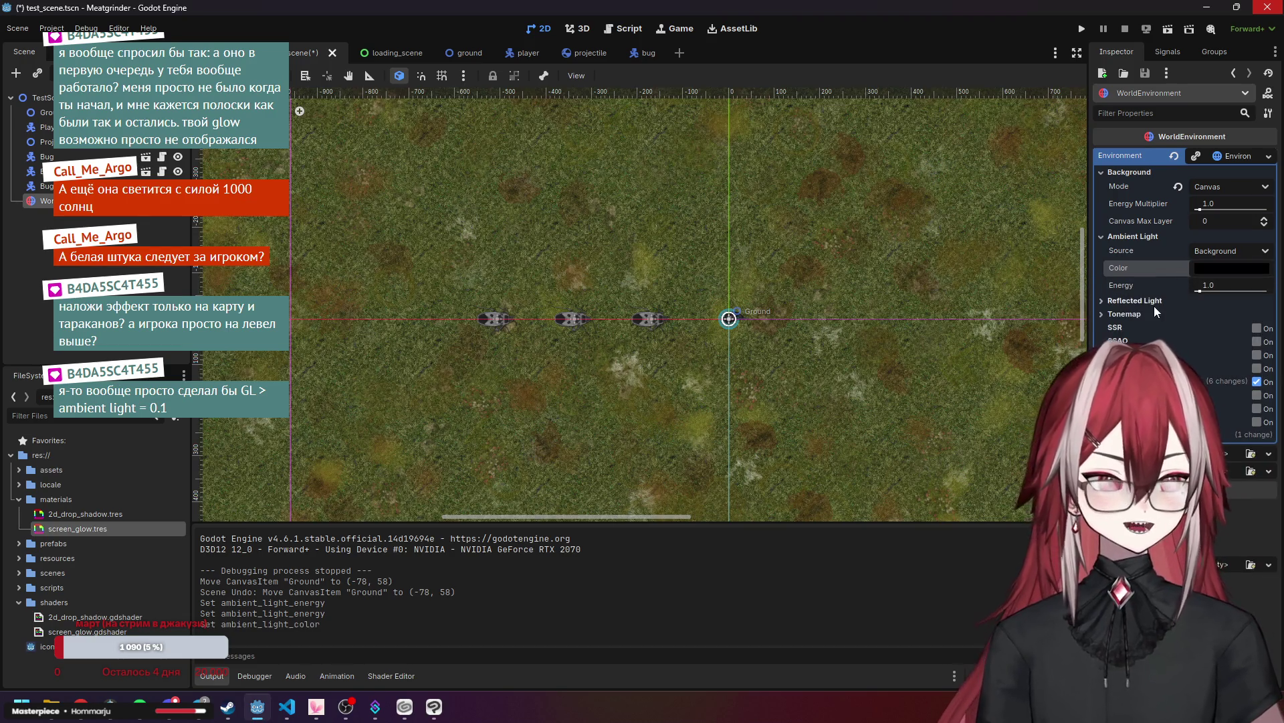
pyautogui.click(1131, 234)
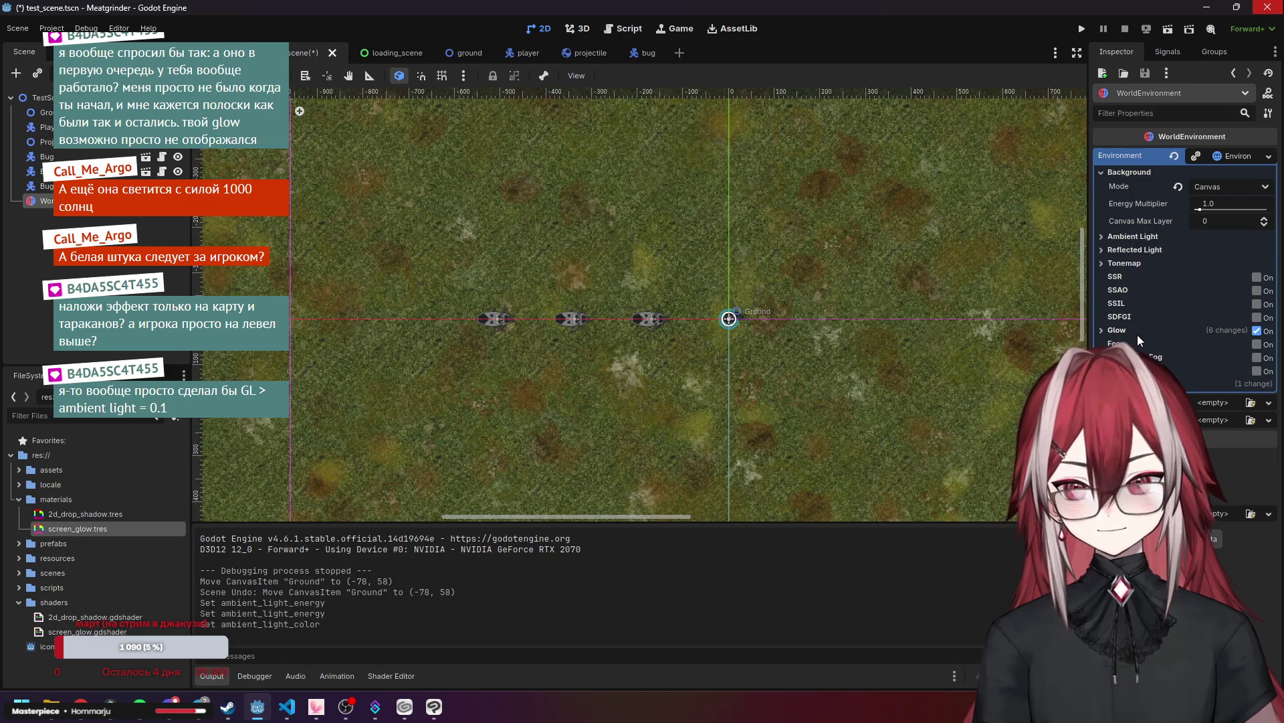
# Step: Adjust Tonemap exposure, then enable Adjustments with brightness lowered to about 0.19
pyautogui.click(1125, 264)
pyautogui.moveTo(1224, 293)
pyautogui.mouseDown()
pyautogui.moveTo(1245, 299)
pyautogui.moveTo(1198, 299)
pyautogui.moveTo(1213, 299)
pyautogui.mouseUp()
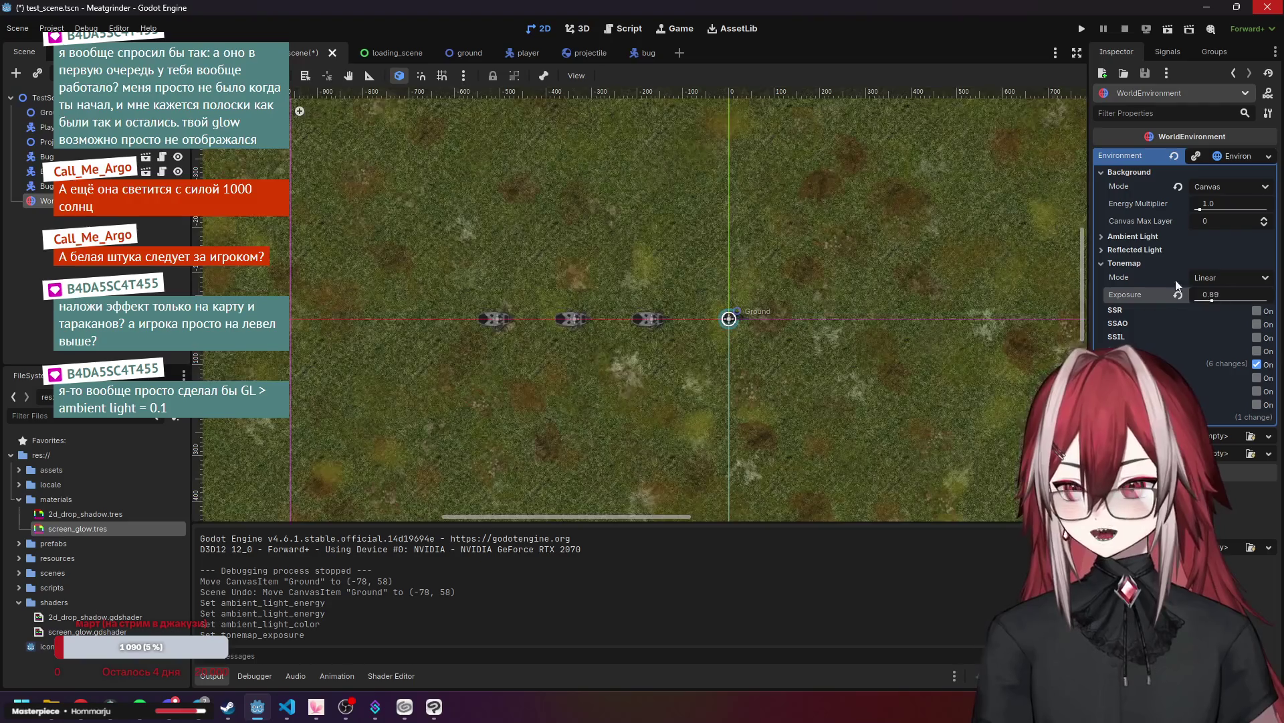
pyautogui.click(1111, 263)
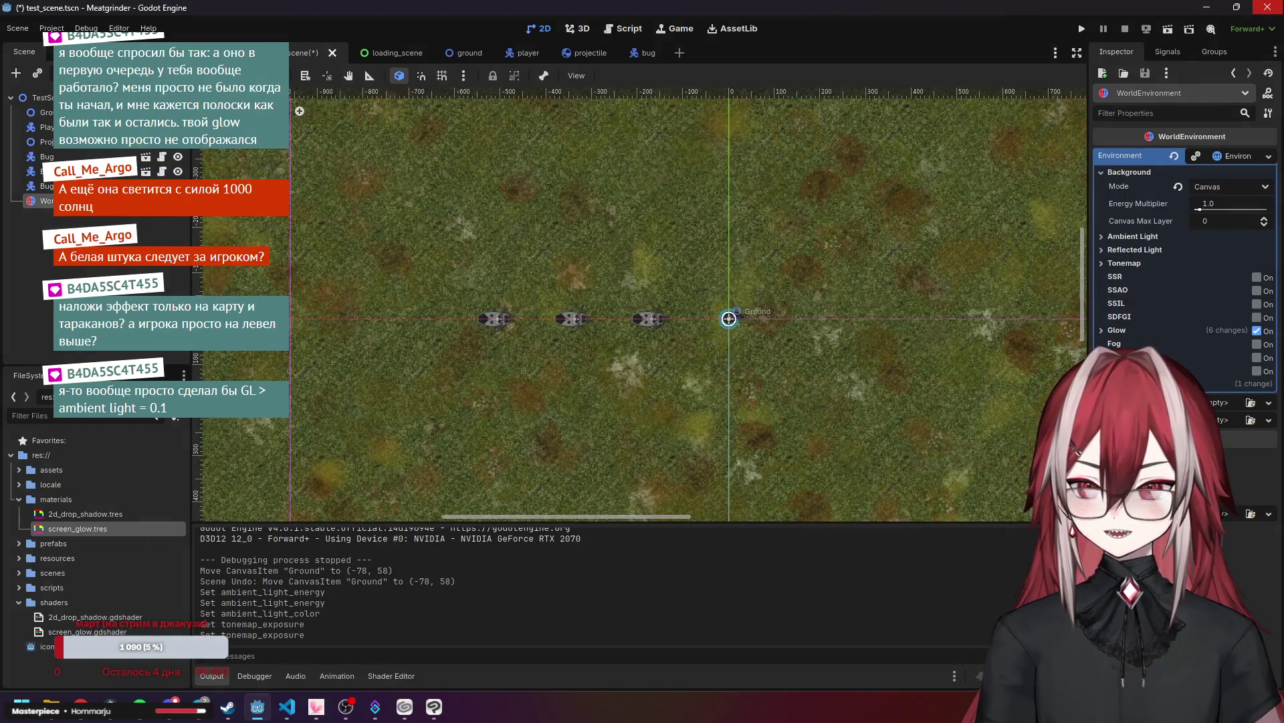
pyautogui.click(1256, 372)
pyautogui.moveTo(1219, 394); pyautogui.dragTo(1208, 393)
# Step: Untick the WorldEnvironment's Adjustments to restore the scene's brightness
pyautogui.scroll(4, 736, 356)
pyautogui.scroll(3, 695, 267)
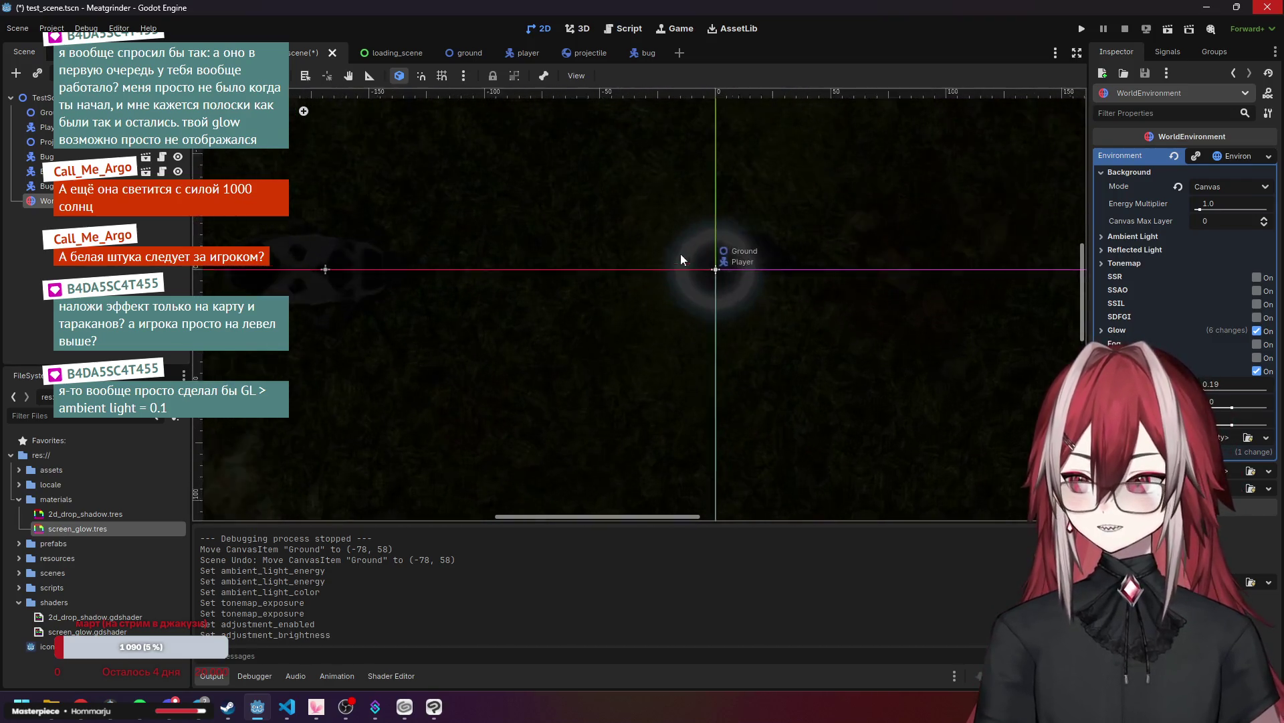
pyautogui.click(1257, 372)
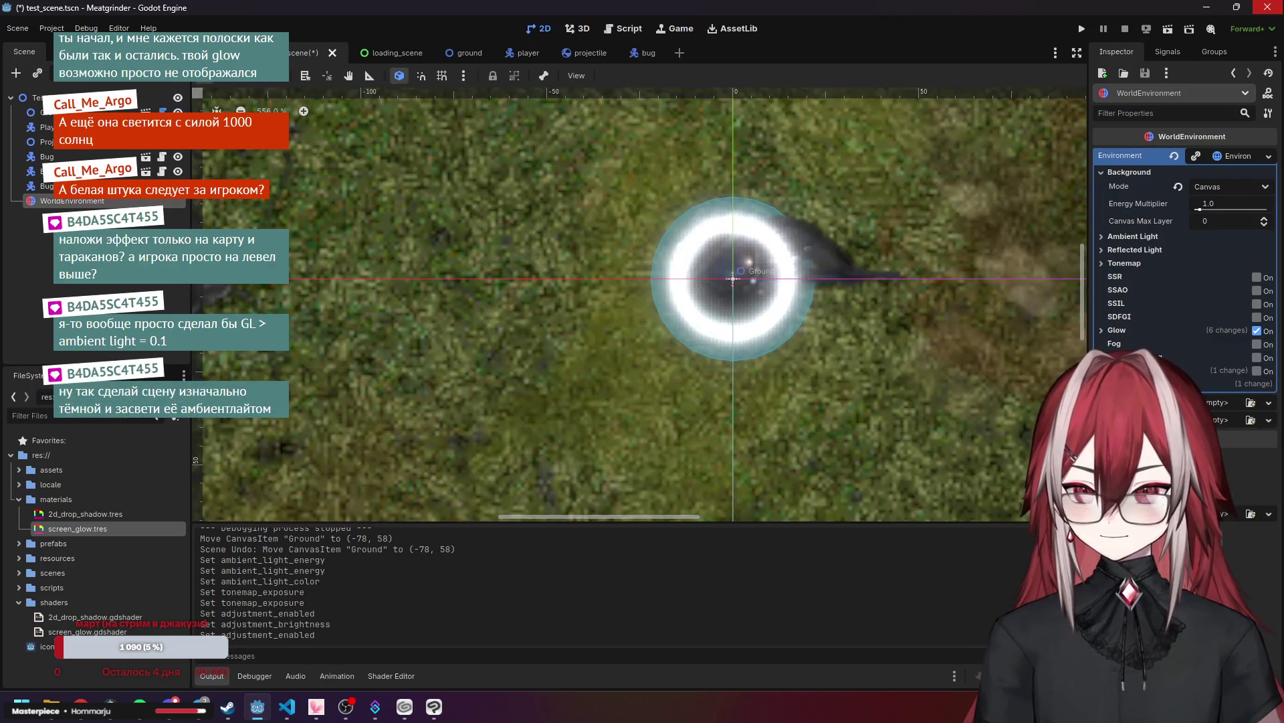
pyautogui.scroll(-5, 865, 287)
pyautogui.scroll(-3, 865, 288)
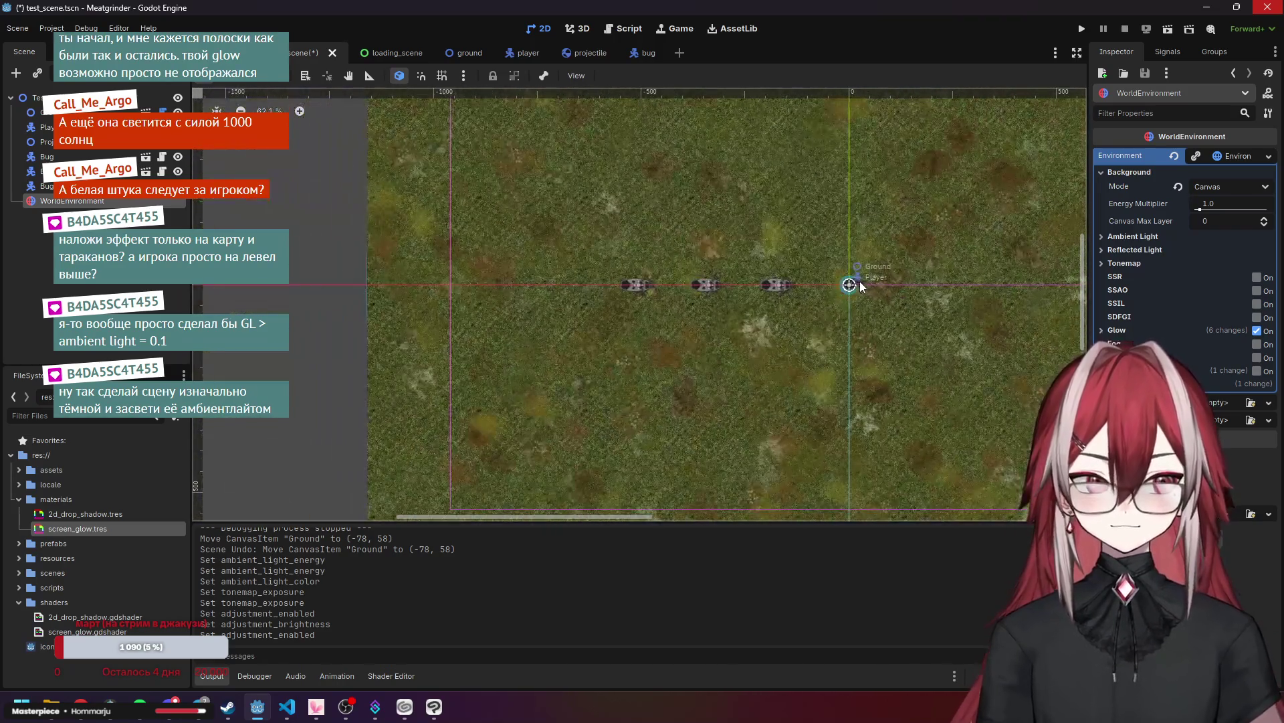
pyautogui.scroll(3, 780, 245)
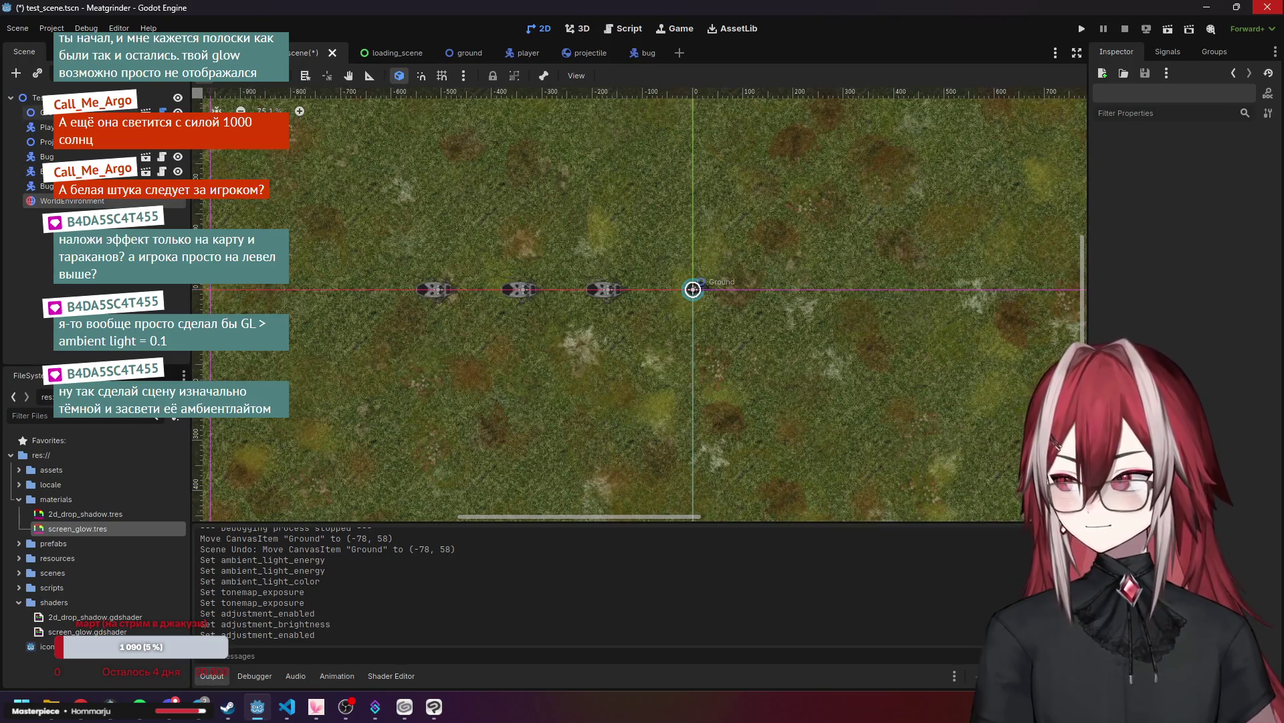
# Step: Darken the TestScene root's Modulate colour, revert it to default, and reselect WorldEnvironment
pyautogui.click(37, 97)
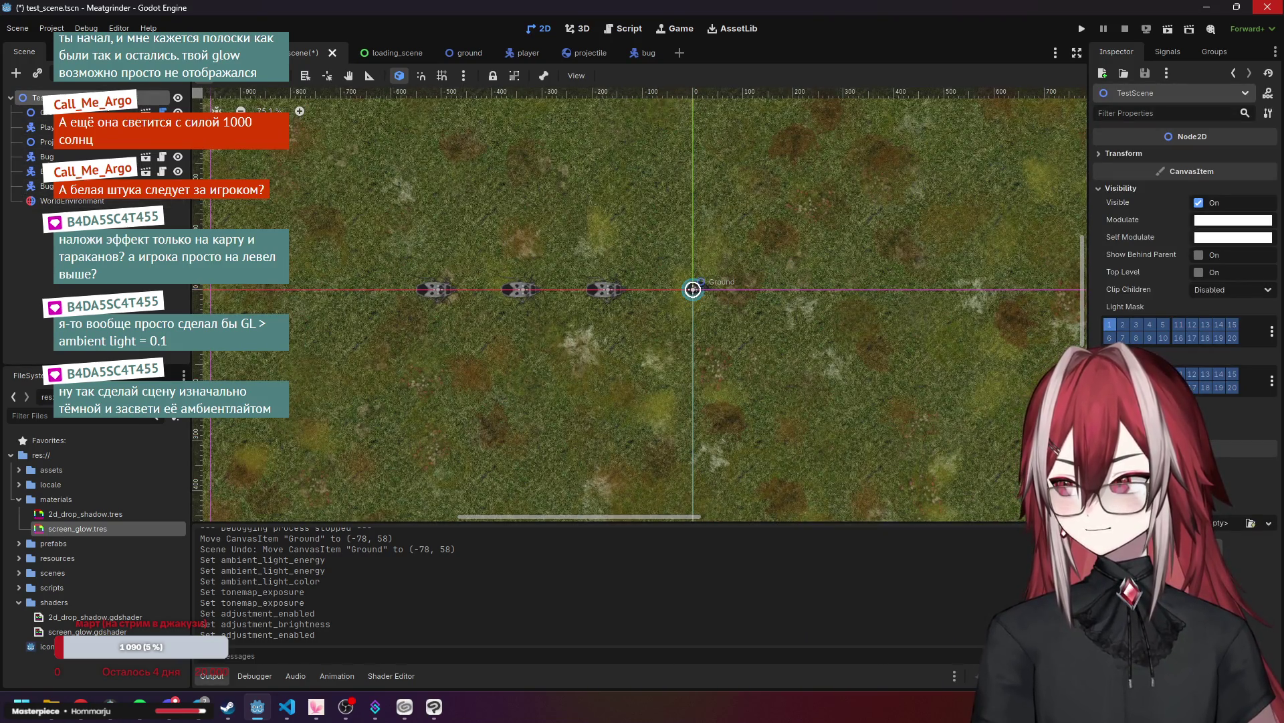
pyautogui.click(1233, 220)
pyautogui.moveTo(1266, 240); pyautogui.dragTo(1266, 329)
pyautogui.scroll(5, 693, 356)
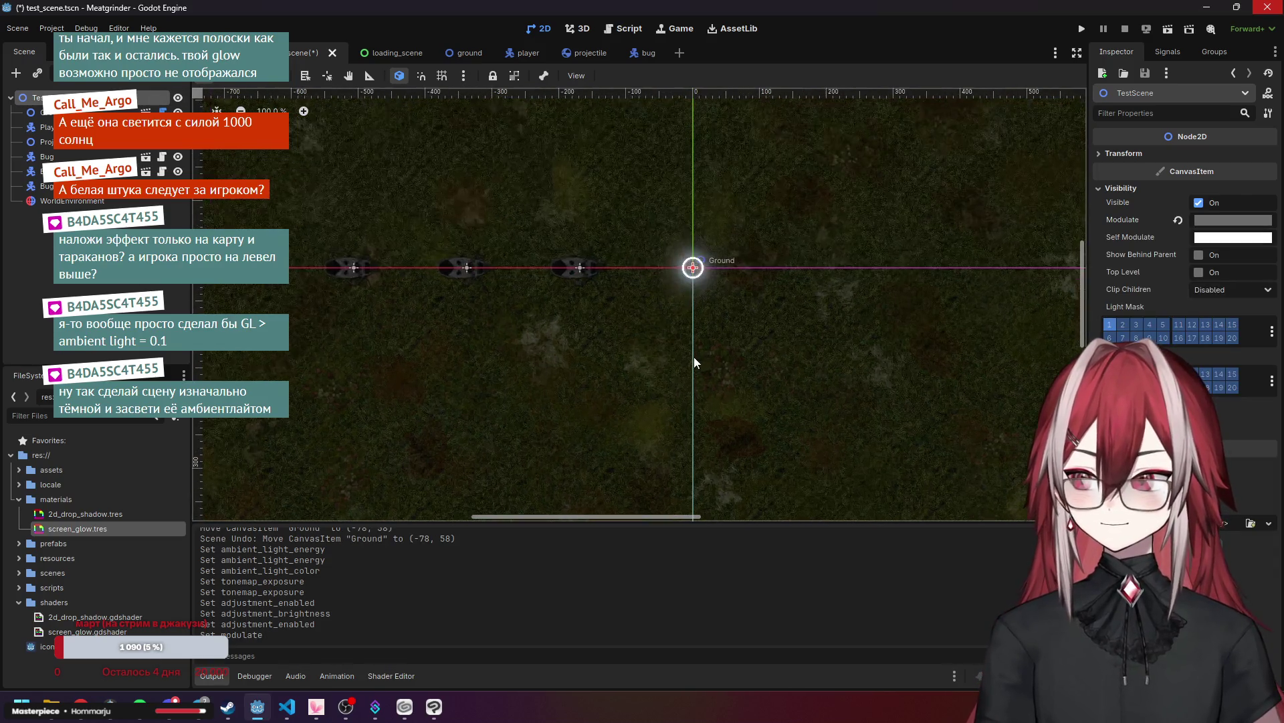
pyautogui.scroll(-4, 663, 374)
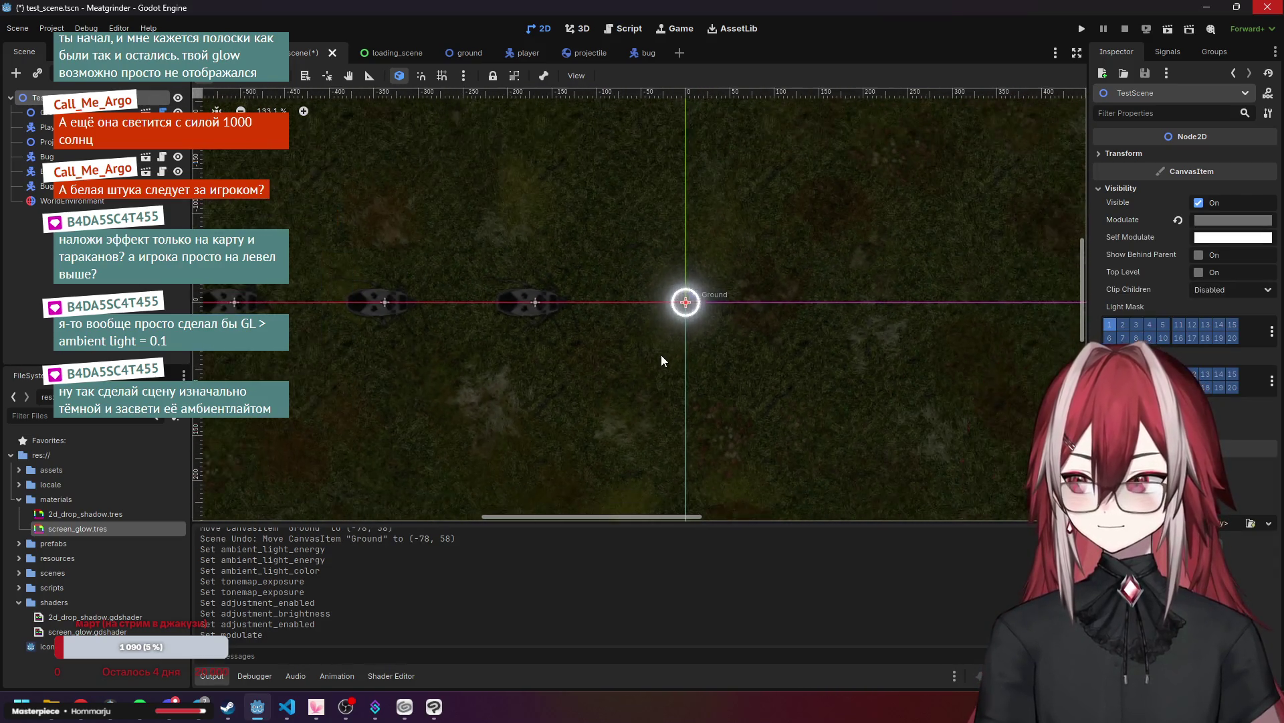
pyautogui.click(1178, 220)
pyautogui.click(71, 200)
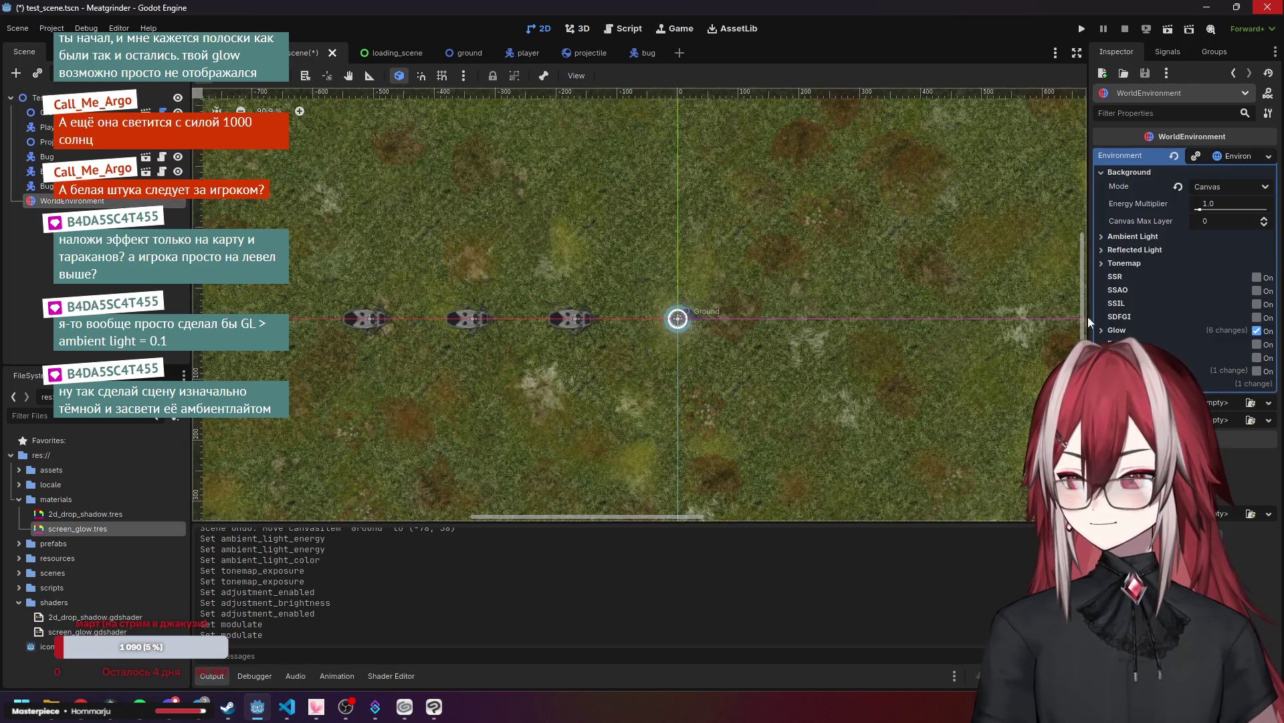
pyautogui.click(1134, 238)
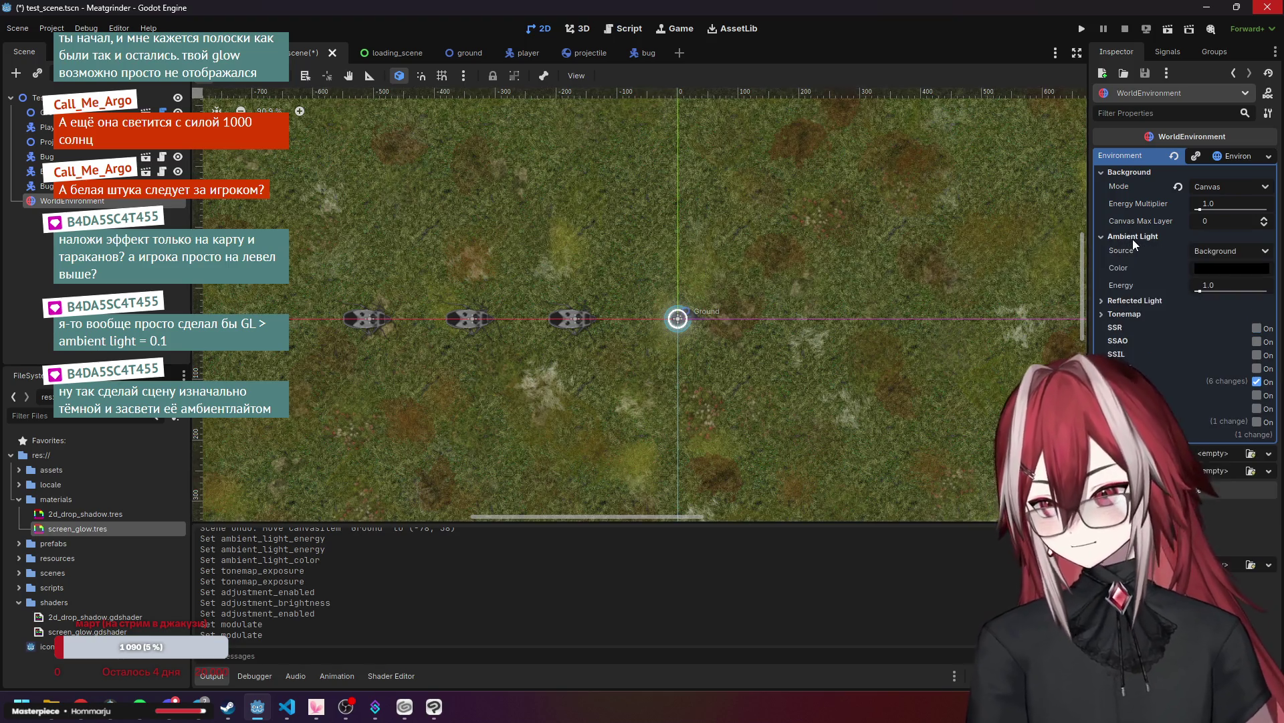
pyautogui.click(1154, 238)
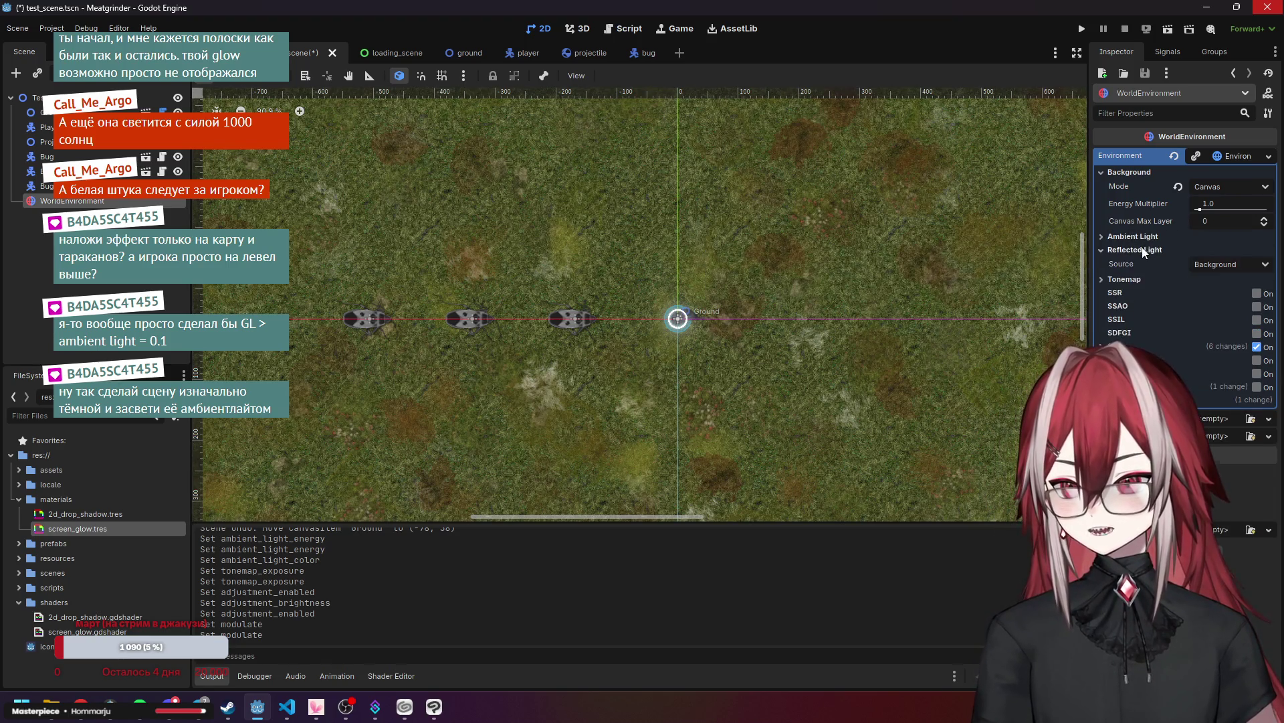
pyautogui.click(1148, 238)
pyautogui.doubleClick(1147, 238)
pyautogui.doubleClick(1146, 239)
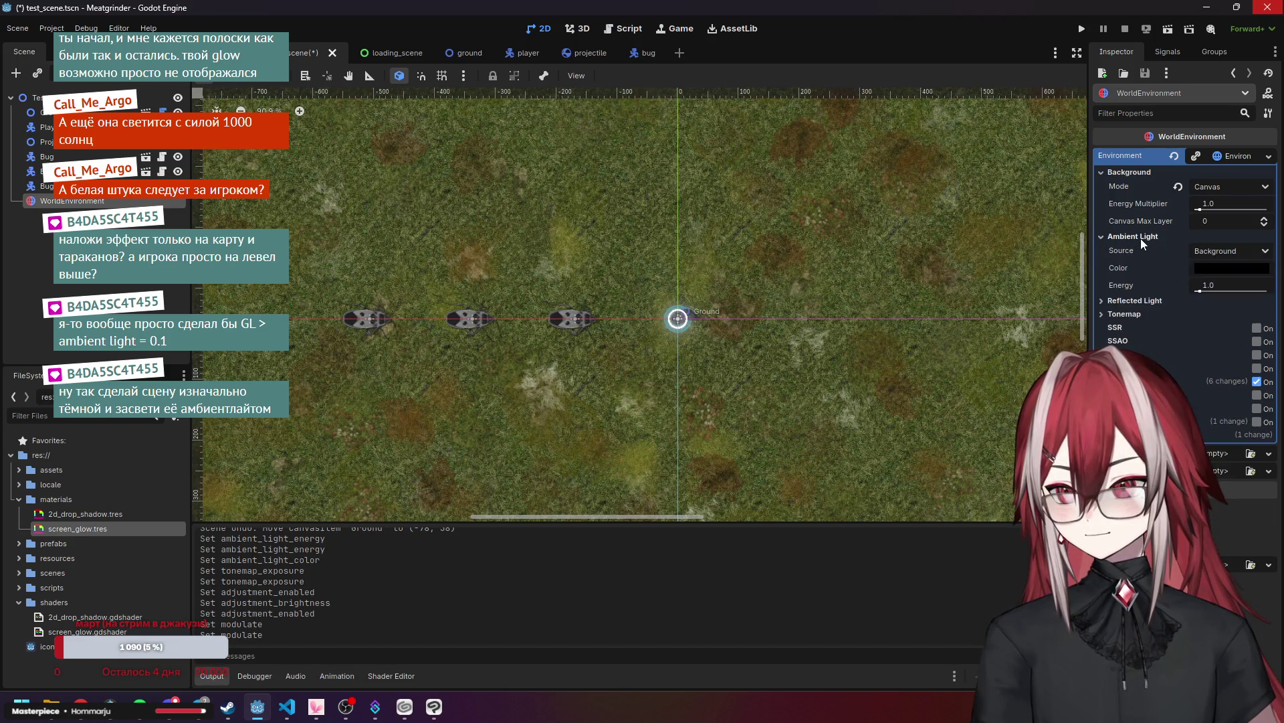
pyautogui.click(1212, 270)
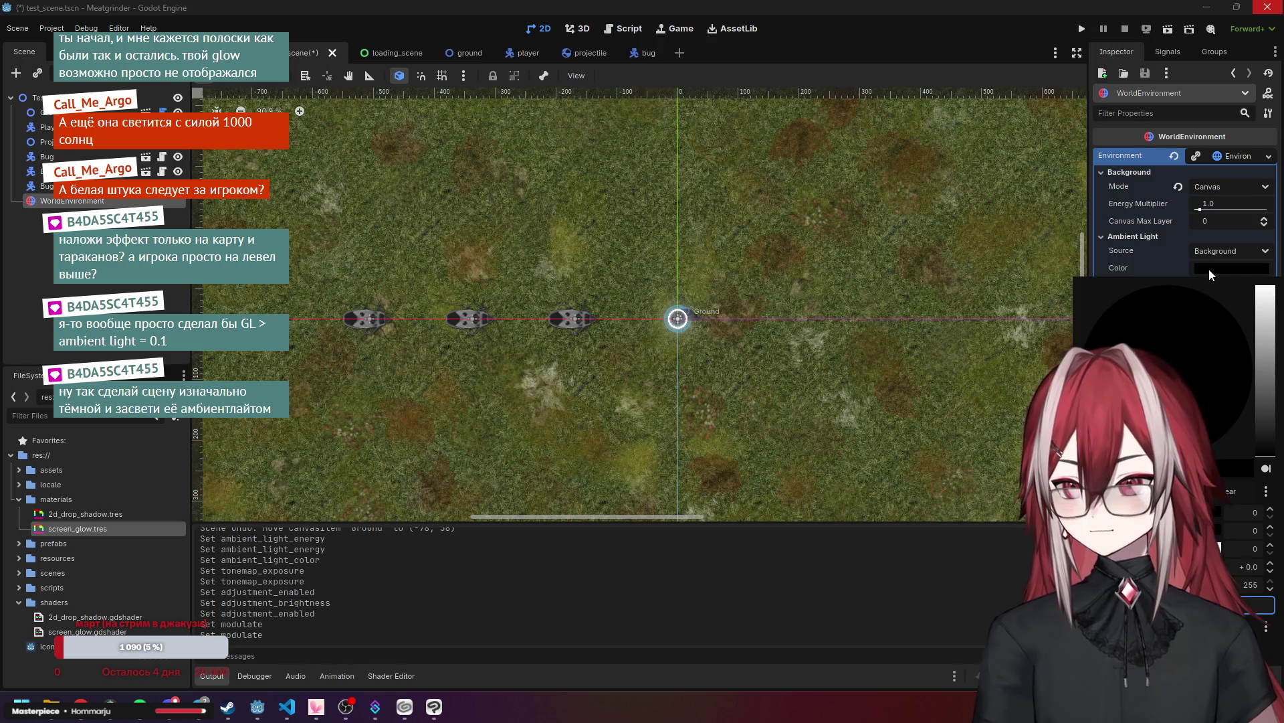
pyautogui.click(1151, 238)
pyautogui.click(1150, 239)
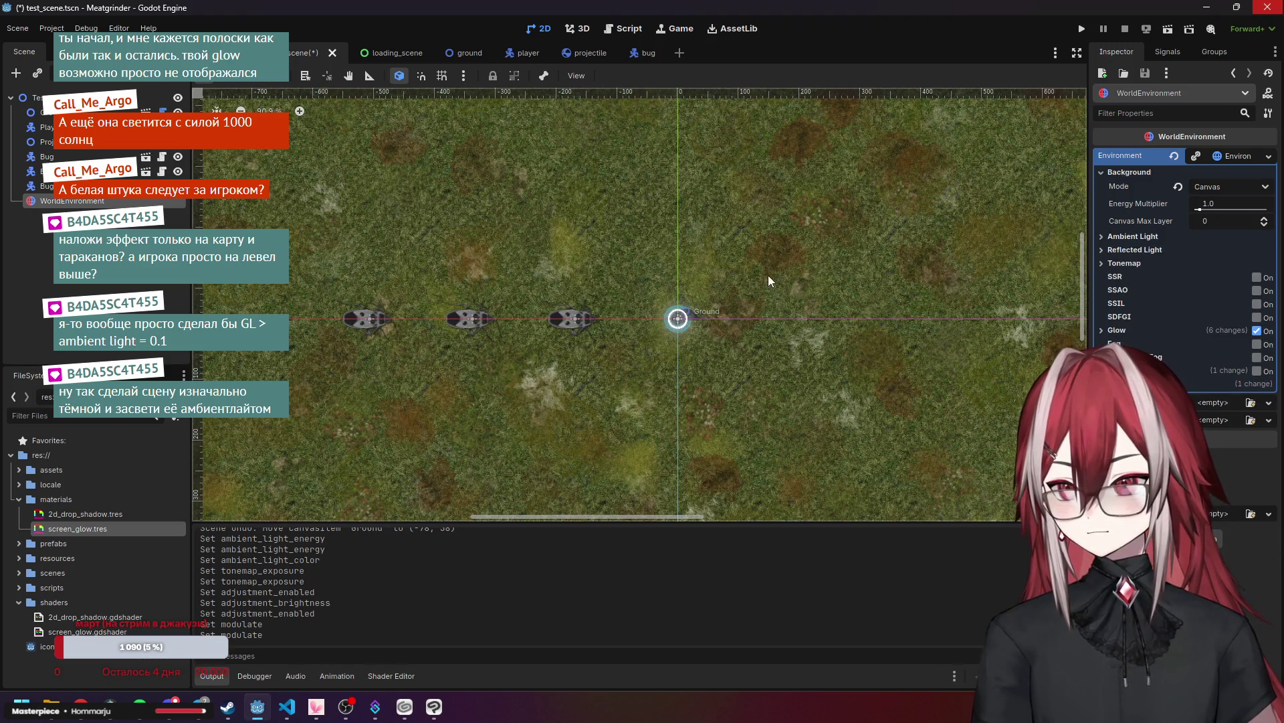
pyautogui.scroll(-4, 797, 276)
pyautogui.click(781, 297)
pyautogui.scroll(8, 769, 294)
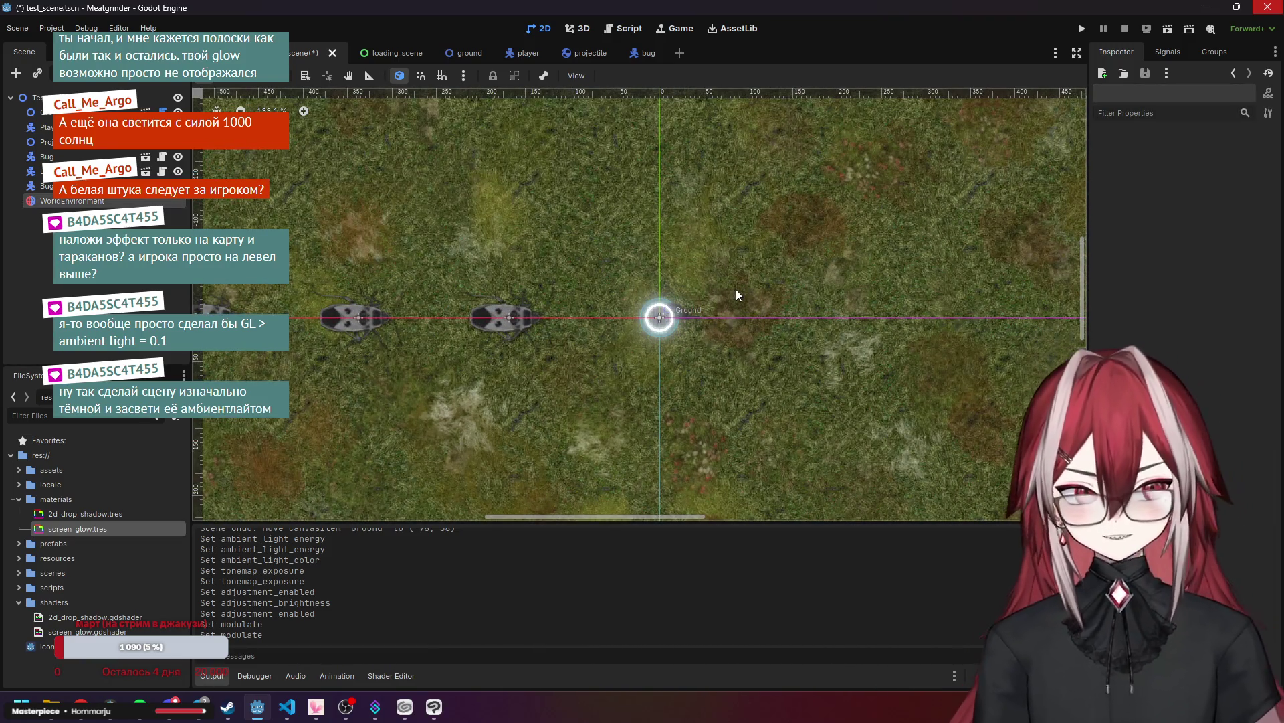
pyautogui.scroll(-5, 736, 289)
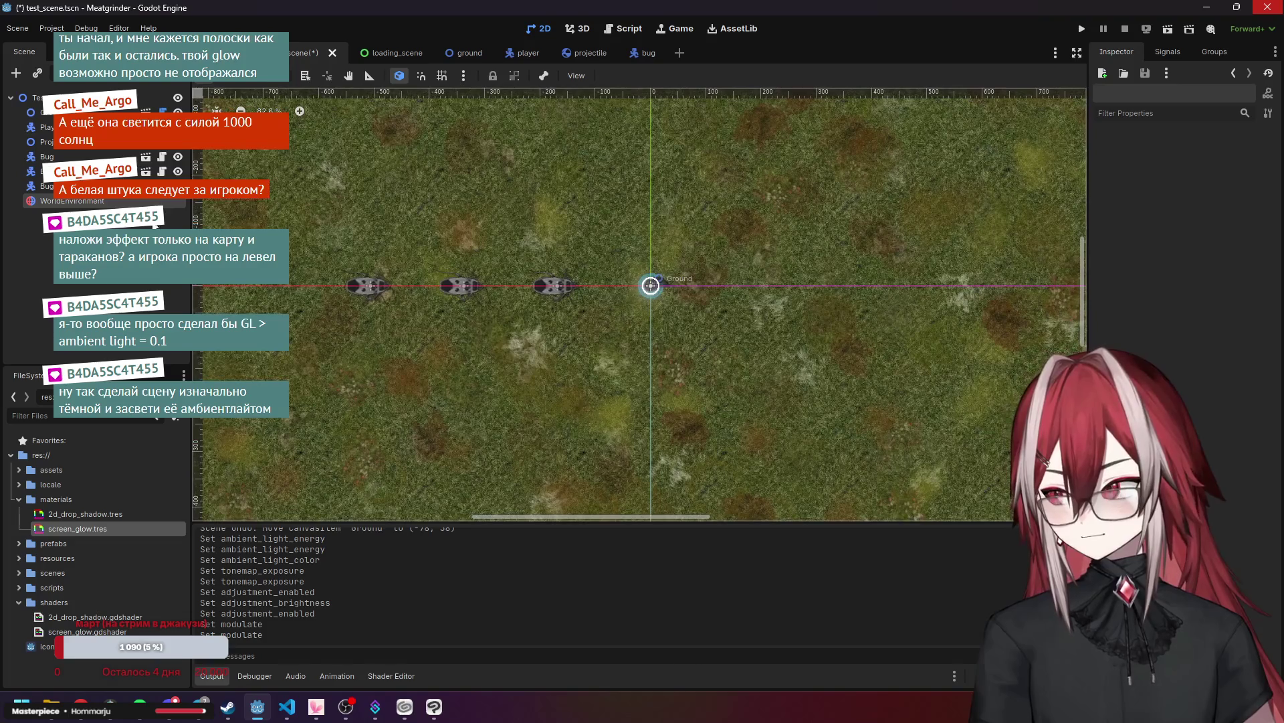
# Step: Check the player scene's Camera2D settings, then return to the test_scene grass level
pyautogui.scroll(-1, 467, 227)
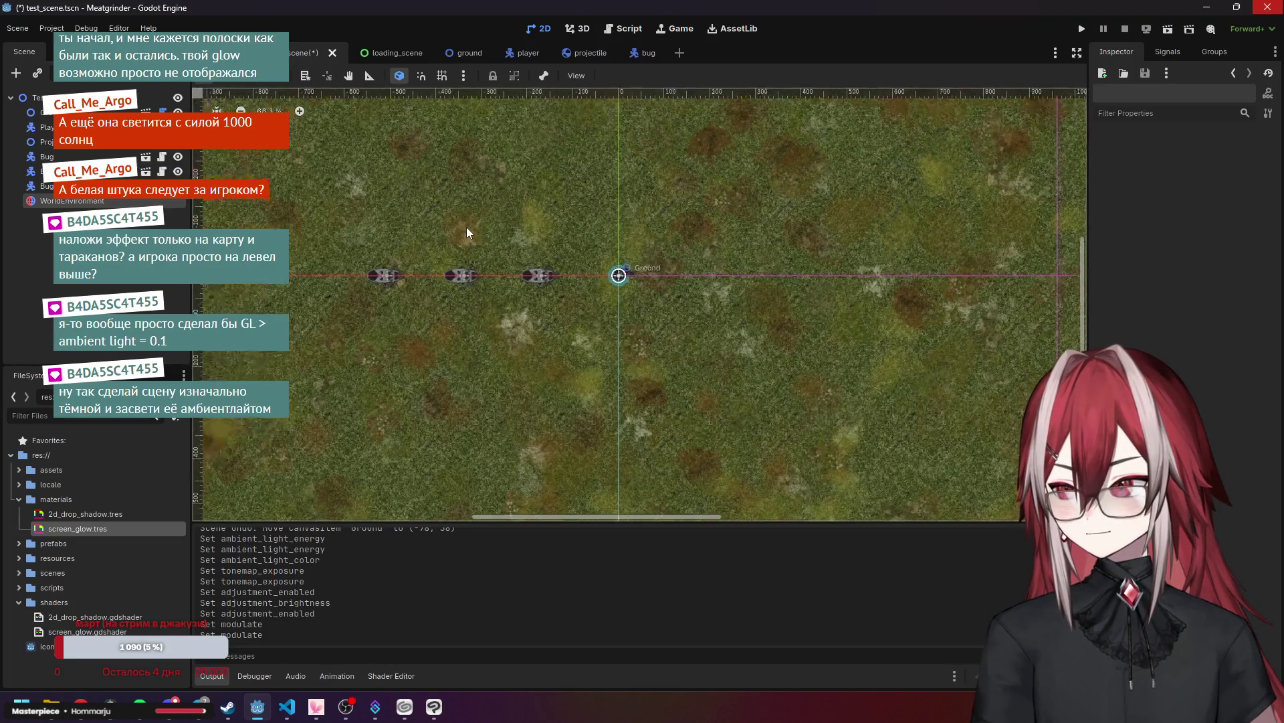
pyautogui.moveTo(517, 219); pyautogui.dragTo(379, 155)
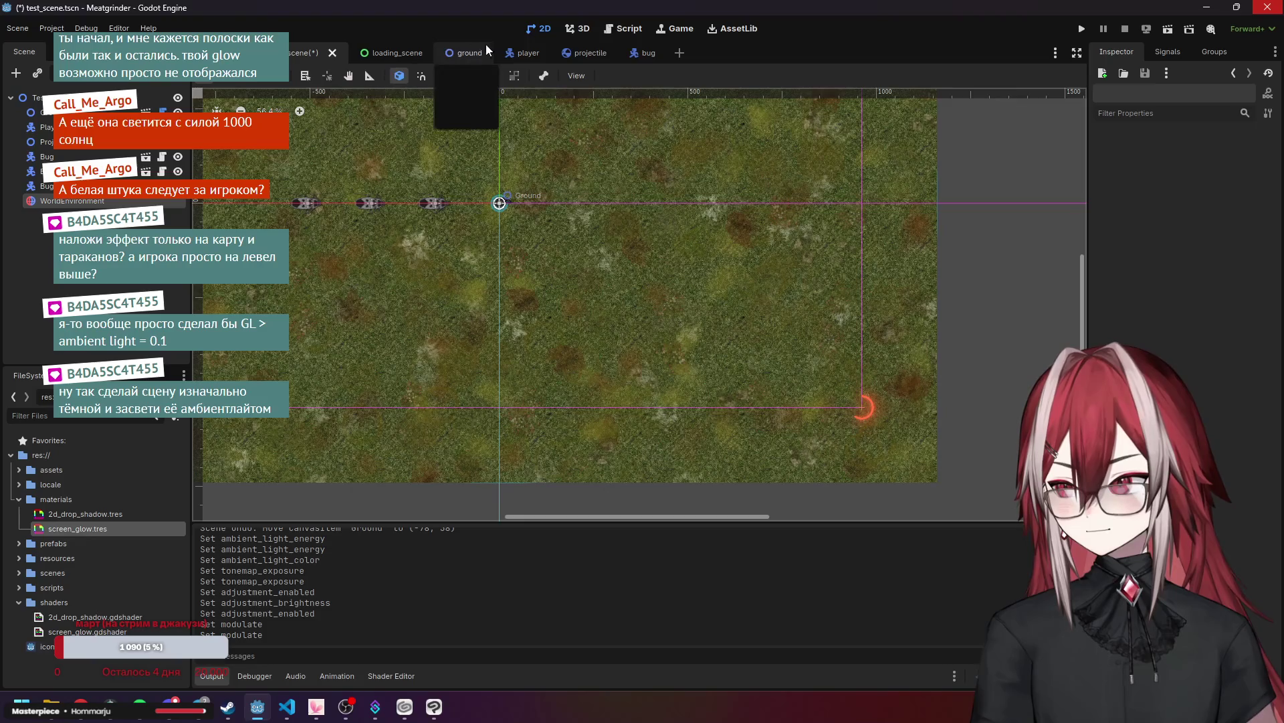
pyautogui.click(524, 53)
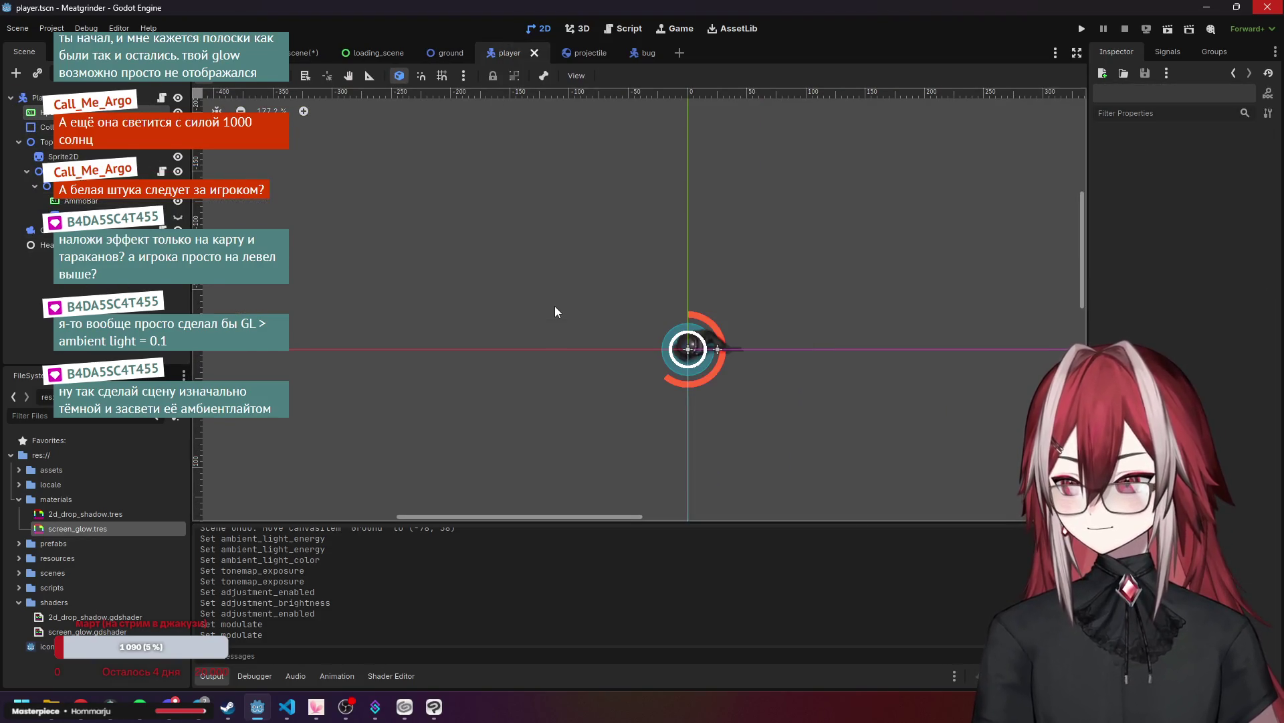
pyautogui.click(297, 53)
pyautogui.moveTo(468, 234)
pyautogui.mouseDown()
pyautogui.moveTo(645, 307)
pyautogui.moveTo(626, 320)
pyautogui.mouseUp()
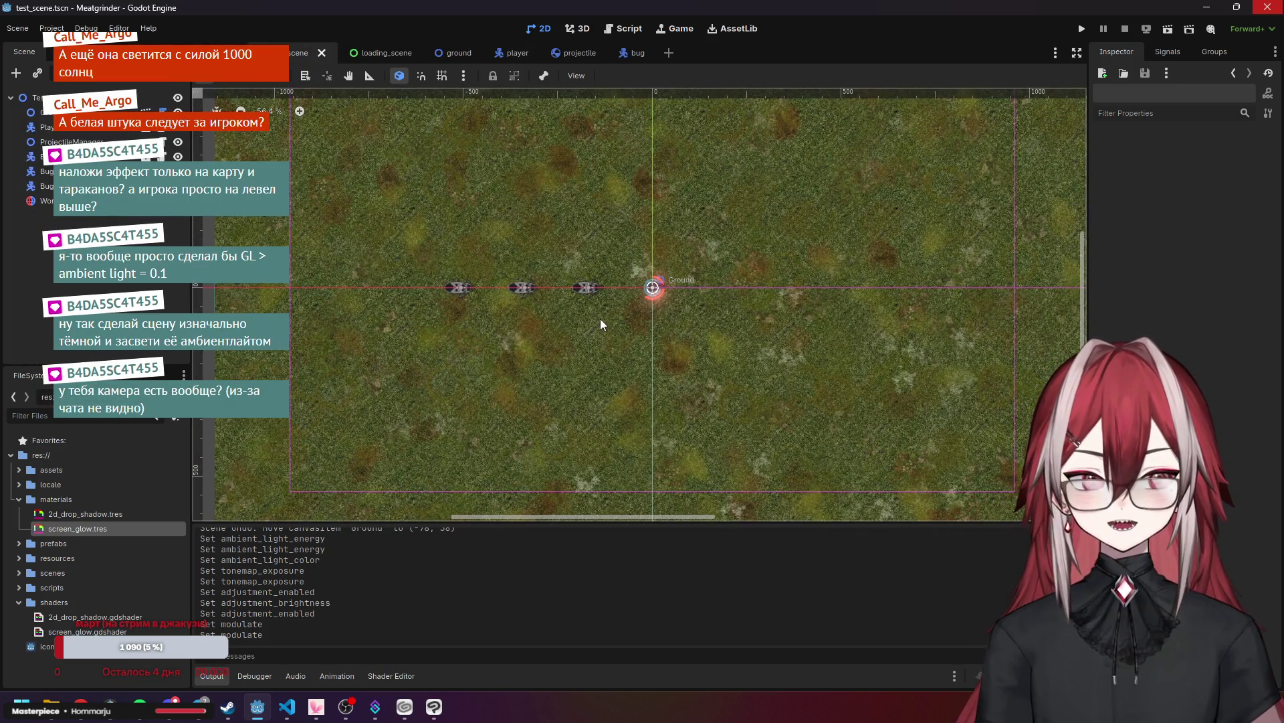
pyautogui.click(499, 51)
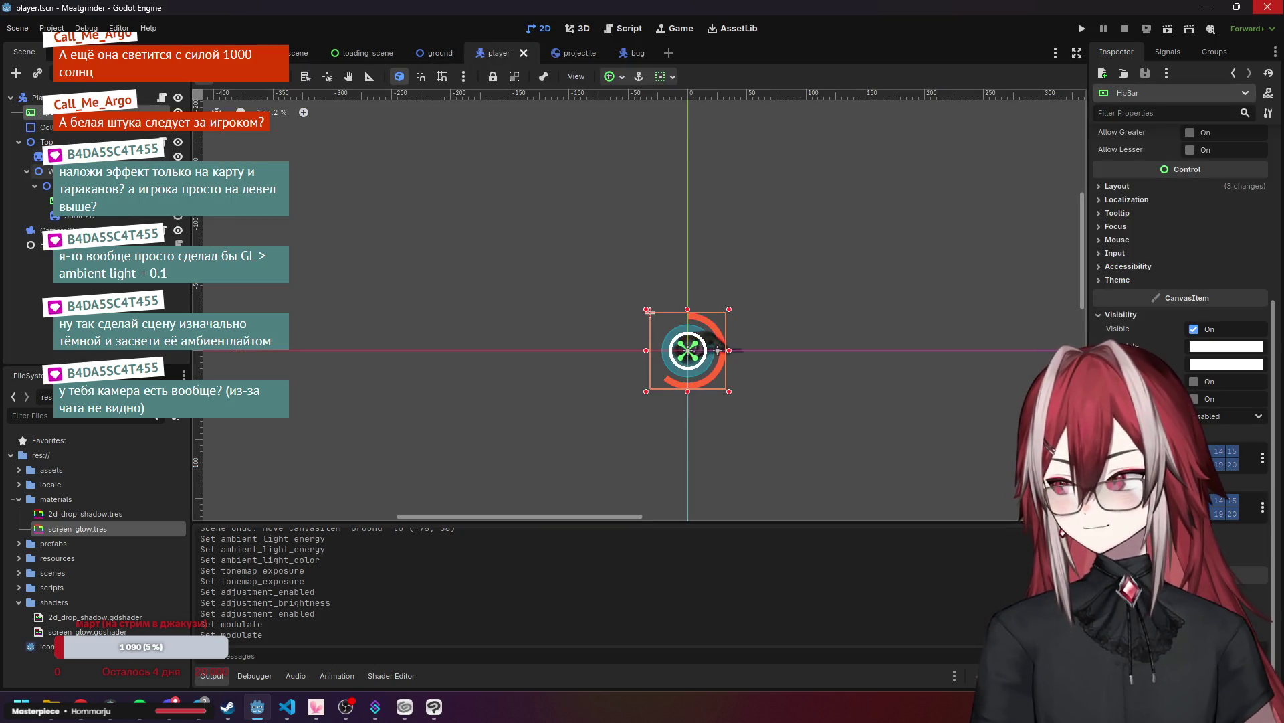
pyautogui.click(74, 232)
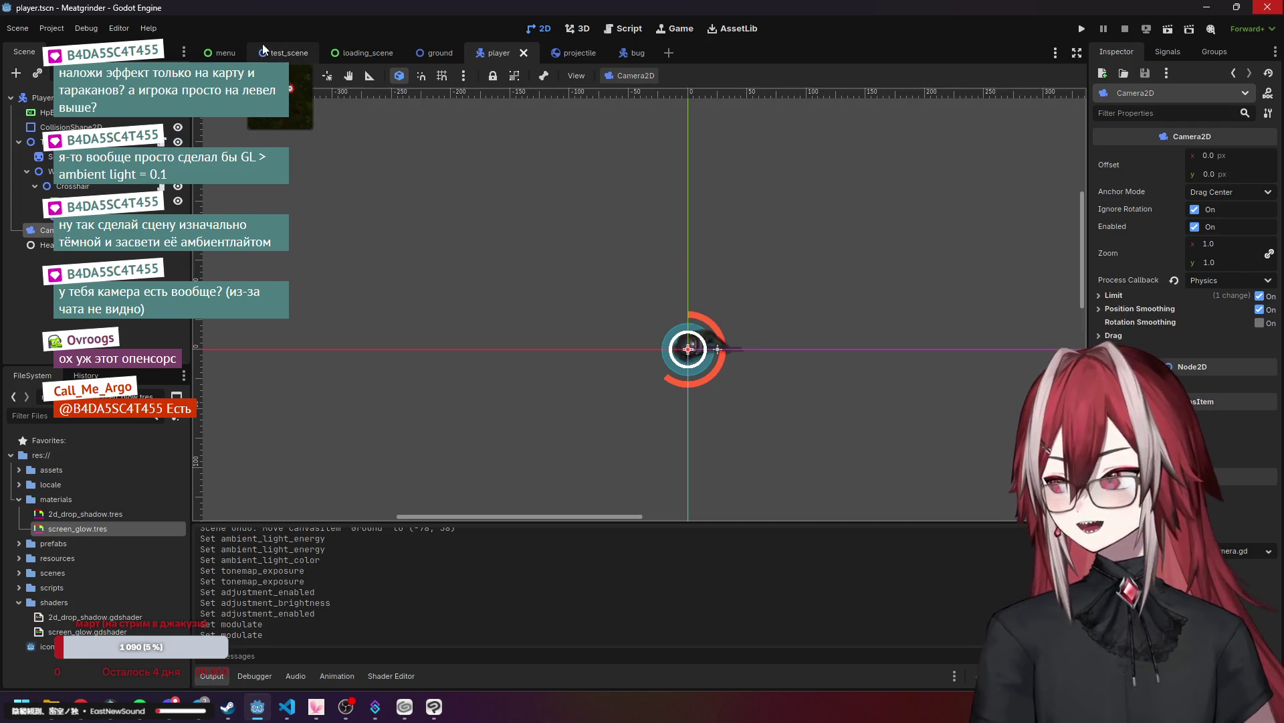
pyautogui.click(281, 53)
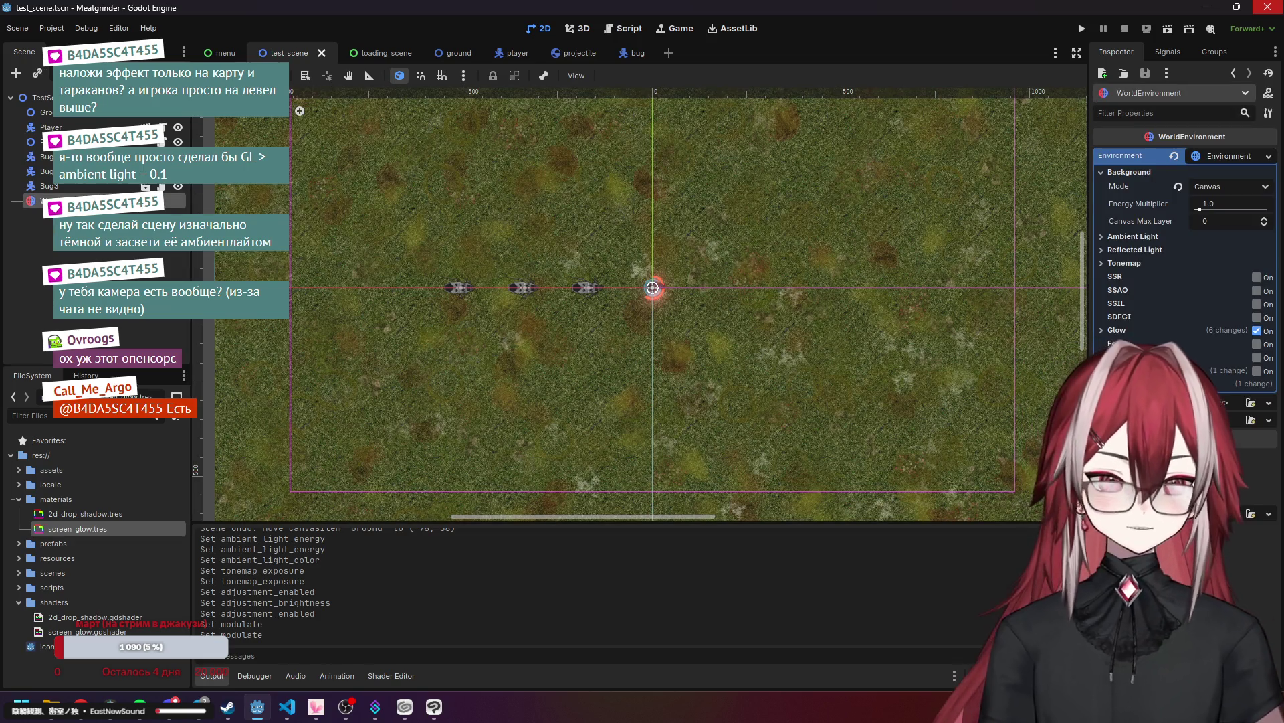
pyautogui.moveTo(304, 6); pyautogui.dragTo(668, 94)
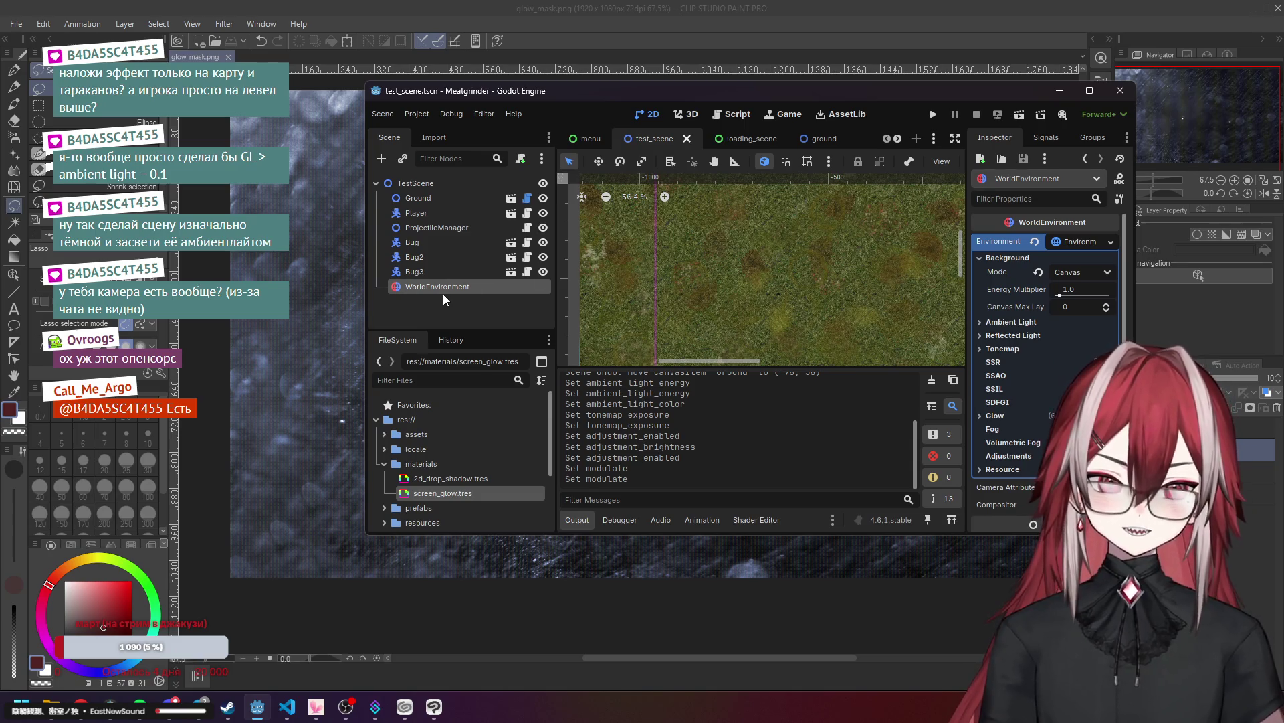
pyautogui.click(1090, 90)
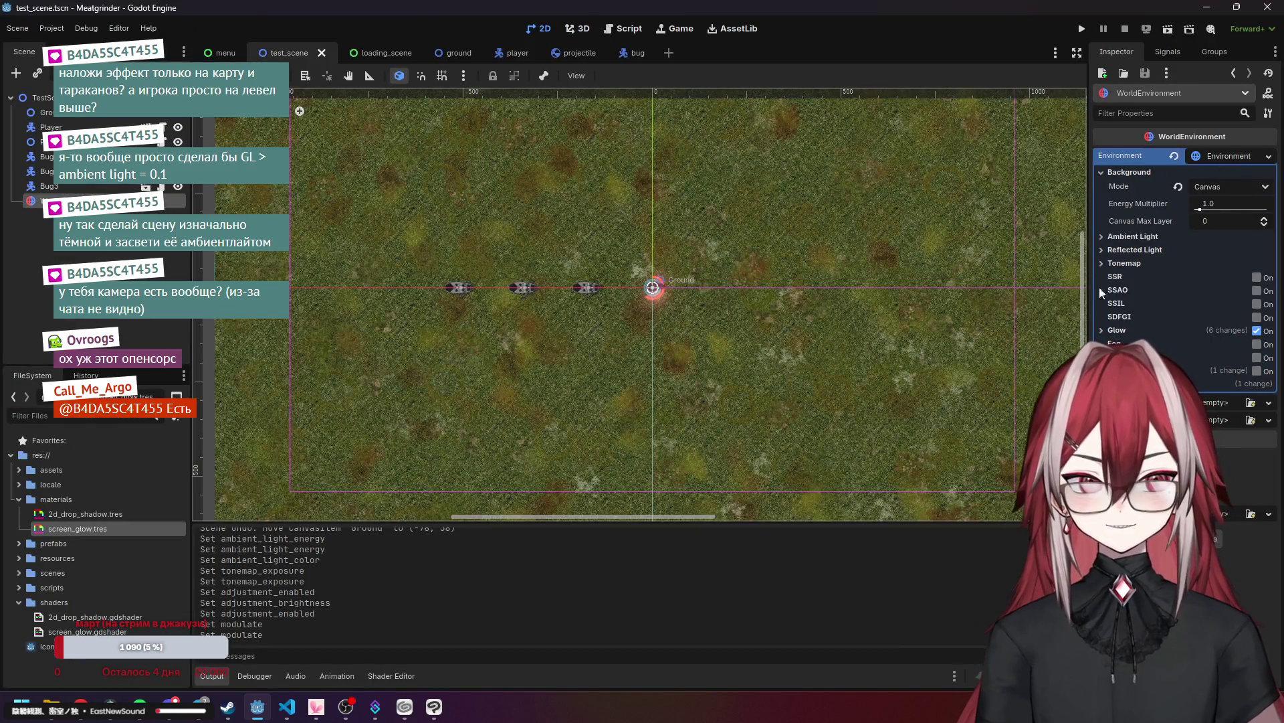
pyautogui.click(1137, 236)
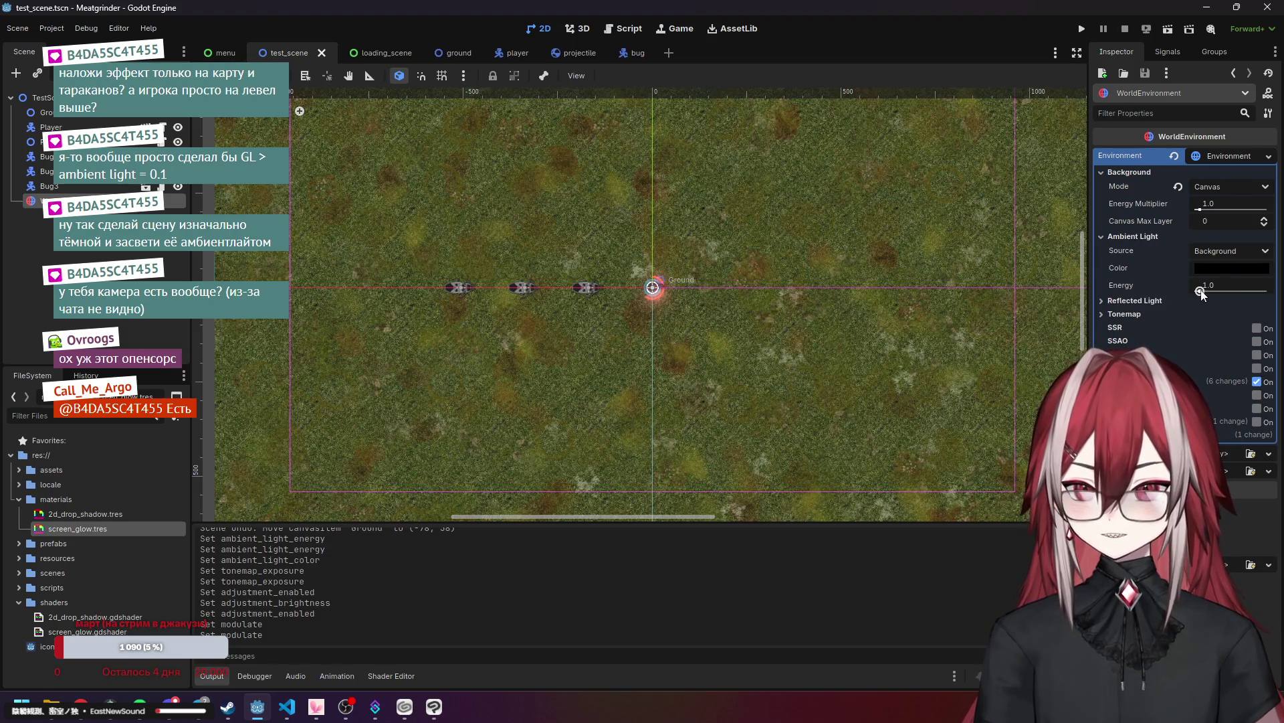
pyautogui.moveTo(1202, 292); pyautogui.dragTo(1180, 293)
pyautogui.scroll(-3, 834, 287)
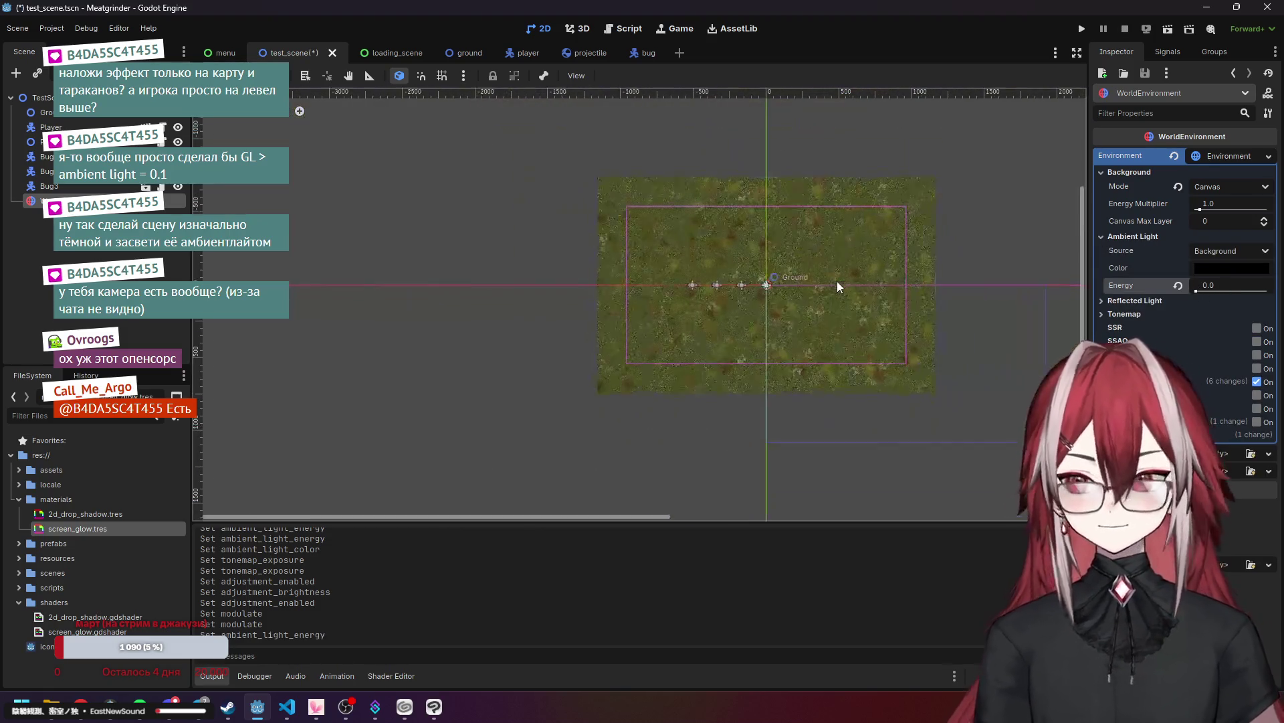
pyautogui.scroll(3, 802, 247)
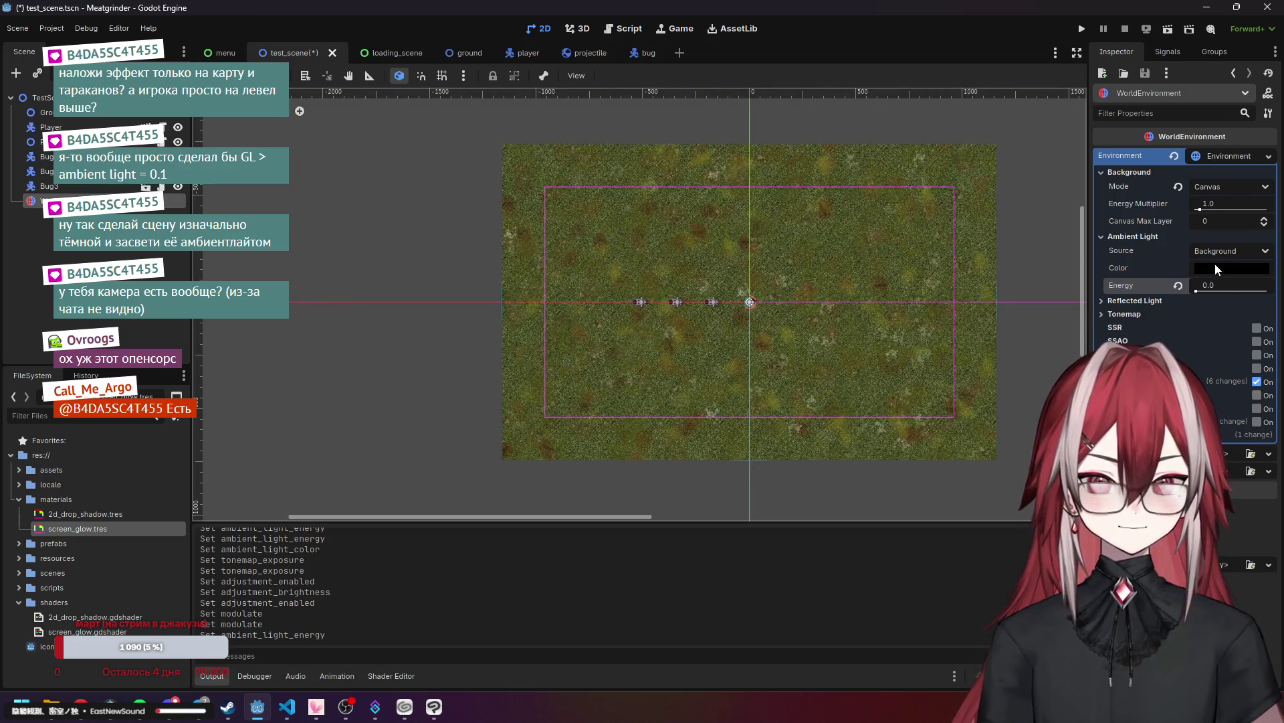
pyautogui.click(1184, 286)
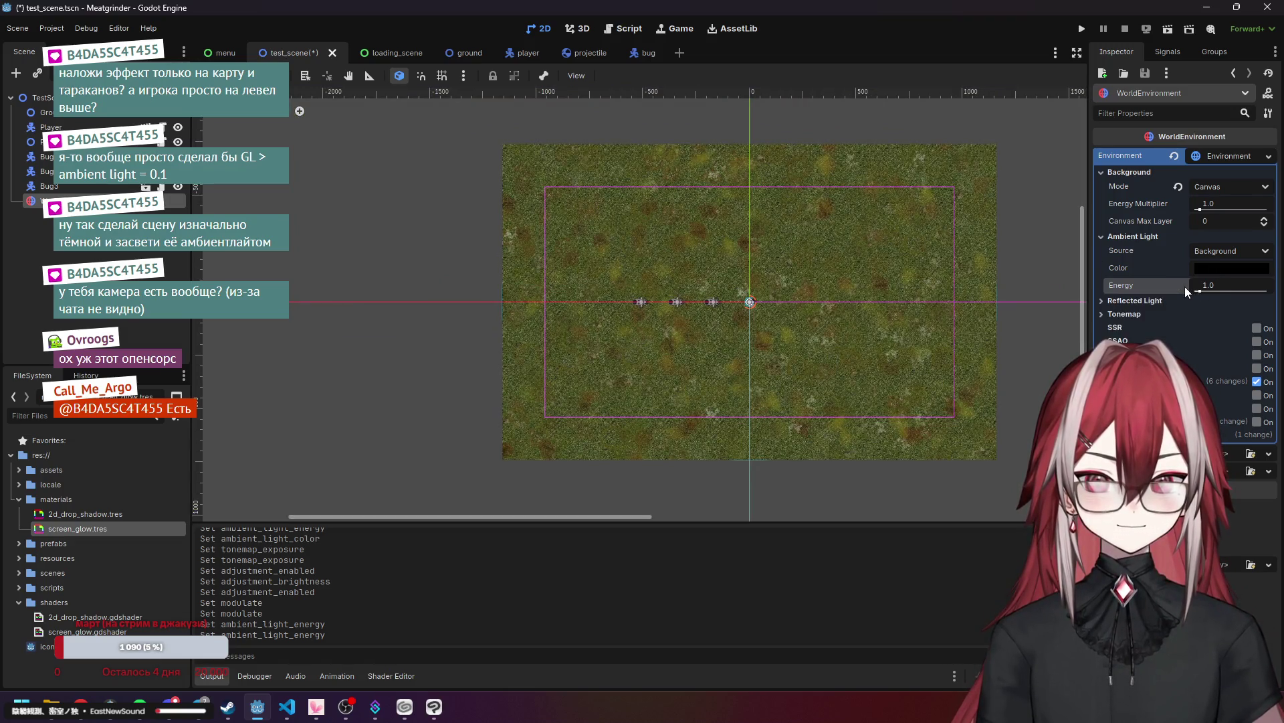
pyautogui.scroll(4, 736, 298)
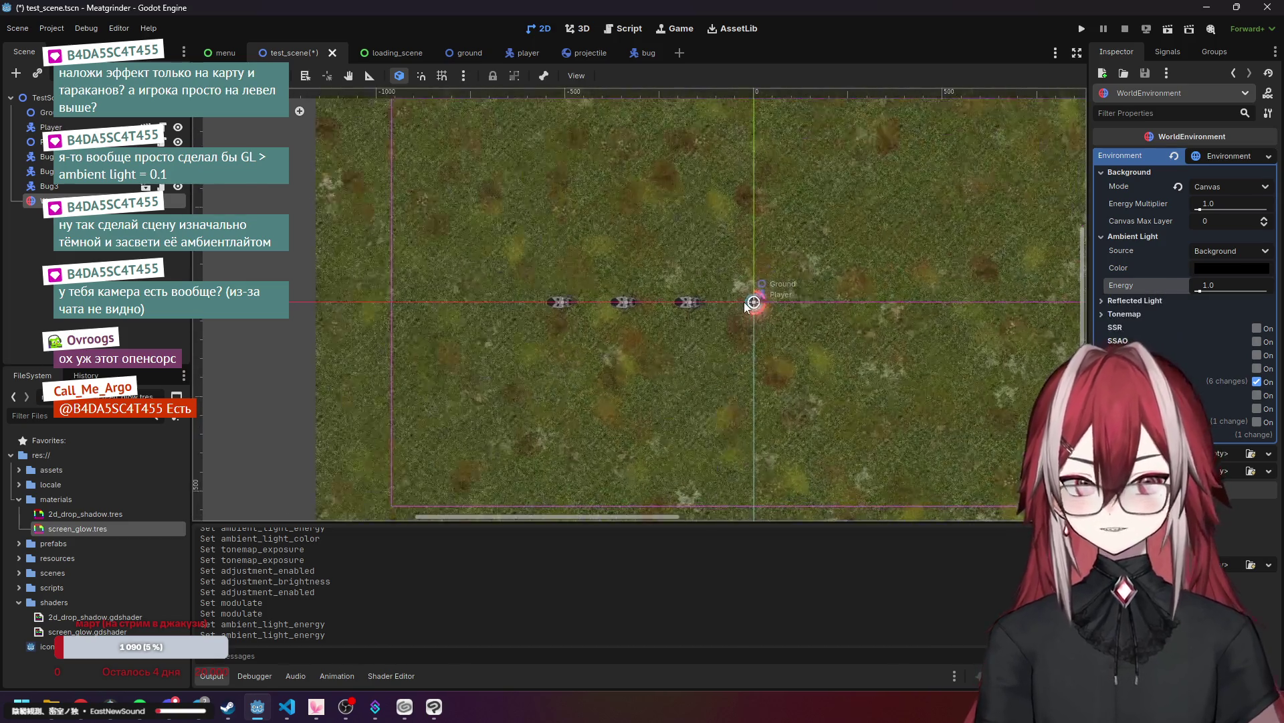
pyautogui.moveTo(730, 292); pyautogui.dragTo(601, 258)
pyautogui.rightClick(13, 251)
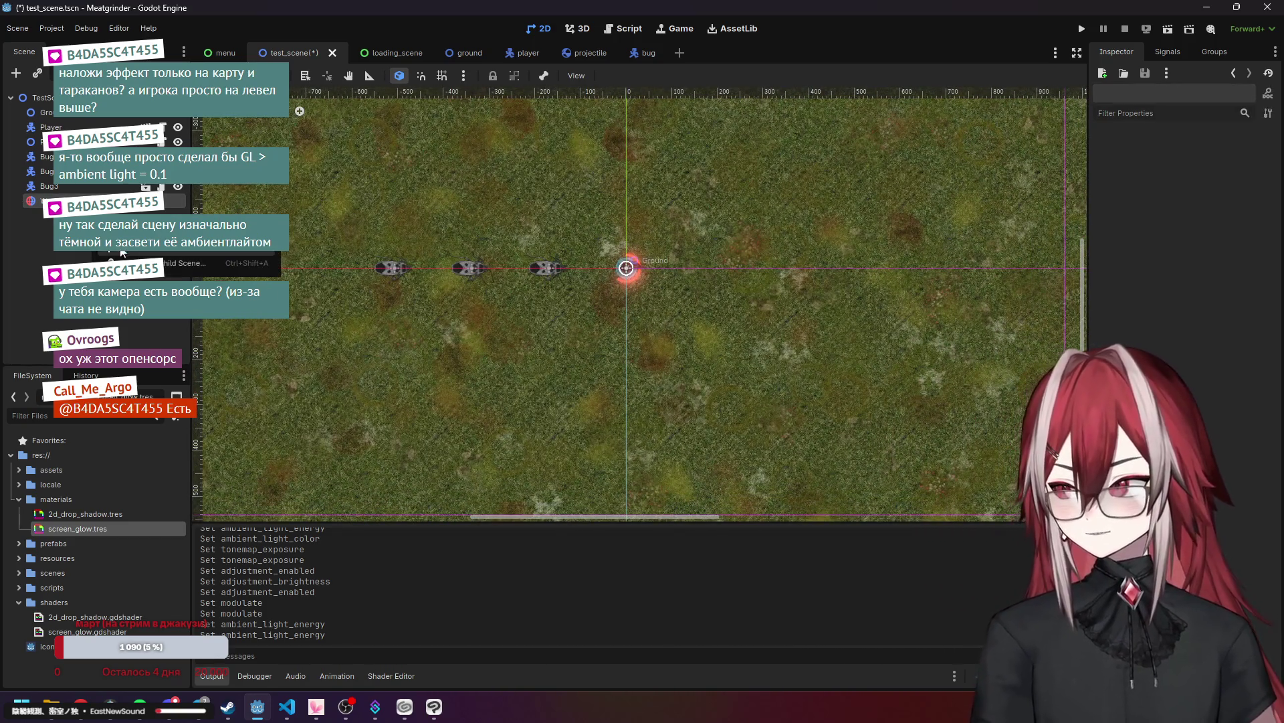
pyautogui.rightClick(40, 98)
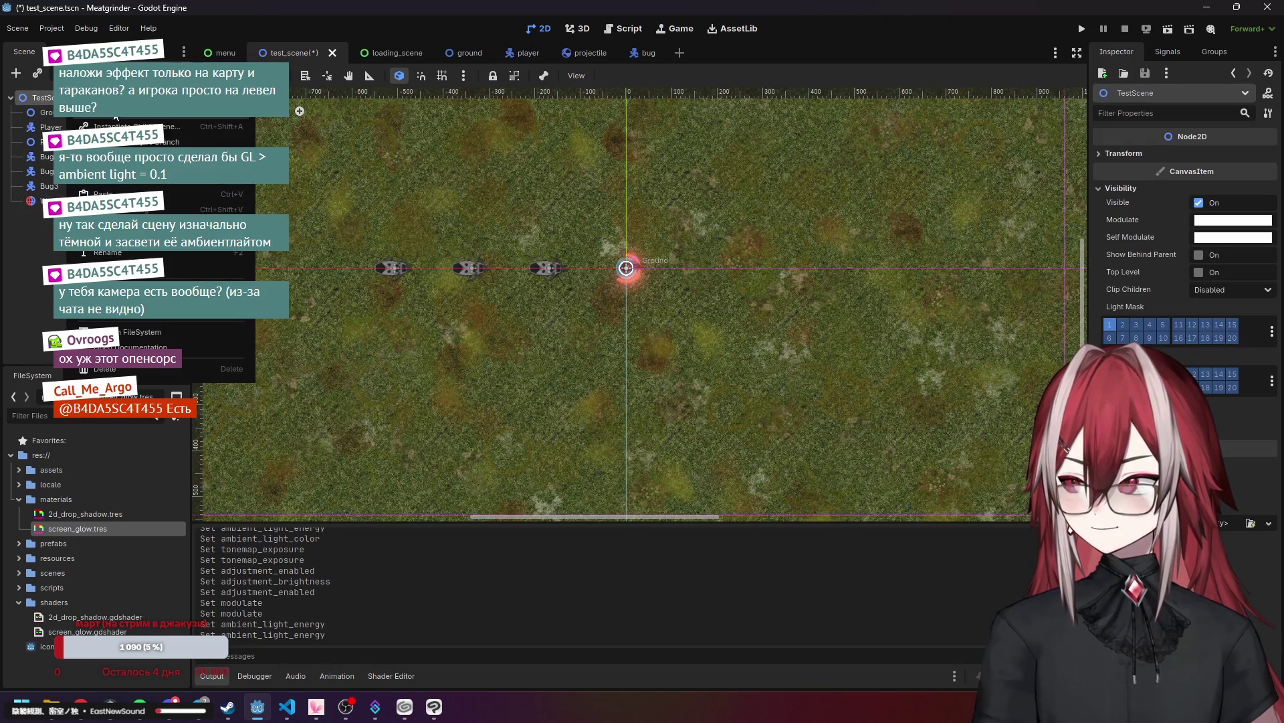
pyautogui.rightClick(39, 244)
pyautogui.rightClick(39, 244)
pyautogui.click(26, 222)
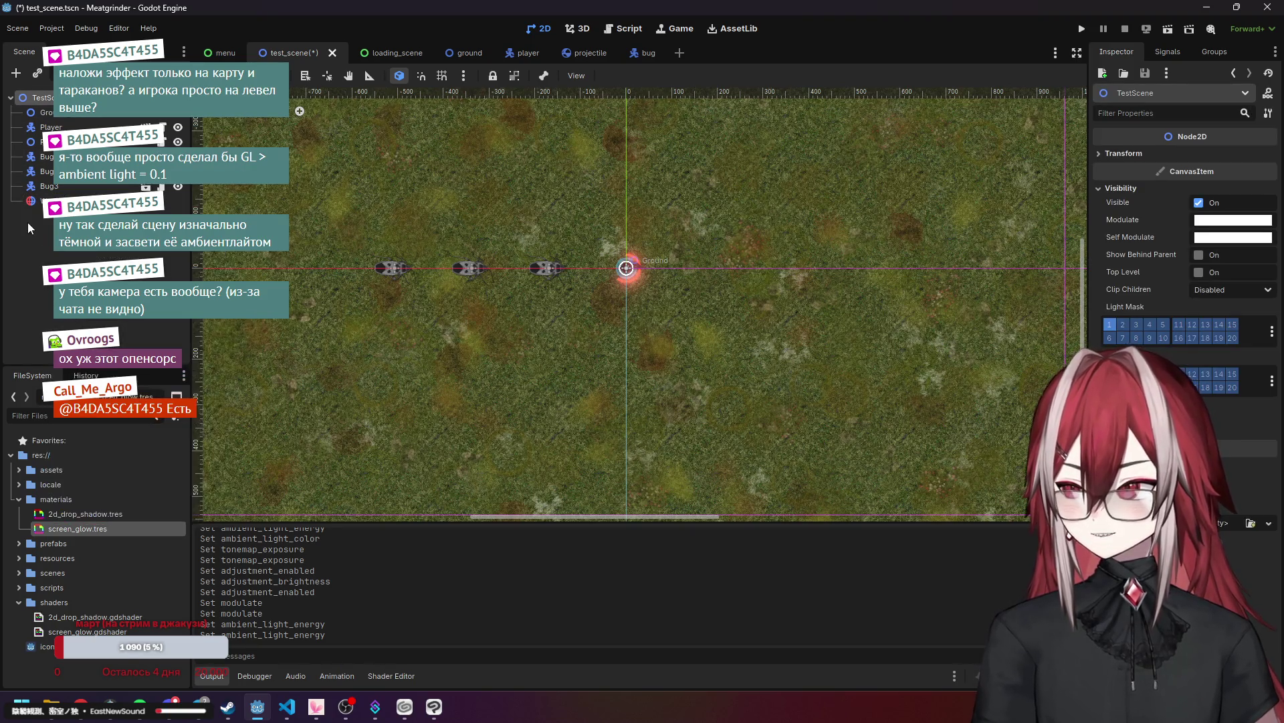
pyautogui.click(577, 28)
pyautogui.click(535, 29)
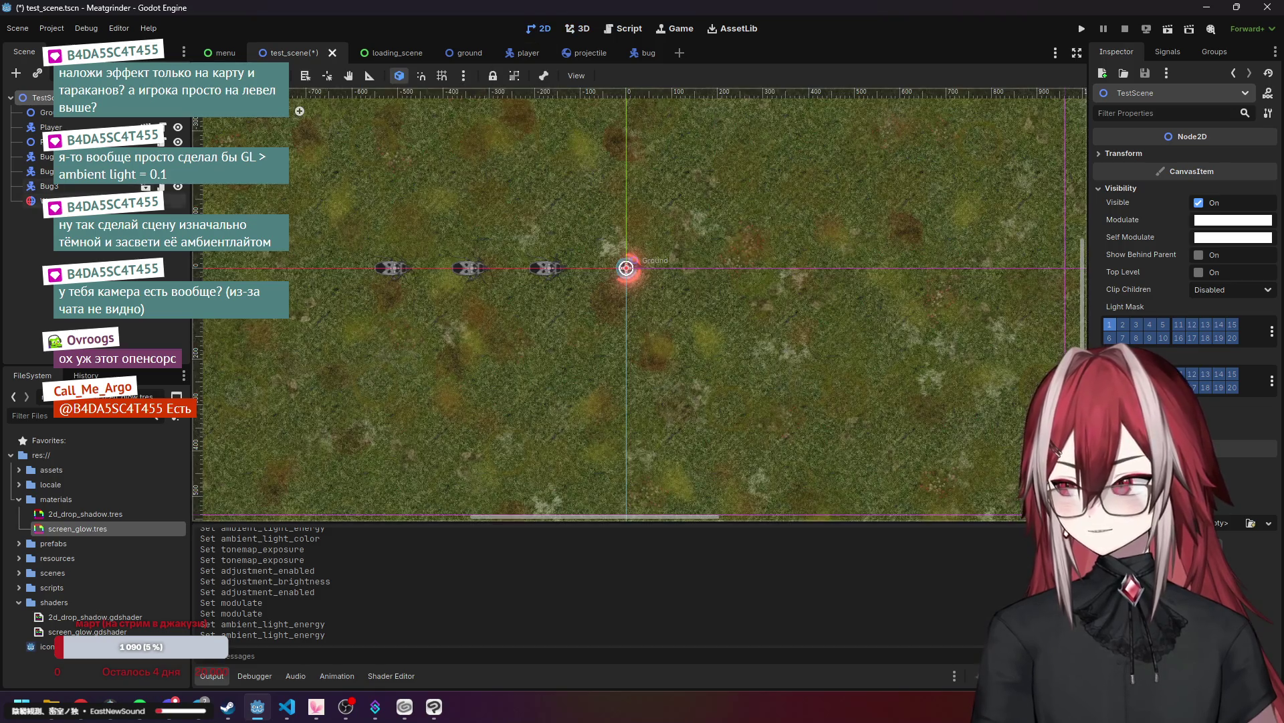
pyautogui.rightClick(75, 244)
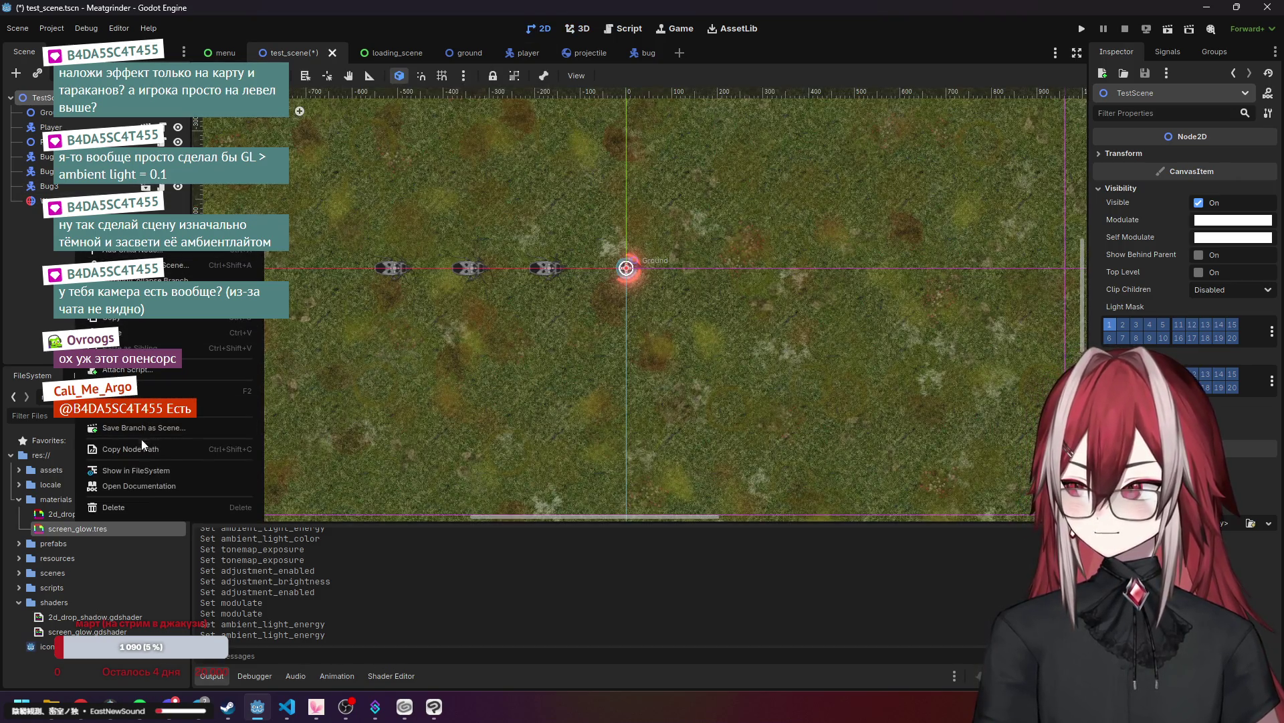
pyautogui.click(143, 253)
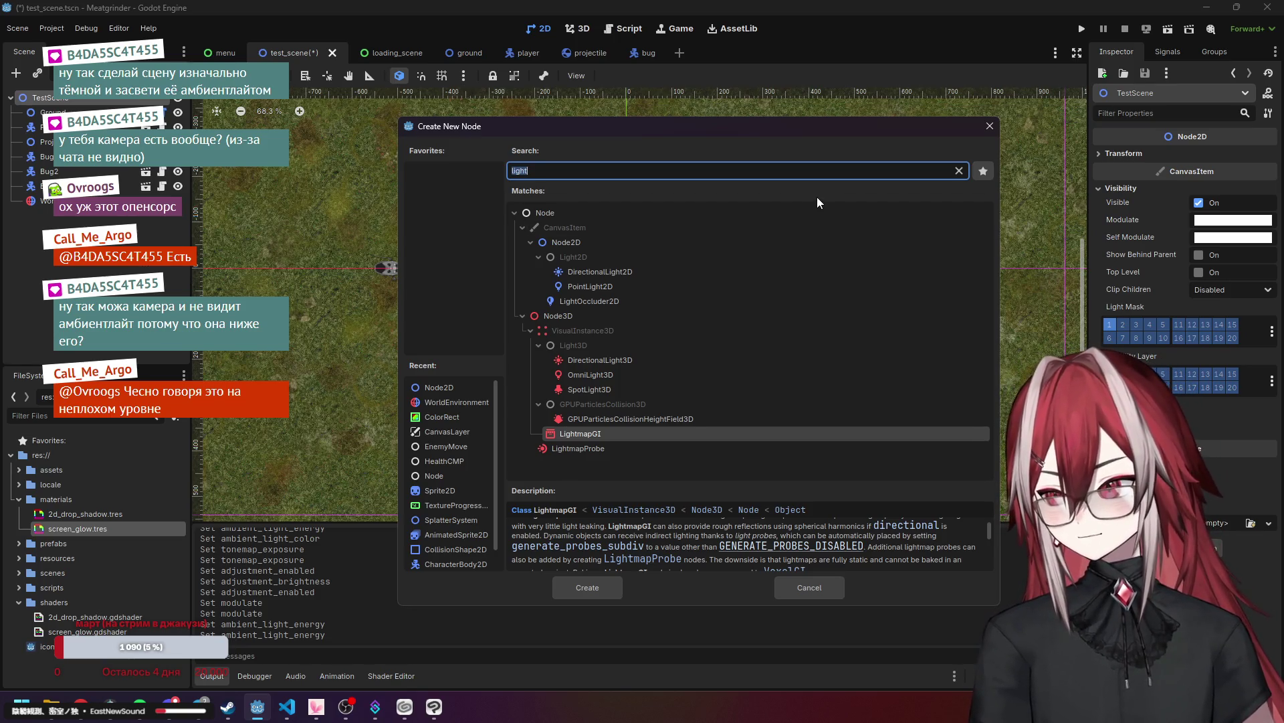
pyautogui.click(989, 126)
pyautogui.click(90, 201)
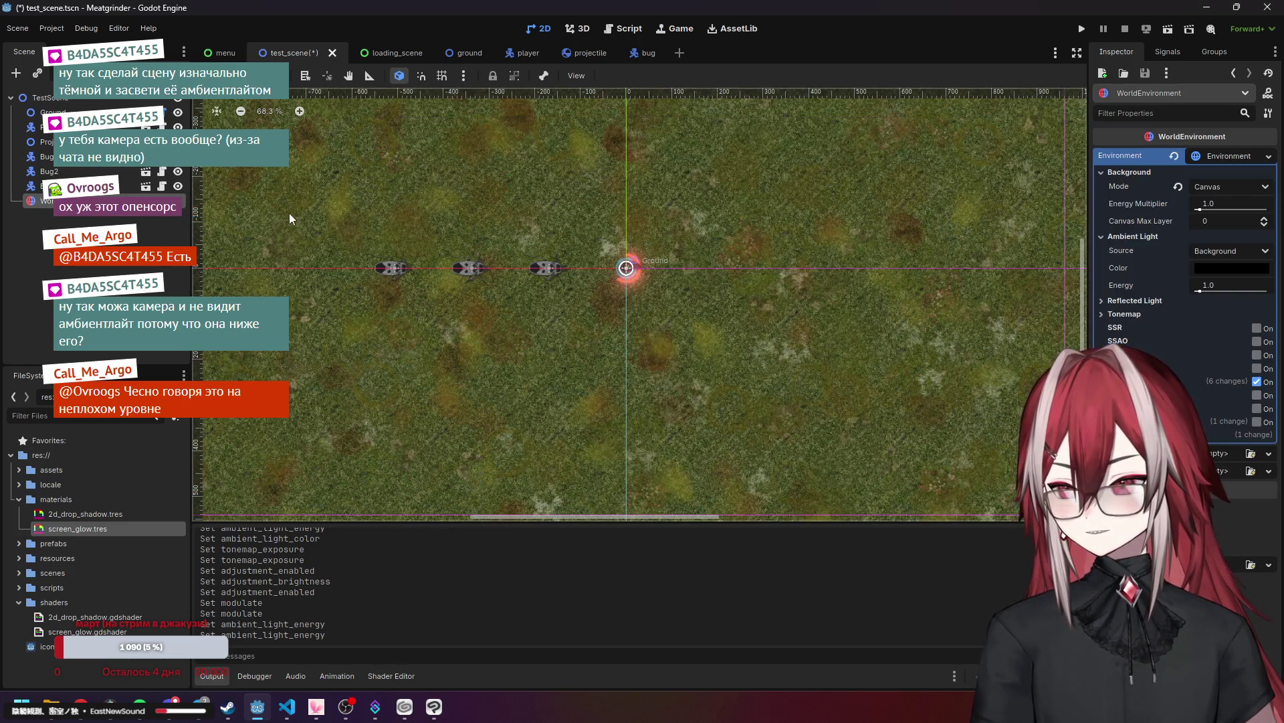
# Step: Toggle the WorldEnvironment's glow effect and reselect the WorldEnvironment node
pyautogui.click(1257, 382)
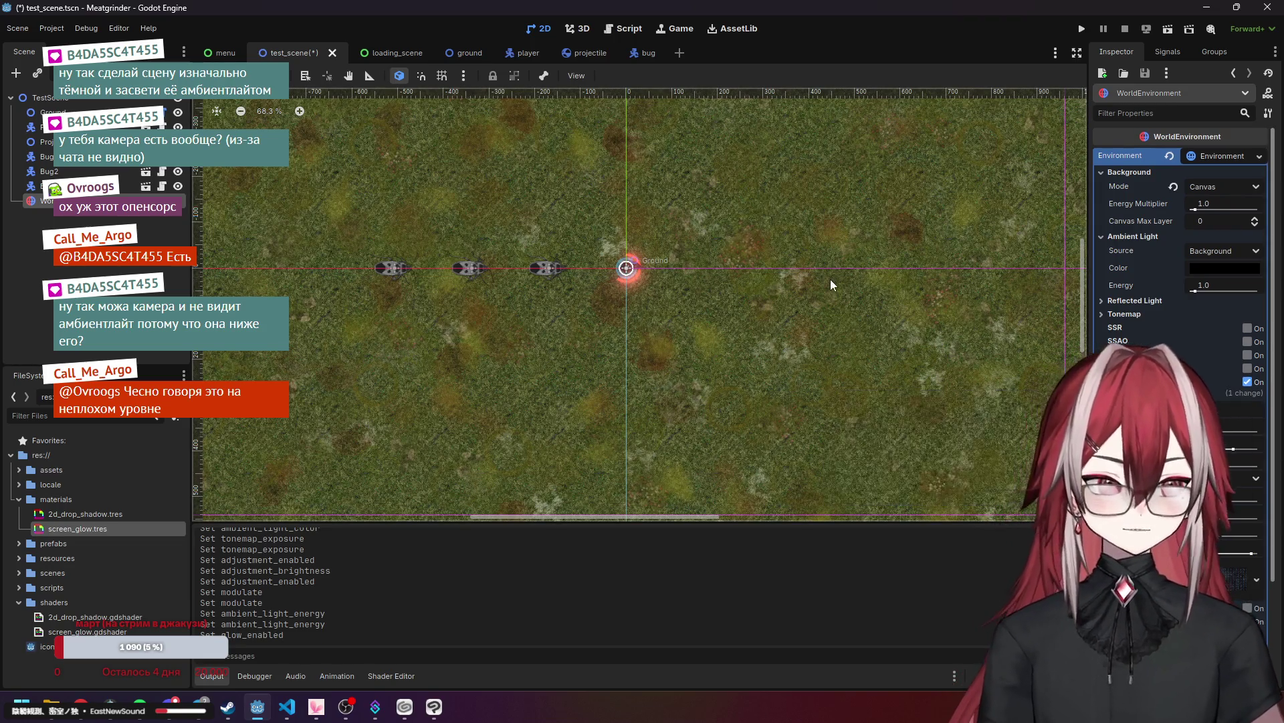
pyautogui.click(120, 292)
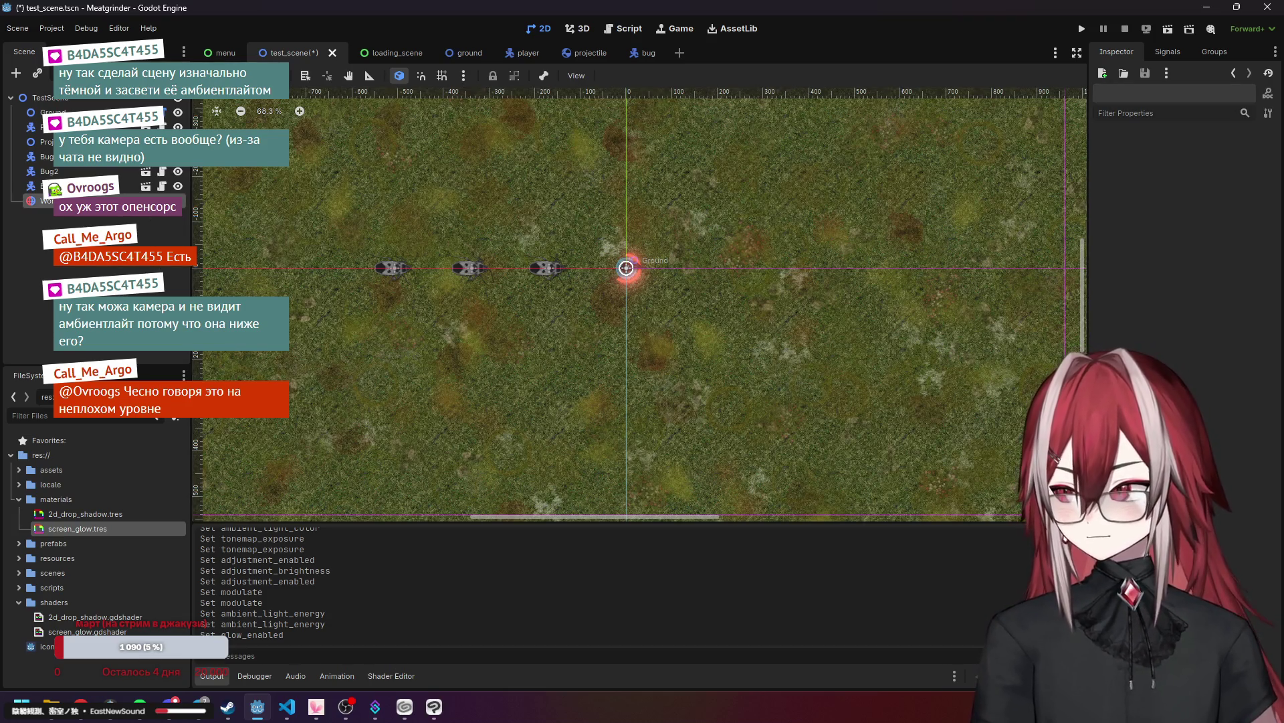
pyautogui.click(131, 201)
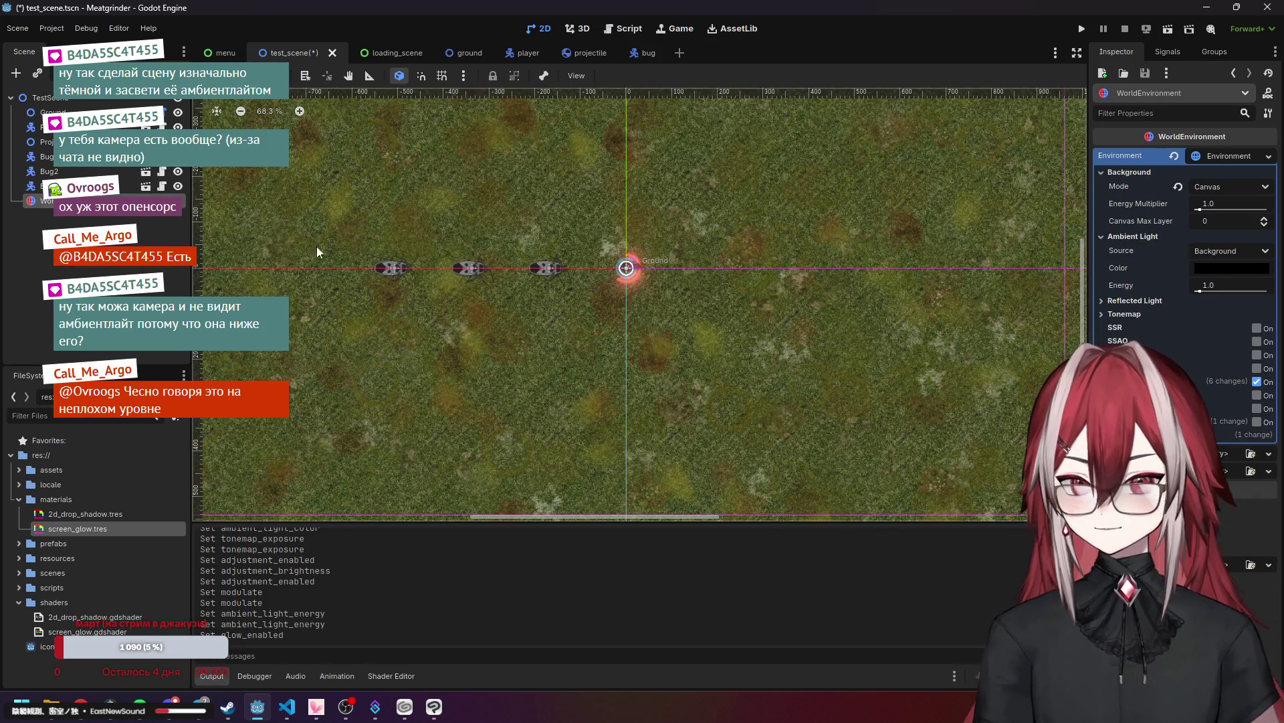
# Step: Glance at the WorldEnvironment and TestScene node menus, then switch to the CanvasModulate forum thread
pyautogui.rightClick(64, 268)
pyautogui.press('Escape')
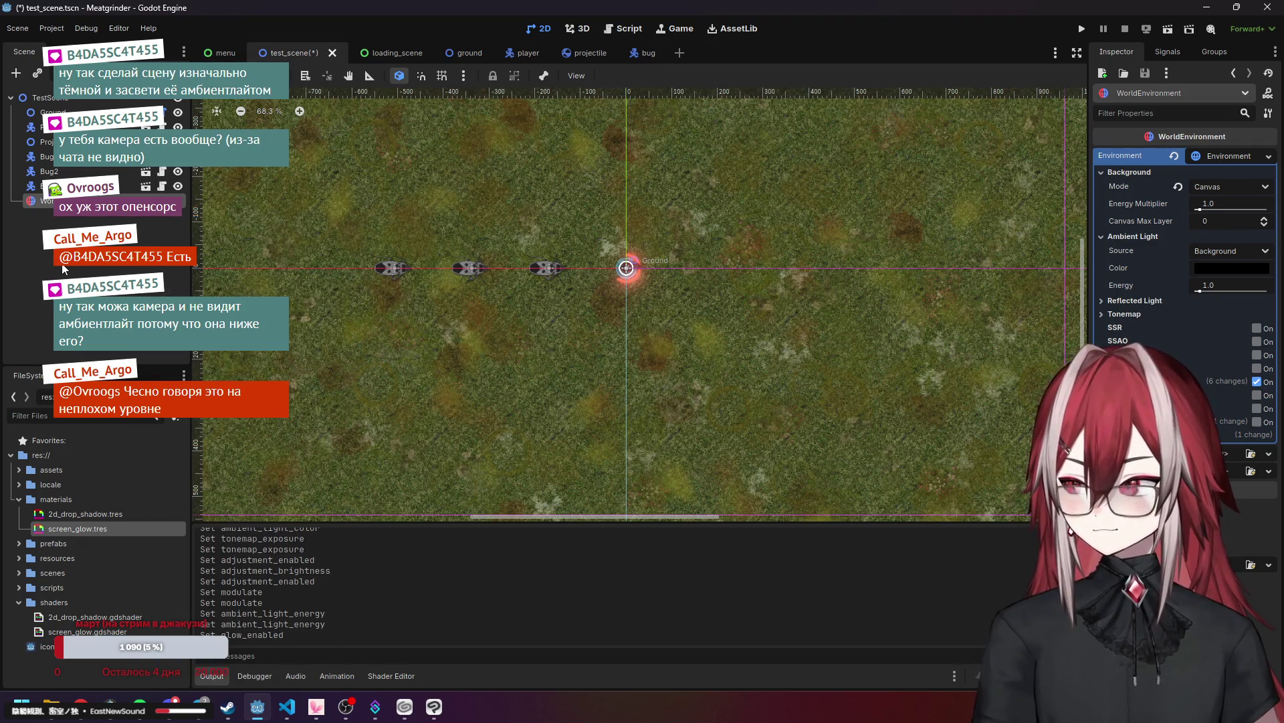
pyautogui.rightClick(64, 98)
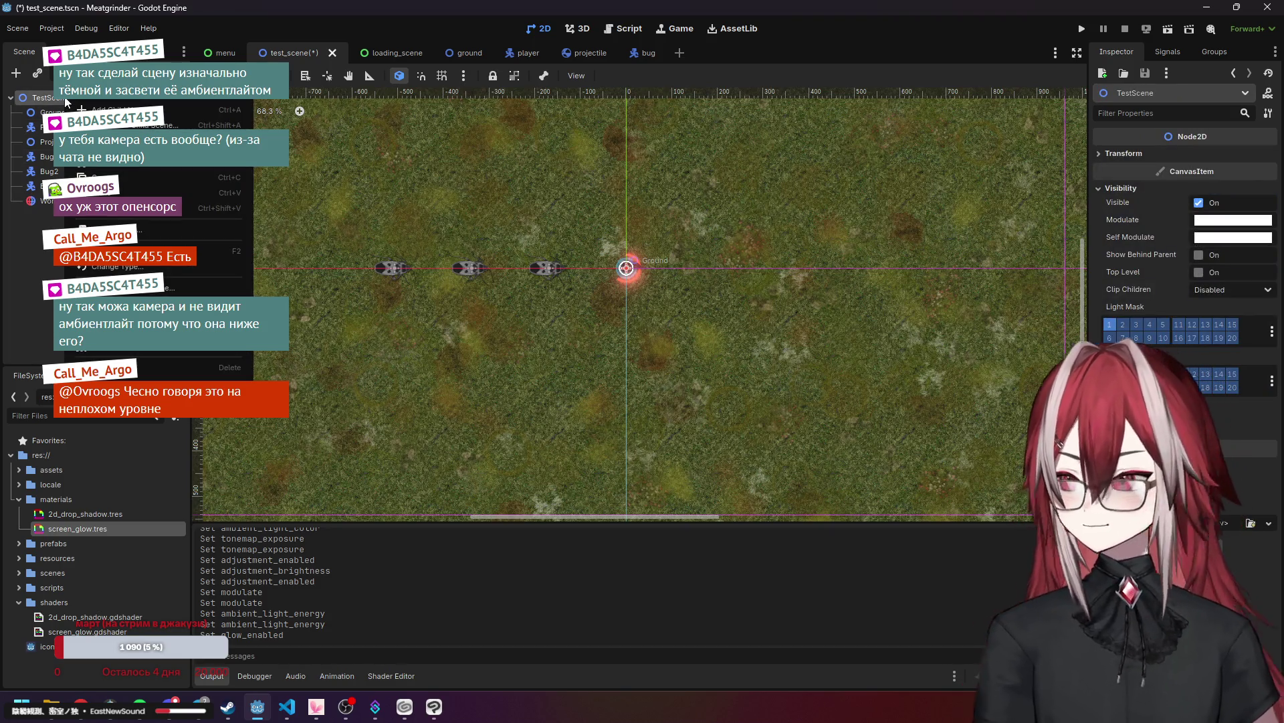
pyautogui.click(34, 216)
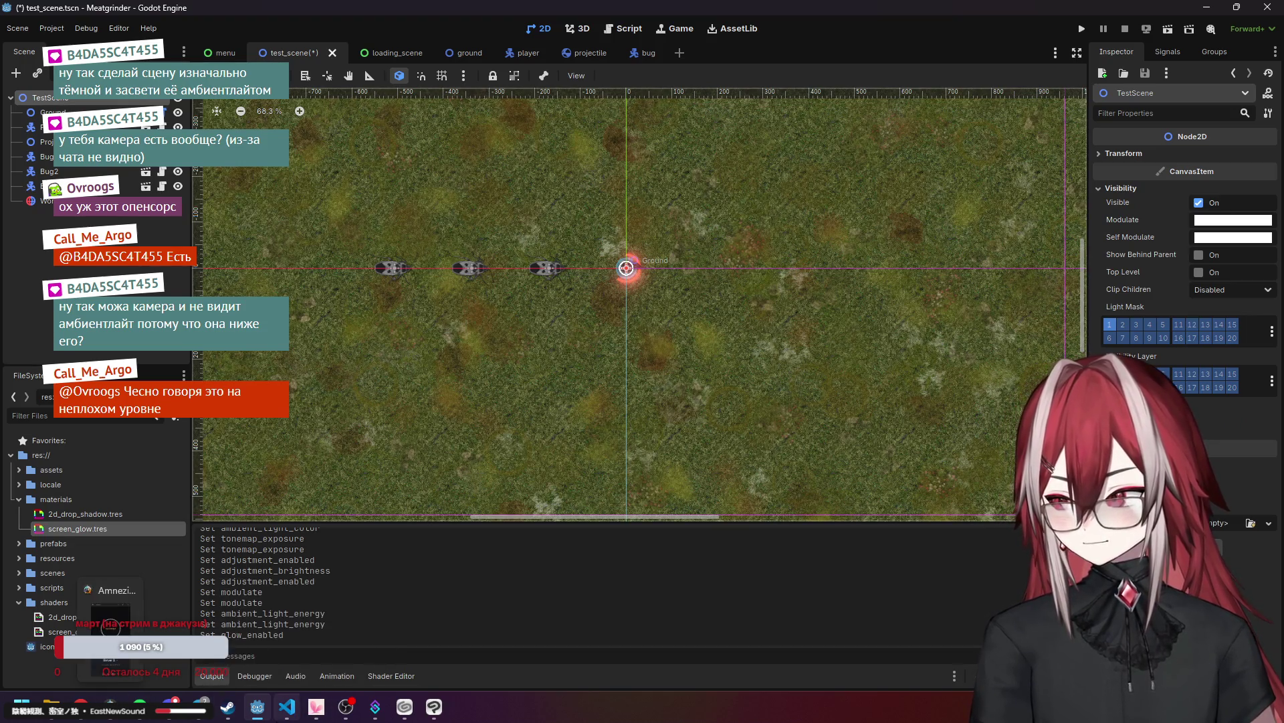
pyautogui.click(291, 711)
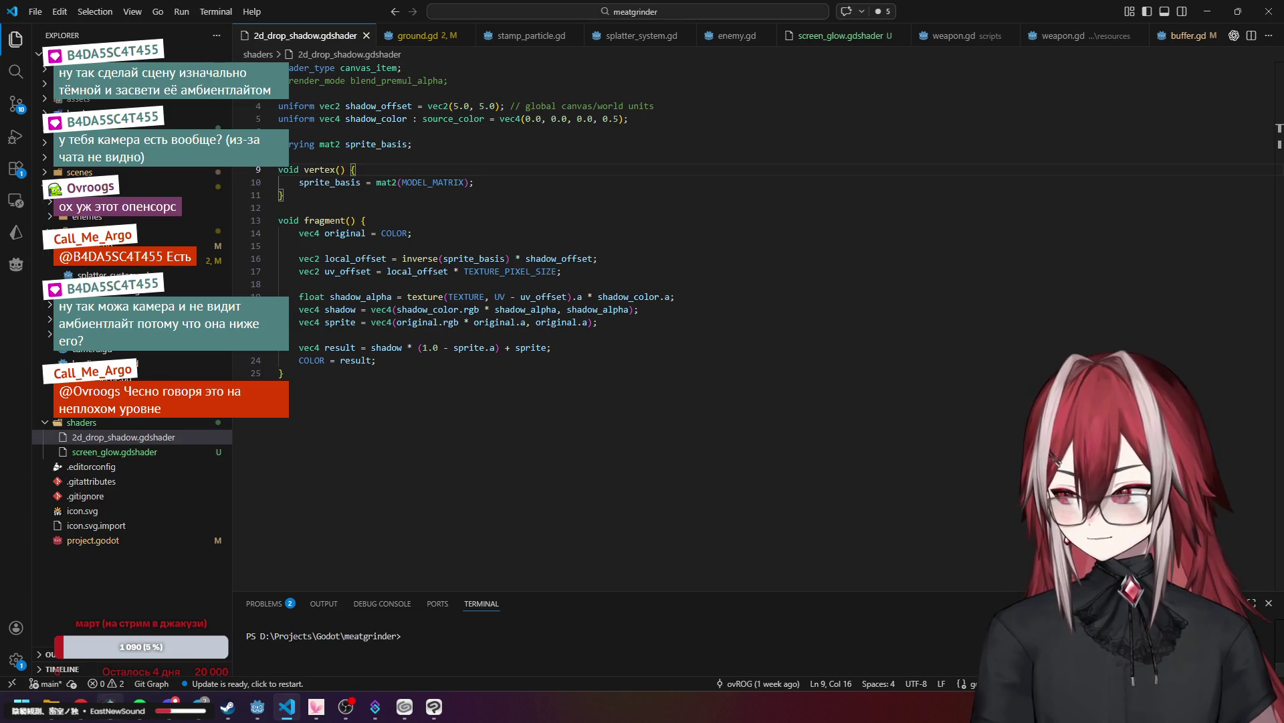
pyautogui.hotkey('alt', 'Tab')
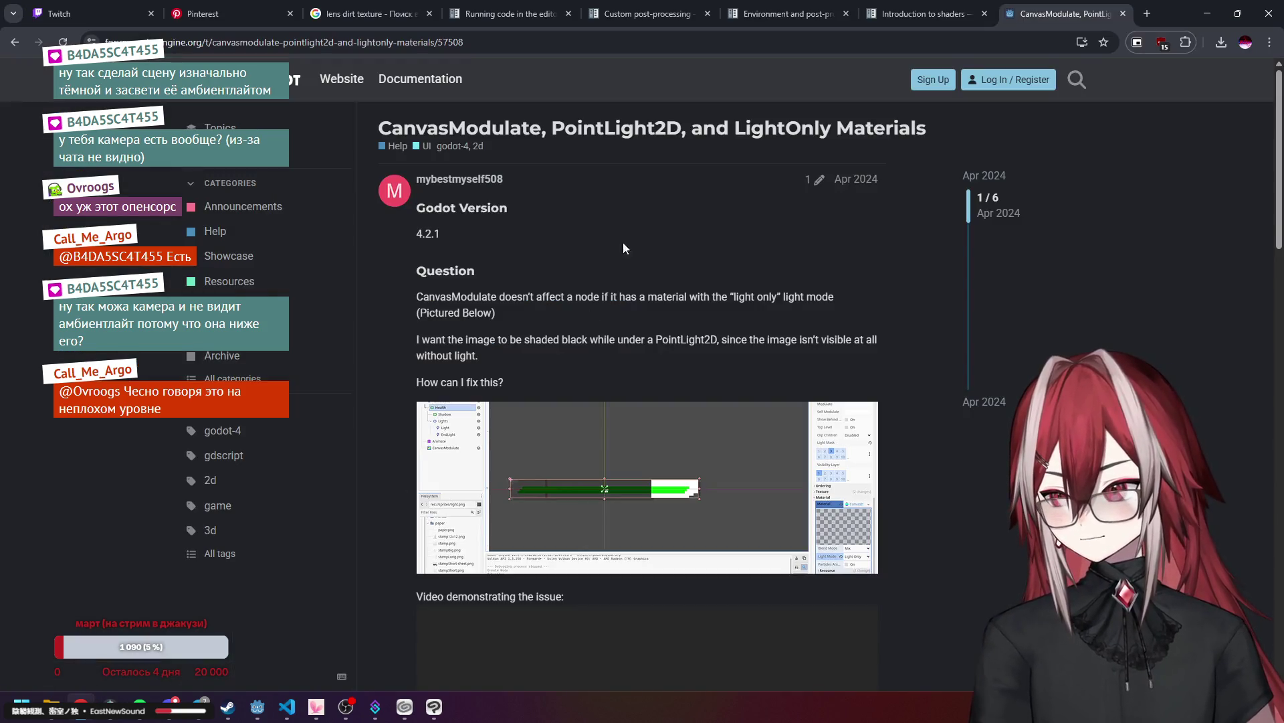
# Step: On the Introduction to shaders page, highlight the light() processor description and its warning
pyautogui.click(925, 5)
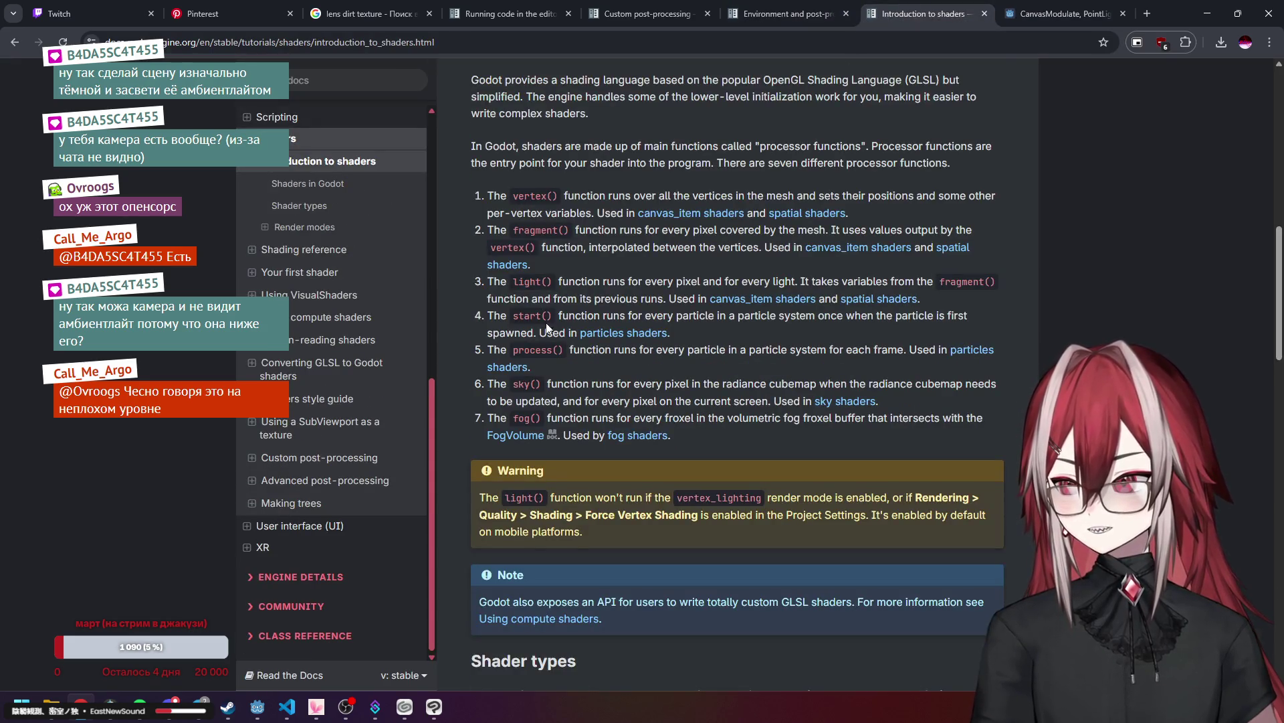
pyautogui.tripleClick(674, 294)
pyautogui.click(705, 291)
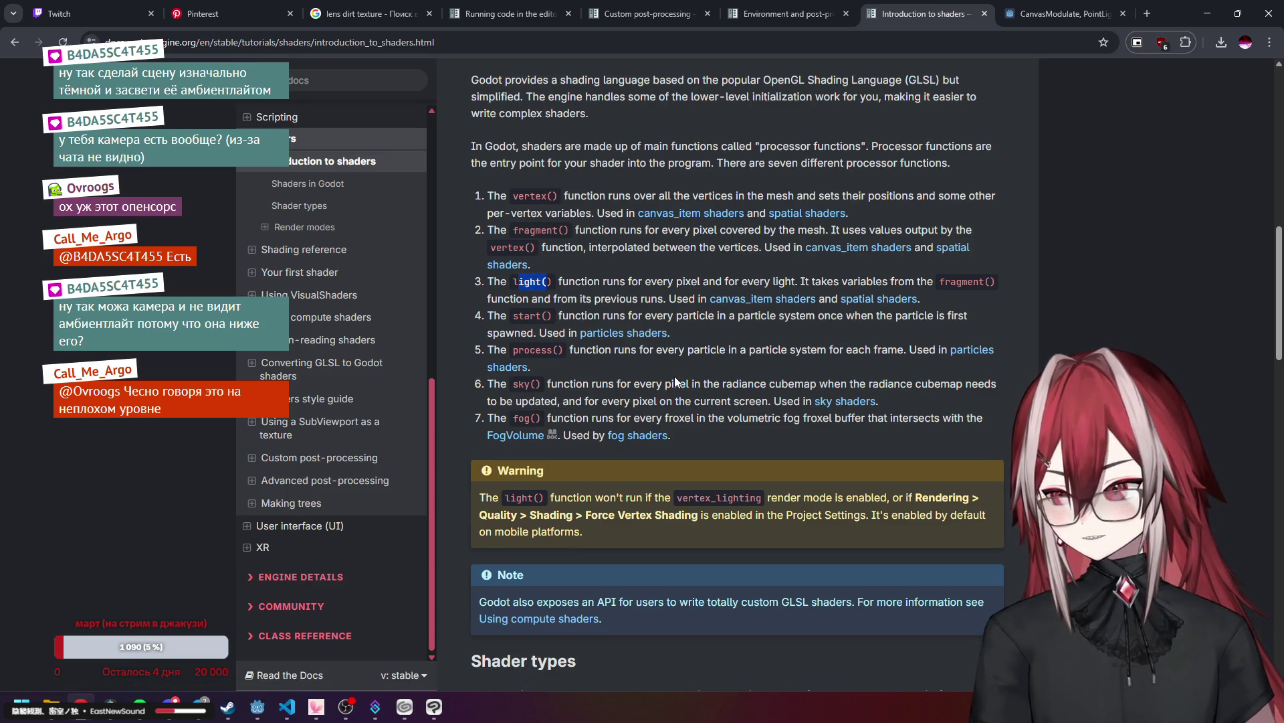
pyautogui.moveTo(604, 497); pyautogui.dragTo(718, 507)
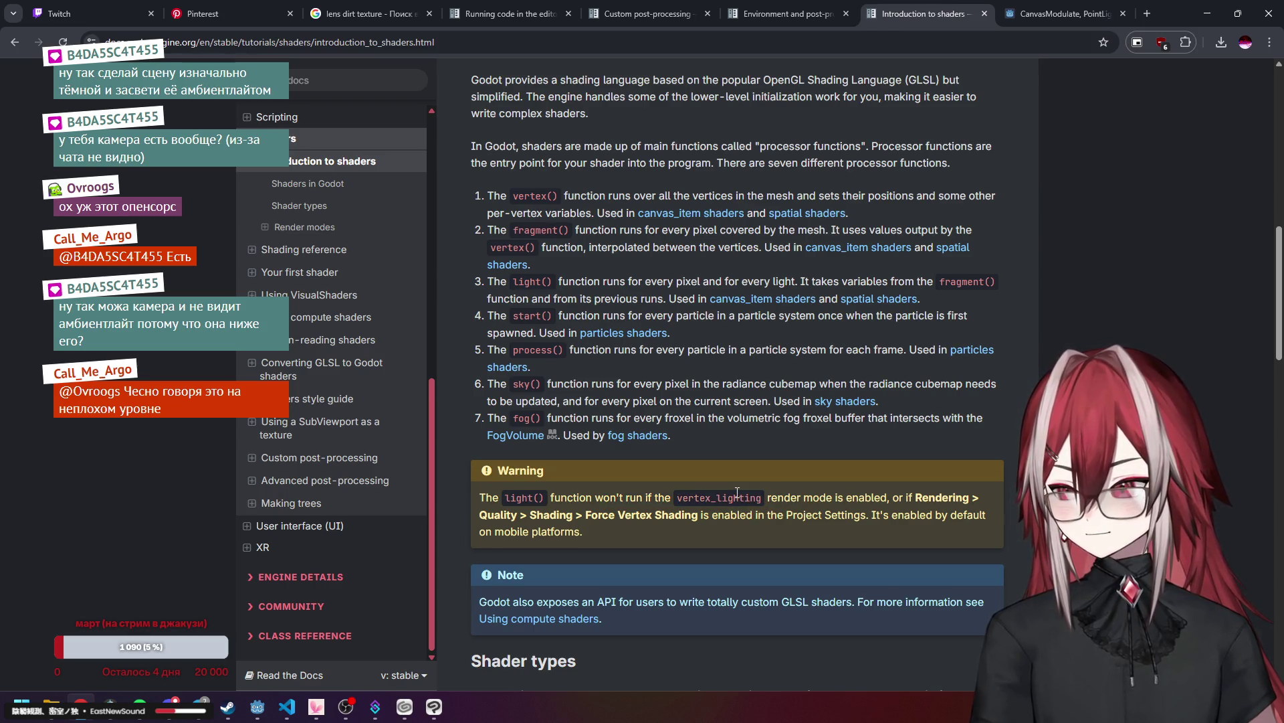
# Step: Scroll to the Shader types section and follow the canvas_item link
pyautogui.scroll(-3, 681, 451)
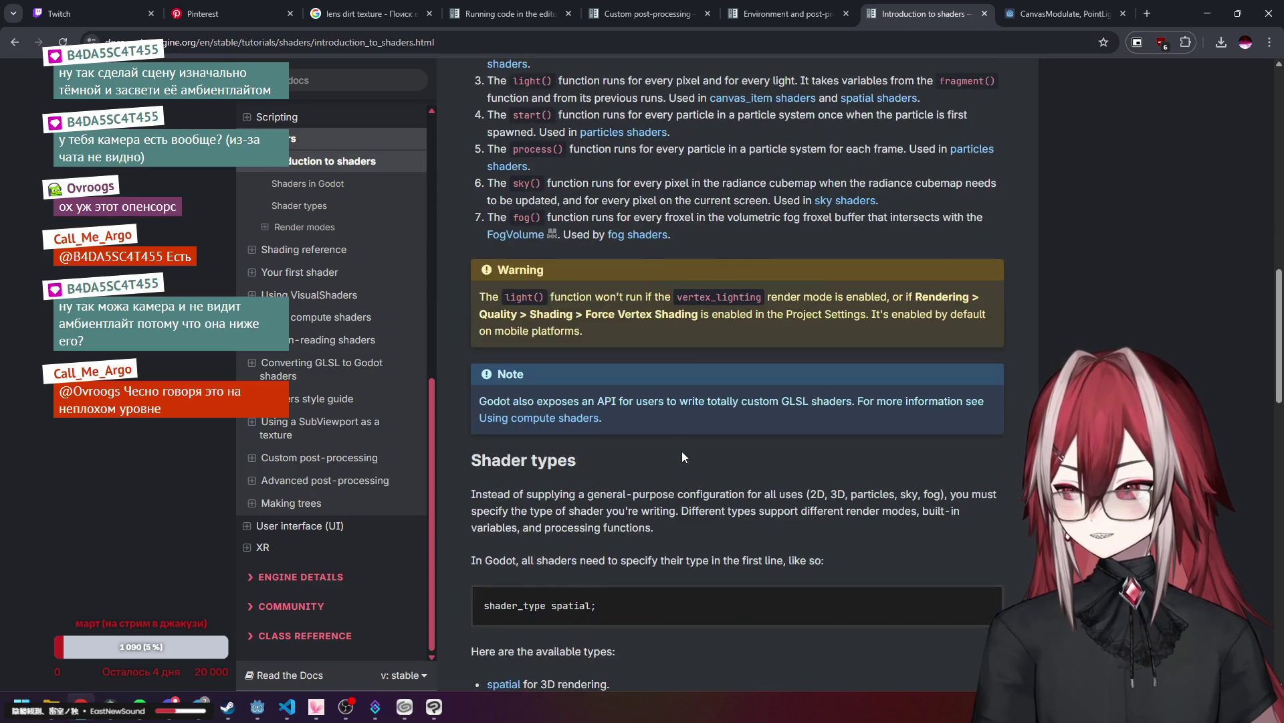
pyautogui.scroll(-3, 681, 451)
pyautogui.scroll(-3, 681, 450)
pyautogui.scroll(-3, 681, 451)
pyautogui.scroll(-3, 681, 451)
pyautogui.scroll(9, 681, 451)
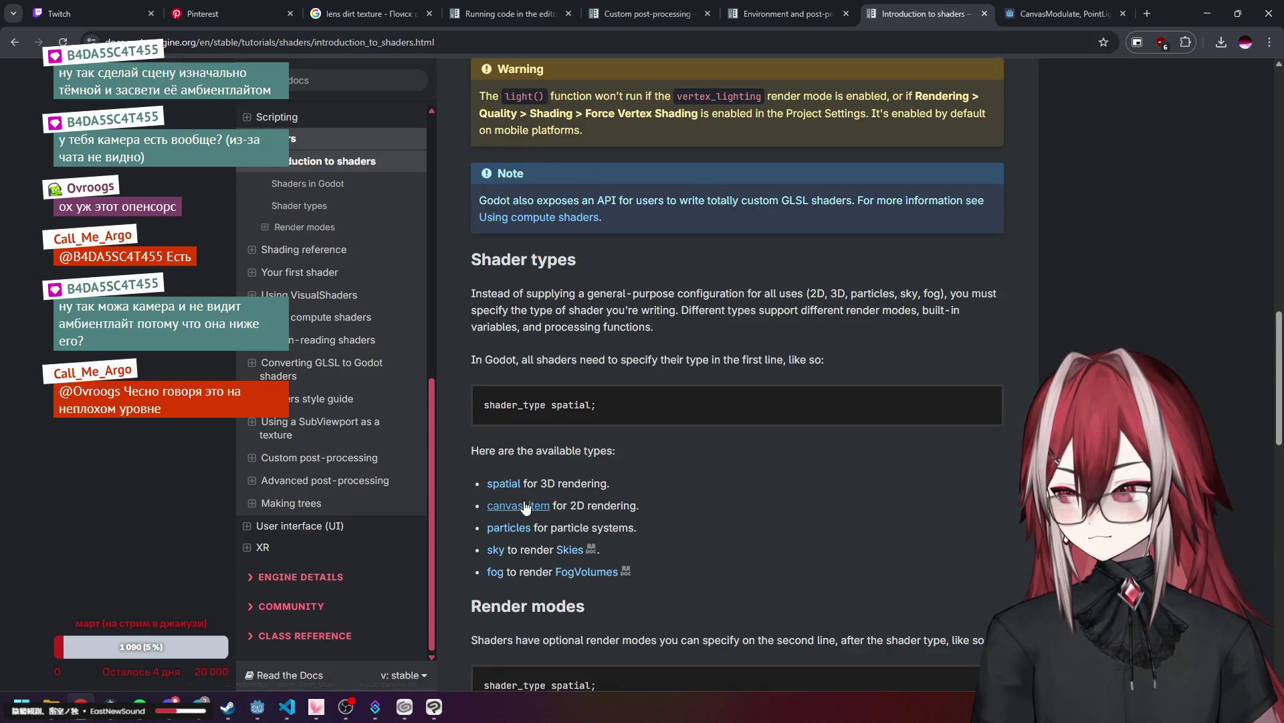
pyautogui.click(509, 506)
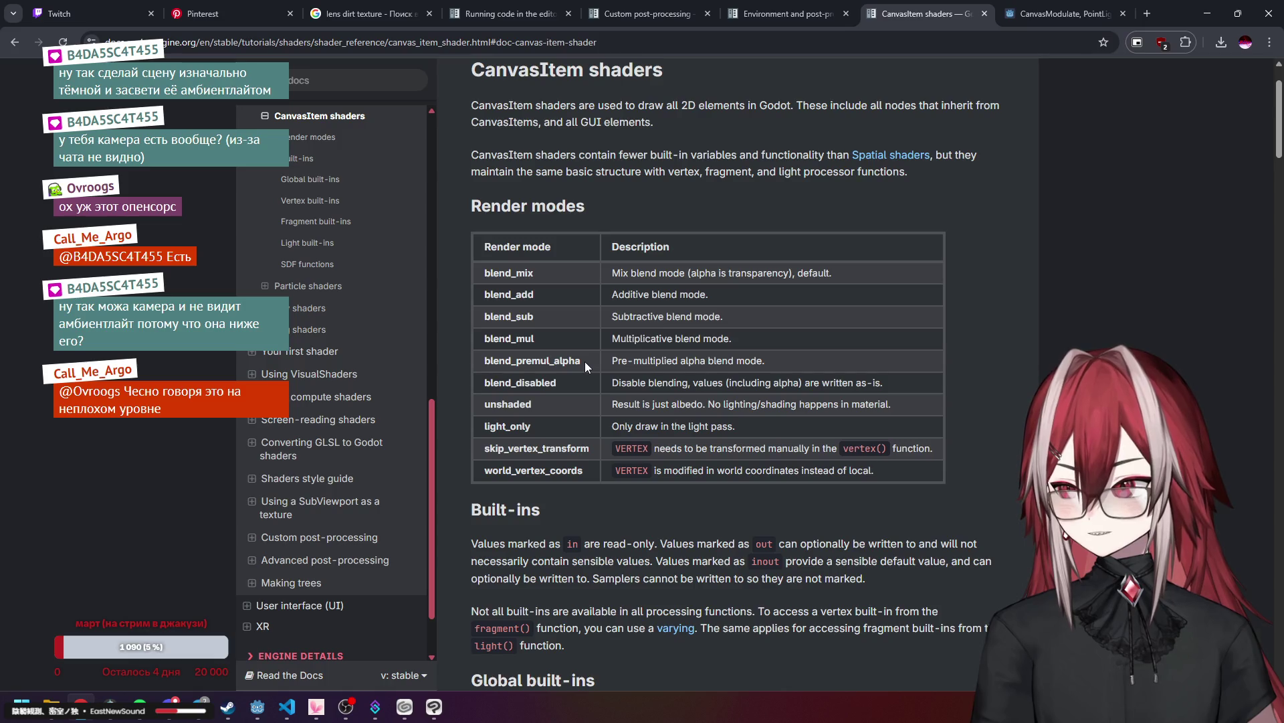
# Step: Review the CanvasItem Render modes table and highlight the light_only mode
pyautogui.scroll(-4, 585, 361)
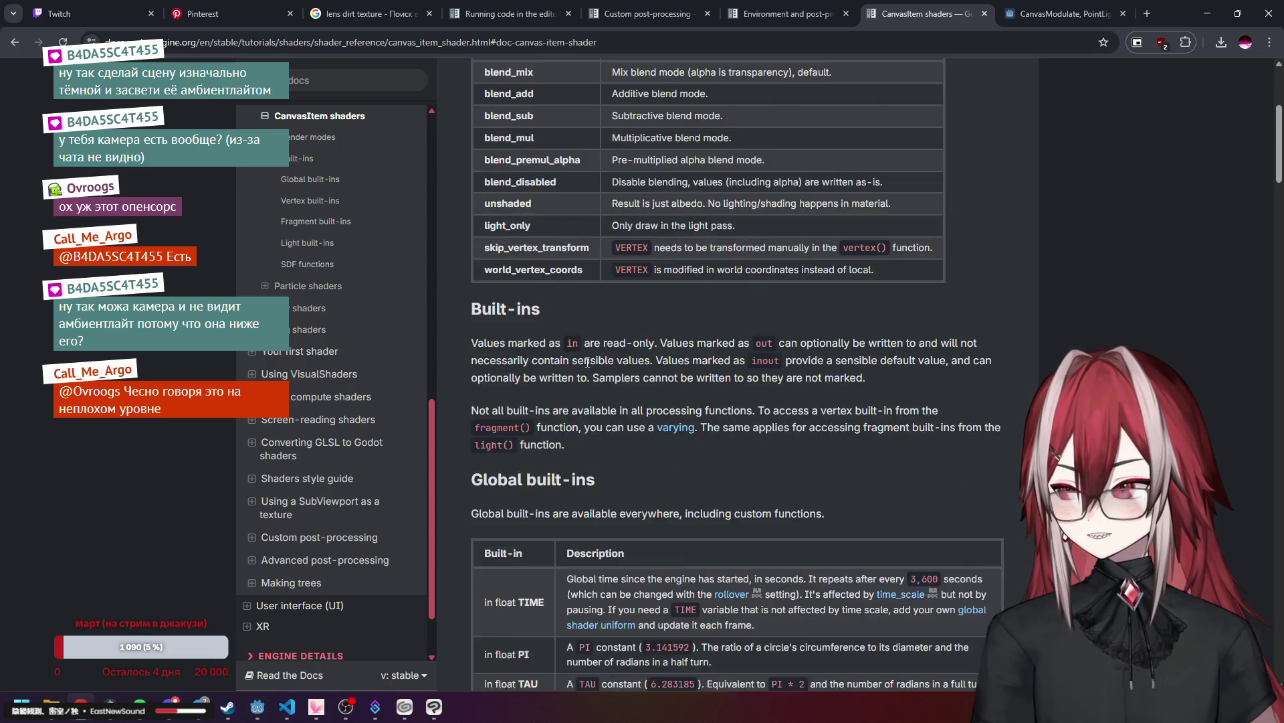
pyautogui.scroll(3, 588, 365)
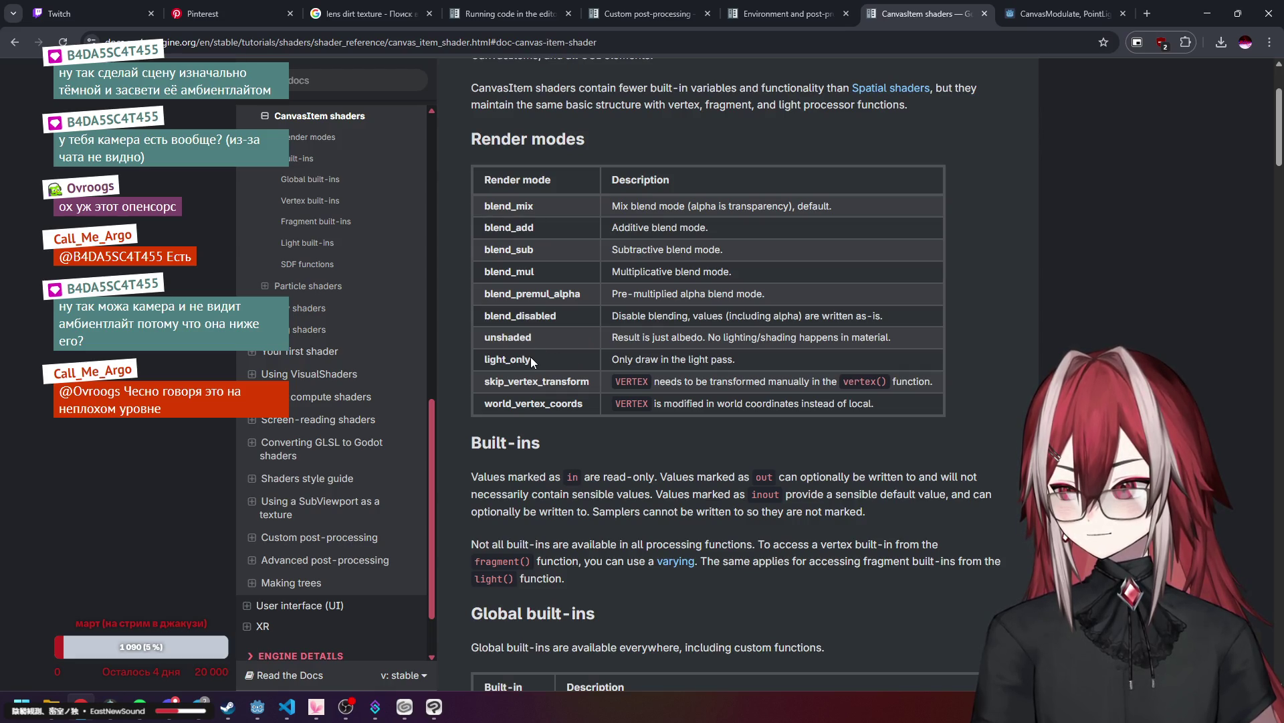
pyautogui.moveTo(531, 357); pyautogui.dragTo(491, 359)
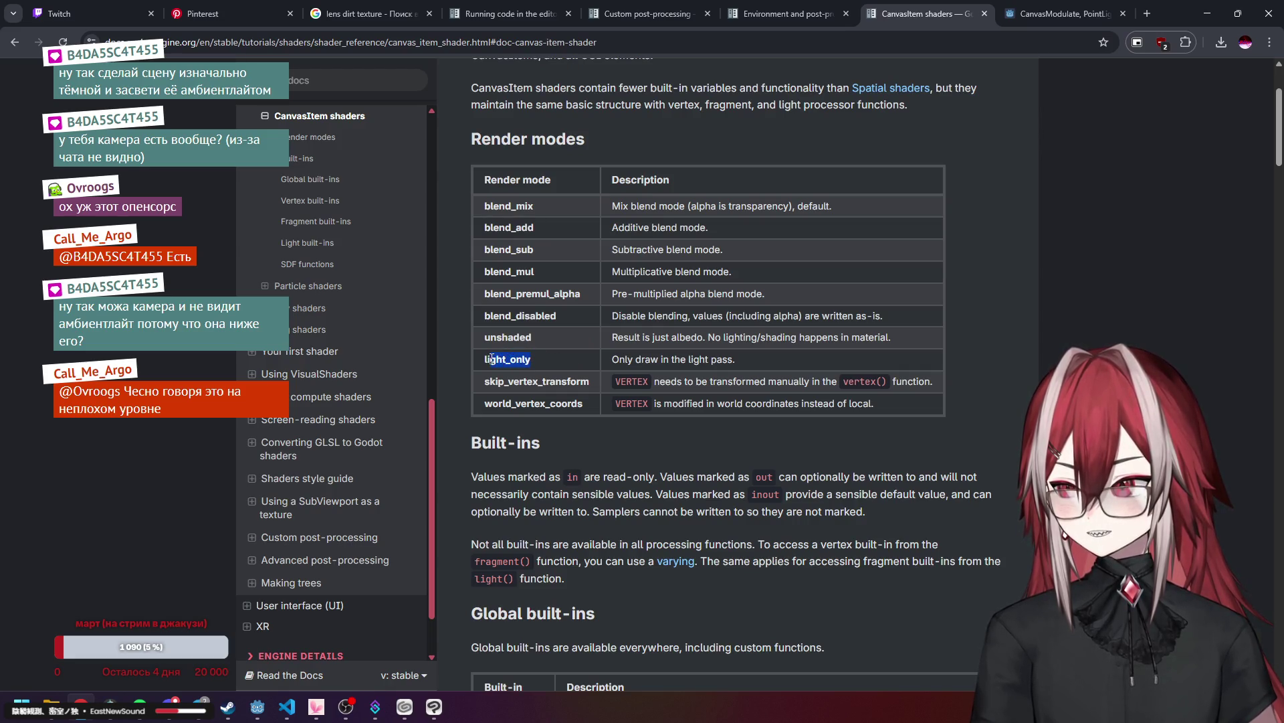
pyautogui.click(551, 348)
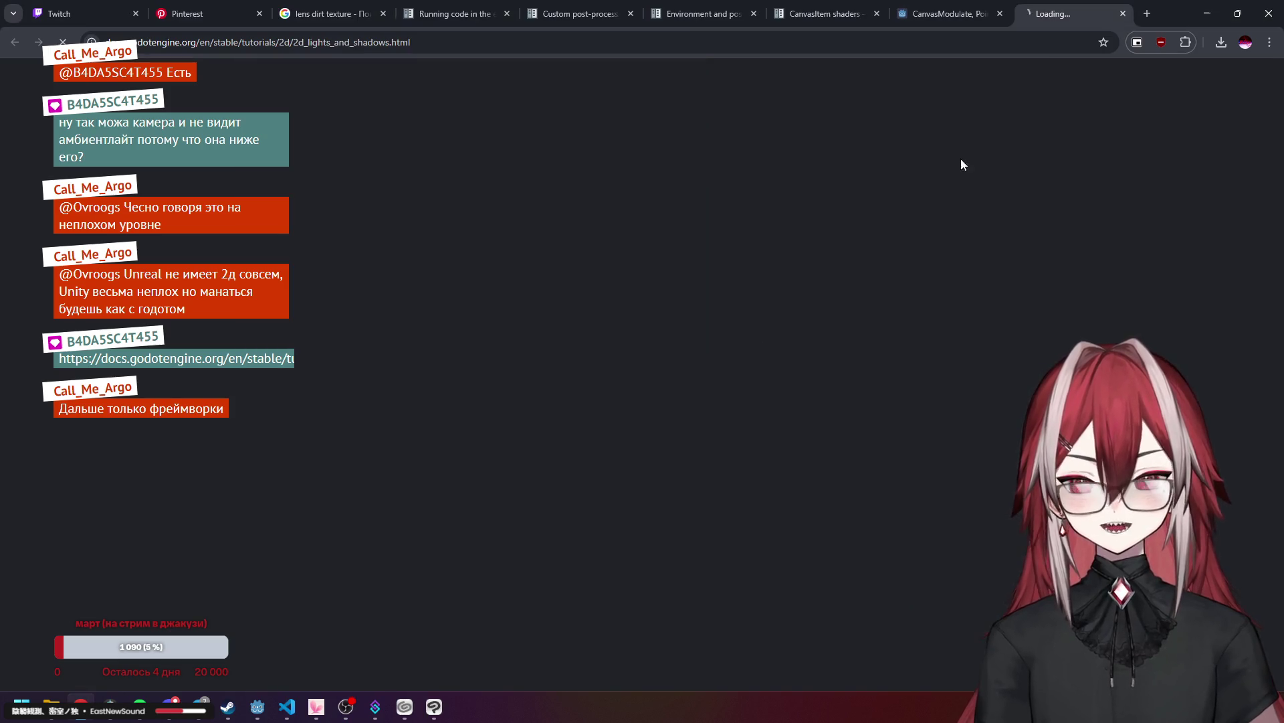
# Step: Scroll through the opening sections of the 2D lights and shadows tutorial
pyautogui.scroll(-5, 703, 212)
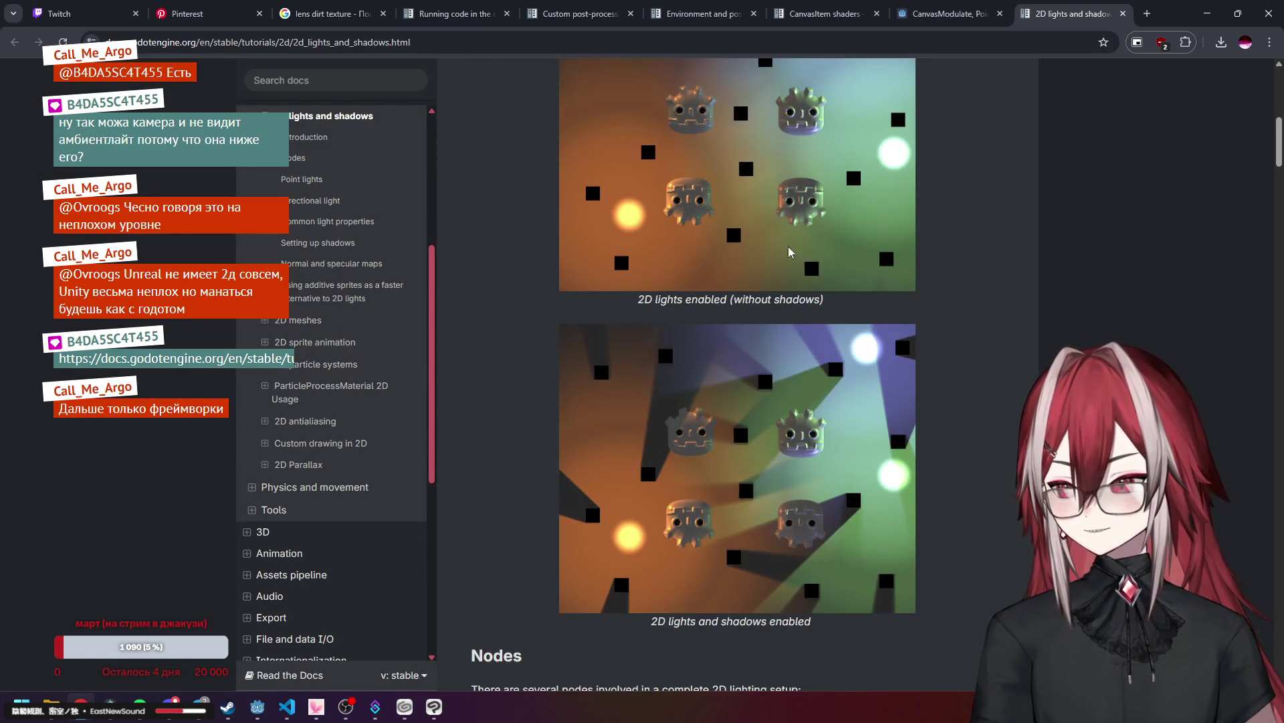
pyautogui.scroll(2, 776, 242)
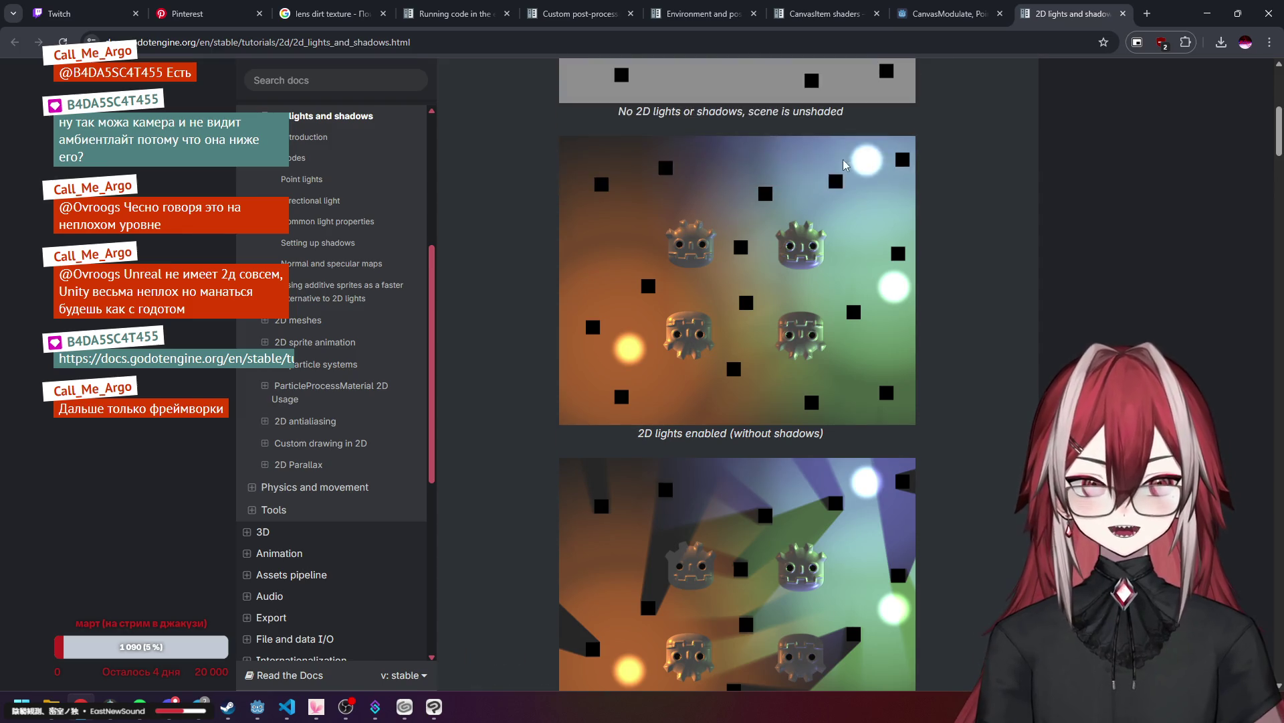
pyautogui.scroll(-6, 843, 221)
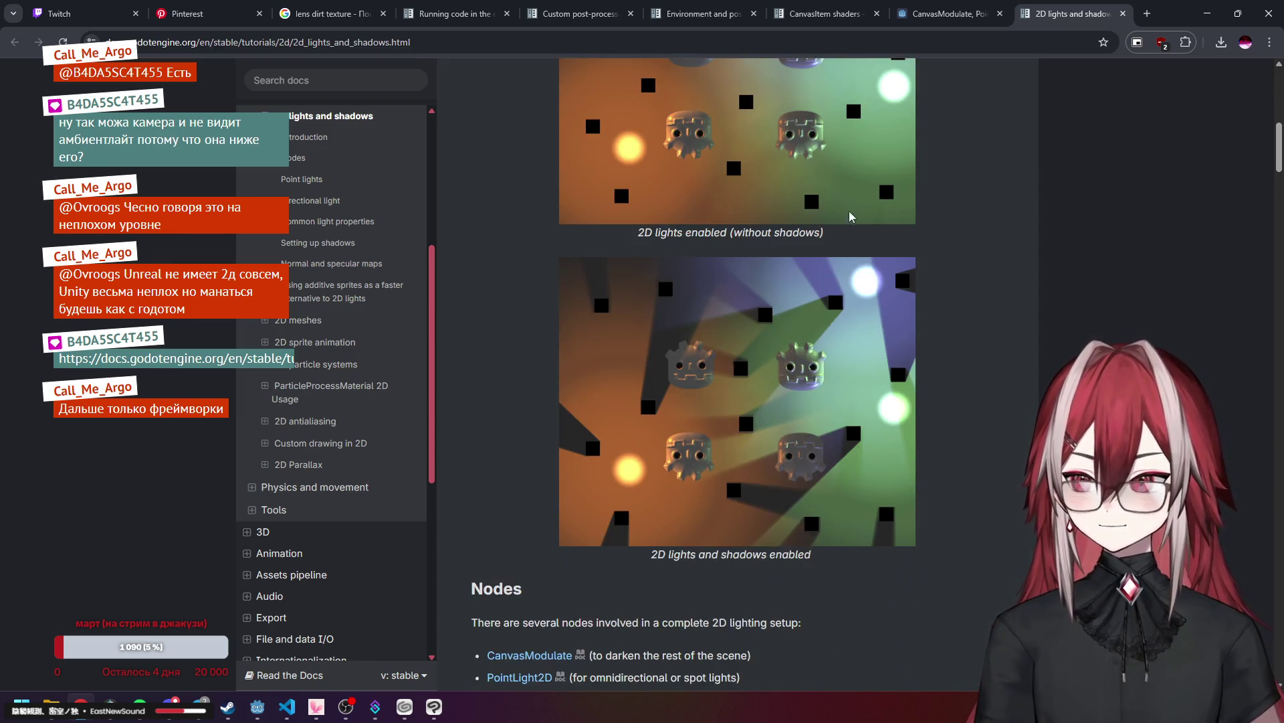
pyautogui.scroll(6, 813, 200)
pyautogui.scroll(-15, 813, 201)
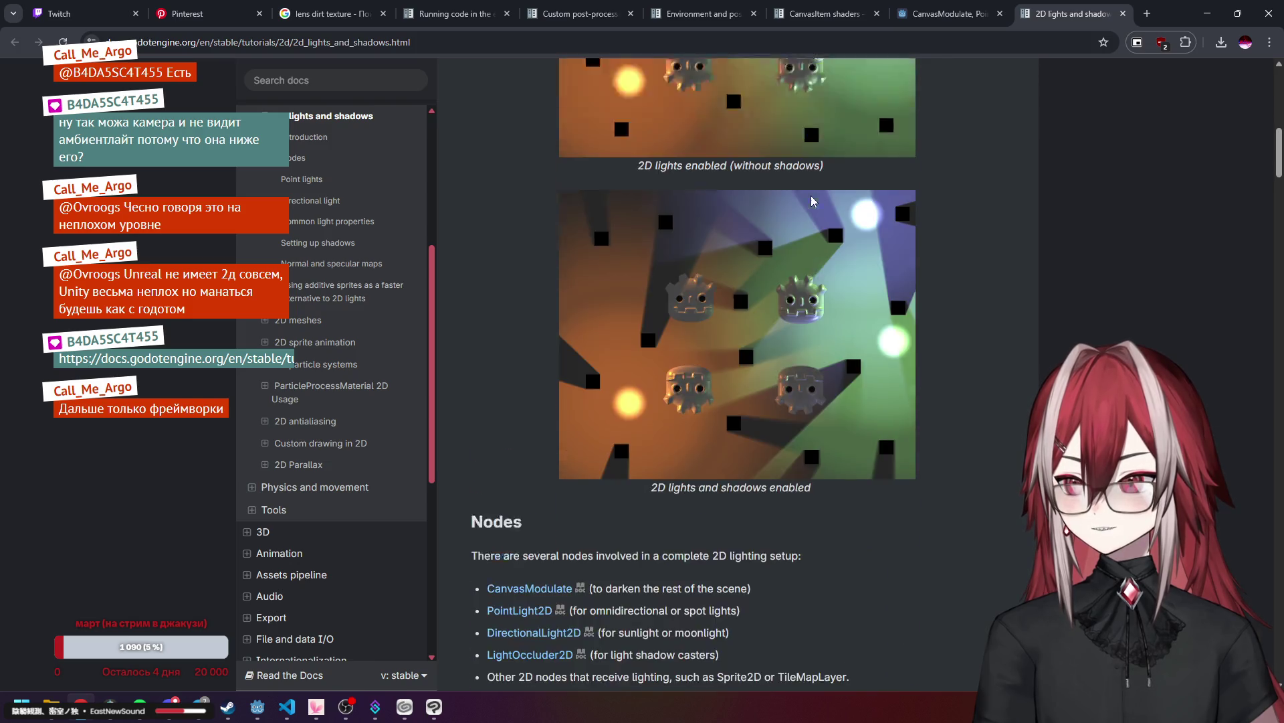
pyautogui.scroll(5, 717, 198)
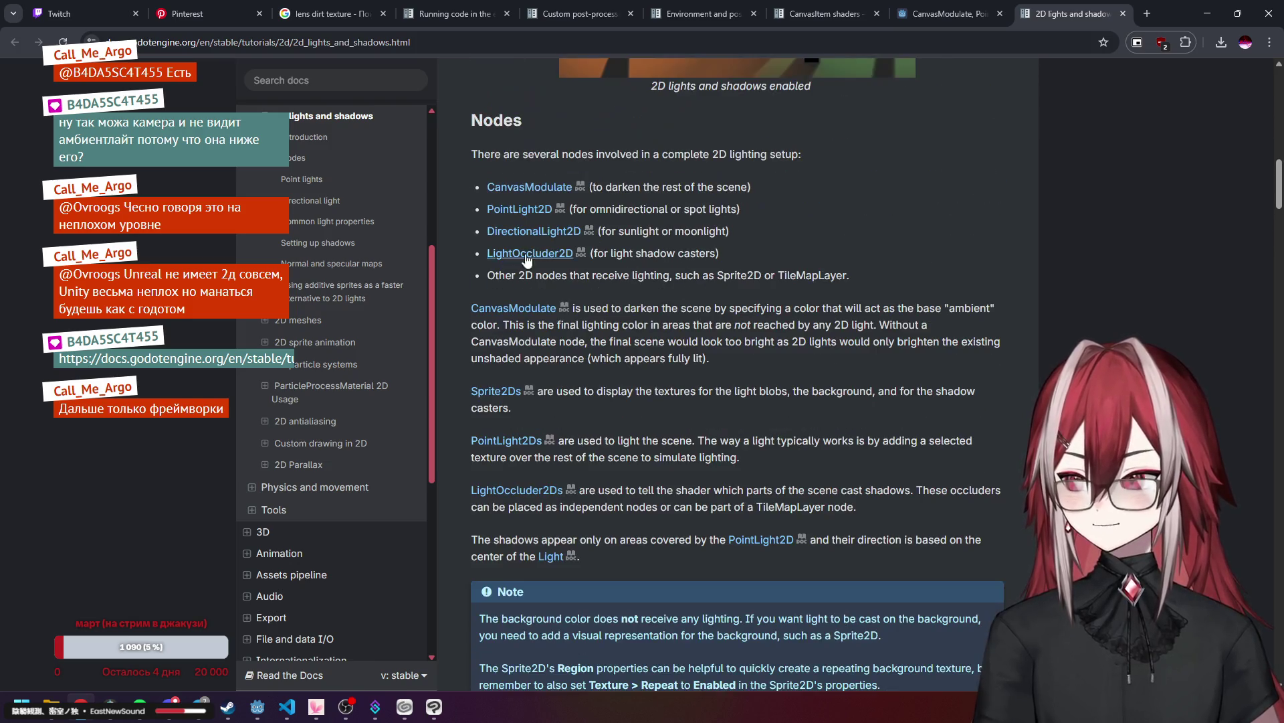
pyautogui.scroll(-20, 672, 250)
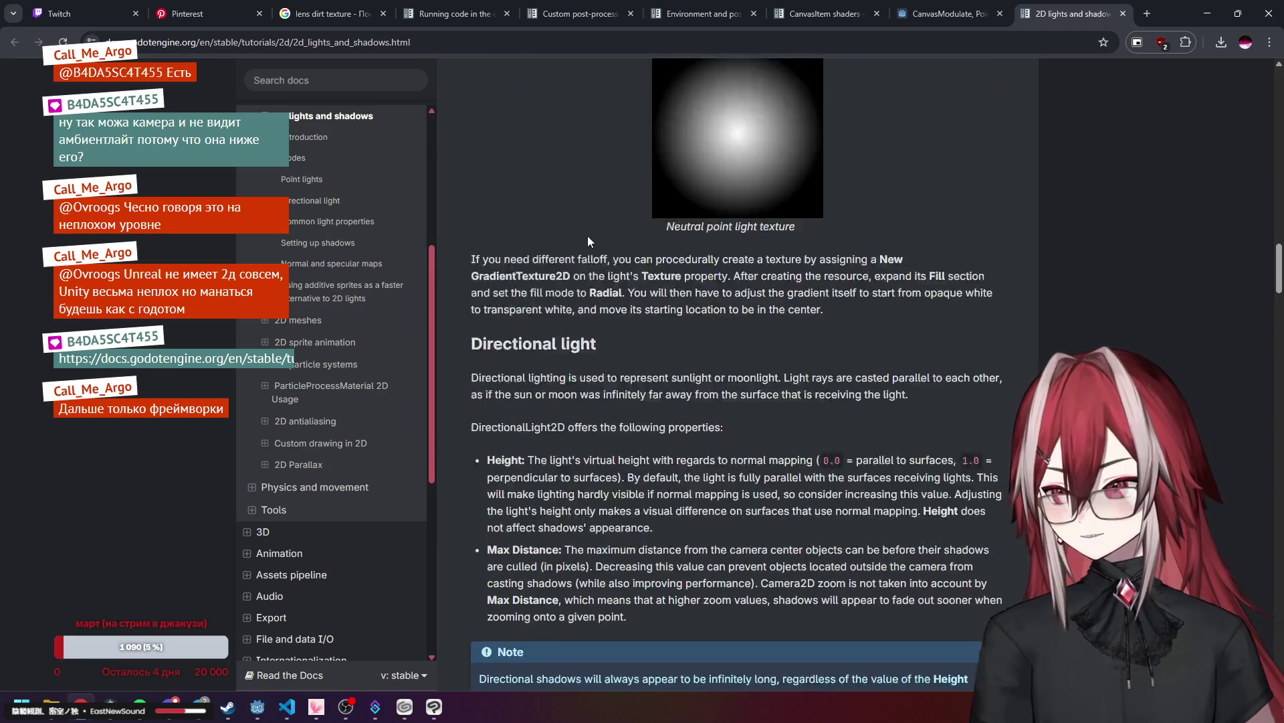
pyautogui.scroll(-14, 579, 230)
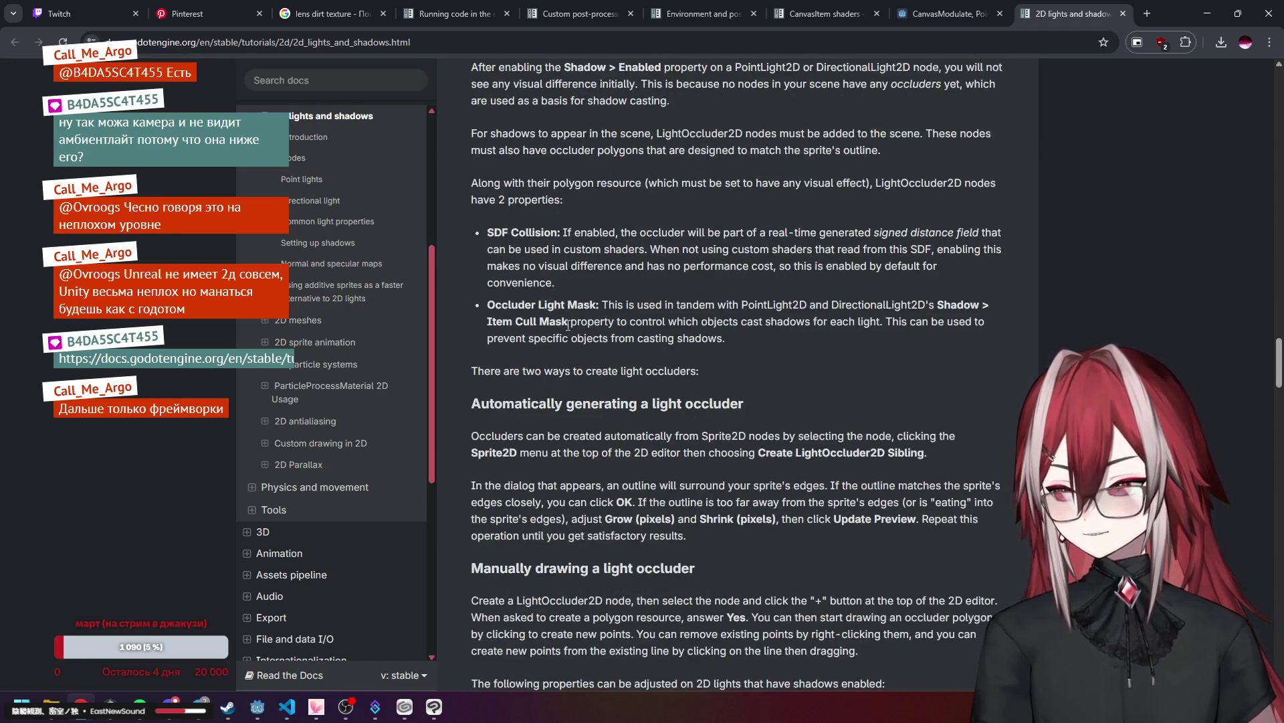
pyautogui.scroll(-20, 811, 334)
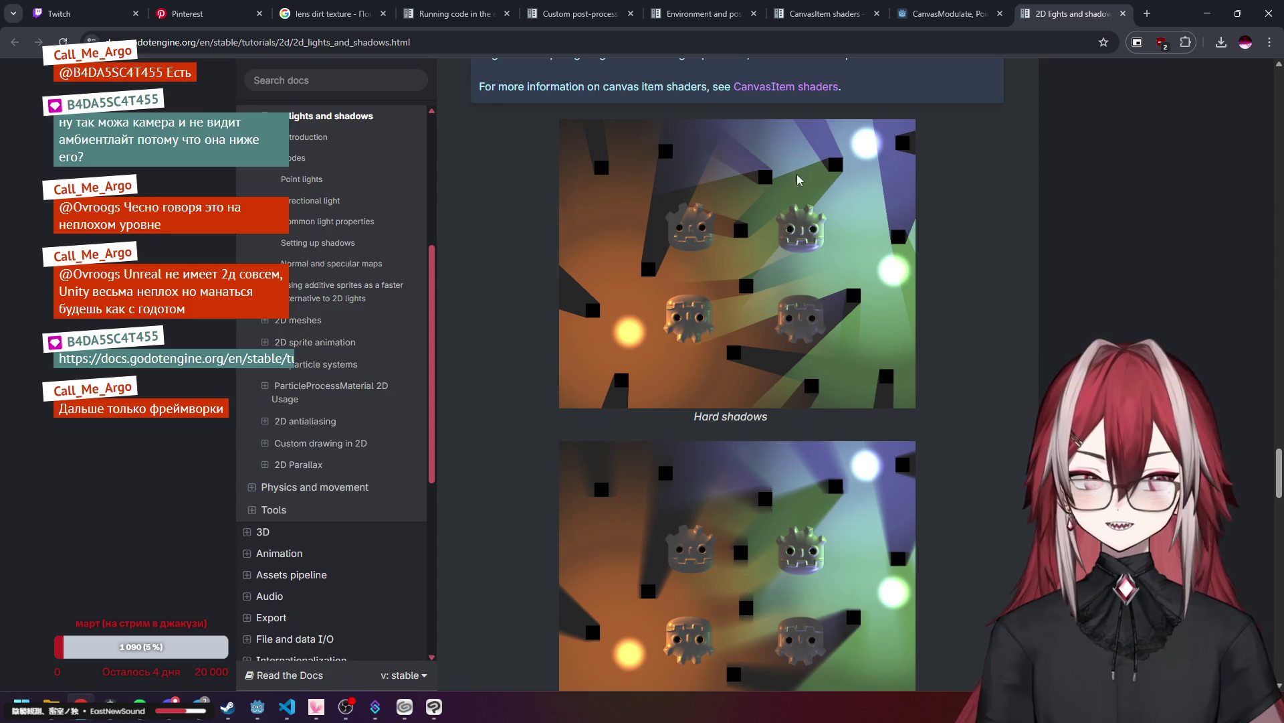
# Step: Read on to the pixel-art lighting note, then bring the VS Code shader editor forward
pyautogui.scroll(-15, 855, 219)
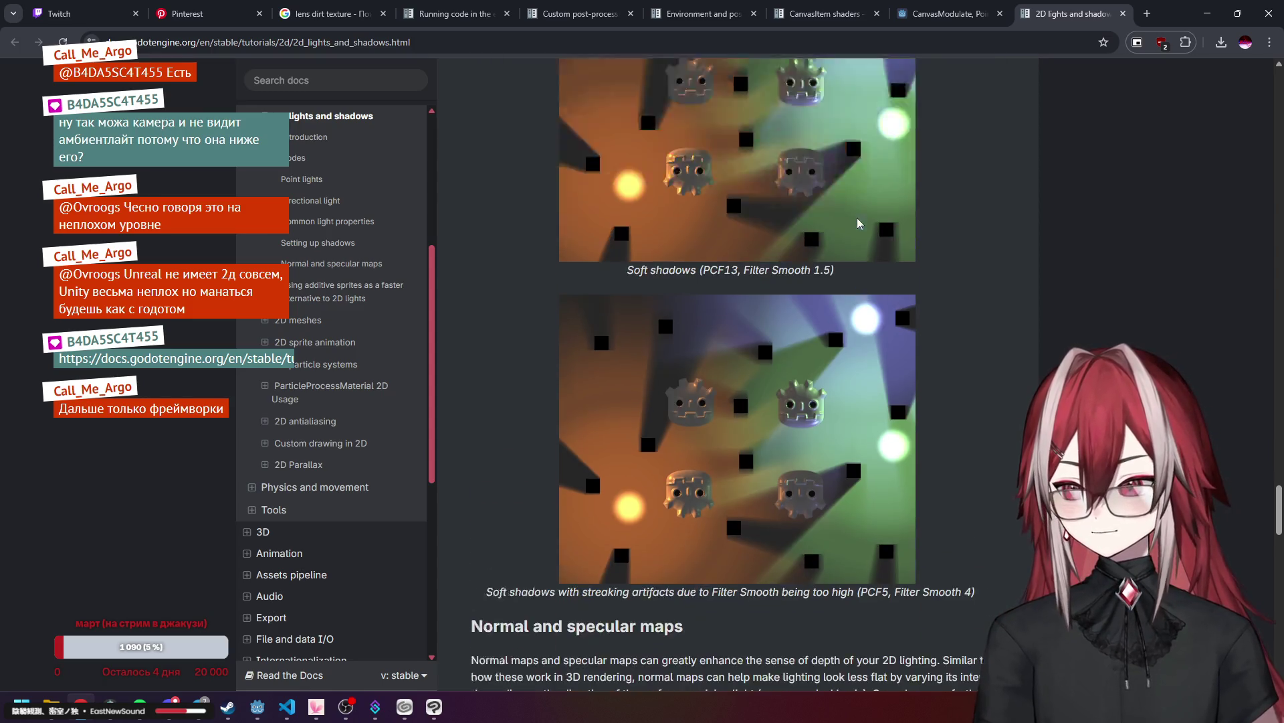
pyautogui.scroll(-20, 856, 219)
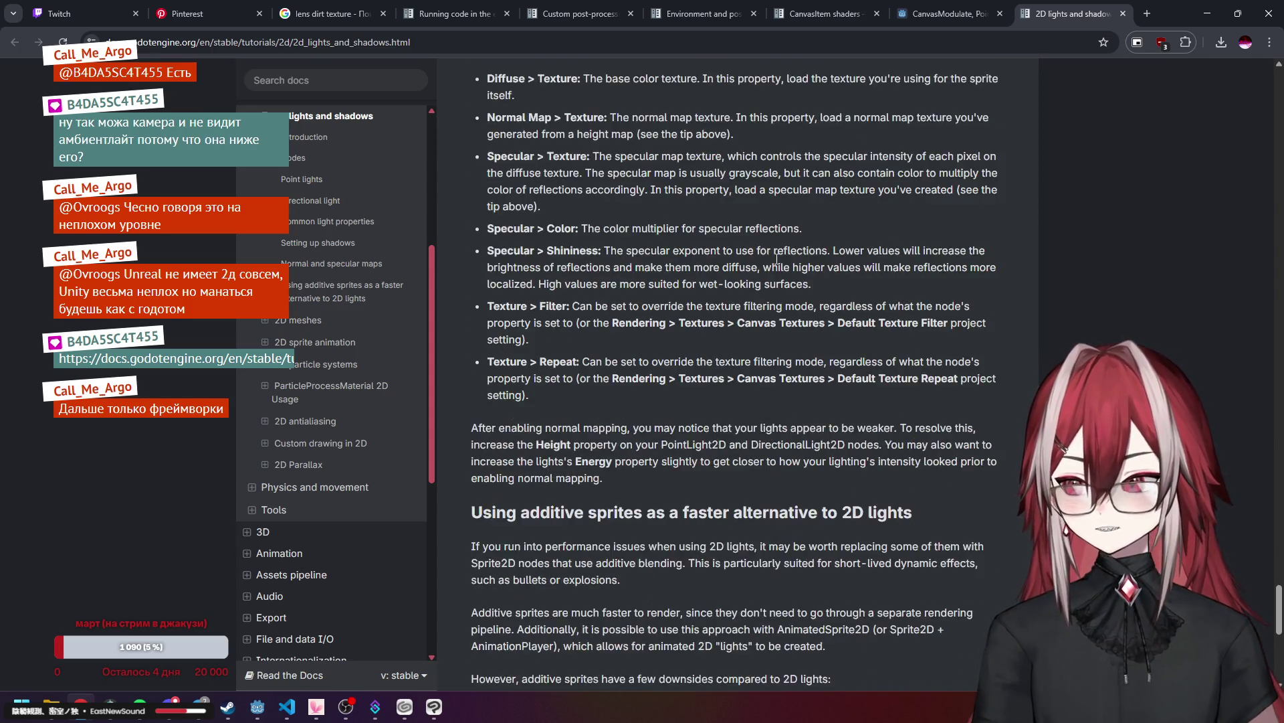
pyautogui.scroll(-8, 776, 258)
pyautogui.moveTo(1279, 650)
pyautogui.mouseDown()
pyautogui.moveTo(1268, 67)
pyautogui.moveTo(1220, 219)
pyautogui.moveTo(1207, 411)
pyautogui.mouseUp()
pyautogui.scroll(3, 1208, 416)
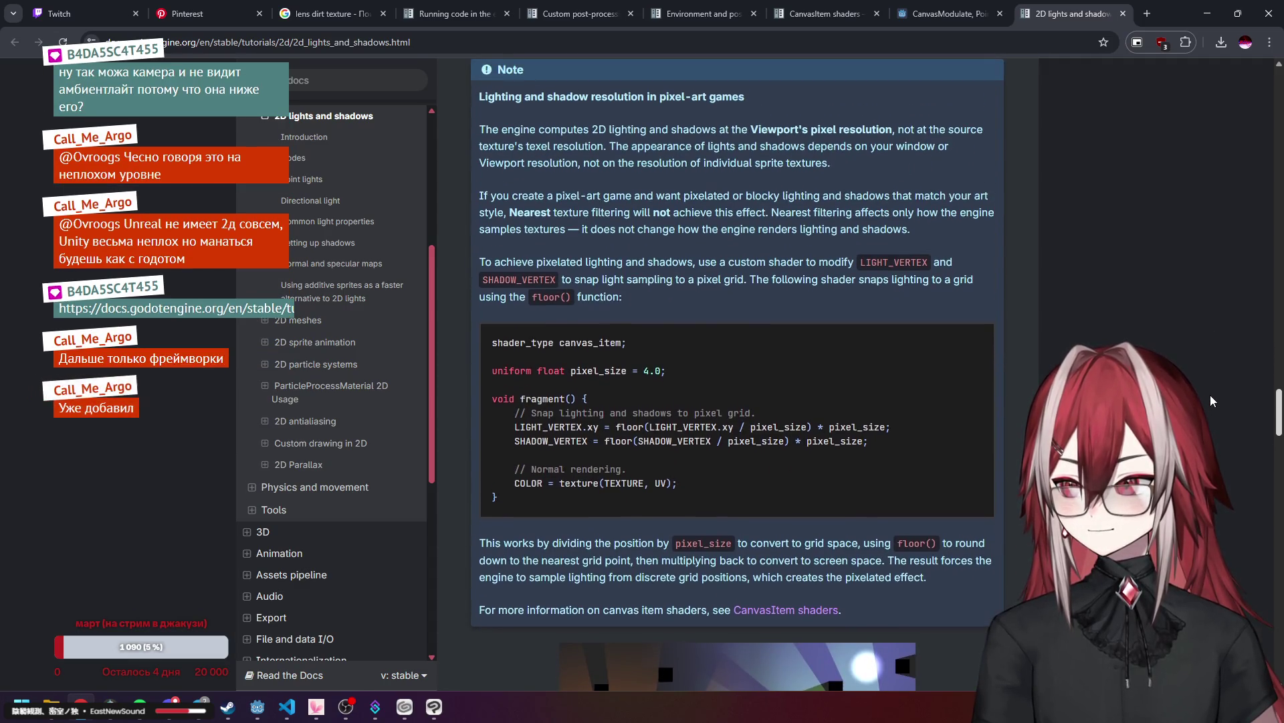
pyautogui.scroll(2, 1210, 394)
pyautogui.scroll(-2, 1211, 384)
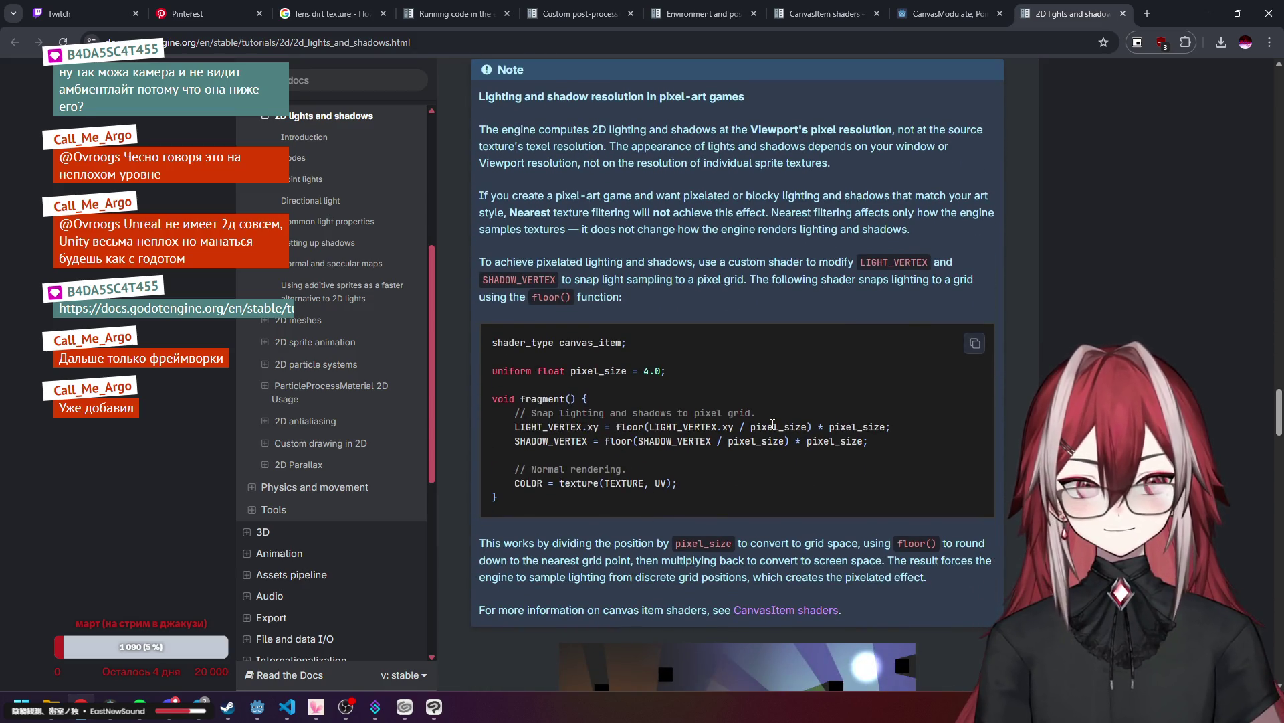
pyautogui.click(355, 706)
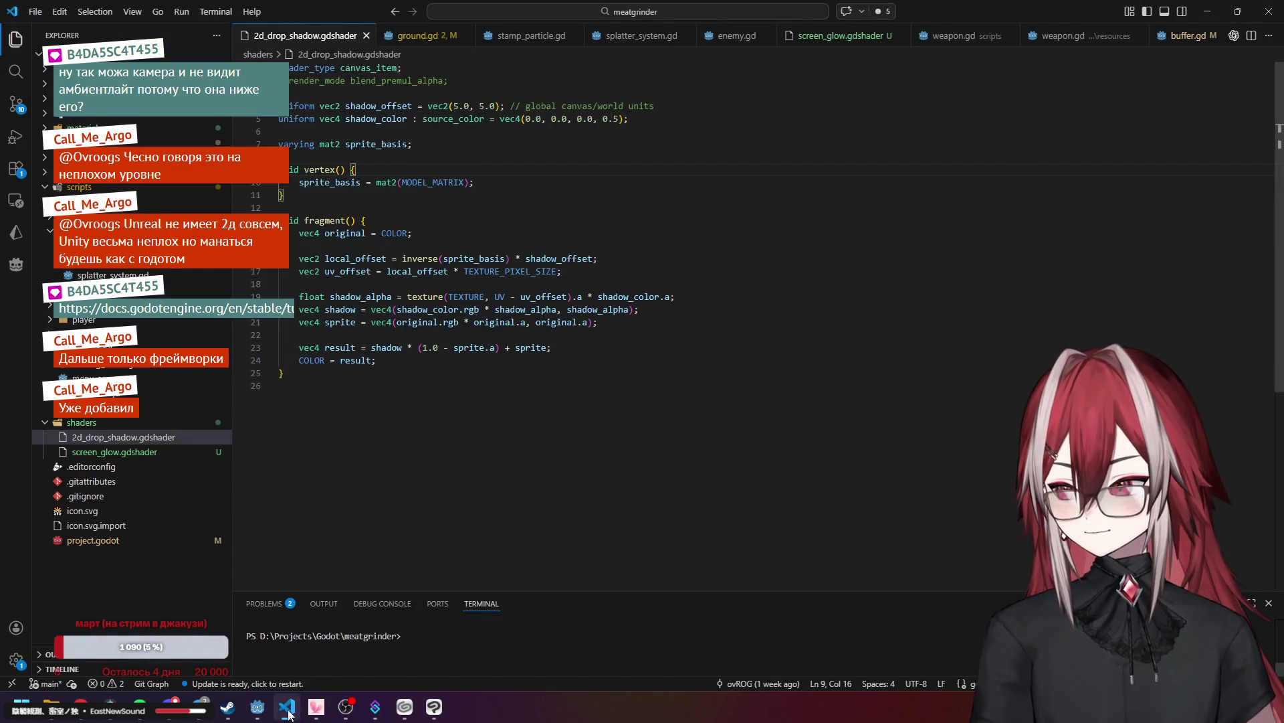
# Step: Read the pixel-snapping LIGHT_VERTEX shader example in the docs, then return to 2d_drop_shadow.gdshader
pyautogui.click(357, 705)
pyautogui.scroll(15, 878, 363)
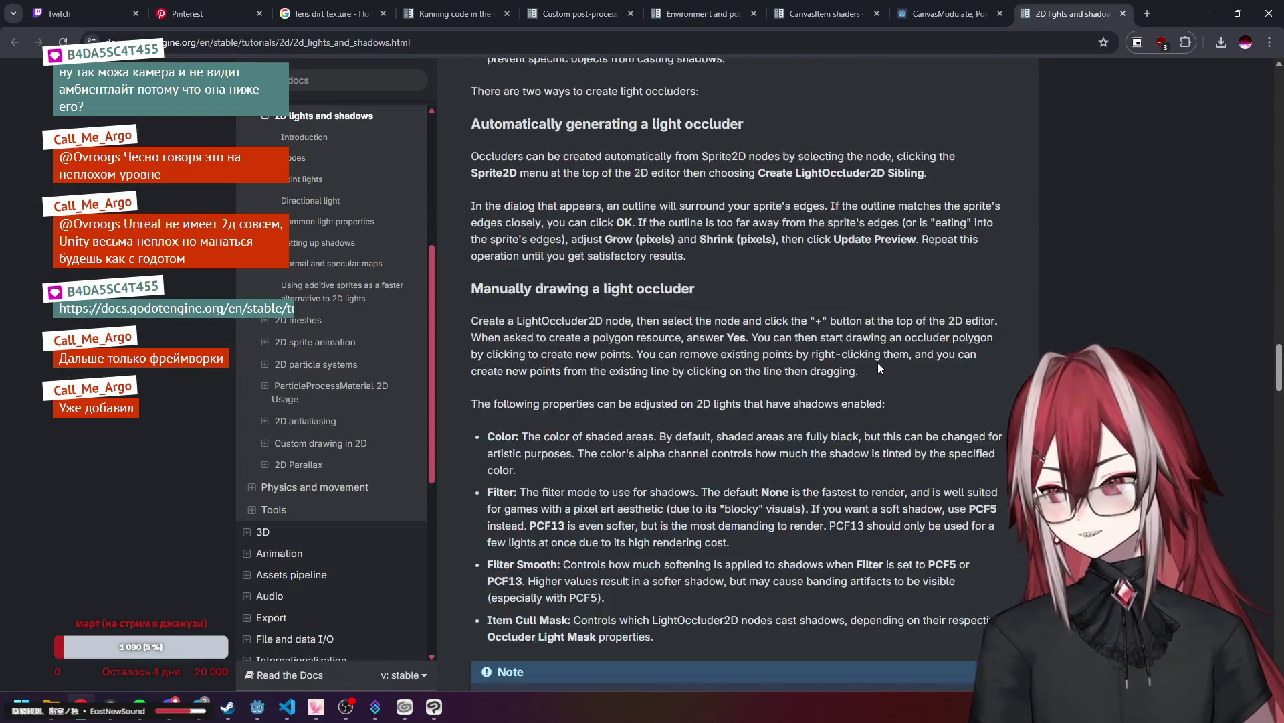
pyautogui.scroll(20, 877, 363)
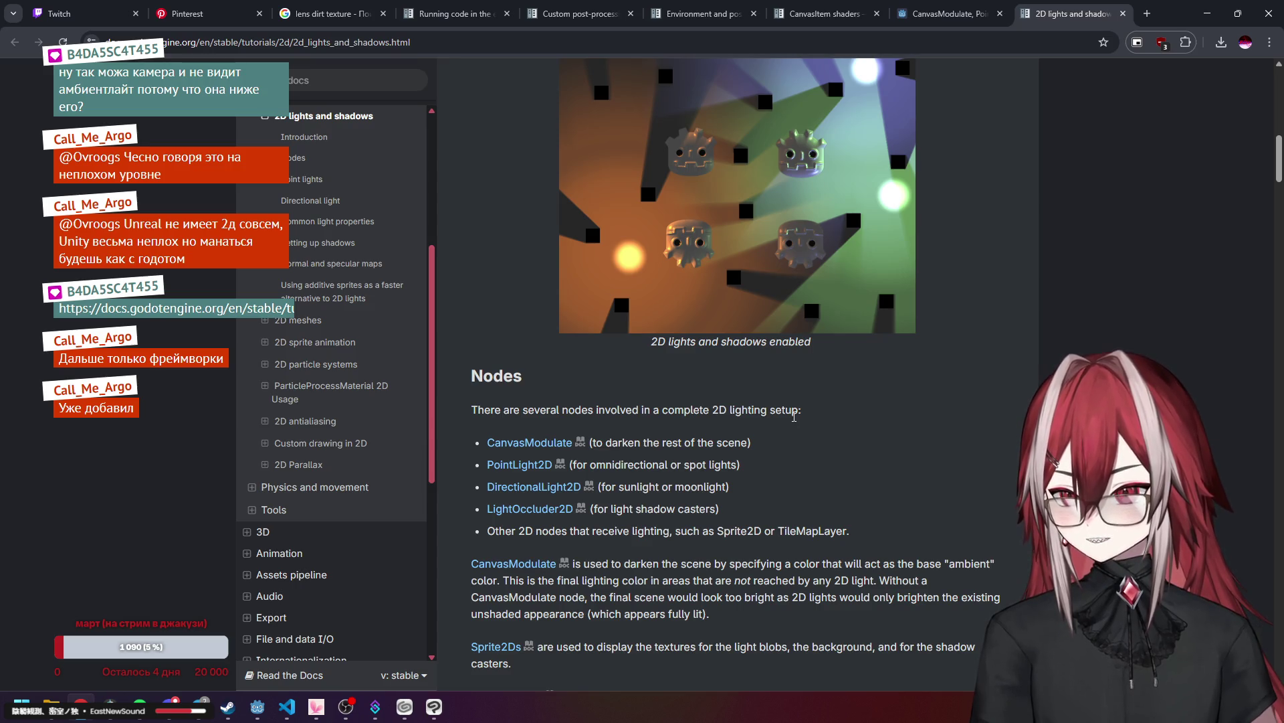
pyautogui.scroll(-18, 794, 414)
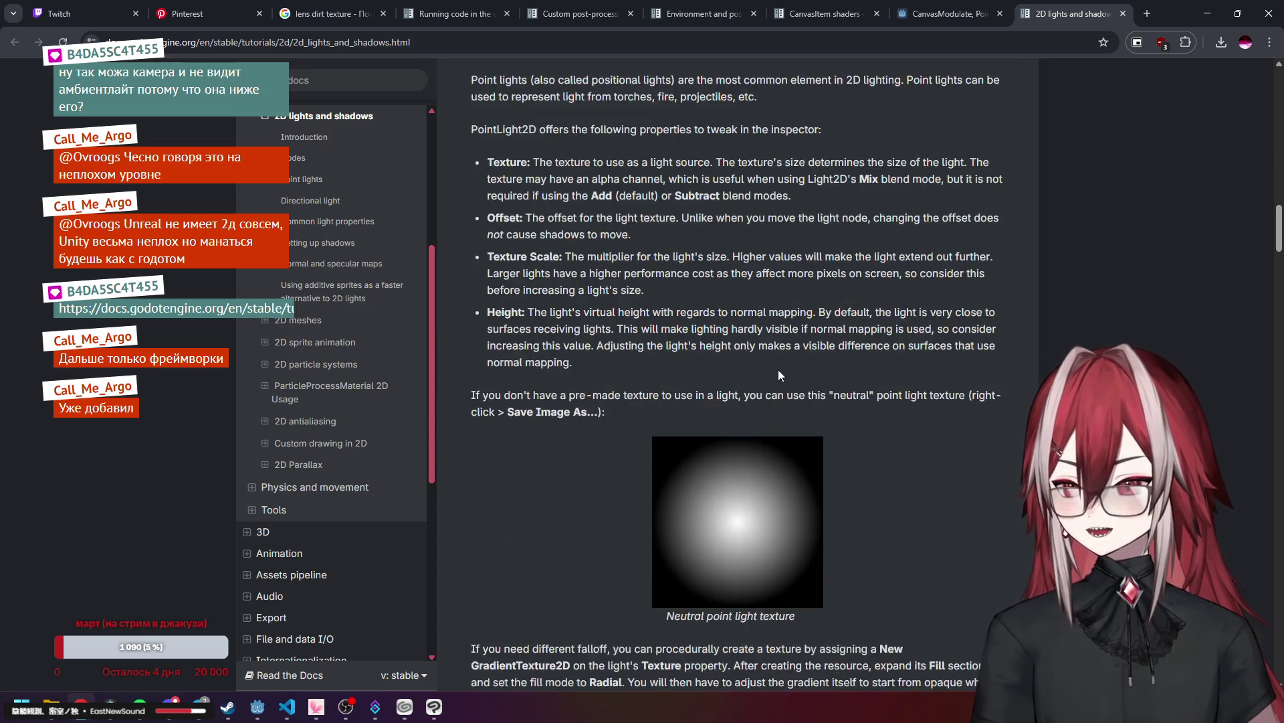
pyautogui.scroll(-15, 779, 374)
pyautogui.moveTo(1271, 392); pyautogui.dragTo(1272, 419)
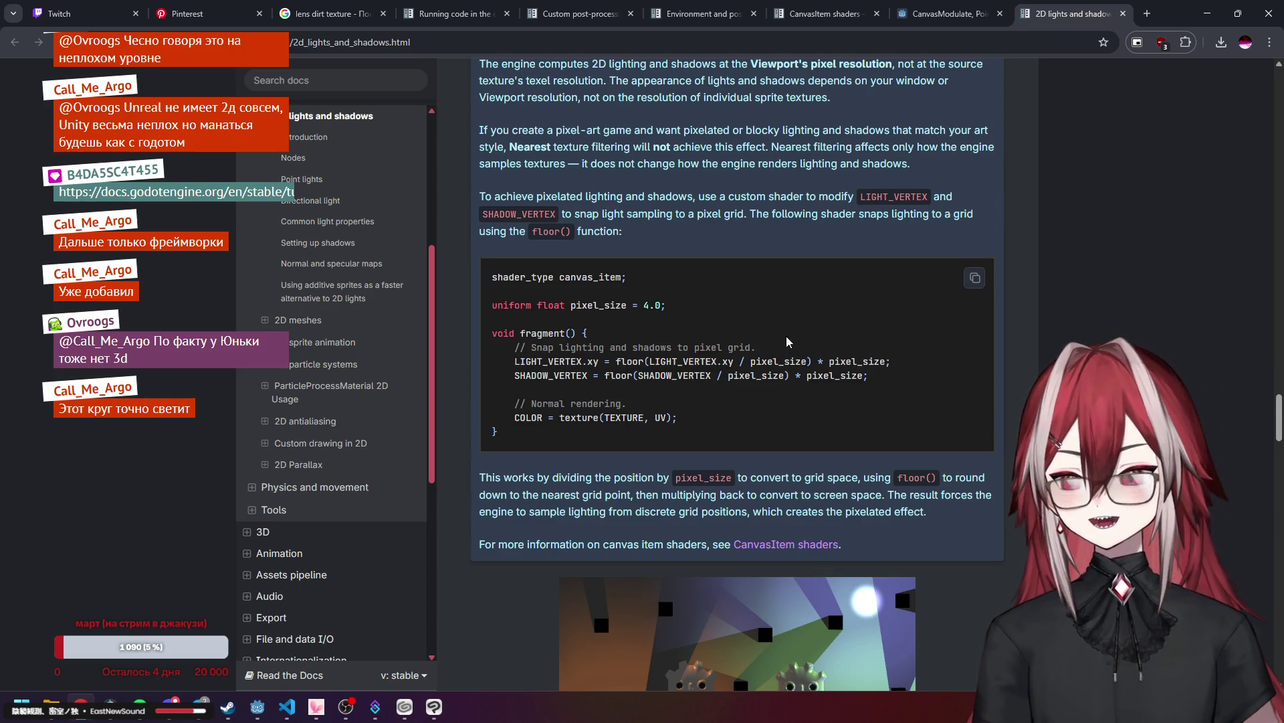
pyautogui.scroll(-3, 786, 342)
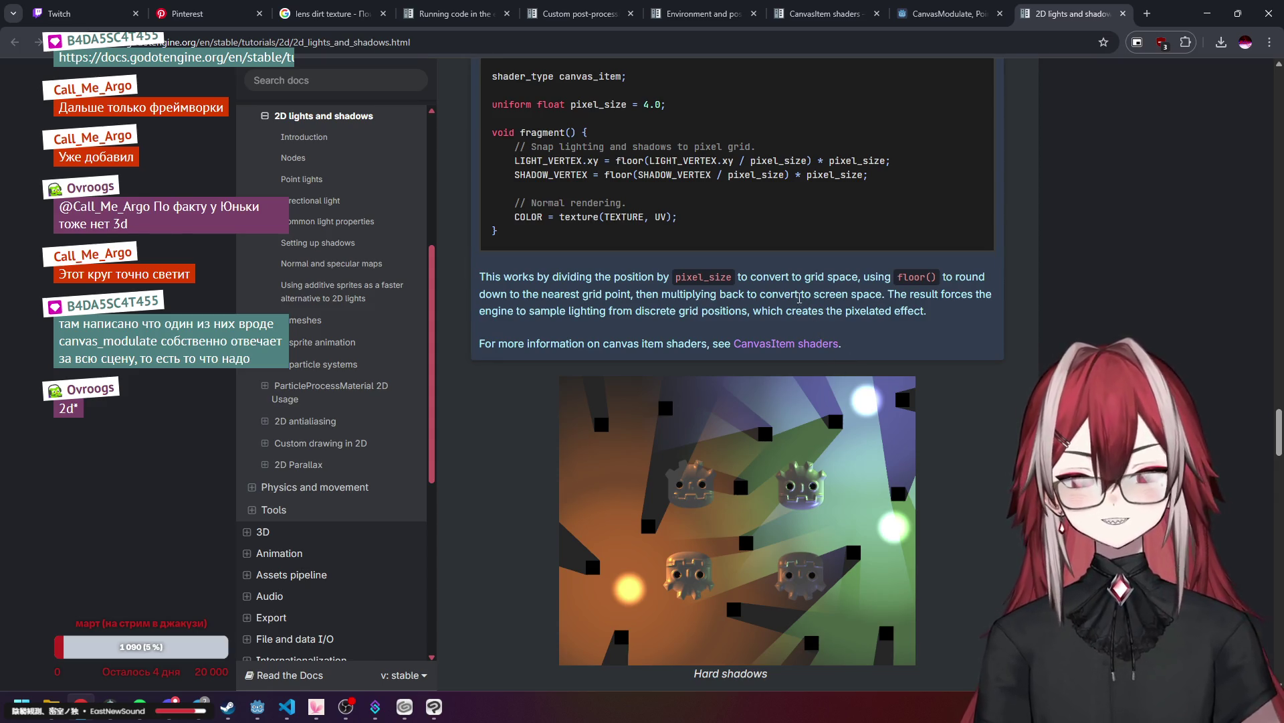
pyautogui.click(287, 708)
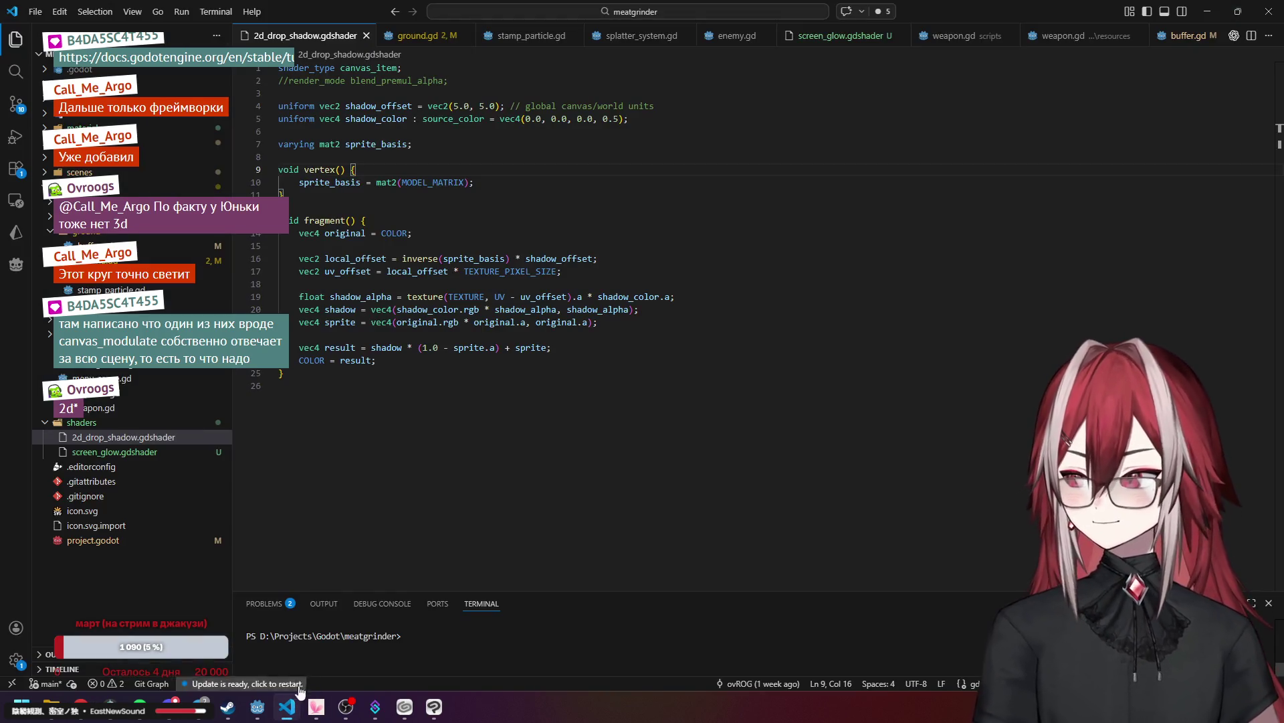
# Step: In the Godot editor, darken TestScene's Modulate to grey 757575 and maximise the window
pyautogui.click(265, 714)
pyautogui.press('super+Down')
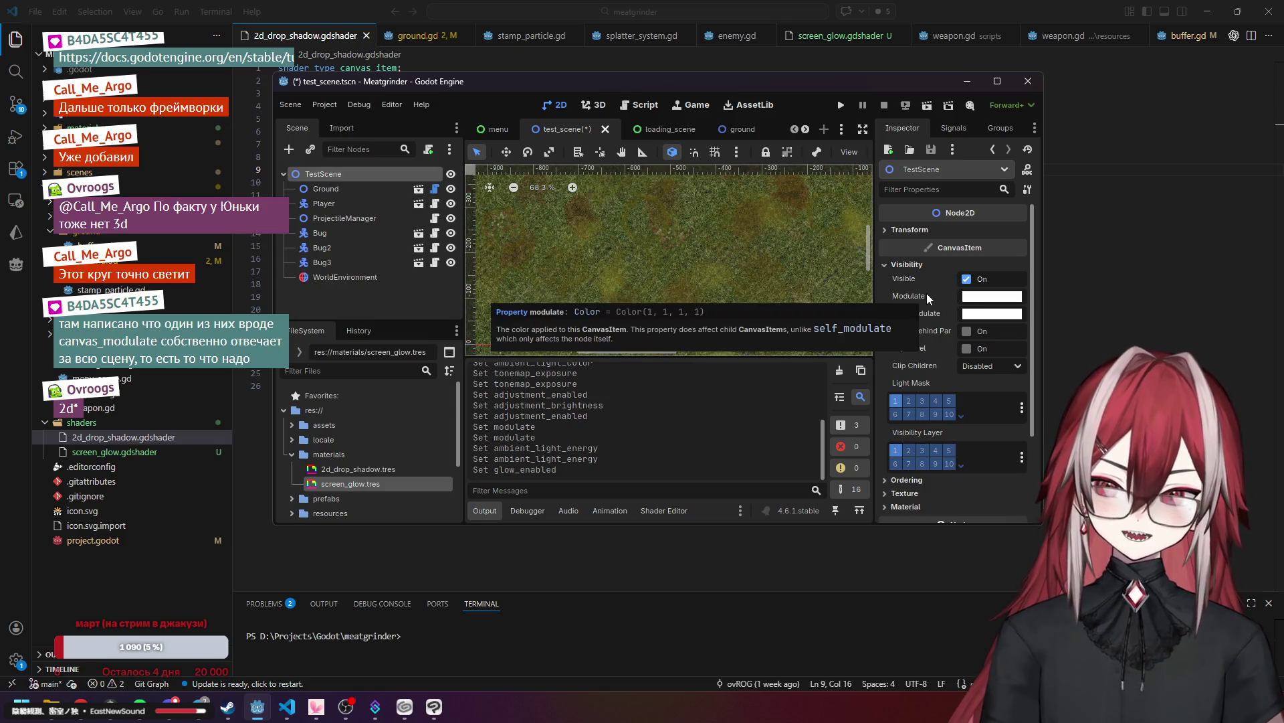
pyautogui.click(979, 298)
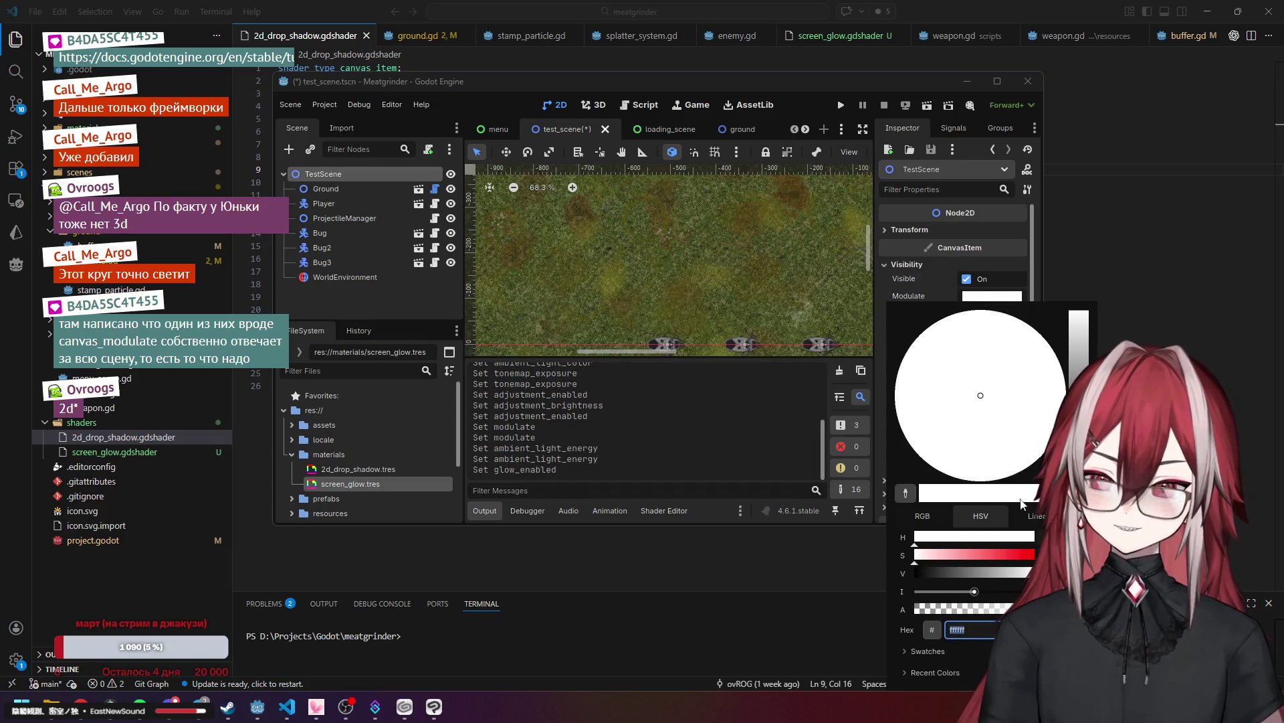
pyautogui.moveTo(1034, 572); pyautogui.dragTo(969, 572)
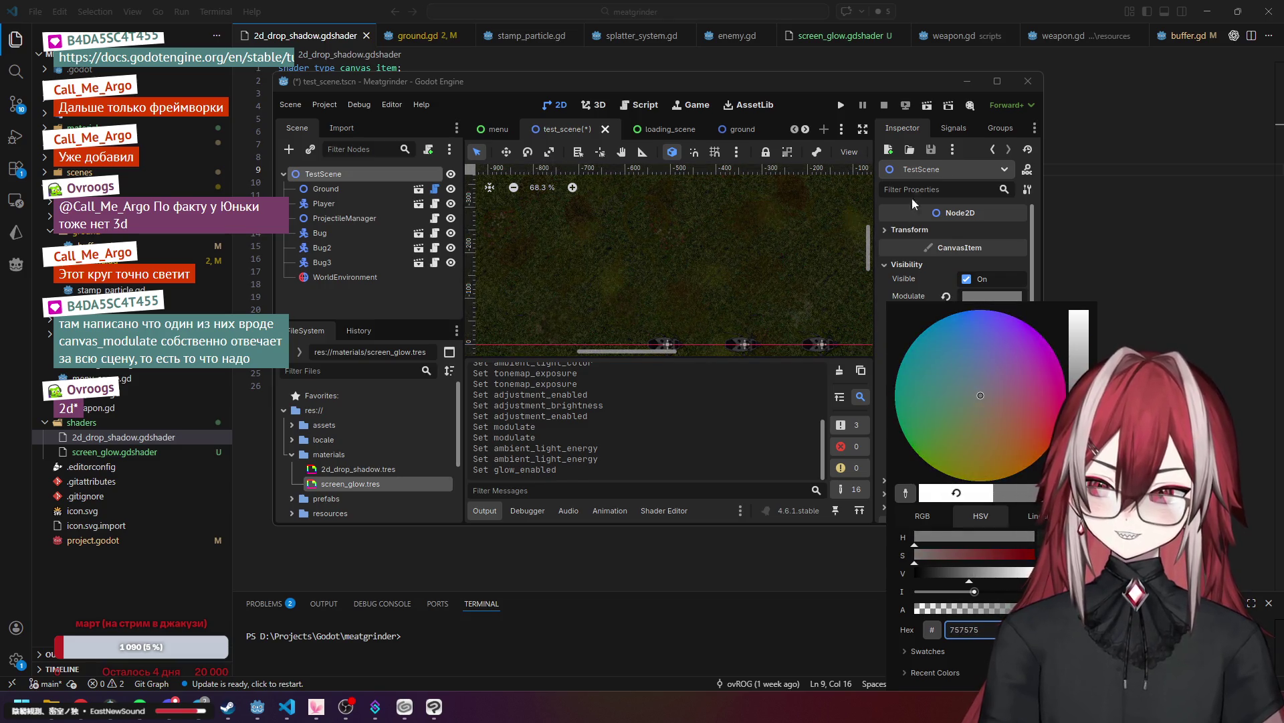
pyautogui.click(996, 82)
pyautogui.click(997, 81)
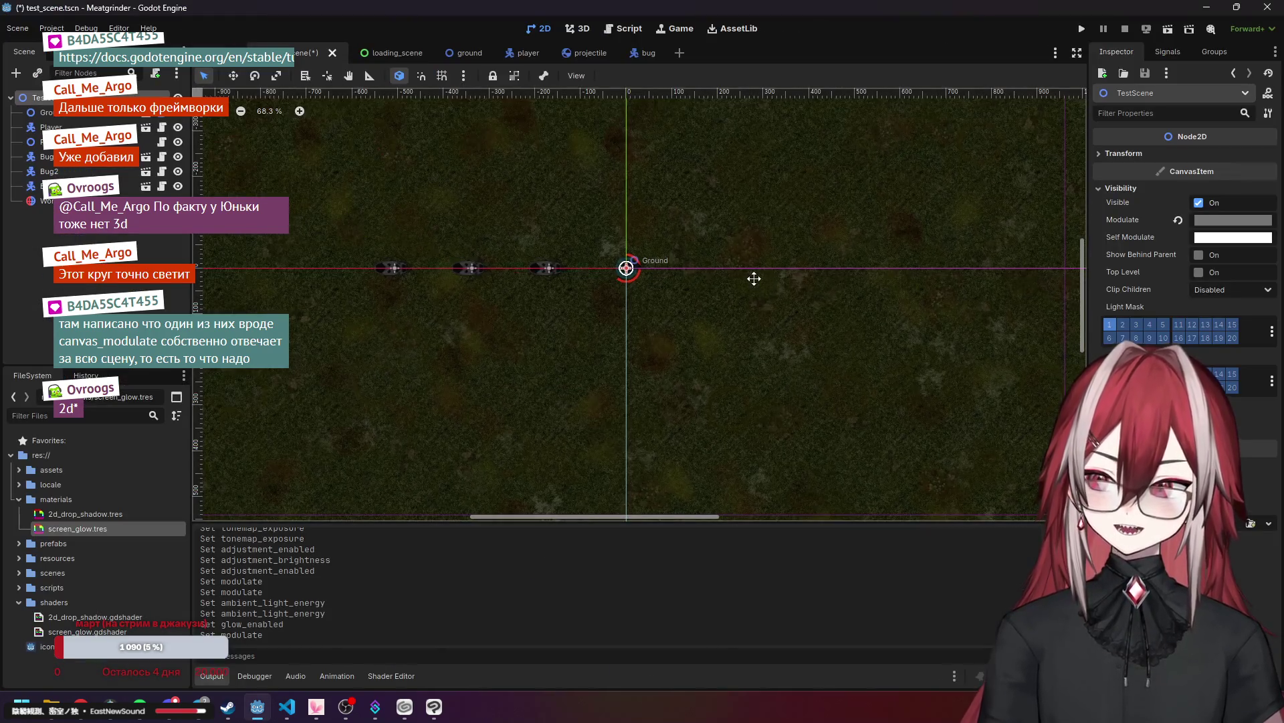
pyautogui.scroll(8, 592, 264)
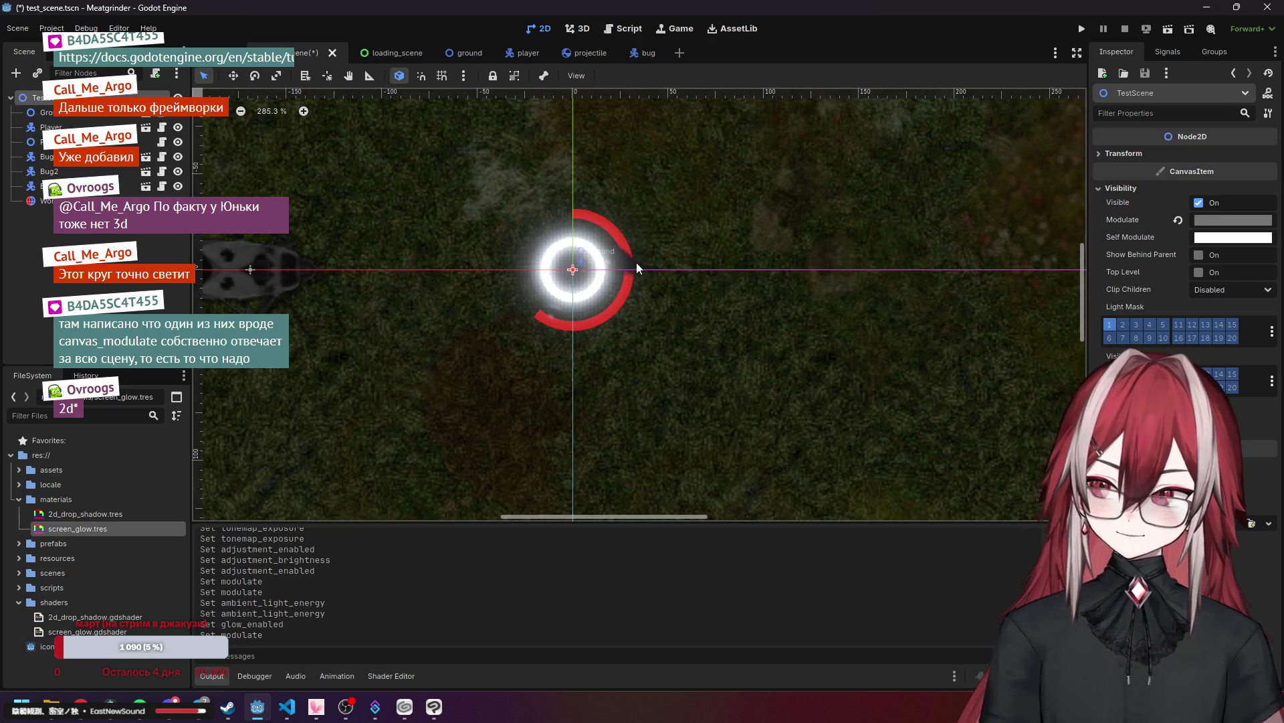
# Step: Set TestScene's Modulate back to white, then return to the 2D lights docs
pyautogui.click(1235, 219)
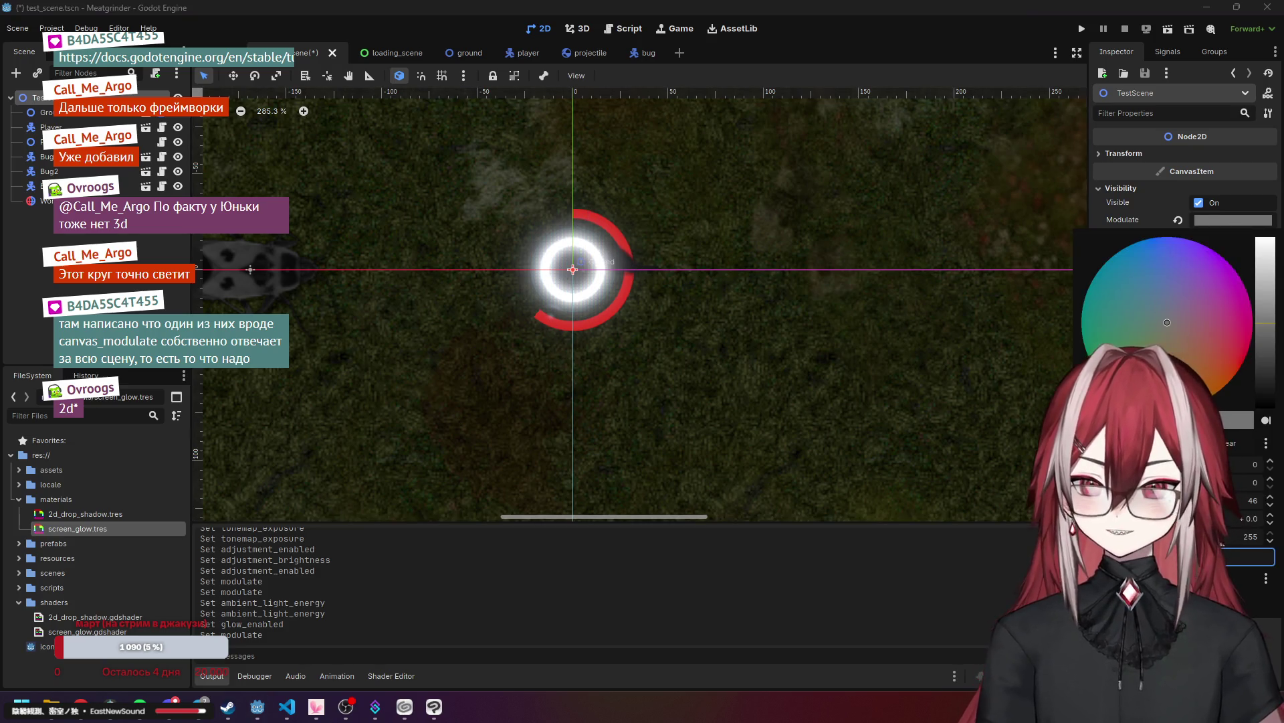
pyautogui.moveTo(1154, 500); pyautogui.dragTo(1221, 500)
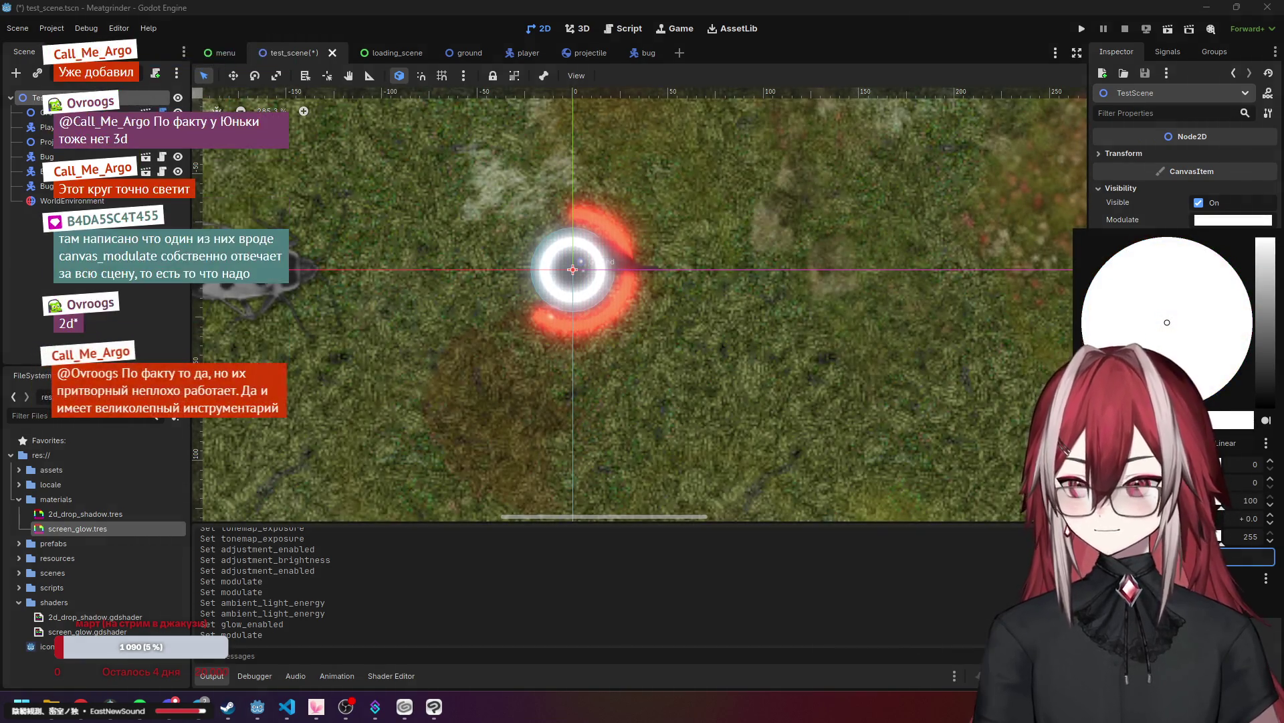
pyautogui.click(887, 369)
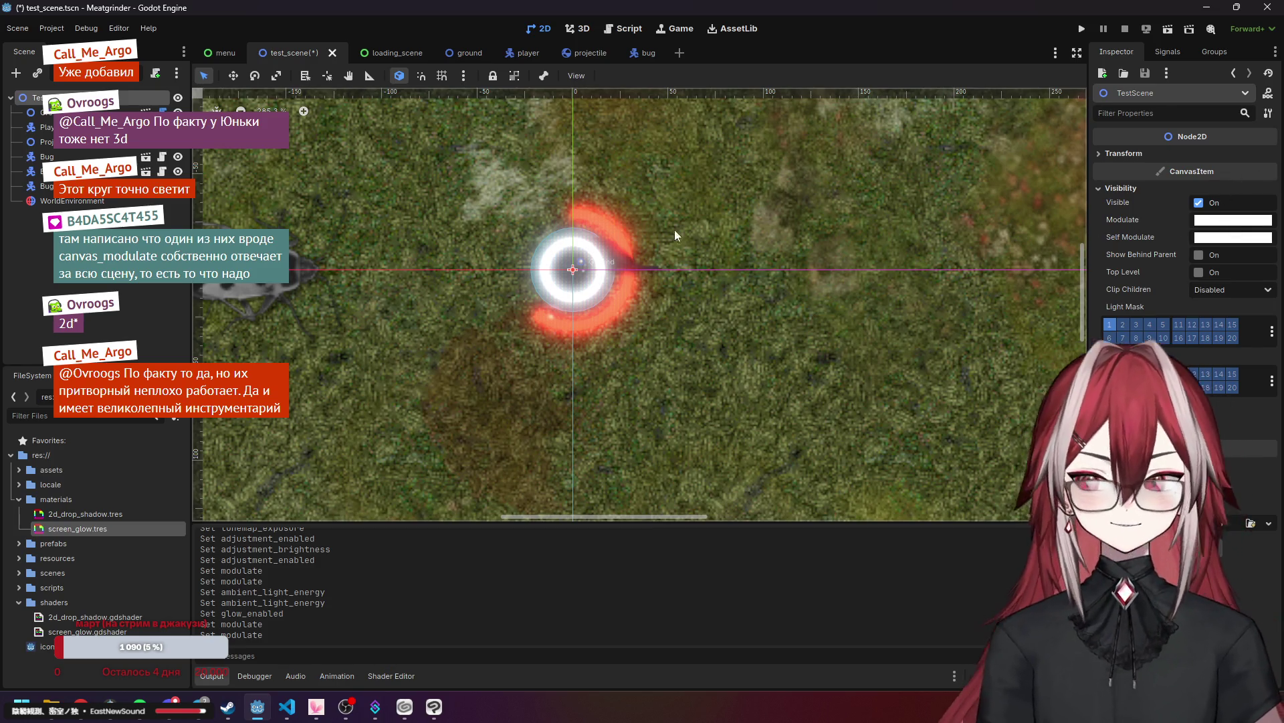
pyautogui.scroll(-8, 719, 272)
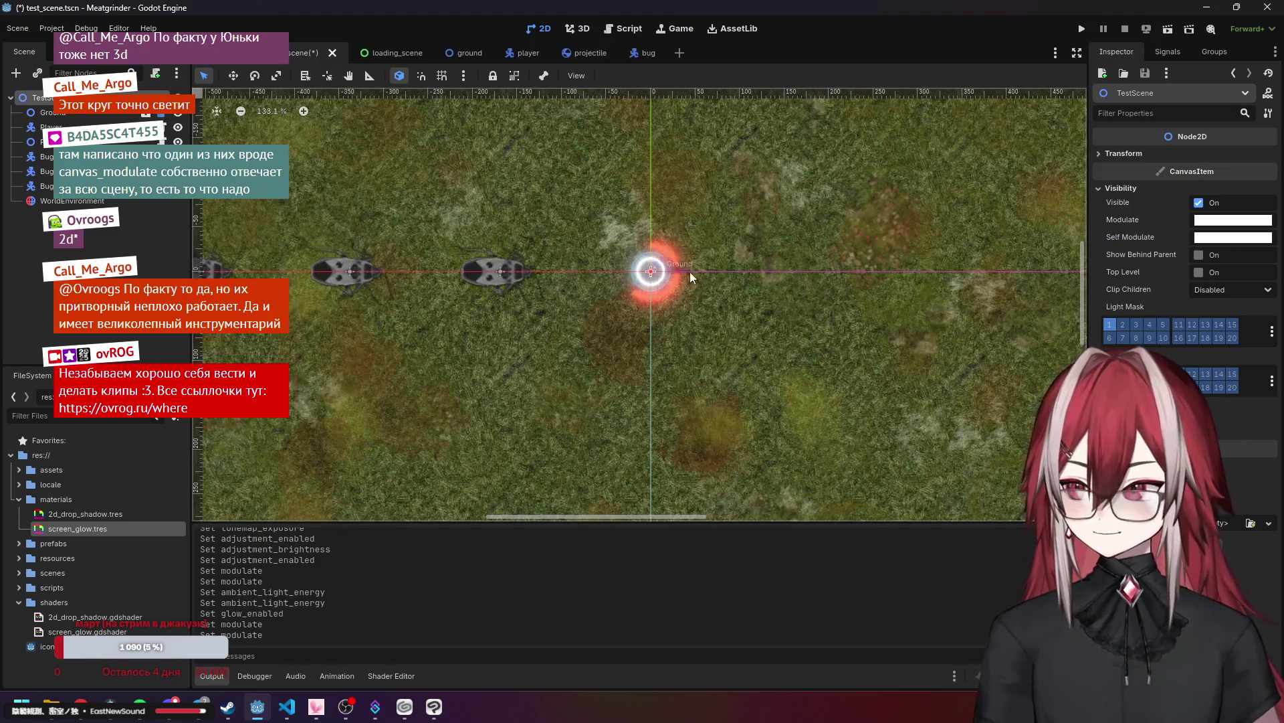
pyautogui.hotkey('alt', 'Tab')
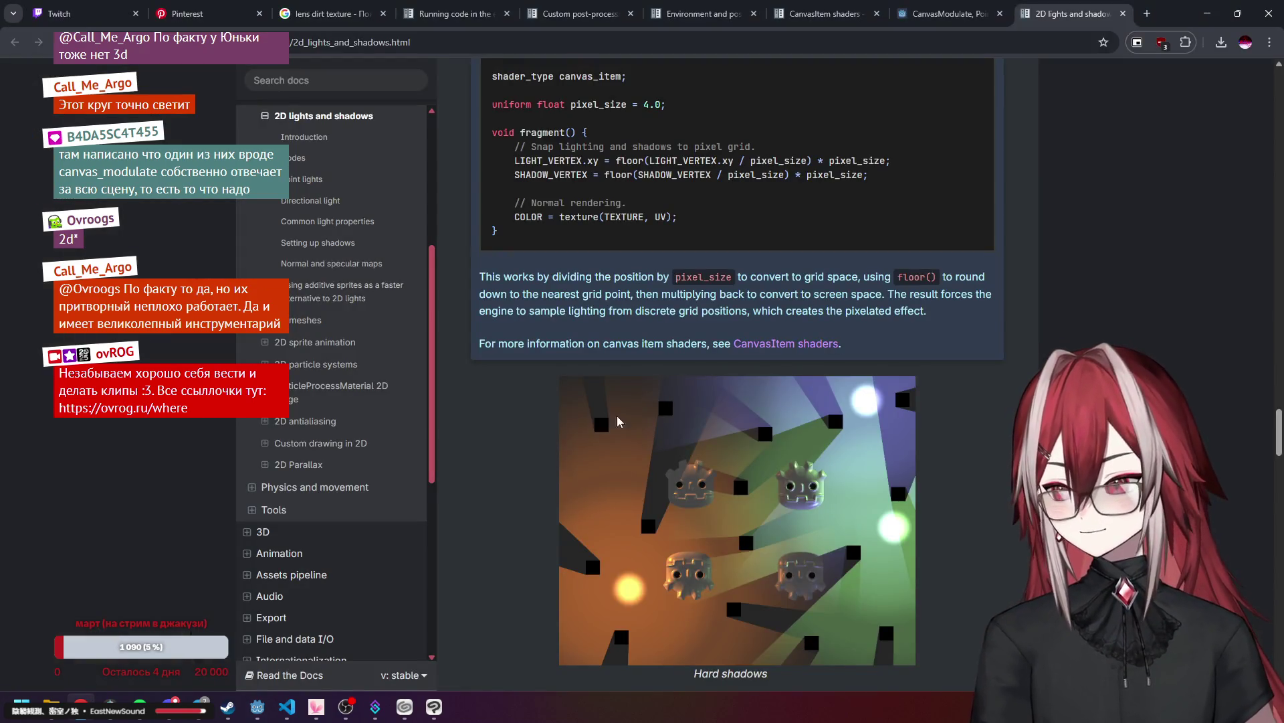
# Step: Scroll up and down through the 2D lights docs page
pyautogui.scroll(2, 557, 355)
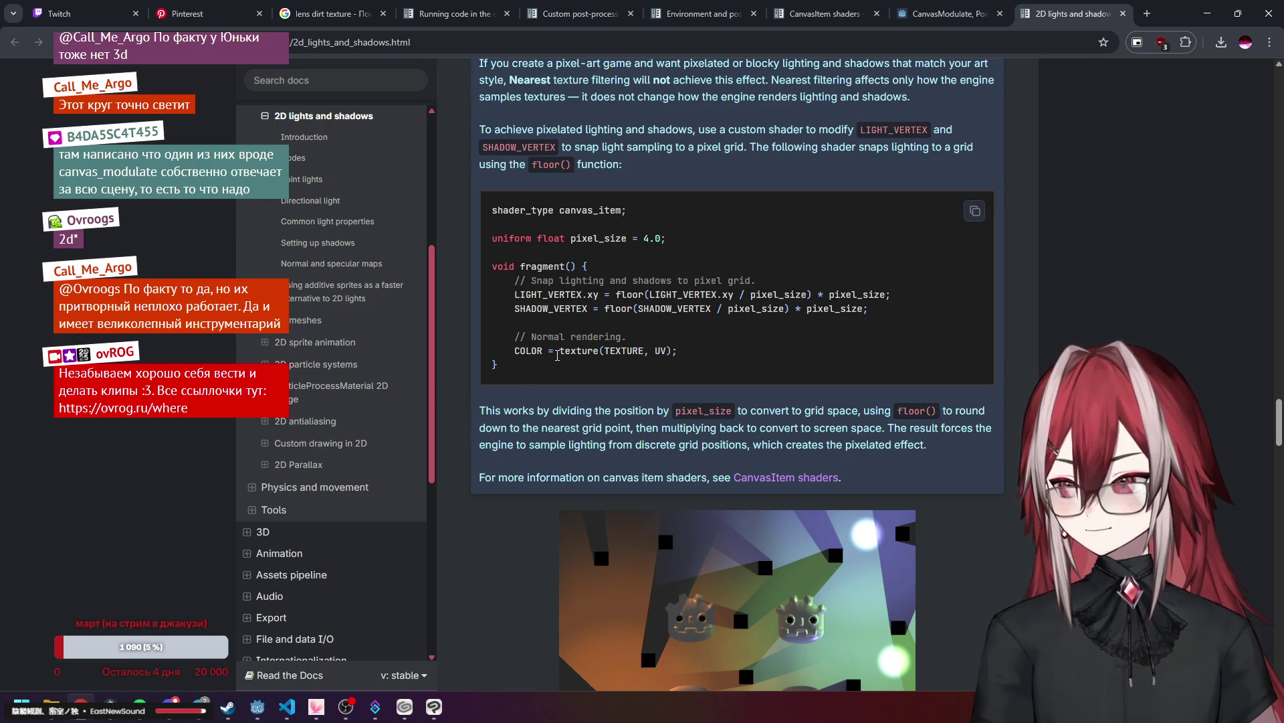
pyautogui.scroll(-1, 557, 355)
pyautogui.scroll(2, 719, 324)
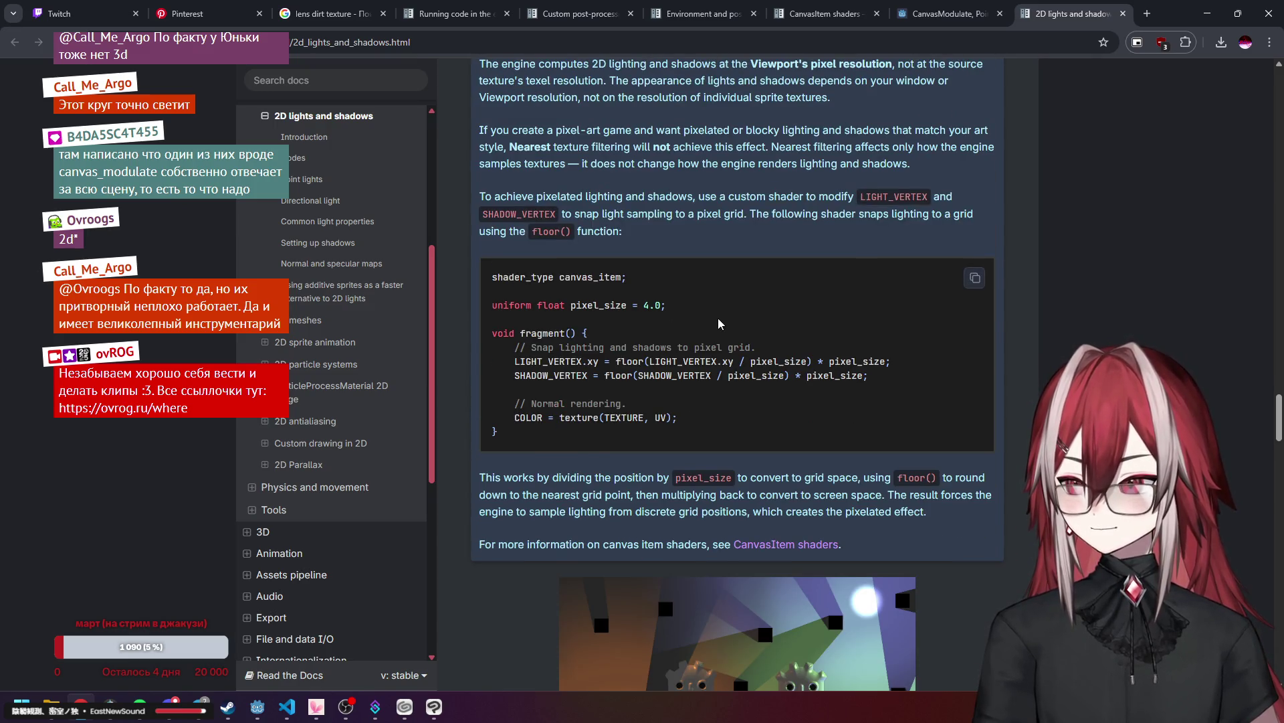
pyautogui.scroll(-2, 720, 324)
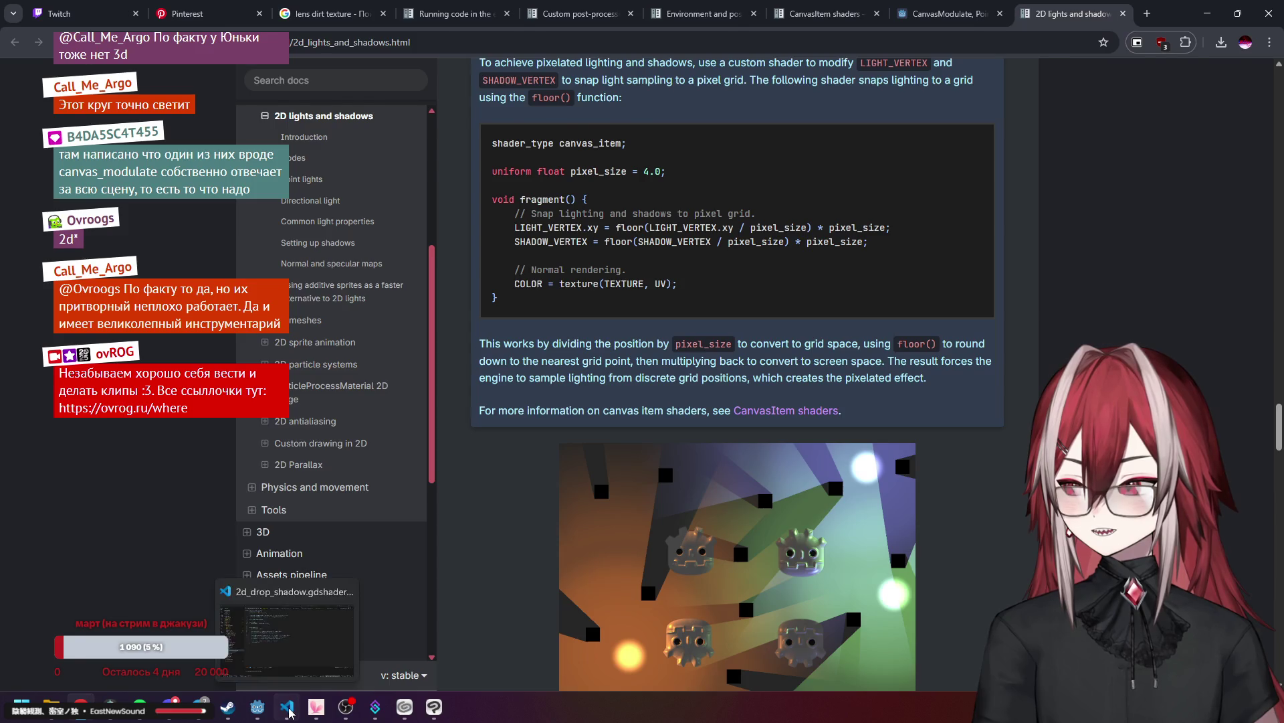
# Step: Switch via VS Code and Clip Studio Paint's glow_mask.png back to the Godot editor
pyautogui.click(289, 712)
pyautogui.click(434, 707)
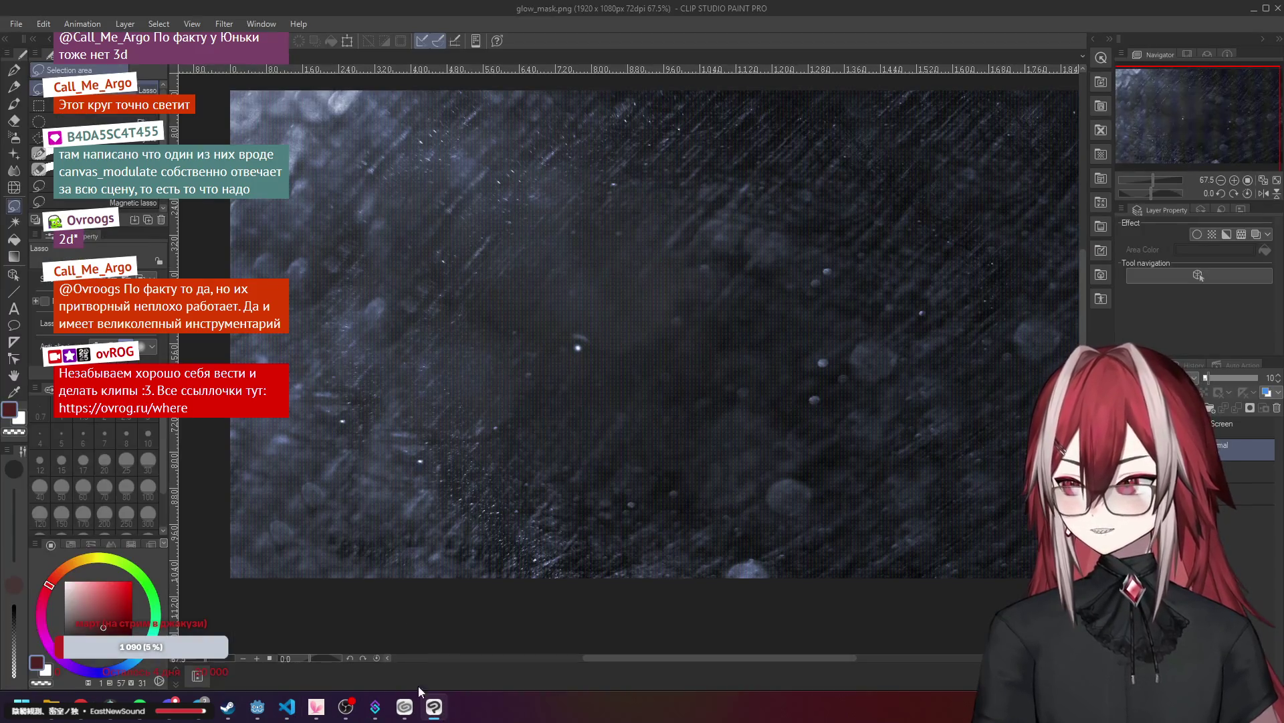
pyautogui.click(287, 707)
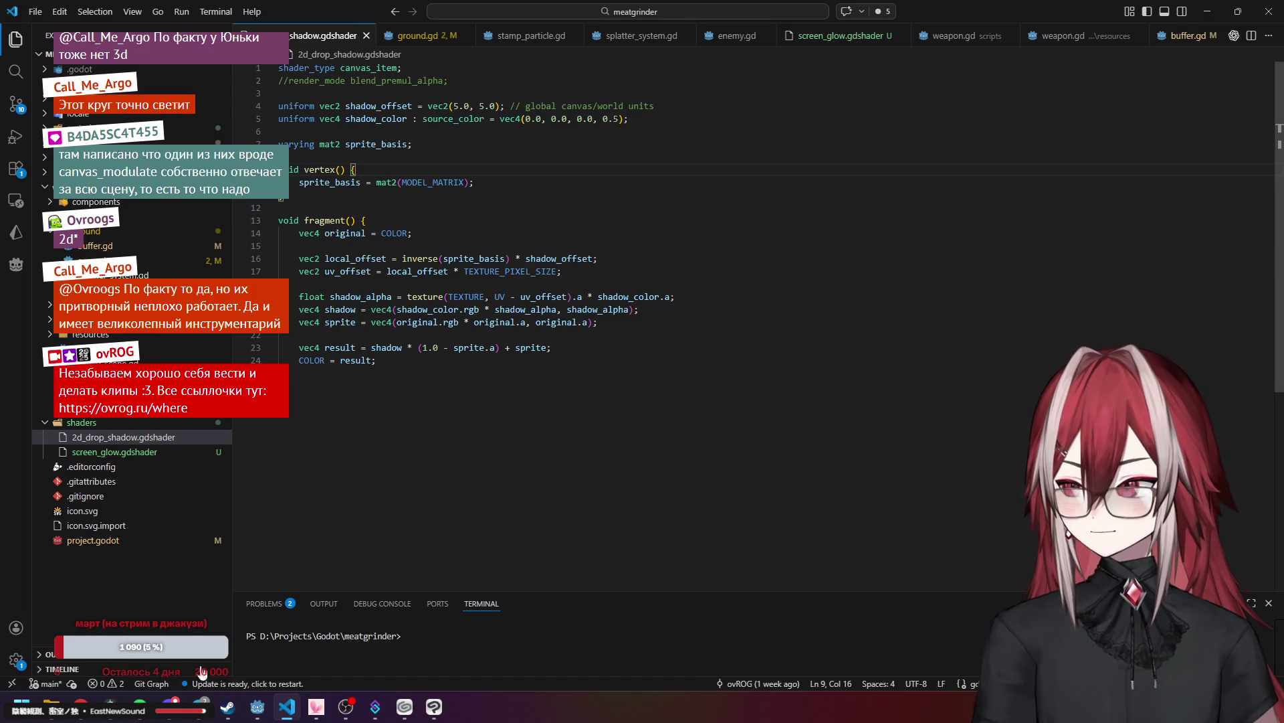
pyautogui.click(257, 706)
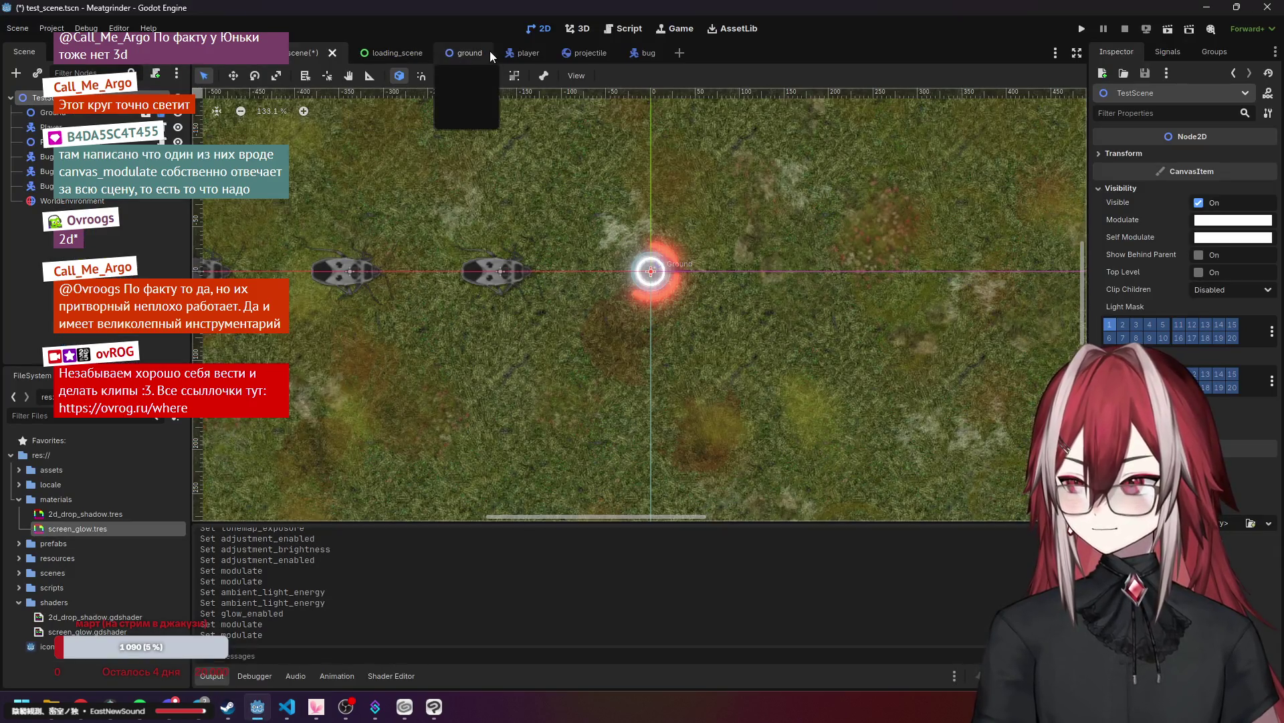
# Step: Open the player scene and select HpBar, briefly checking its Layout and Texture properties
pyautogui.click(524, 53)
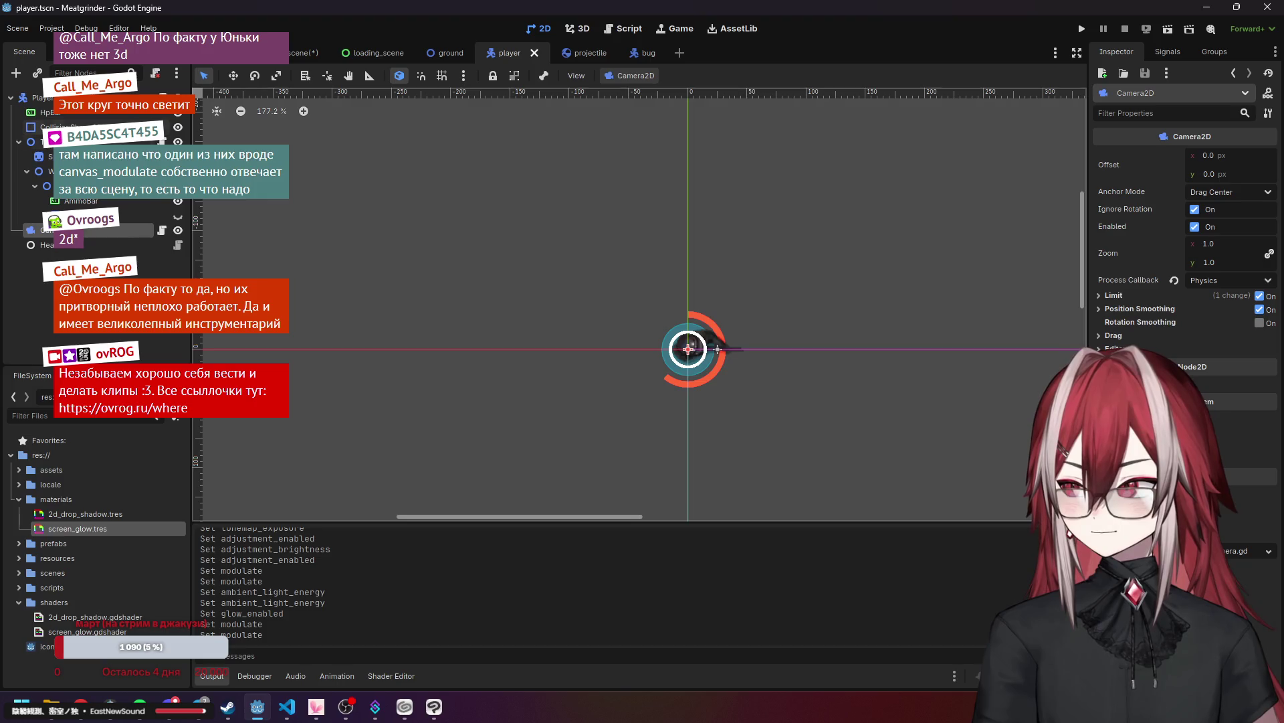
pyautogui.click(70, 113)
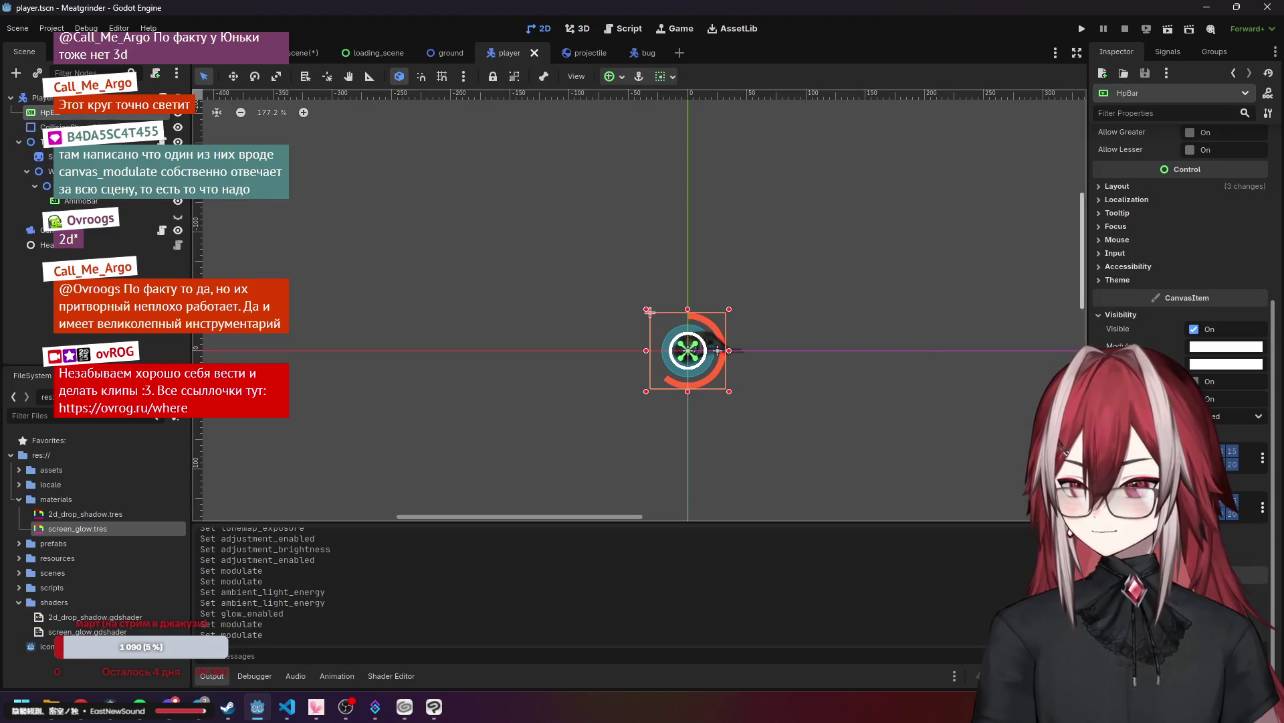
pyautogui.click(1119, 186)
pyautogui.click(1130, 187)
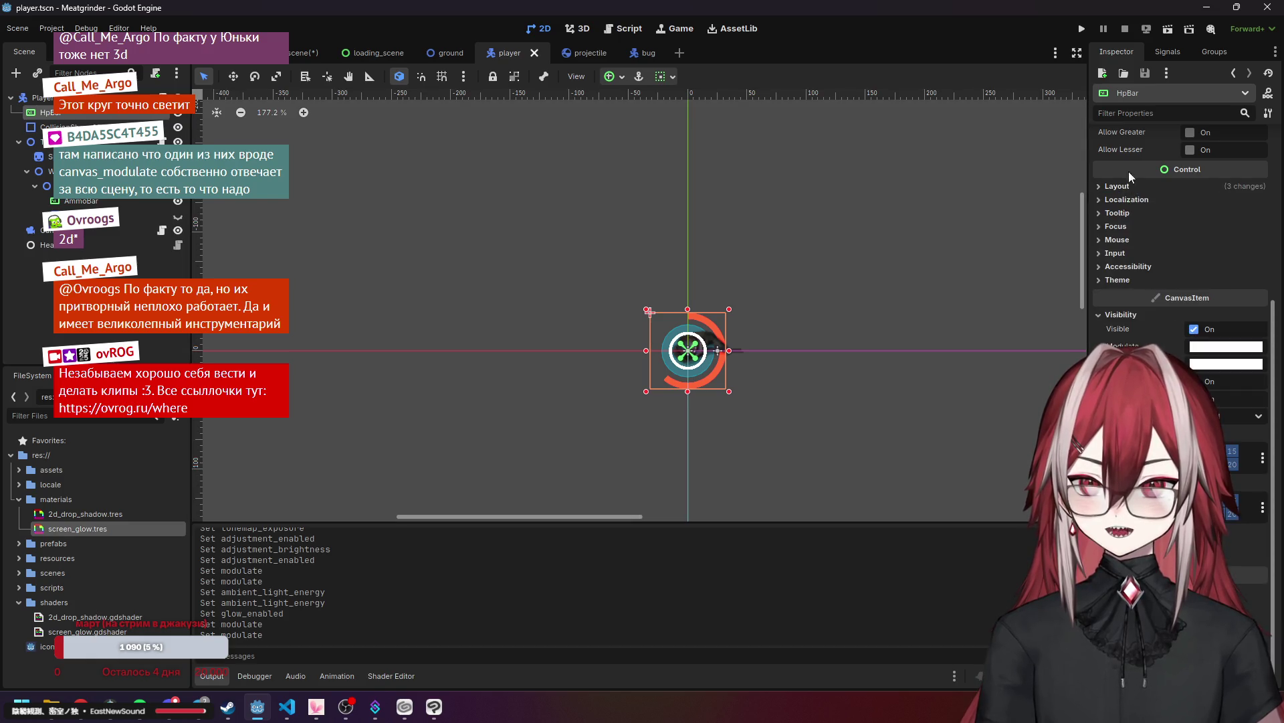
pyautogui.scroll(5, 1129, 162)
pyautogui.click(1124, 216)
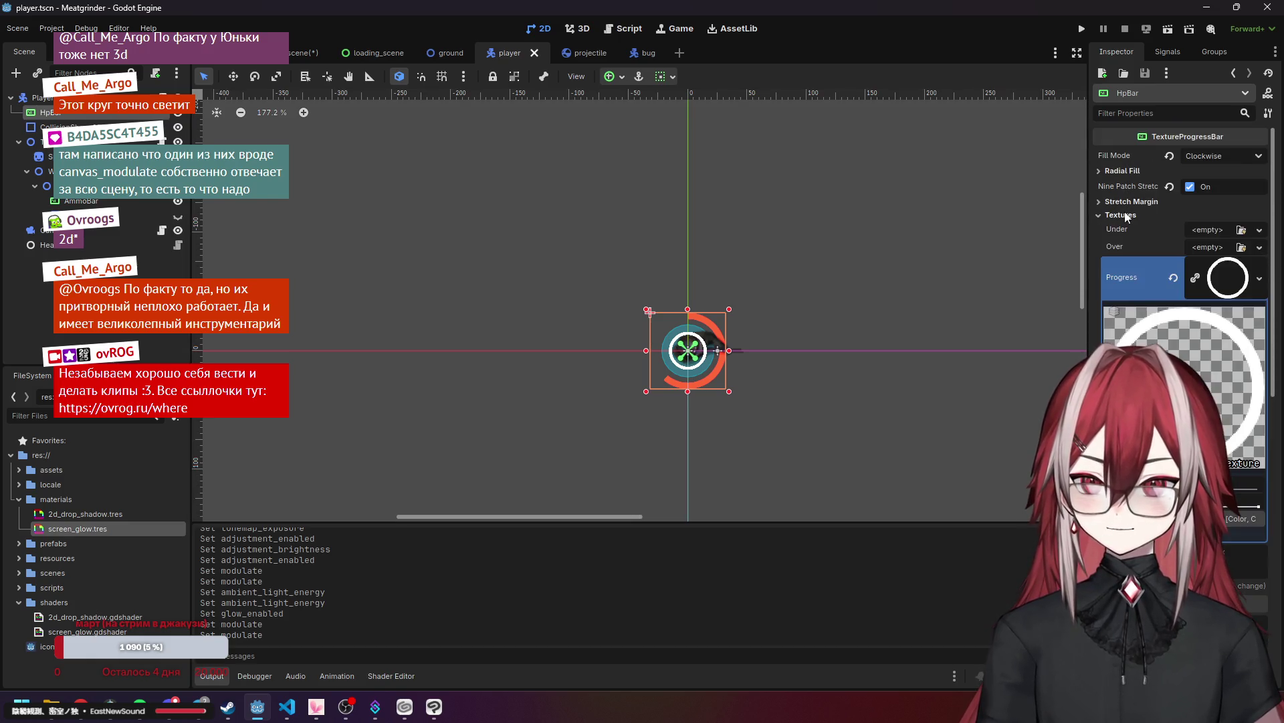
pyautogui.click(1132, 217)
# Step: Expand HpBar's Tint section and inspect the orange-red Progress colour in its picker
pyautogui.click(1123, 229)
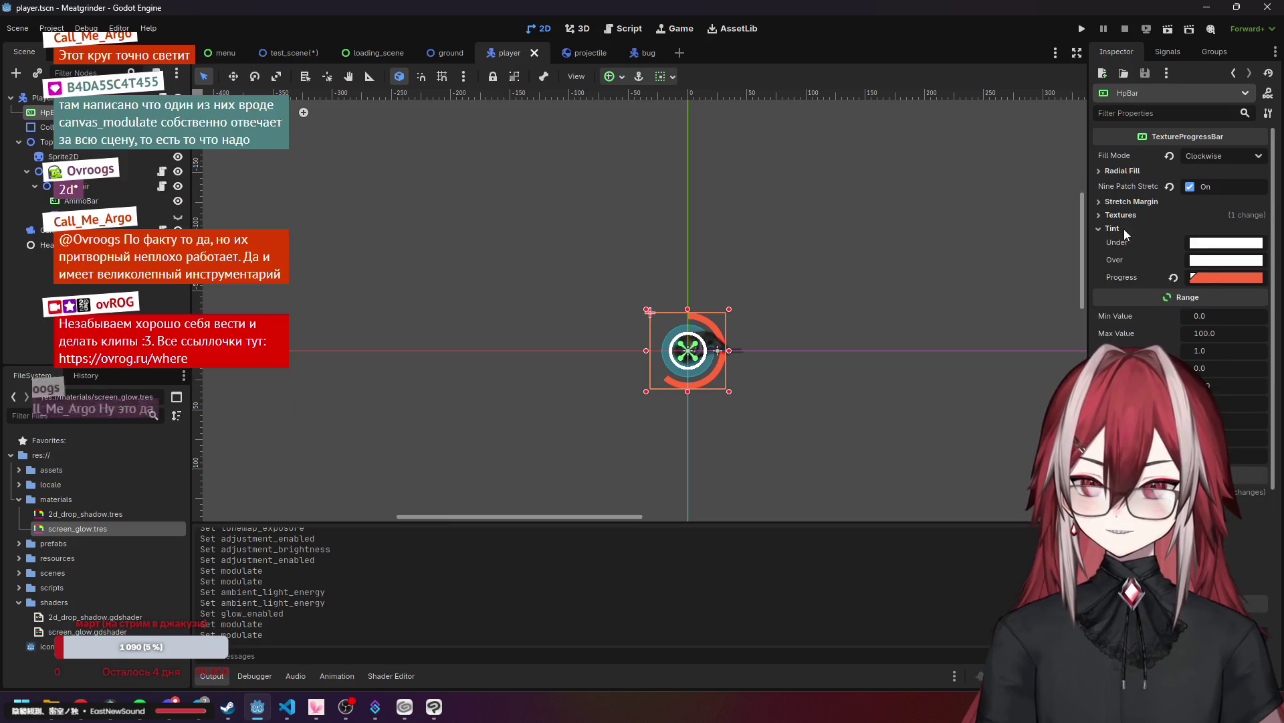
pyautogui.click(1207, 278)
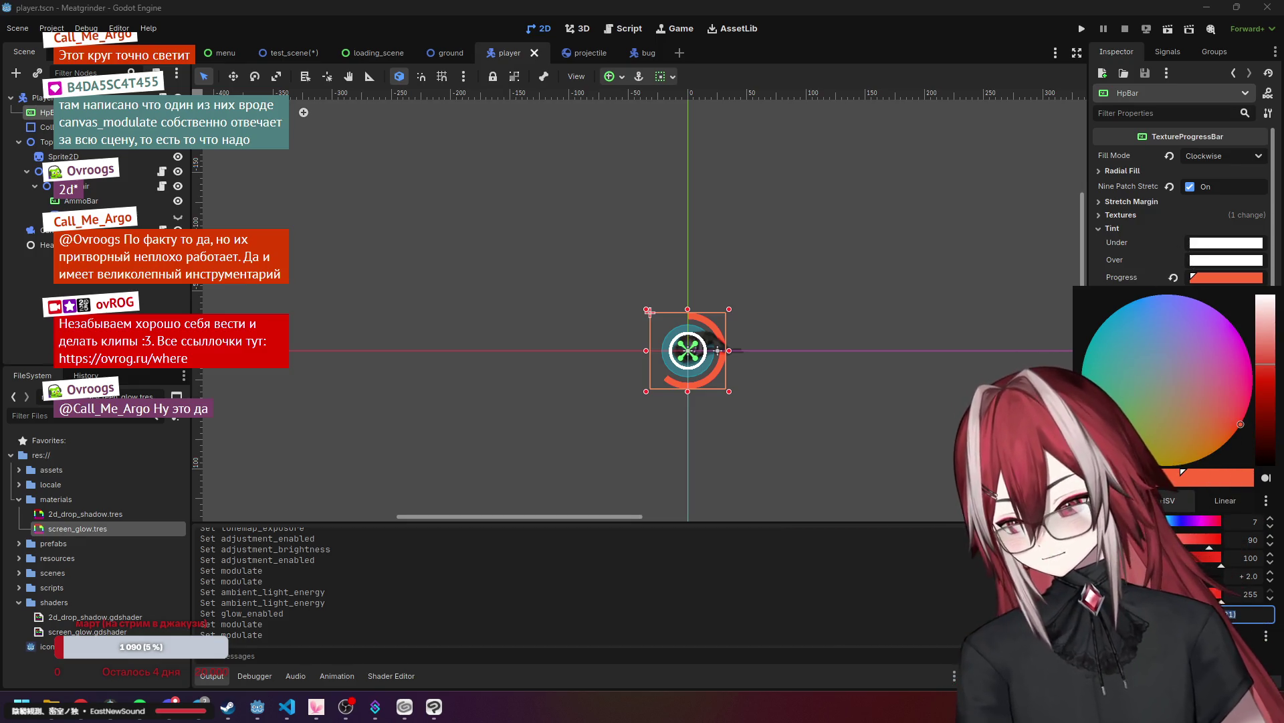
pyautogui.click(1223, 275)
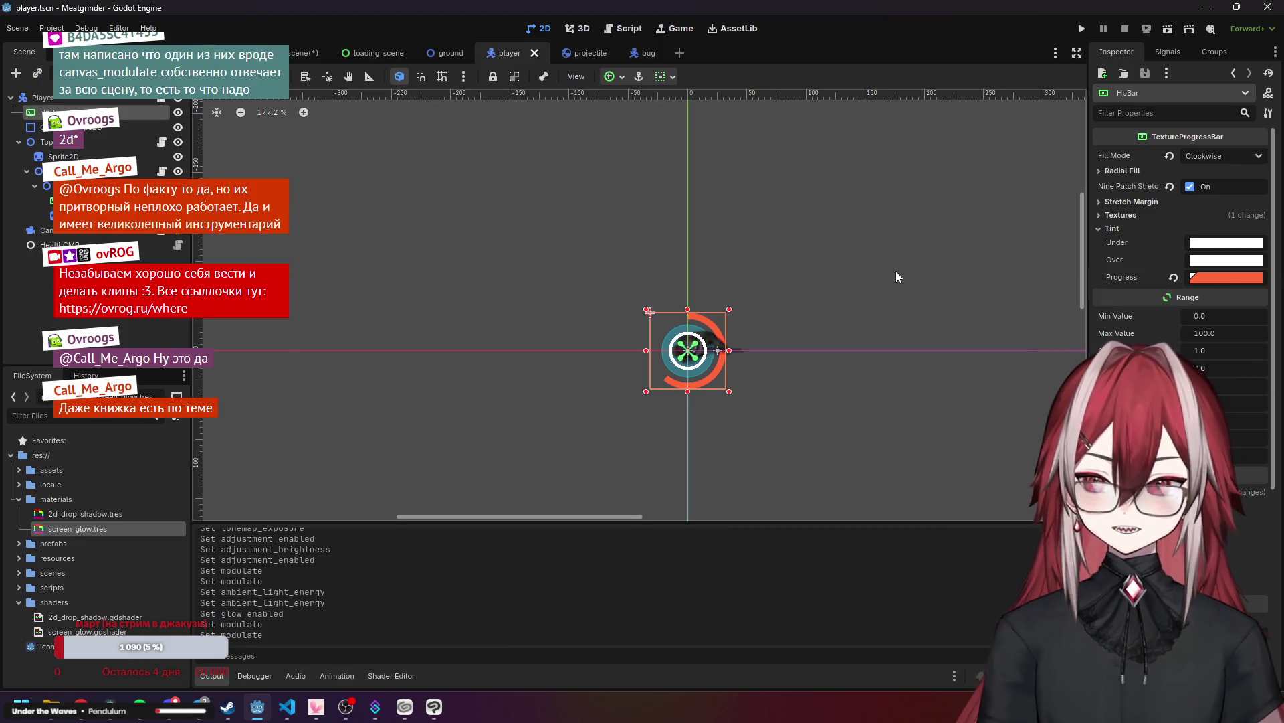